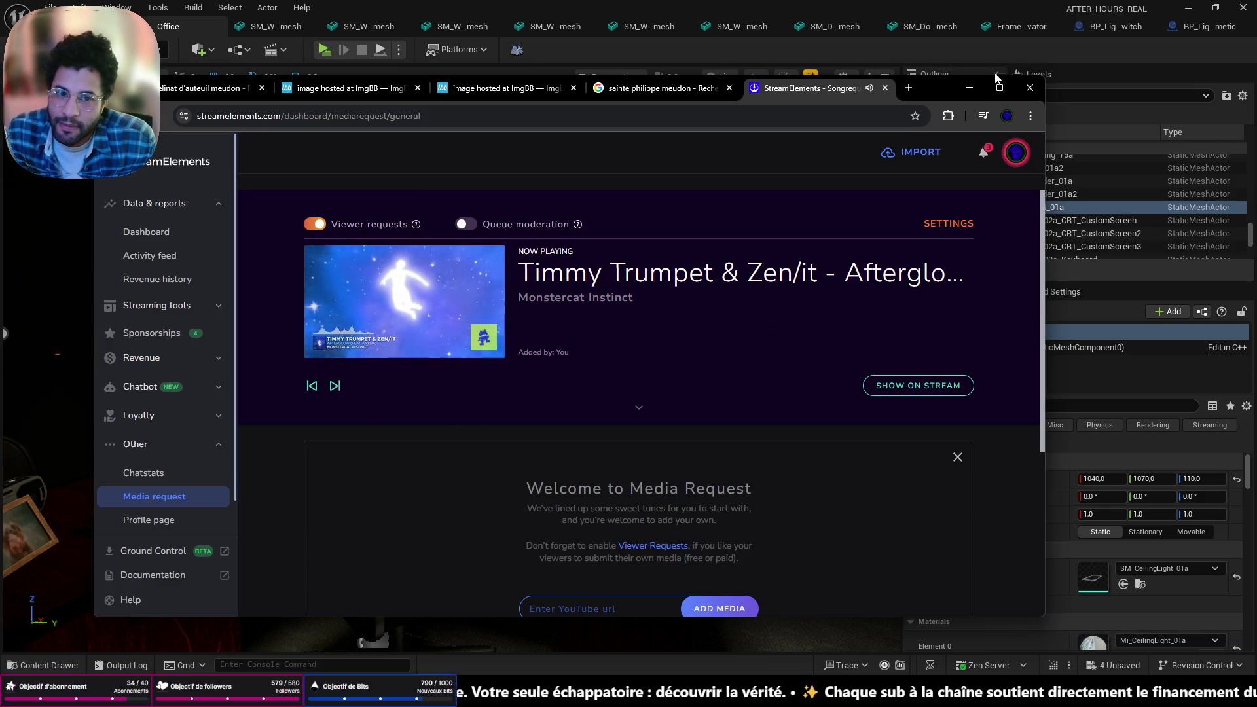
Minimize the StreamElements browser window to bring the Unreal Office level back into view
{"action": "left_click", "coordinate": [970, 89]}
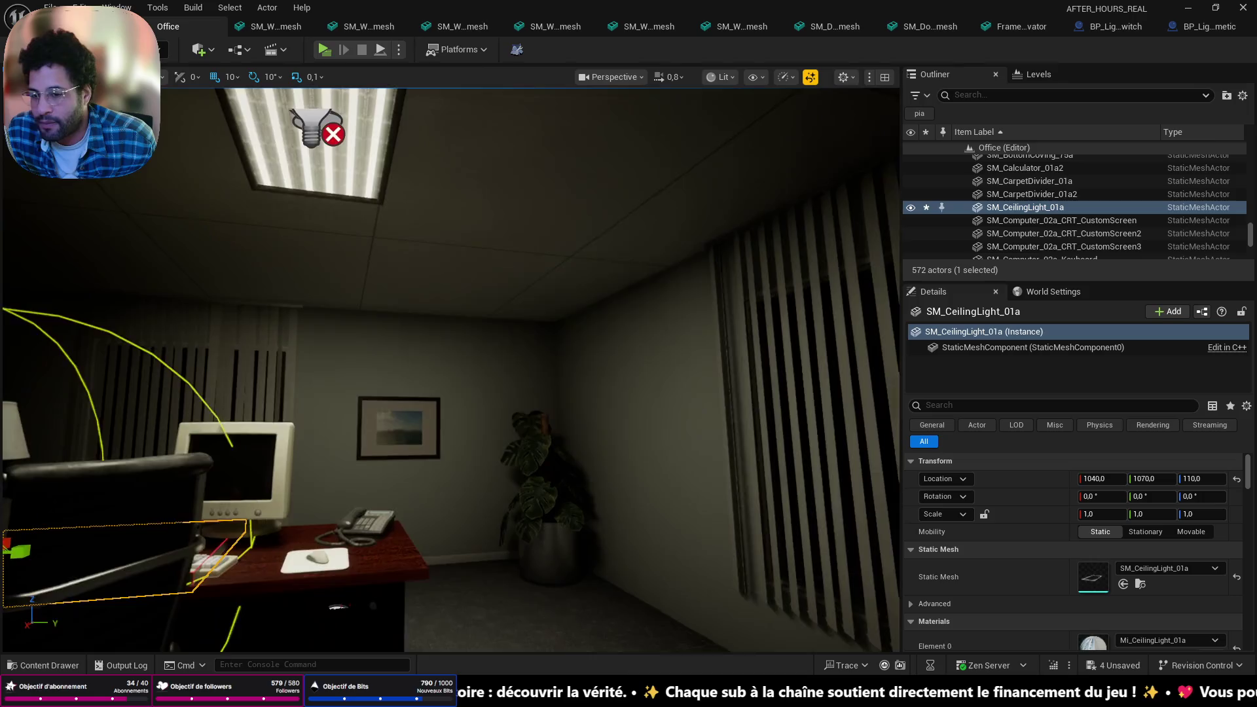
Shrink the ceiling light uniformly to 0.77 scale and raise it flush against the ceiling at Z 310
{"action": "key", "text": "f"}
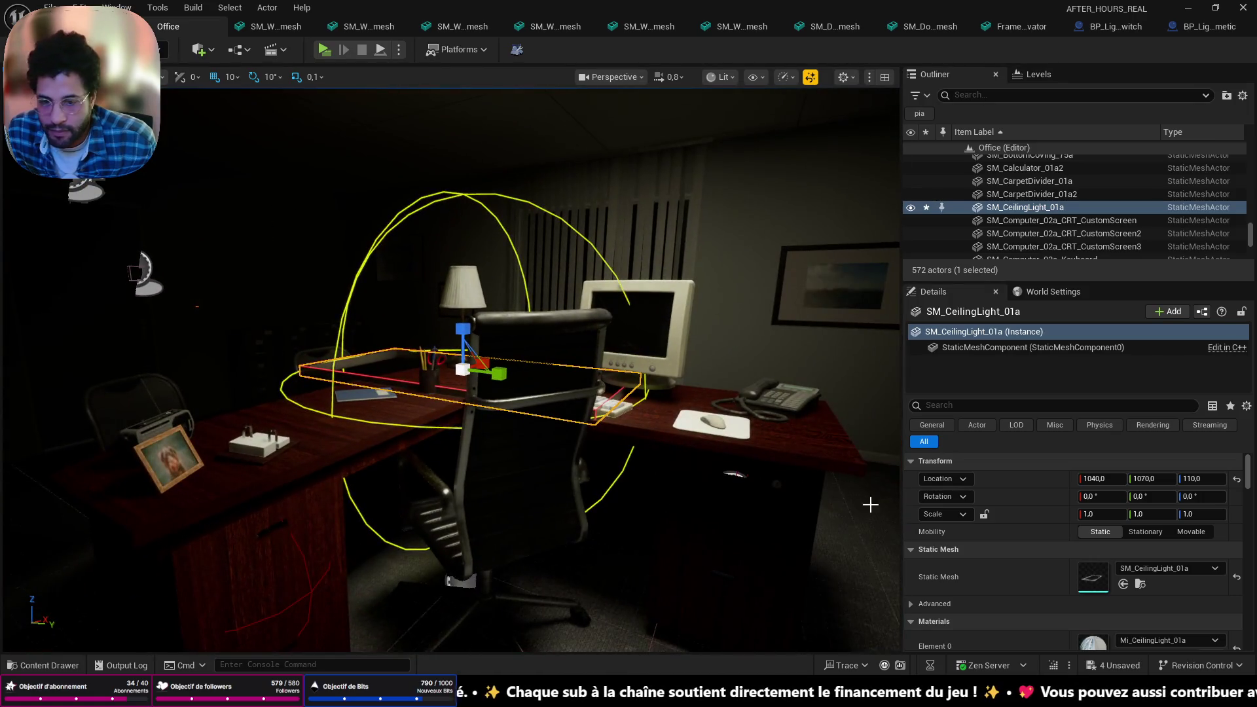
{"action": "left_click", "coordinate": [984, 514]}
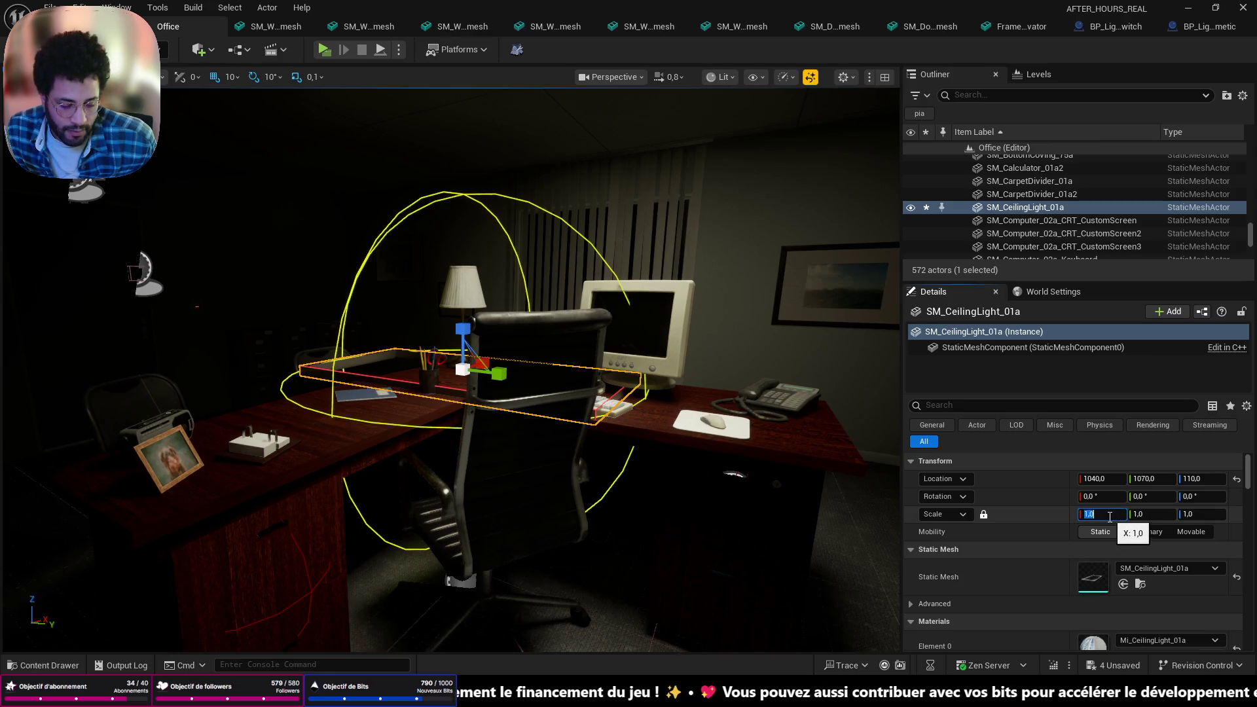
{"action": "type", "text": "0,77"}
{"action": "left_click_drag", "start_coordinate": [893, 441], "coordinate": [851, 393]}
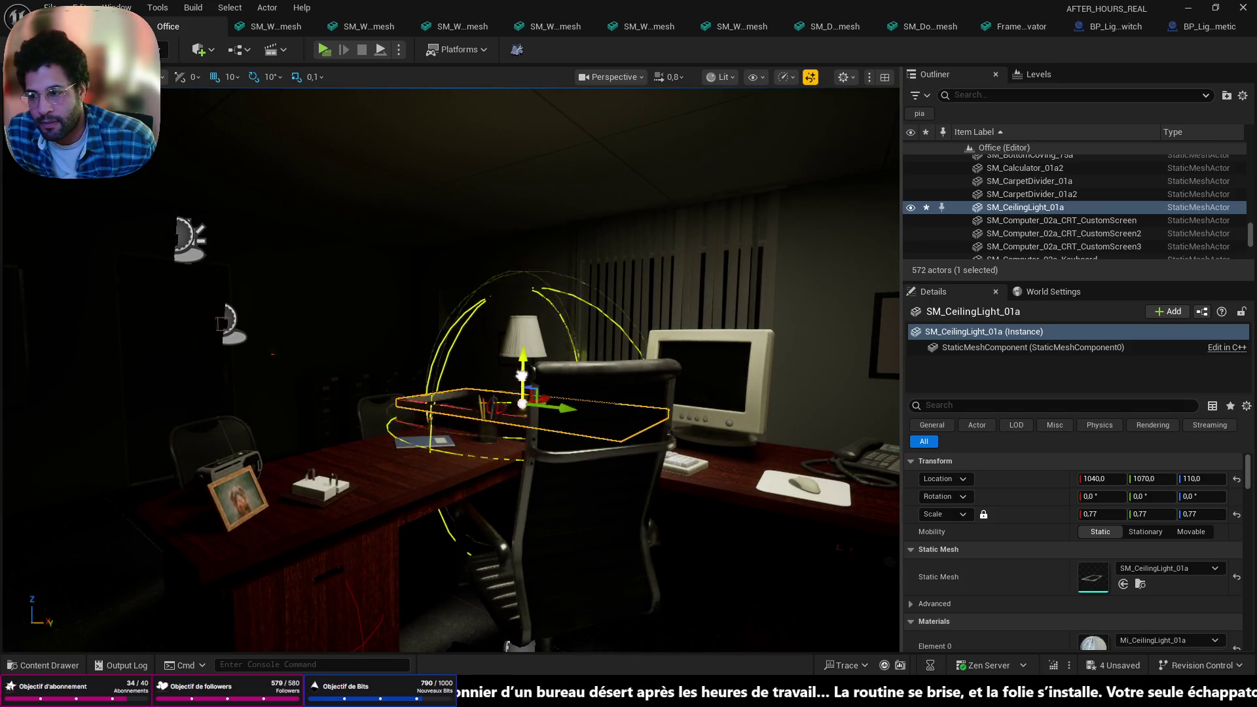
{"action": "left_click_drag", "start_coordinate": [522, 375], "coordinate": [544, 98]}
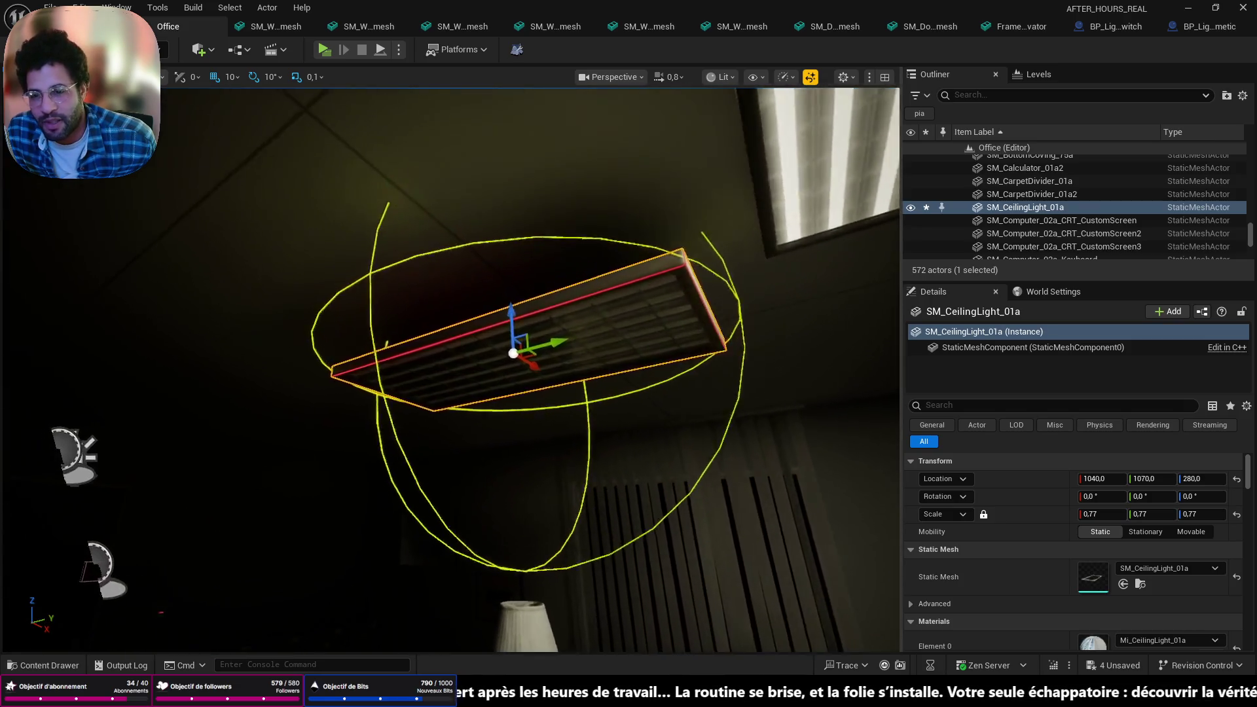
{"action": "scroll", "coordinate": [485, 364], "scroll_direction": "up", "scroll_amount": 5}
{"action": "left_click_drag", "start_coordinate": [497, 376], "coordinate": [509, 323]}
{"action": "left_click_drag", "start_coordinate": [517, 406], "coordinate": [536, 625]}
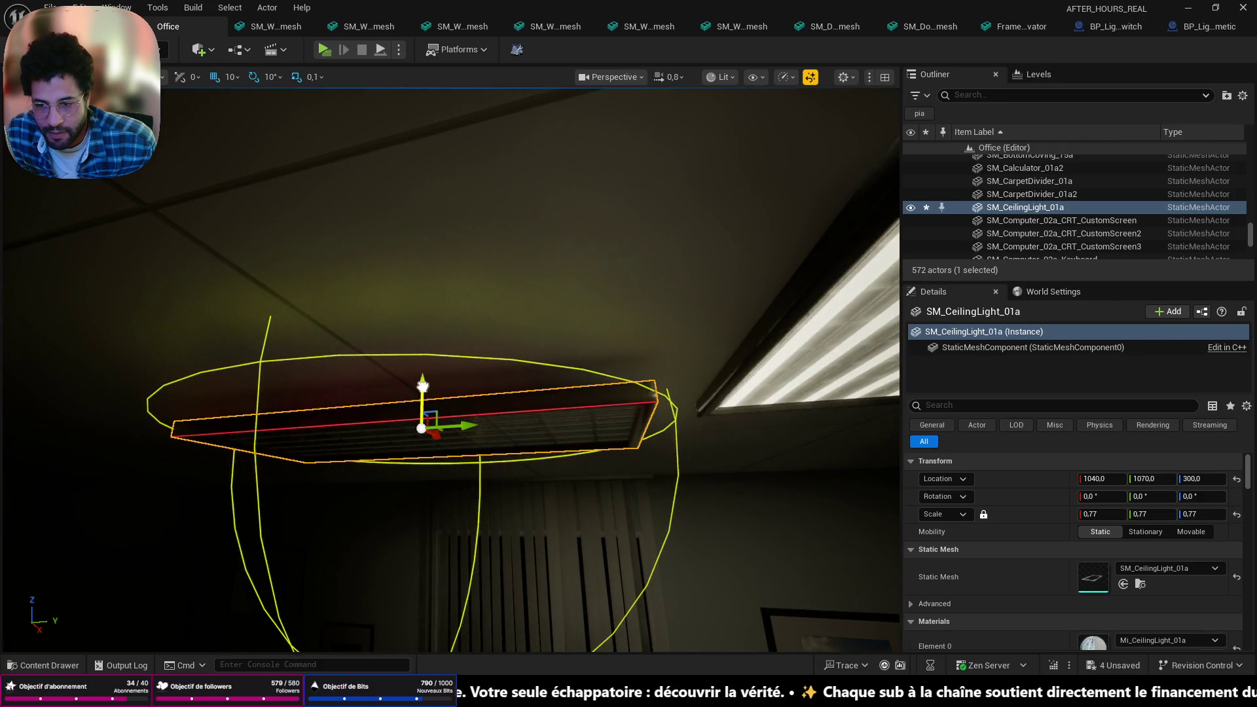
{"action": "mouse_move", "coordinate": [423, 386]}
{"action": "left_mouse_down"}
{"action": "mouse_move", "coordinate": [427, 373]}
{"action": "mouse_move", "coordinate": [370, 400]}
{"action": "mouse_move", "coordinate": [393, 458]}
{"action": "mouse_move", "coordinate": [406, 412]}
{"action": "left_mouse_up"}
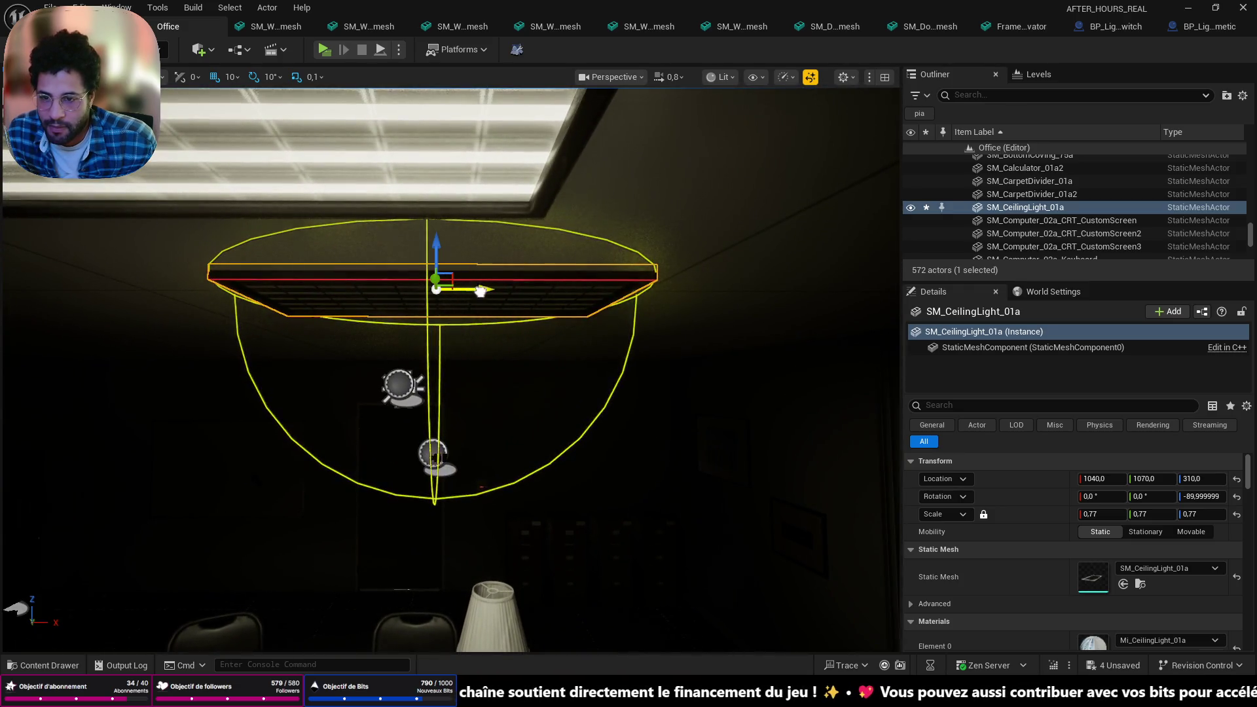
Slide the ceiling light along X and Y to about 990, 910
{"action": "left_click_drag", "start_coordinate": [480, 291], "coordinate": [388, 291]}
{"action": "mouse_move", "coordinate": [458, 393]}
{"action": "left_mouse_down"}
{"action": "mouse_move", "coordinate": [445, 498]}
{"action": "mouse_move", "coordinate": [411, 430]}
{"action": "left_mouse_up"}
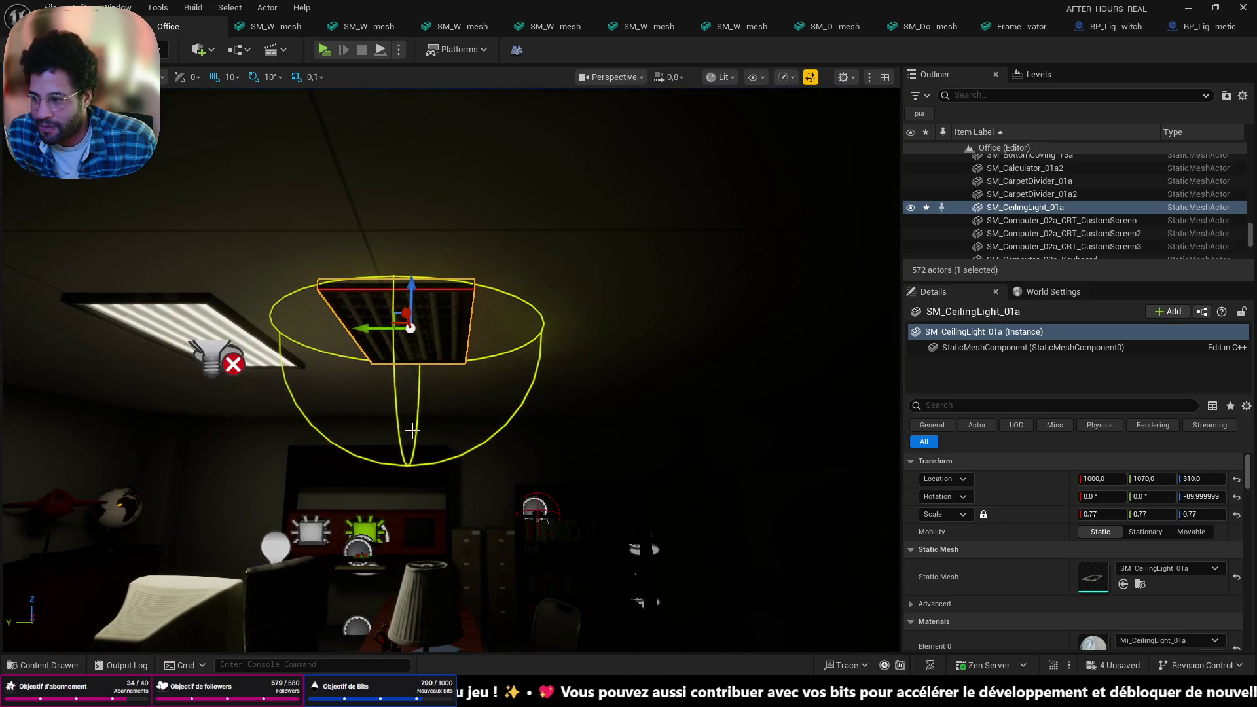
{"action": "mouse_move", "coordinate": [364, 329]}
{"action": "left_mouse_down"}
{"action": "mouse_move", "coordinate": [508, 337]}
{"action": "mouse_move", "coordinate": [714, 380]}
{"action": "left_mouse_up"}
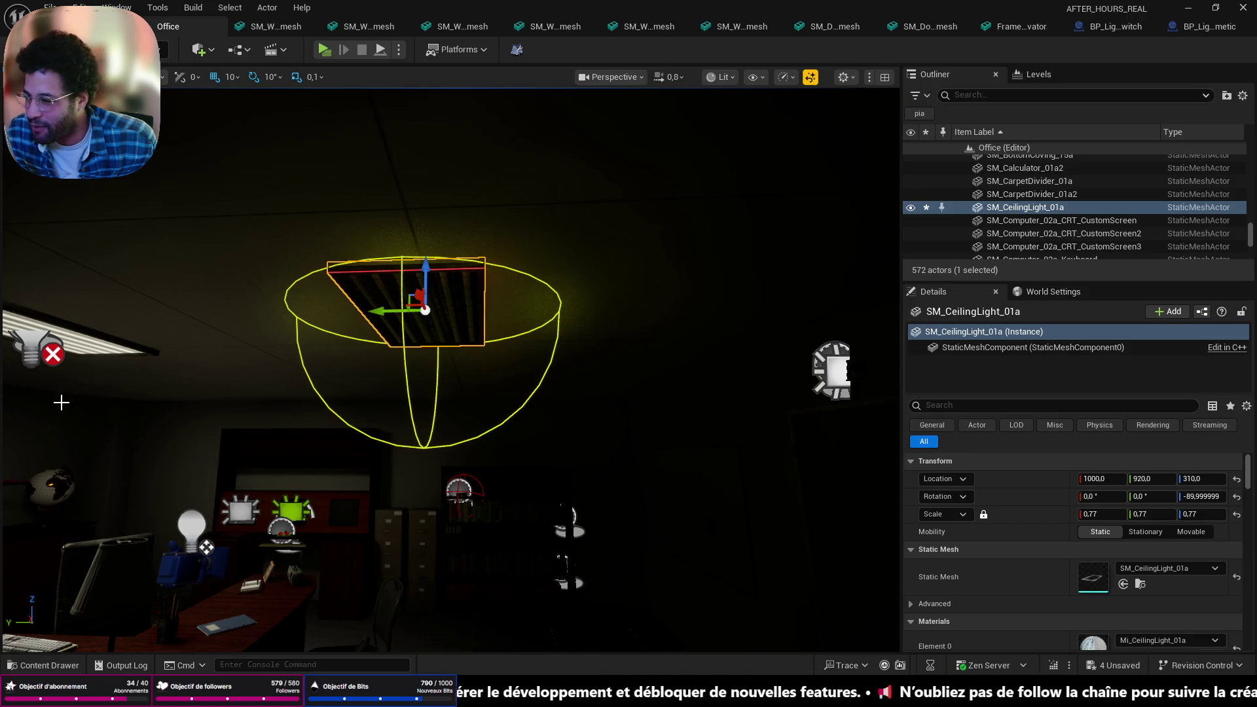
{"action": "mouse_move", "coordinate": [206, 547]}
{"action": "left_mouse_down"}
{"action": "mouse_move", "coordinate": [424, 399]}
{"action": "mouse_move", "coordinate": [459, 401]}
{"action": "left_mouse_up"}
{"action": "key", "text": "f"}
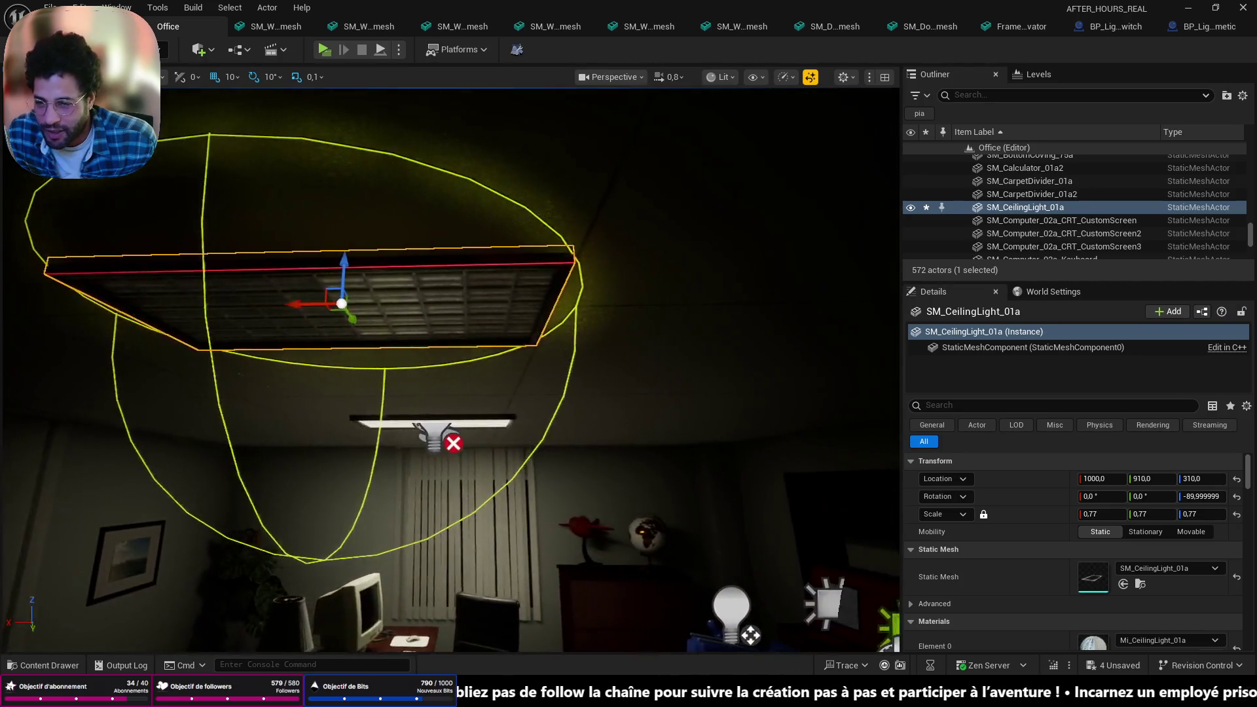
{"action": "left_click_drag", "start_coordinate": [301, 298], "coordinate": [305, 312]}
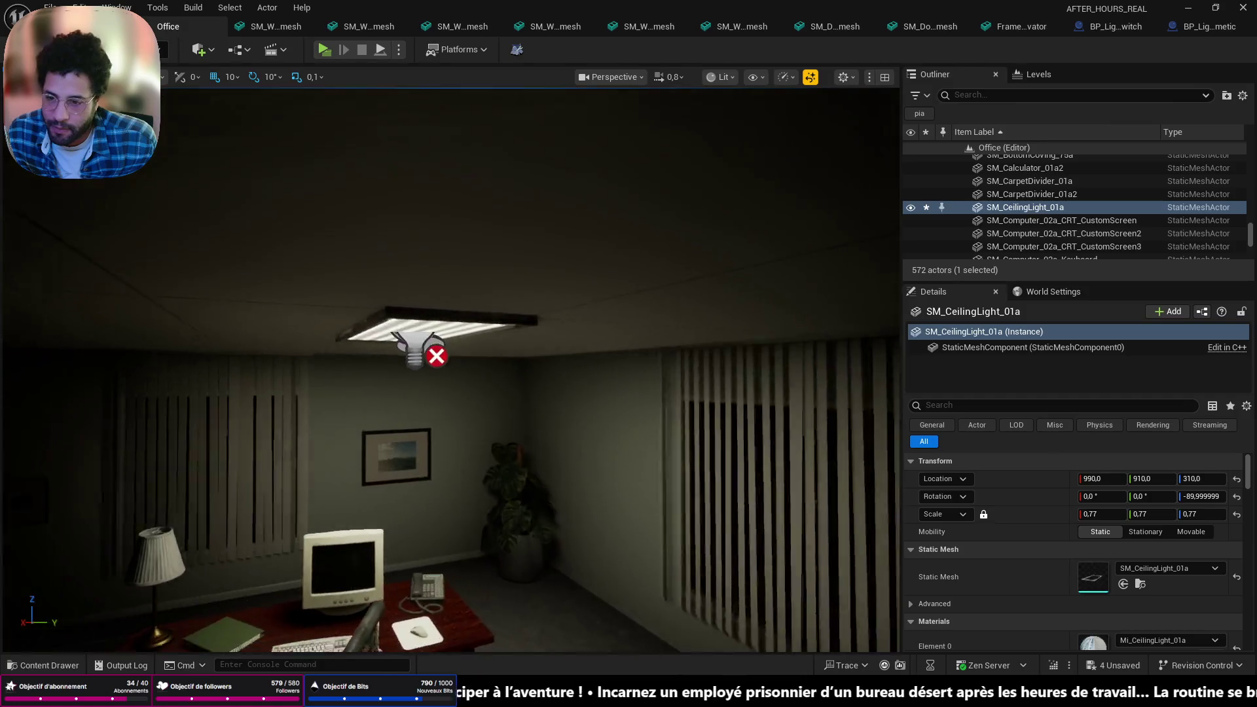
Delete BP_Light22 to check the room, then undo the deletion
{"action": "left_click", "coordinate": [445, 347]}
{"action": "key", "text": "Delete"}
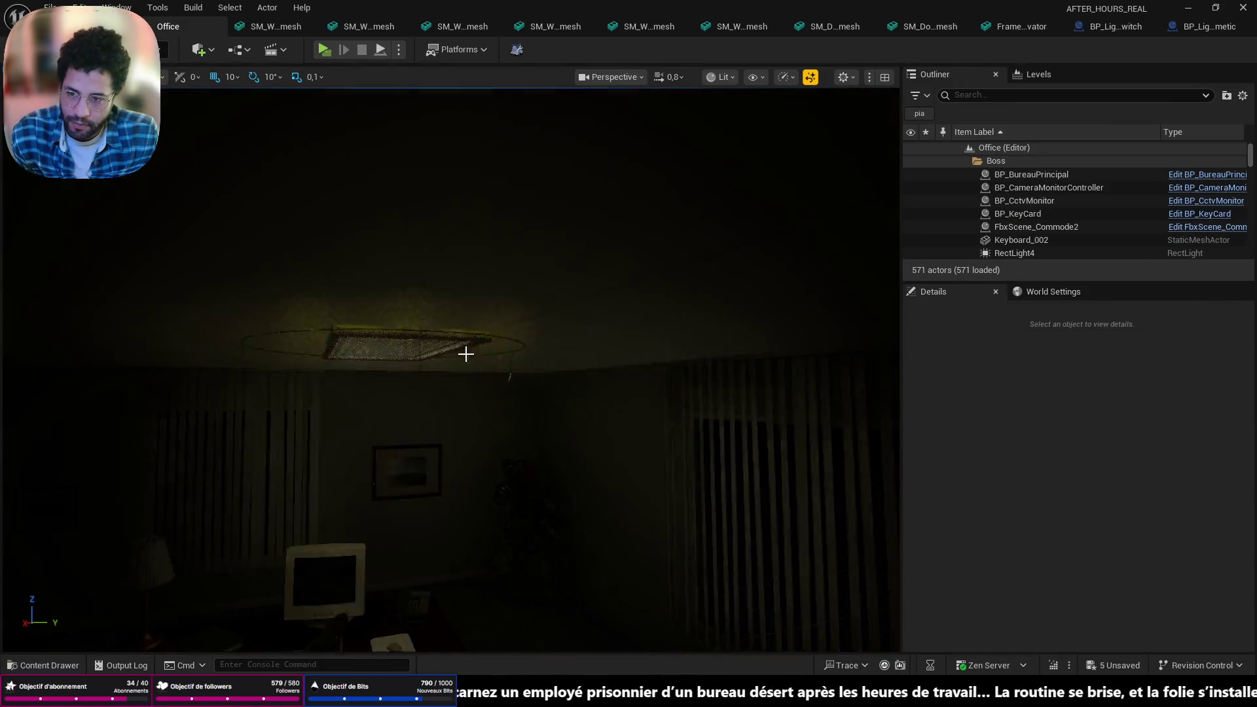
{"action": "left_click_drag", "start_coordinate": [451, 367], "coordinate": [398, 367]}
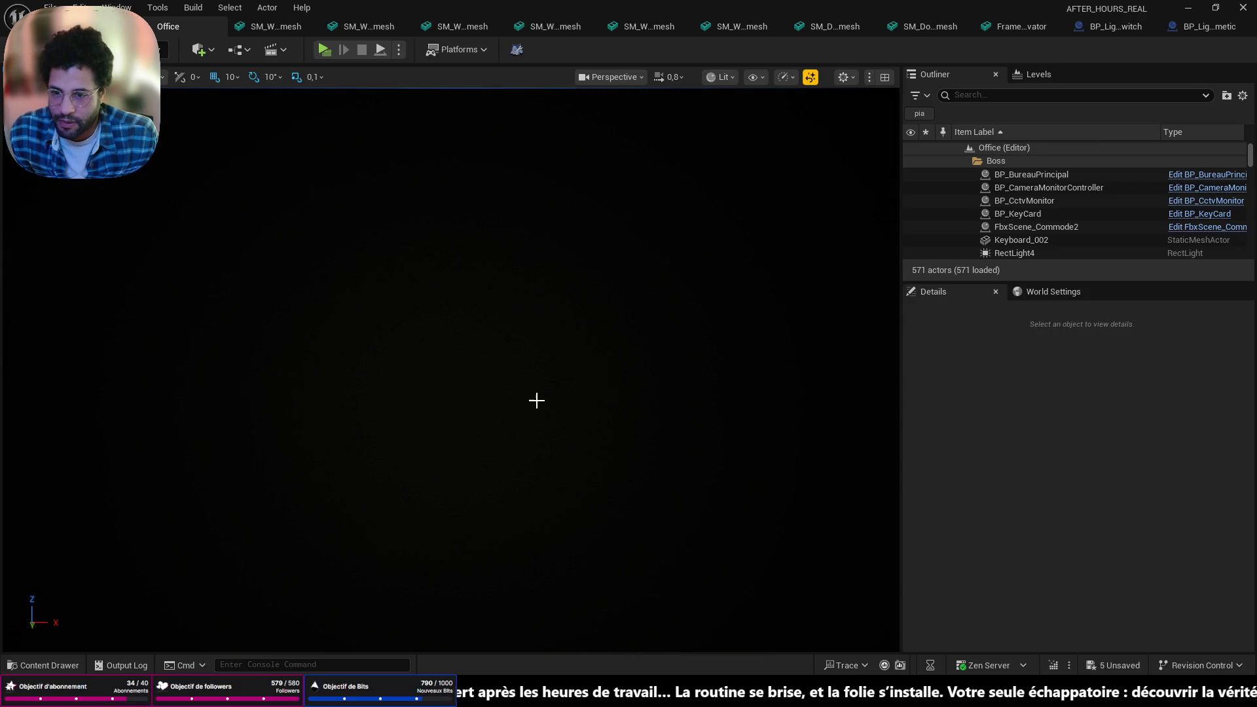
{"action": "key", "text": "ctrl+z"}
{"action": "left_click_drag", "start_coordinate": [496, 394], "coordinate": [458, 395]}
Duplicate SM_CeilingLight_01a and slide the copy along Y to 1200
{"action": "left_click_drag", "start_coordinate": [432, 329], "coordinate": [406, 329]}
{"action": "left_click", "coordinate": [406, 329]}
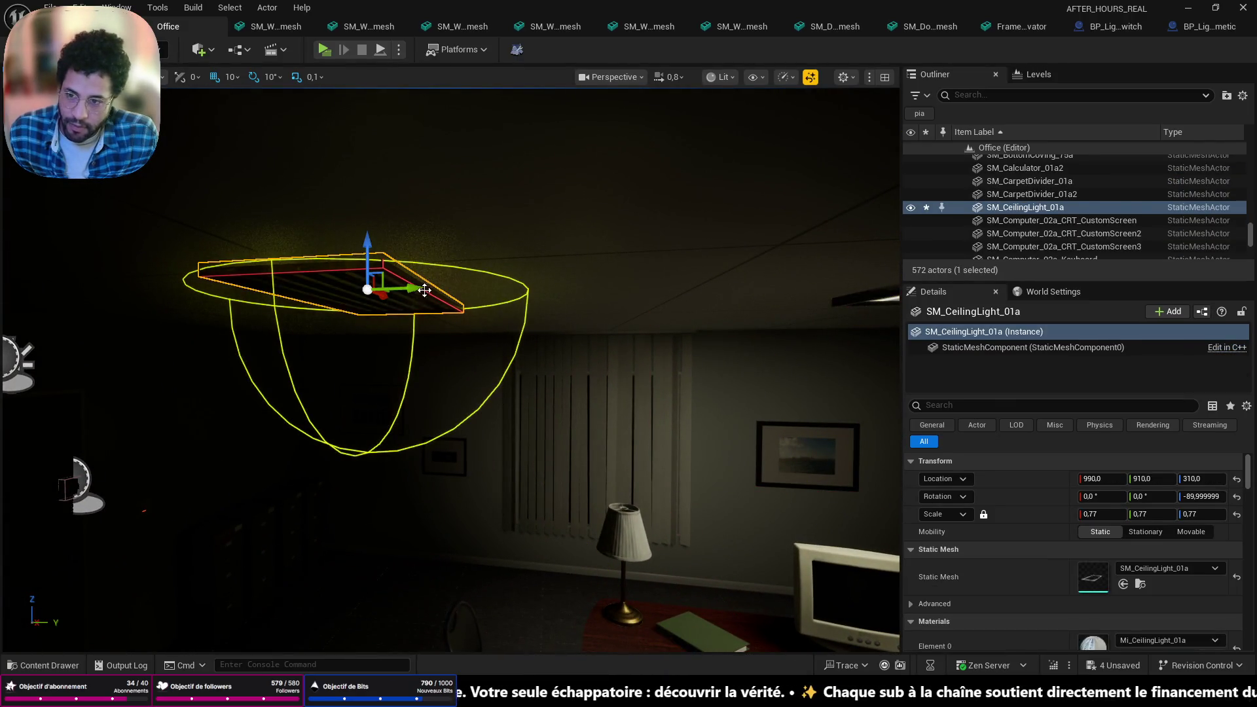
{"action": "left_click_drag", "start_coordinate": [424, 290], "coordinate": [420, 288]}
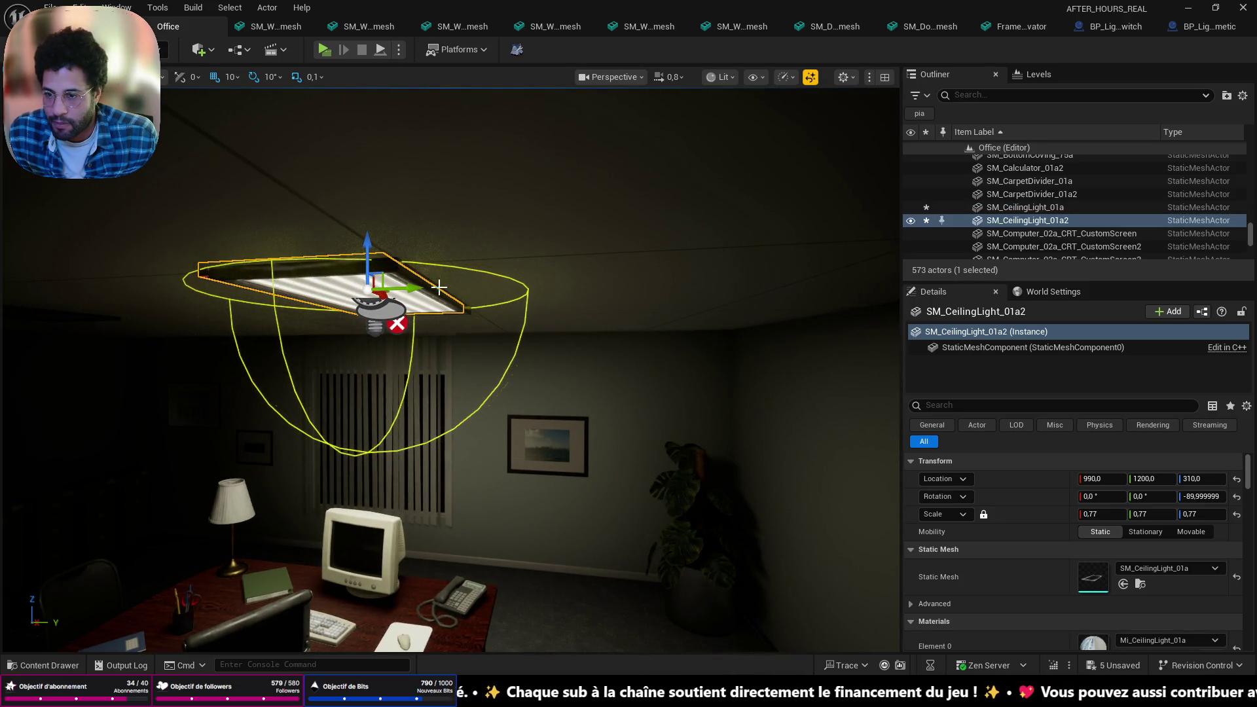
Delete the BP_Light22 light for good
{"action": "left_click", "coordinate": [373, 333]}
{"action": "key", "text": "Delete"}
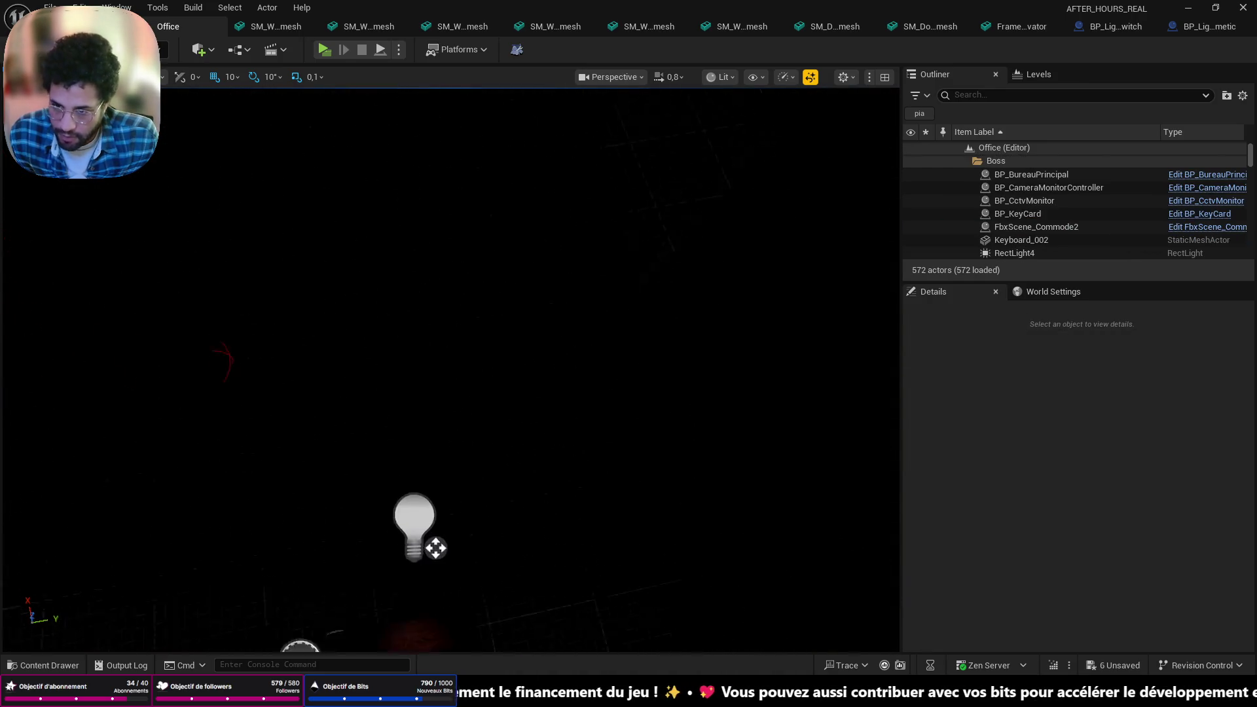
{"action": "scroll", "coordinate": [451, 371], "scroll_direction": "down", "scroll_amount": 5}
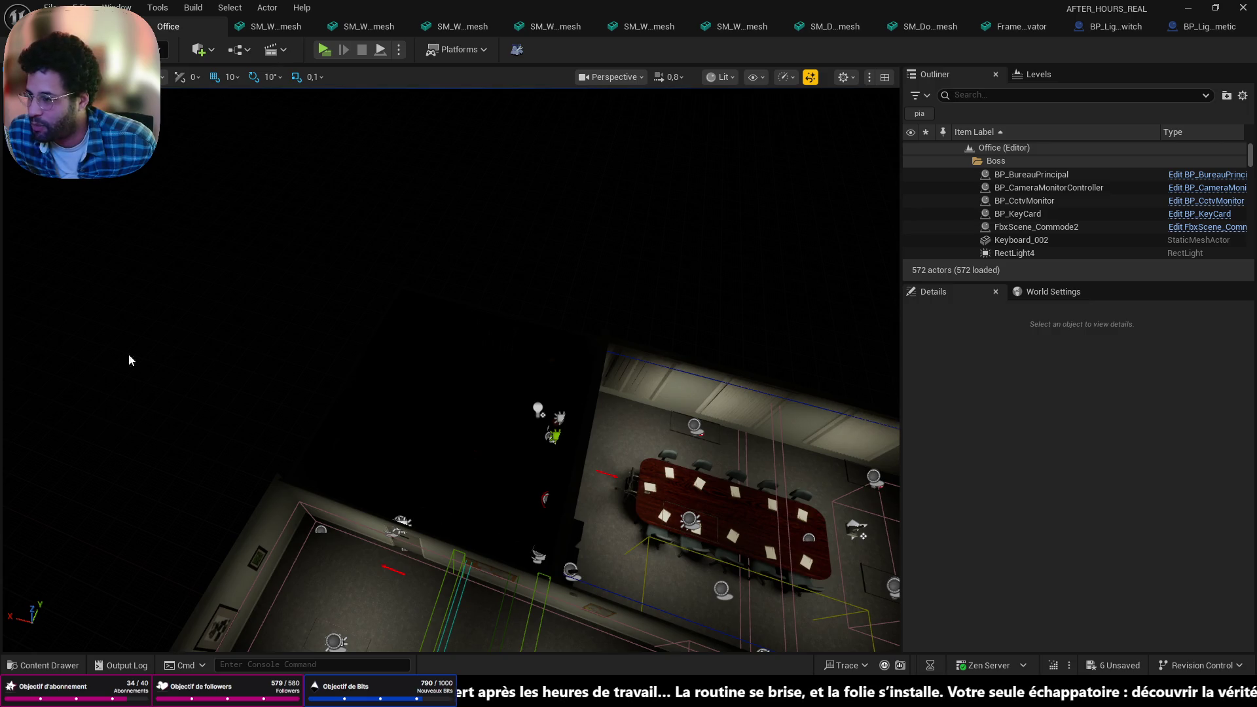
{"action": "mouse_move", "coordinate": [298, 387]}
{"action": "left_mouse_down"}
{"action": "mouse_move", "coordinate": [344, 328]}
{"action": "mouse_move", "coordinate": [793, 94]}
{"action": "left_mouse_up"}
Switch the viewport to Unlit and duplicate the second ceiling panel along X toward -960
{"action": "left_click", "coordinate": [724, 78]}
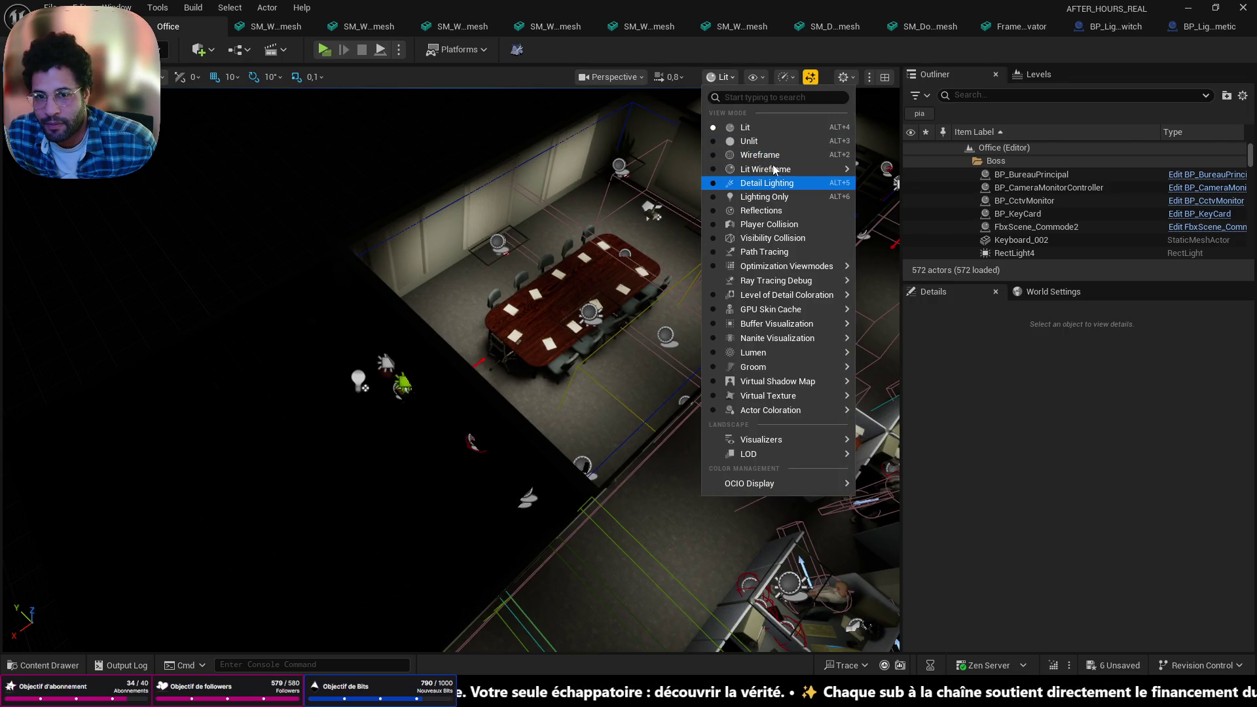
{"action": "left_click", "coordinate": [771, 142]}
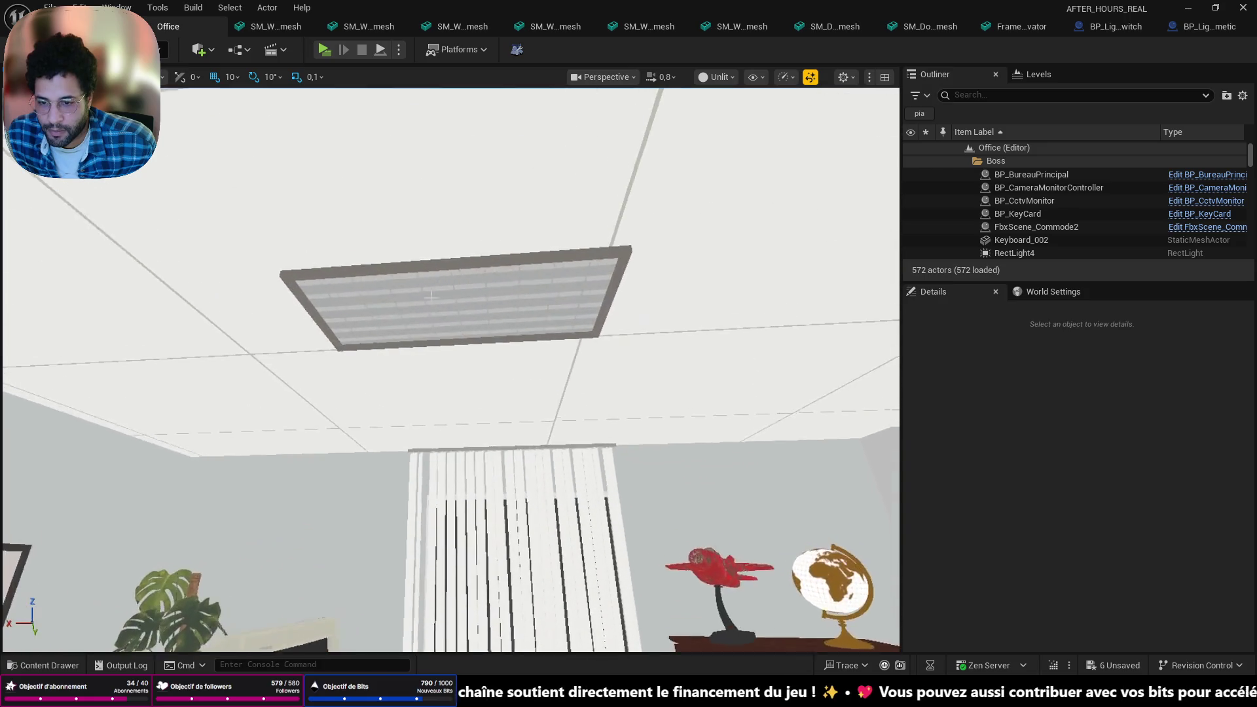
{"action": "left_click", "coordinate": [435, 285]}
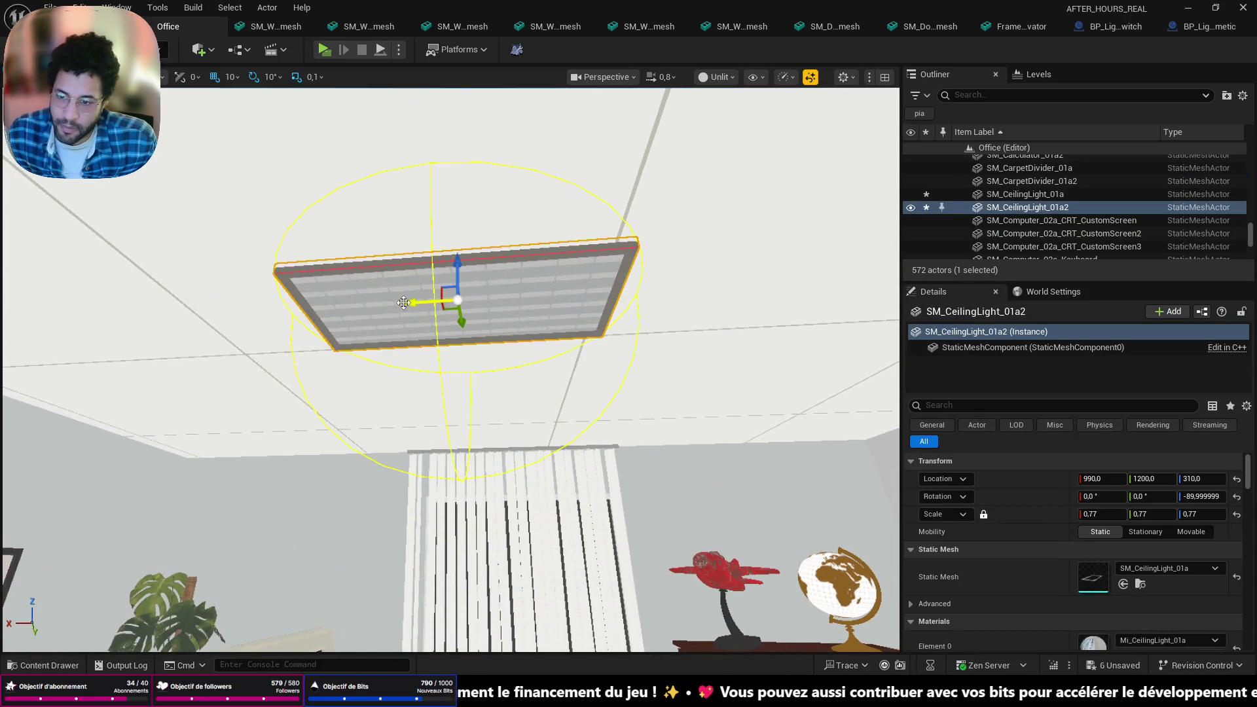
{"action": "left_click_drag", "start_coordinate": [411, 303], "coordinate": [615, 303]}
{"action": "mouse_move", "coordinate": [457, 300]}
{"action": "left_mouse_down"}
{"action": "mouse_move", "coordinate": [435, 294]}
{"action": "mouse_move", "coordinate": [604, 389]}
{"action": "left_mouse_up"}
Delete the accidental extra copy and move the third panel along Y to 1010
{"action": "mouse_move", "coordinate": [411, 308]}
{"action": "left_mouse_down"}
{"action": "mouse_move", "coordinate": [418, 275]}
{"action": "mouse_move", "coordinate": [412, 308]}
{"action": "left_mouse_up"}
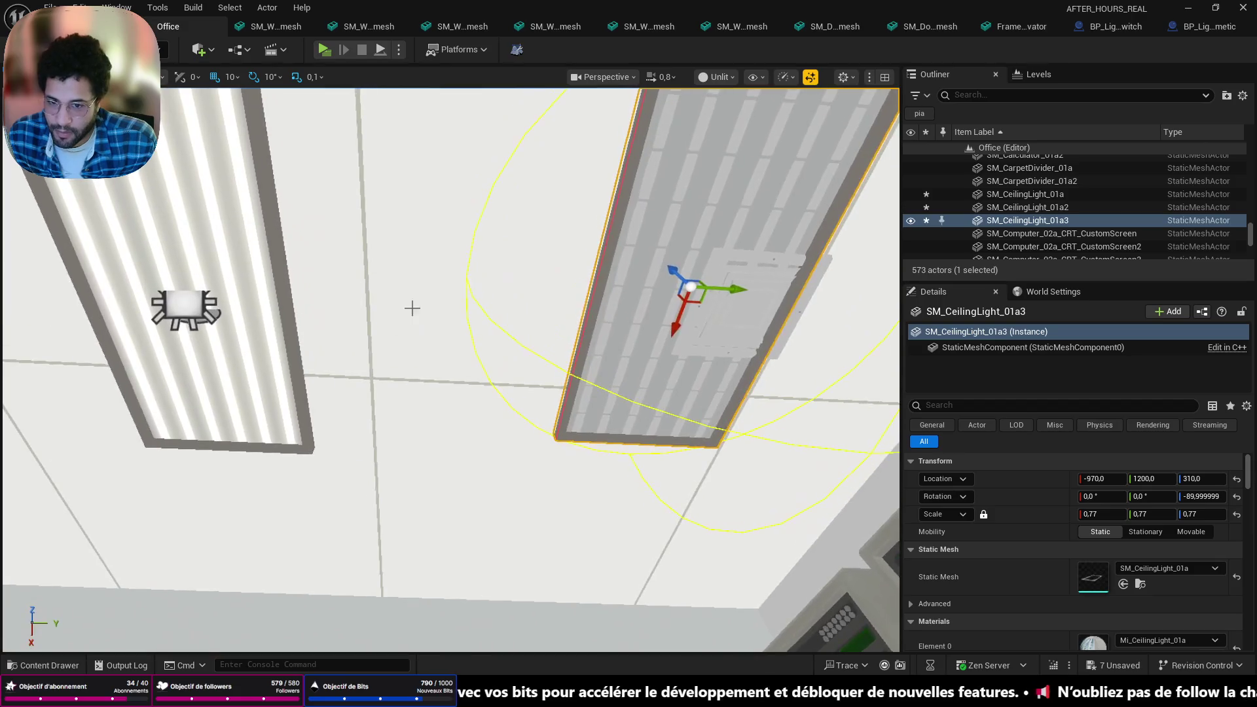
{"action": "left_click_drag", "start_coordinate": [730, 294], "coordinate": [732, 292], "text": "alt"}
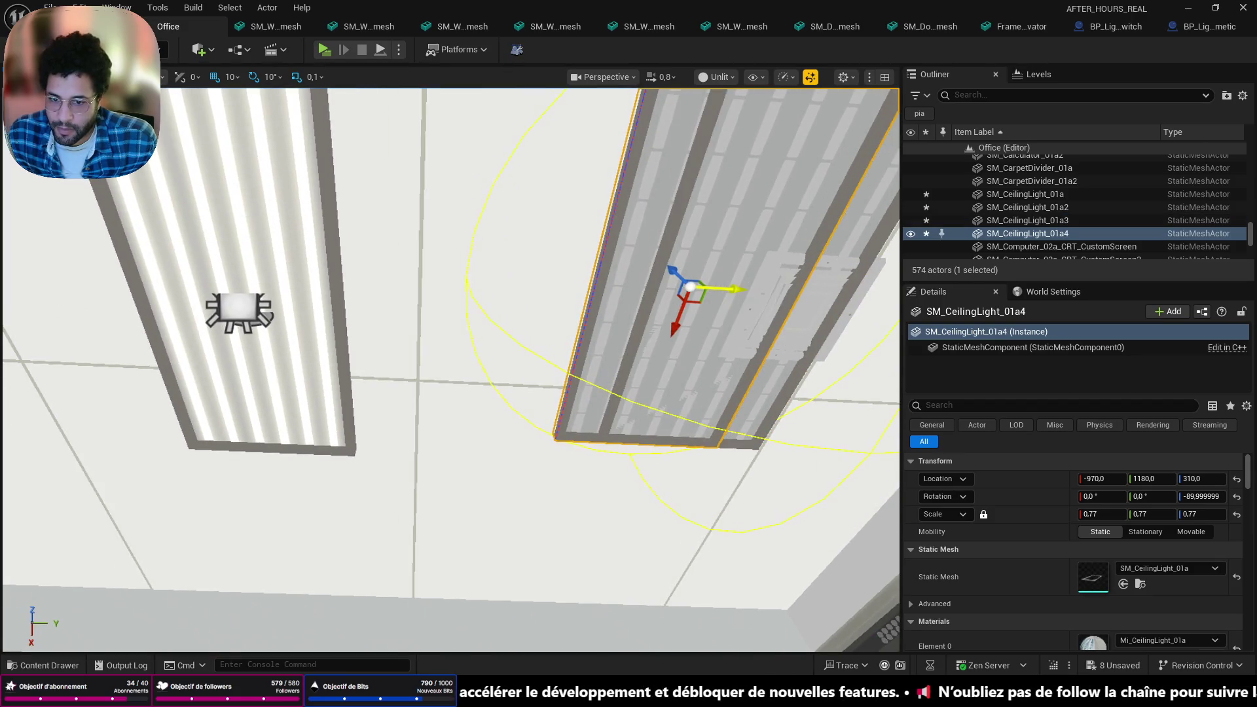
{"action": "key", "text": "Delete"}
{"action": "left_click", "coordinate": [717, 274]}
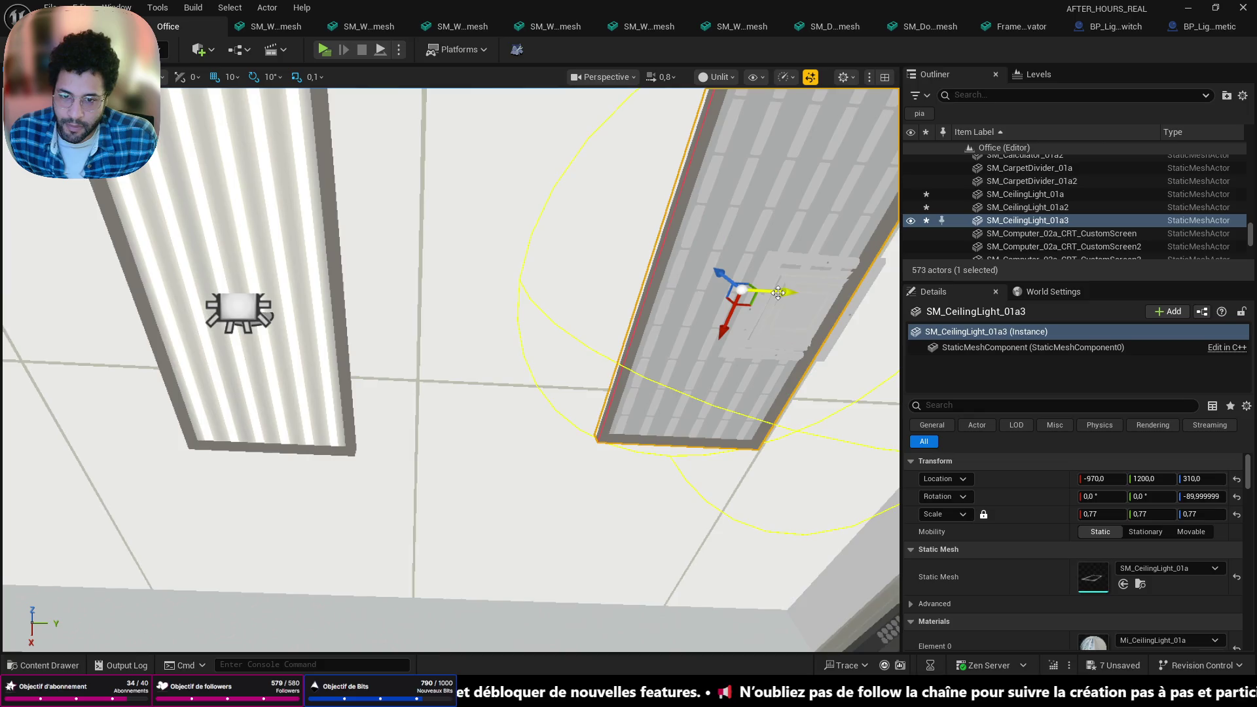
{"action": "mouse_move", "coordinate": [777, 293]}
{"action": "left_mouse_down", "text": "shift"}
{"action": "mouse_move", "coordinate": [727, 367]}
{"action": "mouse_move", "coordinate": [723, 335]}
{"action": "mouse_move", "coordinate": [717, 347]}
{"action": "left_mouse_up", "text": "shift"}
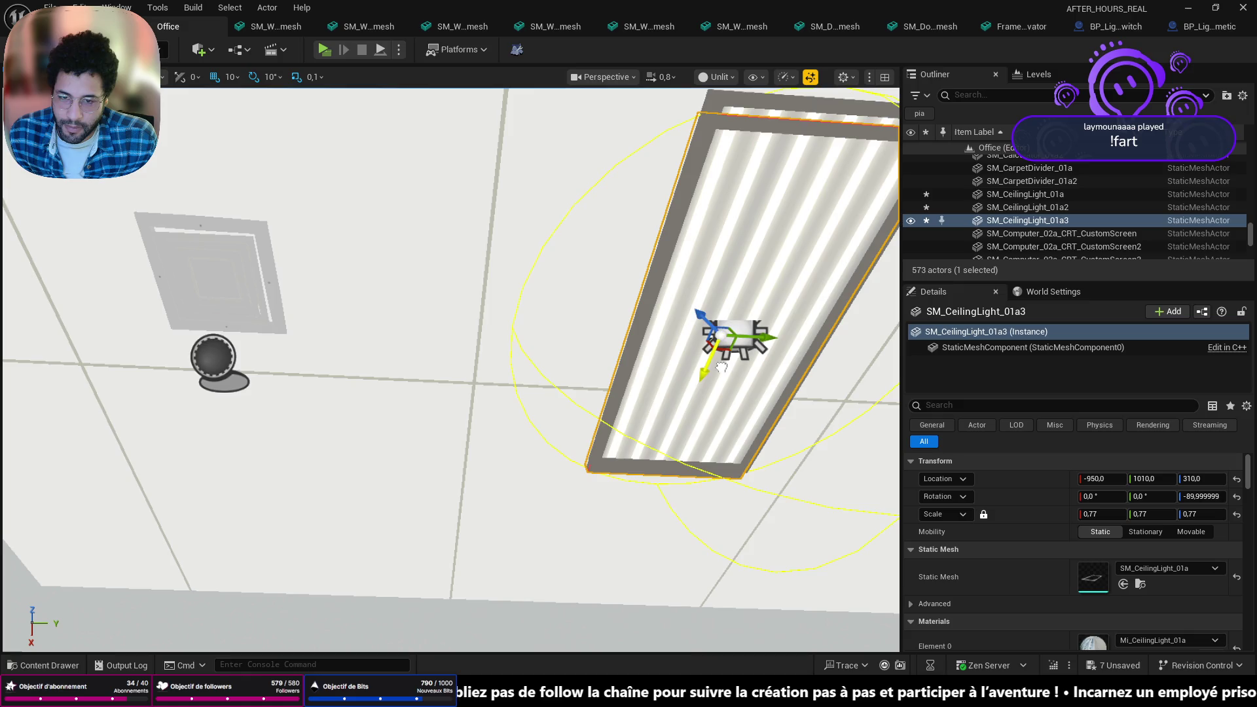
{"action": "left_click_drag", "start_coordinate": [452, 368], "coordinate": [454, 370]}
Delete the server room's BP_Light16, BP_RoomLightManager7 and BP_LightSwitch7, confirming reference warnings
{"action": "left_click", "coordinate": [530, 330]}
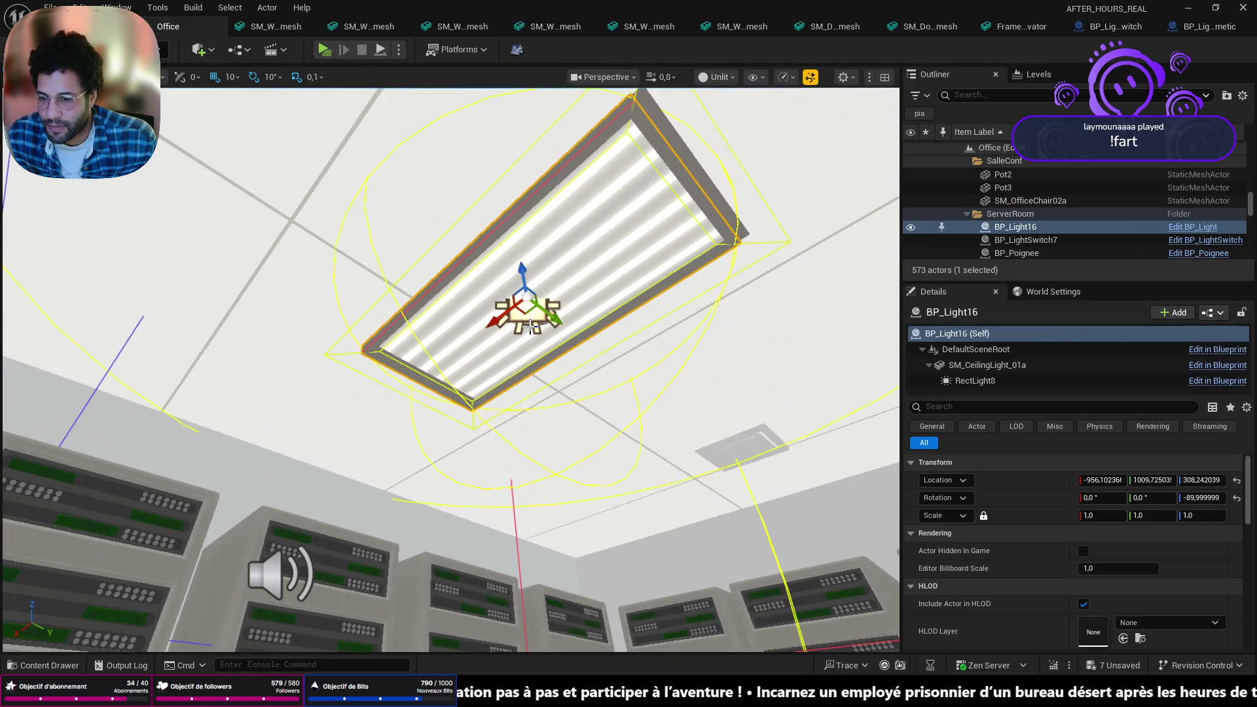
{"action": "key", "text": "Delete"}
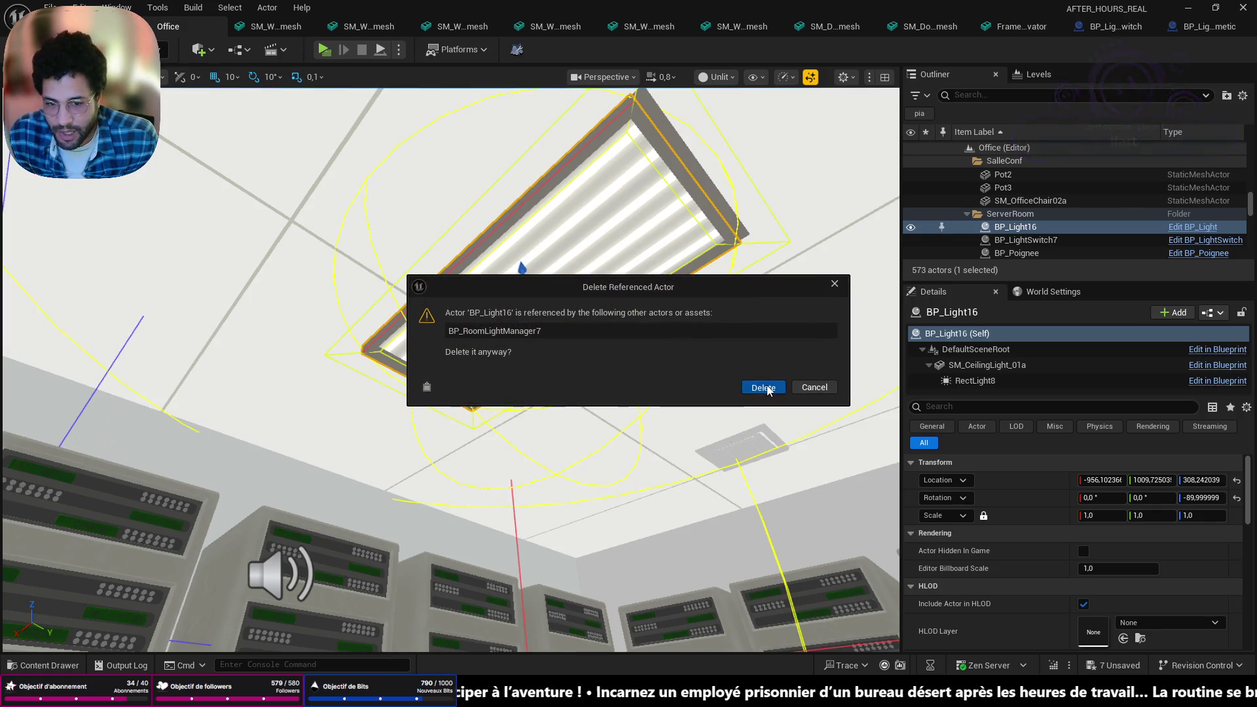
{"action": "left_click", "coordinate": [759, 388]}
{"action": "left_click_drag", "start_coordinate": [400, 158], "coordinate": [400, 158]}
{"action": "left_click", "coordinate": [427, 119]}
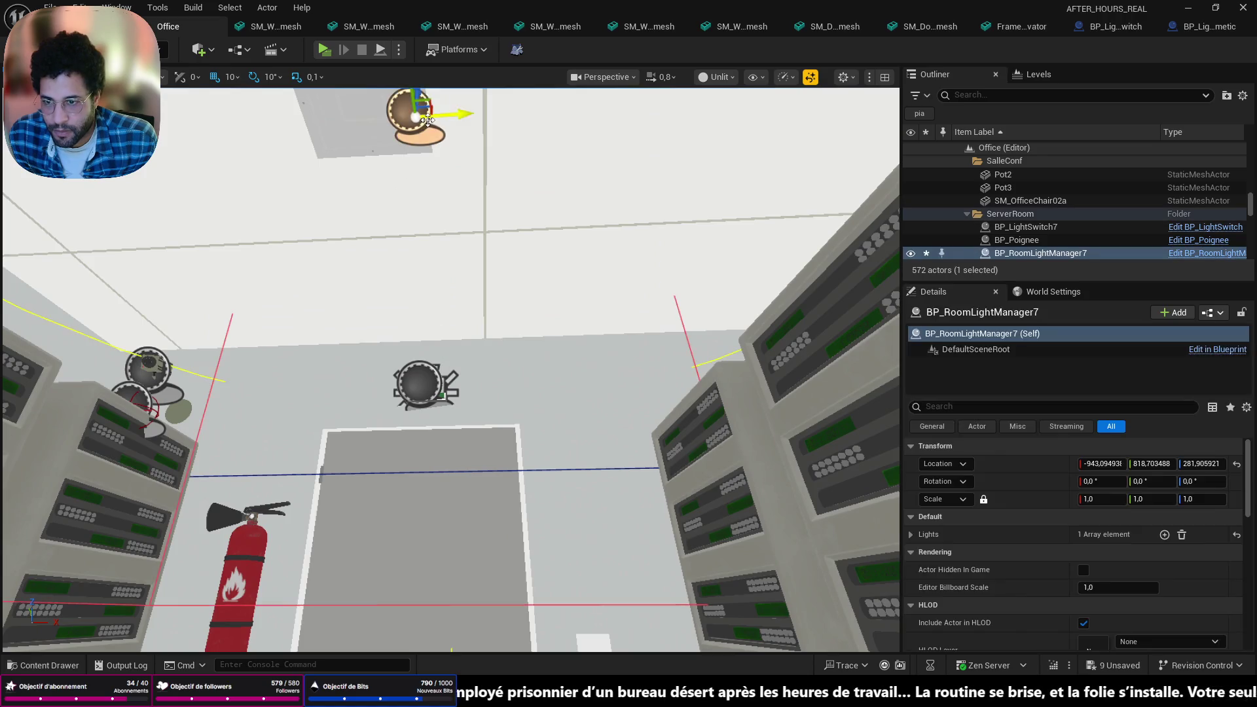
{"action": "key", "text": "Delete"}
{"action": "left_click", "coordinate": [776, 389]}
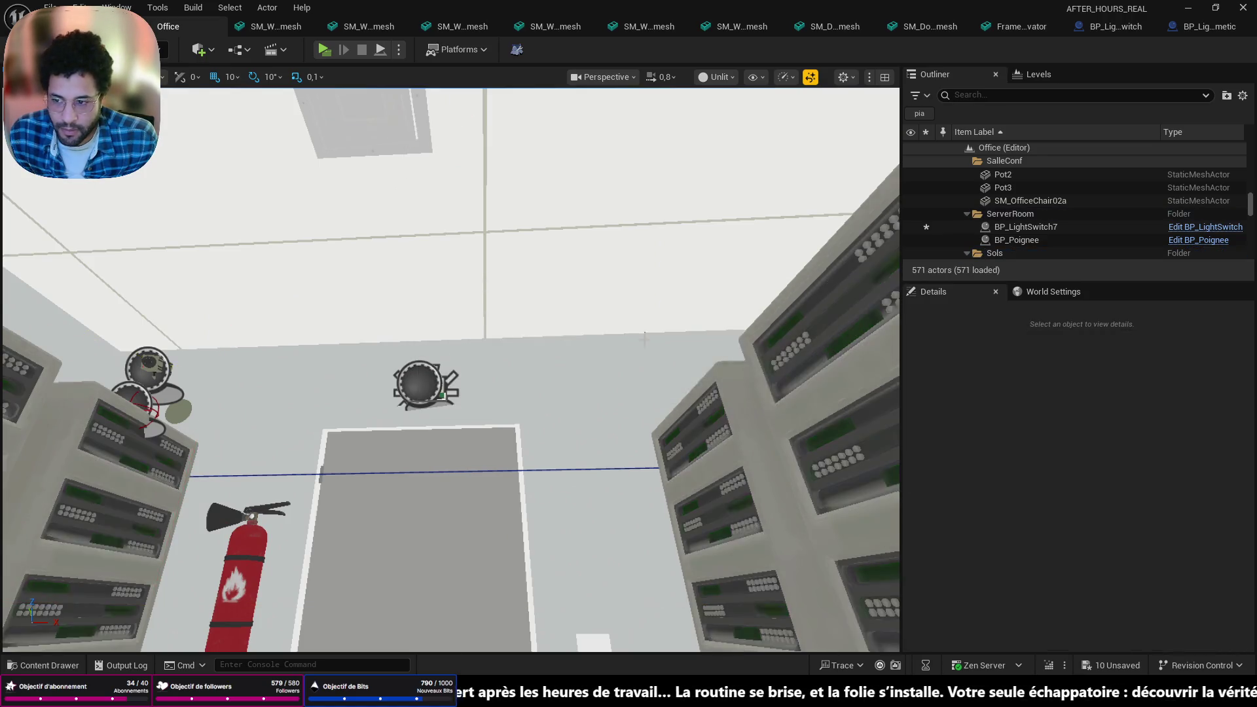
{"action": "left_click_drag", "start_coordinate": [644, 337], "coordinate": [589, 374]}
{"action": "left_click", "coordinate": [600, 423]}
{"action": "key", "text": "Delete"}
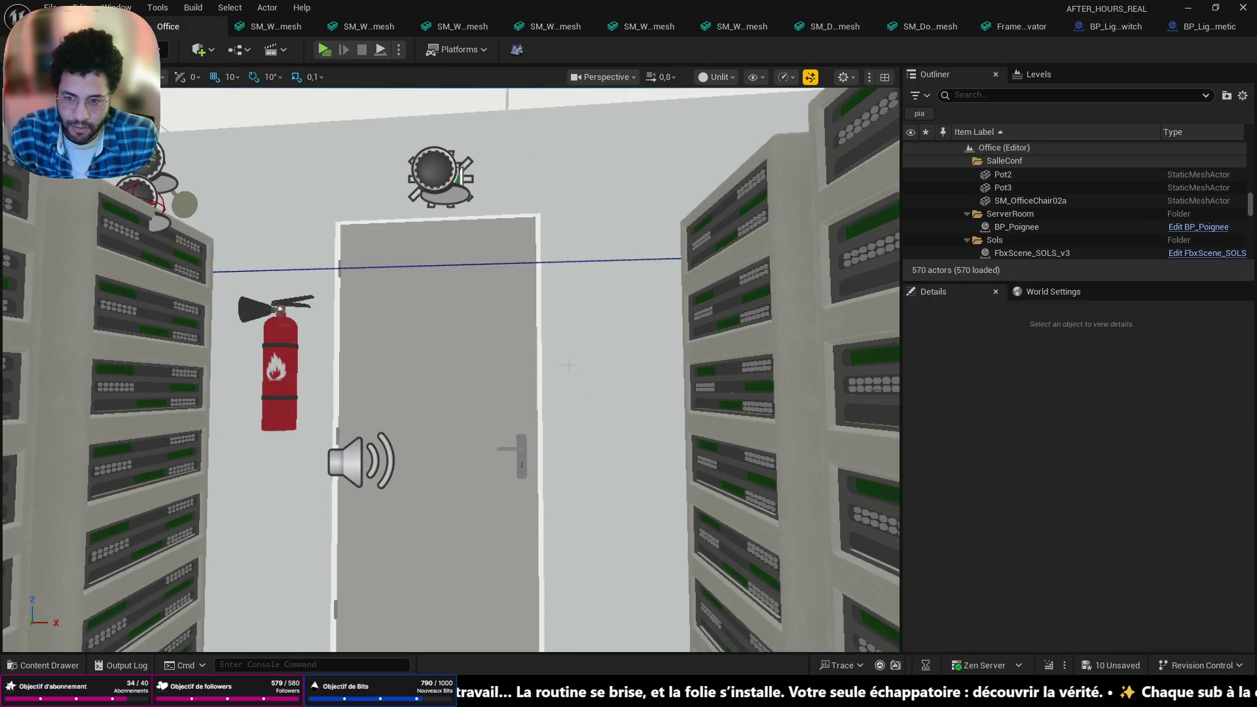
{"action": "mouse_move", "coordinate": [600, 424]}
{"action": "left_mouse_down"}
{"action": "mouse_move", "coordinate": [612, 367]}
{"action": "mouse_move", "coordinate": [565, 372]}
{"action": "left_mouse_up"}
Browse the BLUEPRINT folder in the Content Drawer, then close the drawer
{"action": "key", "text": "ctrl+space"}
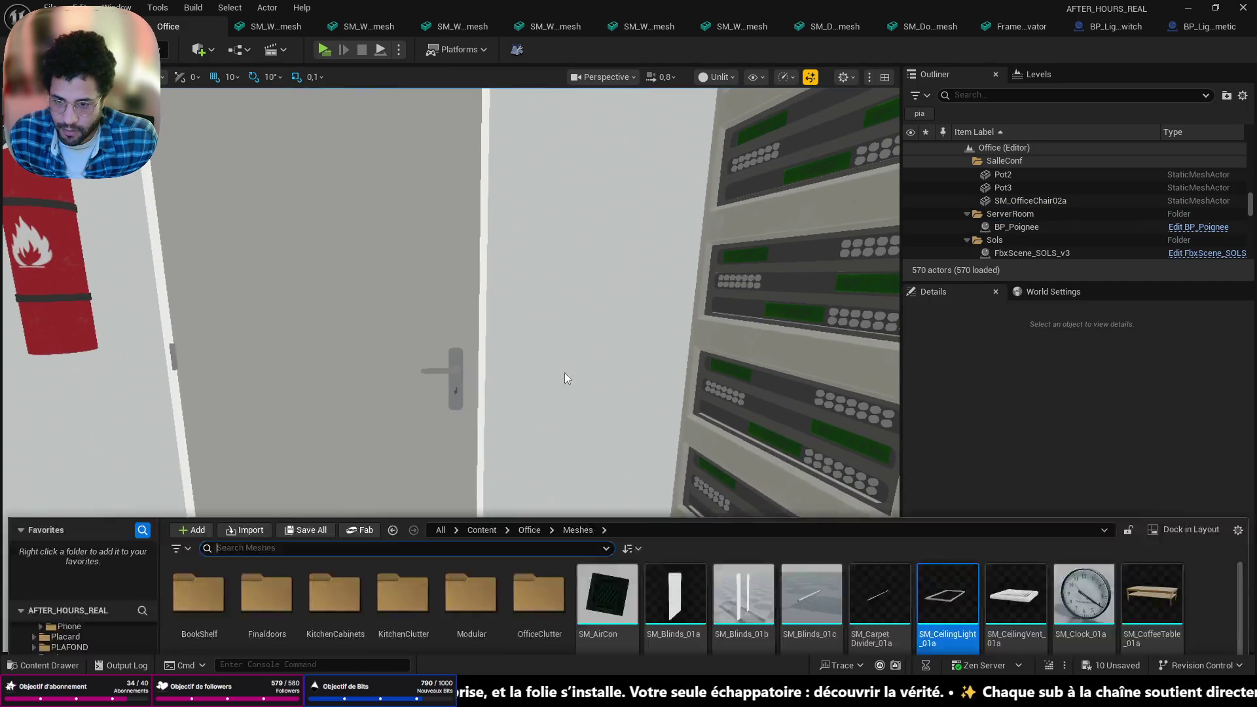
{"action": "scroll", "coordinate": [82, 379], "scroll_direction": "up", "scroll_amount": 15}
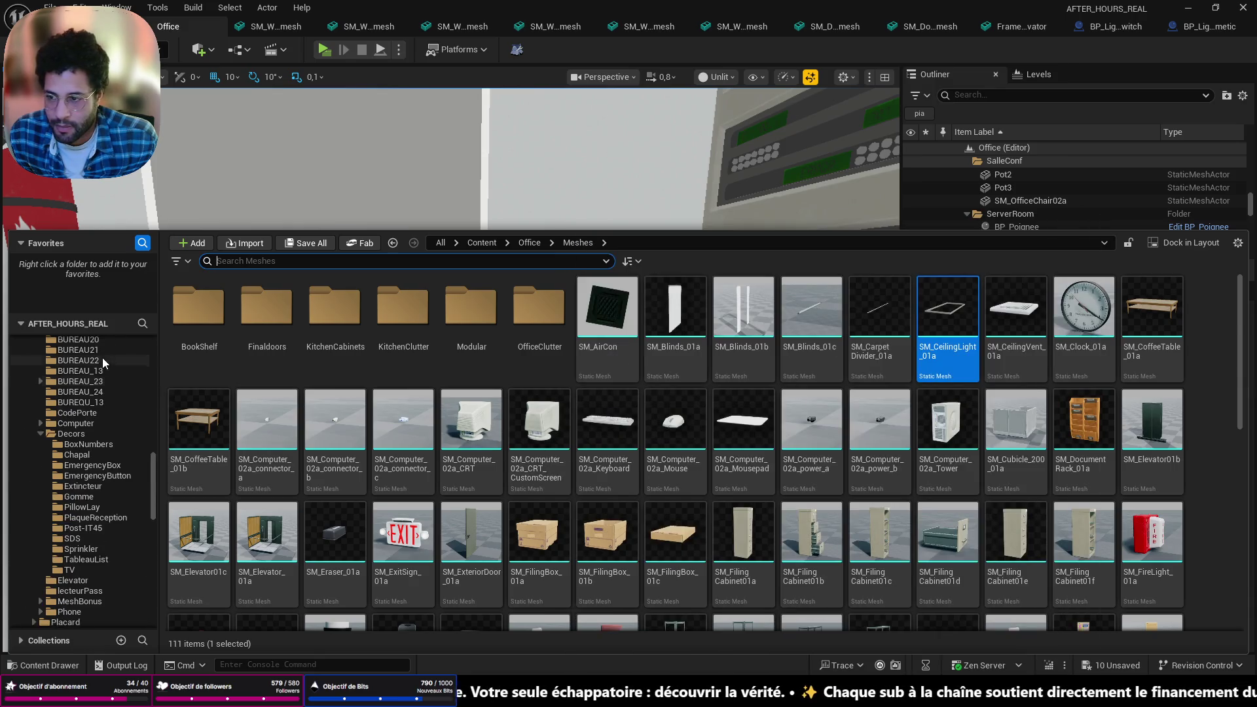
{"action": "scroll", "coordinate": [80, 380], "scroll_direction": "up", "scroll_amount": 5}
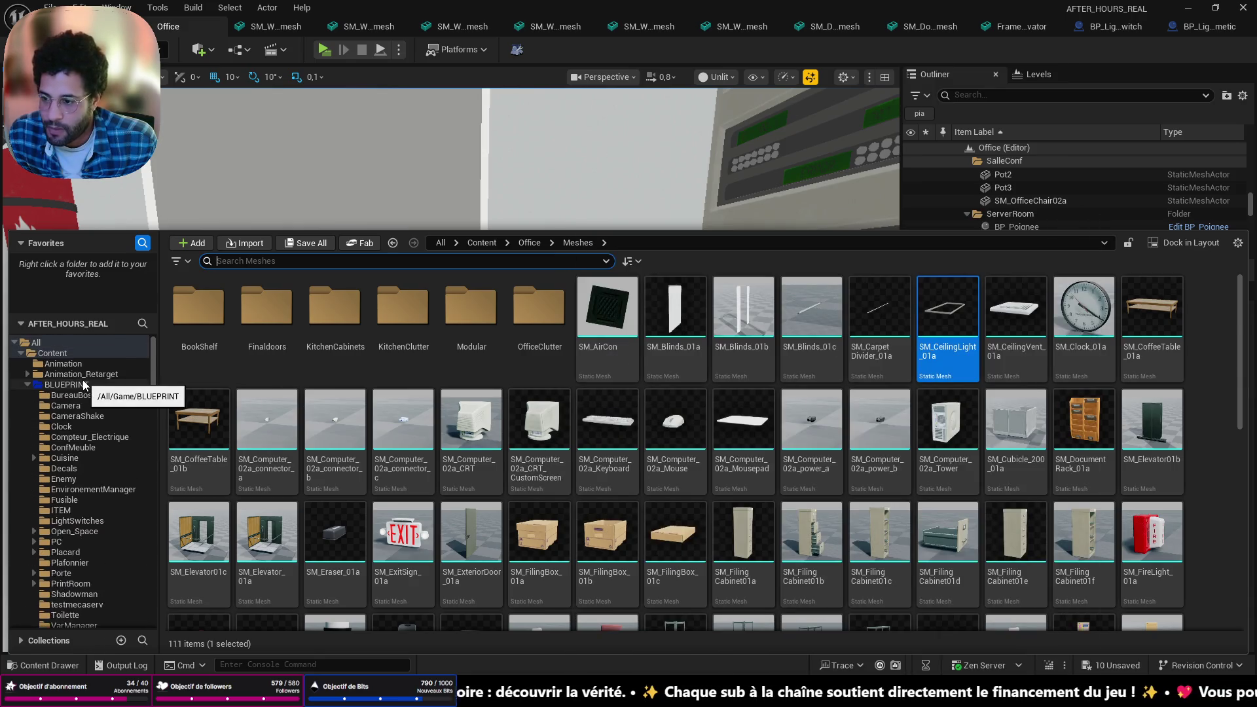
{"action": "left_click", "coordinate": [72, 385]}
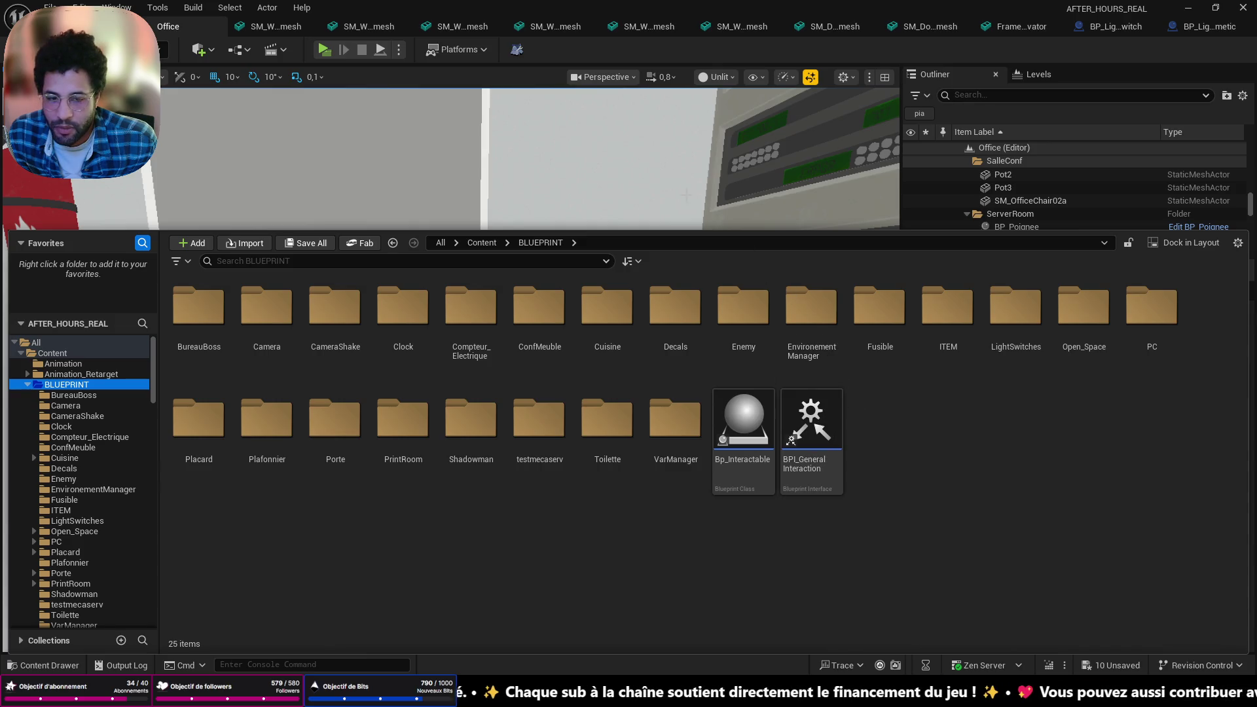
{"action": "key", "text": "ctrl+space"}
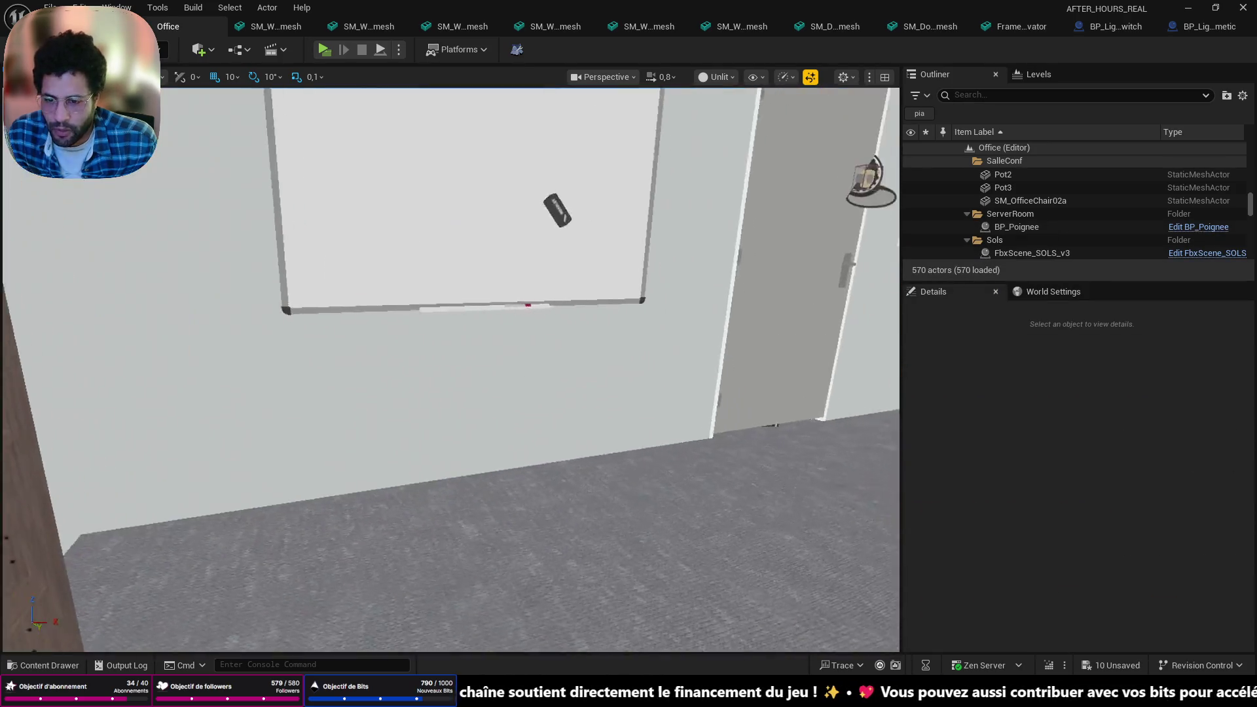
Place BP_LightSwitchCosmetic at 1070, 652.9, 135 and switch over to the StreamElements page
{"action": "left_click", "coordinate": [235, 325]}
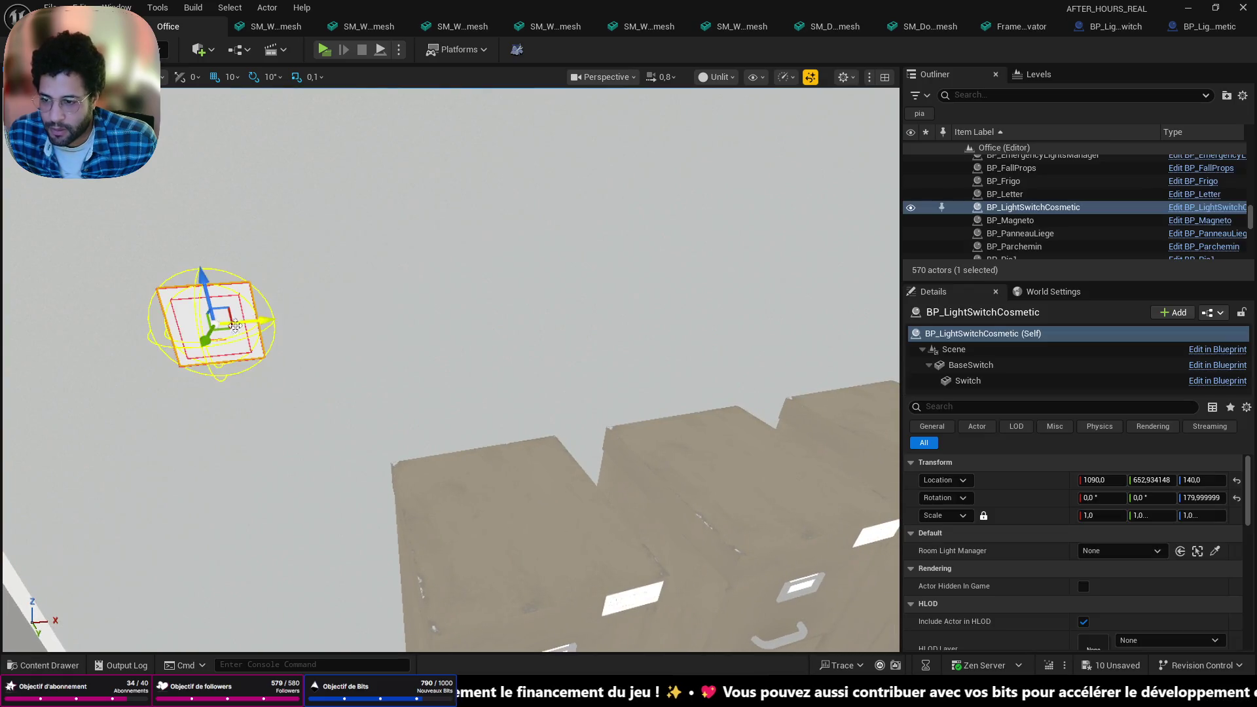
{"action": "key", "text": "f"}
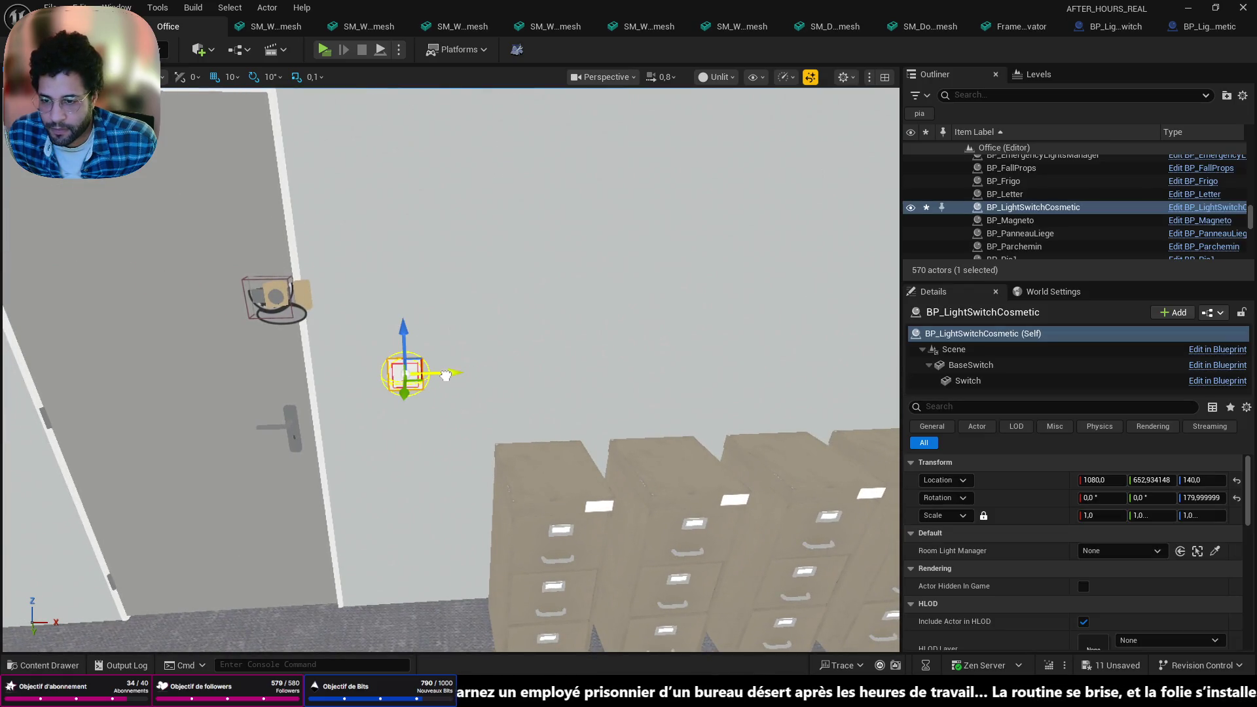
{"action": "left_click_drag", "start_coordinate": [429, 379], "coordinate": [428, 379]}
{"action": "left_click_drag", "start_coordinate": [336, 379], "coordinate": [336, 370]}
{"action": "left_click", "coordinate": [336, 369]}
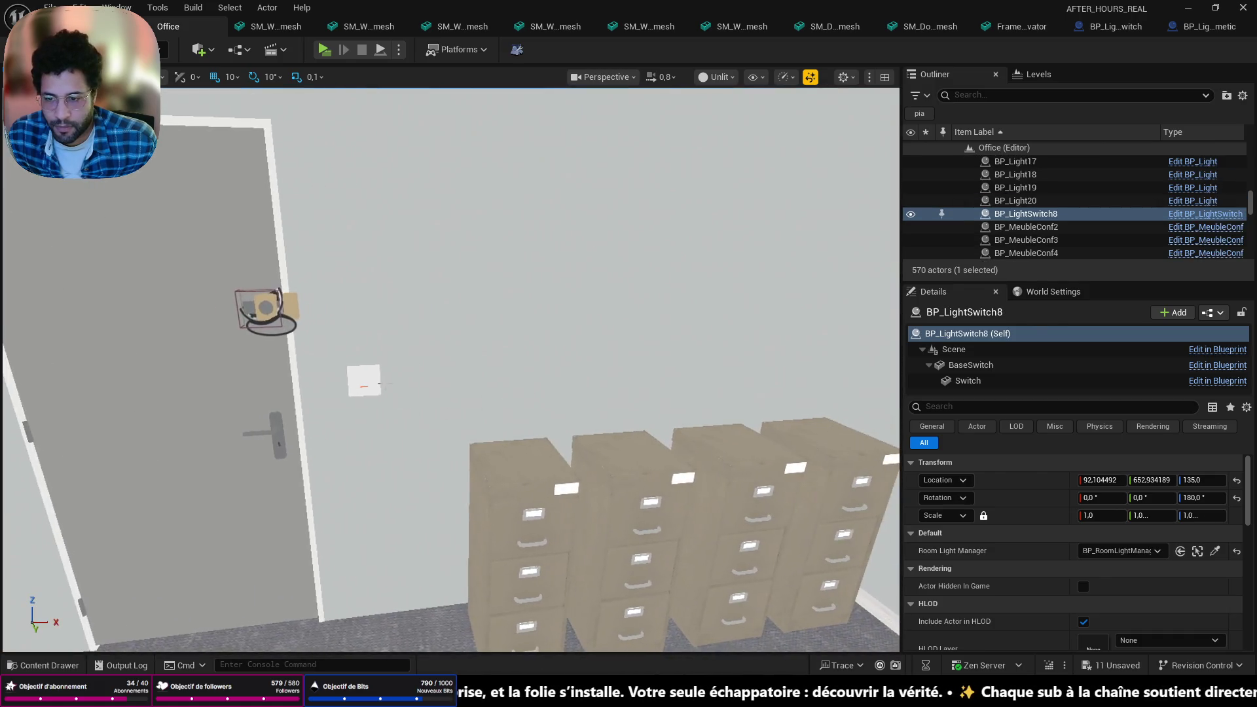
{"action": "left_click", "coordinate": [362, 379]}
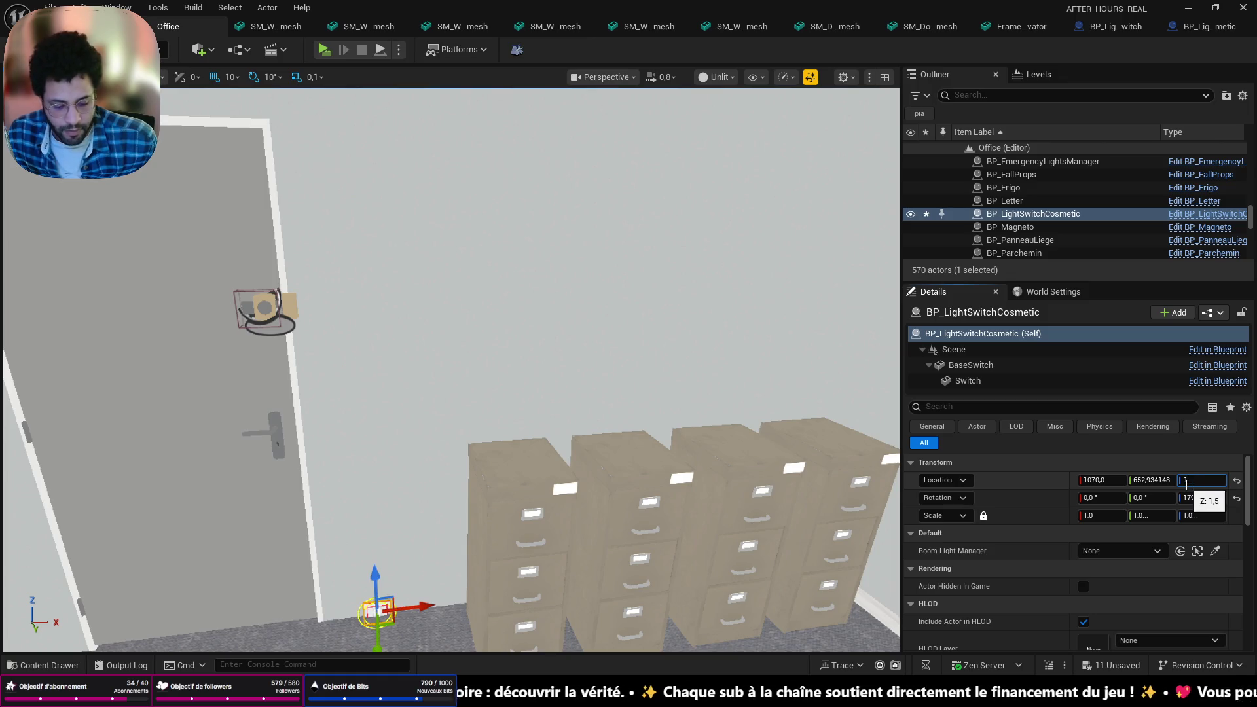
{"action": "type", "text": "35"}
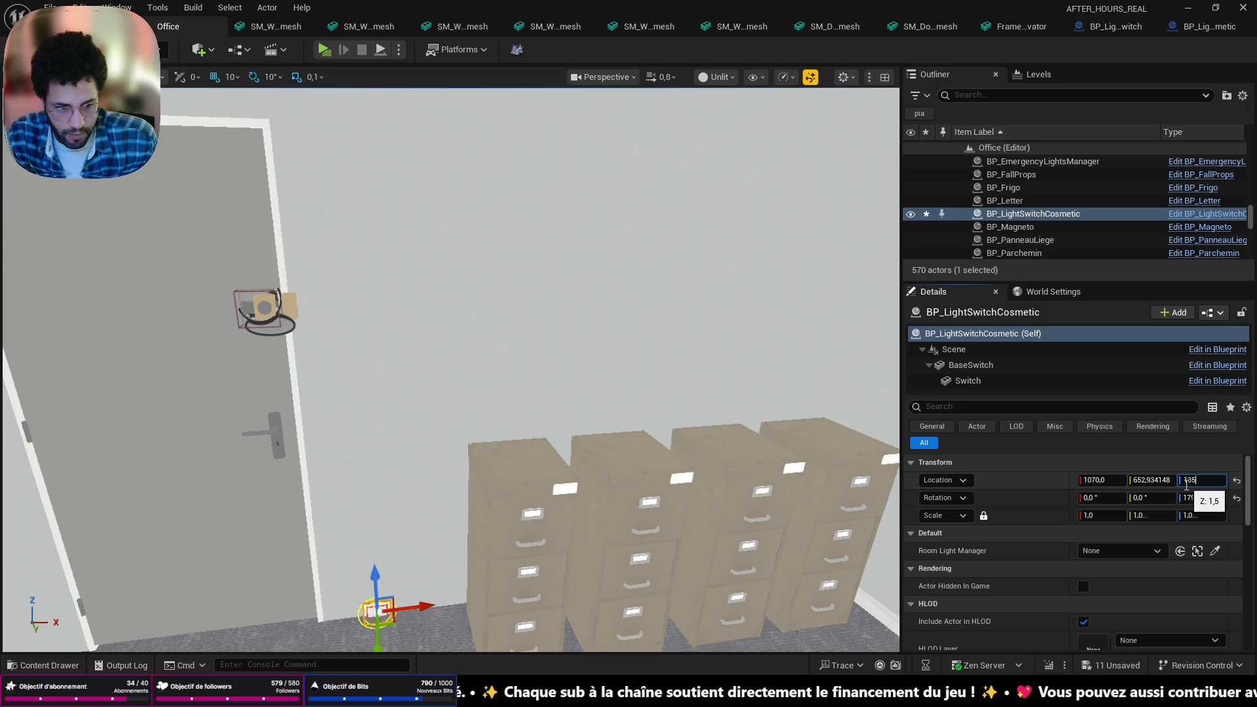
{"action": "key", "text": "Return"}
{"action": "key", "text": "alt+Tab"}
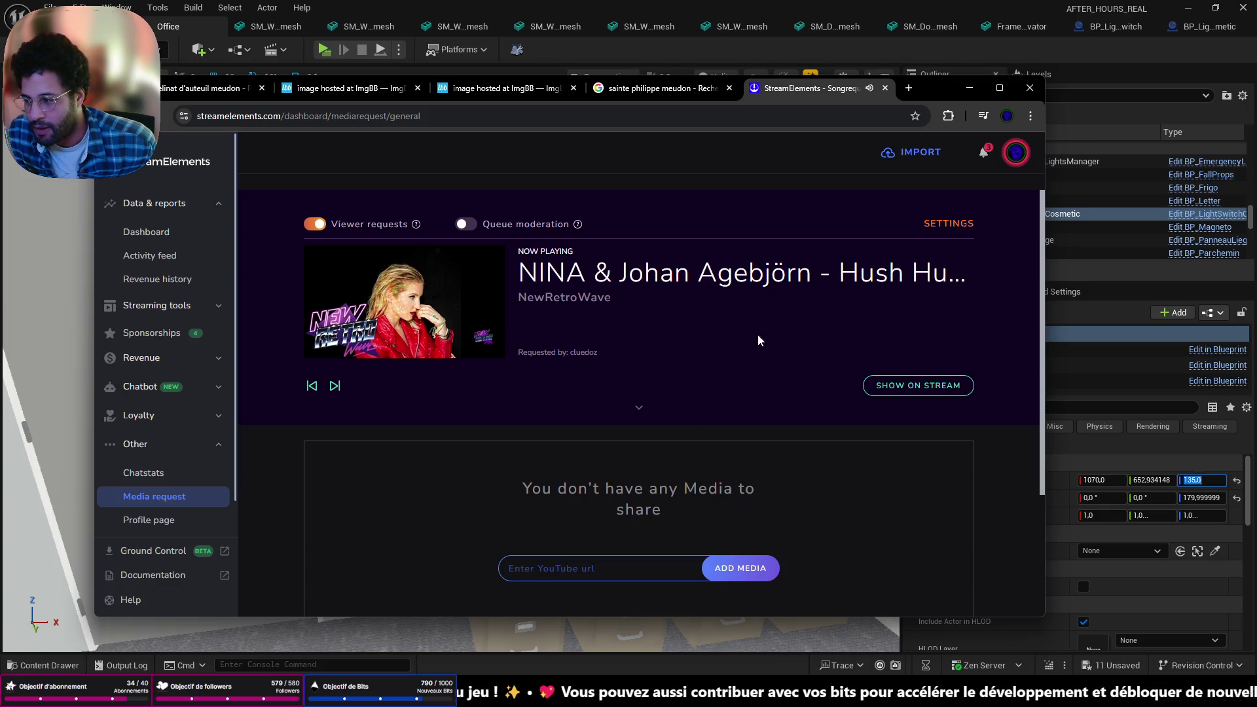
Minimize Chrome to return to the Unreal Office level beside the cosmetic switch
{"action": "left_click", "coordinate": [969, 88]}
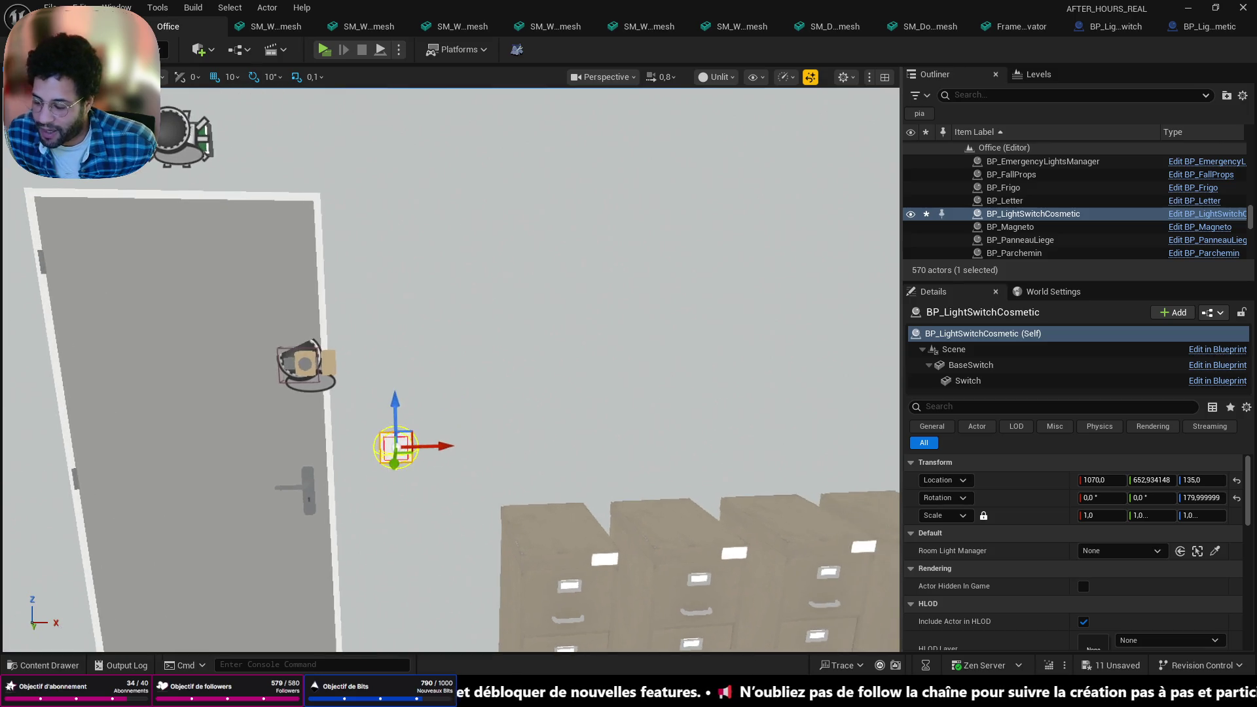
Duplicate the cosmetic switch to X -880 and copy SM_CeilingLight_01a3 to Y -1270
{"action": "scroll", "coordinate": [614, 451], "scroll_direction": "up", "scroll_amount": 2}
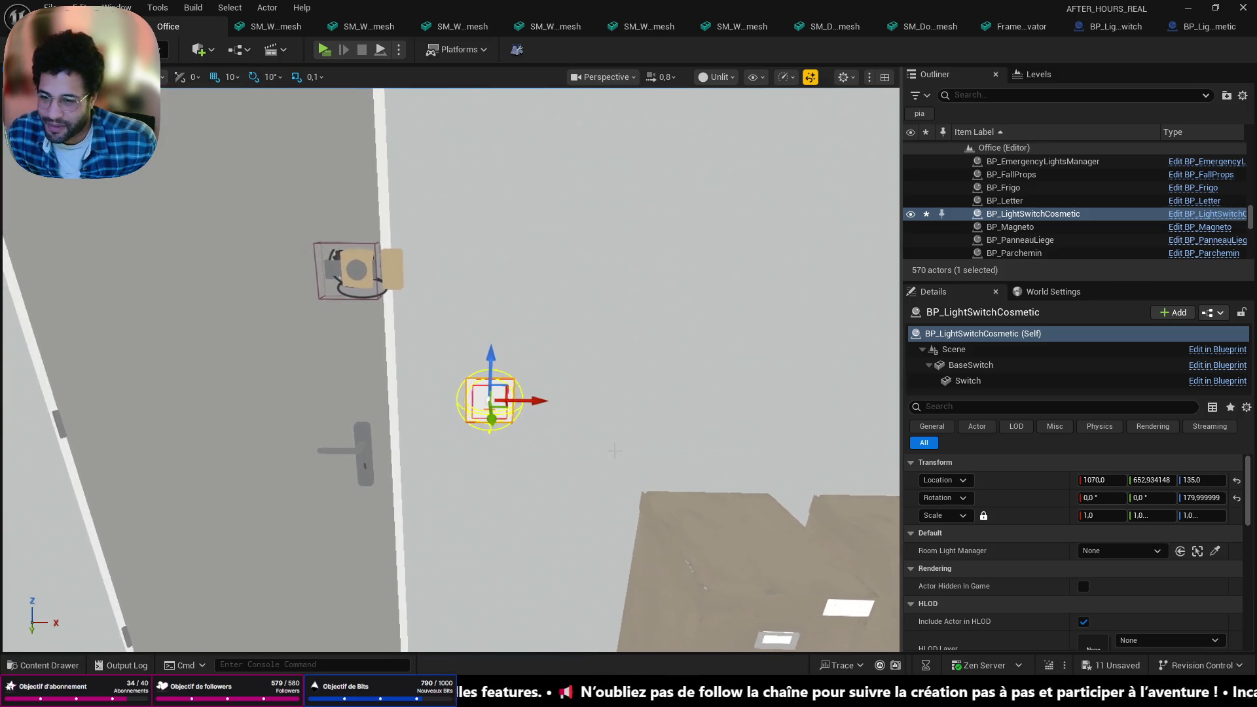
{"action": "mouse_move", "coordinate": [534, 402]}
{"action": "left_mouse_down", "text": "alt+shift"}
{"action": "mouse_move", "coordinate": [91, 402]}
{"action": "mouse_move", "coordinate": [130, 402]}
{"action": "mouse_move", "coordinate": [118, 402]}
{"action": "left_mouse_up", "text": "alt+shift"}
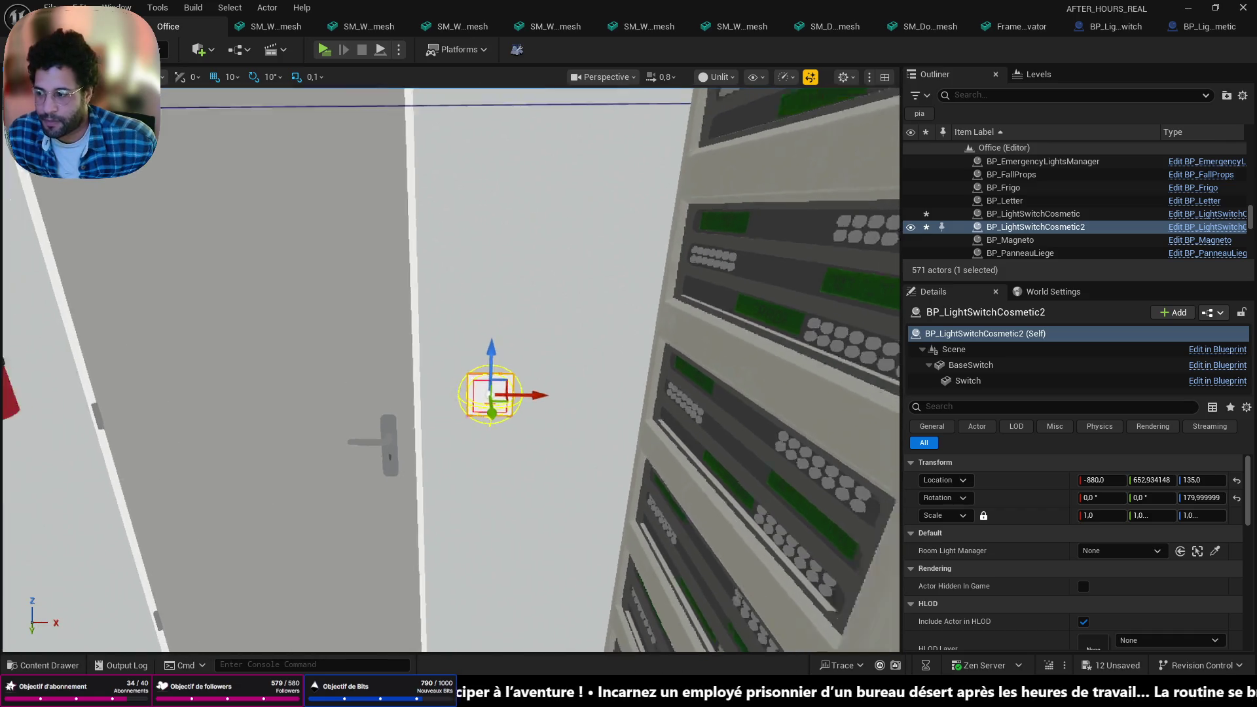
{"action": "mouse_move", "coordinate": [3, 373]}
{"action": "left_mouse_down", "text": "alt"}
{"action": "mouse_move", "coordinate": [196, 341]}
{"action": "mouse_move", "coordinate": [223, 281]}
{"action": "mouse_move", "coordinate": [275, 367]}
{"action": "mouse_move", "coordinate": [321, 360]}
{"action": "mouse_move", "coordinate": [327, 314]}
{"action": "mouse_move", "coordinate": [334, 367]}
{"action": "mouse_move", "coordinate": [393, 340]}
{"action": "mouse_move", "coordinate": [367, 353]}
{"action": "mouse_move", "coordinate": [354, 392]}
{"action": "mouse_move", "coordinate": [392, 366]}
{"action": "mouse_move", "coordinate": [405, 393]}
{"action": "mouse_move", "coordinate": [380, 367]}
{"action": "mouse_move", "coordinate": [392, 354]}
{"action": "mouse_move", "coordinate": [406, 379]}
{"action": "mouse_move", "coordinate": [367, 354]}
{"action": "mouse_move", "coordinate": [379, 367]}
{"action": "mouse_move", "coordinate": [406, 341]}
{"action": "mouse_move", "coordinate": [392, 320]}
{"action": "left_mouse_up", "text": "alt"}
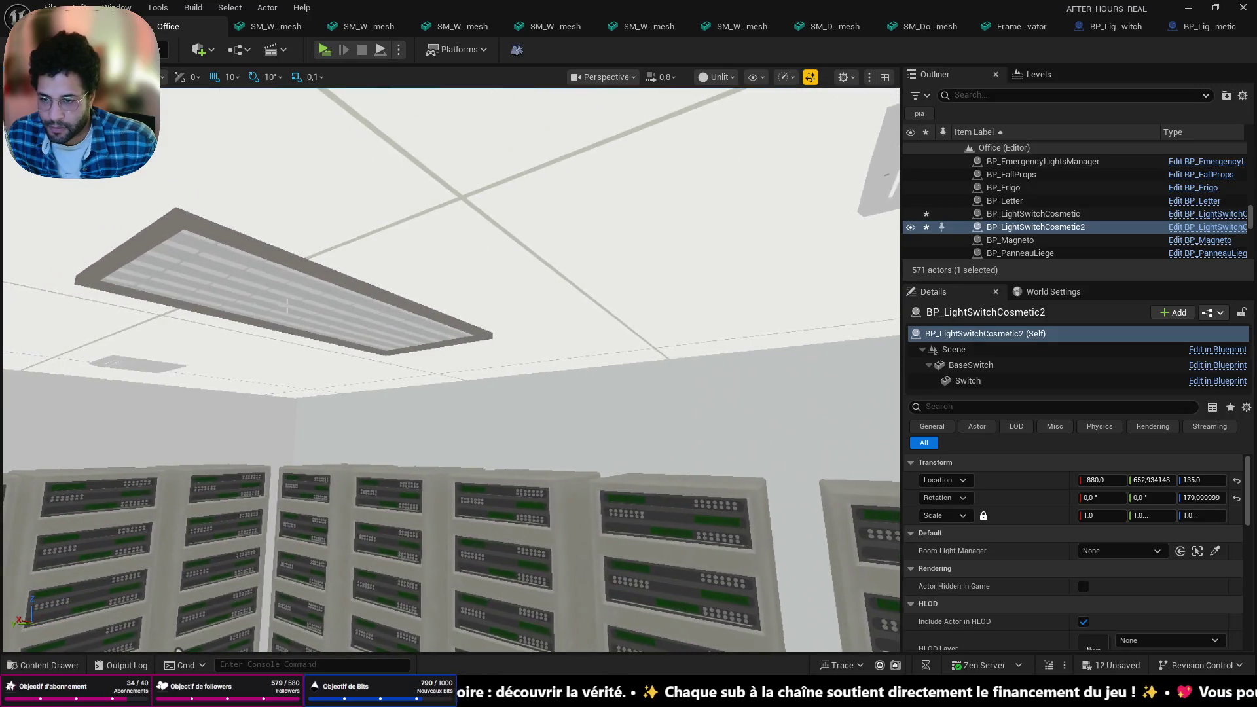
{"action": "left_click", "coordinate": [316, 308]}
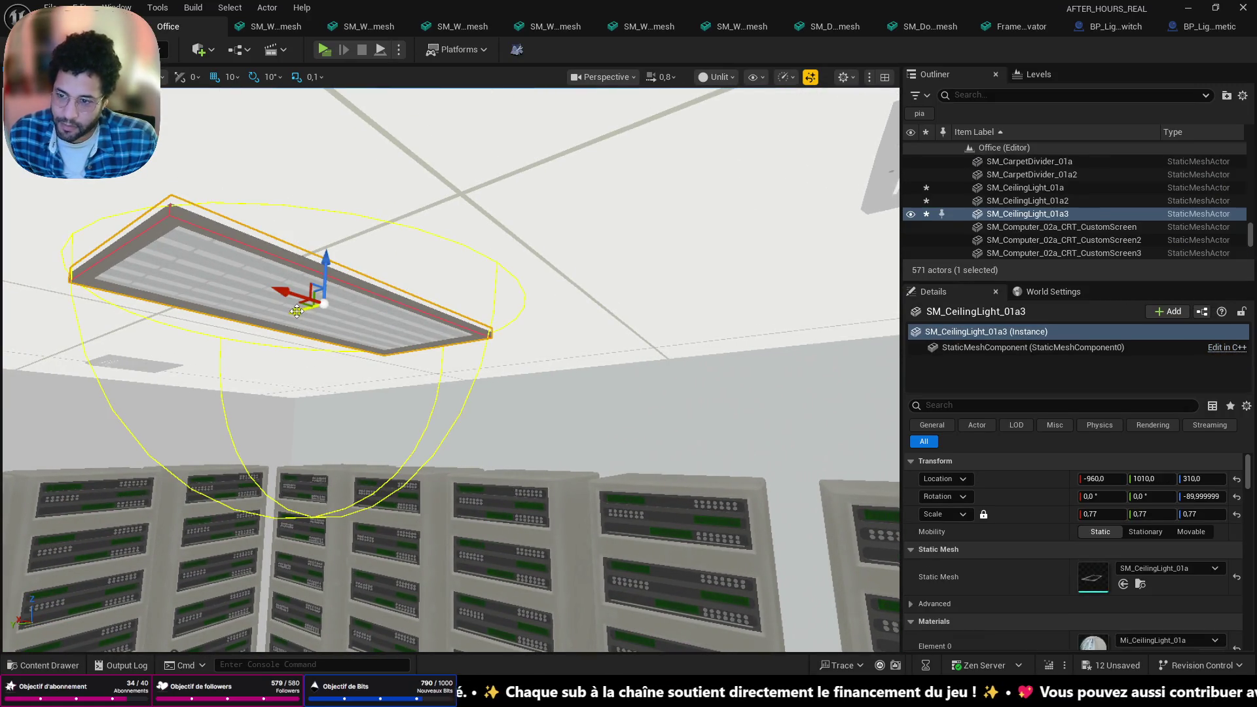
{"action": "left_click_drag", "start_coordinate": [297, 311], "coordinate": [297, 311]}
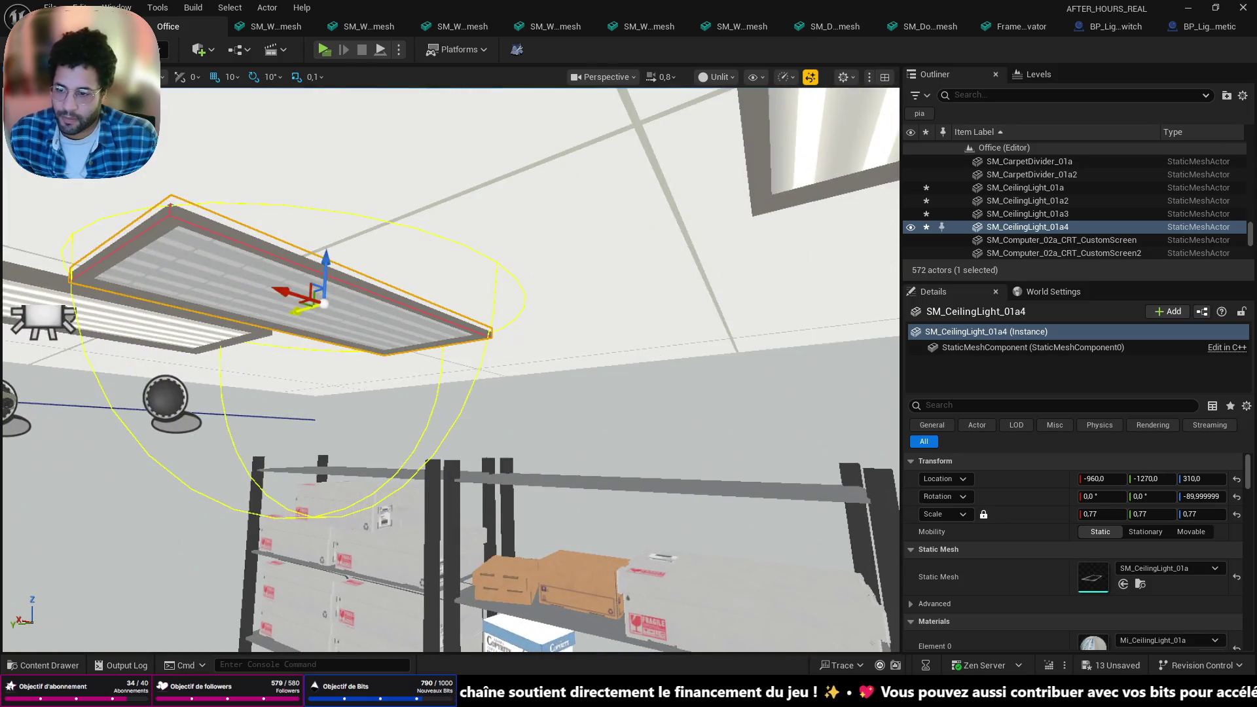
Move the copied ceiling light along X to -890
{"action": "left_click_drag", "start_coordinate": [358, 357], "coordinate": [358, 357]}
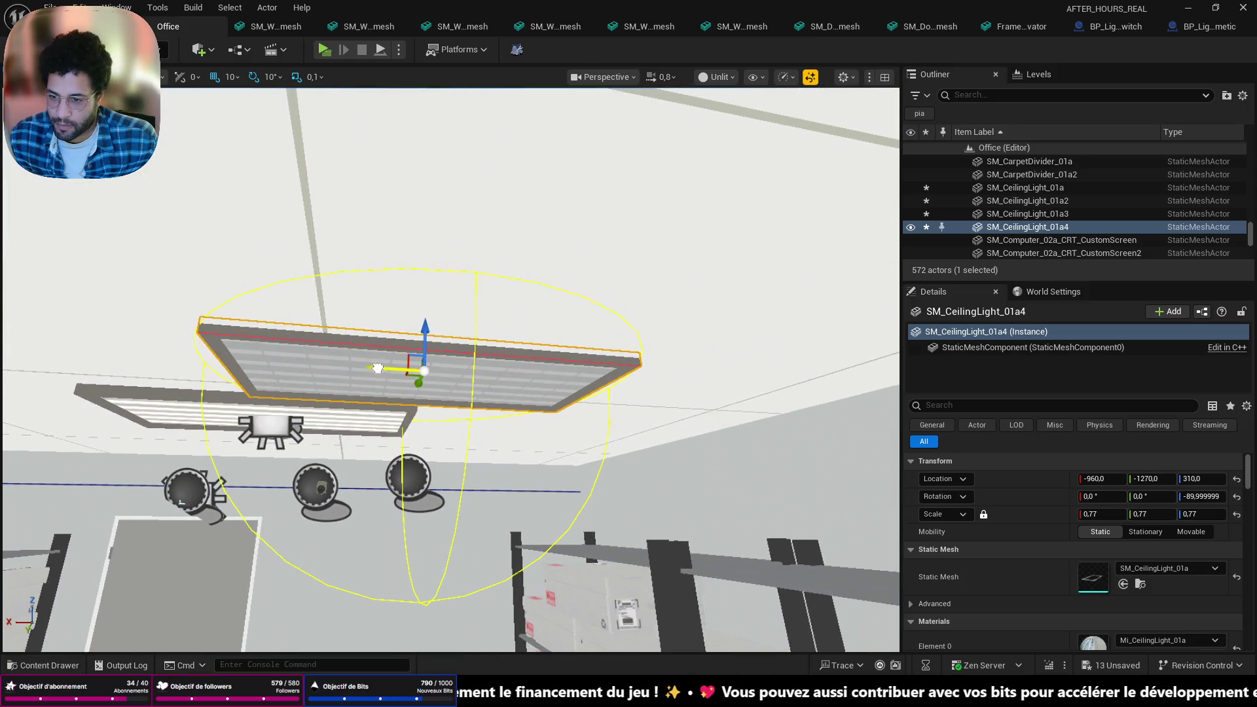
{"action": "left_click_drag", "start_coordinate": [228, 361], "coordinate": [194, 362]}
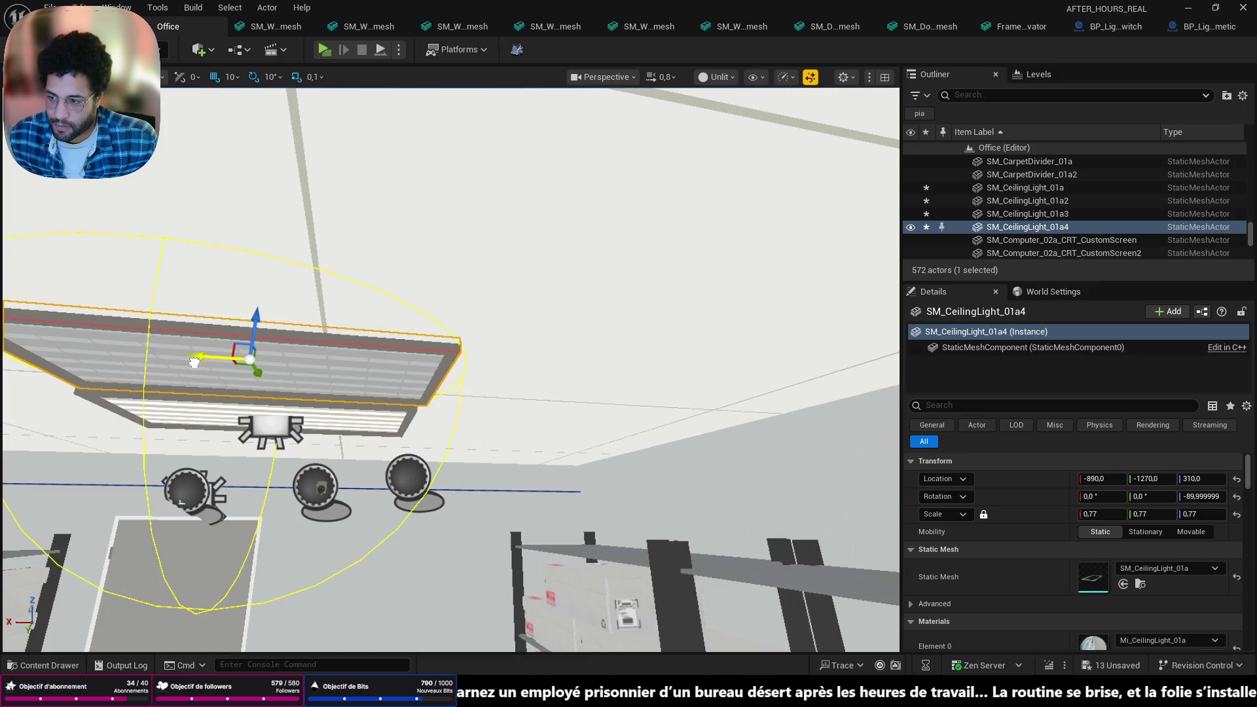
{"action": "scroll", "coordinate": [290, 405], "scroll_direction": "up", "scroll_amount": 6}
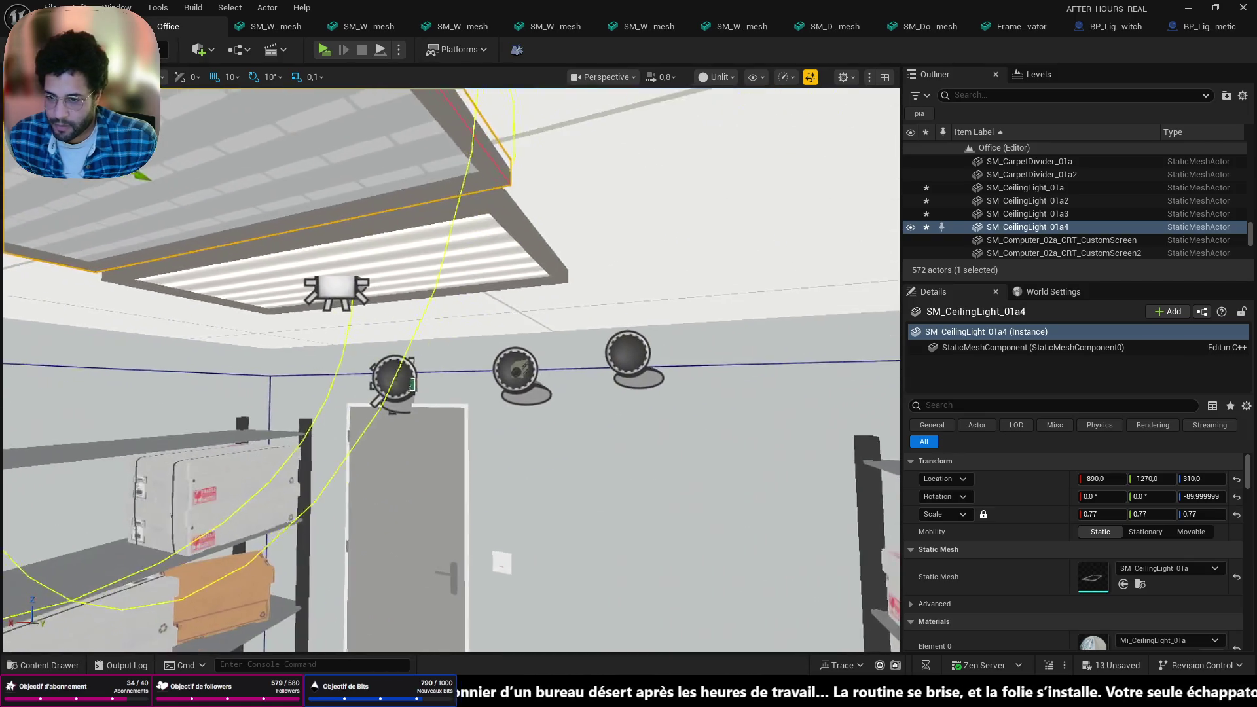
Delete the file room's BP_Light8 and BP_Light7, confirming each reference warning
{"action": "key", "text": "d"}
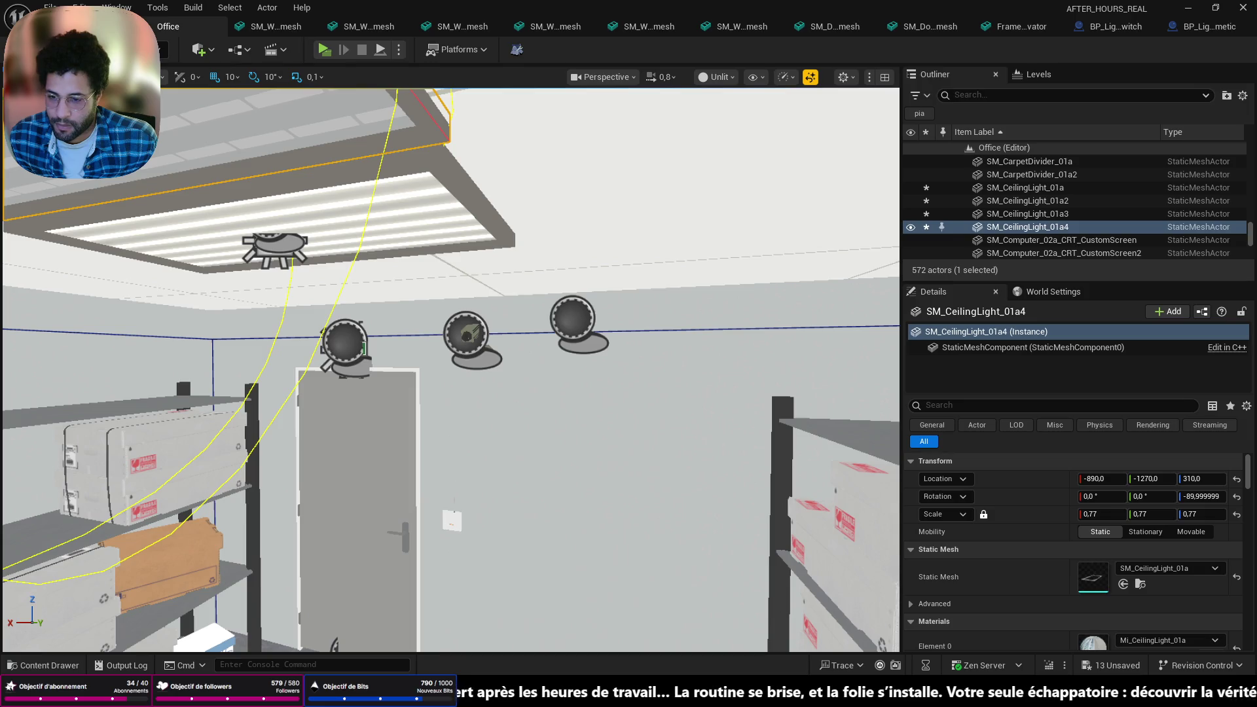
{"action": "scroll", "coordinate": [293, 259], "scroll_direction": "up", "scroll_amount": 5}
{"action": "left_click", "coordinate": [508, 315]}
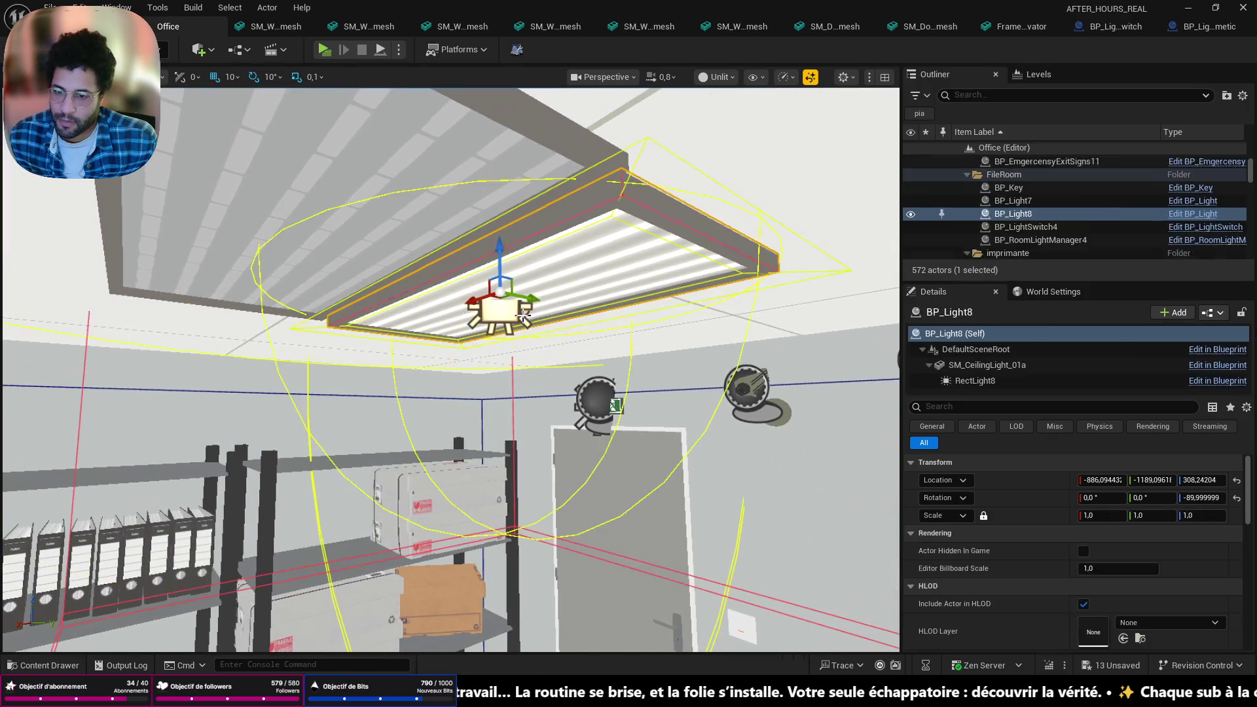
{"action": "key", "text": "Delete"}
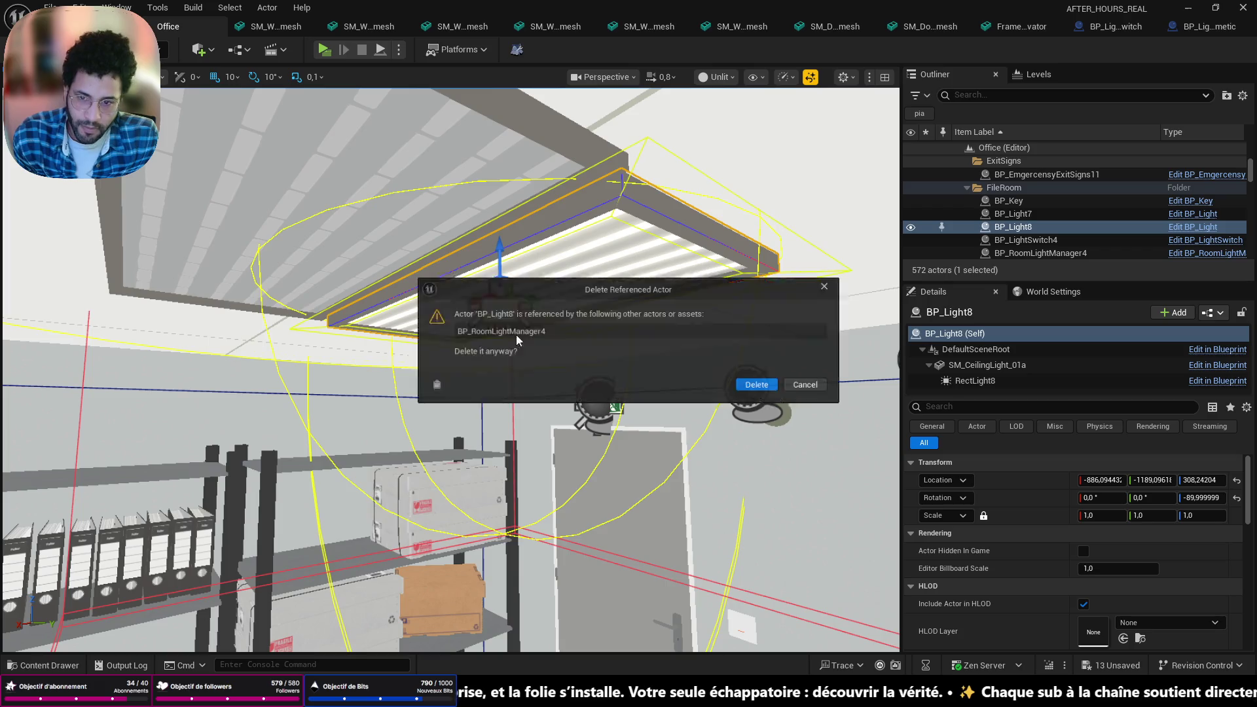
{"action": "left_click", "coordinate": [760, 386]}
{"action": "left_click_drag", "start_coordinate": [759, 386], "coordinate": [694, 316]}
{"action": "left_click", "coordinate": [710, 313]}
{"action": "key", "text": "Delete"}
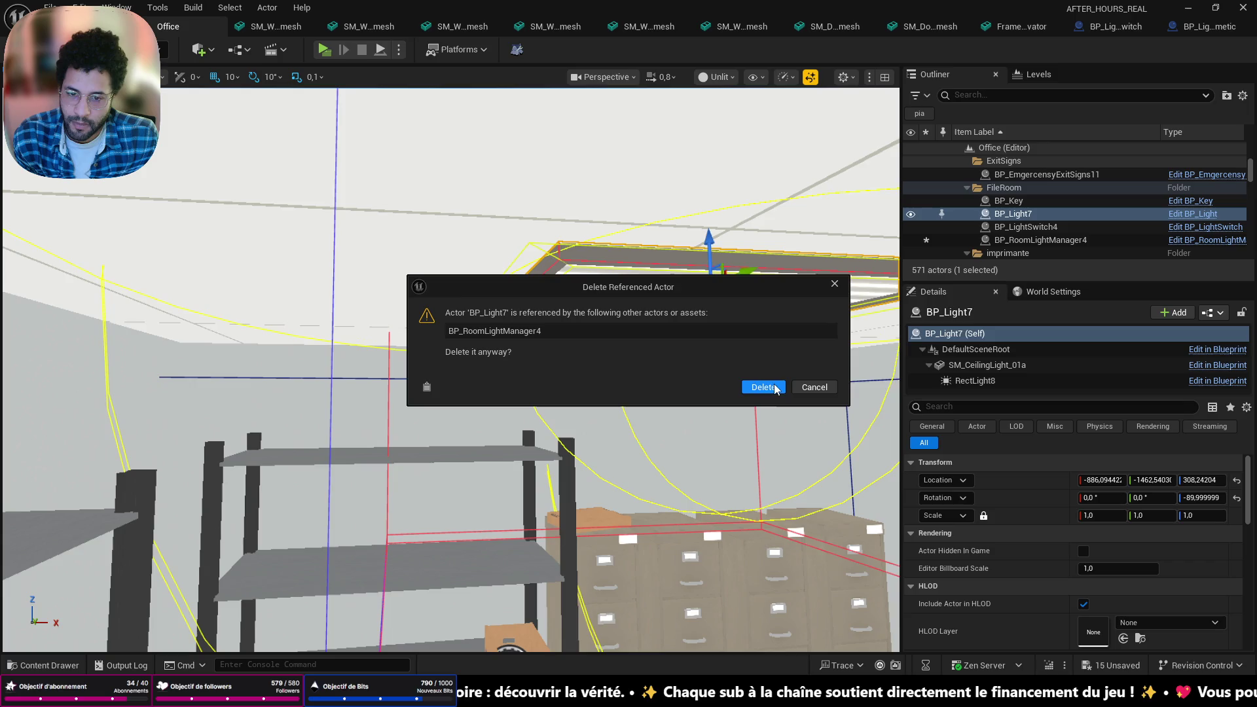
{"action": "left_click", "coordinate": [752, 387]}
Delete BP_LightSwitch4 by the door and select BP_RoomLightManager4
{"action": "mouse_move", "coordinate": [752, 387]}
{"action": "left_mouse_down"}
{"action": "mouse_move", "coordinate": [720, 367]}
{"action": "mouse_move", "coordinate": [720, 393]}
{"action": "left_mouse_up"}
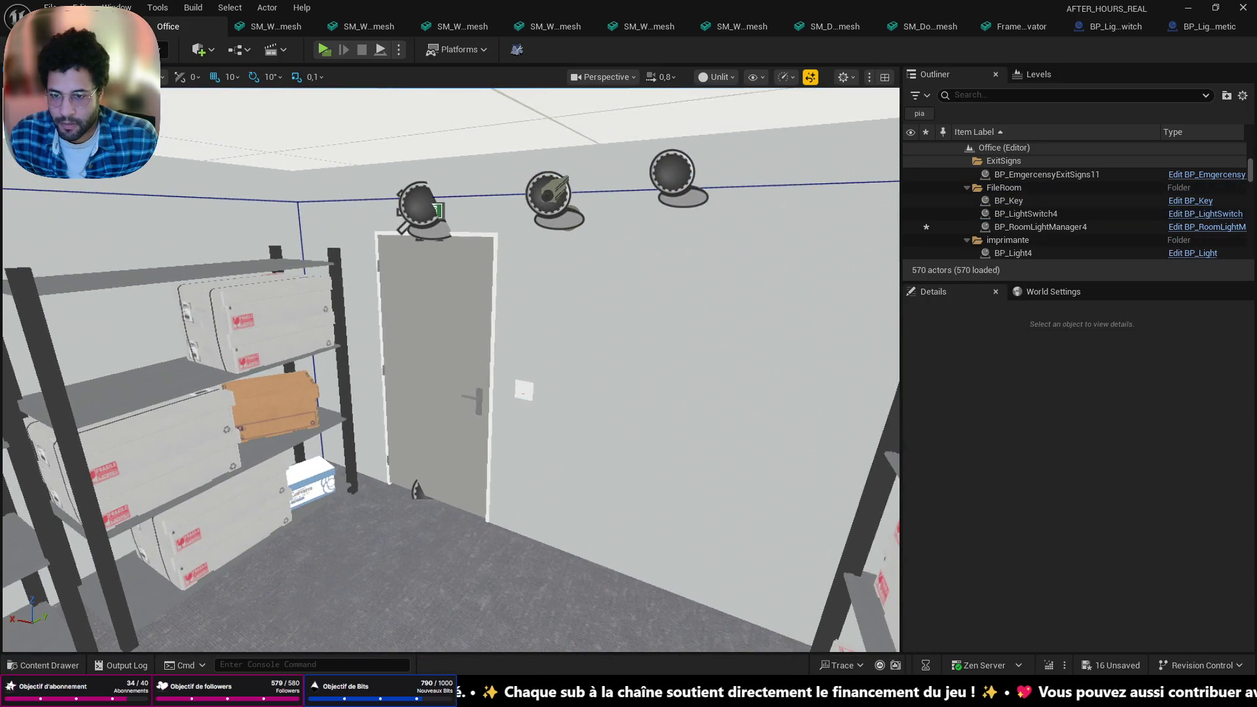
{"action": "left_click", "coordinate": [524, 391]}
{"action": "key", "text": "Delete"}
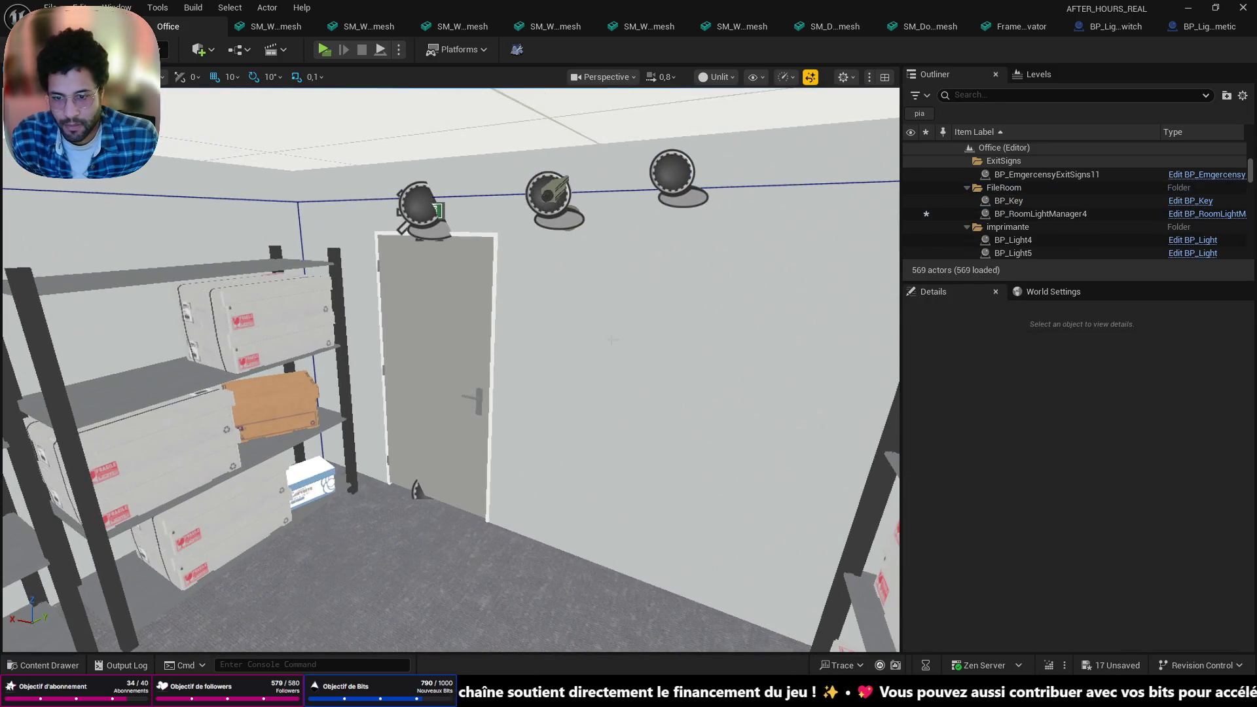
{"action": "left_click", "coordinate": [1041, 214]}
Delete BP_RoomLightManager4, save the level, and frame the wall light switch
{"action": "key", "text": "Delete"}
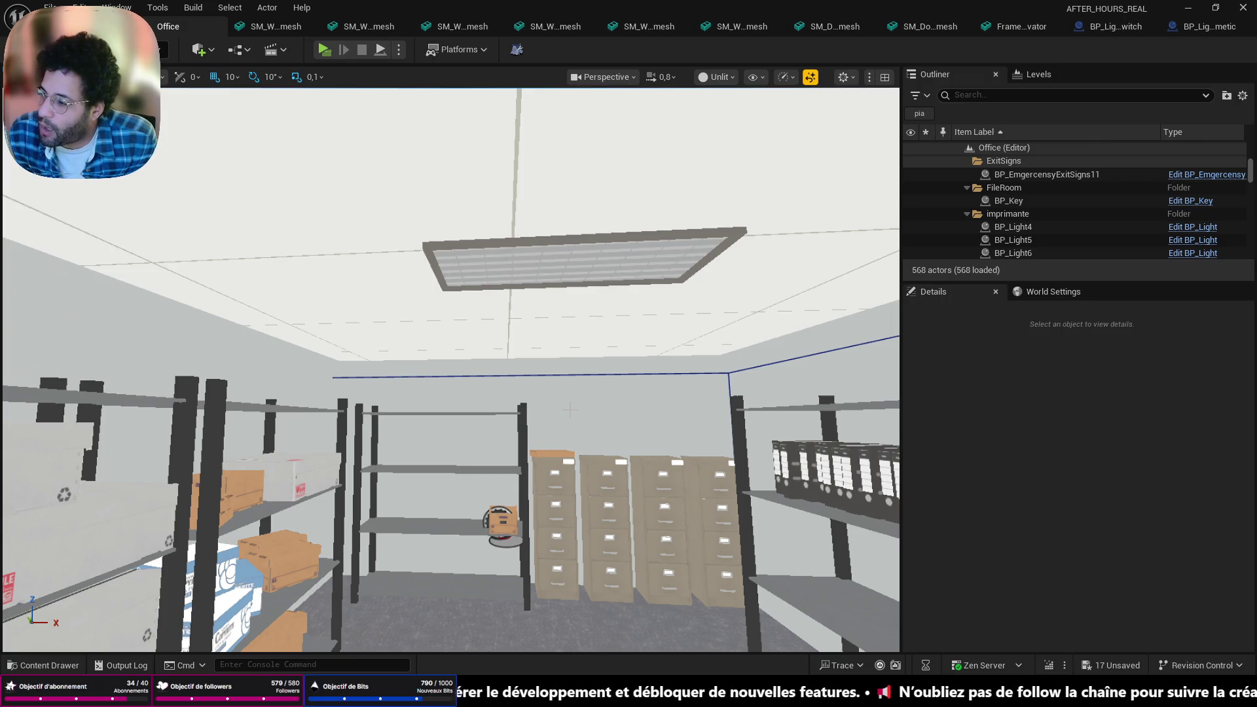
{"action": "key", "text": "ctrl+s"}
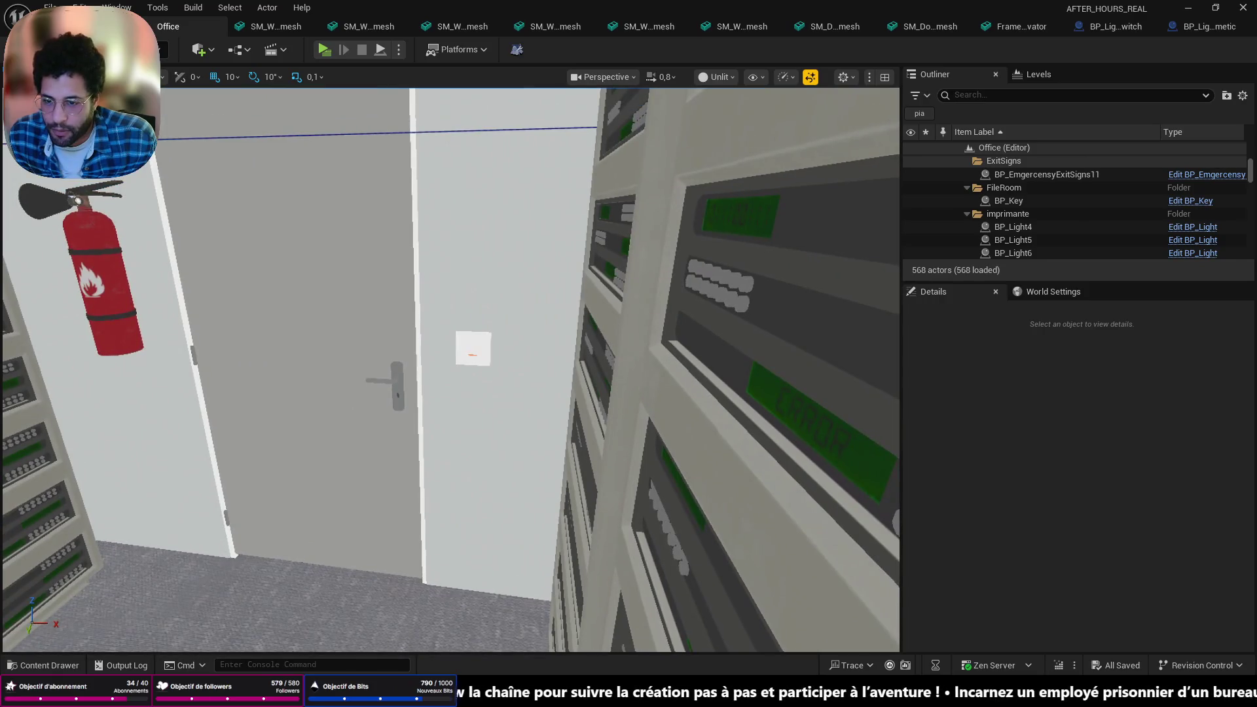
{"action": "left_click", "coordinate": [472, 348]}
{"action": "key", "text": "f"}
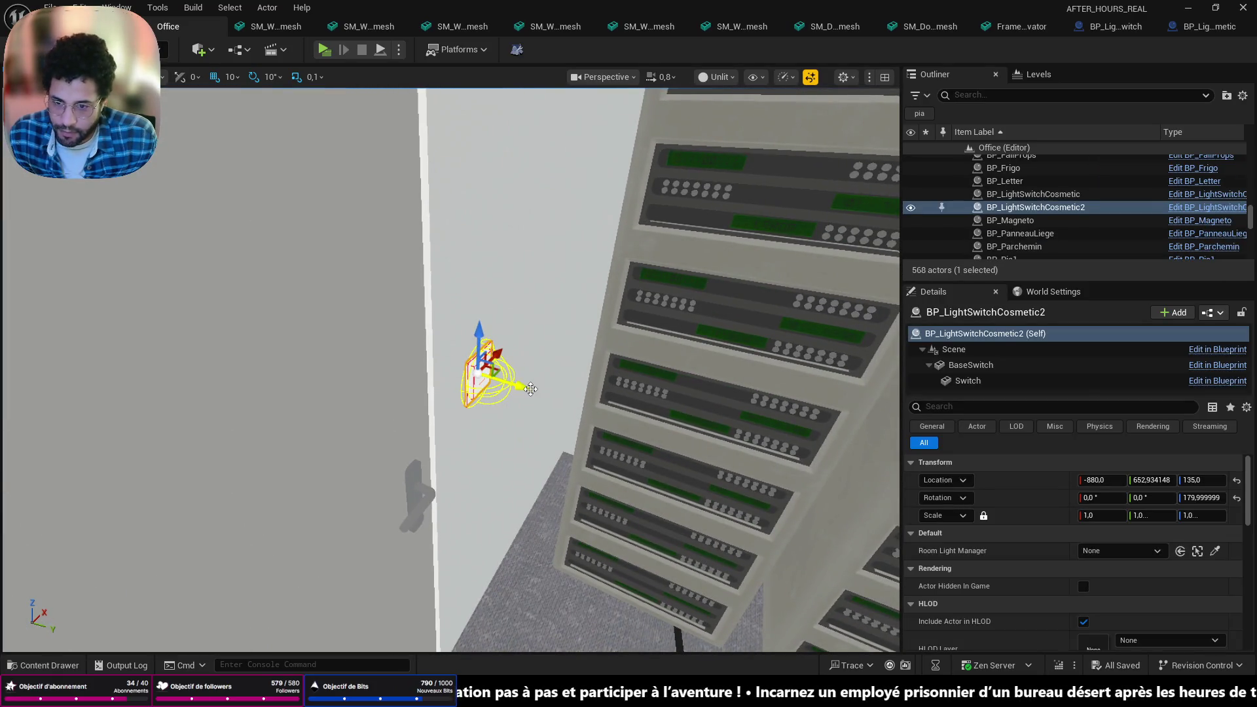
Duplicate the switch as BP_LightSwitchCosmetic3 and set it flush against the wall at Y -990.1
{"action": "left_click_drag", "start_coordinate": [530, 388], "coordinate": [399, 366]}
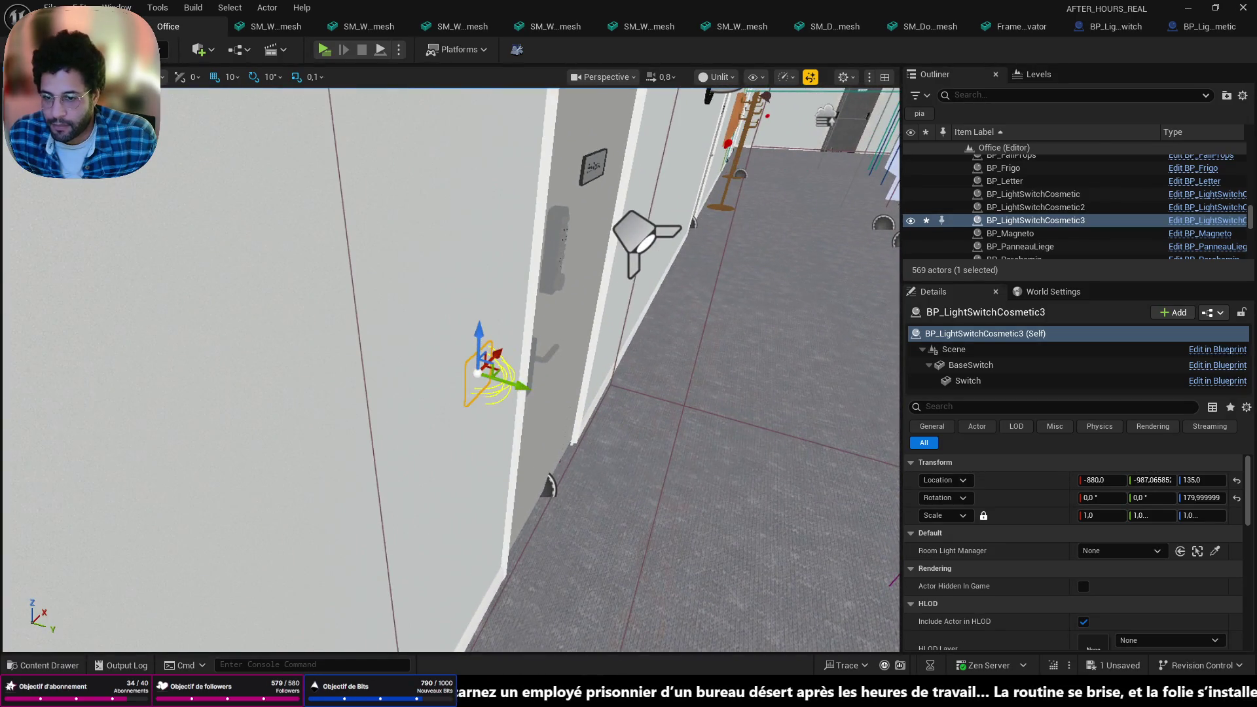
{"action": "key", "text": "f"}
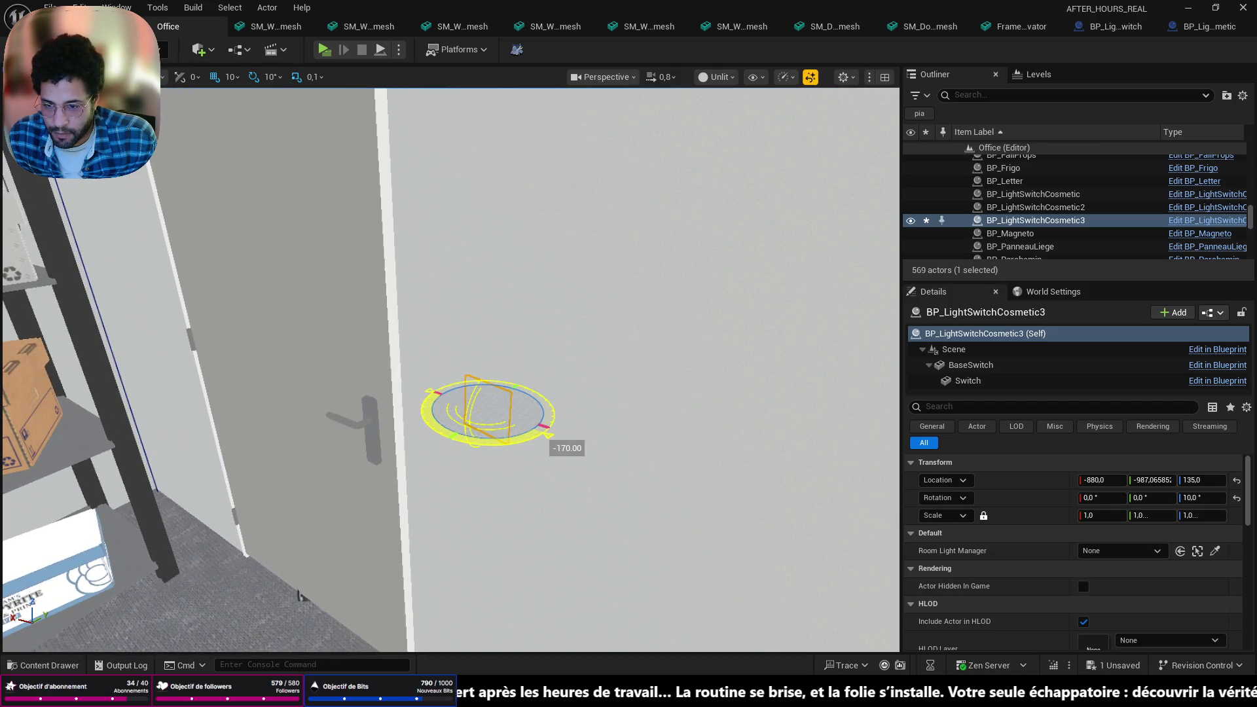
{"action": "scroll", "coordinate": [451, 369], "scroll_direction": "down", "scroll_amount": 2}
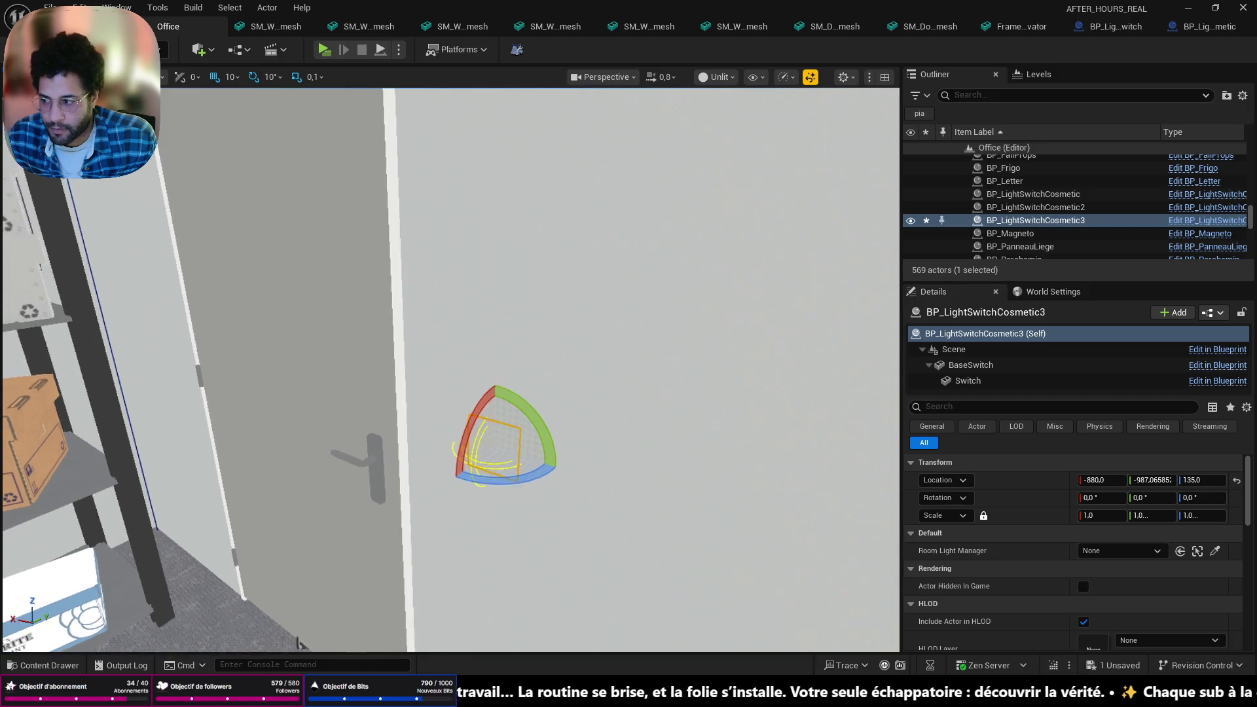
{"action": "key", "text": "a"}
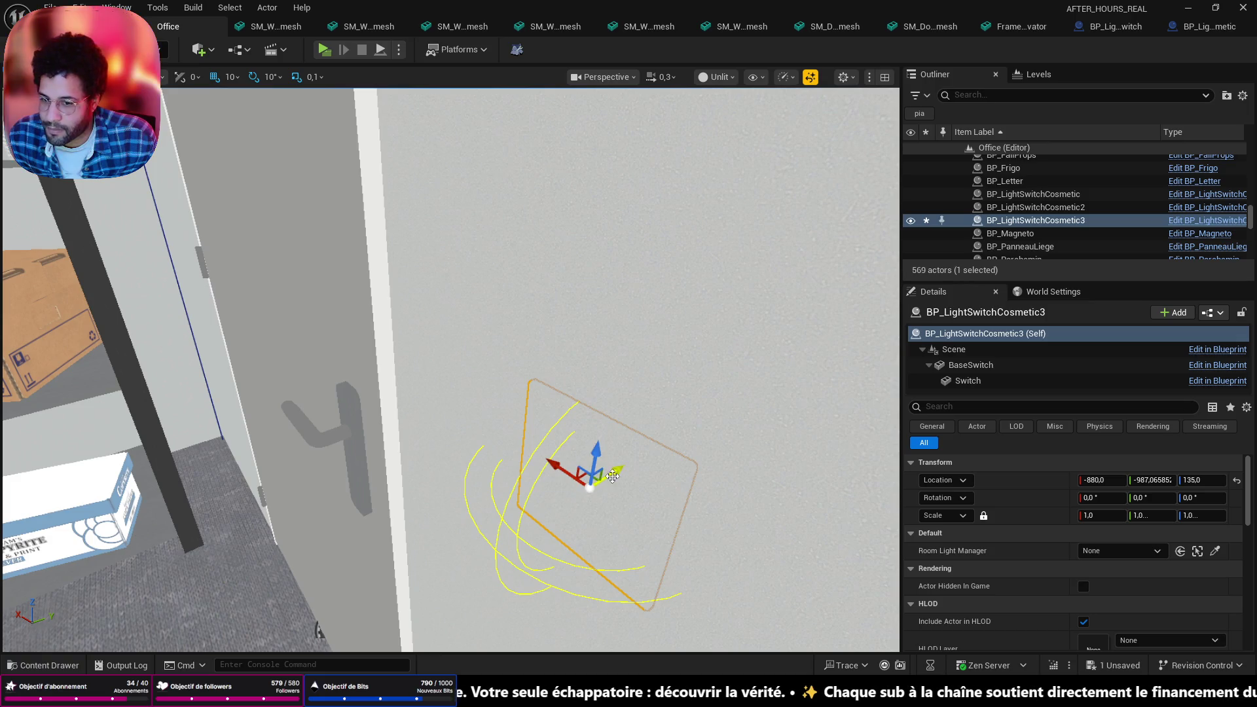
{"action": "left_click_drag", "start_coordinate": [601, 478], "coordinate": [572, 498]}
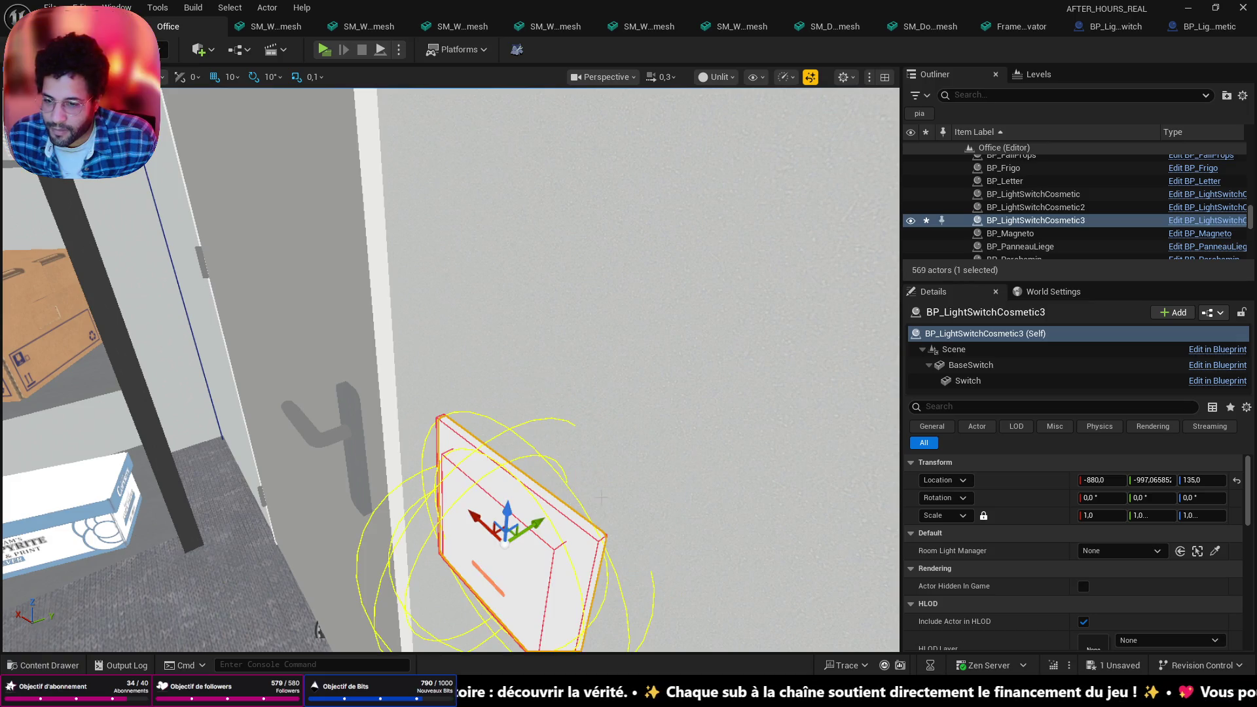
{"action": "key", "text": "d"}
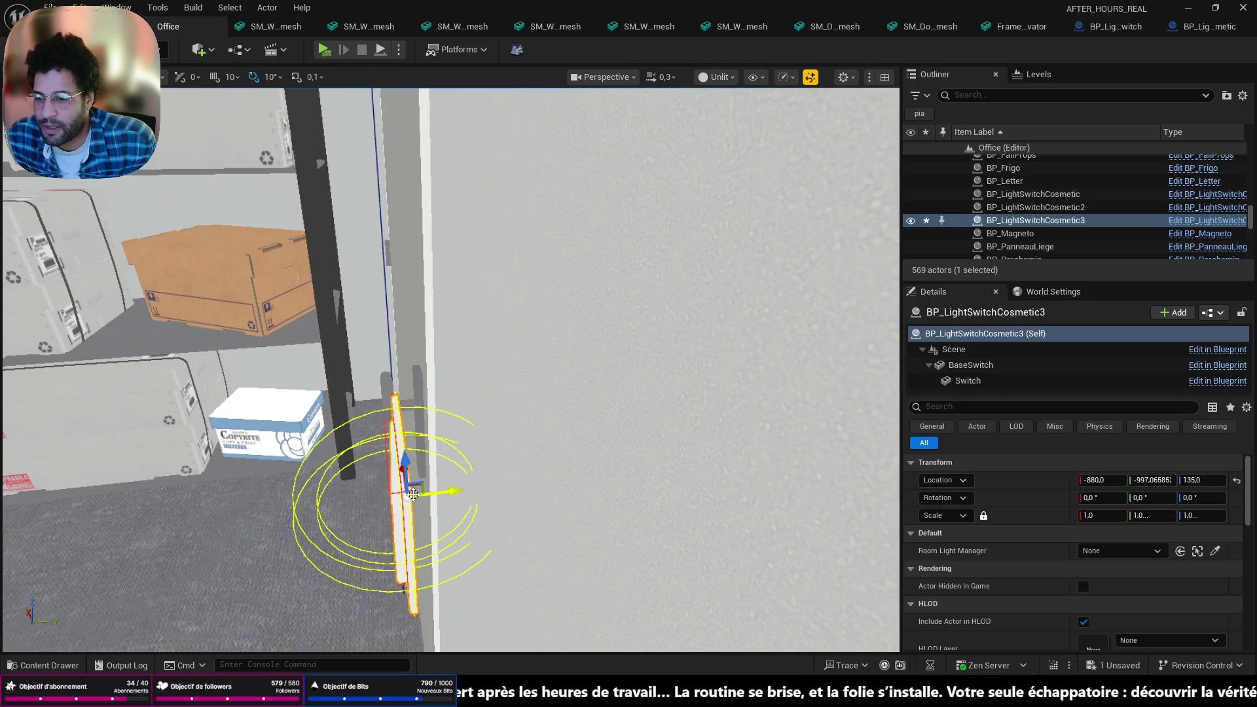
{"action": "left_click_drag", "start_coordinate": [450, 489], "coordinate": [516, 485]}
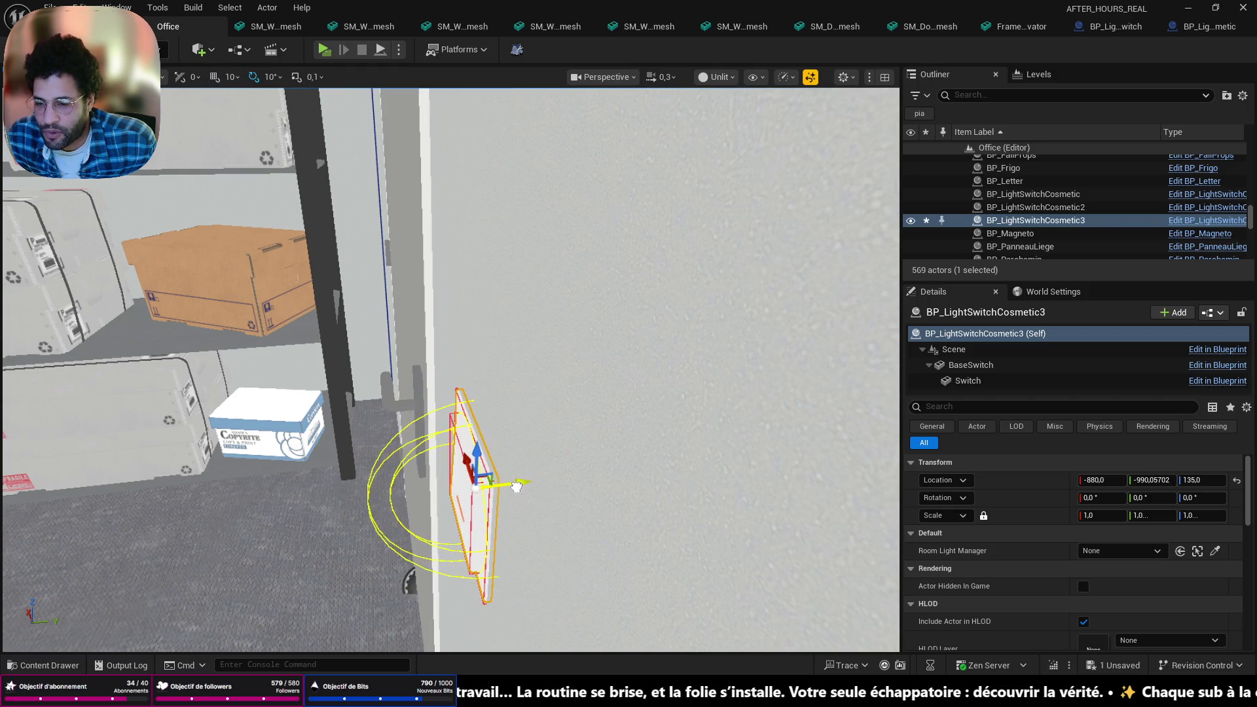
{"action": "scroll", "coordinate": [450, 369], "scroll_direction": "up", "scroll_amount": 3}
{"action": "key", "text": "s"}
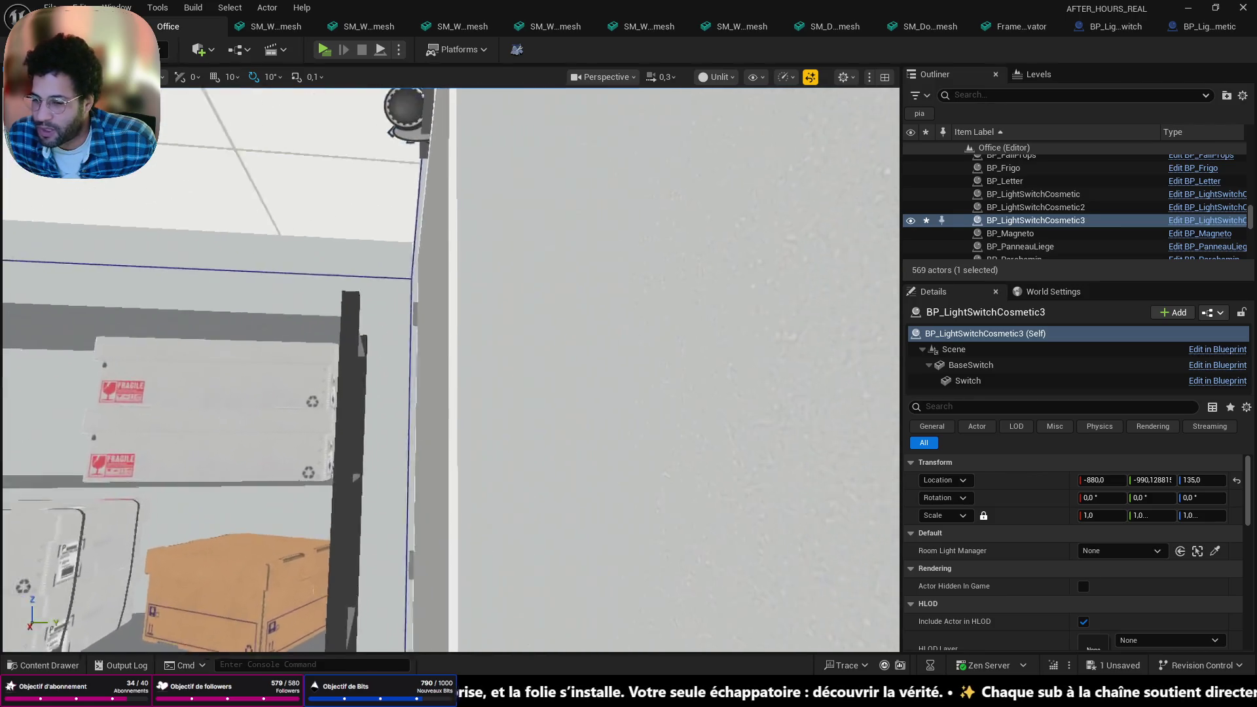
{"action": "key", "text": "f"}
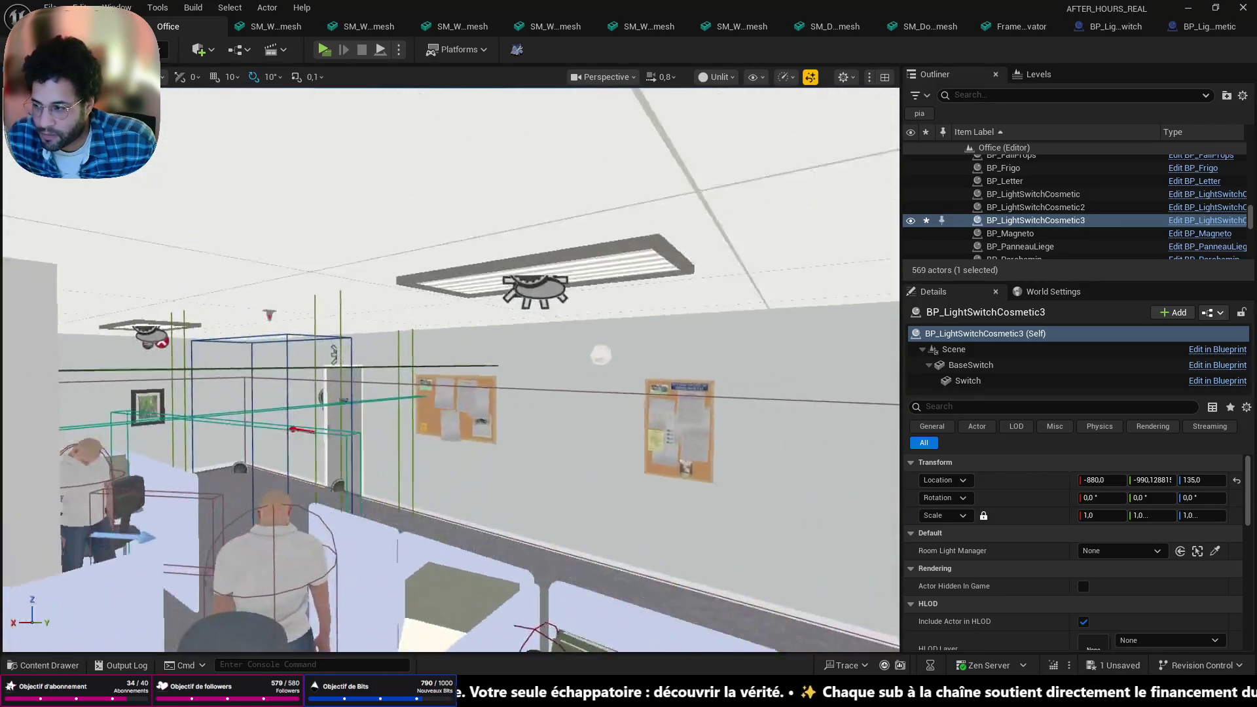
{"action": "scroll", "coordinate": [369, 498], "scroll_direction": "down", "scroll_amount": 5}
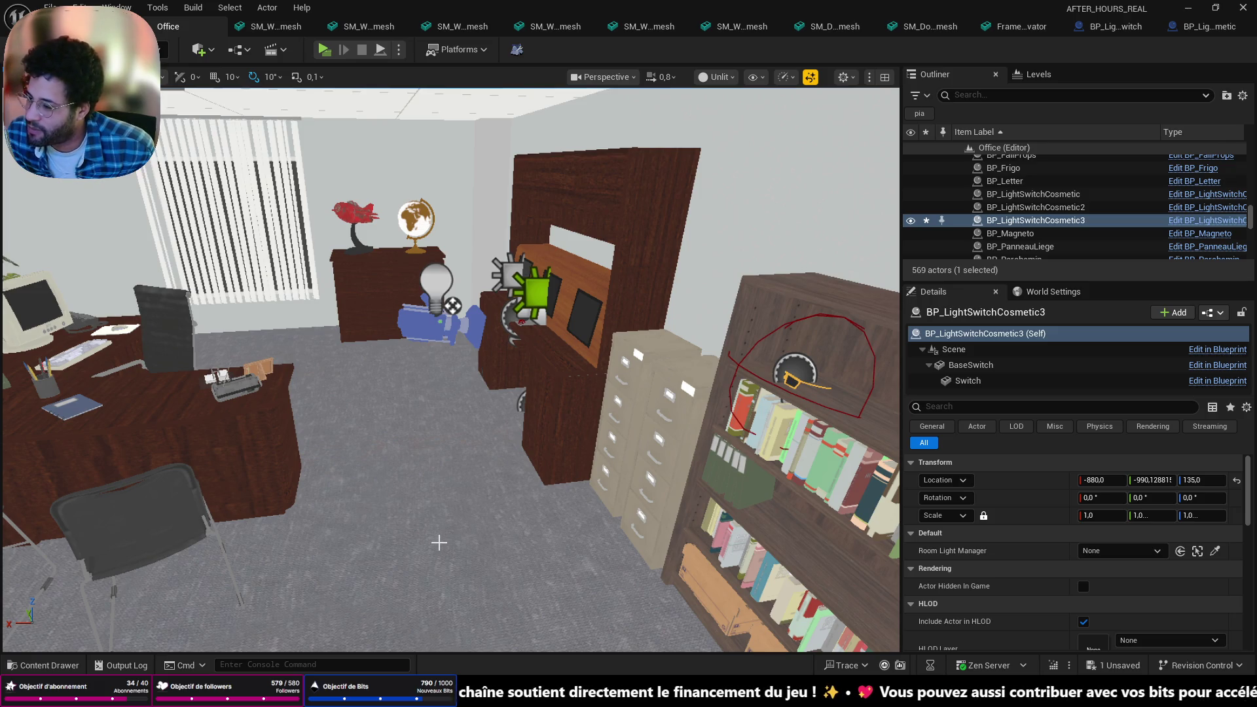
{"action": "mouse_move", "coordinate": [590, 393]}
{"action": "left_mouse_down"}
{"action": "mouse_move", "coordinate": [536, 419]}
{"action": "mouse_move", "coordinate": [576, 393]}
{"action": "left_mouse_up"}
{"action": "left_click_drag", "start_coordinate": [341, 496], "coordinate": [341, 496]}
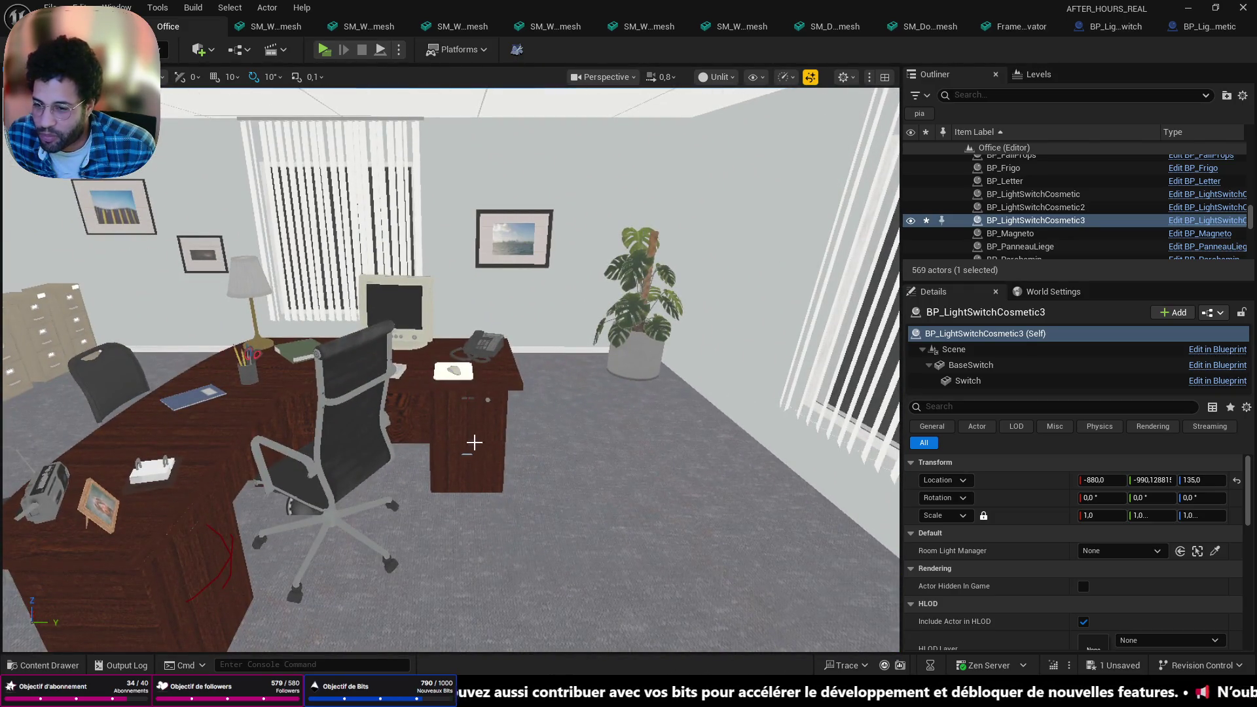
{"action": "left_click", "coordinate": [478, 428]}
{"action": "left_click_drag", "start_coordinate": [560, 487], "coordinate": [502, 517]}
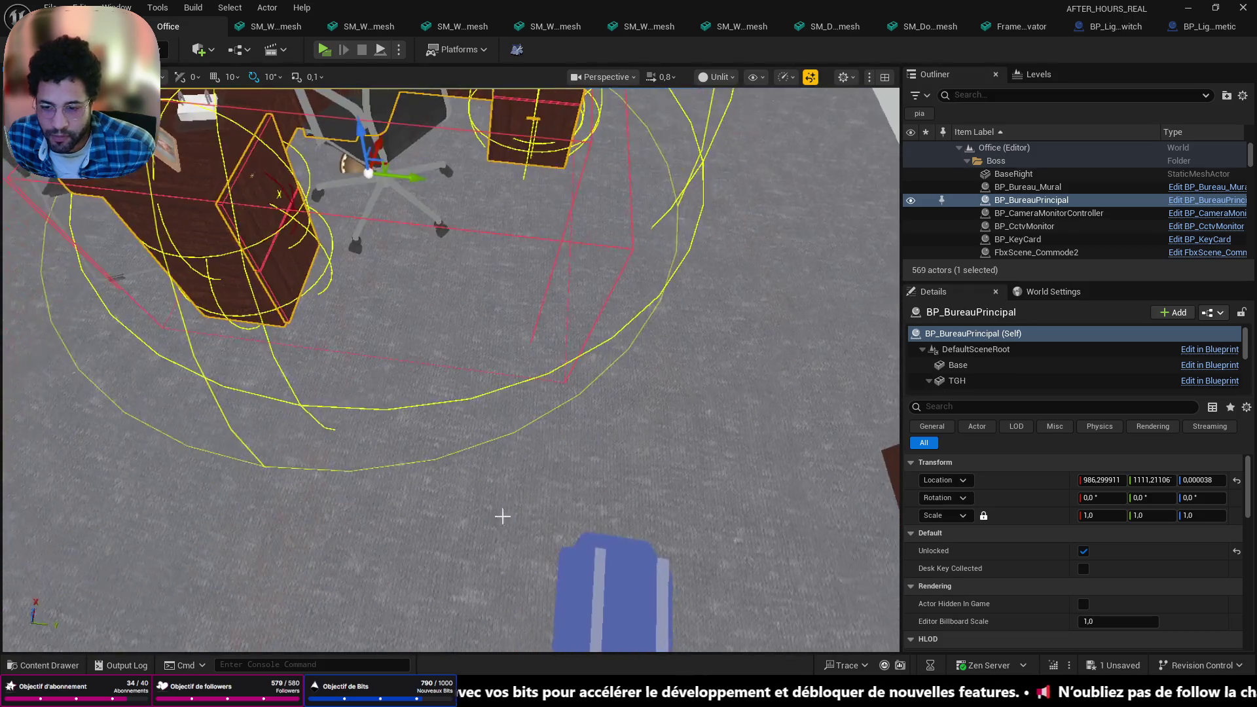
{"action": "right_click", "coordinate": [462, 523]}
{"action": "left_click", "coordinate": [485, 514]}
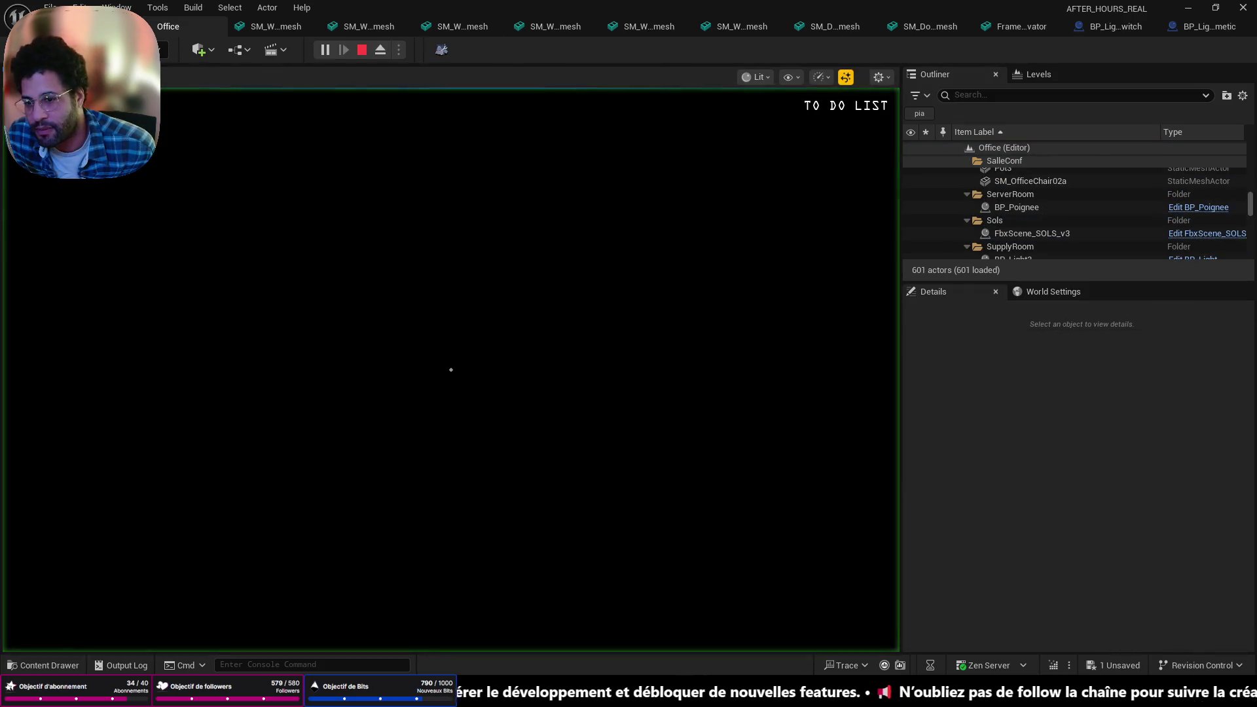
{"action": "key", "text": "Escape"}
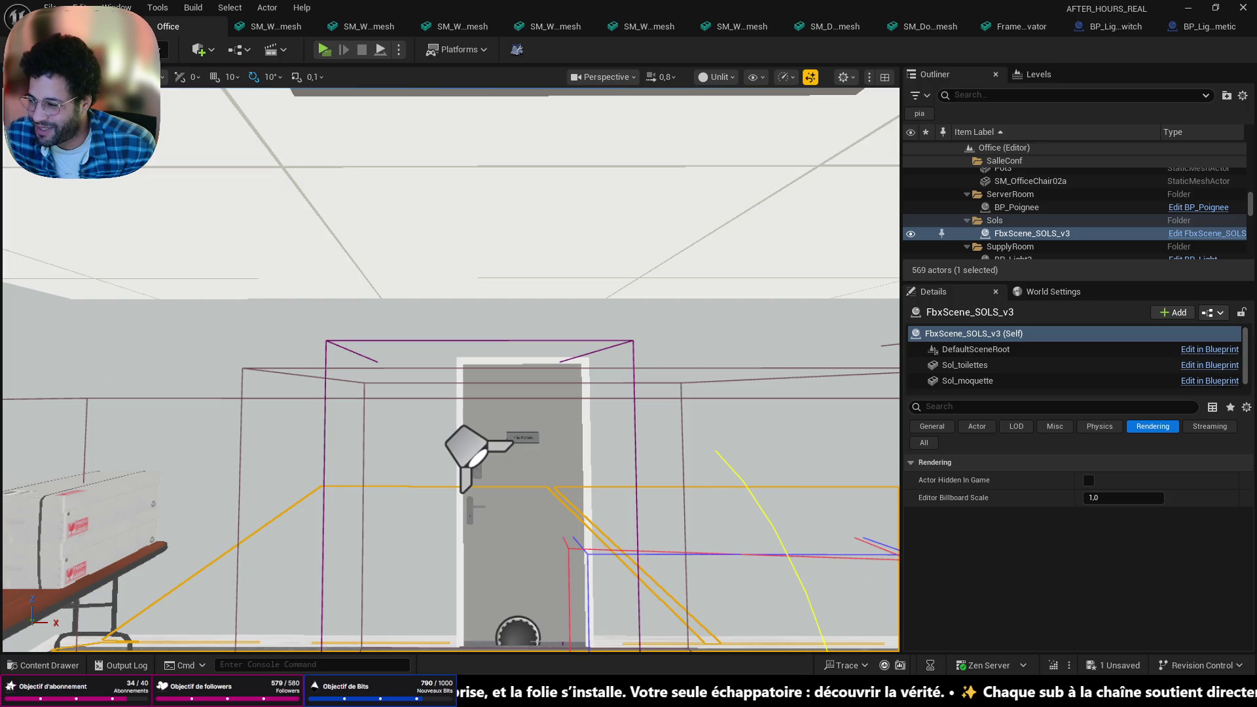
Fly into the supply room and Alt-drag BP_LightSwitchCosmetic3 along X to duplicate it
{"action": "key", "text": "w"}
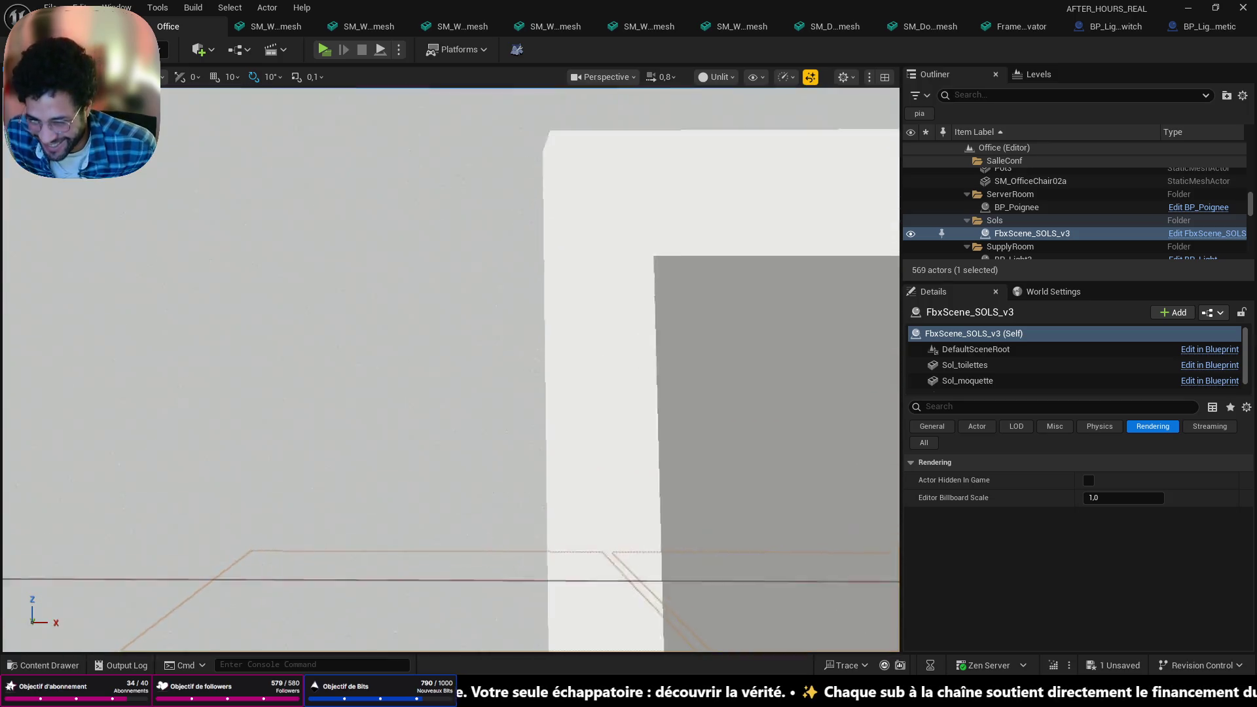
{"action": "key", "text": "w"}
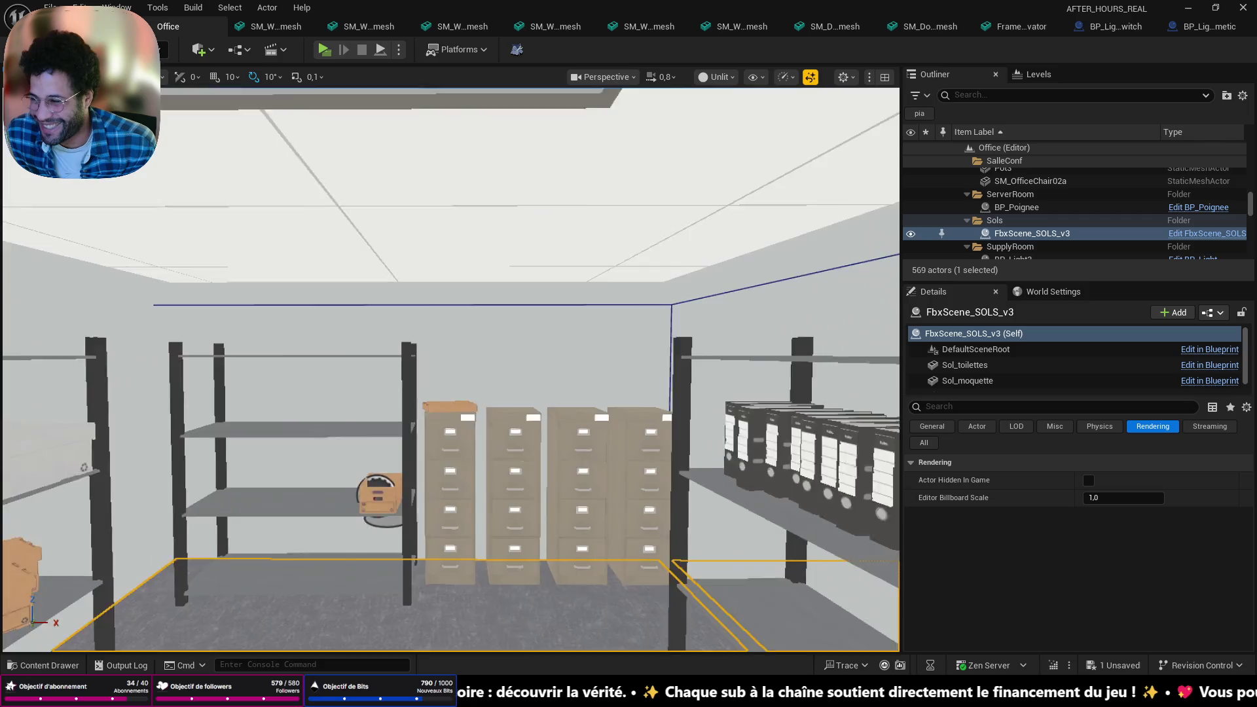
{"action": "key", "text": "w"}
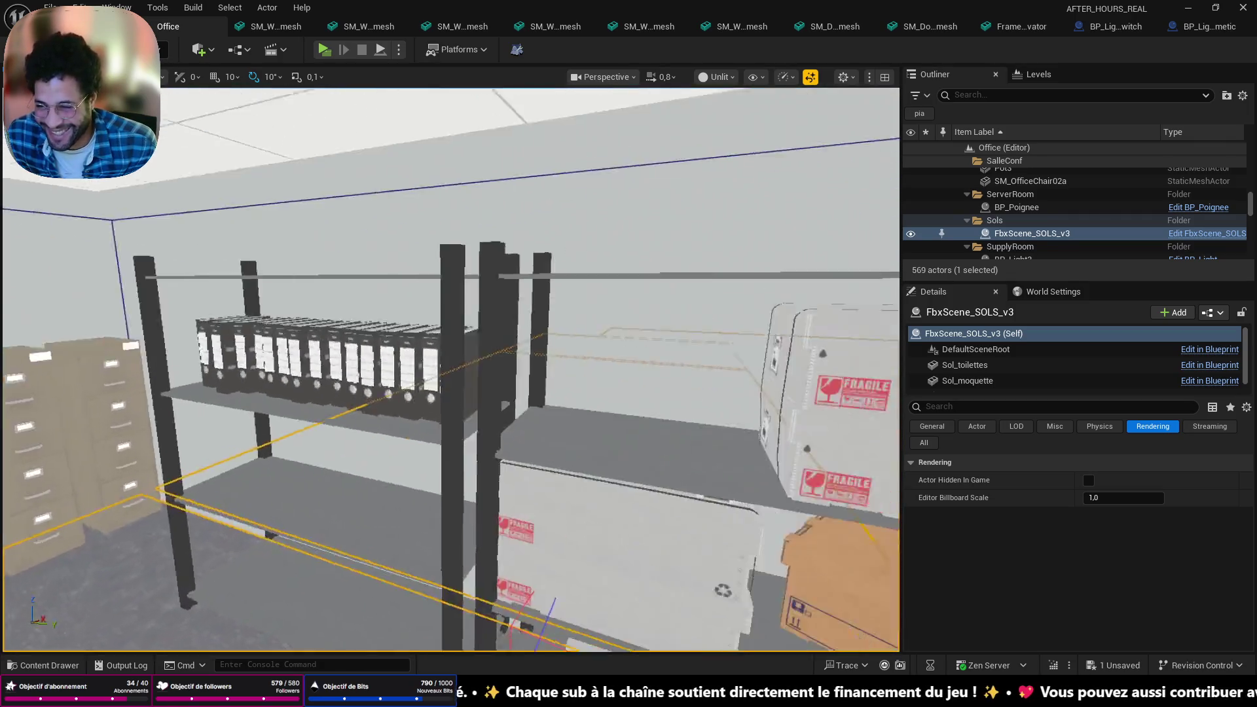
{"action": "left_click", "coordinate": [434, 364]}
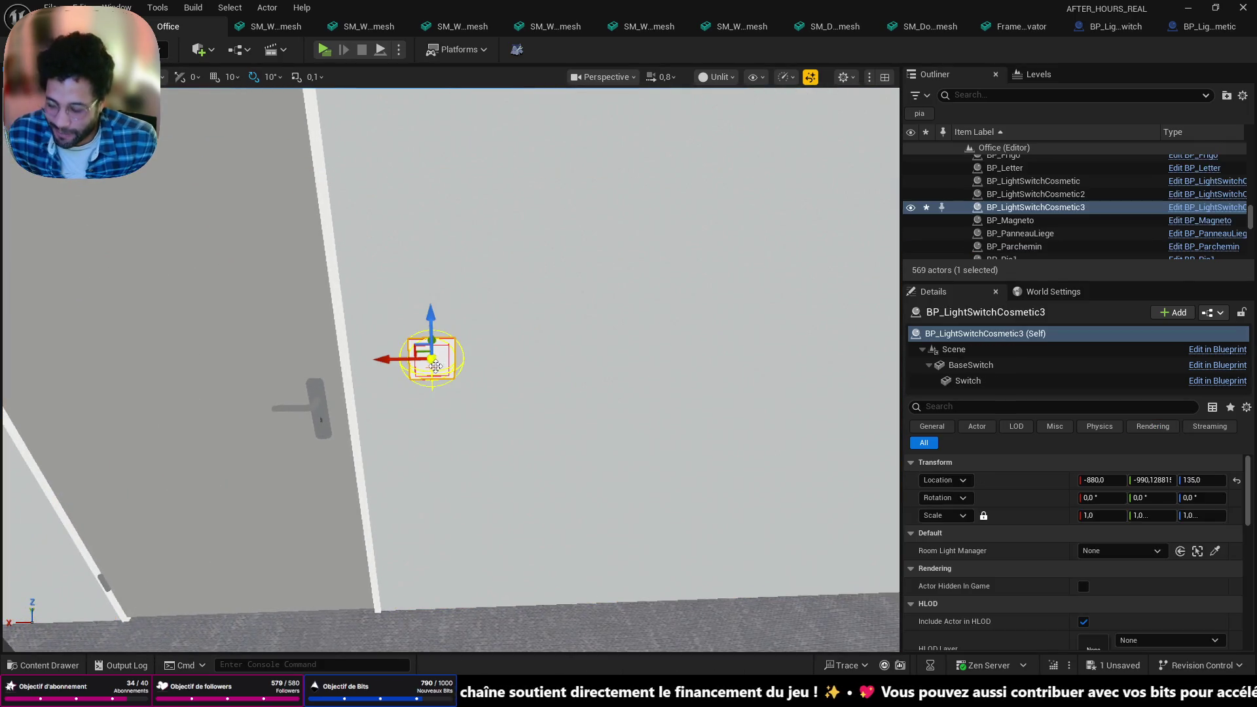
{"action": "left_click_drag", "start_coordinate": [398, 362], "coordinate": [367, 362]}
Delete the old switch BP_LightSwitch2 and the referenced ceiling light BP_Light3
{"action": "left_click", "coordinate": [319, 362]}
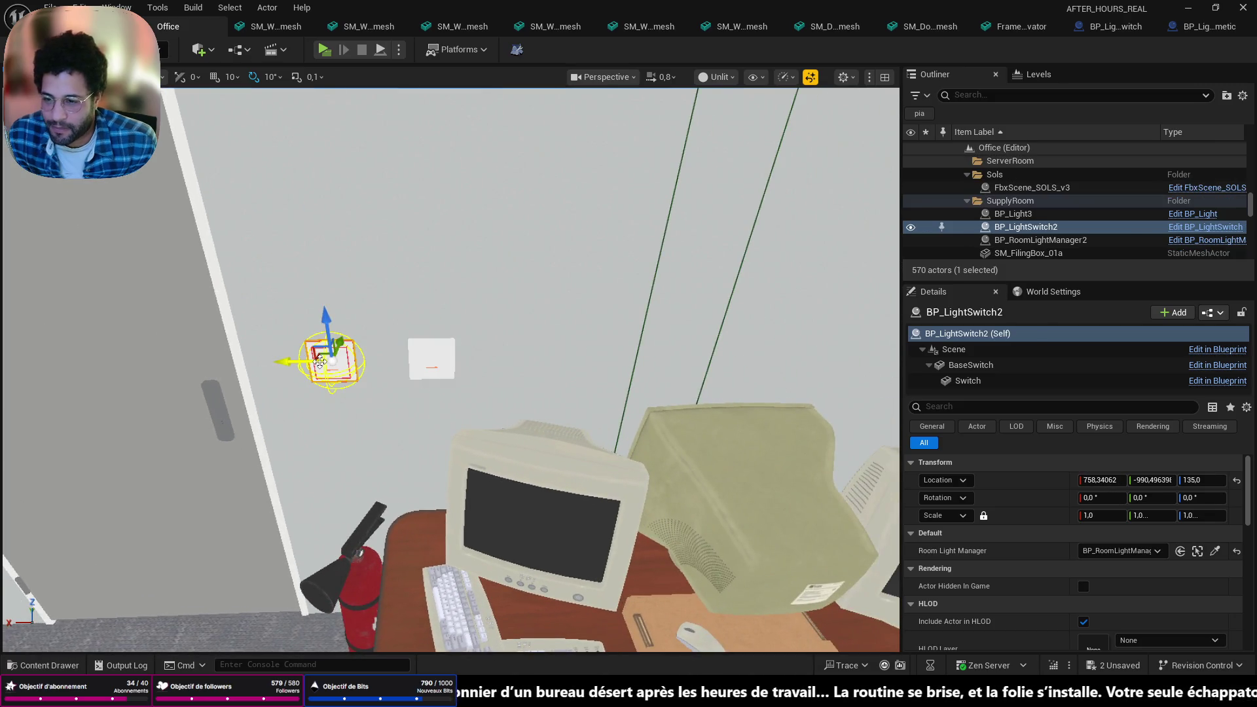
{"action": "key", "text": "Delete"}
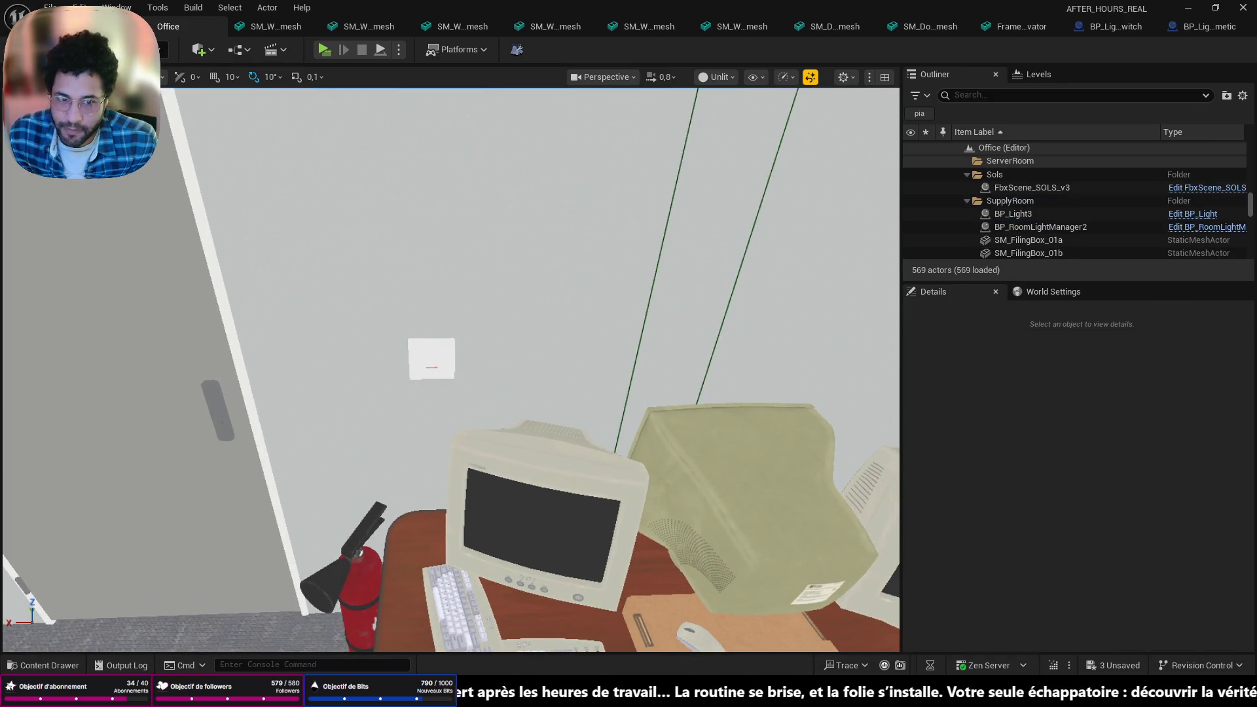
{"action": "left_click", "coordinate": [431, 359]}
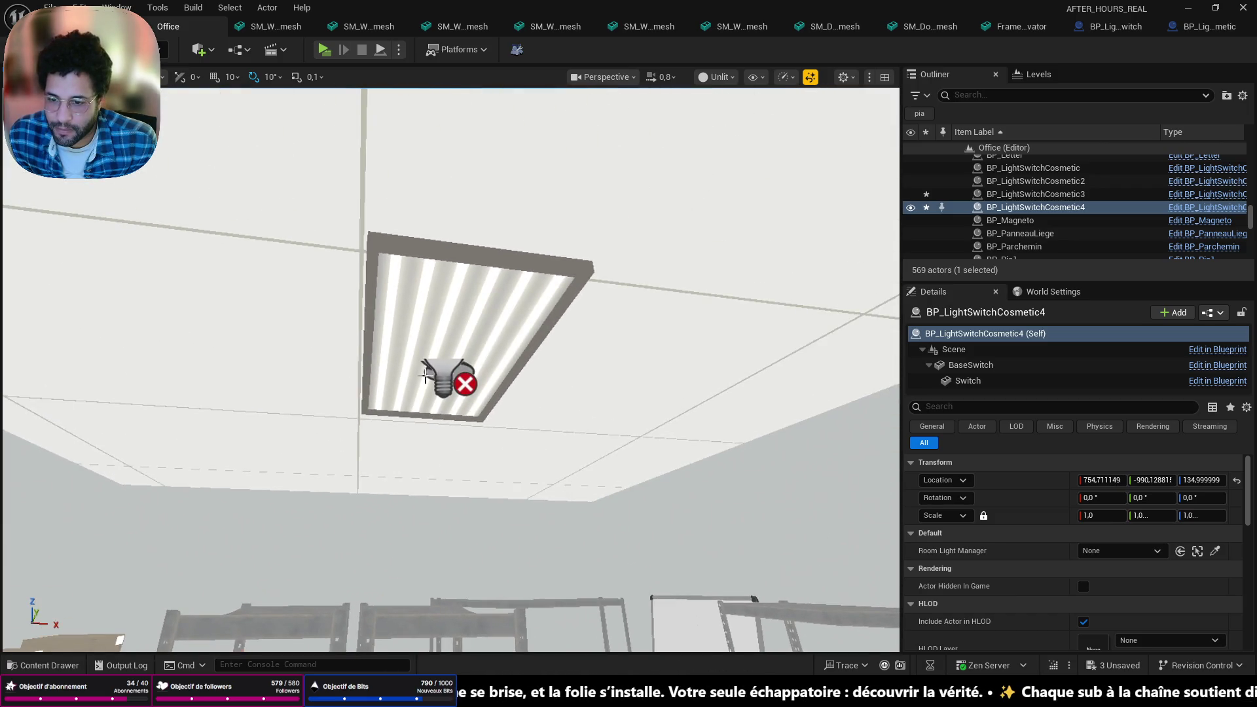
{"action": "left_click", "coordinate": [439, 365]}
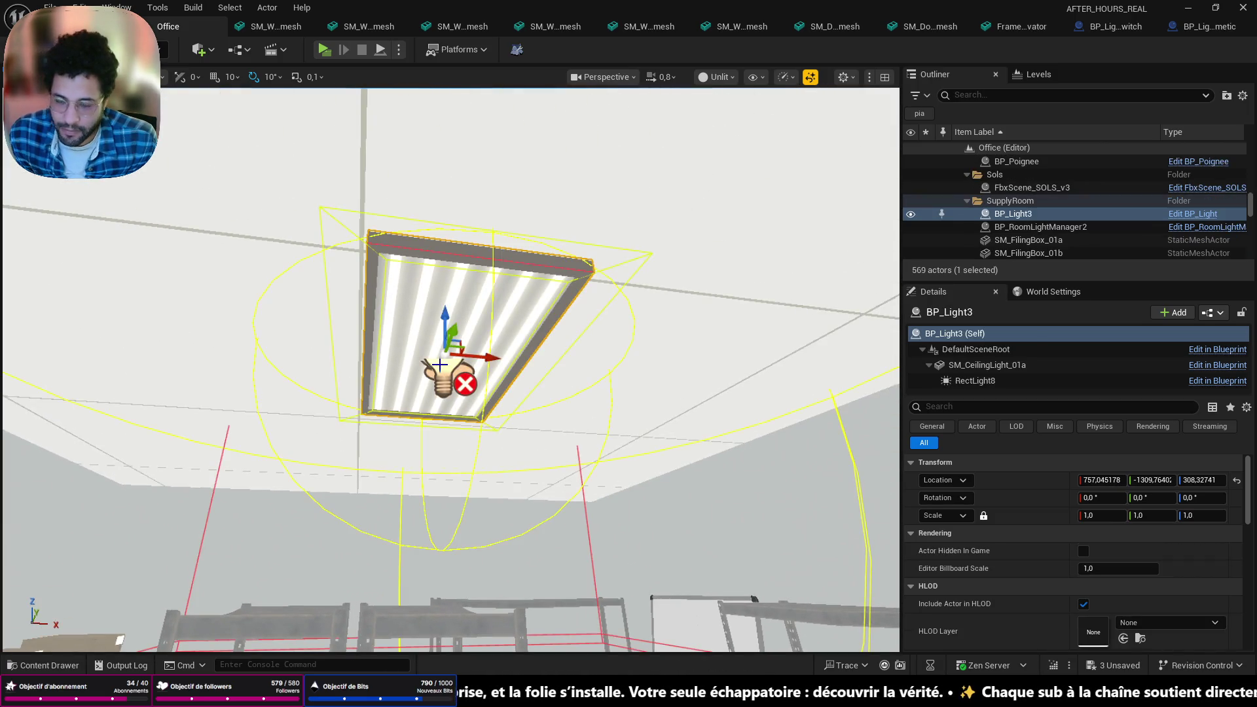
{"action": "key", "text": "Delete"}
{"action": "left_click", "coordinate": [764, 388]}
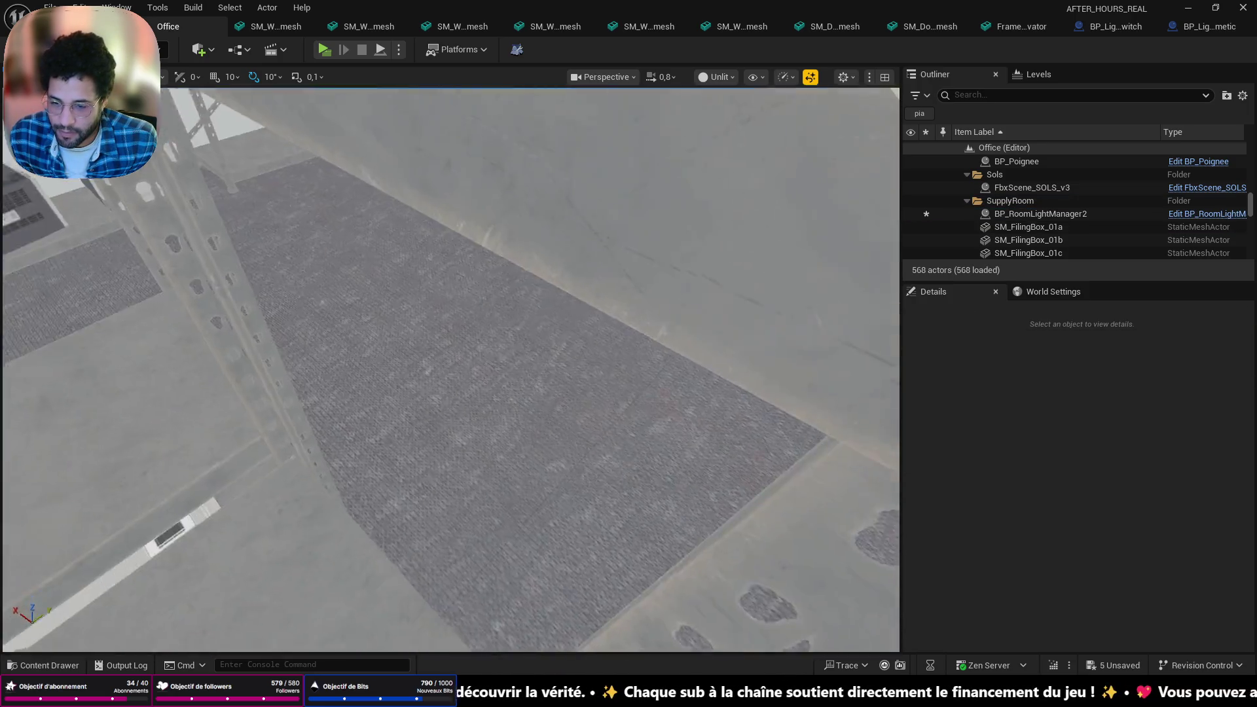
Delete BP_RoomLightManager2 from the ceiling area and save all changes
{"action": "left_click_drag", "start_coordinate": [424, 340], "coordinate": [647, 391]}
{"action": "left_click", "coordinate": [466, 347]}
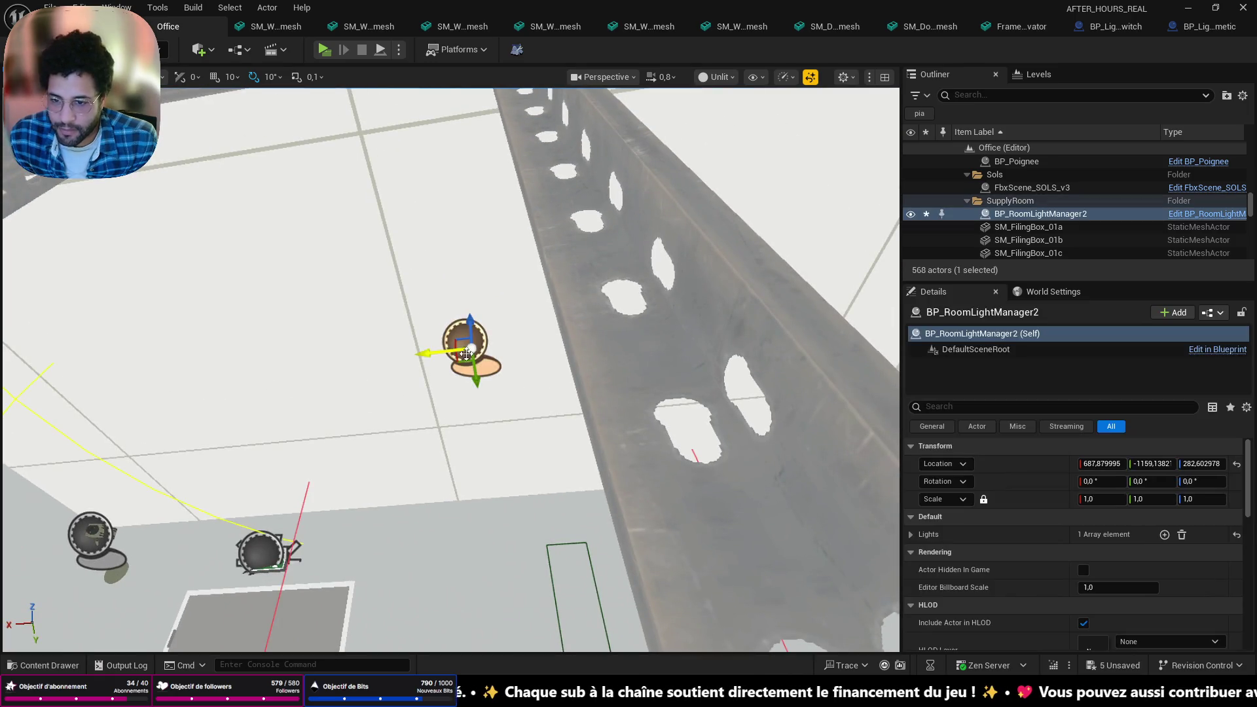
{"action": "key", "text": "Delete"}
{"action": "mouse_move", "coordinate": [627, 401]}
{"action": "left_mouse_down"}
{"action": "mouse_move", "coordinate": [550, 308]}
{"action": "mouse_move", "coordinate": [550, 366]}
{"action": "mouse_move", "coordinate": [514, 452]}
{"action": "mouse_move", "coordinate": [491, 367]}
{"action": "left_mouse_up"}
{"action": "left_click_drag", "start_coordinate": [648, 150], "coordinate": [658, 131]}
{"action": "key", "text": "ctrl+s"}
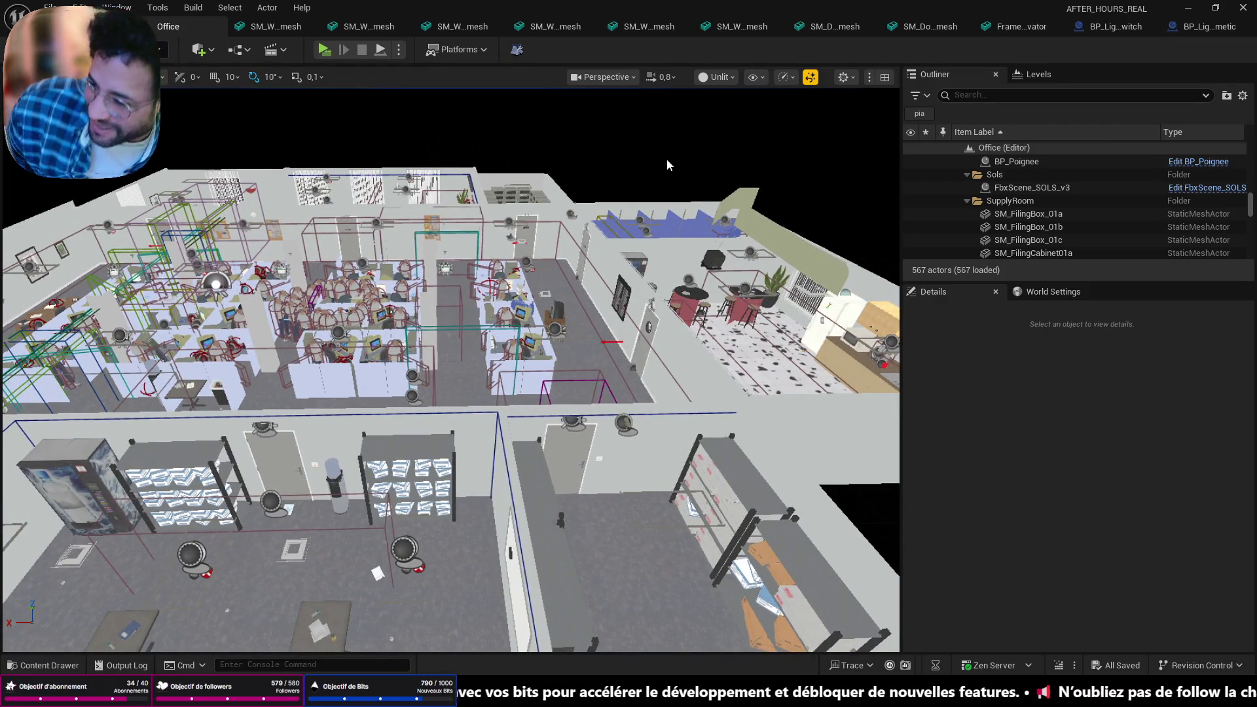
Play the level from the corridor spot and walk up to the Supply Room door
{"action": "left_click_drag", "start_coordinate": [622, 121], "coordinate": [579, 101]}
{"action": "right_click", "coordinate": [556, 470]}
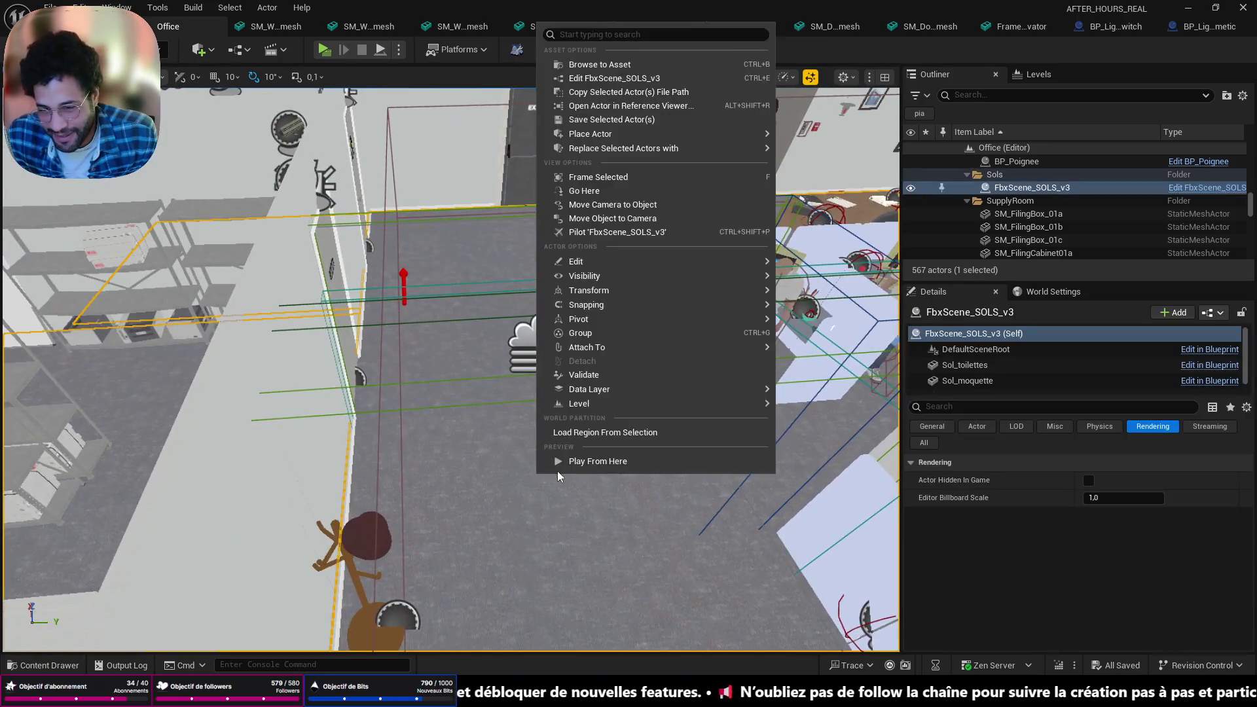
{"action": "left_click", "coordinate": [564, 465]}
{"action": "left_click", "coordinate": [550, 466]}
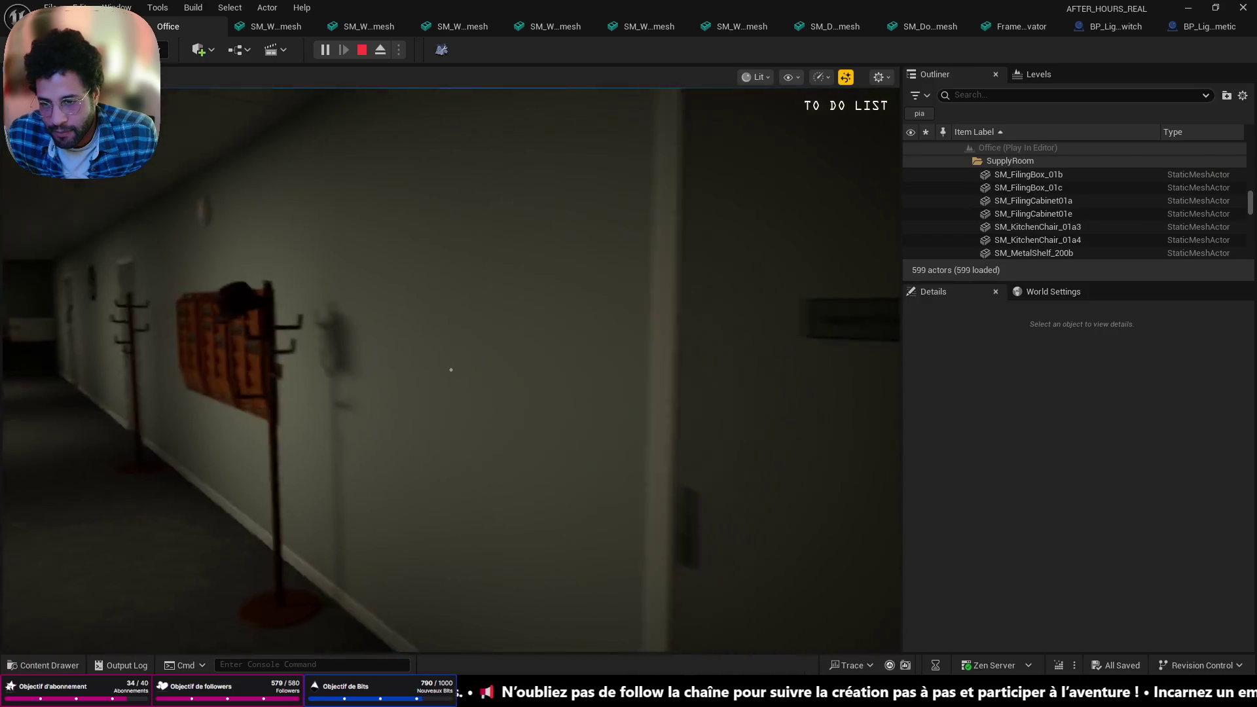
{"action": "left_click", "coordinate": [449, 371]}
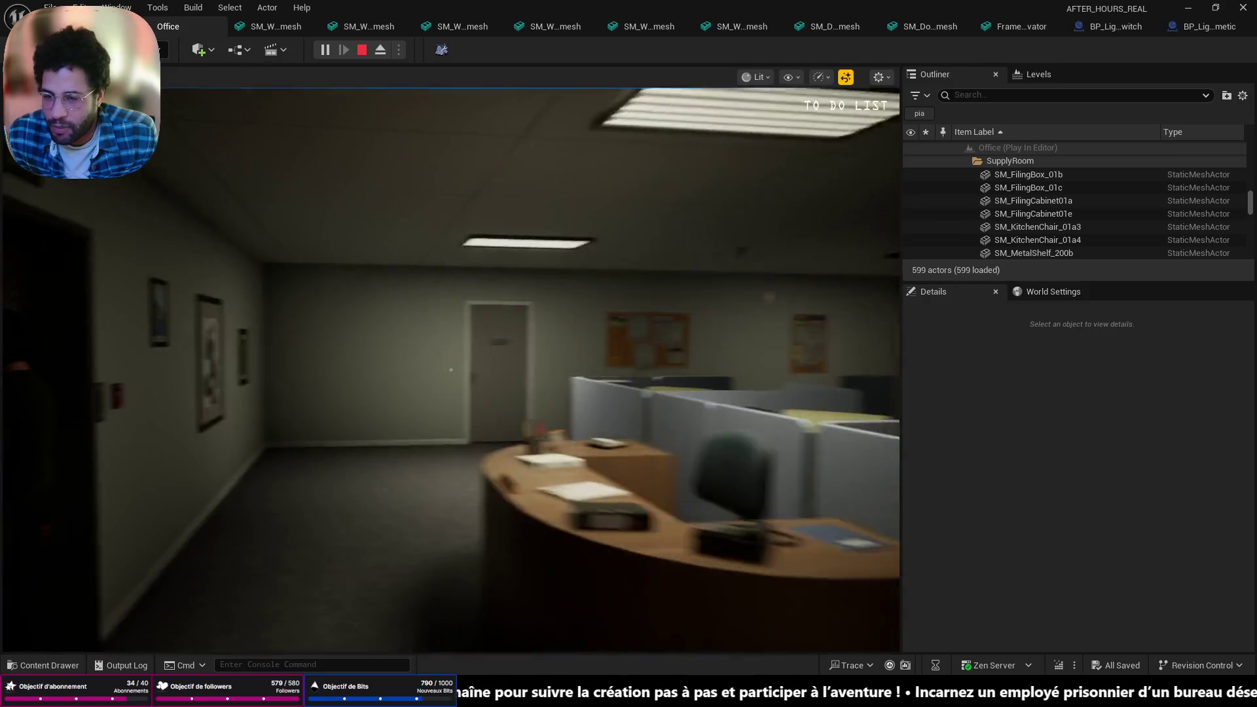
{"action": "key", "text": "w"}
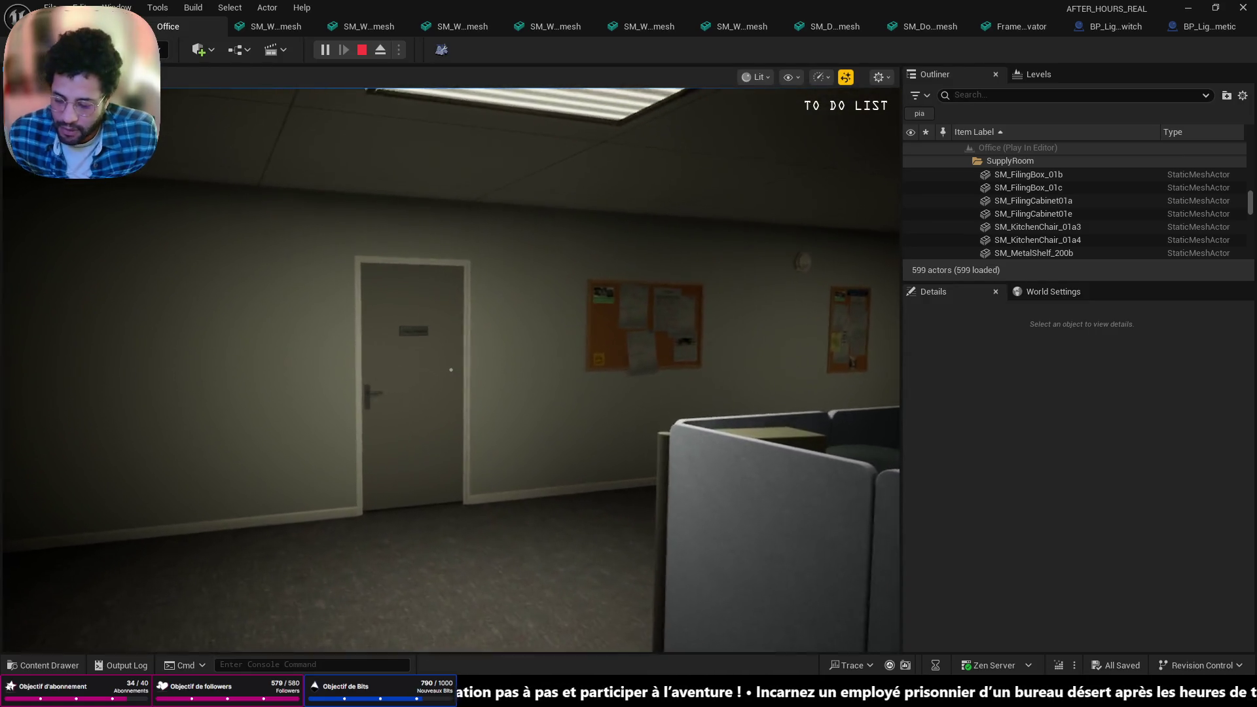
Cycle through wireframe, unlit, lit, detail lighting and shader complexity view modes
{"action": "key", "text": "F1"}
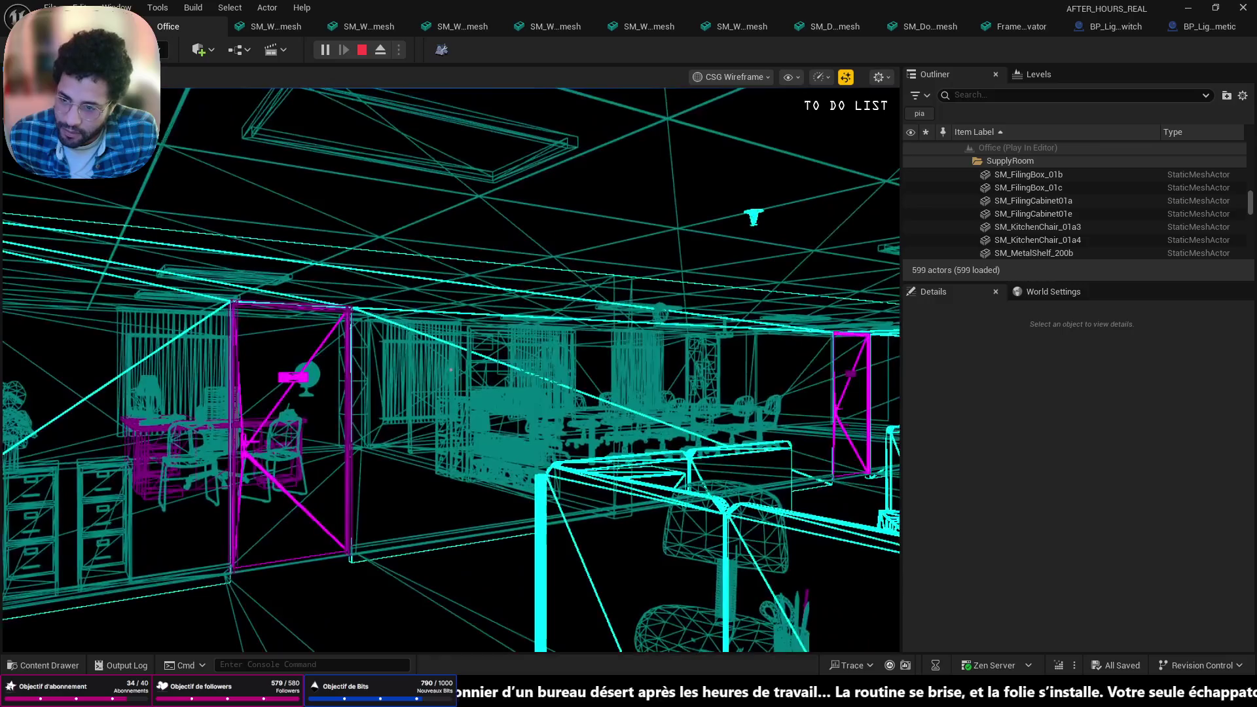
{"action": "key", "text": "F2"}
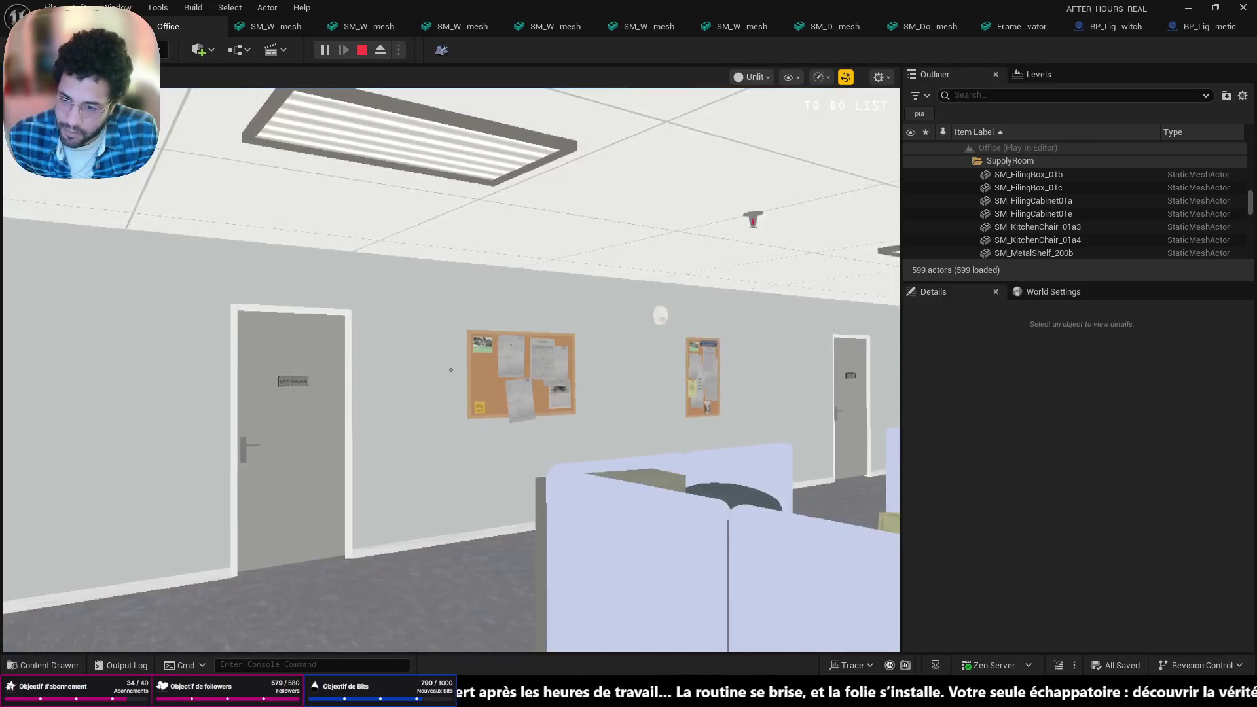
{"action": "key", "text": "F1"}
{"action": "key", "text": "F3"}
{"action": "key", "text": "F4"}
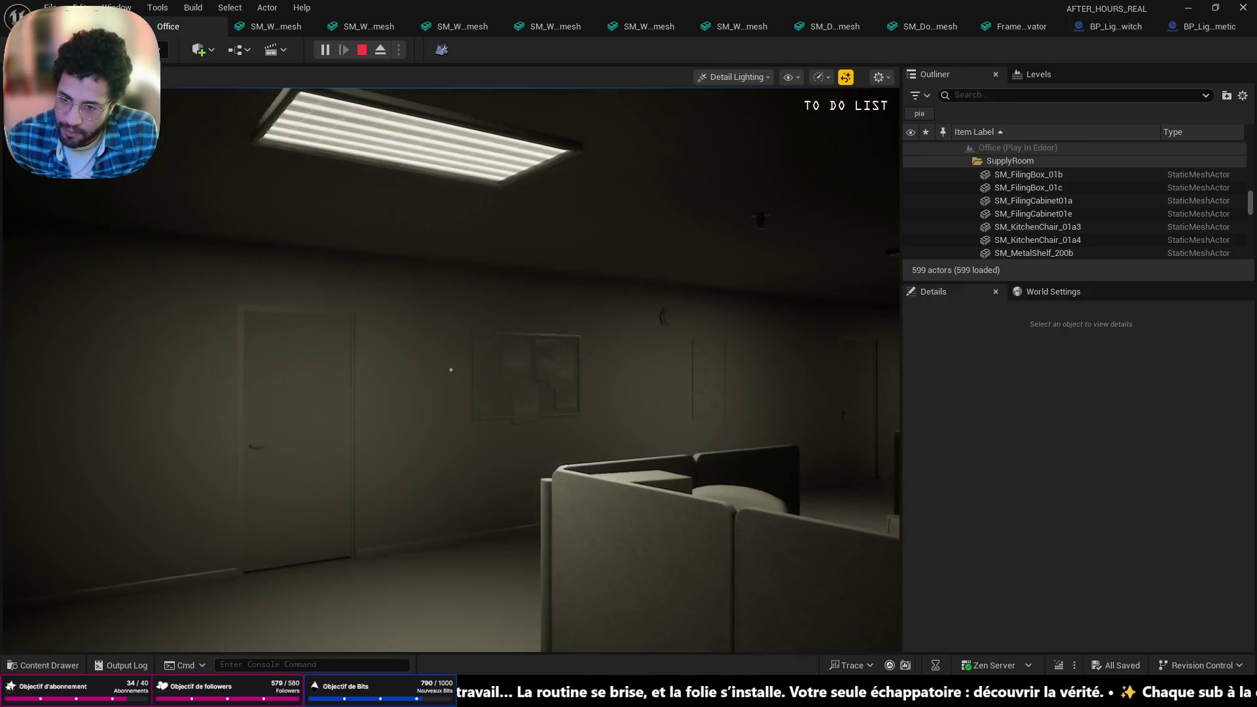
{"action": "key", "text": "F5"}
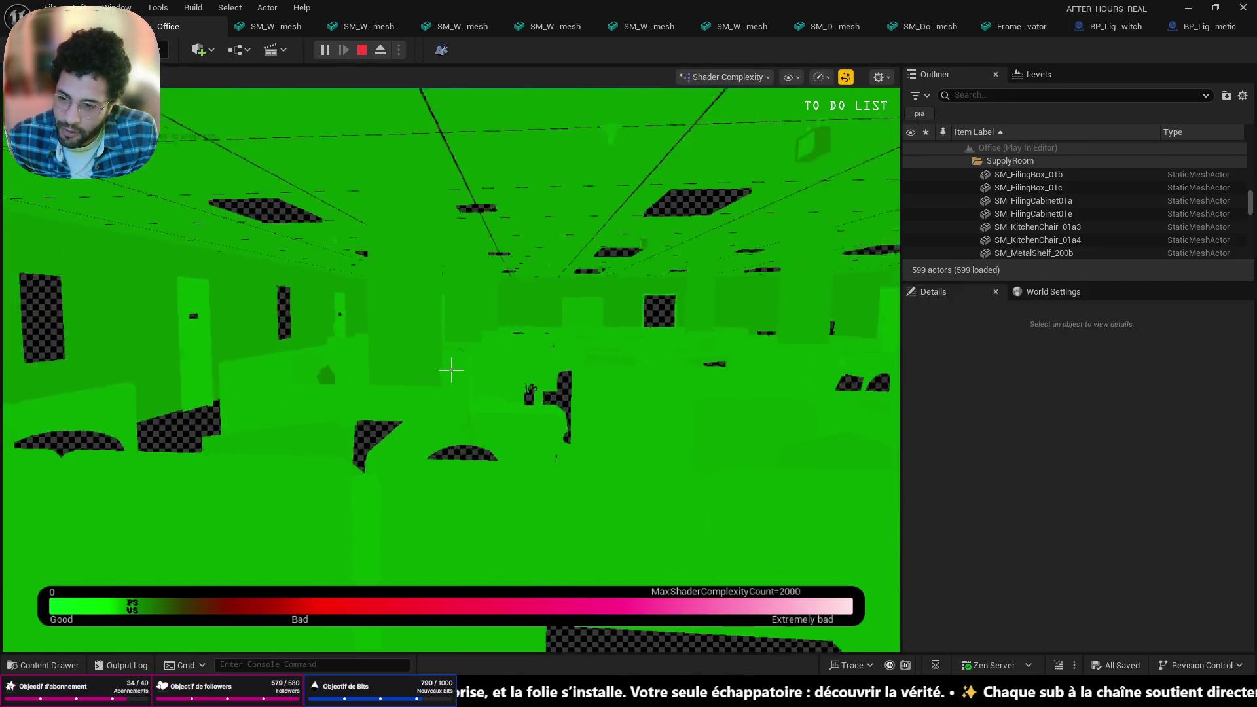
Detach to the editor camera, look across the office, and stop the play session
{"action": "key", "text": "F8"}
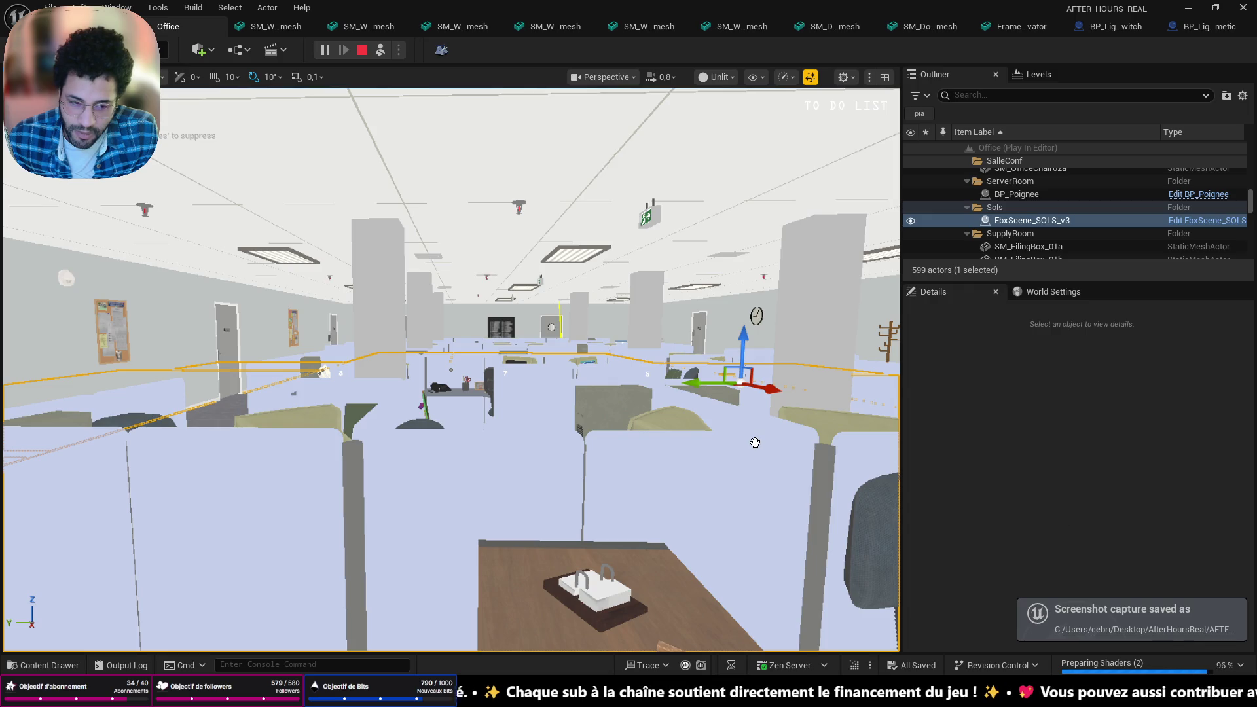
{"action": "left_click_drag", "start_coordinate": [757, 435], "coordinate": [752, 399]}
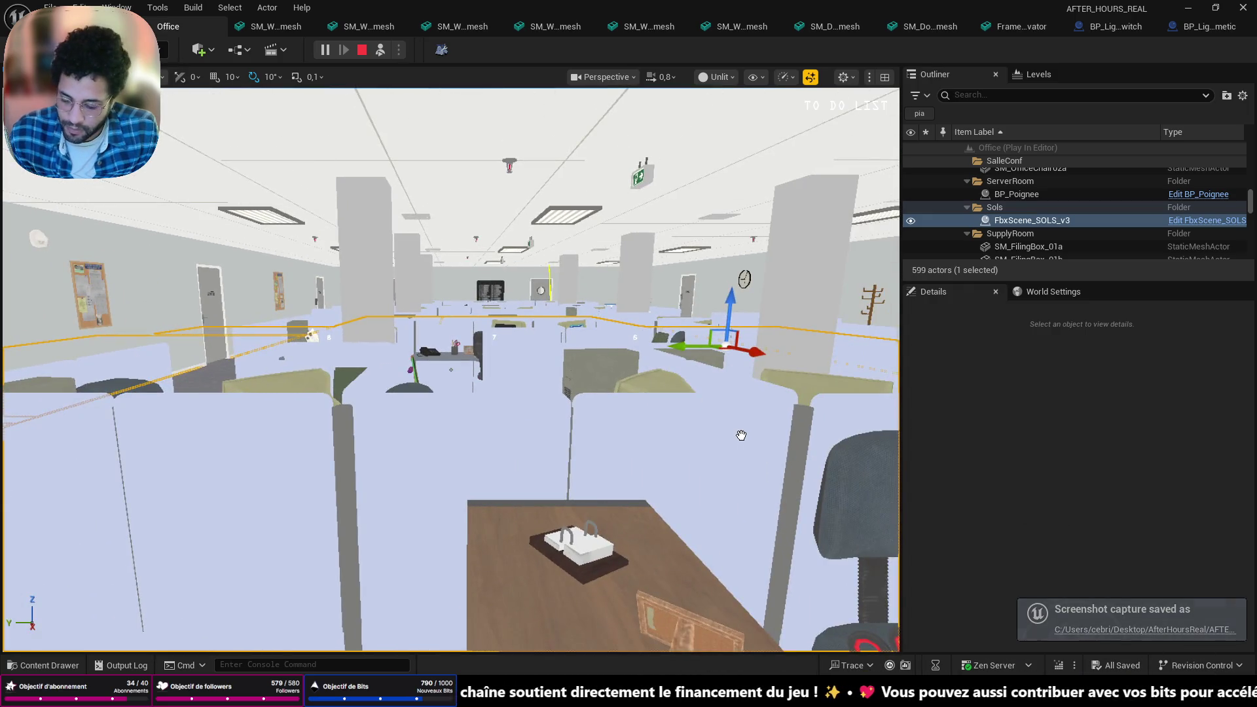
{"action": "left_click_drag", "start_coordinate": [590, 187], "coordinate": [215, 160]}
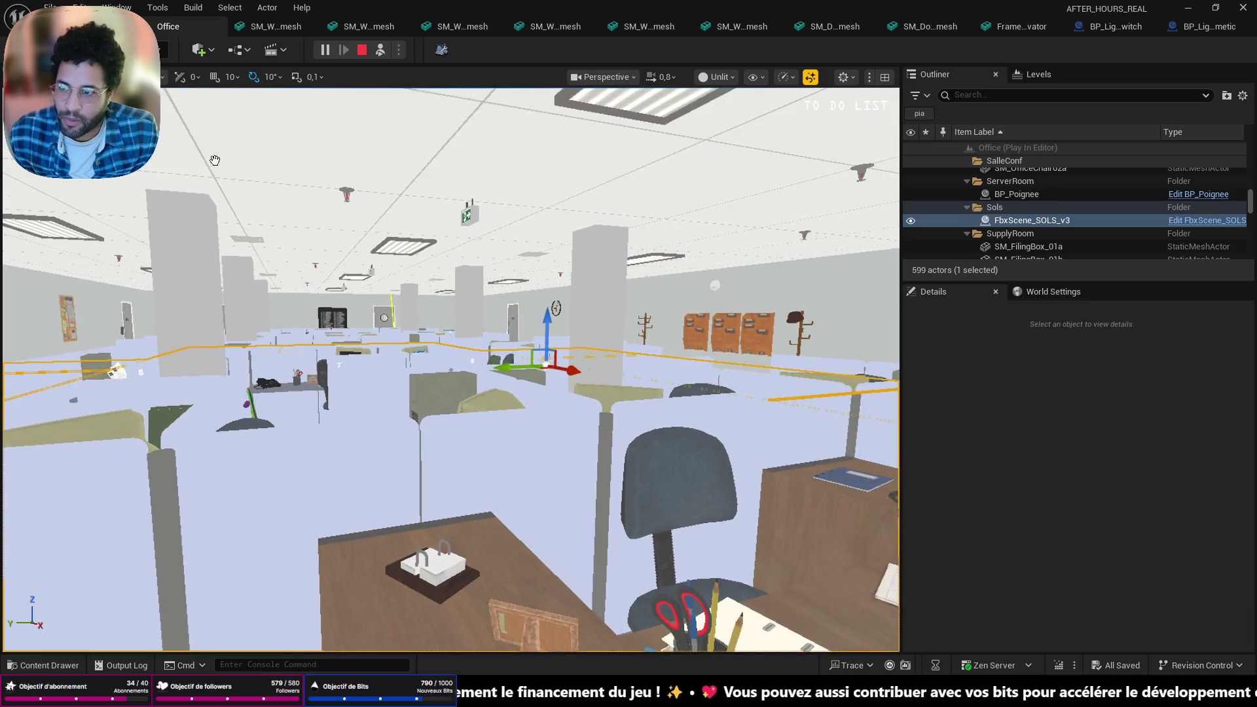
{"action": "left_click", "coordinate": [362, 50]}
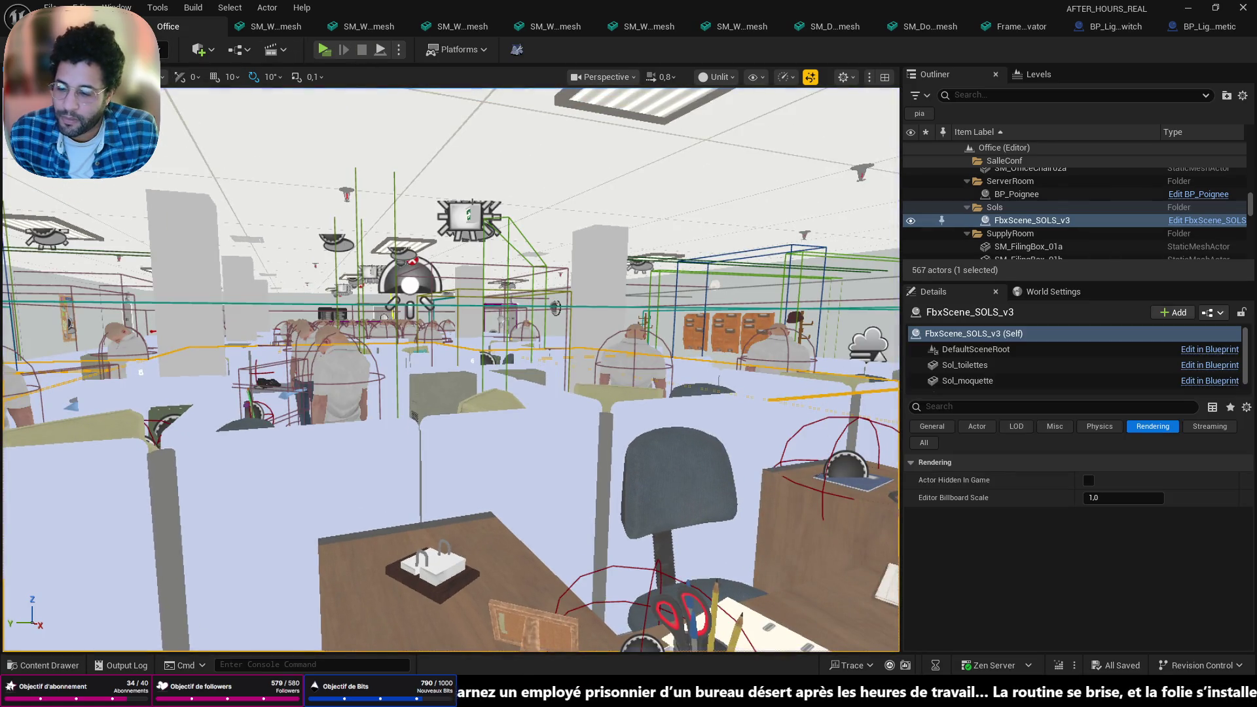
Open the menu level from File > Recent Levels
{"action": "left_click", "coordinate": [49, 7]}
{"action": "mouse_move", "coordinate": [131, 100]}
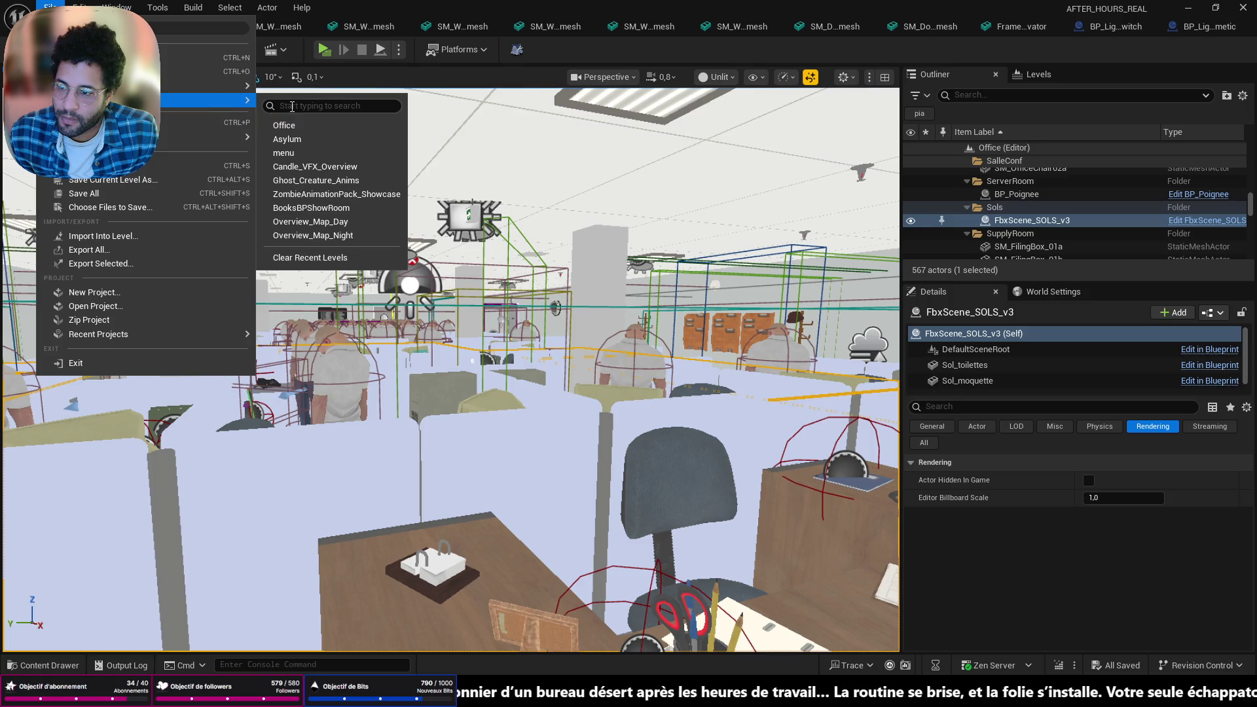
{"action": "left_click", "coordinate": [285, 153]}
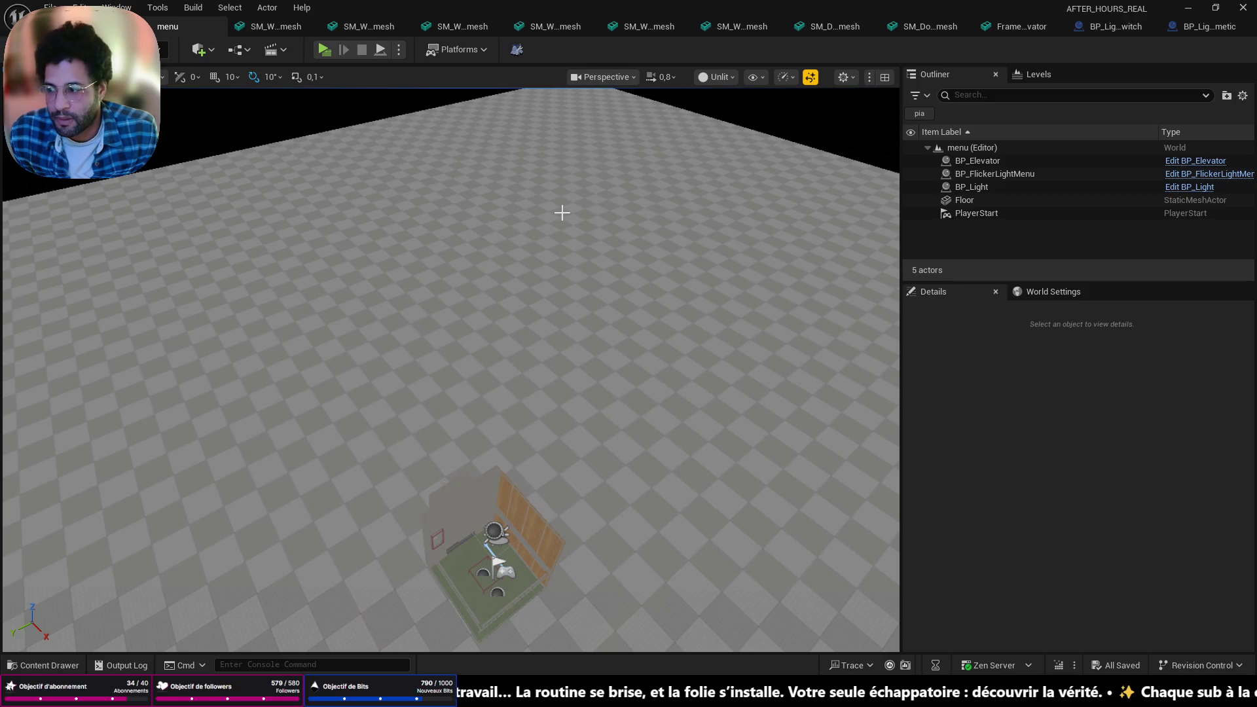
Switch the viewport to Lit shading and frame the elevator model
{"action": "left_click", "coordinate": [752, 77]}
{"action": "key", "text": "alt+4"}
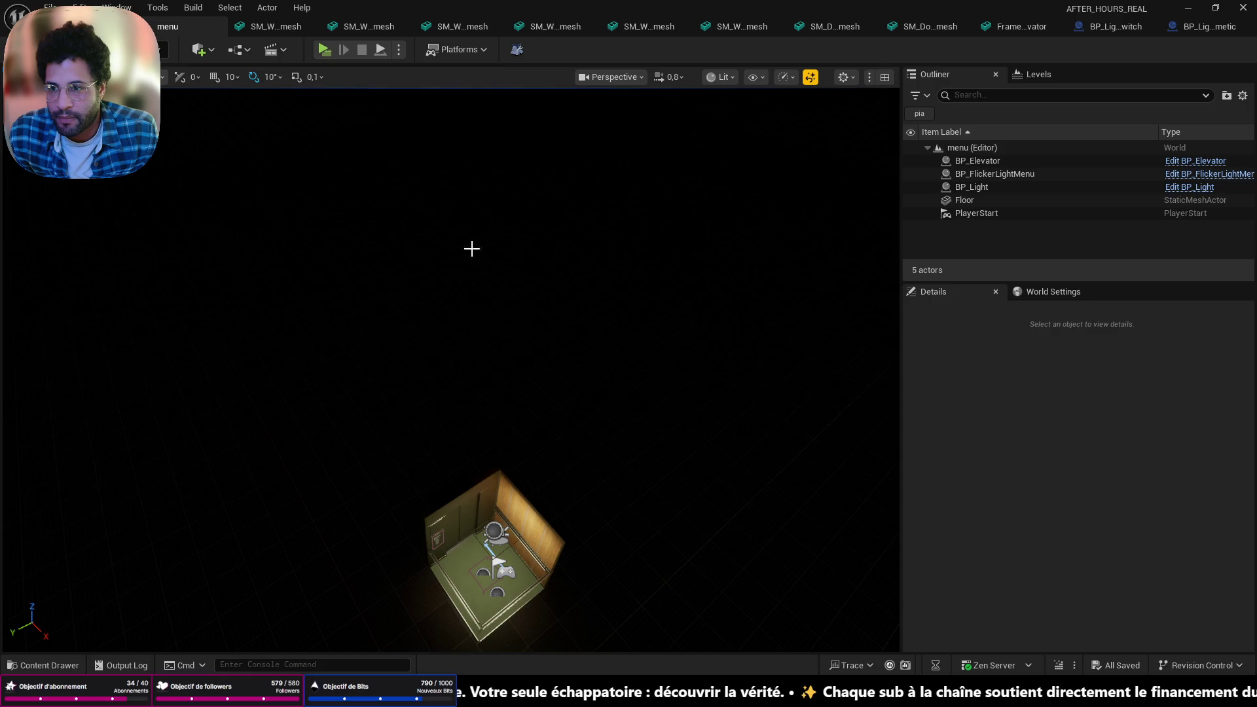
{"action": "left_click_drag", "start_coordinate": [472, 248], "coordinate": [472, 169]}
Start a new game in the preview and run the frame-rate console command
{"action": "left_click", "coordinate": [323, 50]}
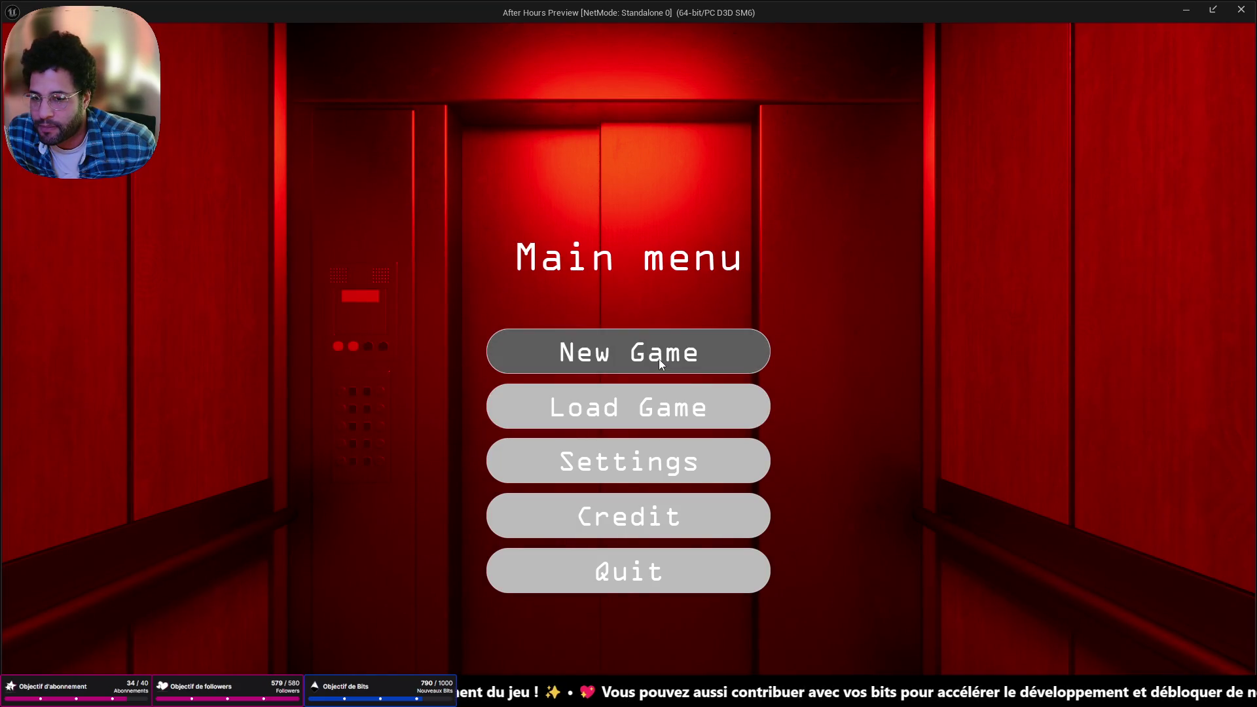
{"action": "left_click", "coordinate": [660, 363]}
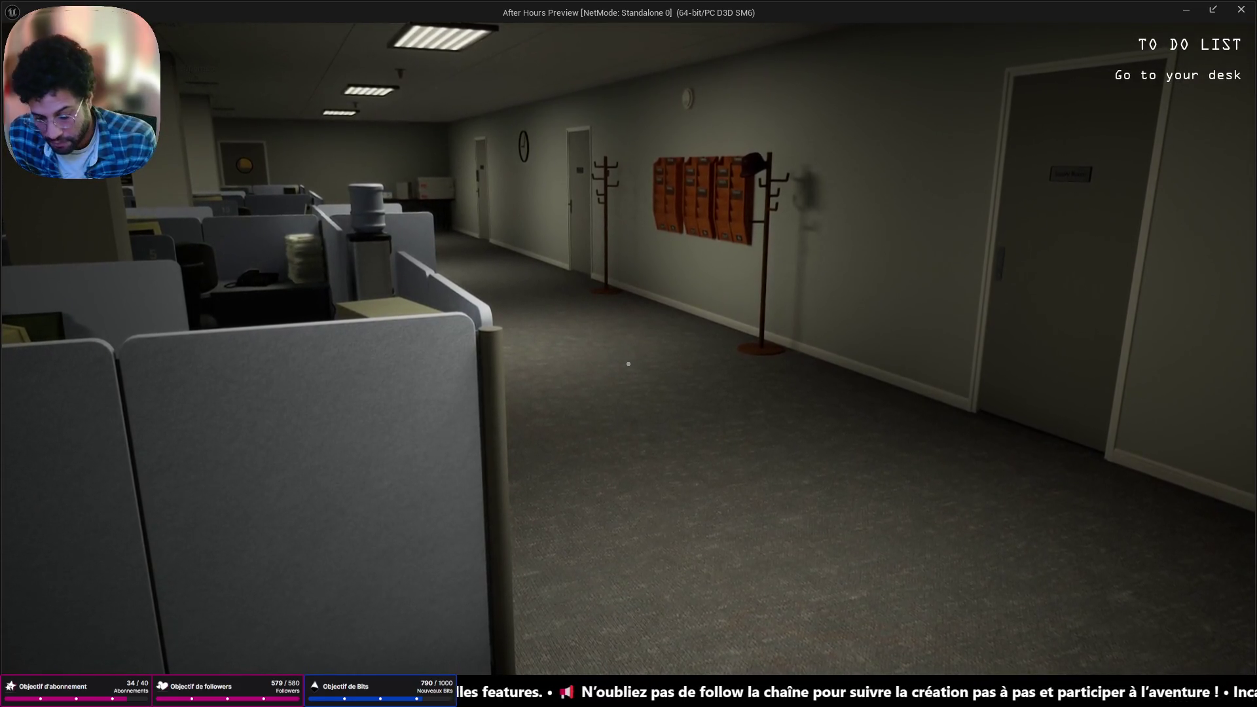
{"action": "key", "text": "grave"}
{"action": "key", "text": "grave"}
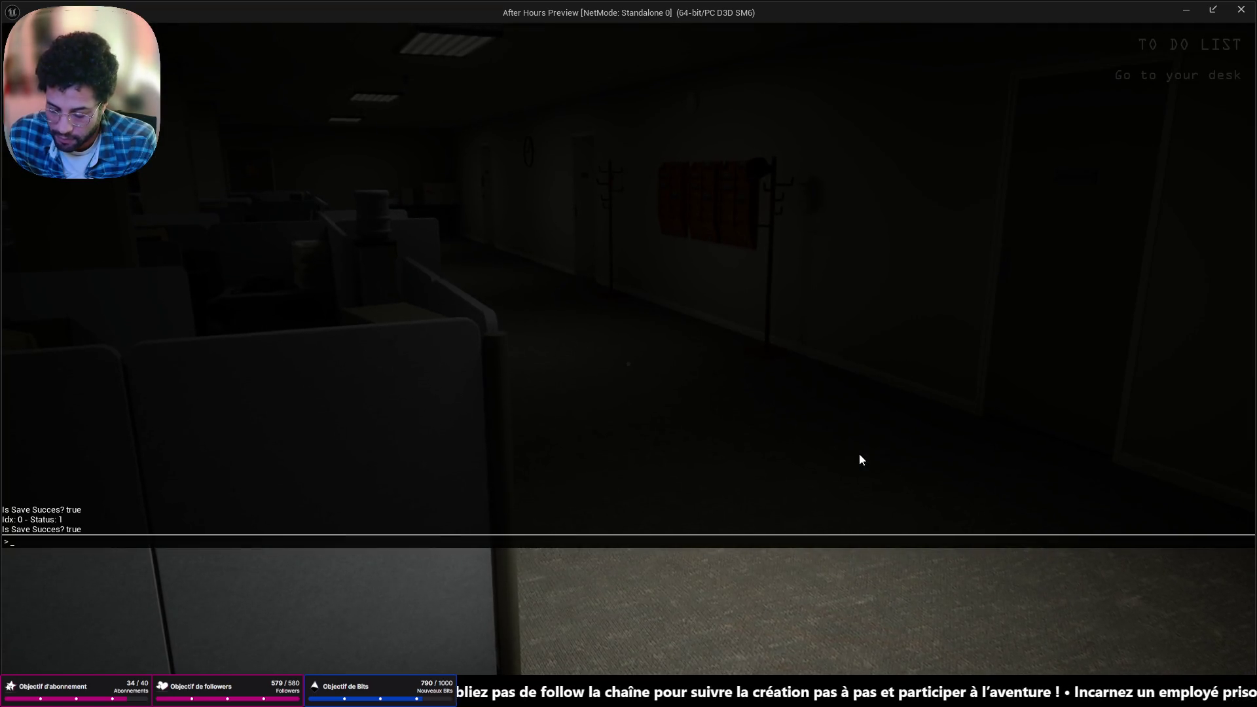
{"action": "type", "text": "sa"}
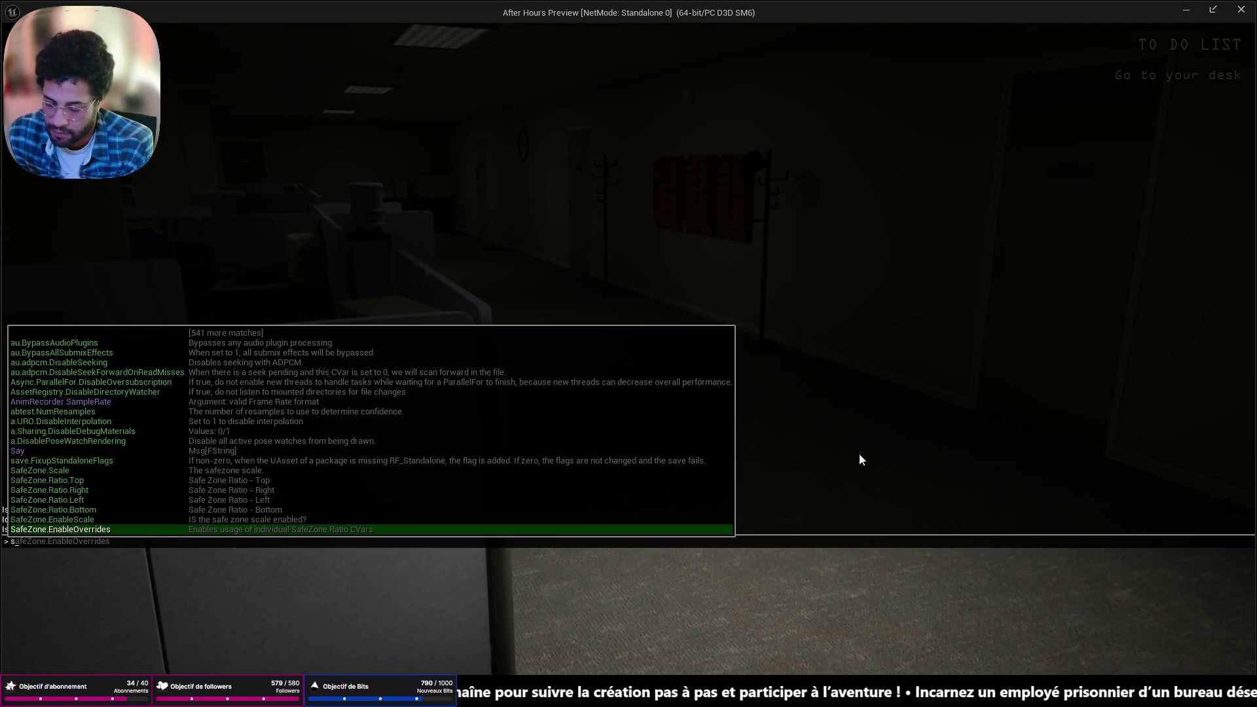
{"action": "type", "text": "tat"}
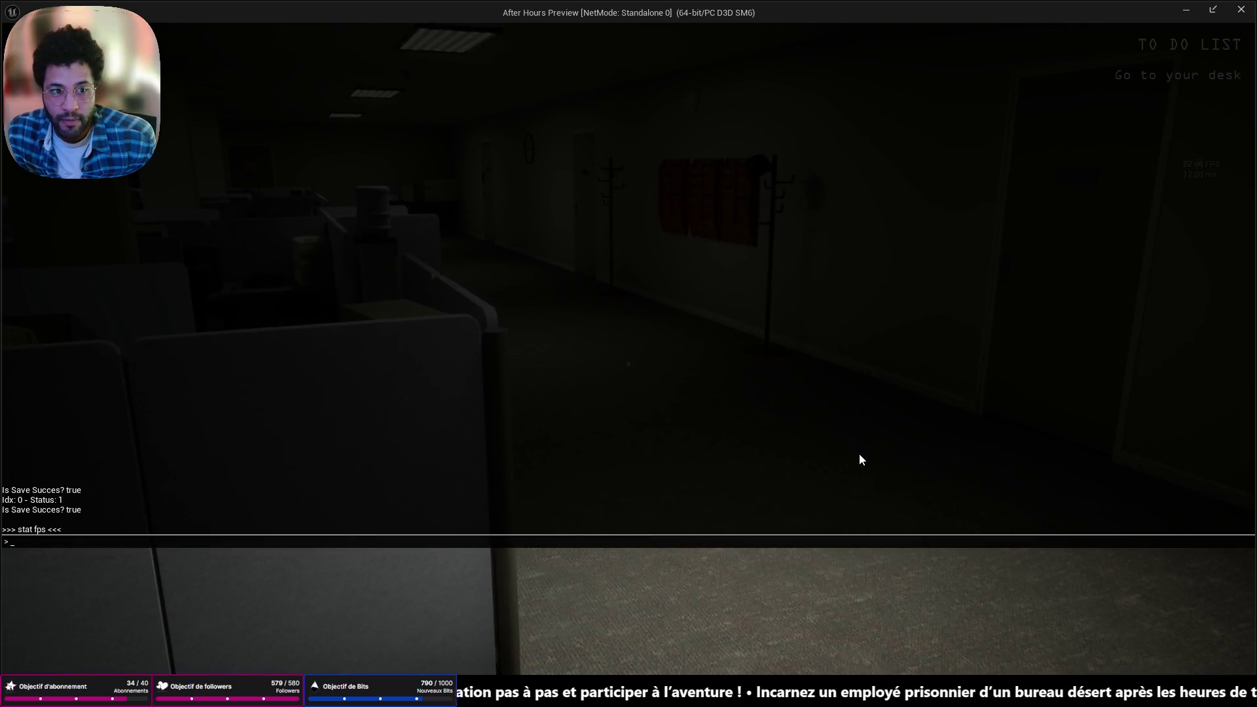
{"action": "key", "text": "grave"}
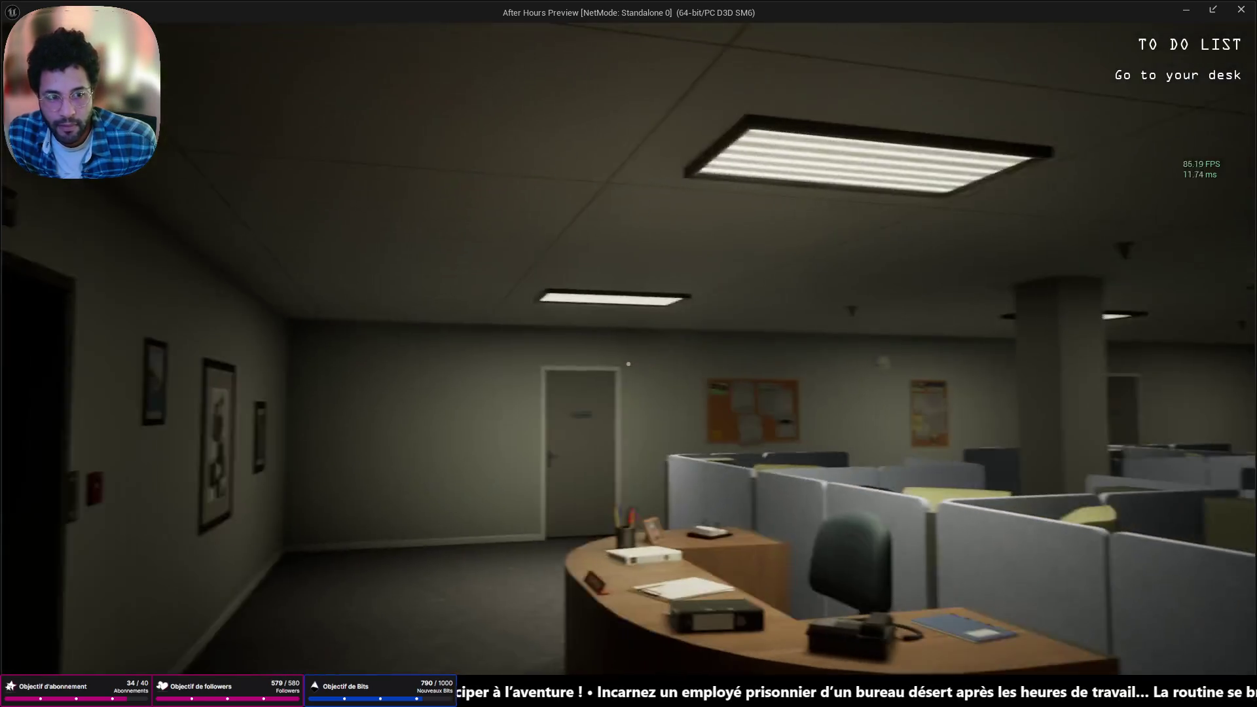
Walk through the cubicles to the desk, pick up the crumpled paper, and exit the preview
{"action": "key", "text": "w"}
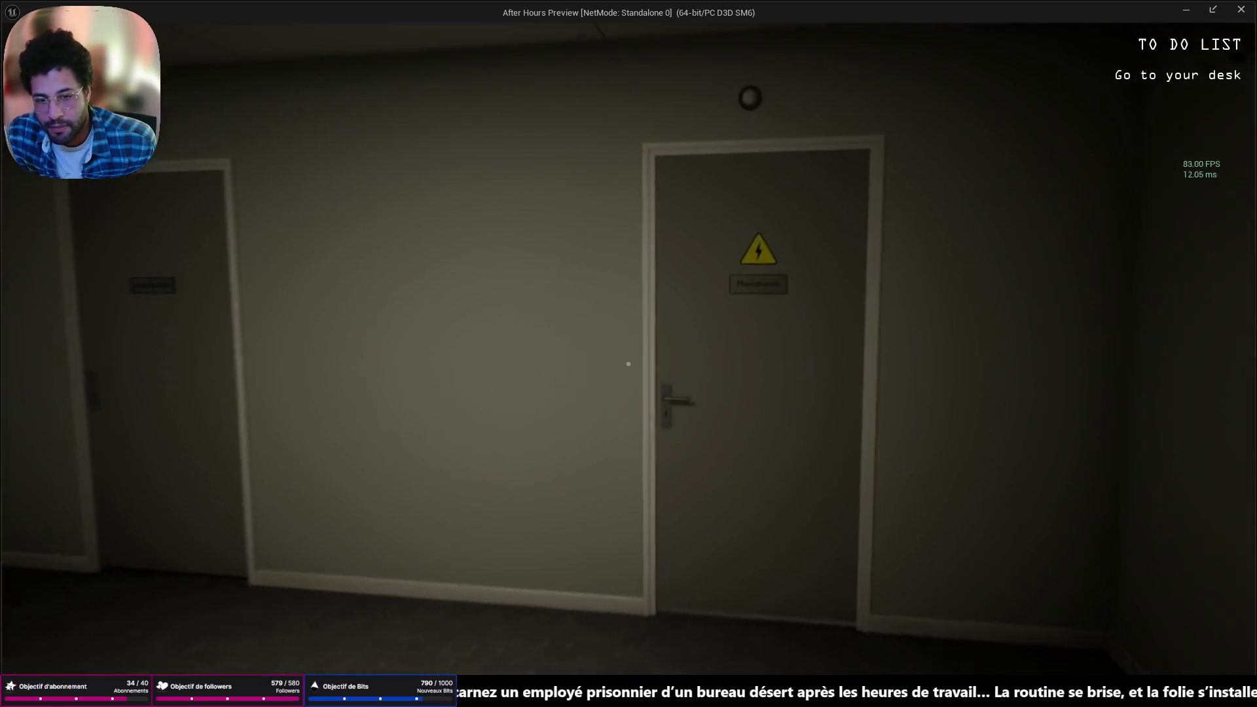
{"action": "key", "text": "w"}
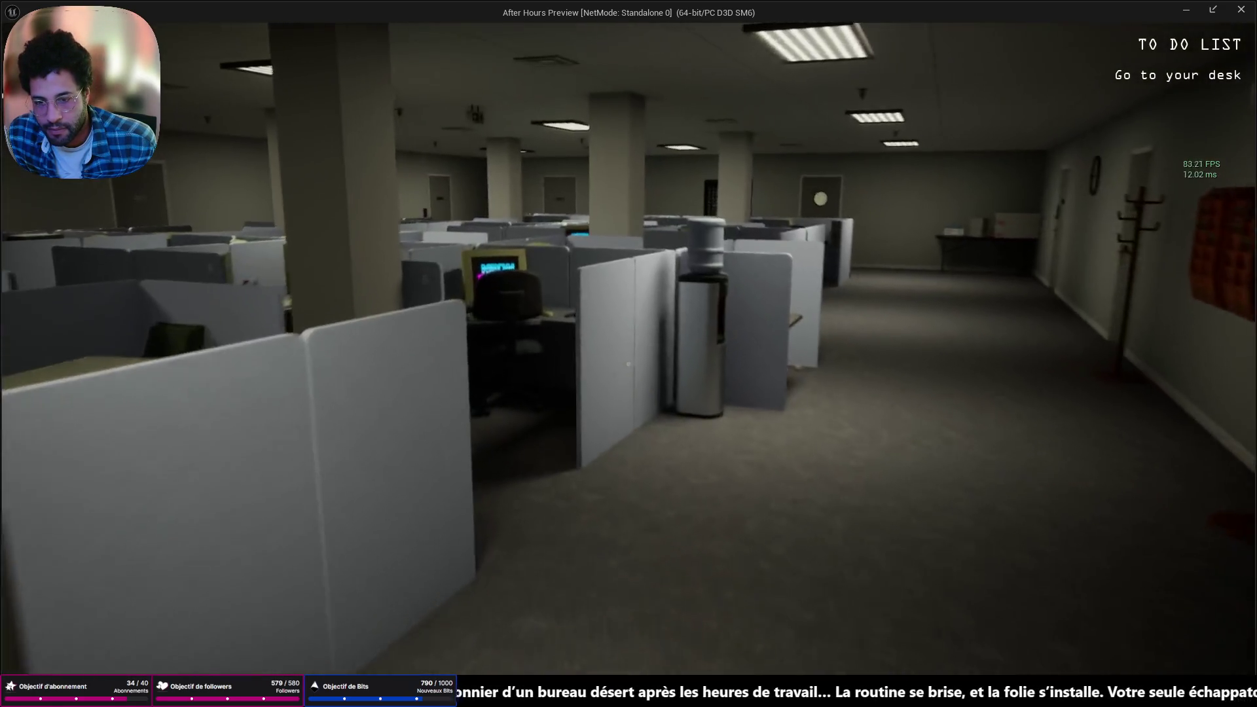
{"action": "key", "text": "w"}
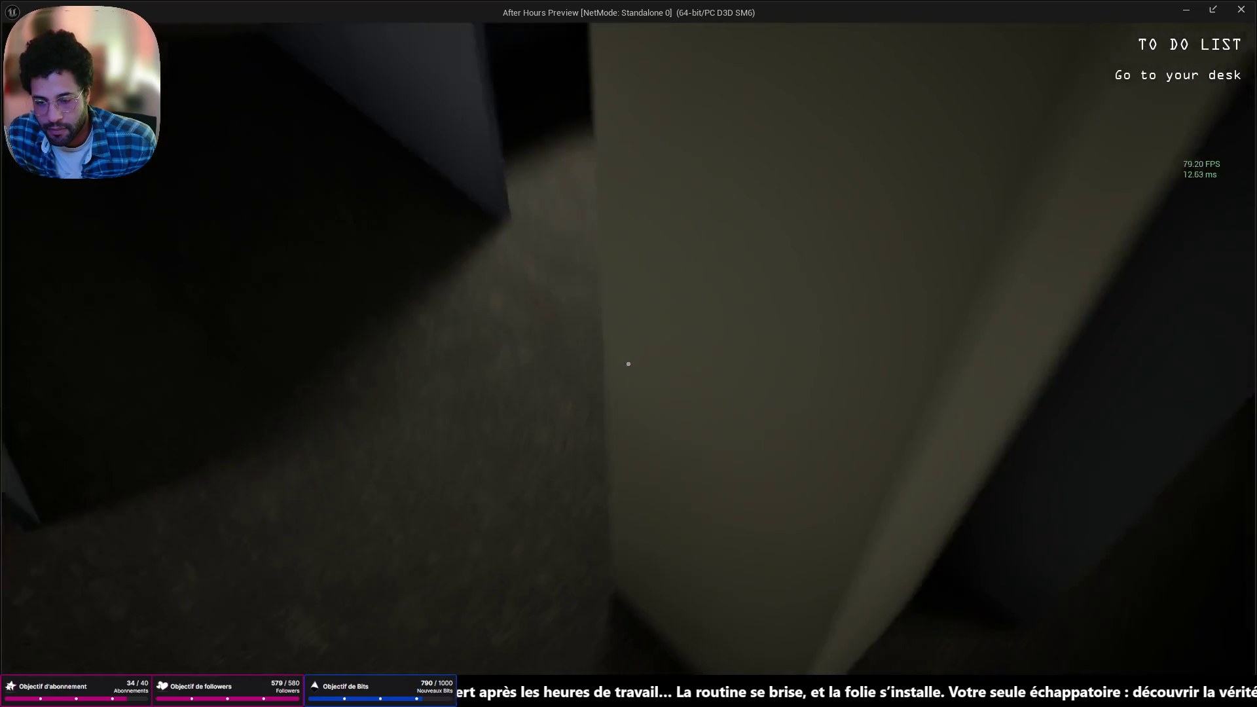
{"action": "key", "text": "w"}
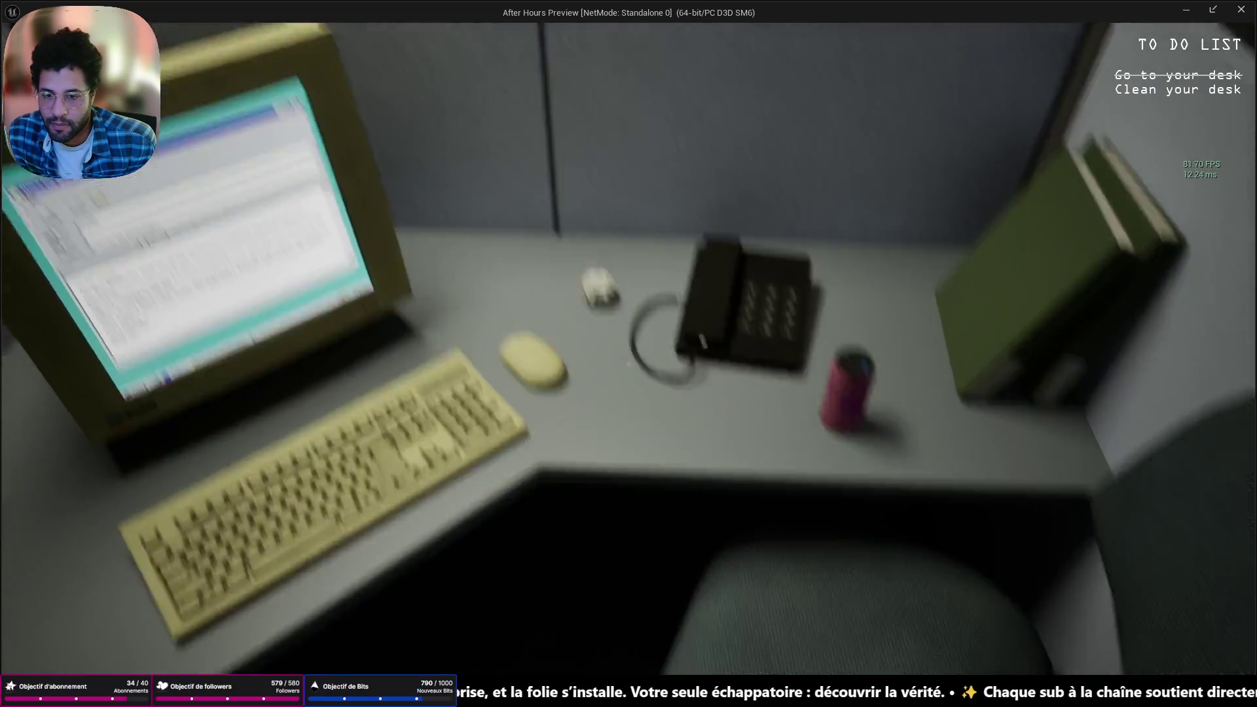
{"action": "left_click", "coordinate": [628, 364]}
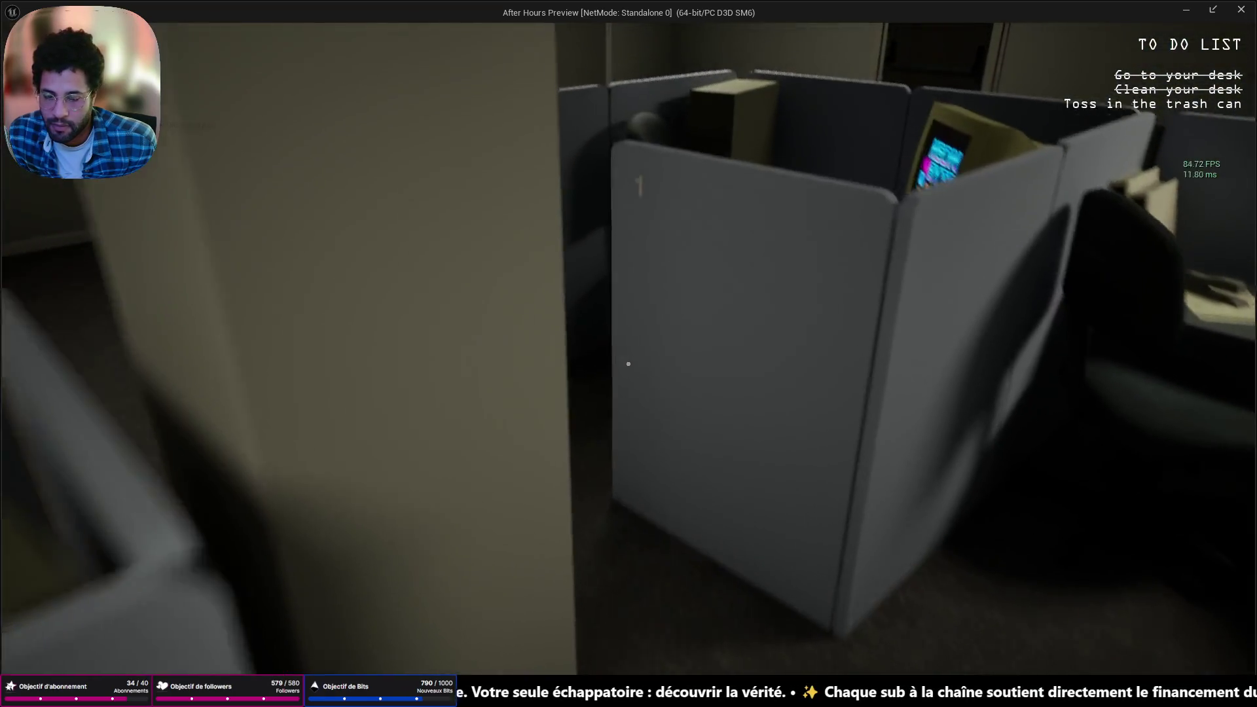
{"action": "key", "text": "Escape"}
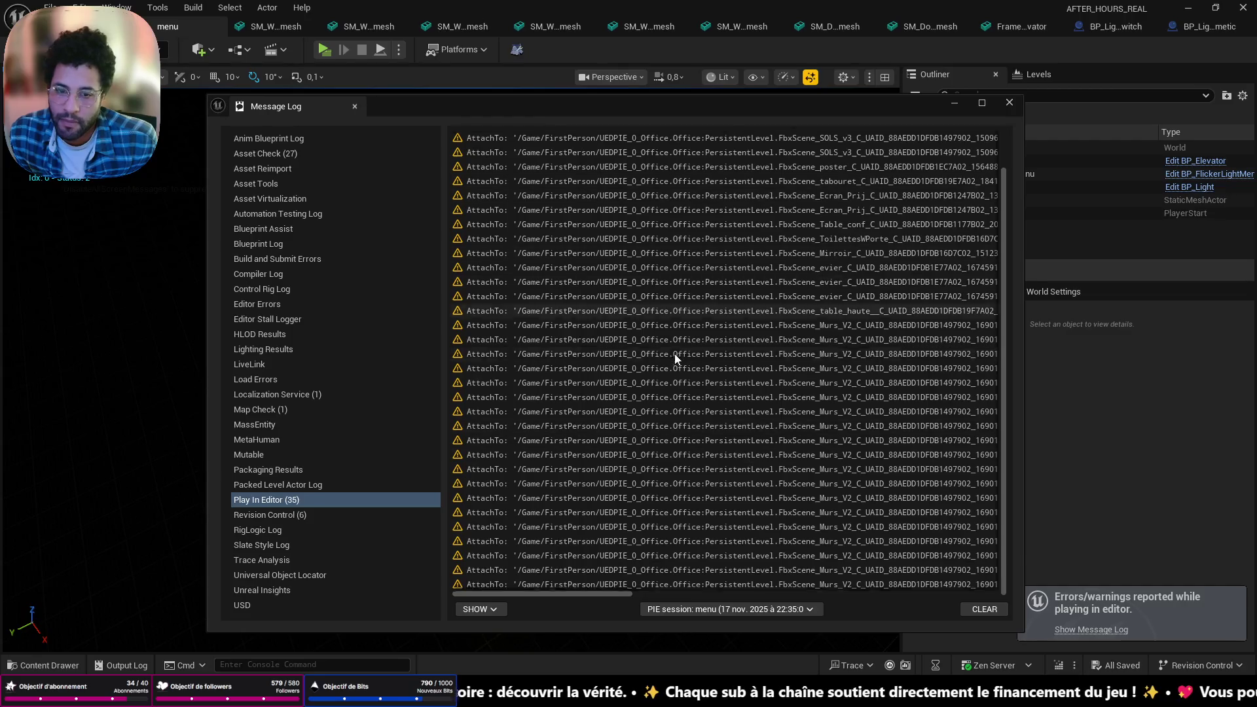
Close the Message Log, start a new game, walk to the player's desk, and exit
{"action": "scroll", "coordinate": [678, 356], "scroll_direction": "up", "scroll_amount": 1}
{"action": "left_click", "coordinate": [1016, 102]}
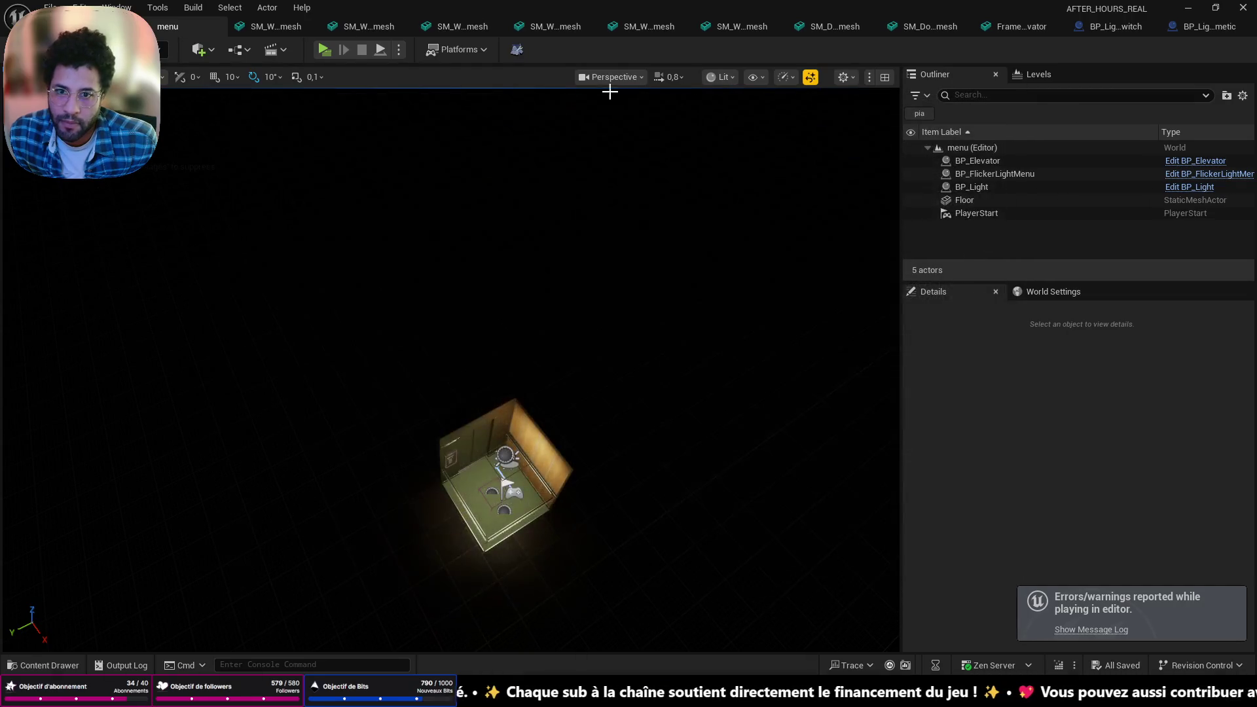
{"action": "left_click", "coordinate": [323, 50]}
{"action": "left_click", "coordinate": [628, 335]}
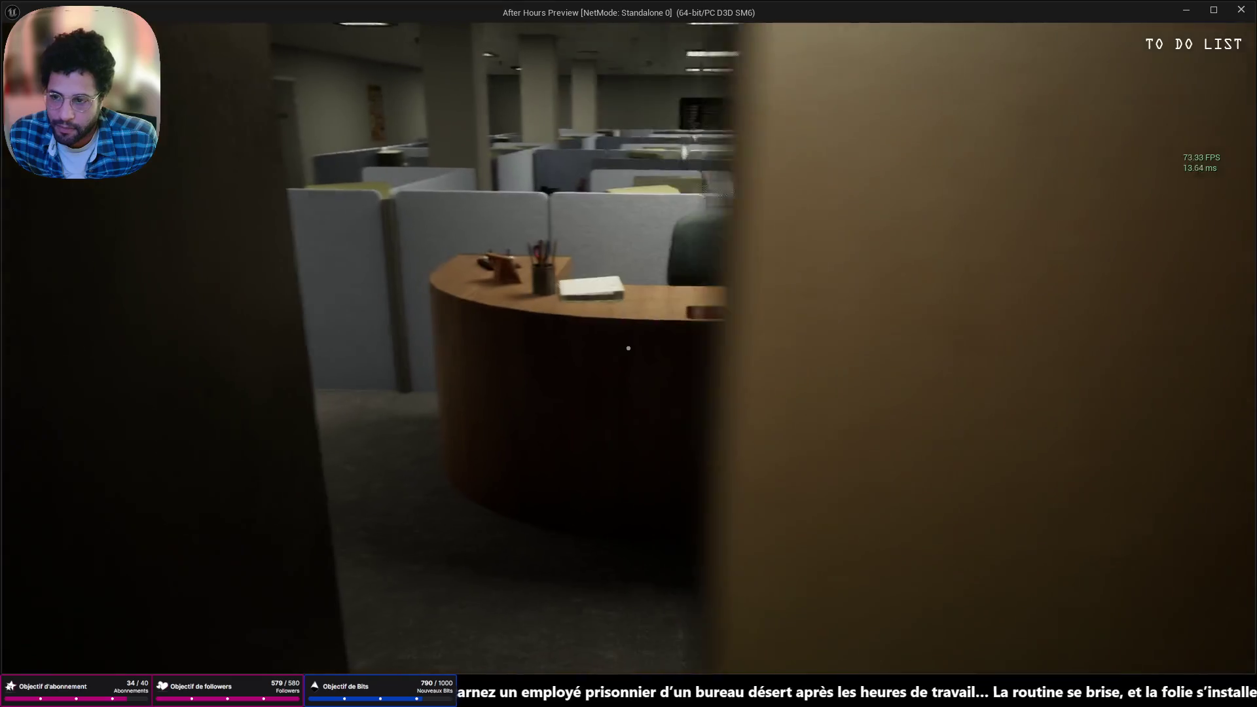
{"action": "key", "text": "w"}
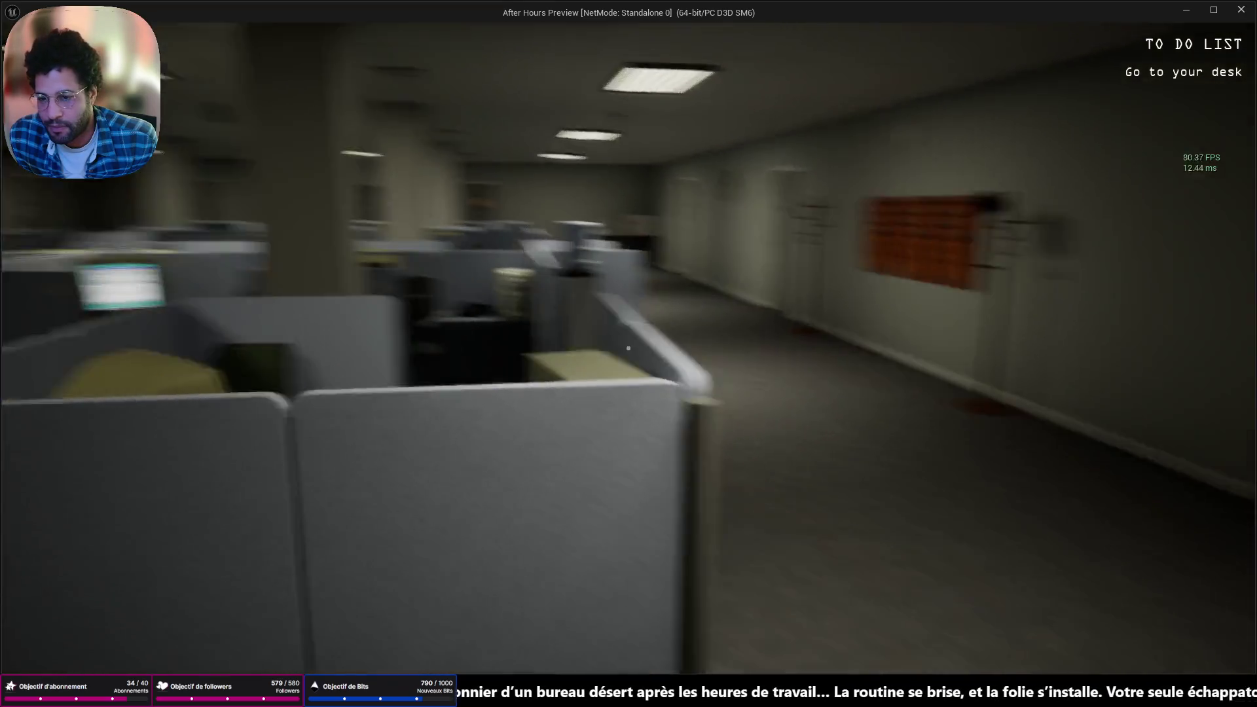
{"action": "key", "text": "w"}
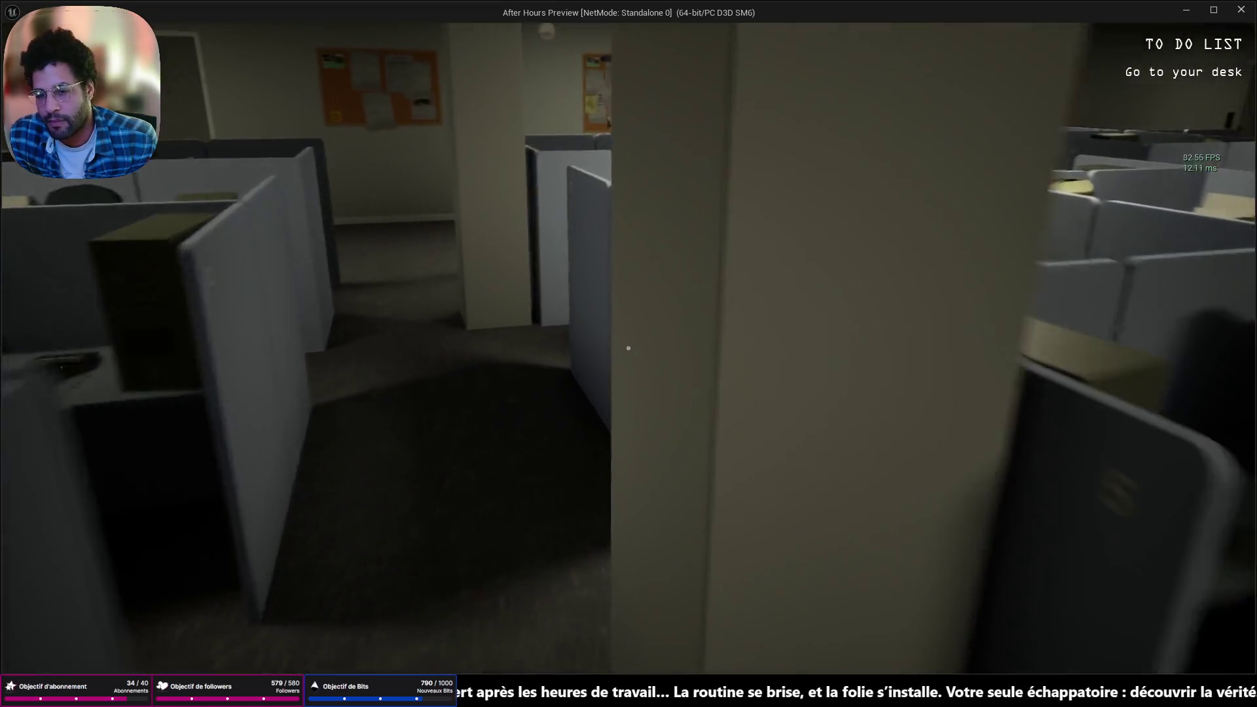
{"action": "key", "text": "w"}
{"action": "key", "text": "Escape"}
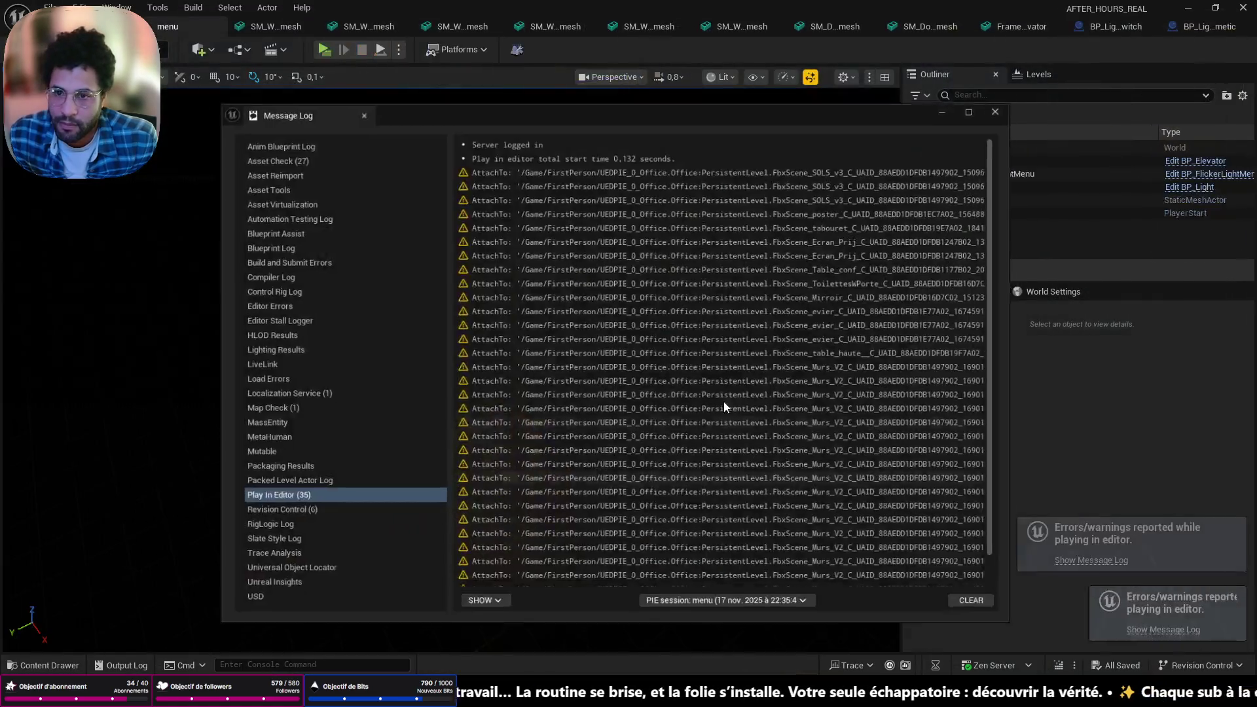
Close the log, pick up the cup from the desk, exit, and relaunch the preview
{"action": "left_click", "coordinate": [1008, 102]}
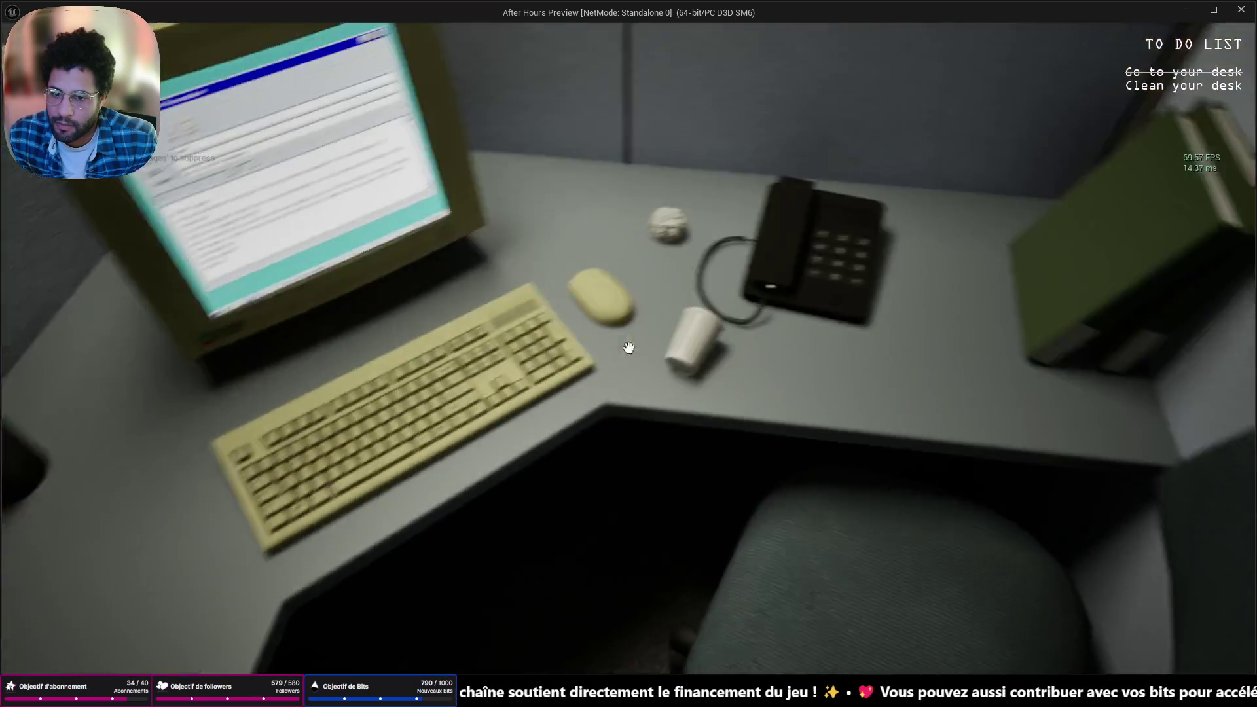
{"action": "left_click", "coordinate": [629, 346]}
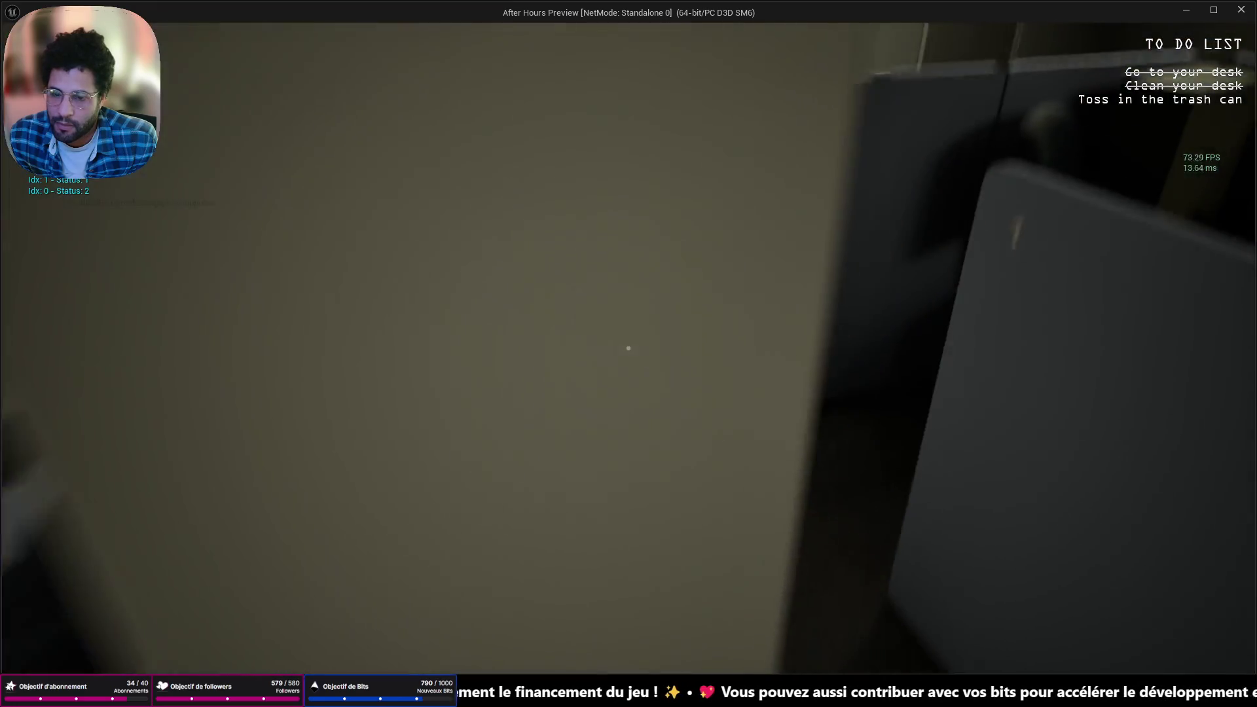
{"action": "key", "text": "Escape"}
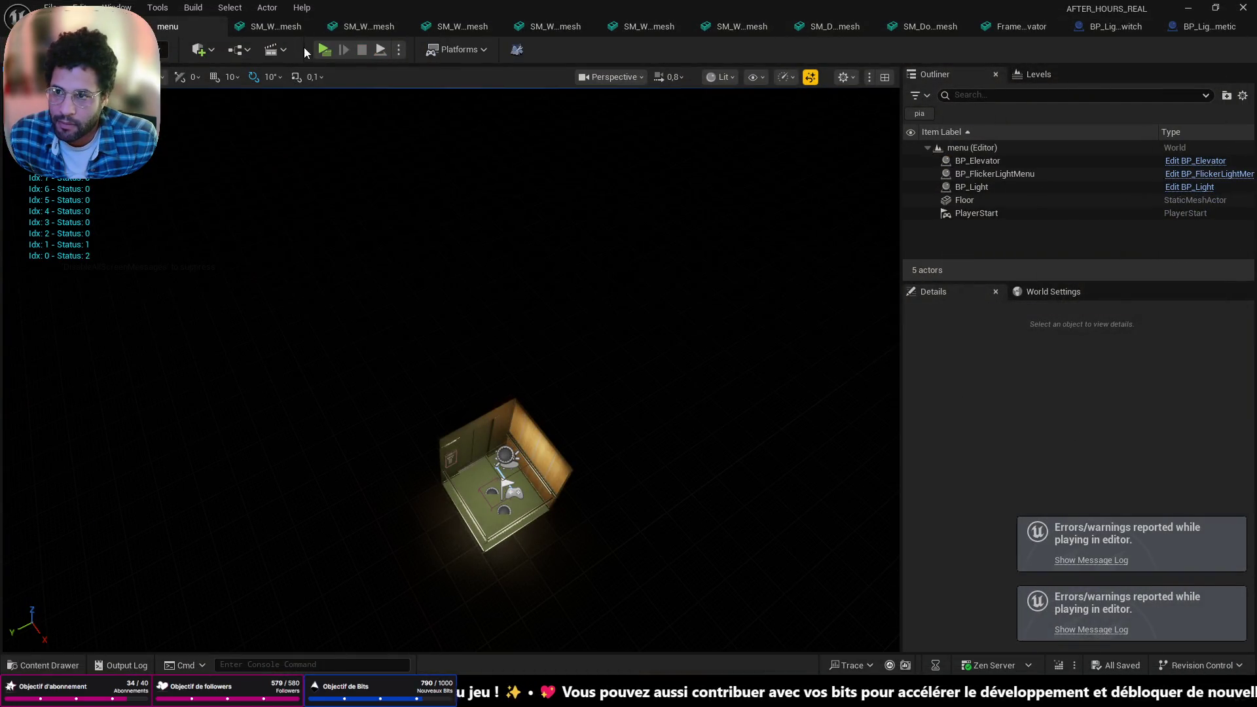
{"action": "key", "text": "alt+p"}
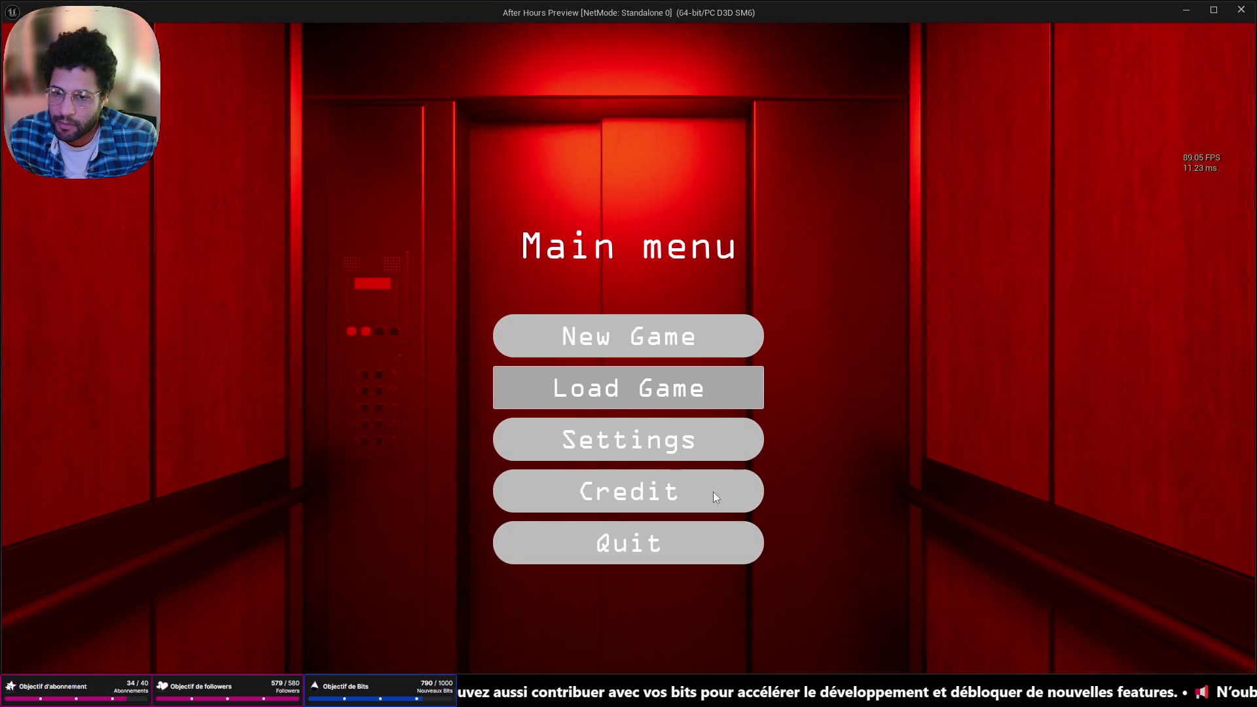
Continue the saved game, toss the cup into the trash can, and exit
{"action": "left_click", "coordinate": [654, 387]}
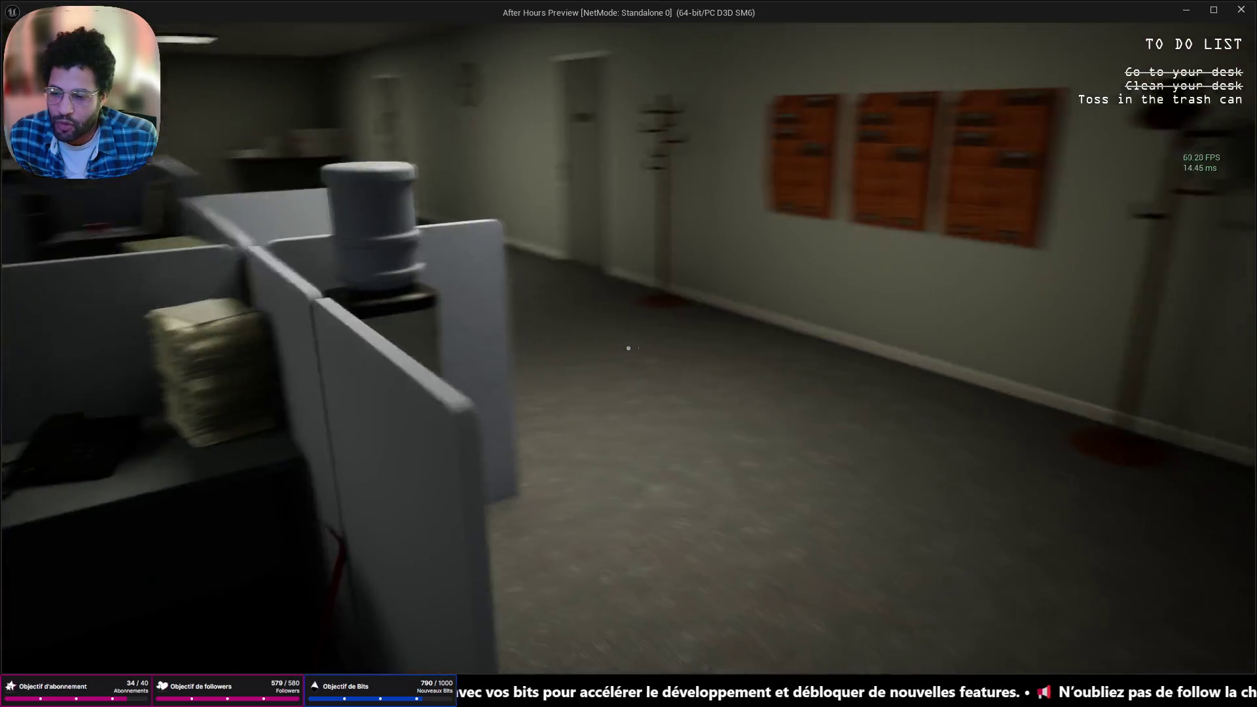
{"action": "left_click", "coordinate": [627, 348]}
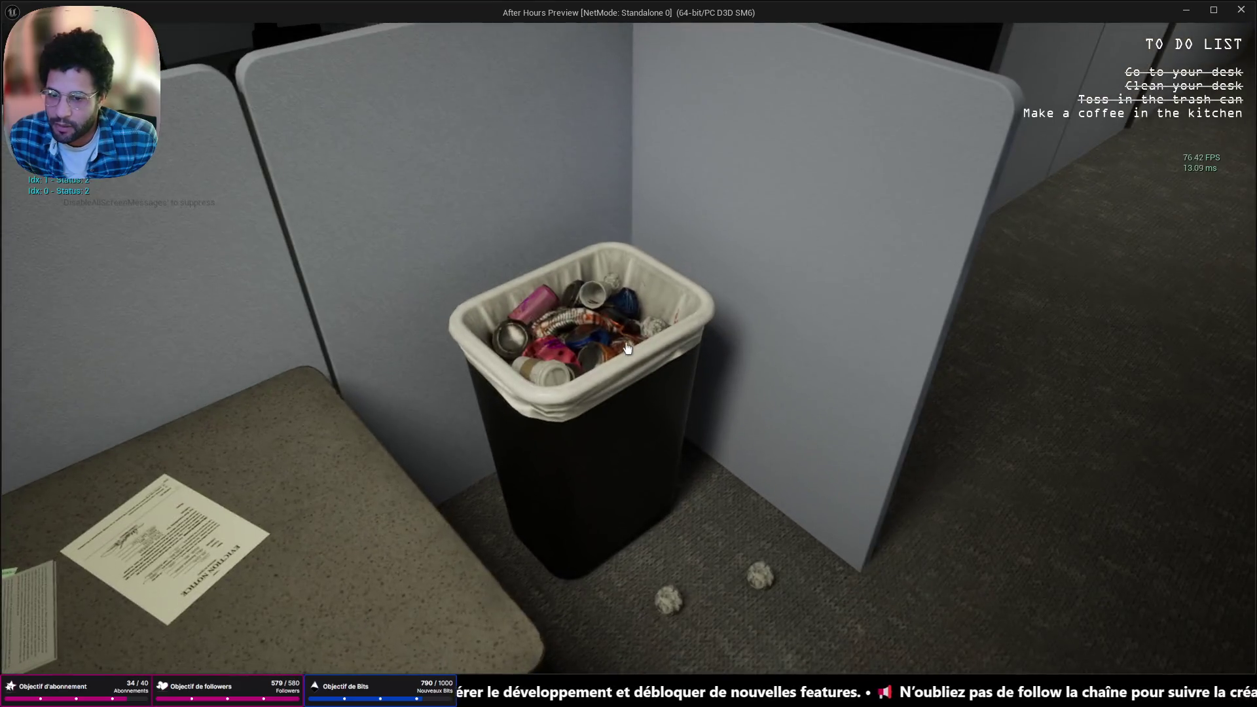
{"action": "key", "text": "Escape"}
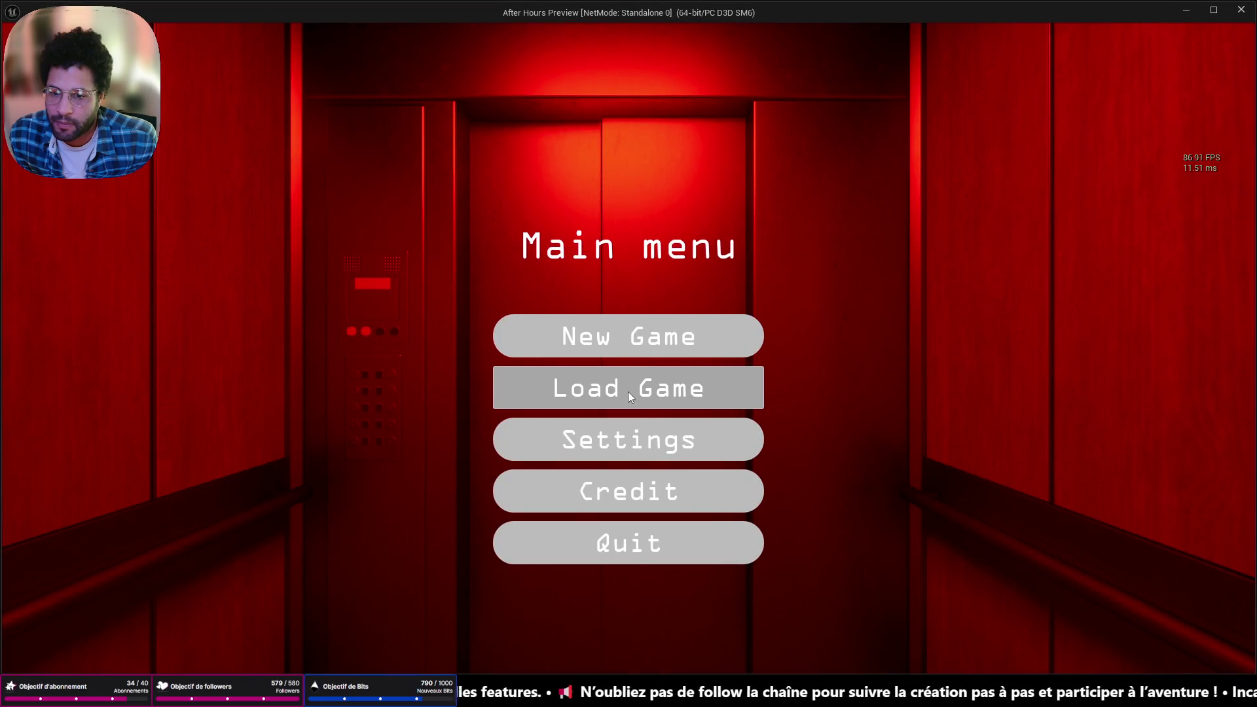
Walk through the round-window door into the kitchen, make a coffee, then stop the playtest
{"action": "key", "text": "w"}
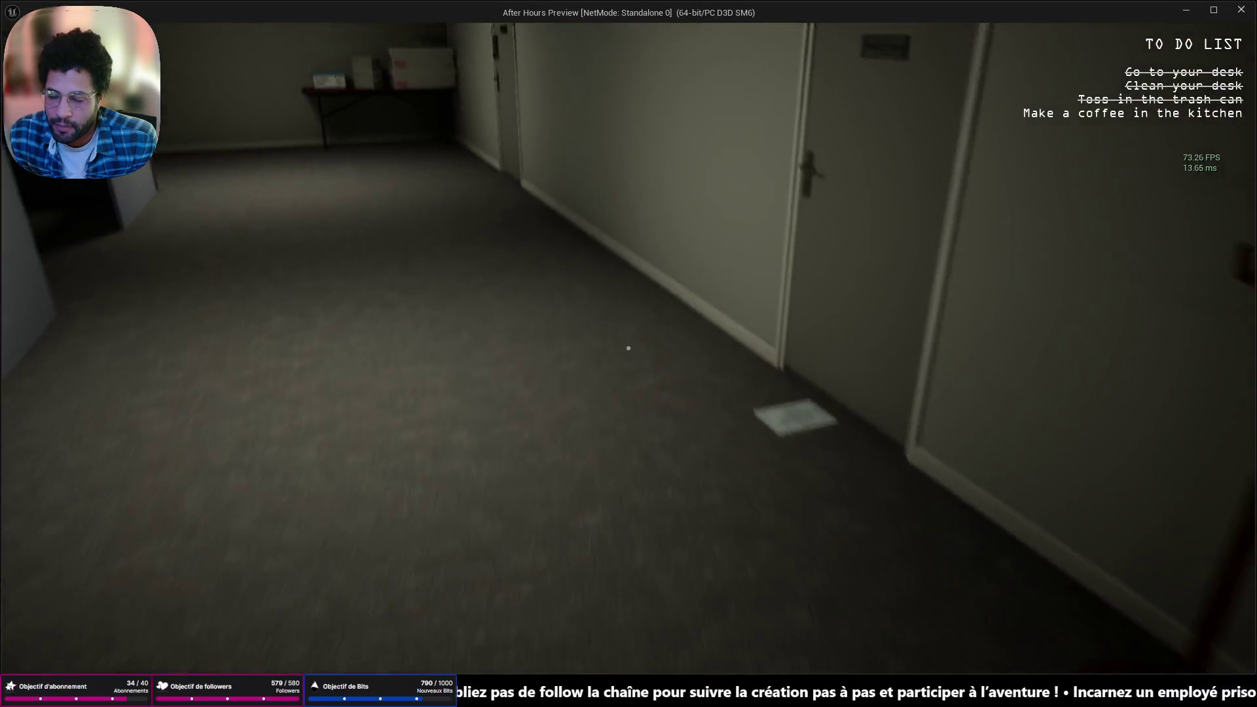
{"action": "key", "text": "w"}
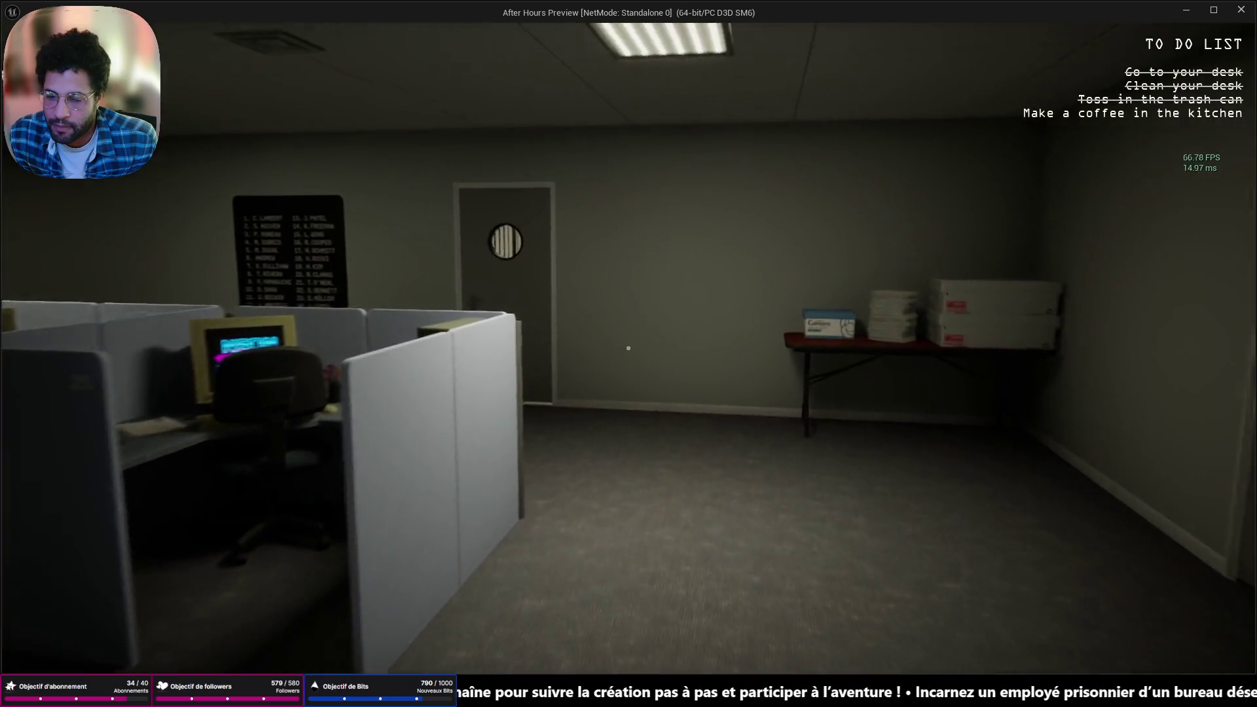
{"action": "key", "text": "w"}
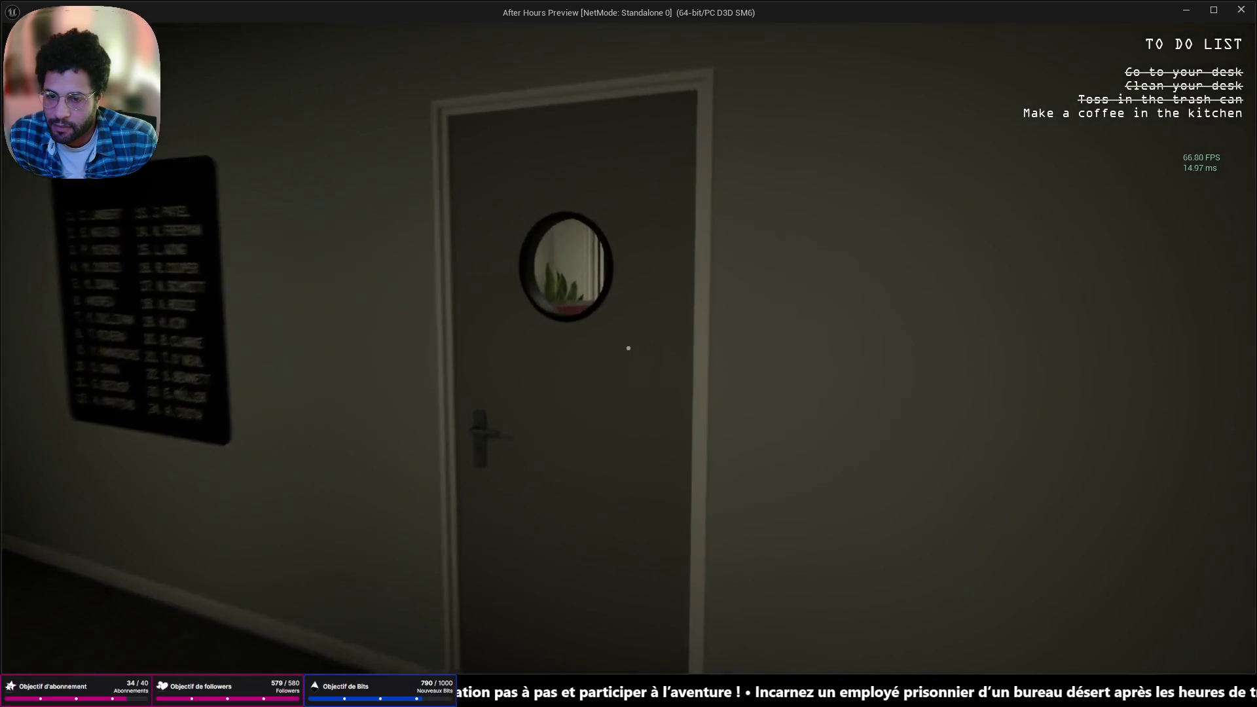
{"action": "left_click", "coordinate": [627, 348]}
{"action": "key", "text": "w"}
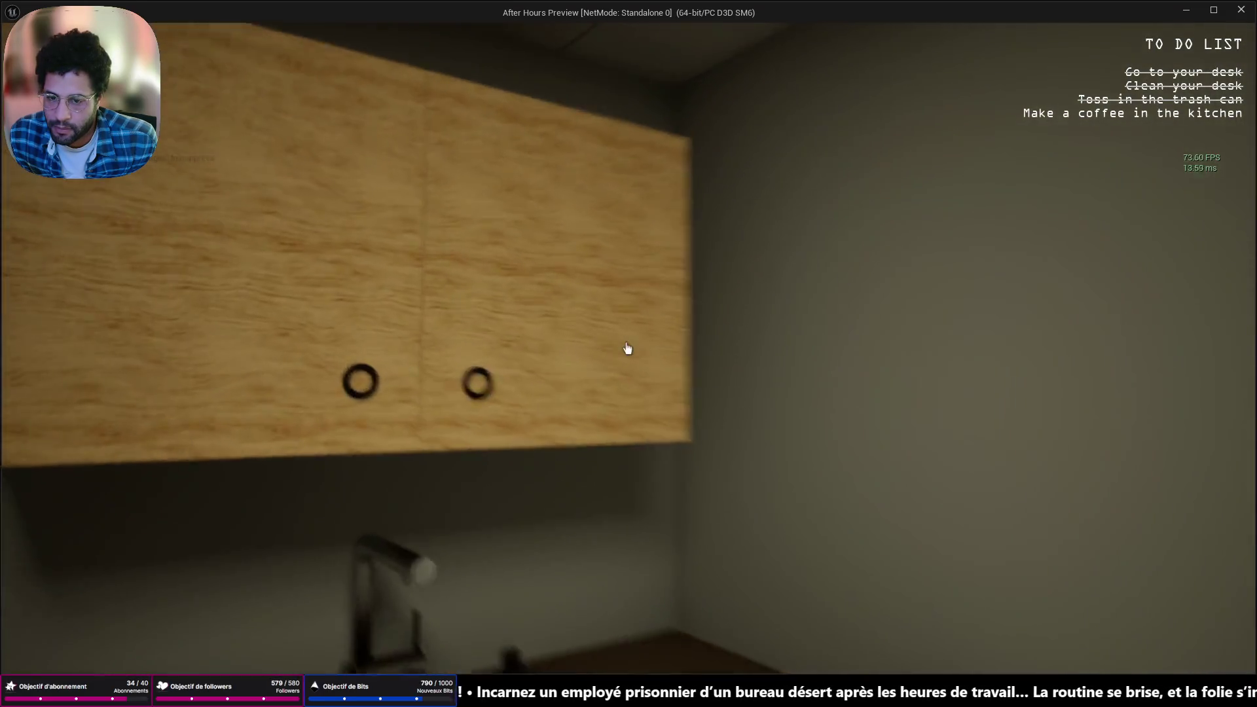
{"action": "left_click", "coordinate": [628, 349]}
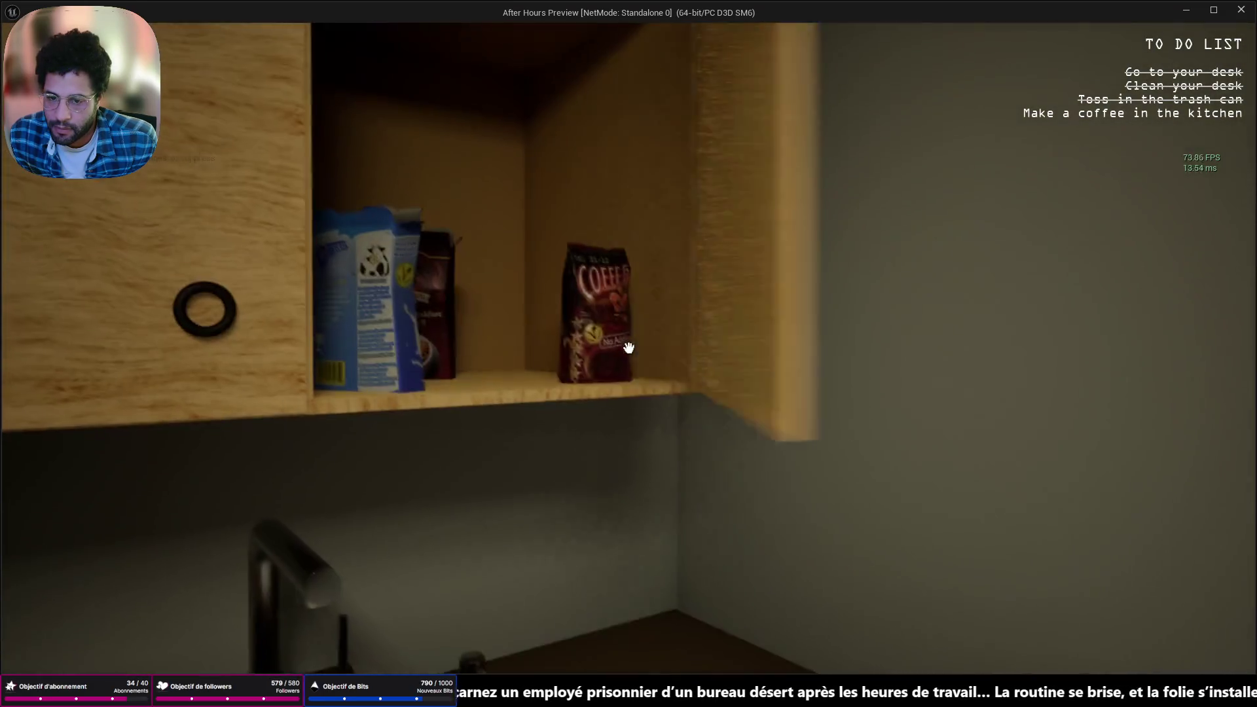
{"action": "left_click", "coordinate": [628, 349]}
{"action": "left_click", "coordinate": [628, 348]}
{"action": "key", "text": "w"}
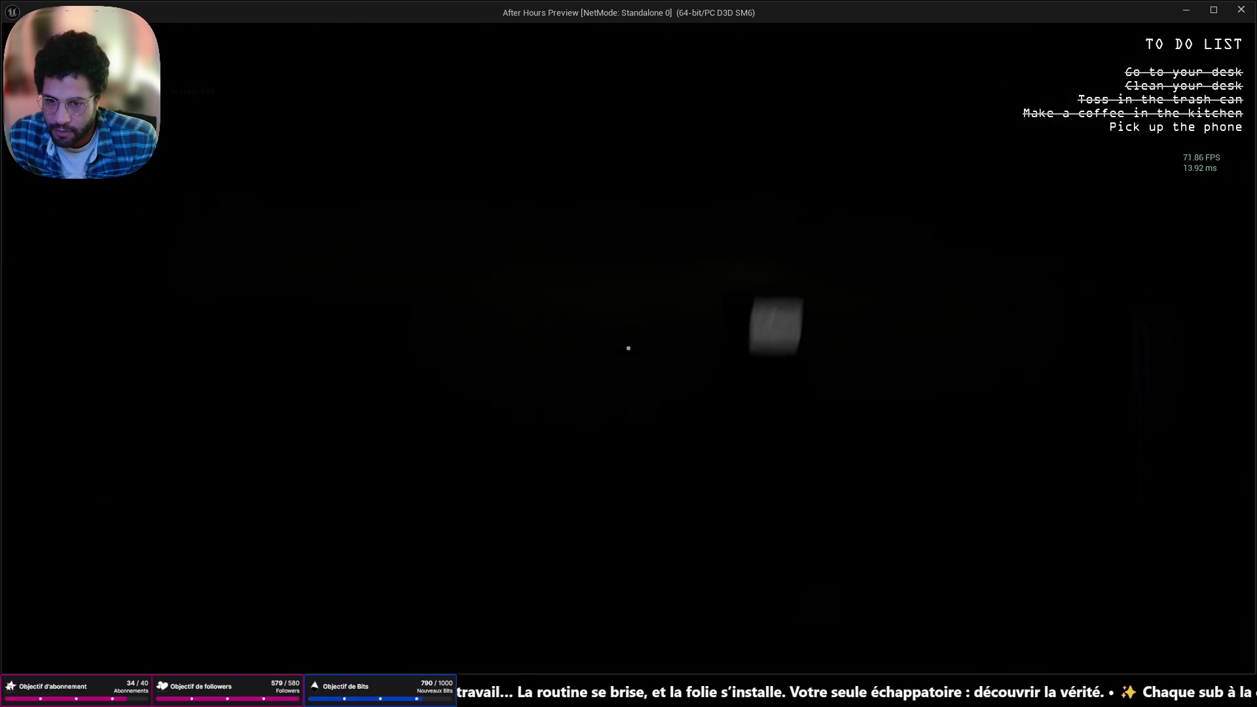
{"action": "key", "text": "Escape"}
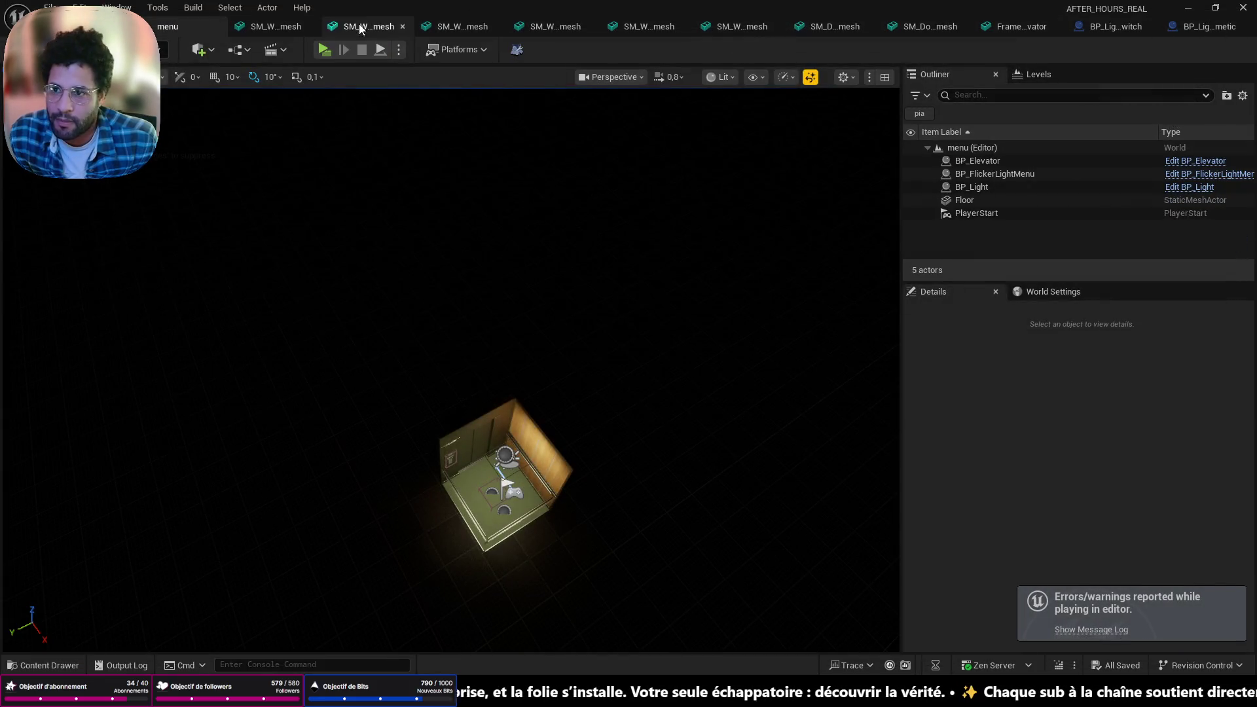
Load the saved game, walk down the corridor to the desk phone, then stop
{"action": "left_click", "coordinate": [323, 55]}
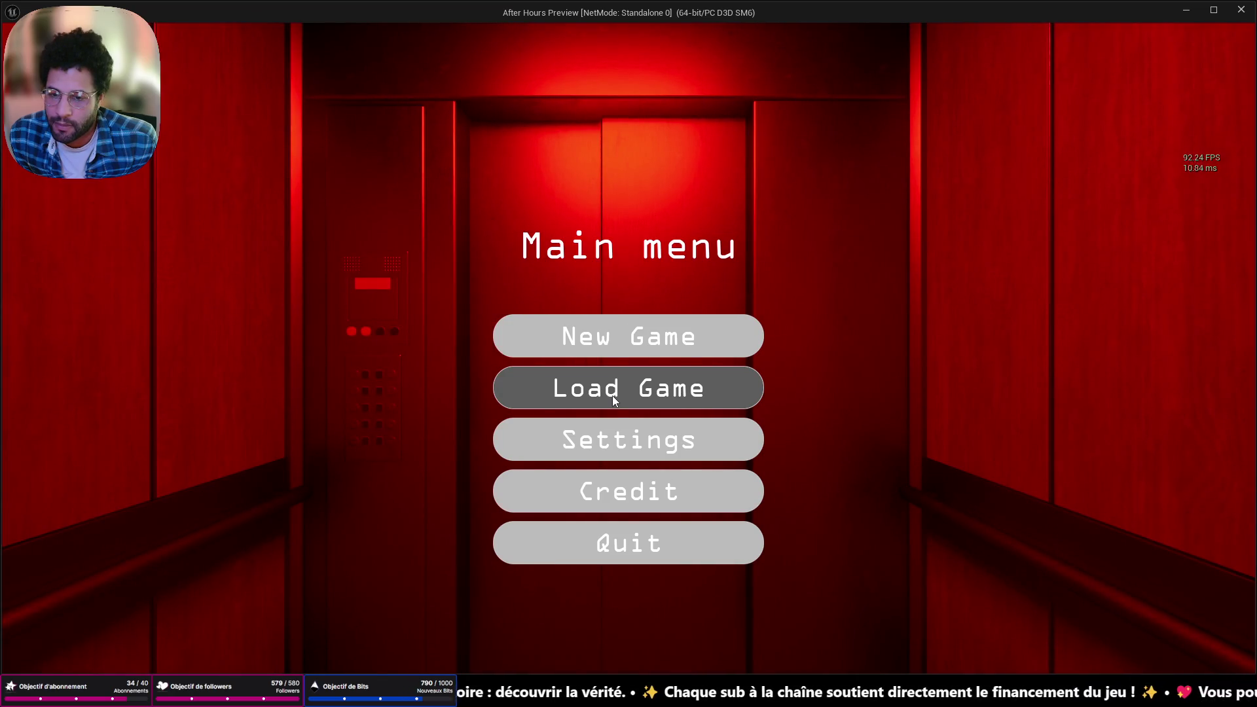
{"action": "left_click", "coordinate": [613, 399]}
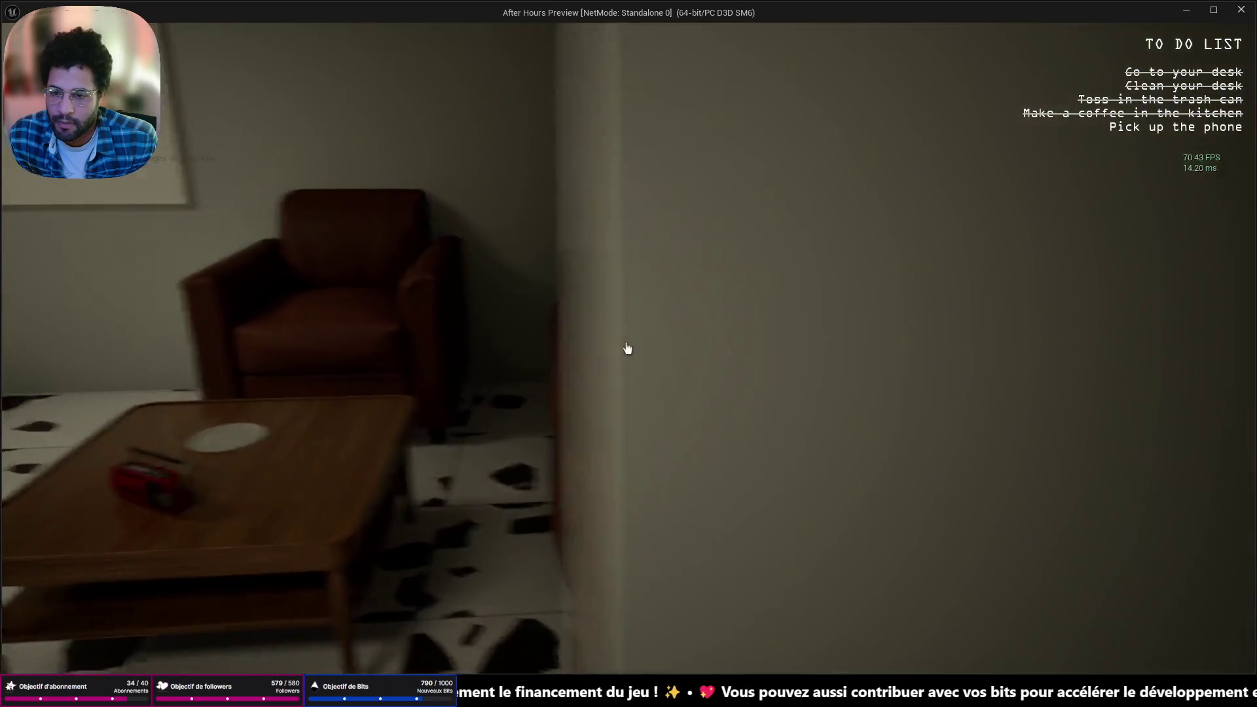
{"action": "key", "text": "w"}
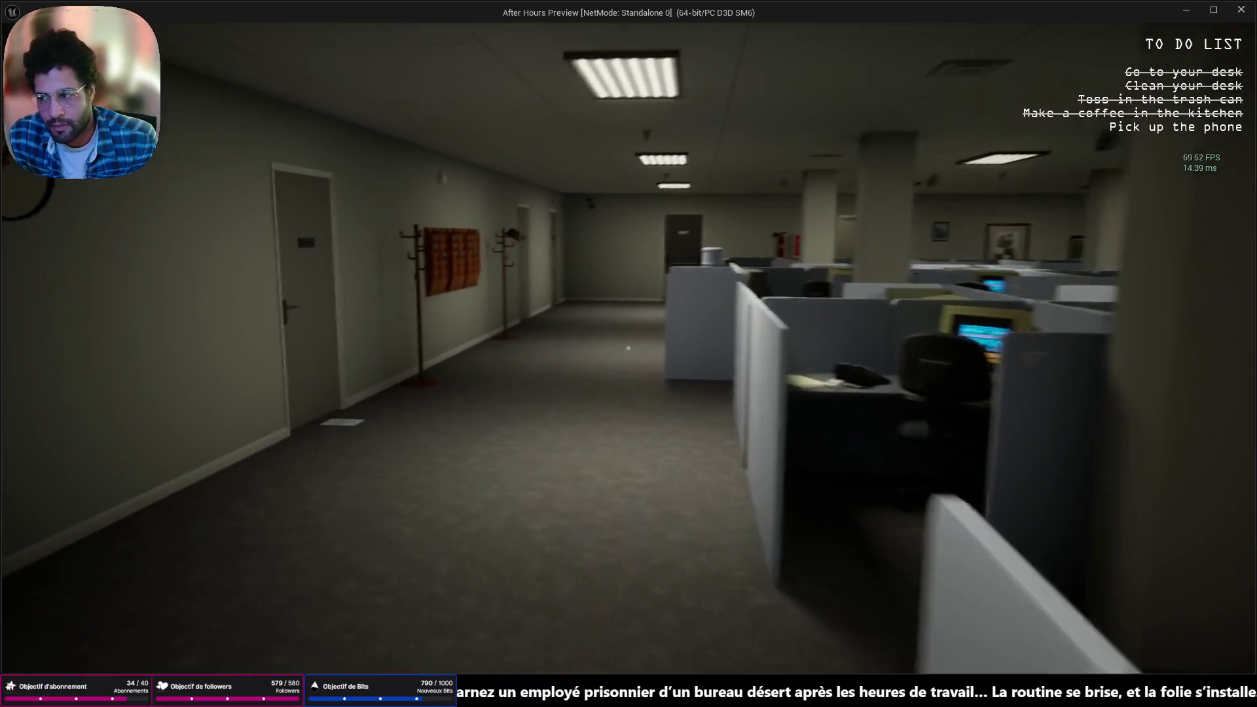
{"action": "key", "text": "w"}
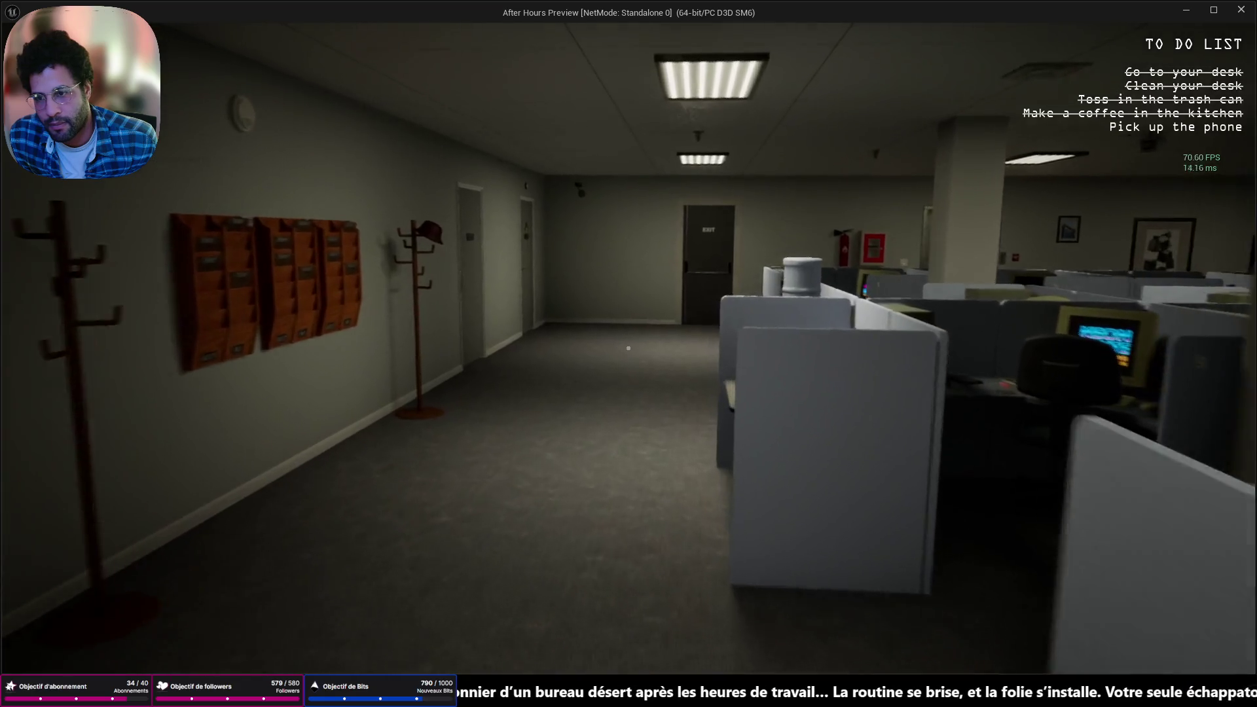
{"action": "key", "text": "w"}
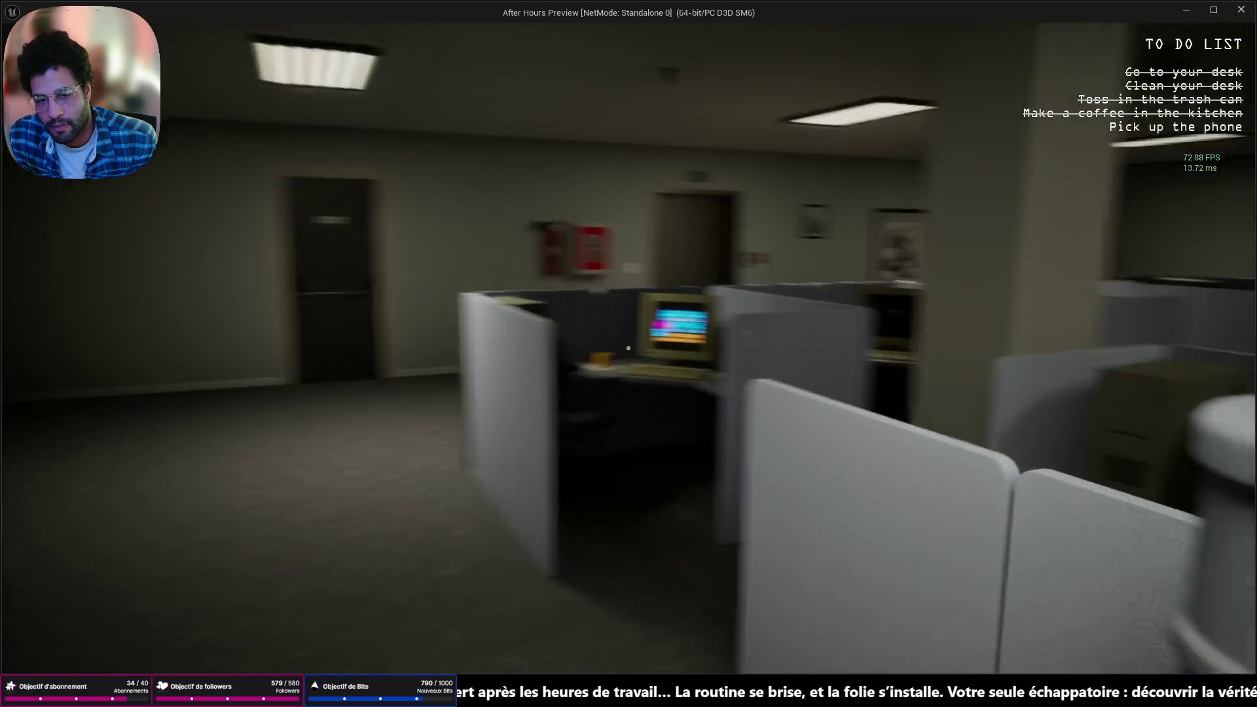
{"action": "key", "text": "w"}
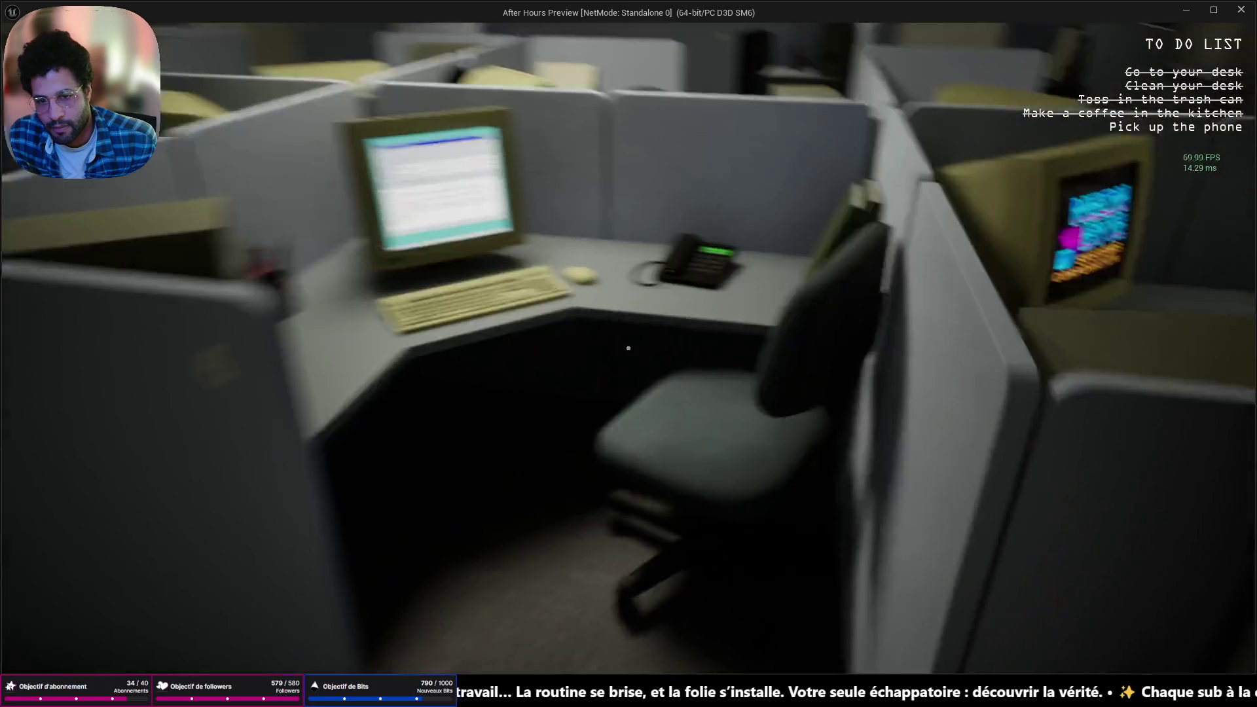
{"action": "key", "text": "Escape"}
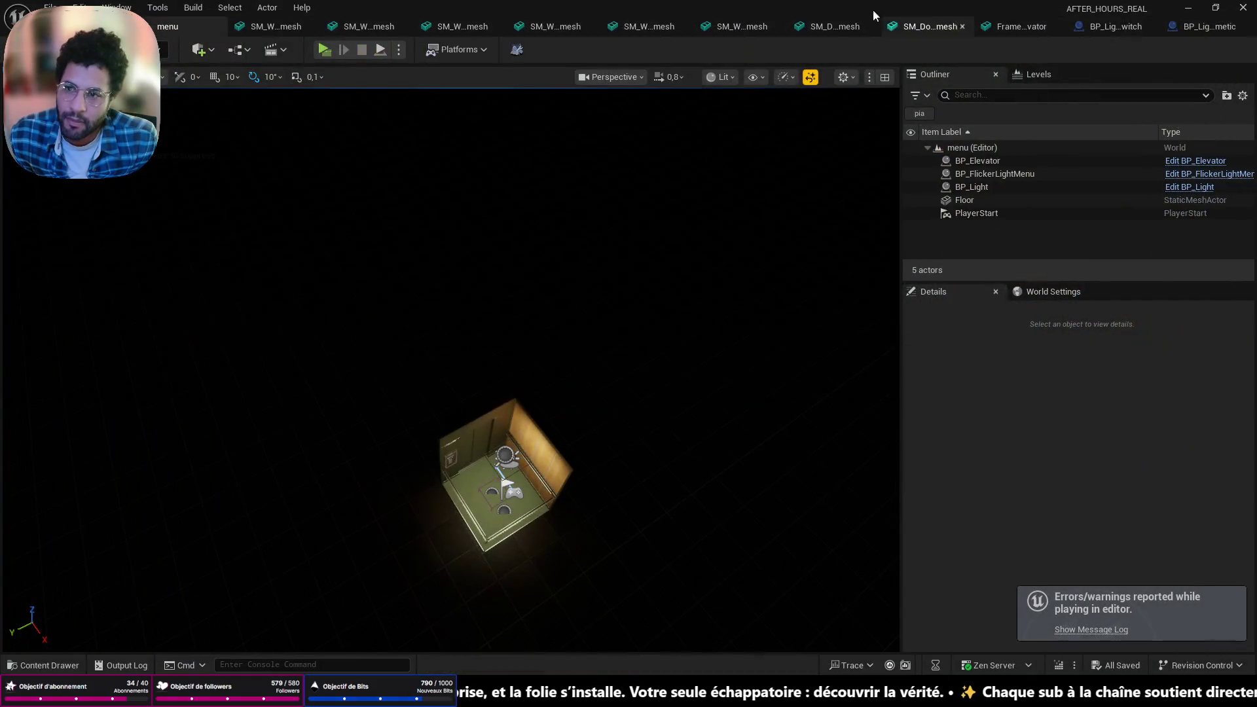
Reload the saved game, enter the printer room, and print the email from the computer
{"action": "left_click", "coordinate": [324, 50]}
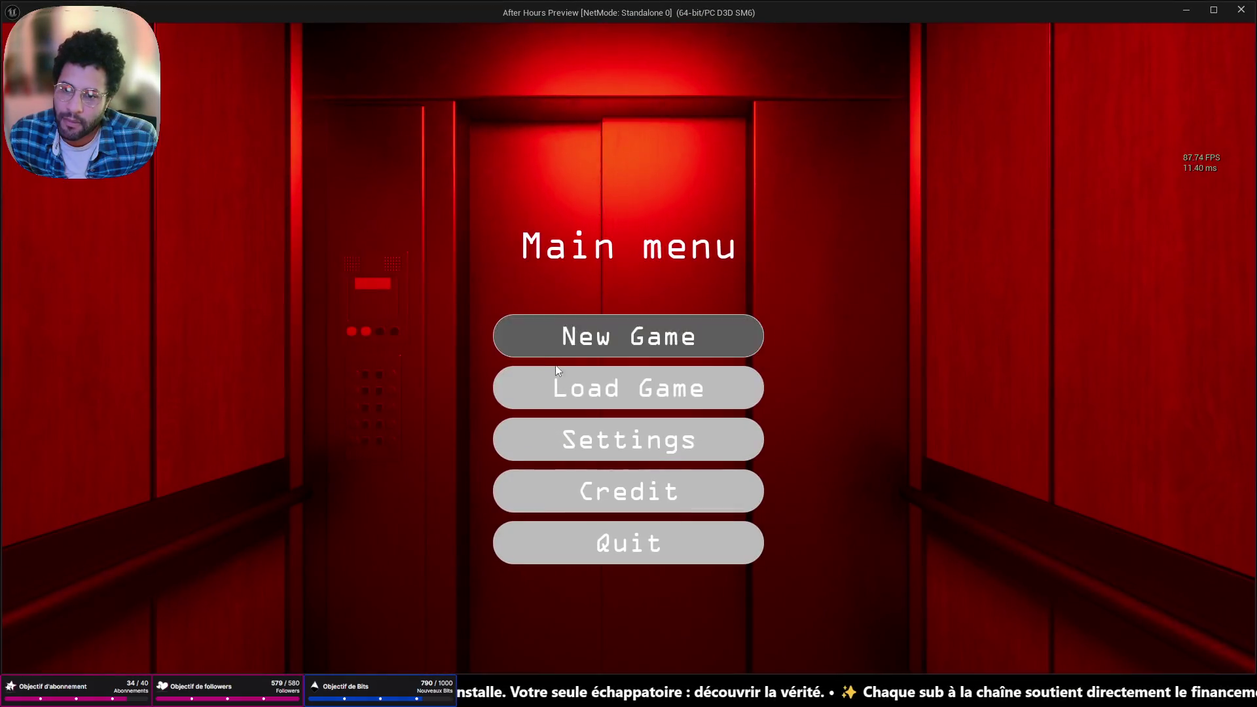
{"action": "left_click", "coordinate": [600, 396]}
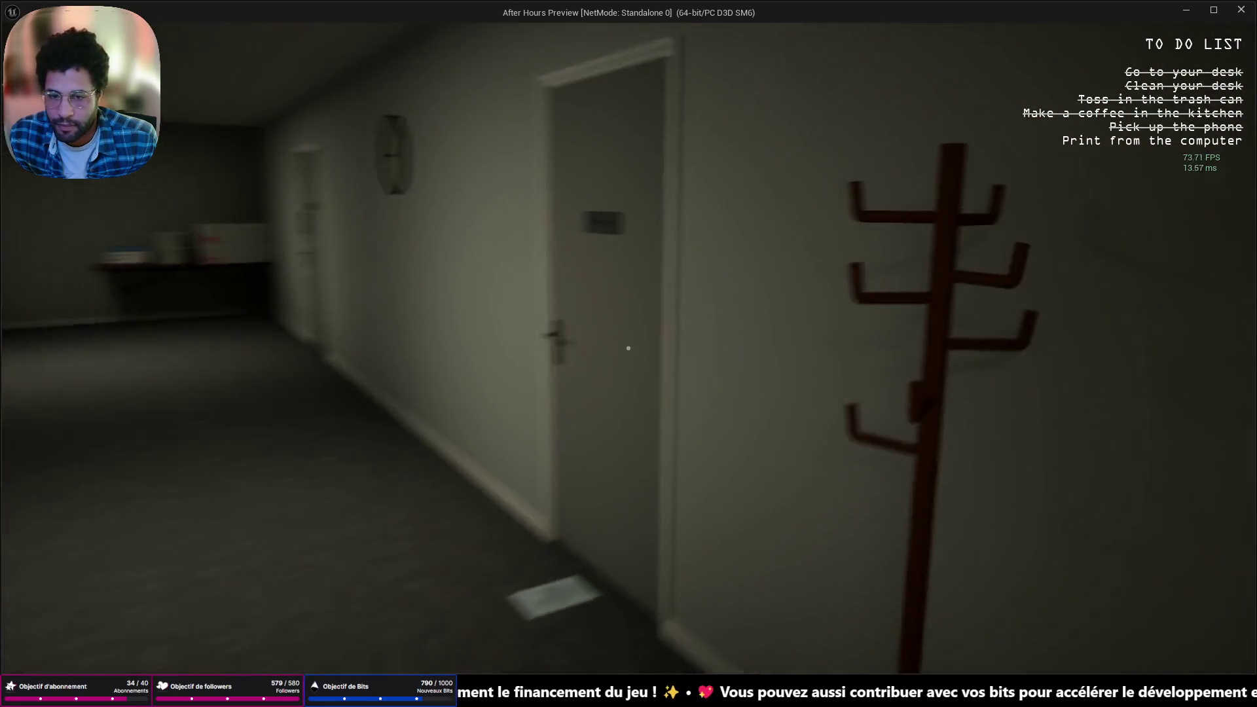
{"action": "left_click", "coordinate": [629, 347]}
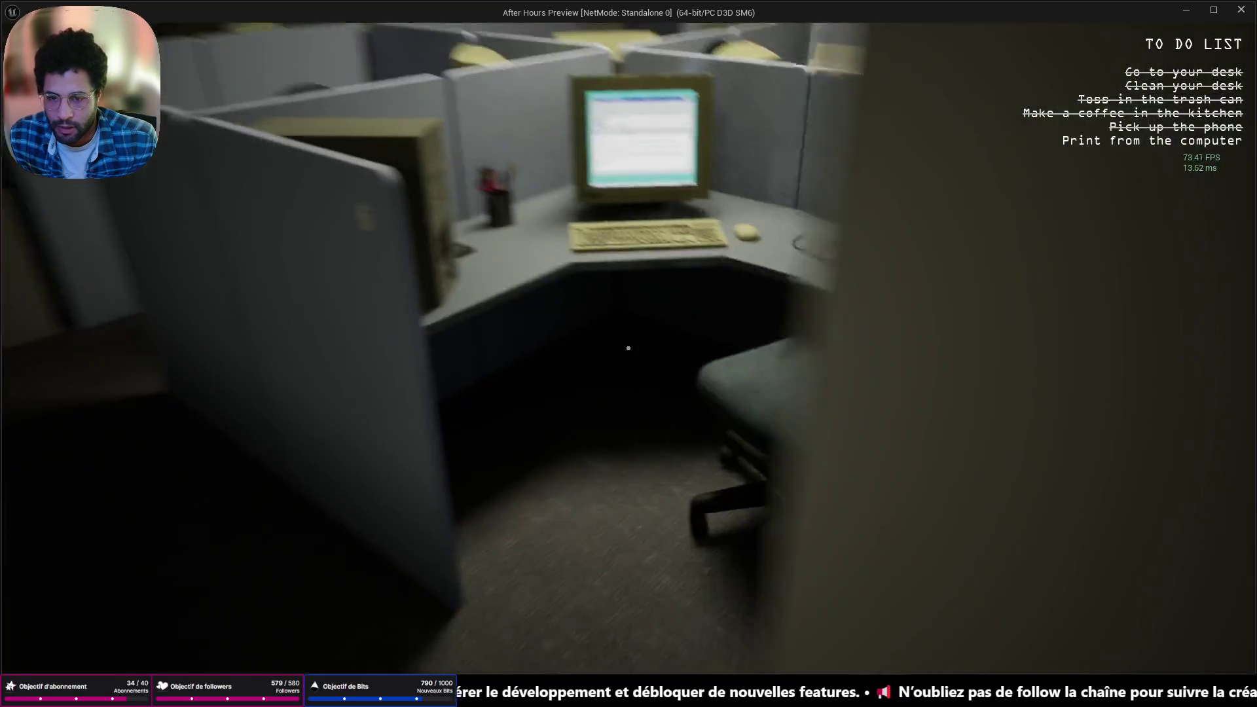
{"action": "key", "text": "e"}
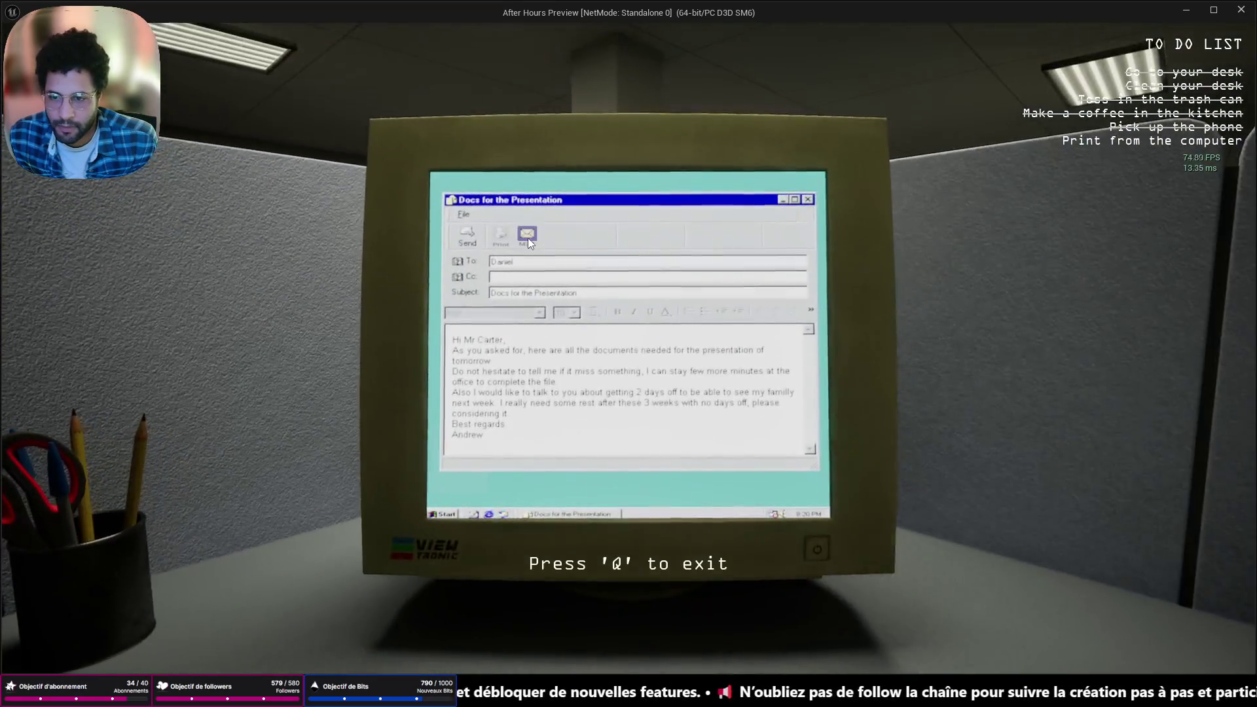
{"action": "left_click", "coordinate": [497, 237]}
{"action": "key", "text": "q"}
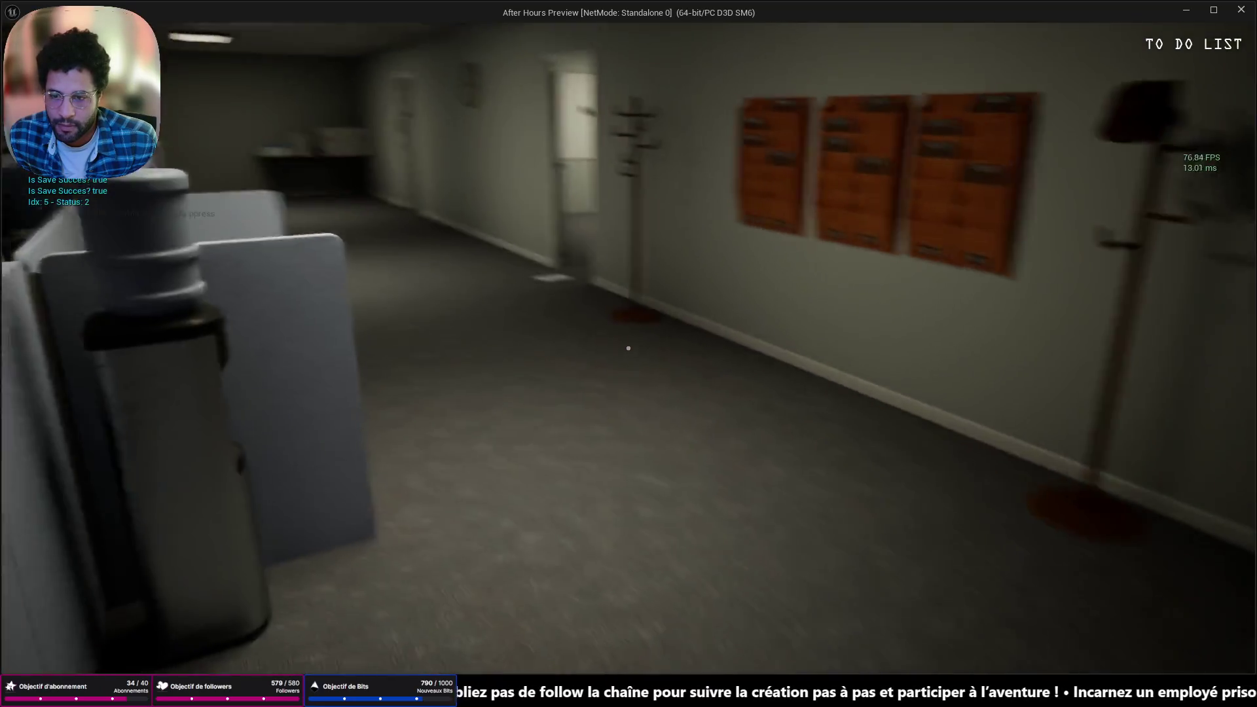
{"action": "key", "text": "w"}
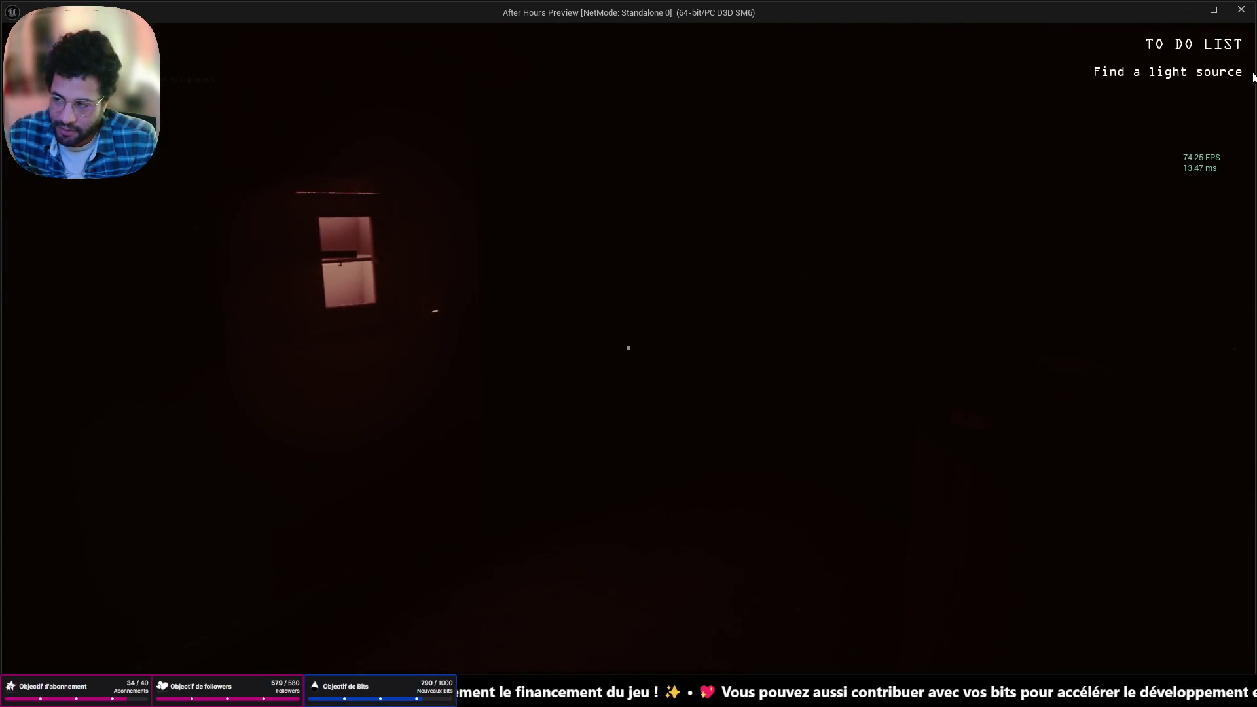
Stop the playtest, then relaunch the preview and load the saved game
{"action": "key", "text": "Escape"}
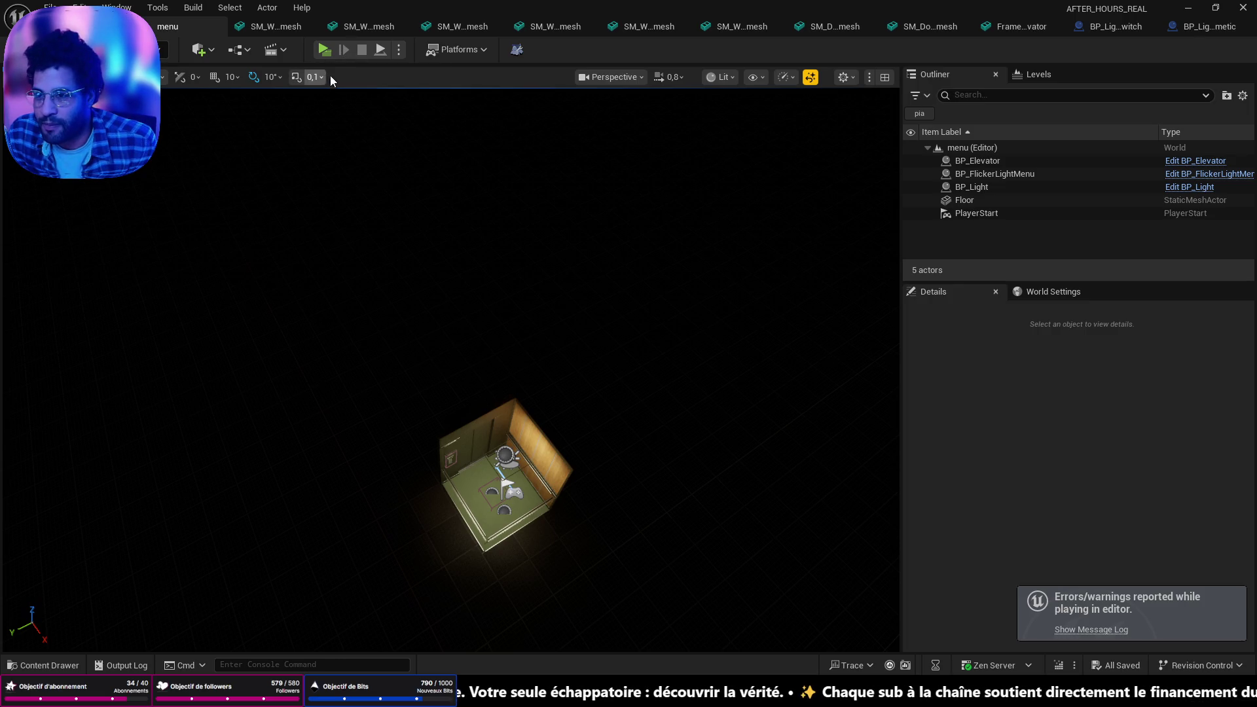
{"action": "left_click", "coordinate": [326, 53]}
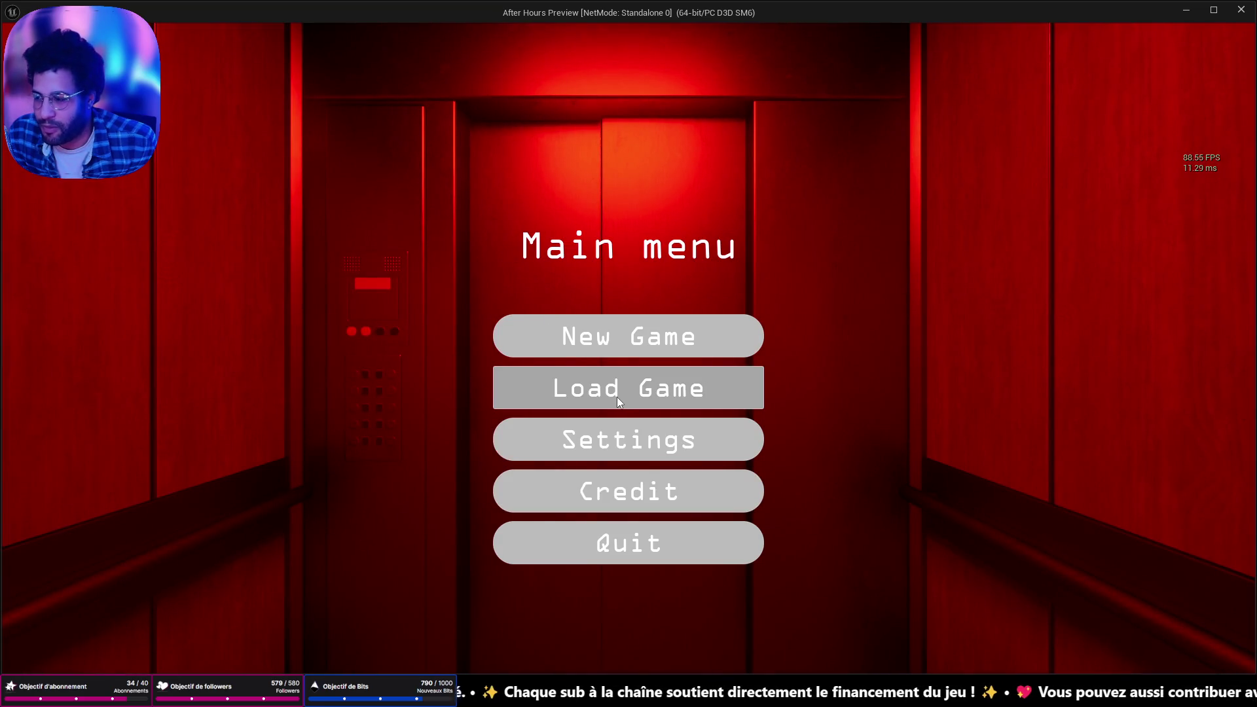
{"action": "left_click", "coordinate": [617, 397]}
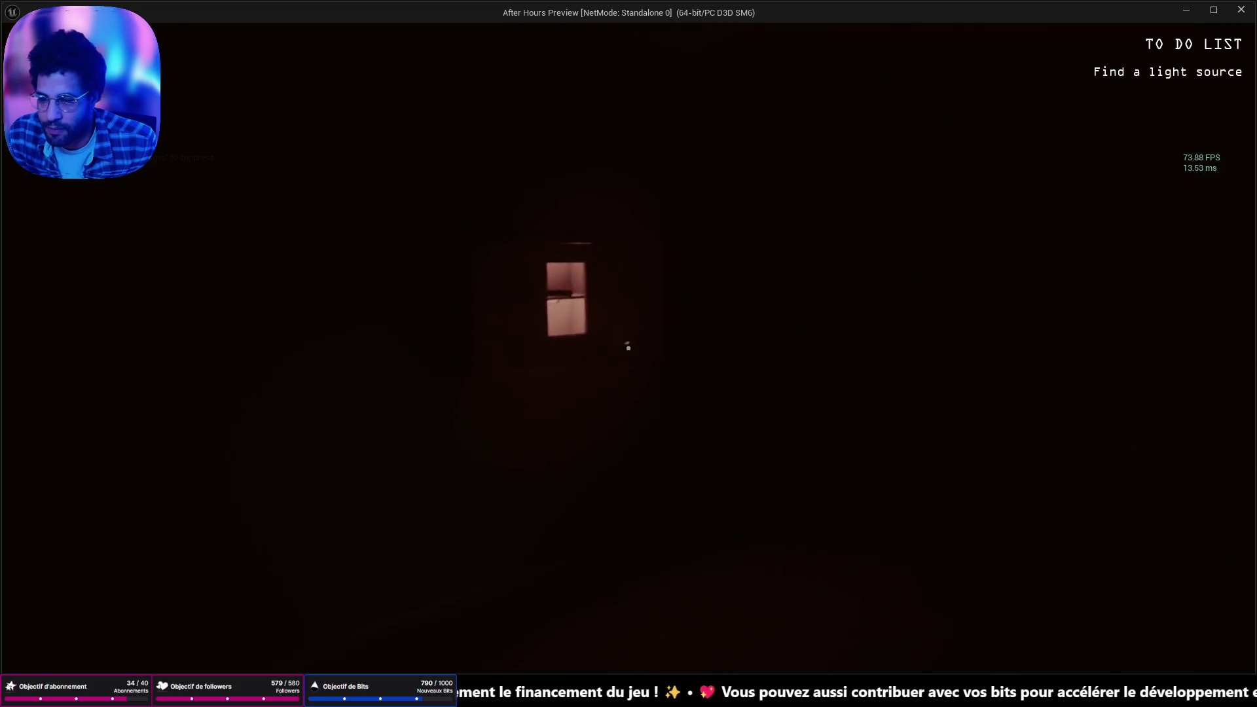
Pick up and switch on the flashlight, stop the alarm at the electrical box, then exit
{"action": "key", "text": "e"}
{"action": "key", "text": "e"}
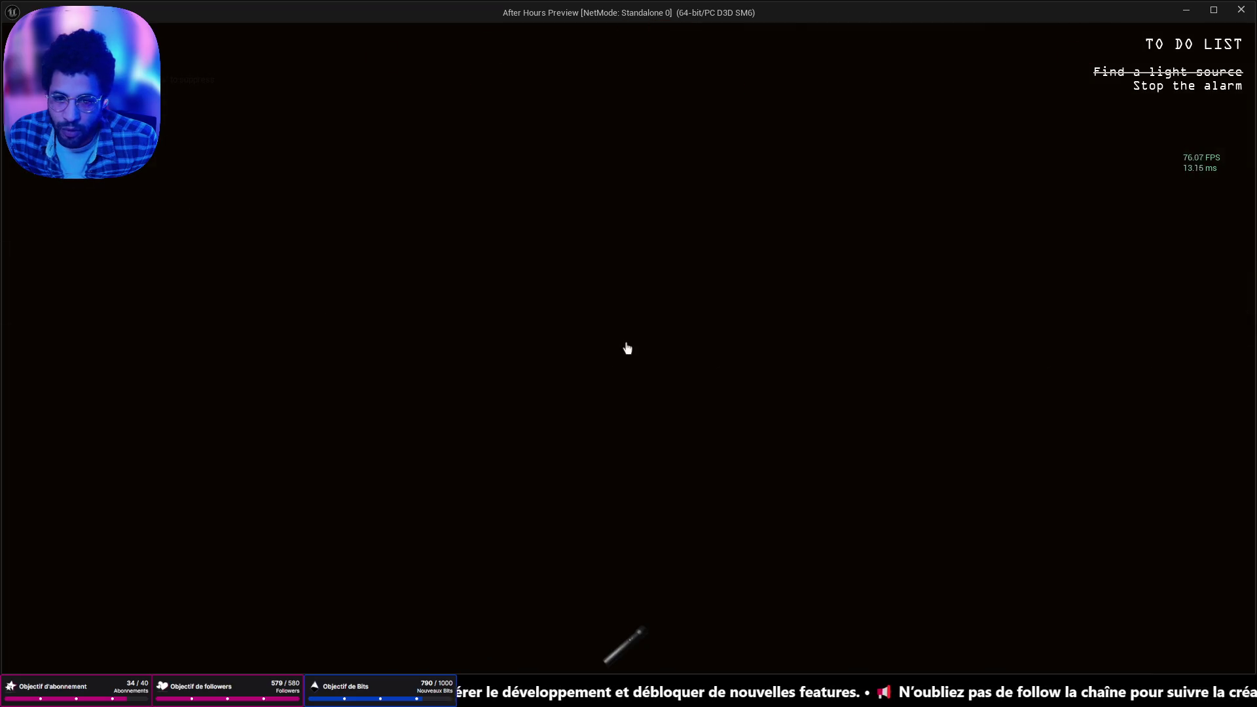
{"action": "key", "text": "f"}
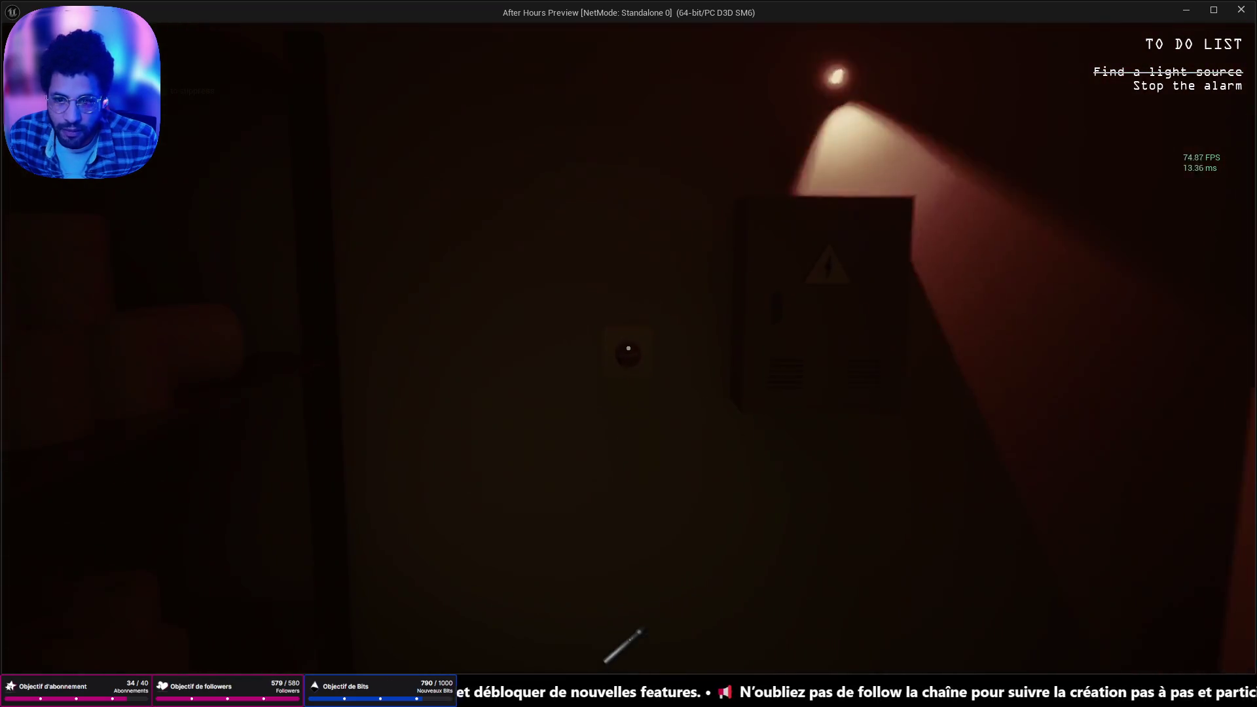
{"action": "key", "text": "w"}
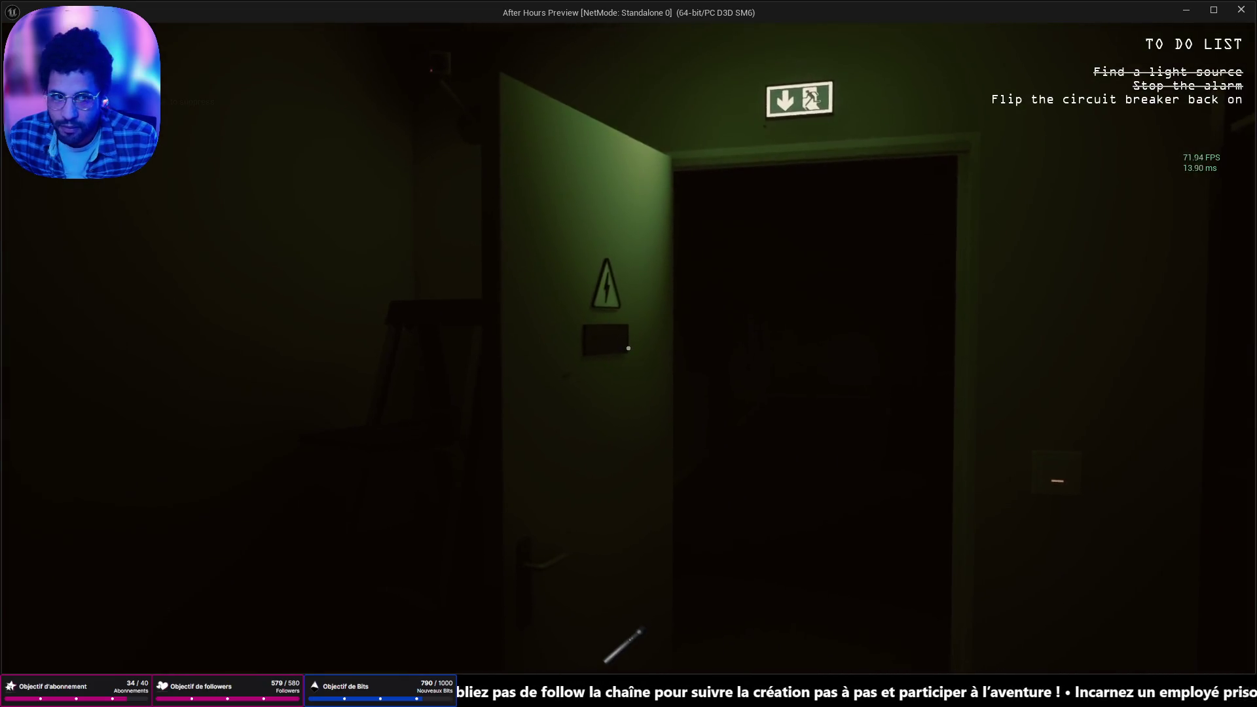
{"action": "key", "text": "Escape"}
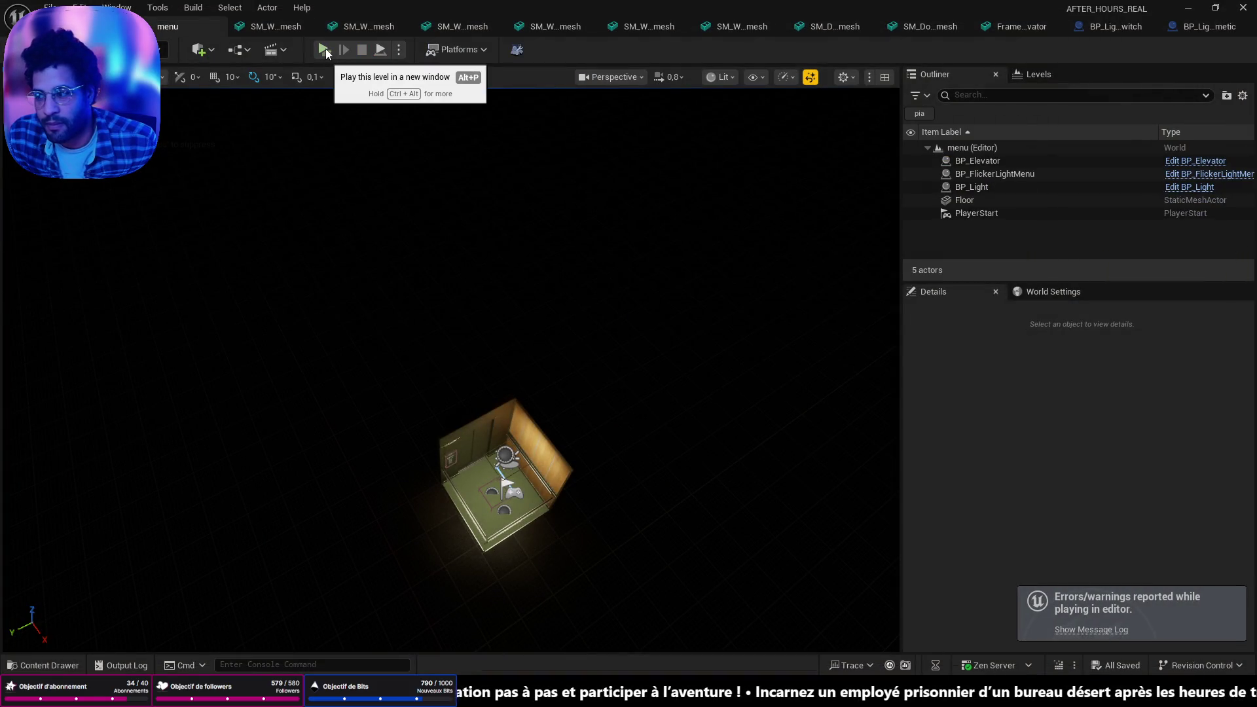
Load the saved game in the preview, restart the preview once, and load it again
{"action": "left_click", "coordinate": [324, 48]}
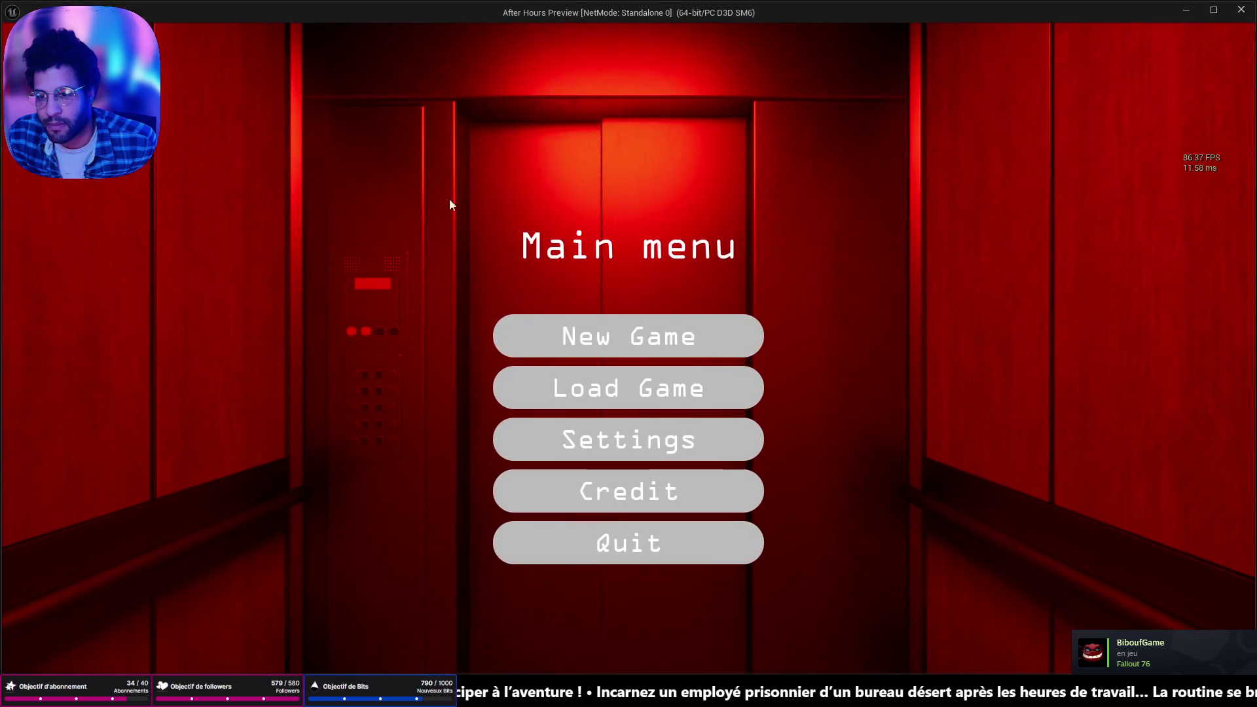
{"action": "left_click", "coordinate": [599, 400]}
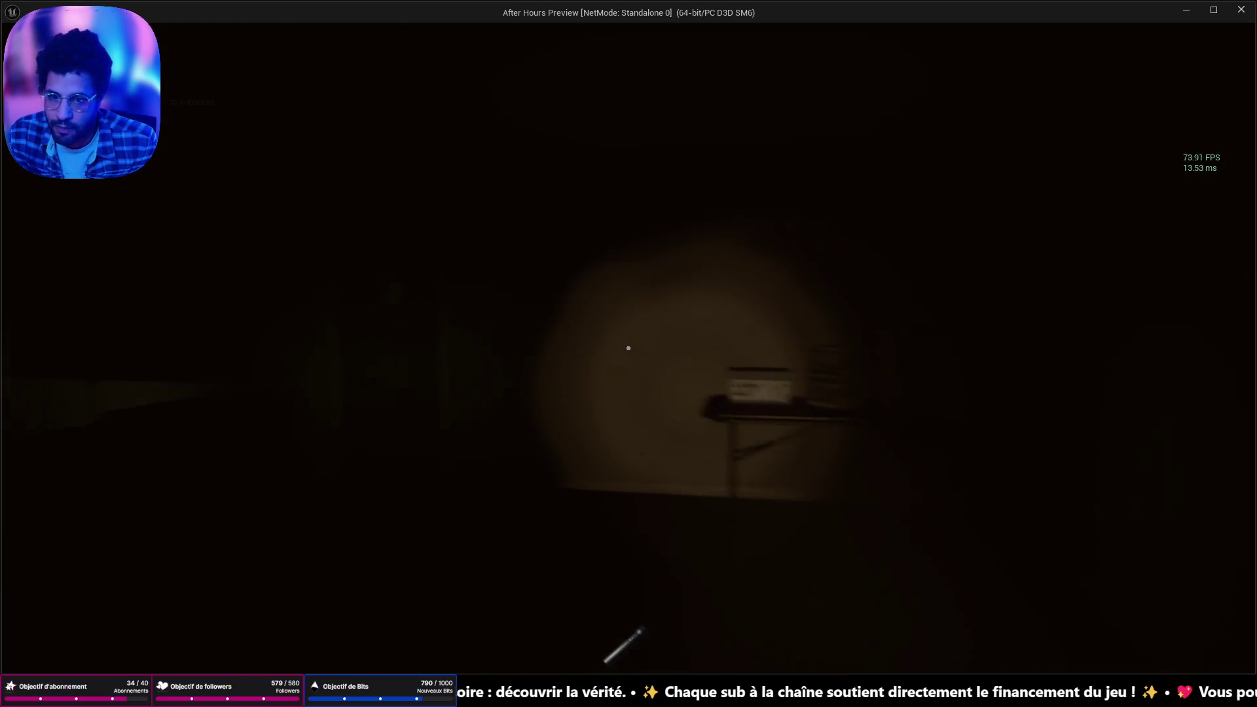
{"action": "key", "text": "Escape"}
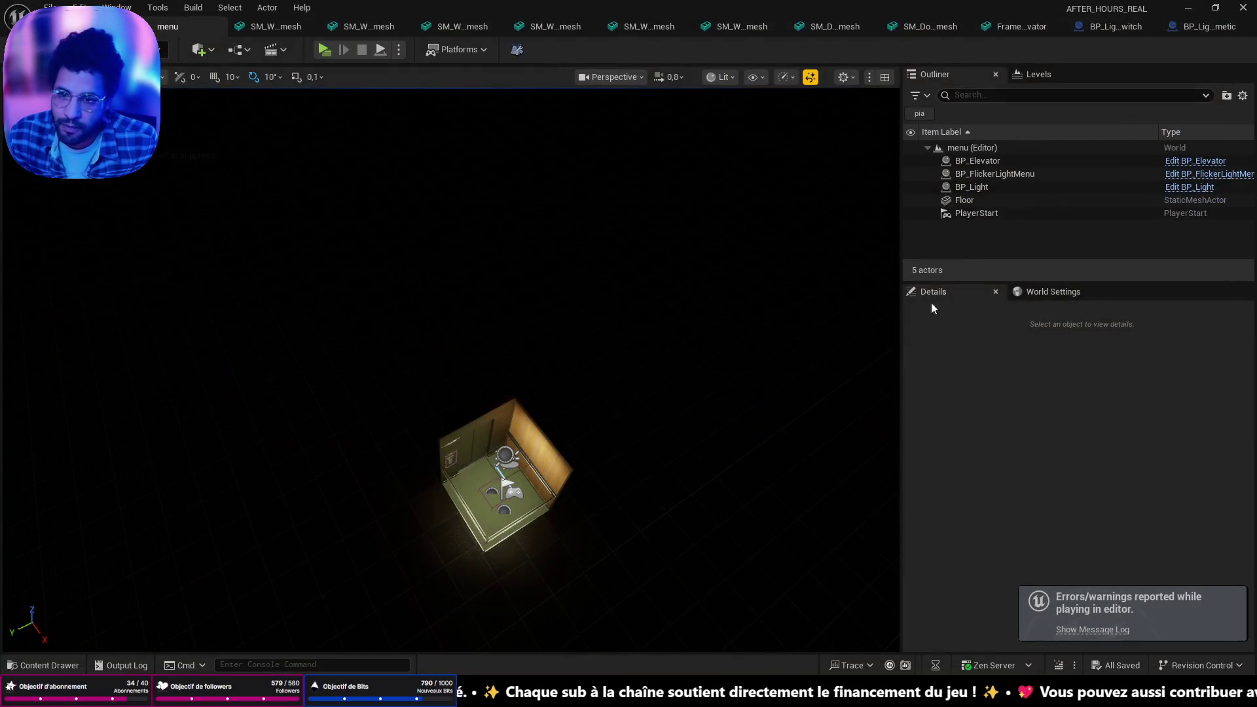
{"action": "left_click", "coordinate": [324, 50]}
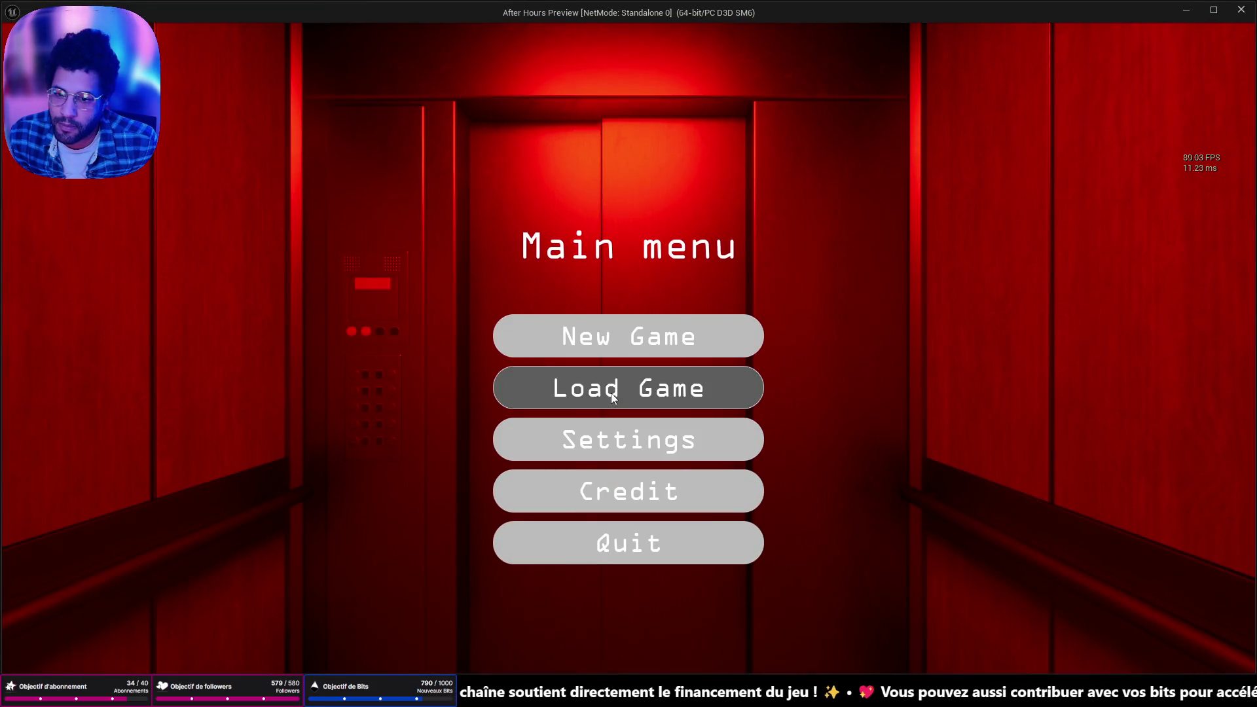
{"action": "left_click", "coordinate": [731, 404]}
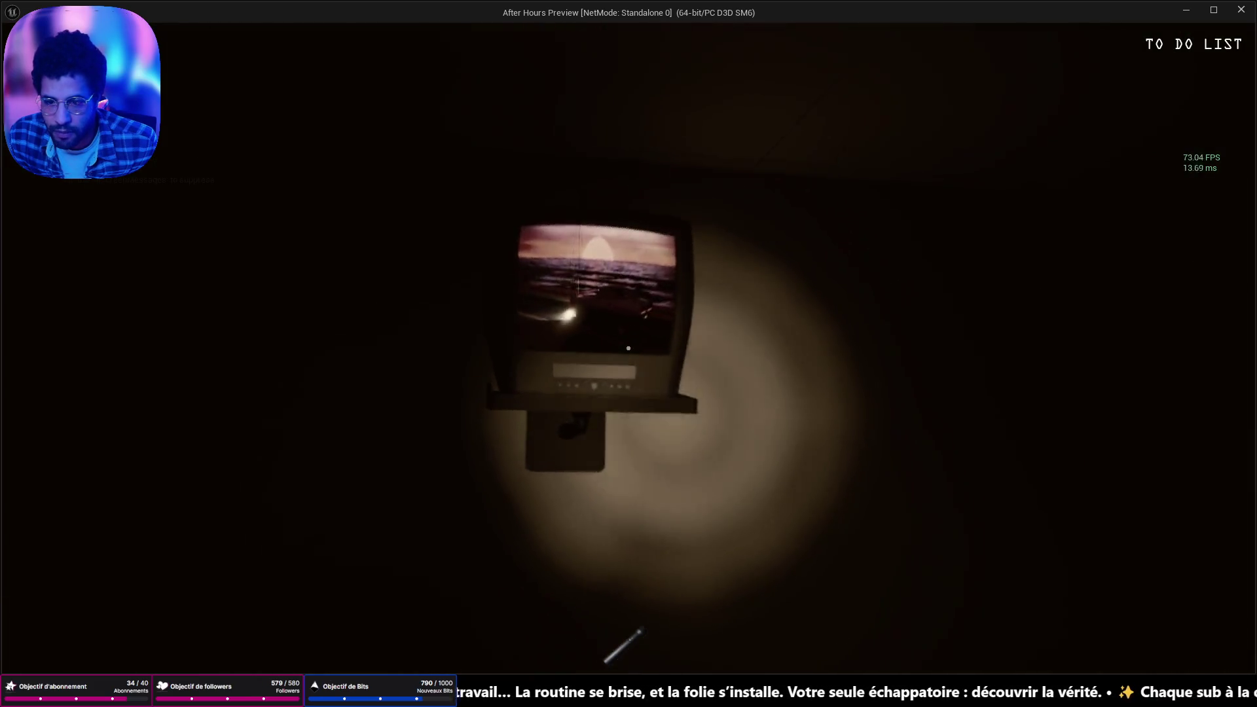
Walk through the doorway, open the door, and pick up the floppy disk and cassette
{"action": "key", "text": "w"}
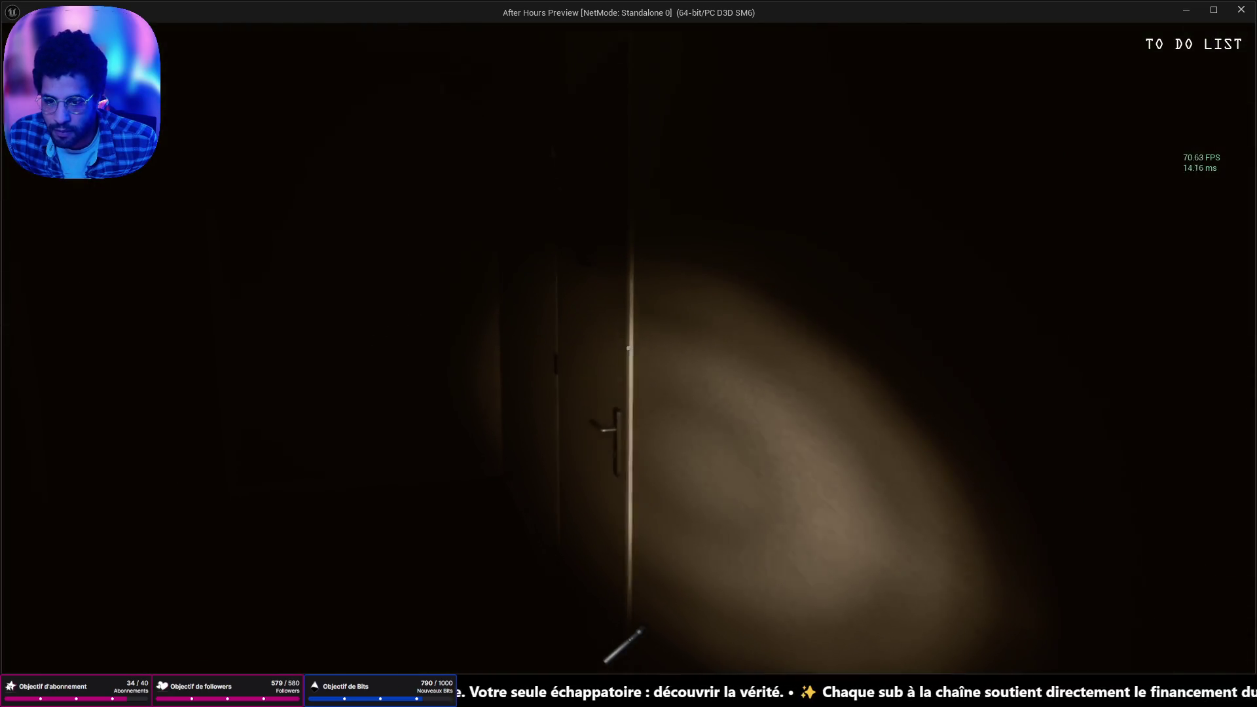
{"action": "left_click", "coordinate": [627, 348]}
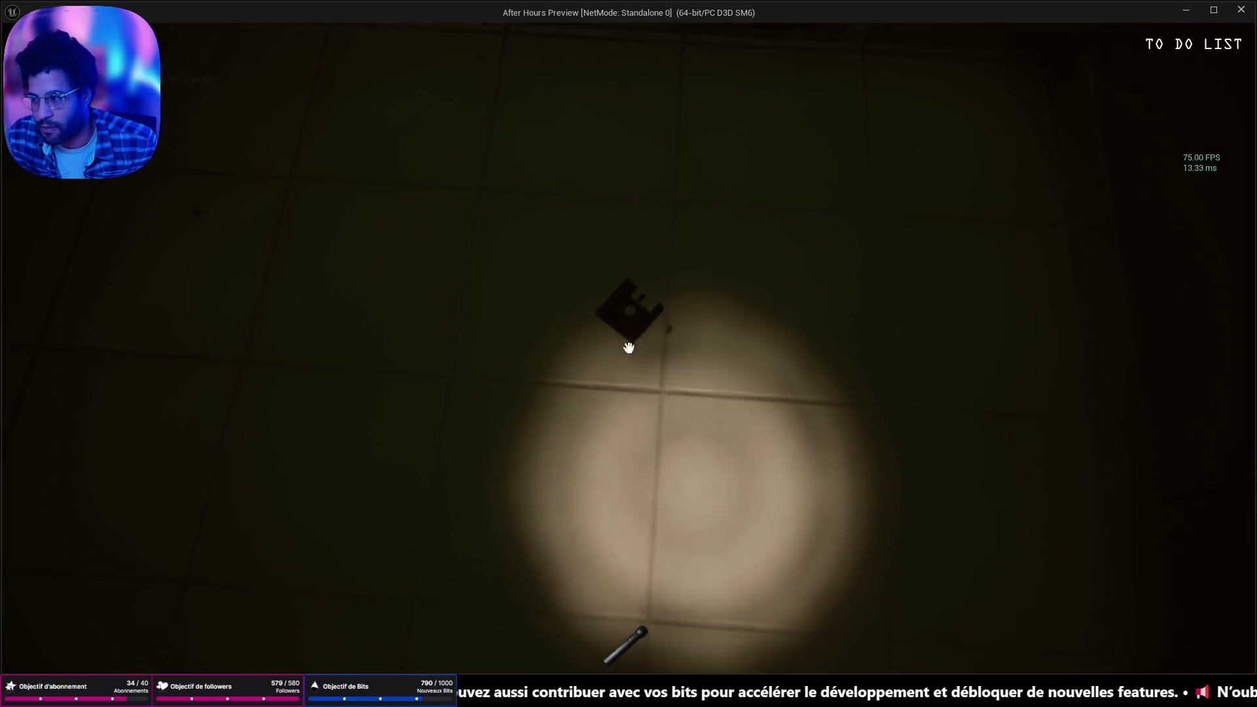
{"action": "left_click", "coordinate": [628, 347]}
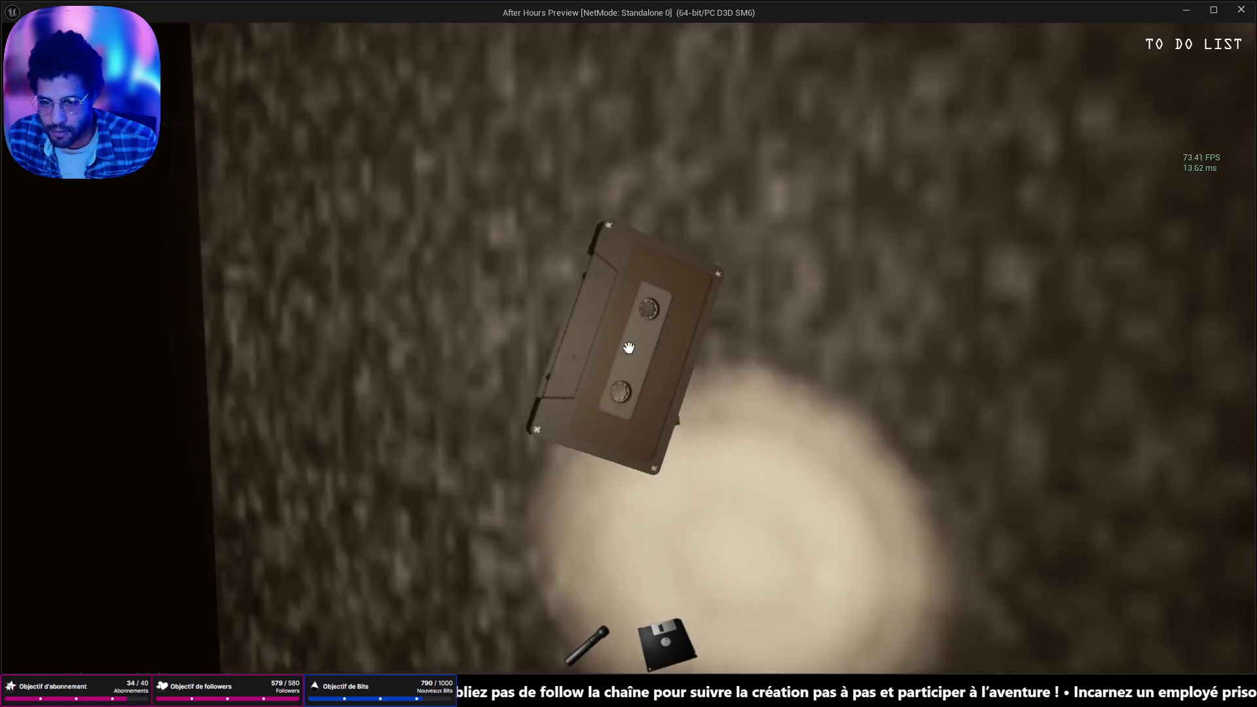
{"action": "left_click", "coordinate": [629, 347]}
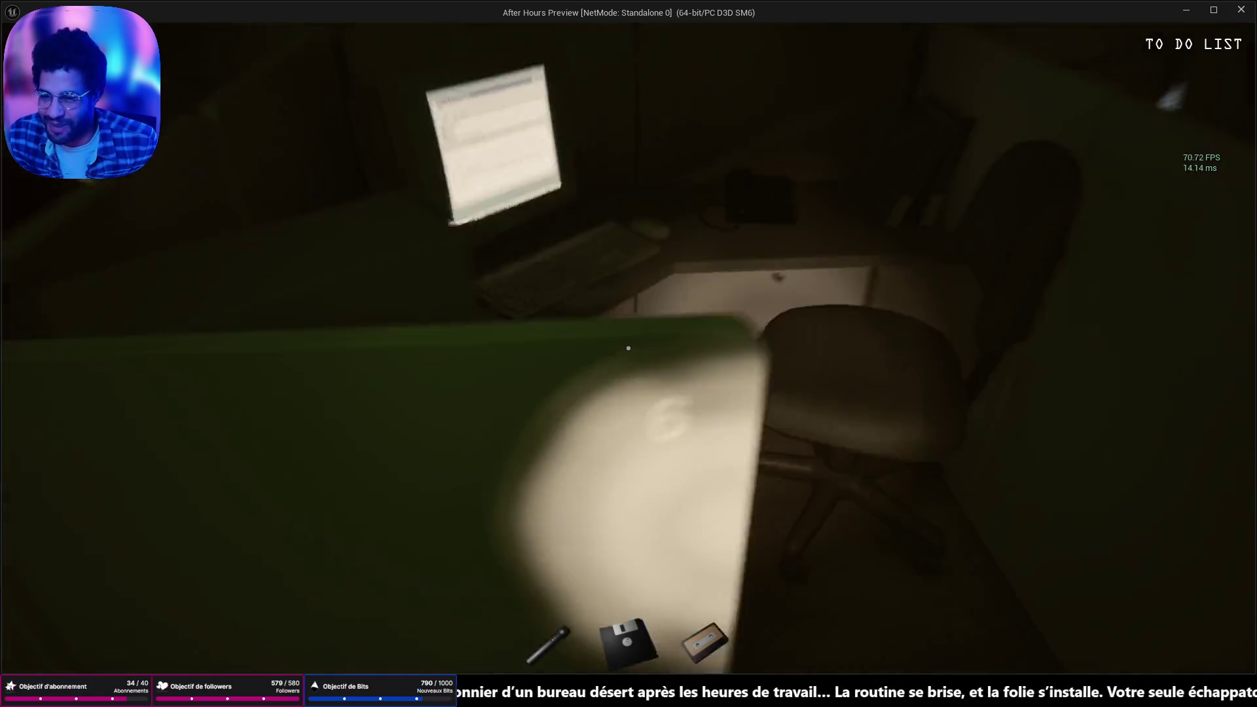
Insert the floppy, read SEC_LOG.txt at the computer, then try the handle-less door
{"action": "key", "text": "e"}
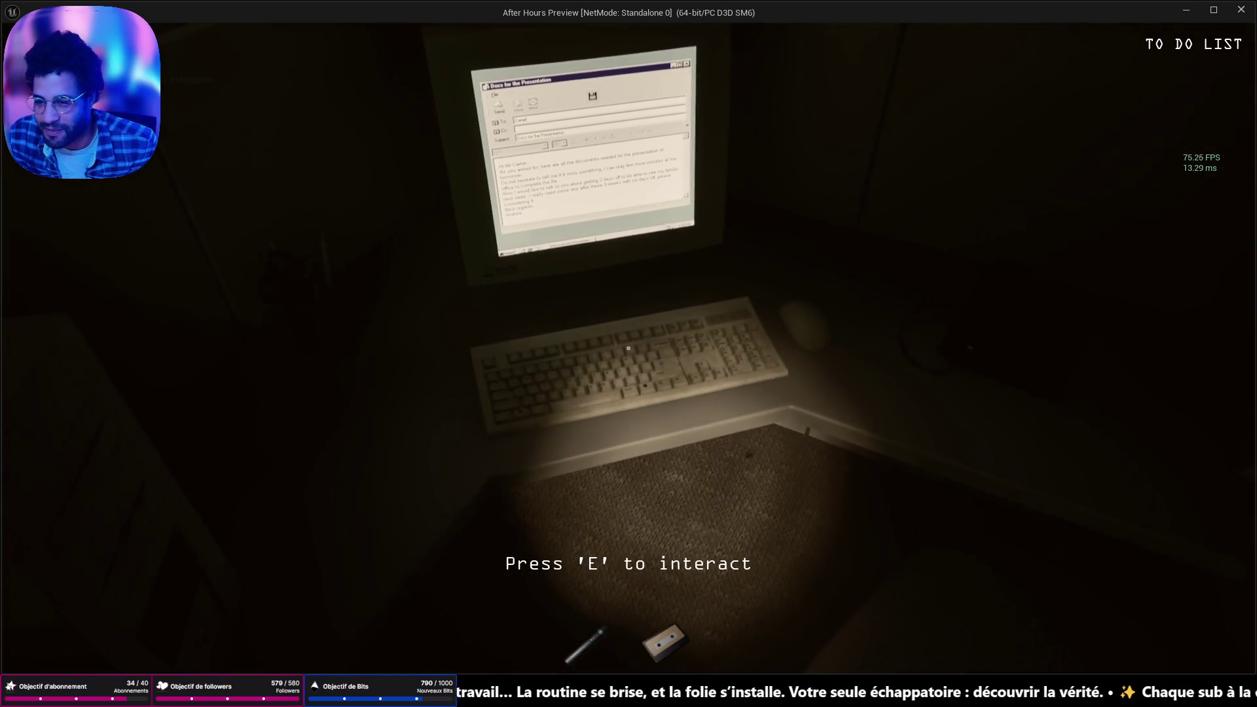
{"action": "key", "text": "e"}
{"action": "left_click", "coordinate": [634, 237]}
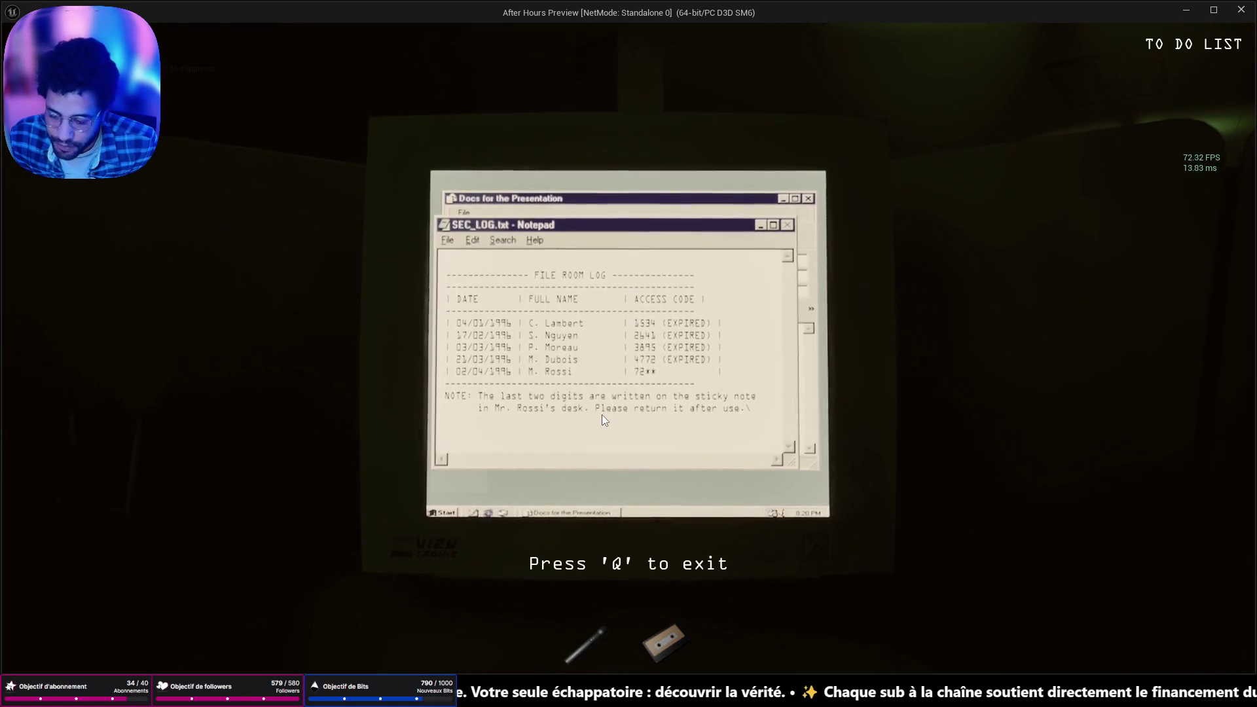
{"action": "key", "text": "q"}
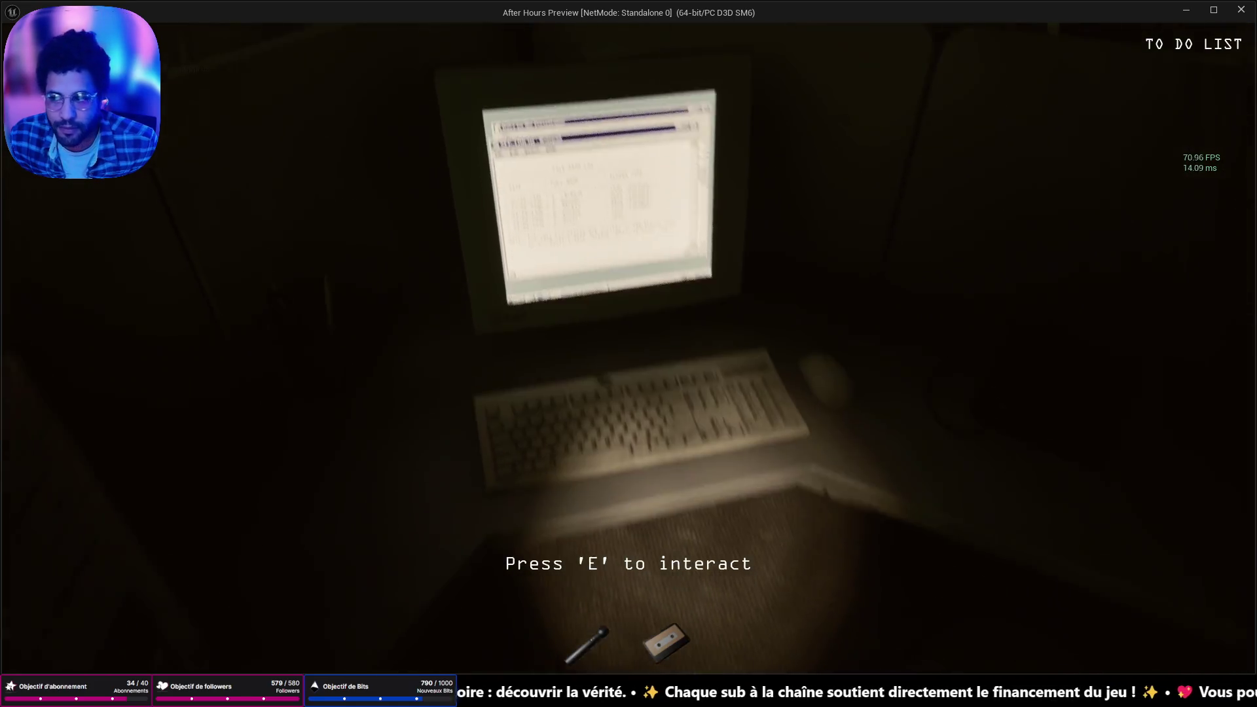
{"action": "key", "text": "w"}
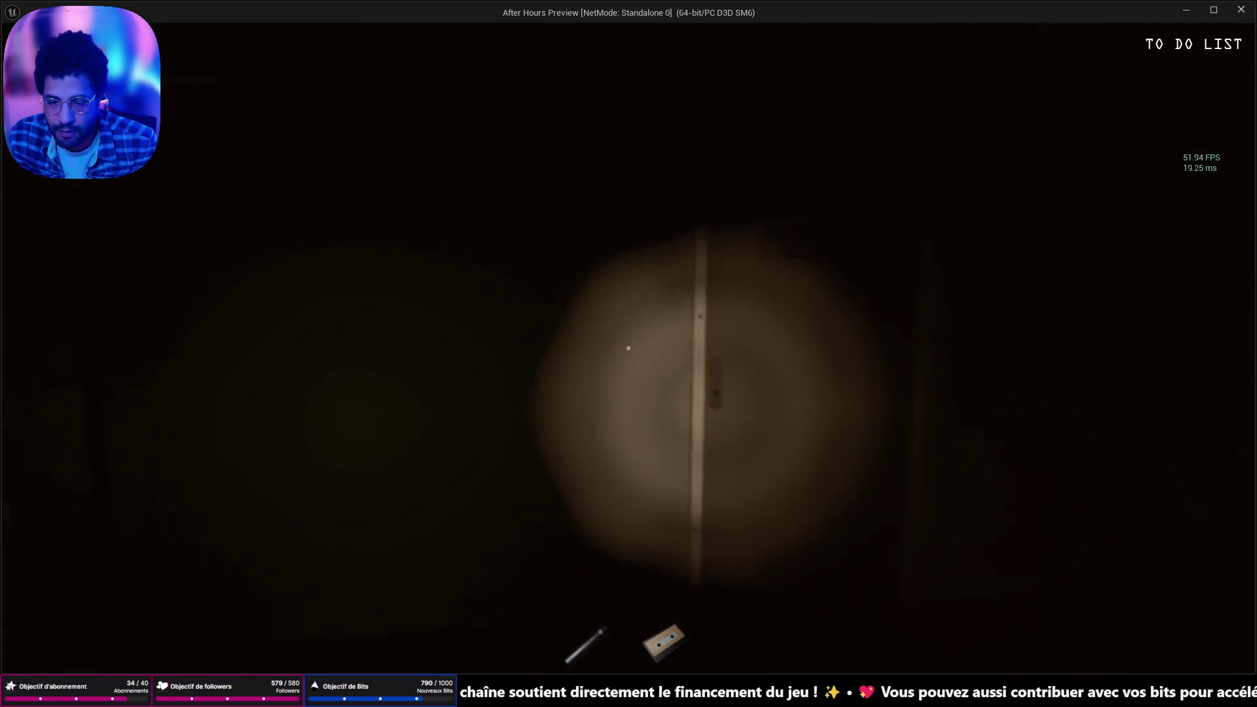
{"action": "key", "text": "e"}
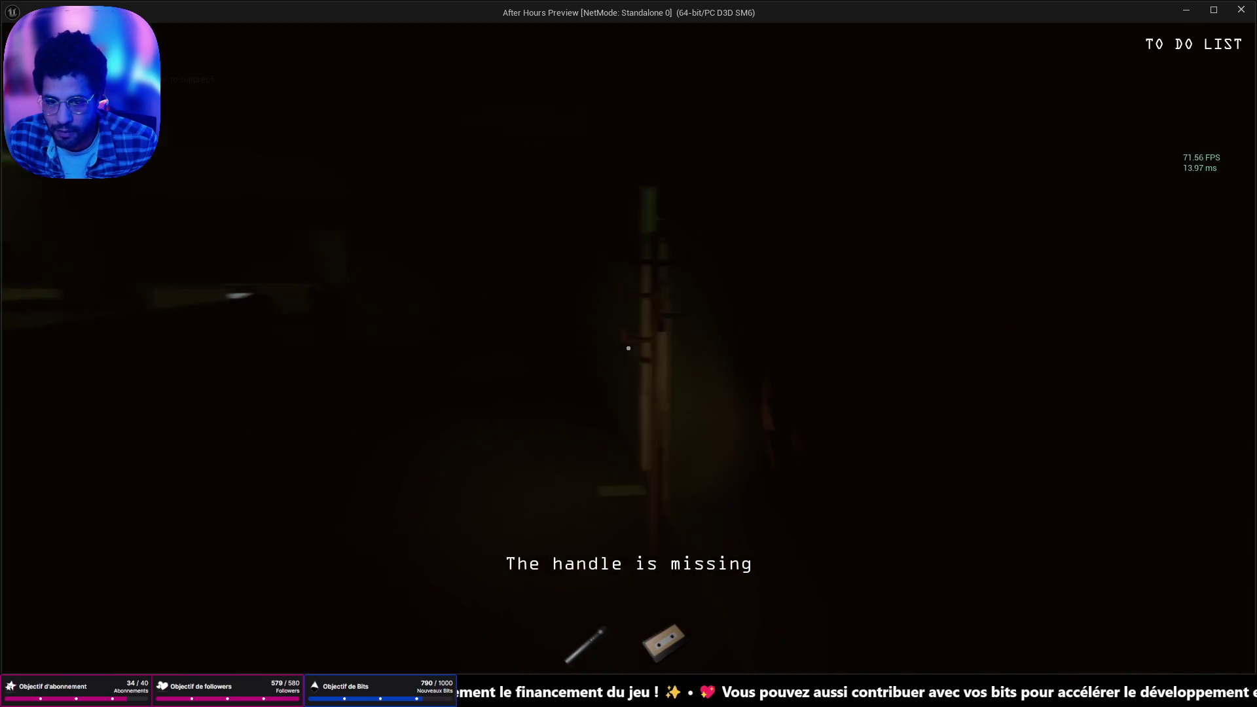
Walk along the cubicles to the lit desk and take the key from the cardboard box
{"action": "key", "text": "w"}
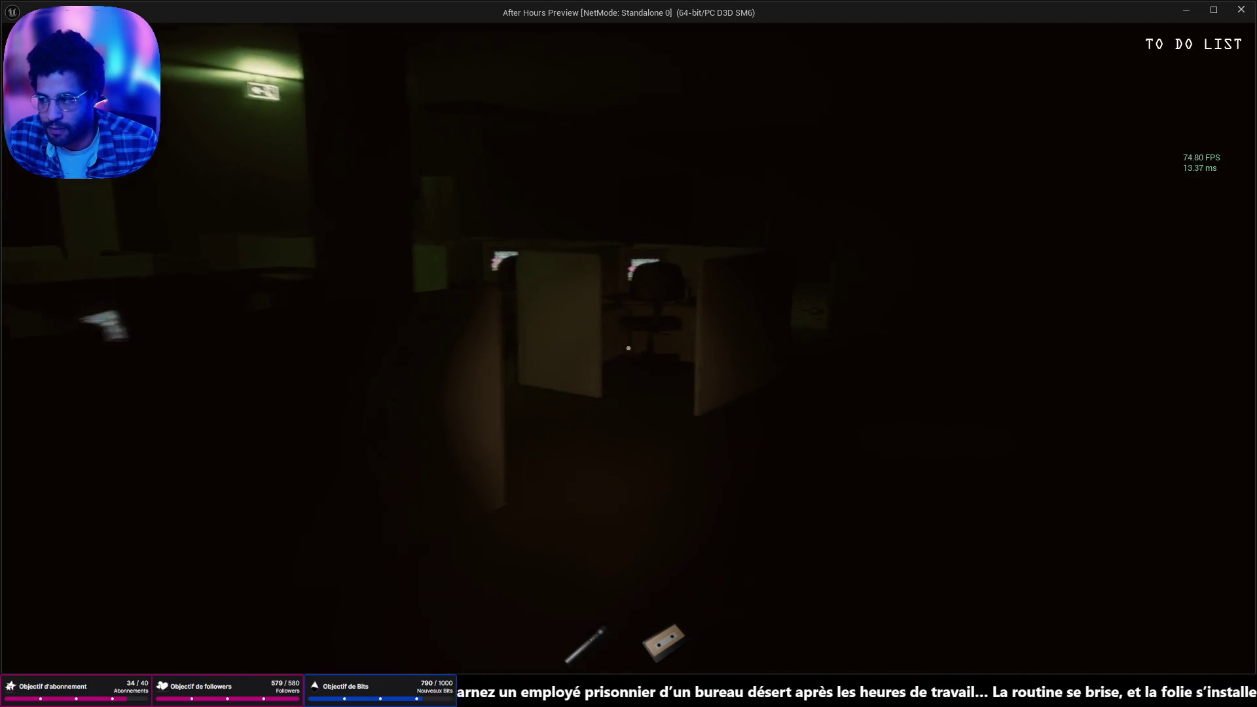
{"action": "key", "text": "w"}
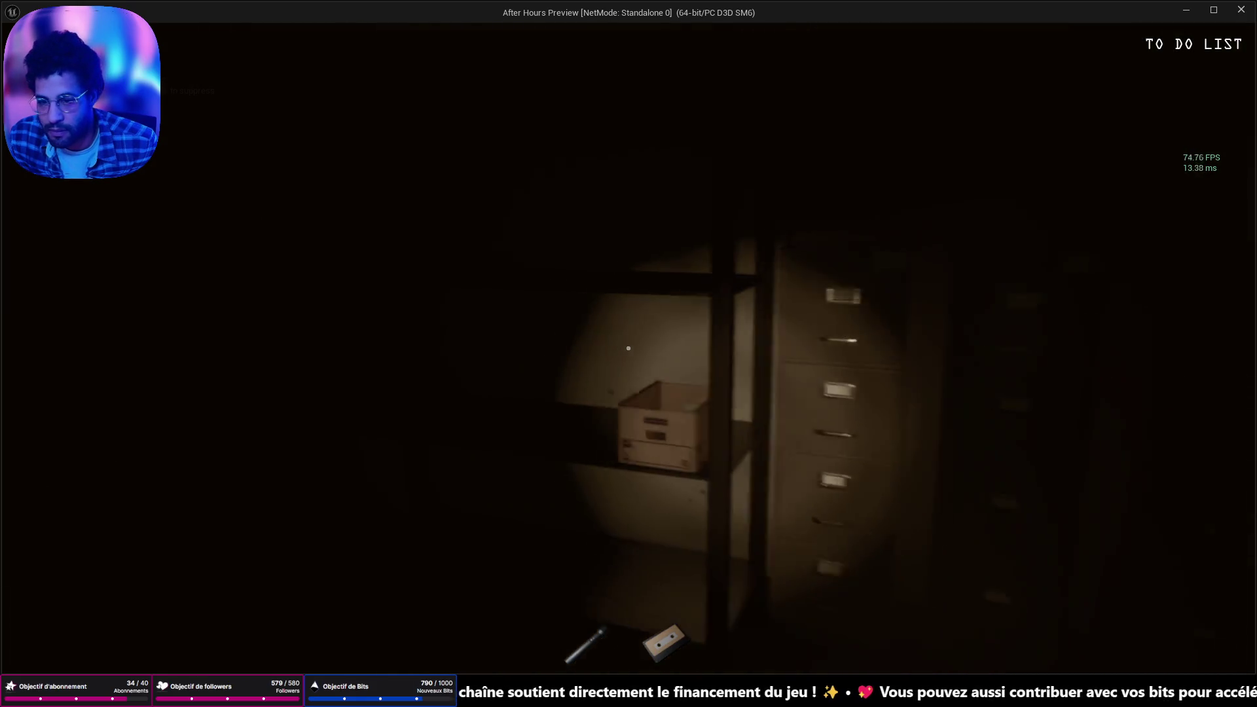
{"action": "left_click", "coordinate": [628, 348]}
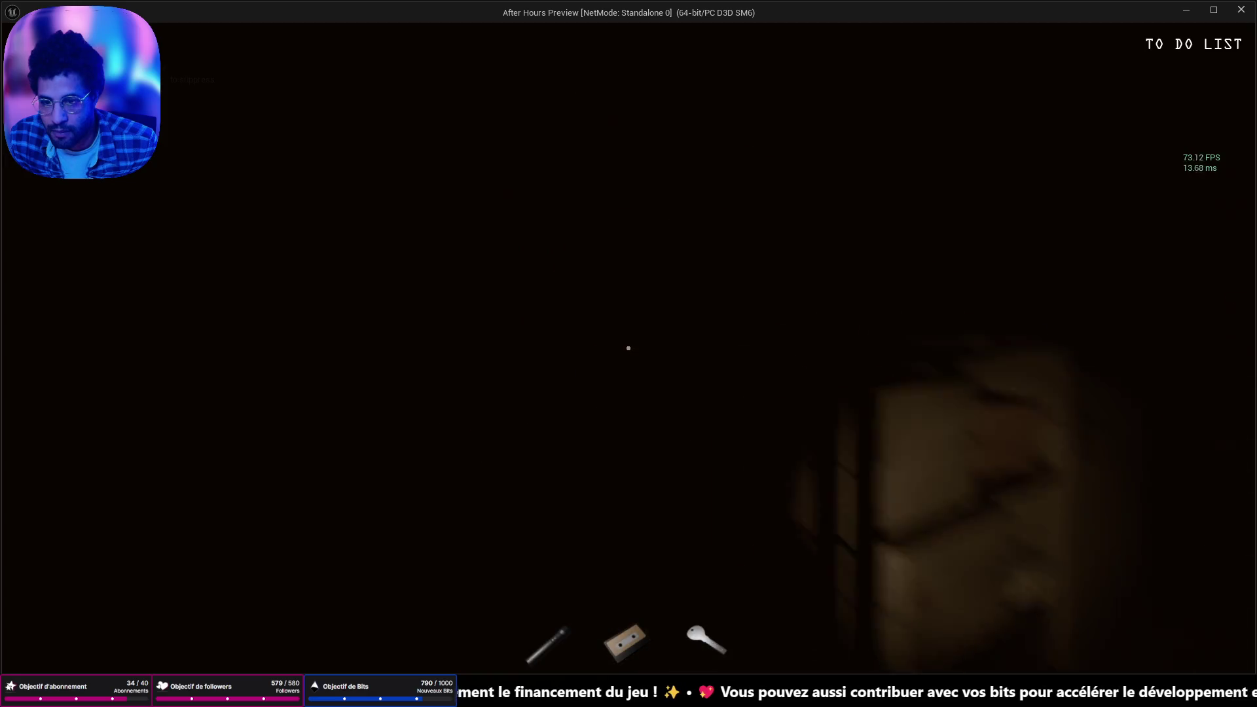
Walk through the dark red-lit office to the room with the seated figure
{"action": "key", "text": "w"}
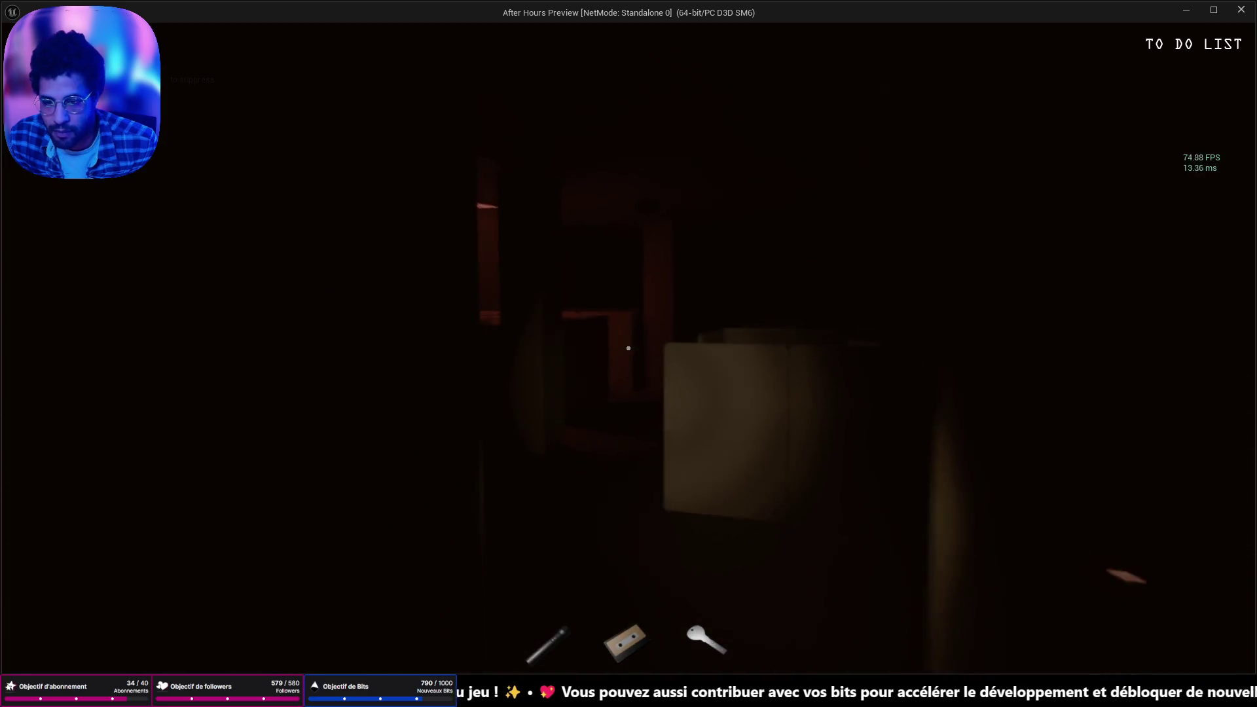
{"action": "key", "text": "w"}
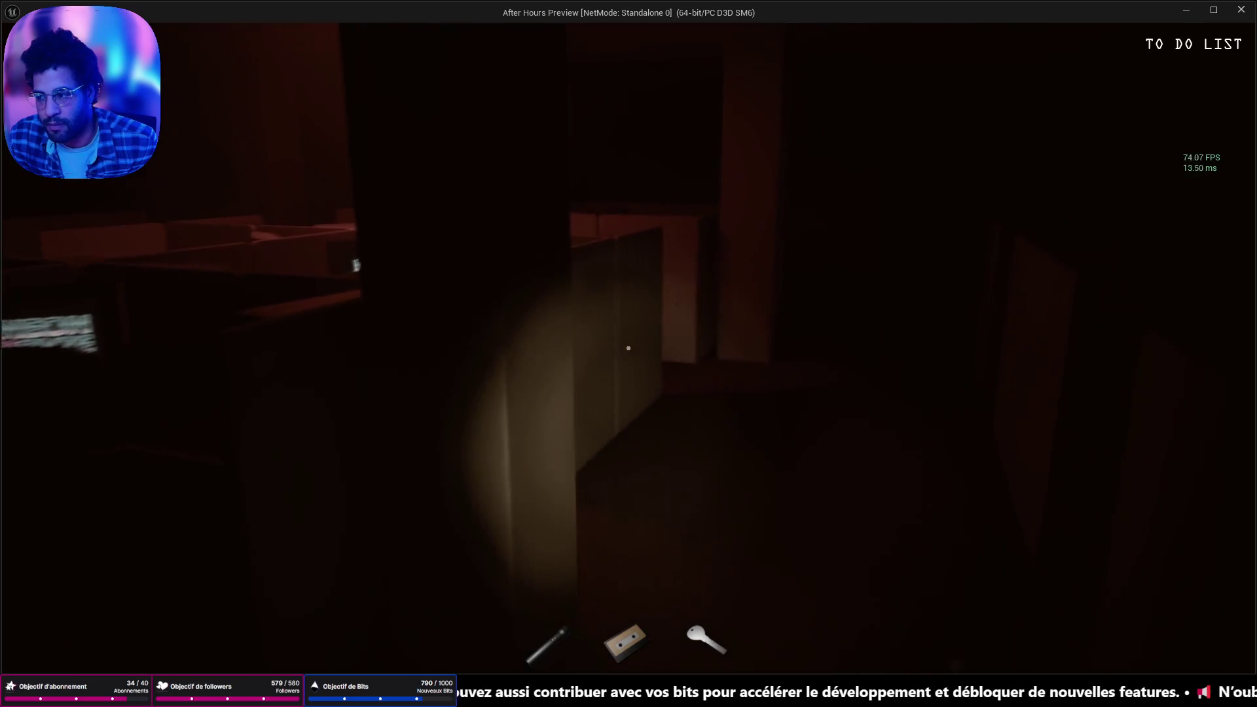
{"action": "key", "text": "w"}
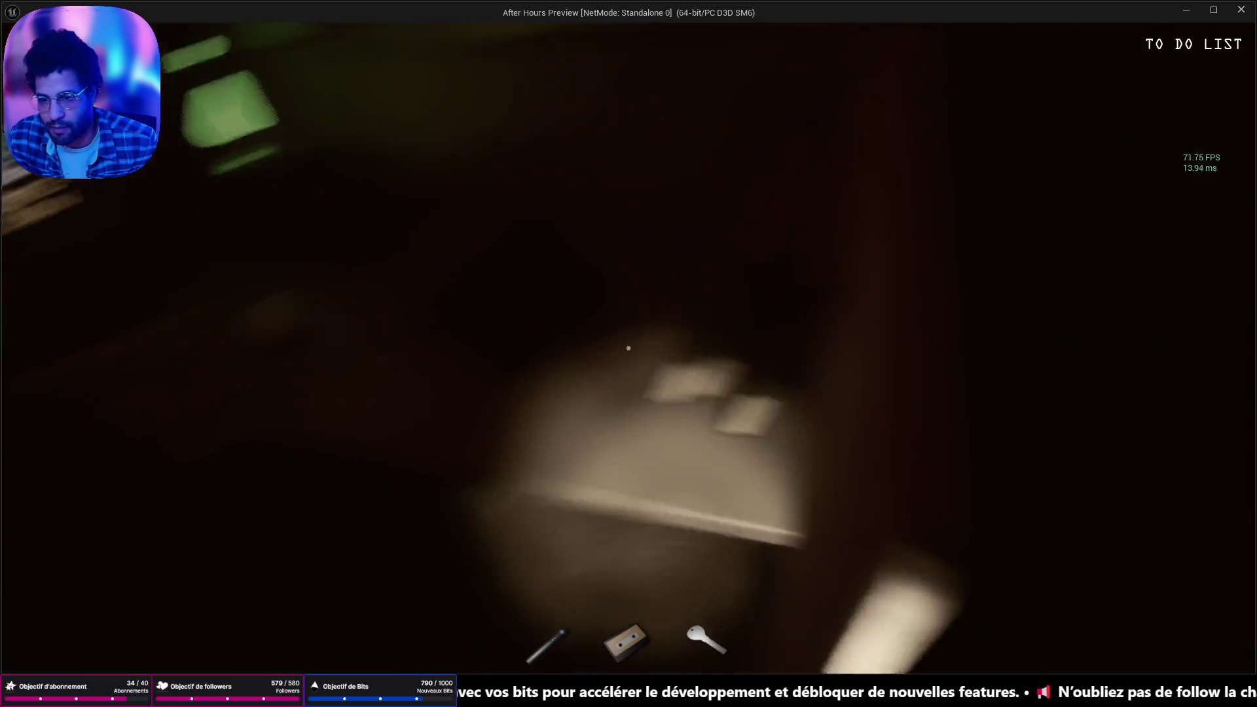
{"action": "key", "text": "w"}
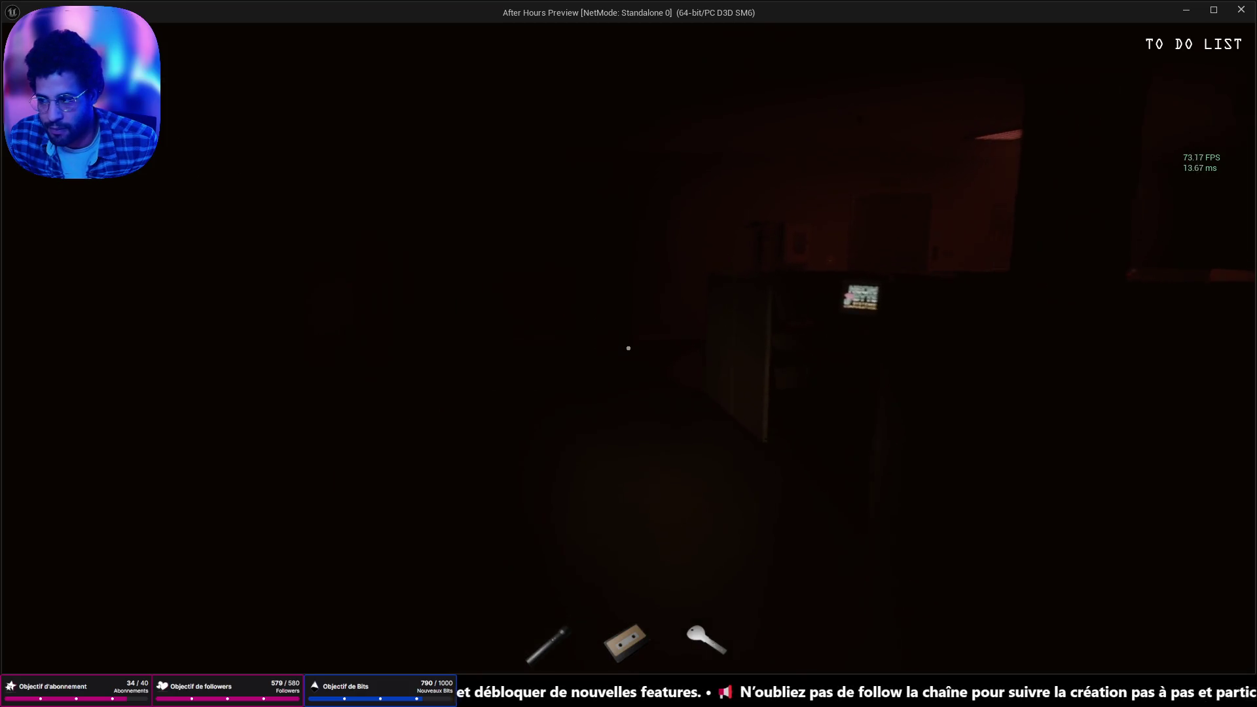
{"action": "key", "text": "w"}
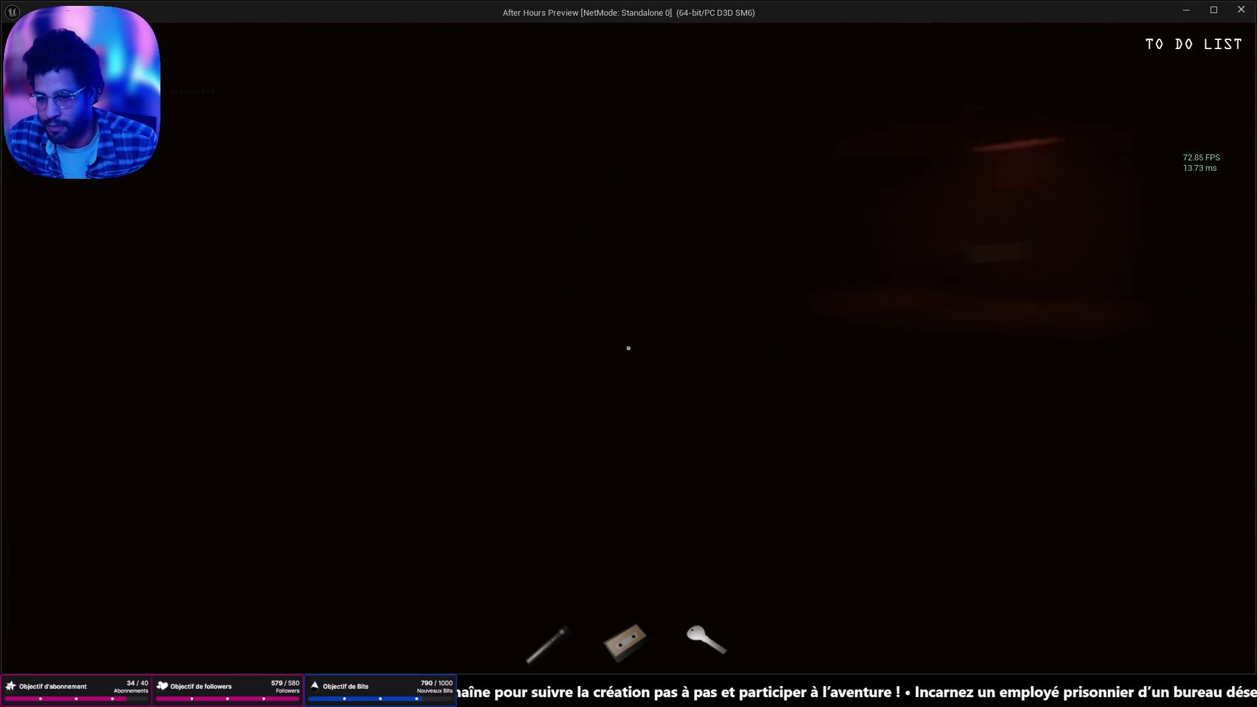
{"action": "key", "text": "w"}
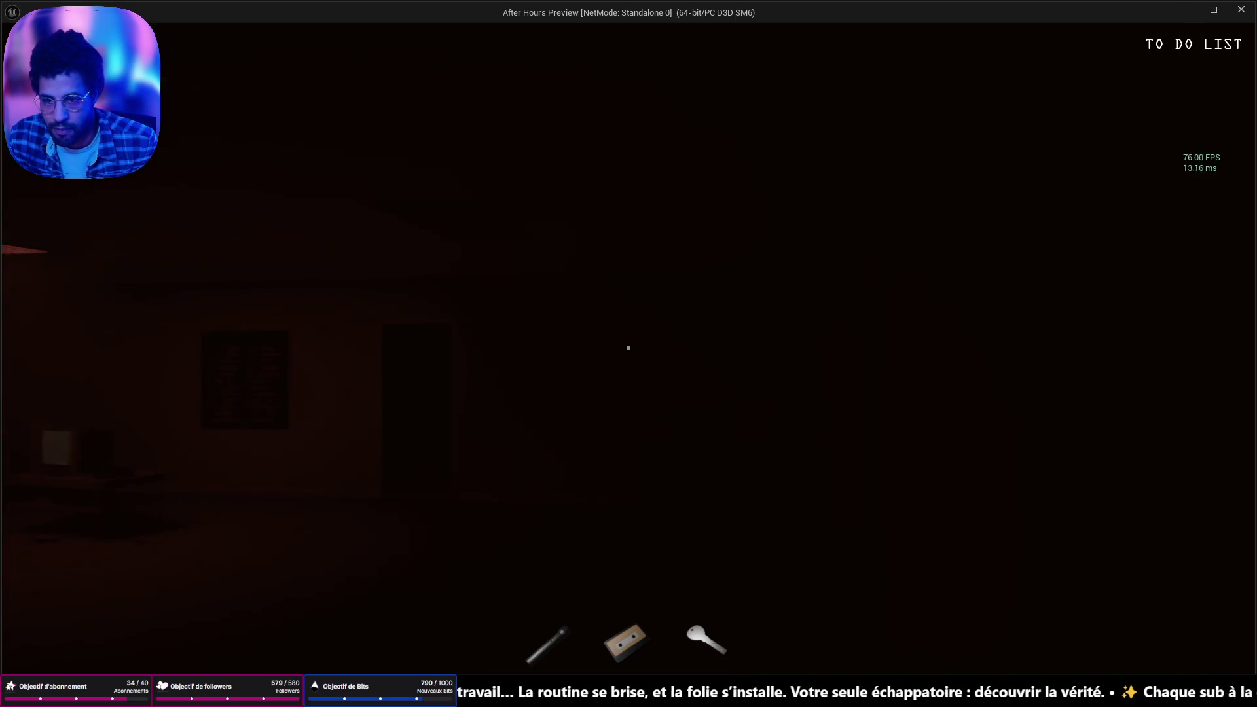
Enter the seated man's room and interact with the static-filled TV
{"action": "key", "text": "w"}
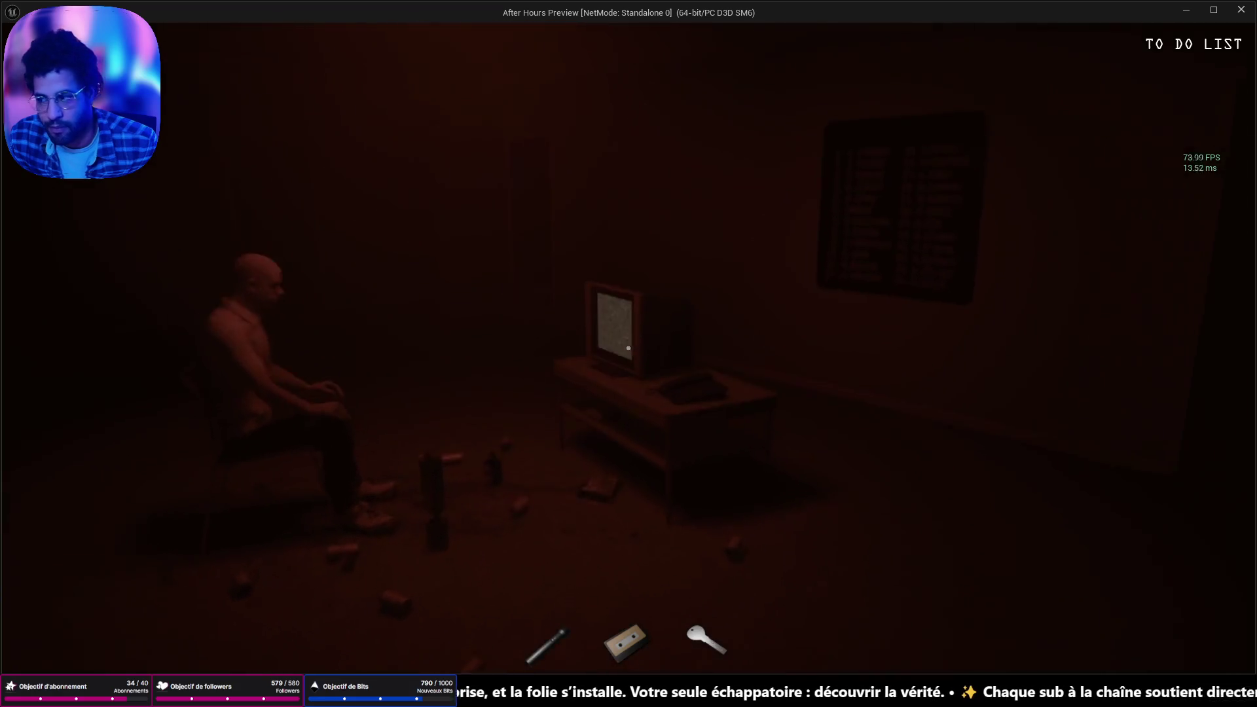
{"action": "key", "text": "w"}
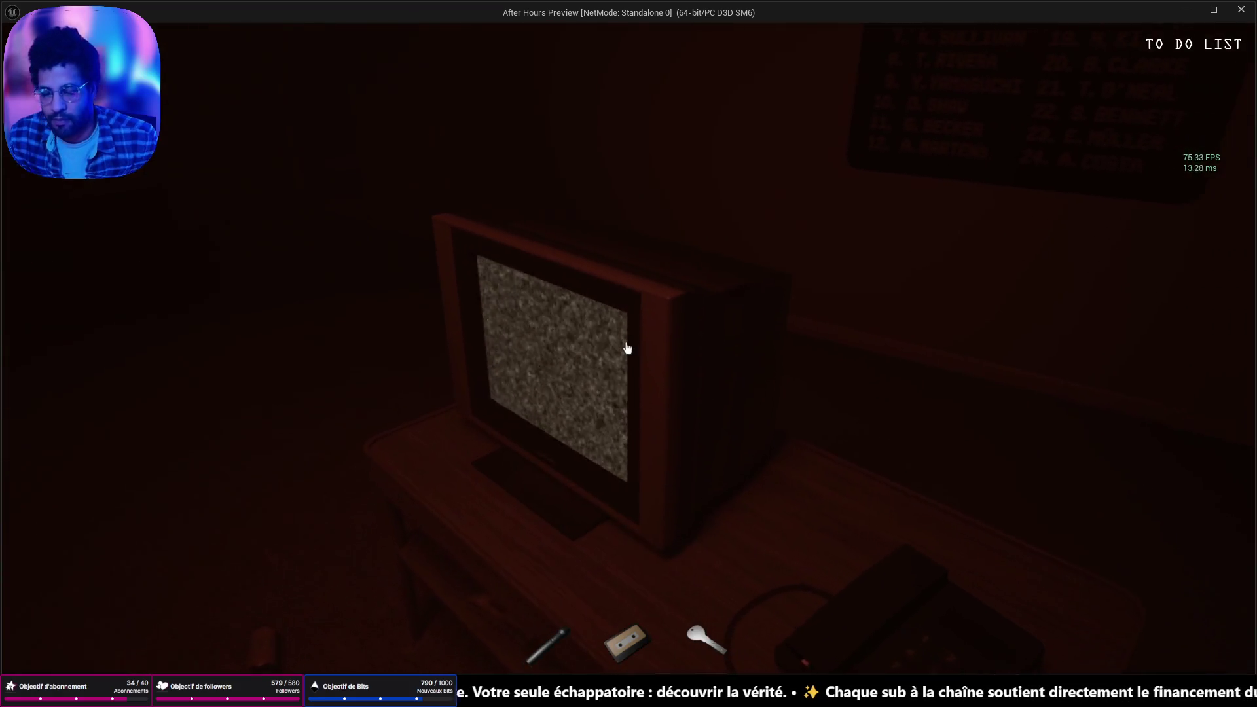
{"action": "left_click", "coordinate": [627, 348]}
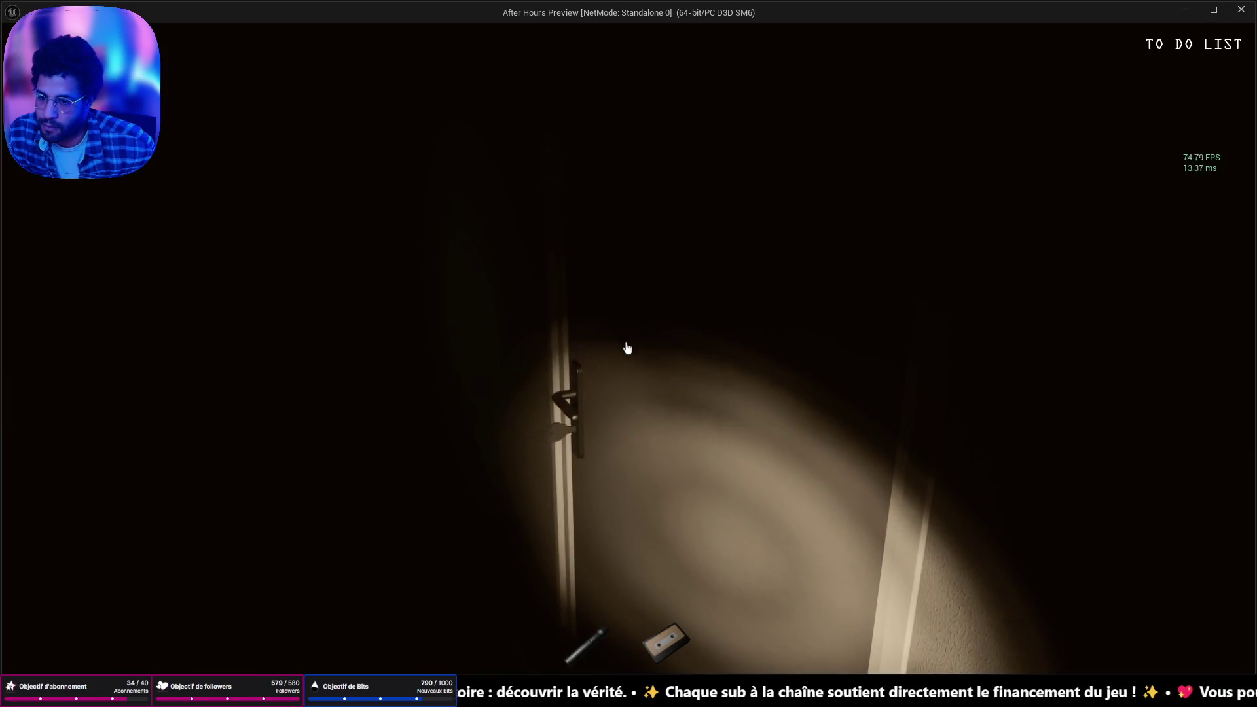
Open the door, take the white card from the desk, and enter the green-lit office
{"action": "left_click", "coordinate": [627, 347]}
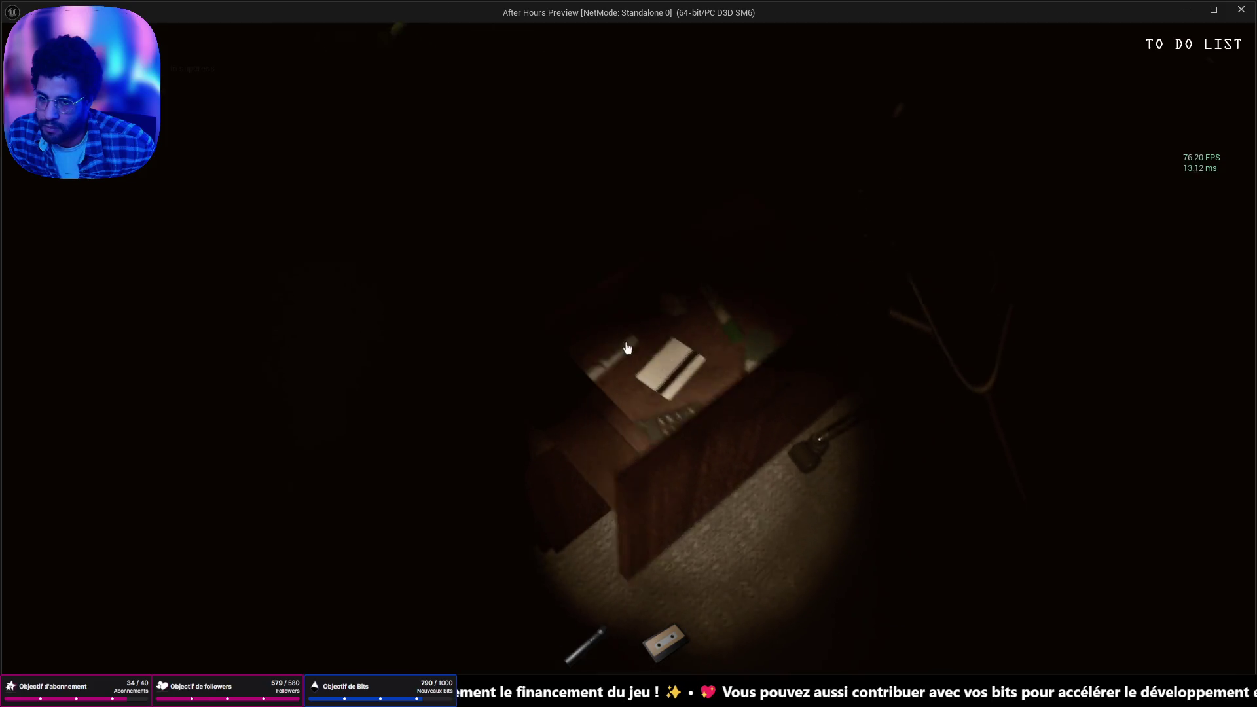
{"action": "left_click", "coordinate": [627, 347]}
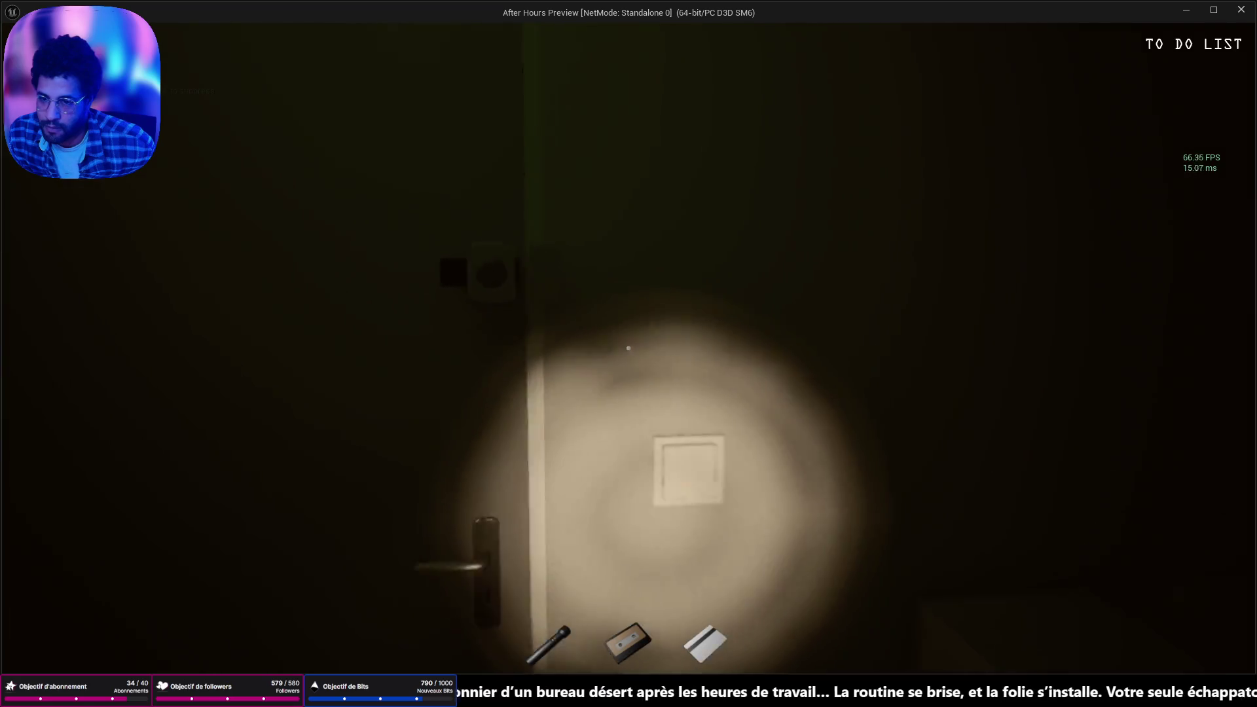
{"action": "key", "text": "e"}
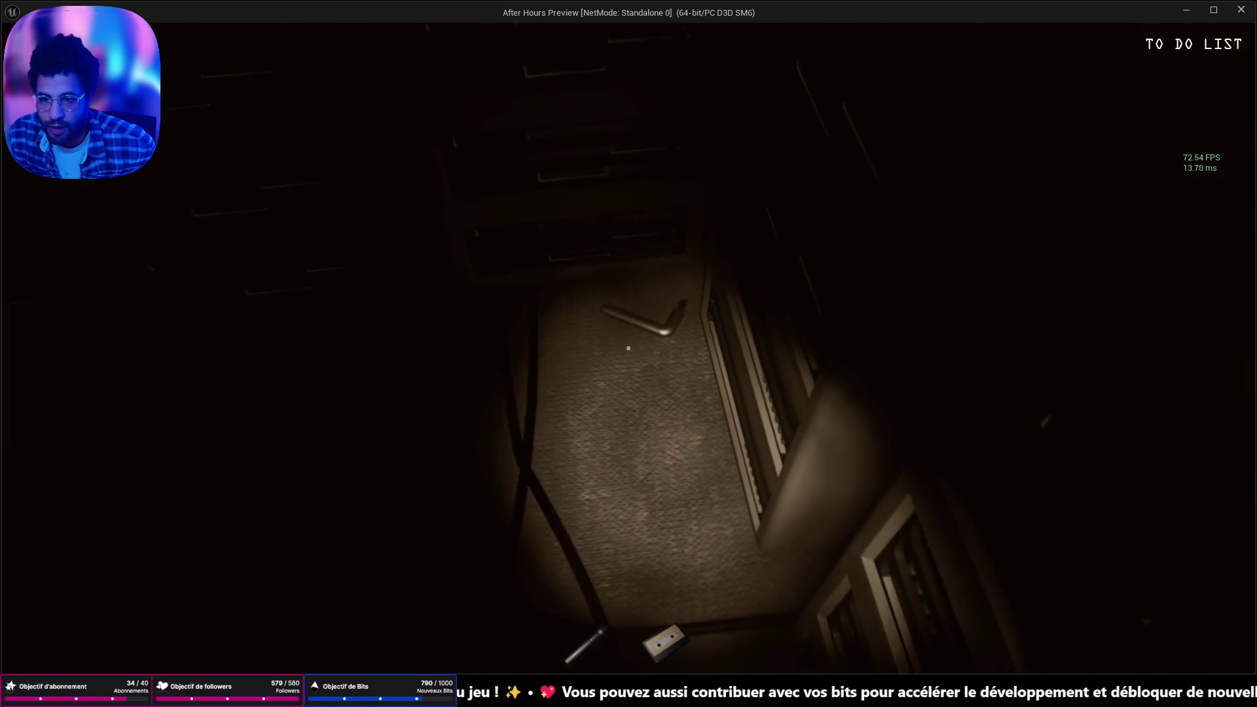
Pick up, inspect and store the DRAWER key, then open the floor box near the figures
{"action": "left_click", "coordinate": [628, 348]}
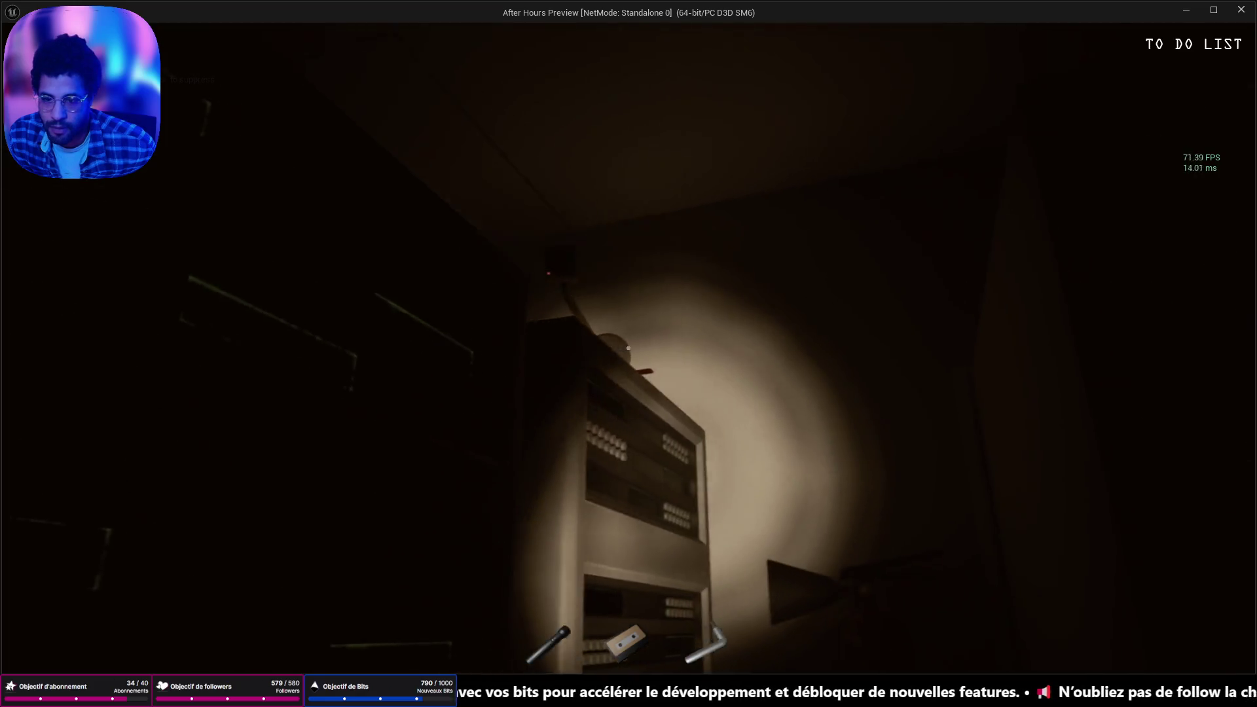
{"action": "left_click", "coordinate": [628, 348]}
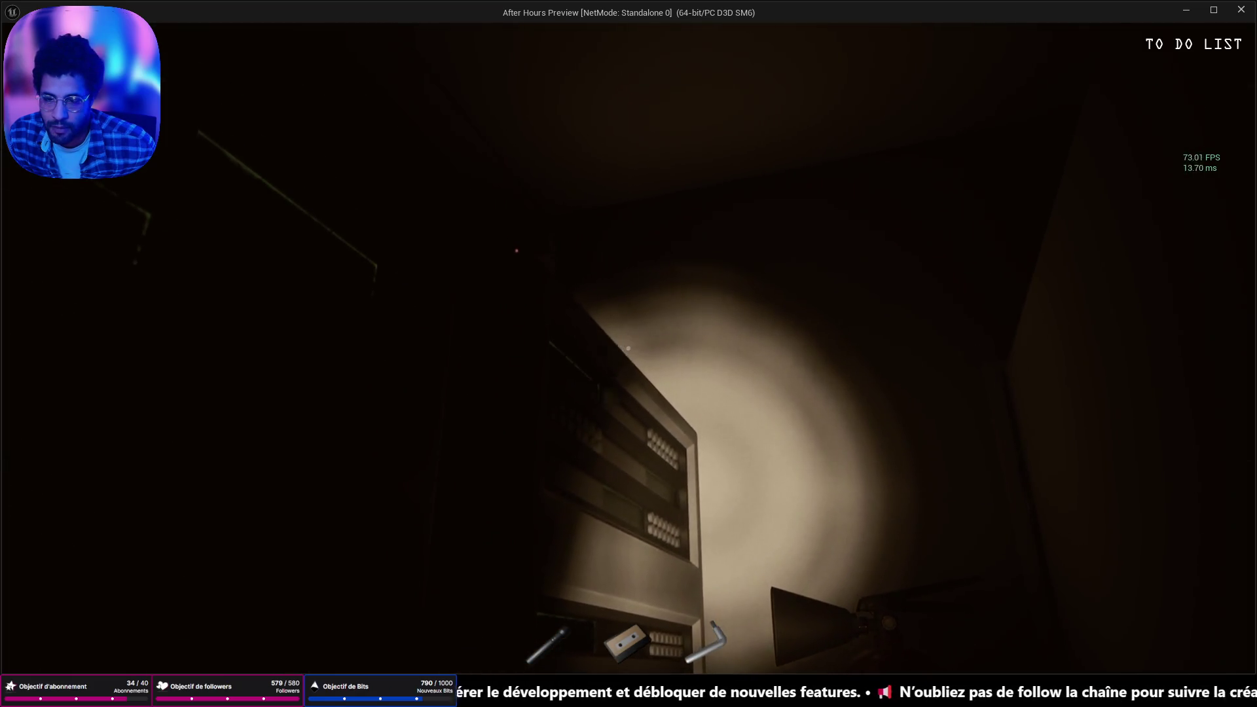
{"action": "key", "text": "e"}
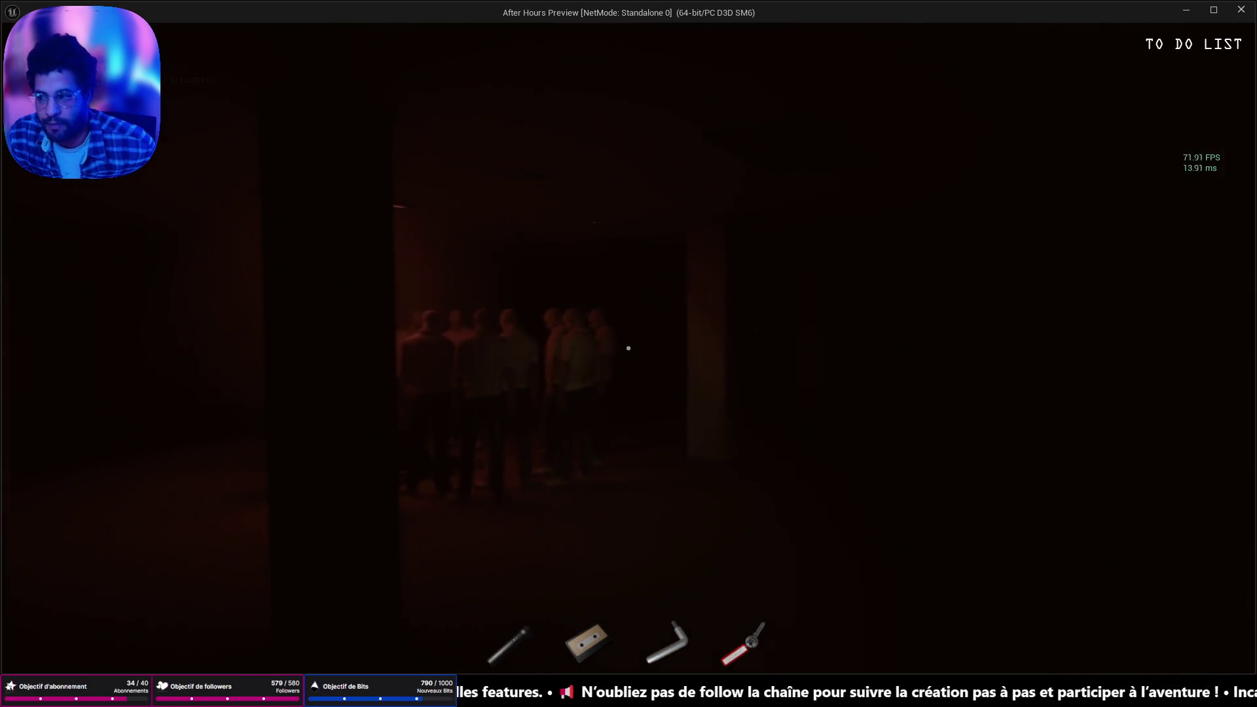
{"action": "key", "text": "w"}
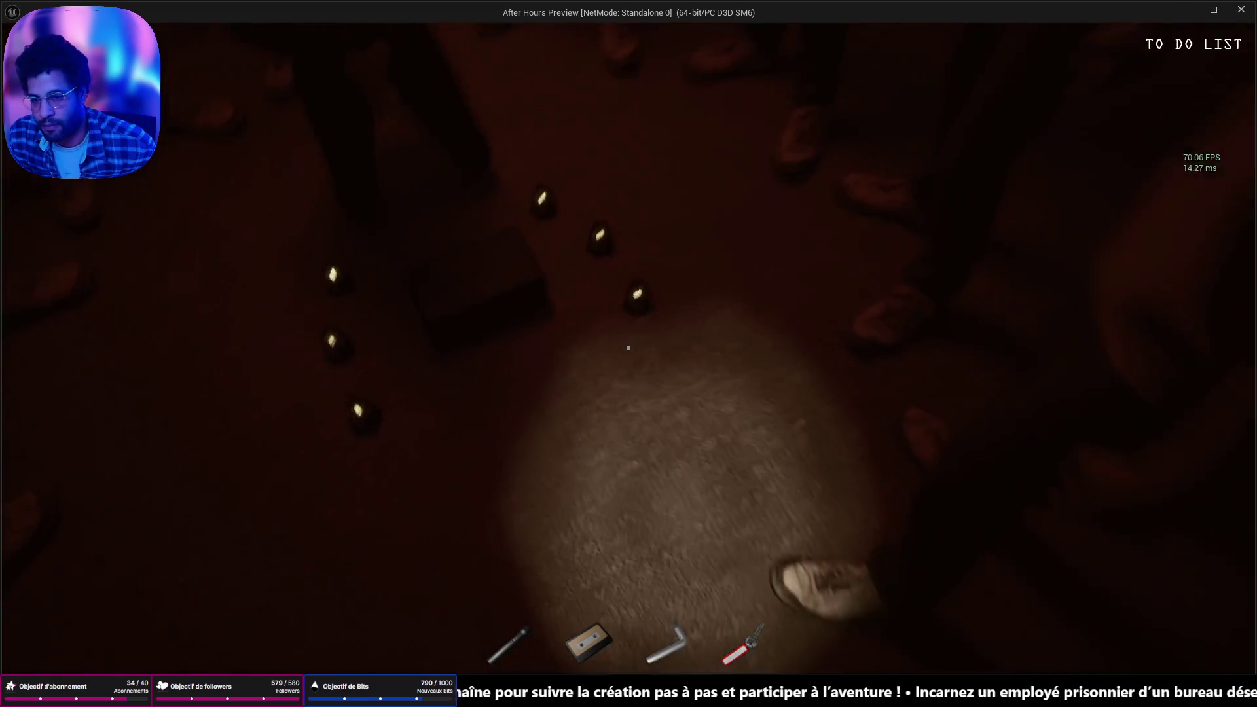
{"action": "left_click", "coordinate": [627, 349]}
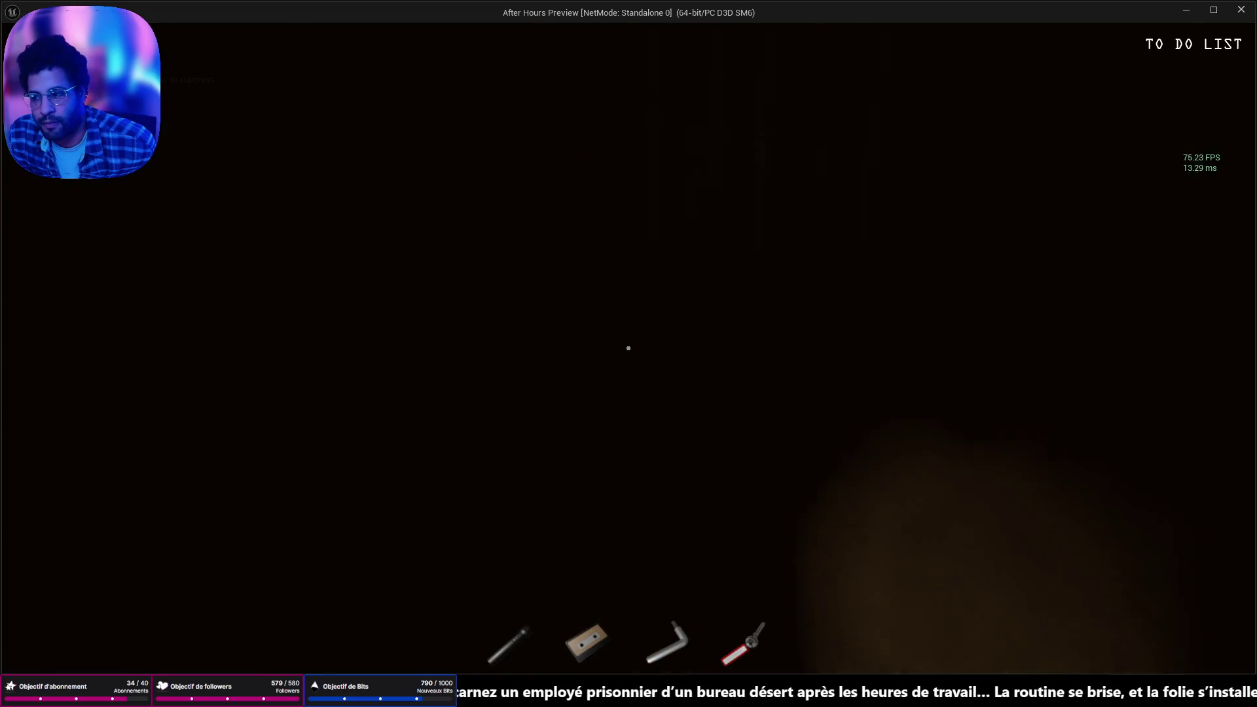
Walk back through the cubicles and green room to the wooden cabinet and pick up the maze paper
{"action": "key", "text": "w"}
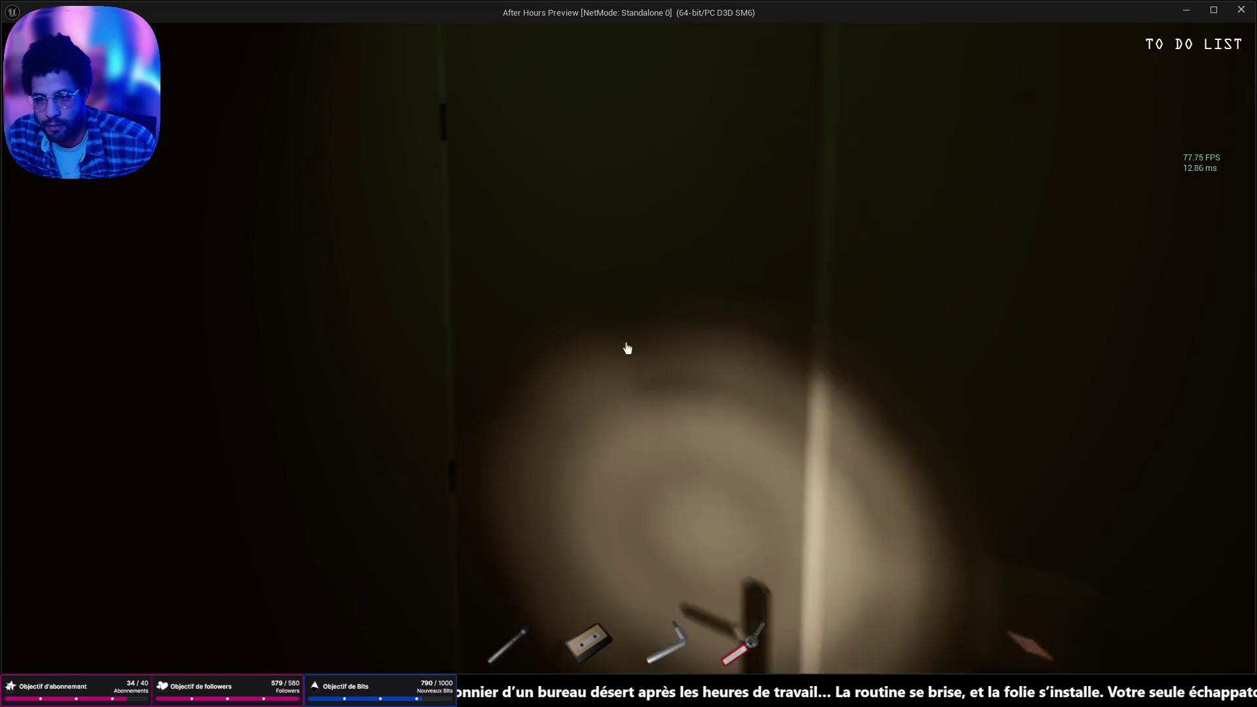
{"action": "key", "text": "w"}
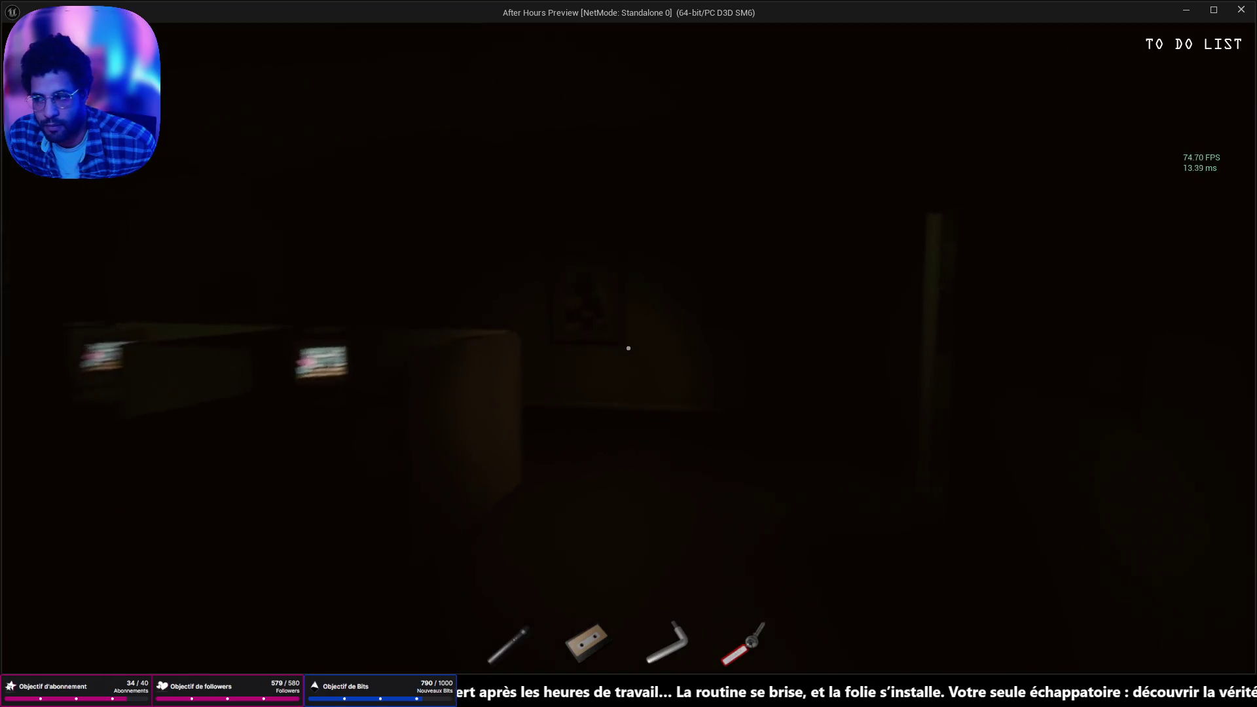
{"action": "key", "text": "w"}
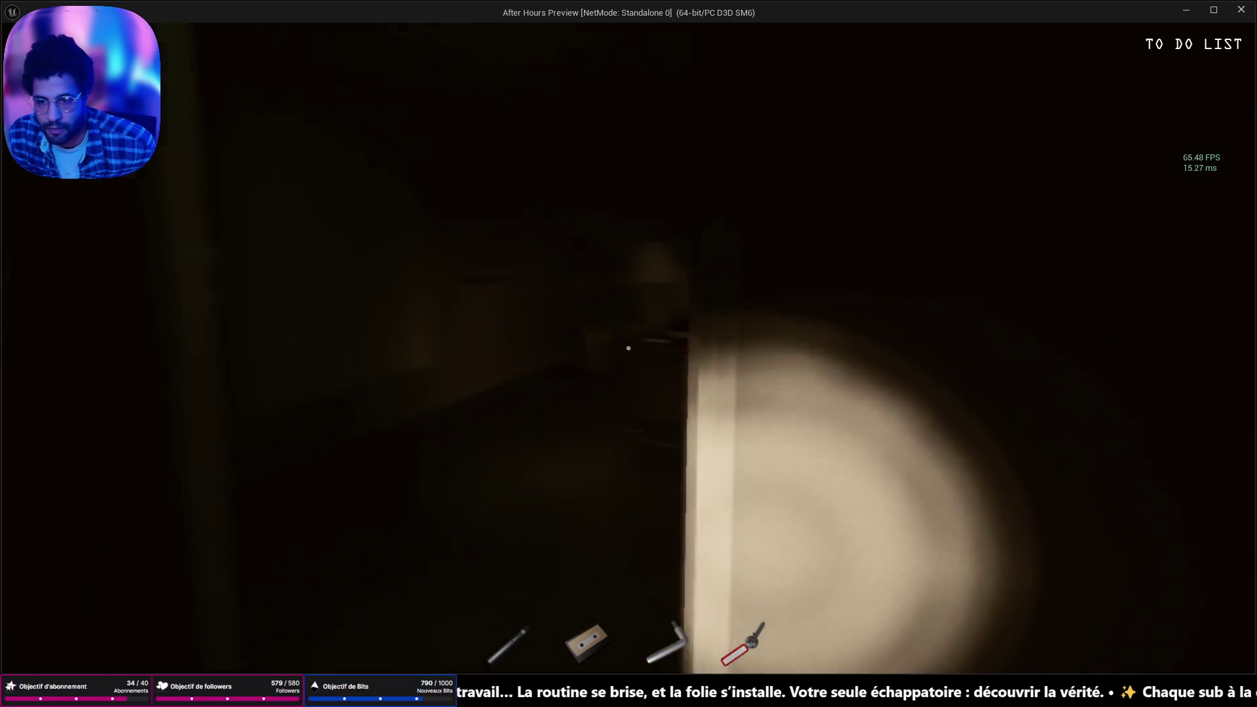
{"action": "key", "text": "w"}
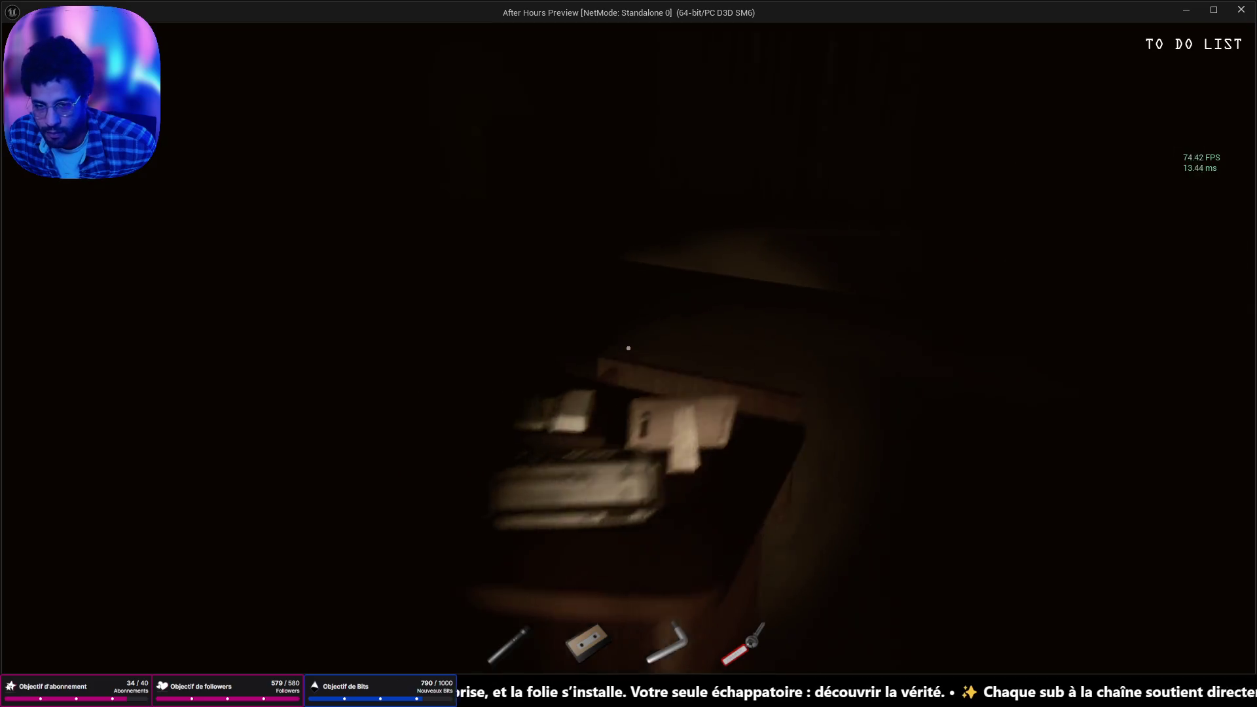
{"action": "key", "text": "w"}
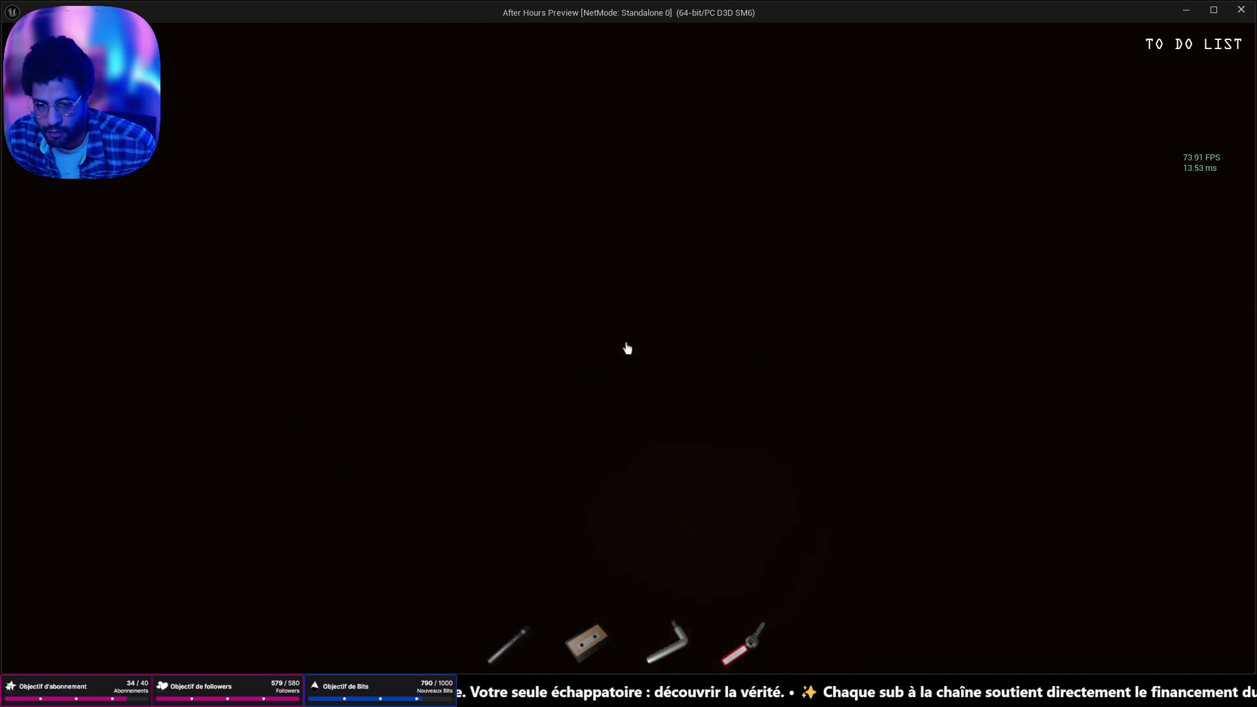
{"action": "key", "text": "w"}
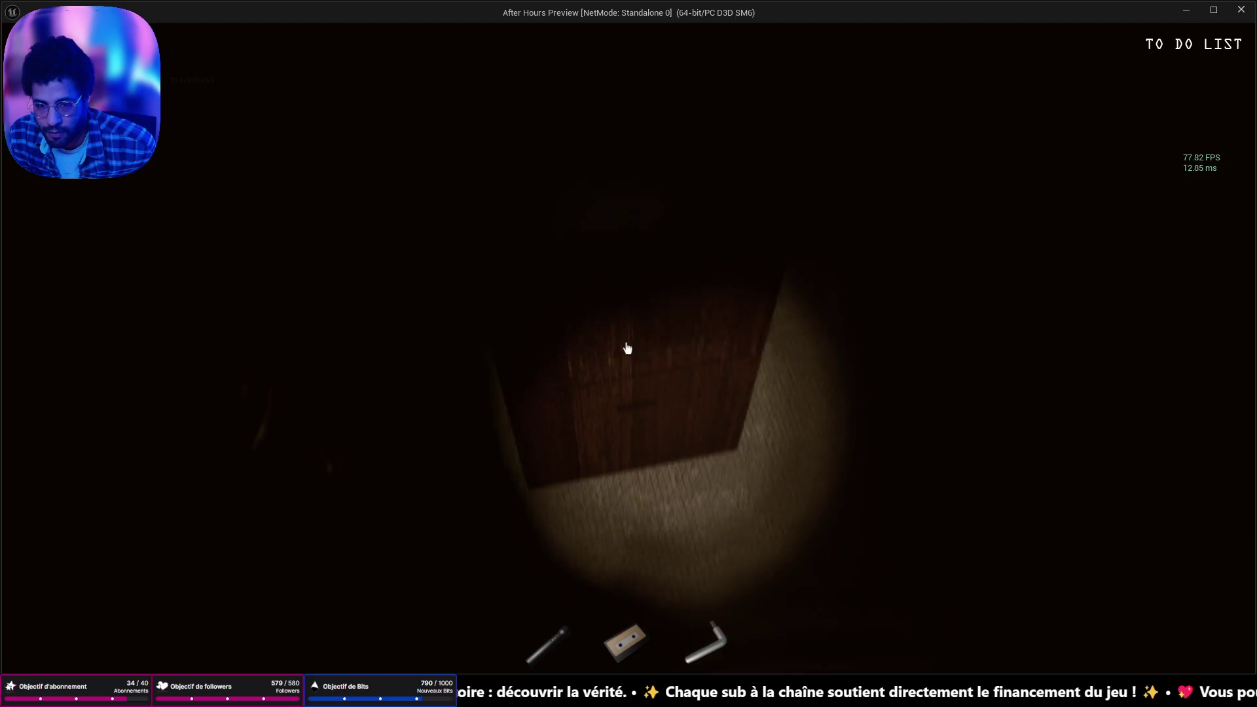
{"action": "left_click", "coordinate": [629, 347]}
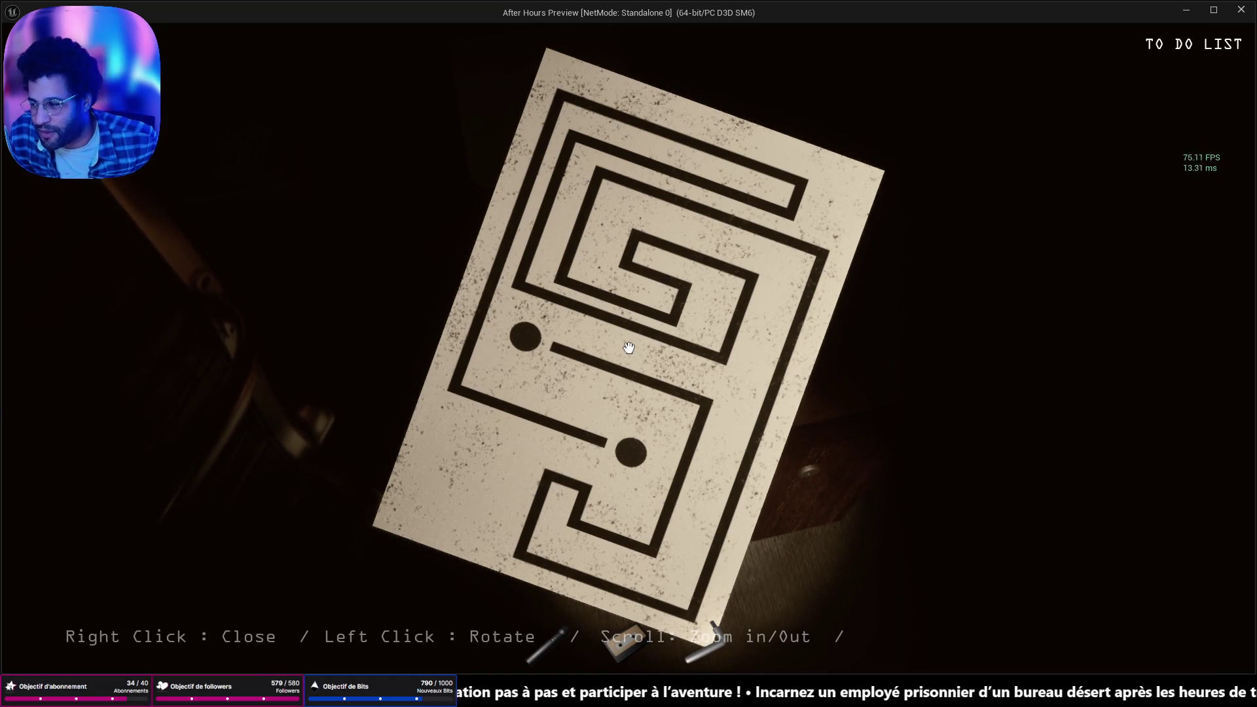
Put down the maze paper, examine the safe's combination dial twice, and step back
{"action": "right_click", "coordinate": [628, 347]}
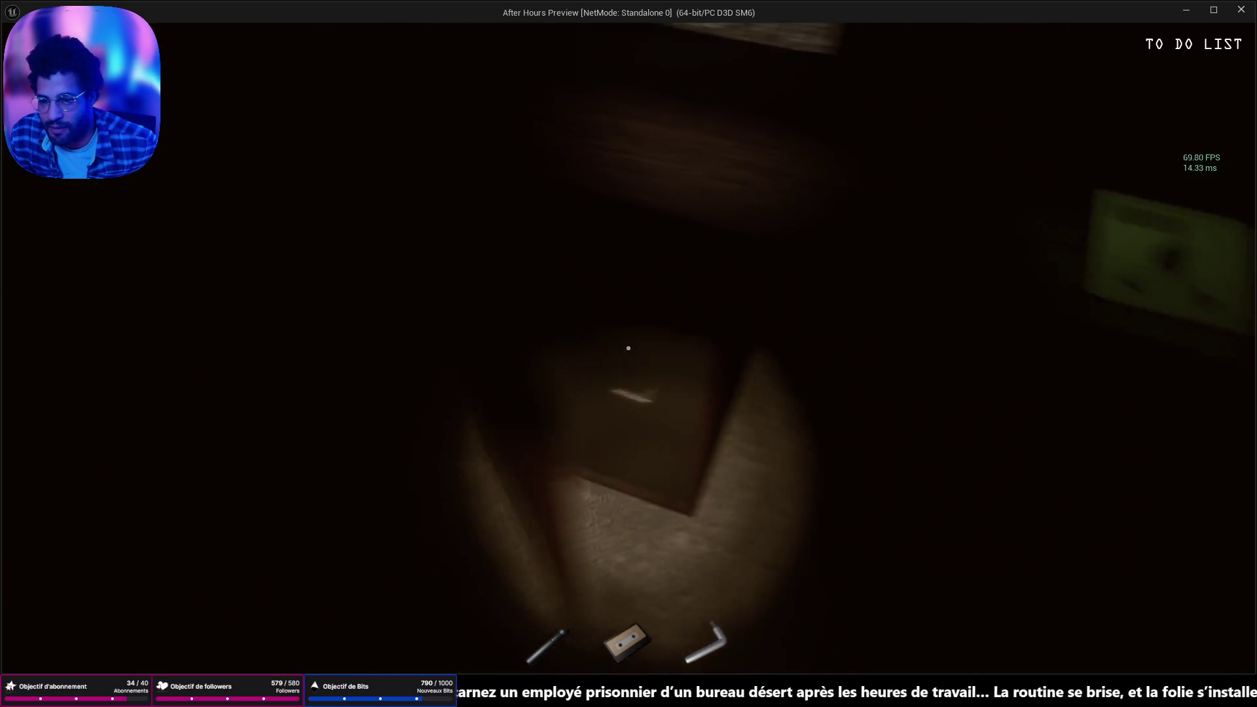
{"action": "left_click", "coordinate": [628, 348]}
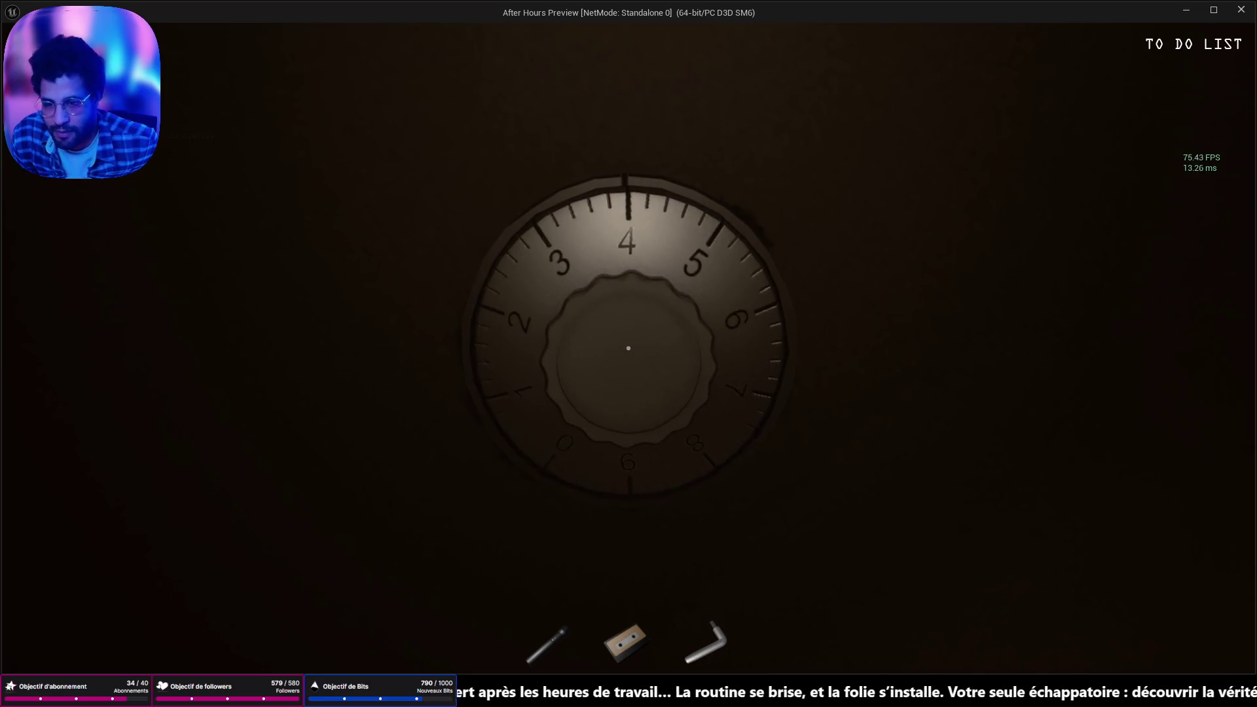
{"action": "right_click", "coordinate": [628, 347]}
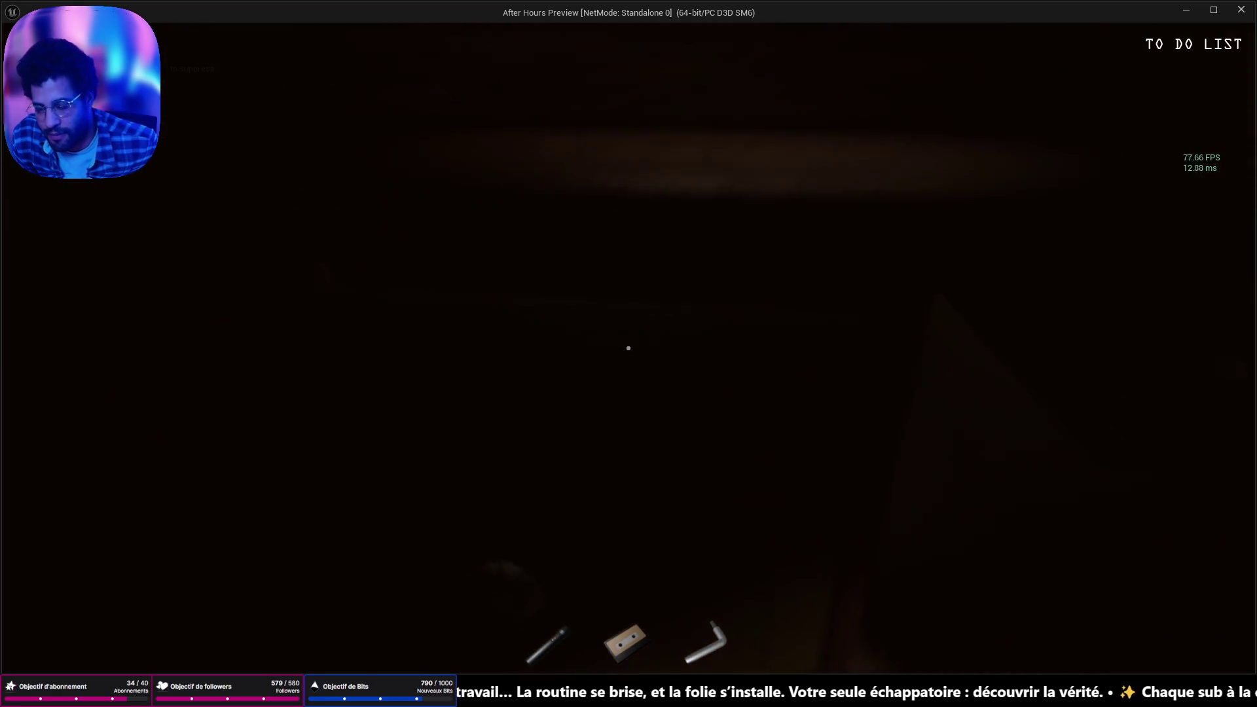
{"action": "left_click", "coordinate": [628, 348]}
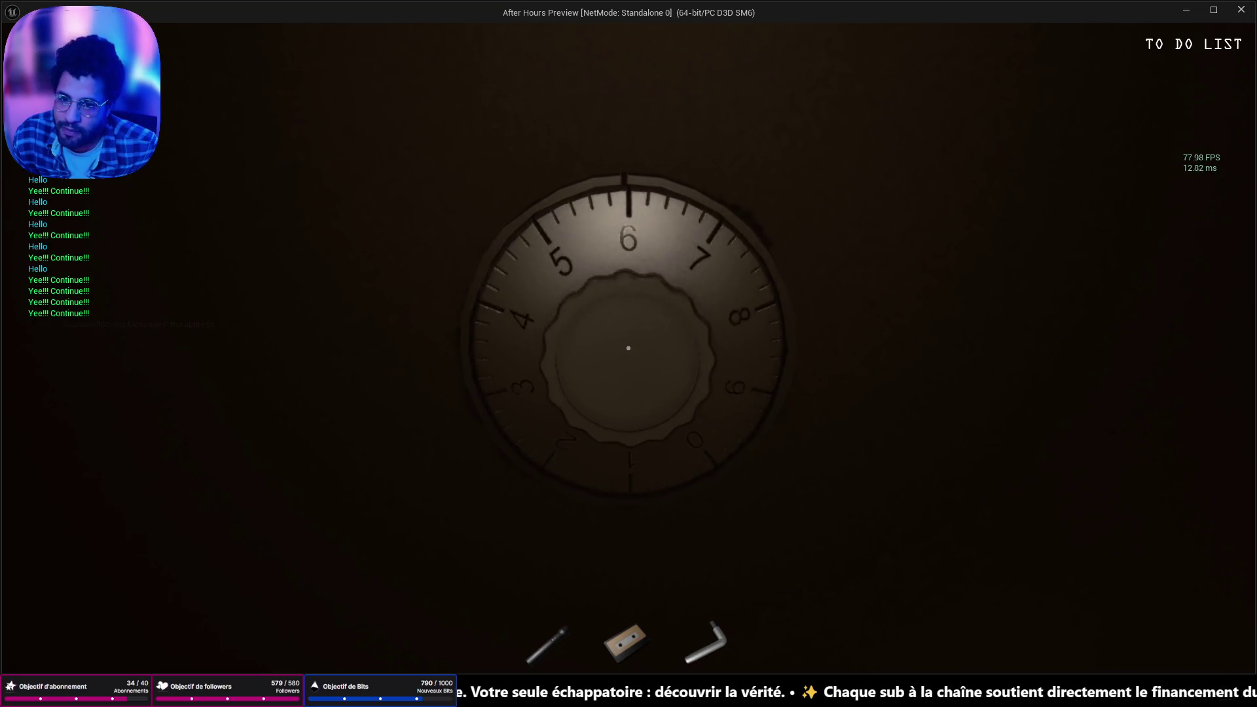
{"action": "right_click", "coordinate": [628, 347]}
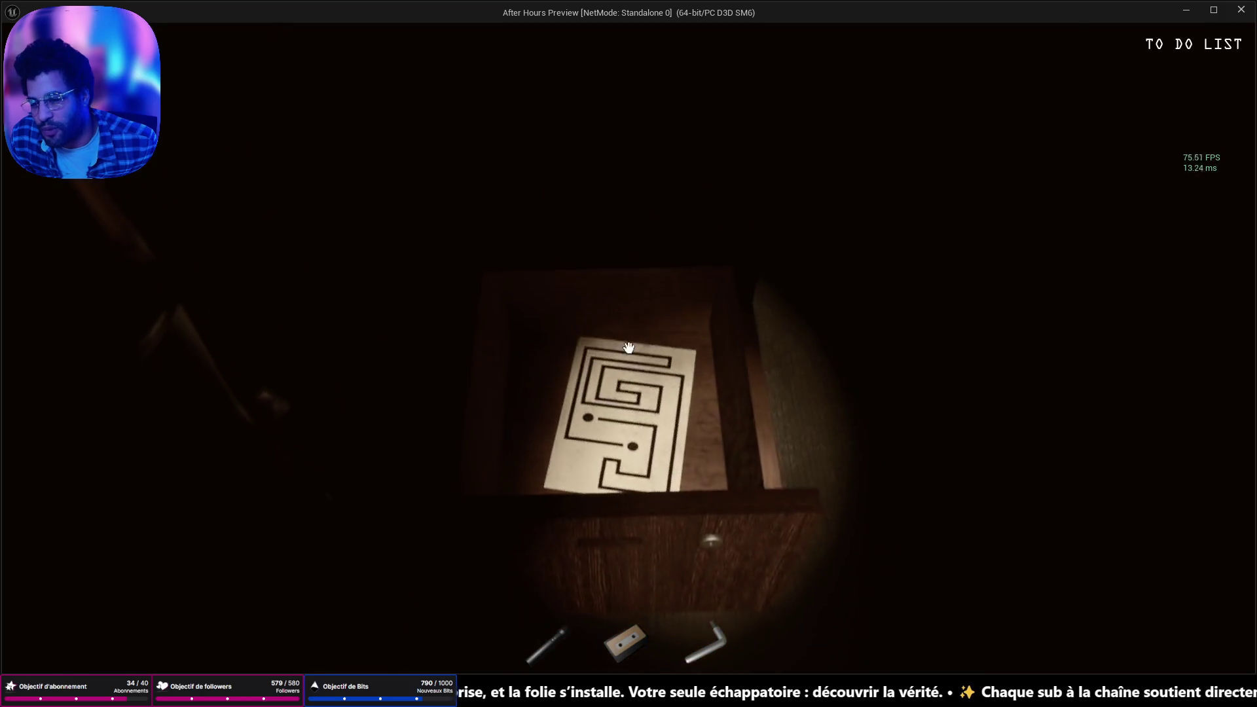
Pick up the maze paper from the drawer, rotate it to study it, and put it down
{"action": "left_click", "coordinate": [628, 348]}
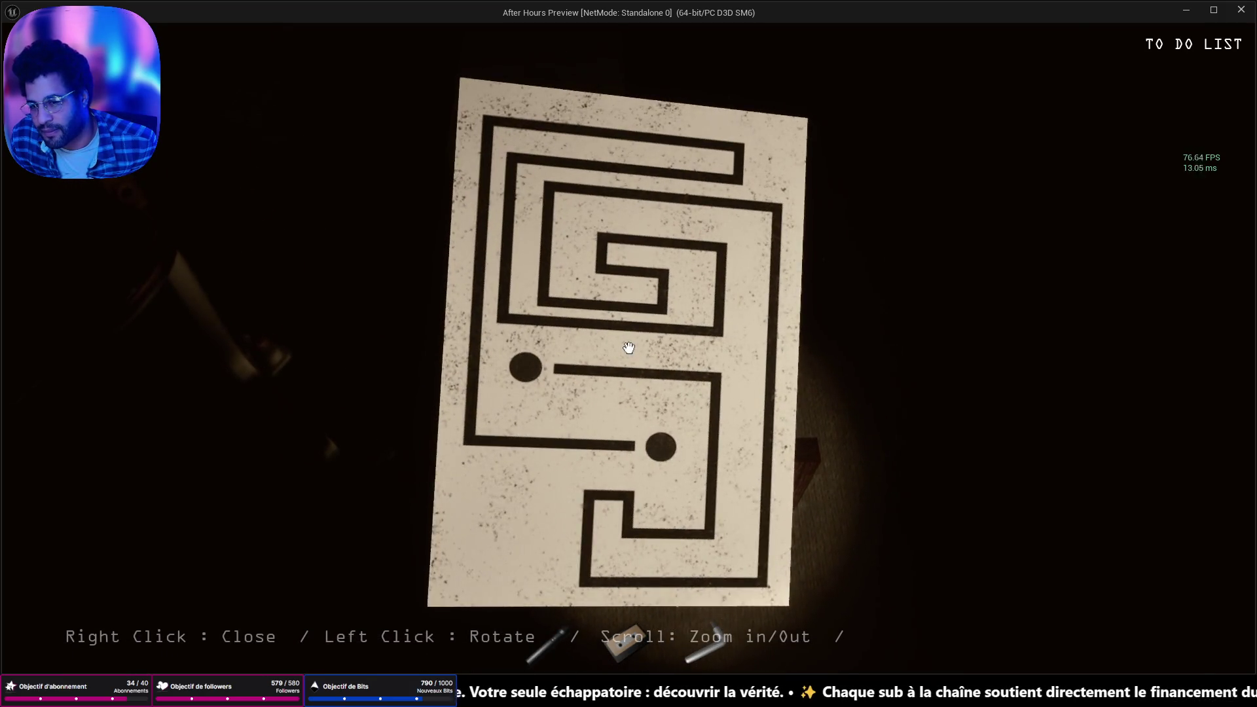
{"action": "left_click_drag", "start_coordinate": [628, 348], "coordinate": [628, 348]}
{"action": "right_click", "coordinate": [628, 348]}
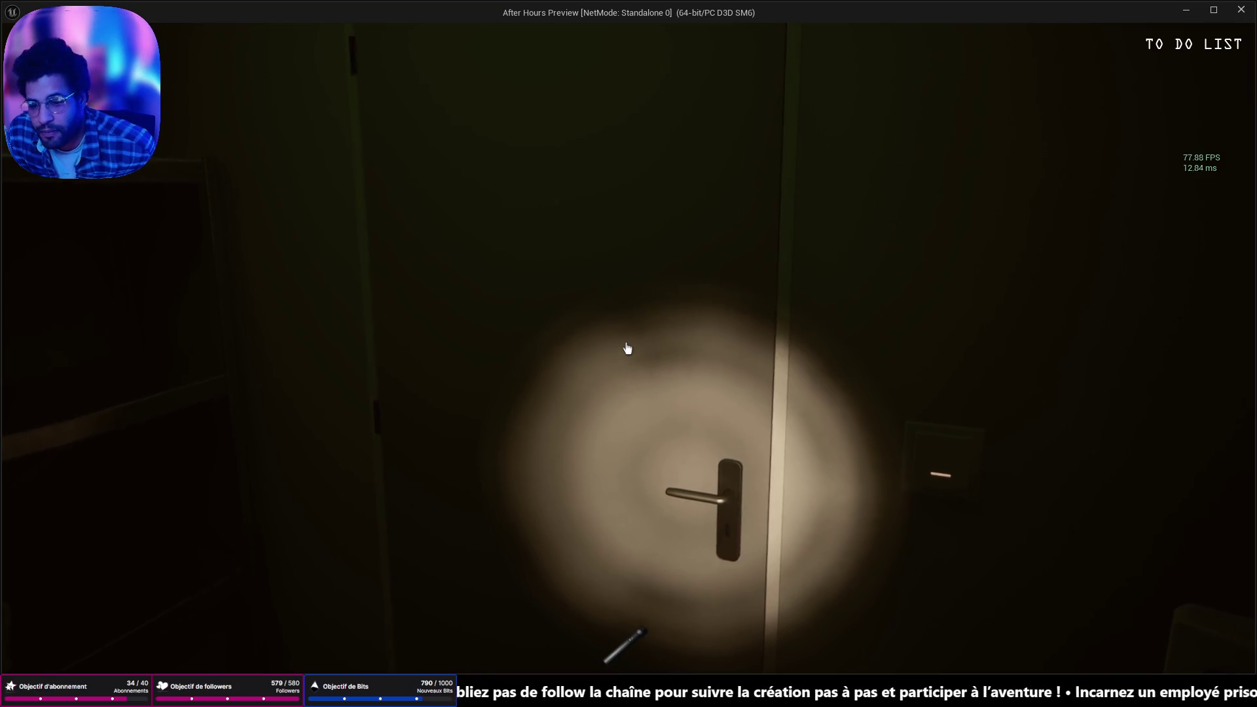
Open the door, walk through the dark office toward the corridor, and stop the preview with Esc
{"action": "left_click", "coordinate": [627, 348]}
{"action": "key", "text": "w"}
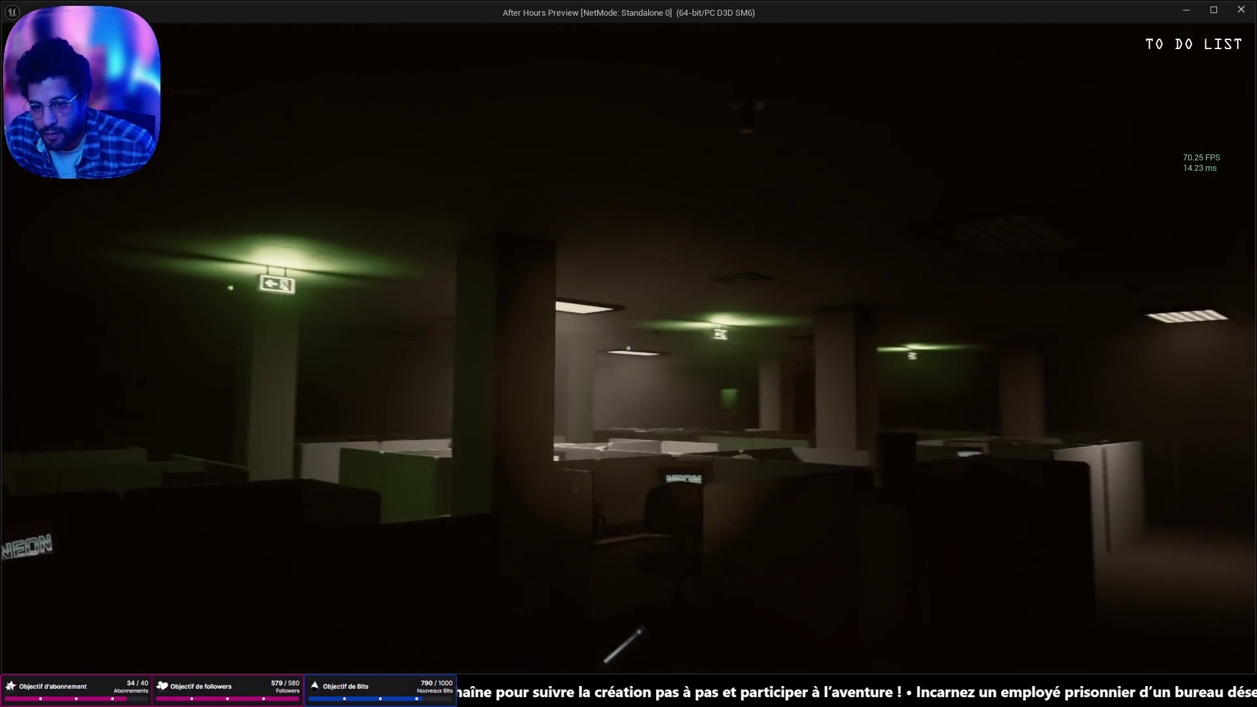
{"action": "key", "text": "w"}
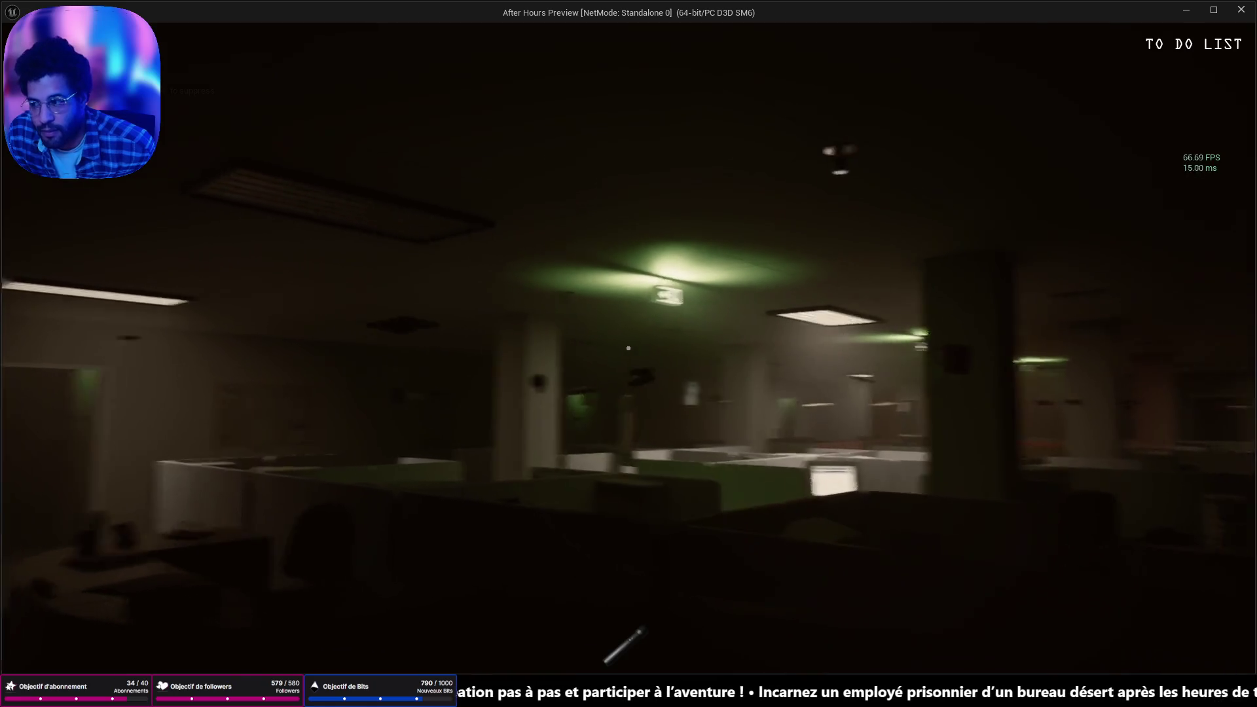
{"action": "key", "text": "w"}
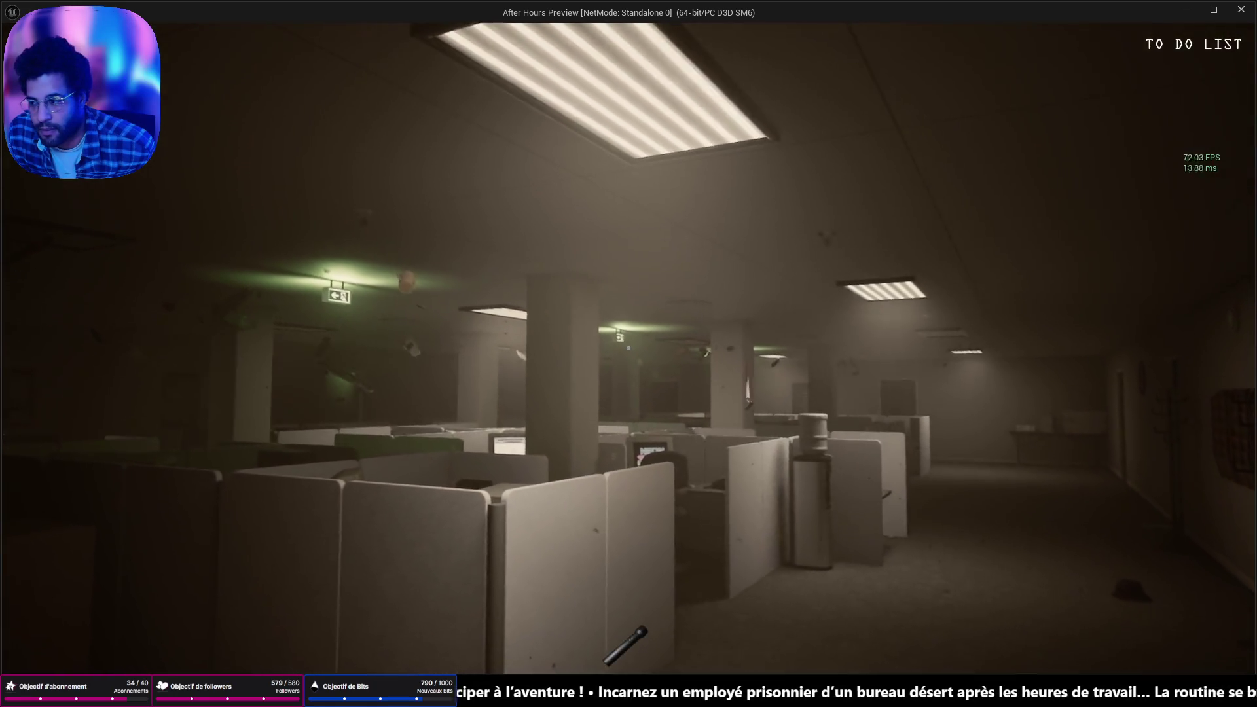
{"action": "key", "text": "w"}
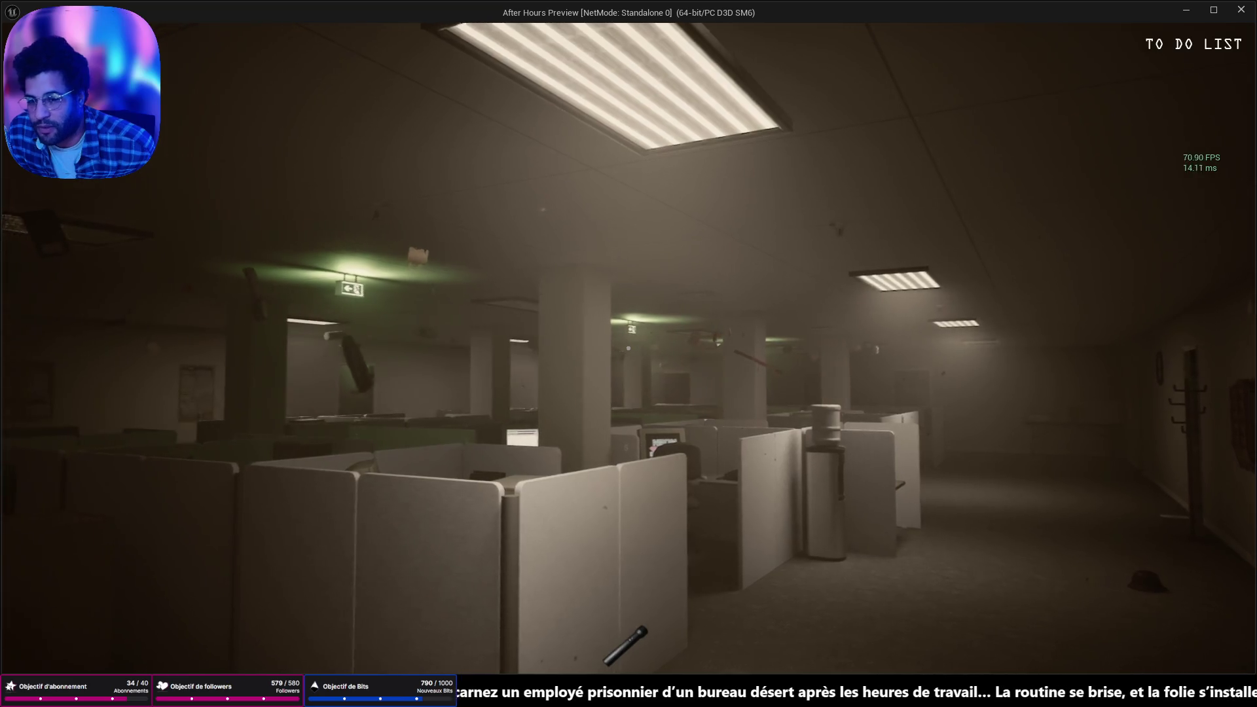
{"action": "key", "text": "w"}
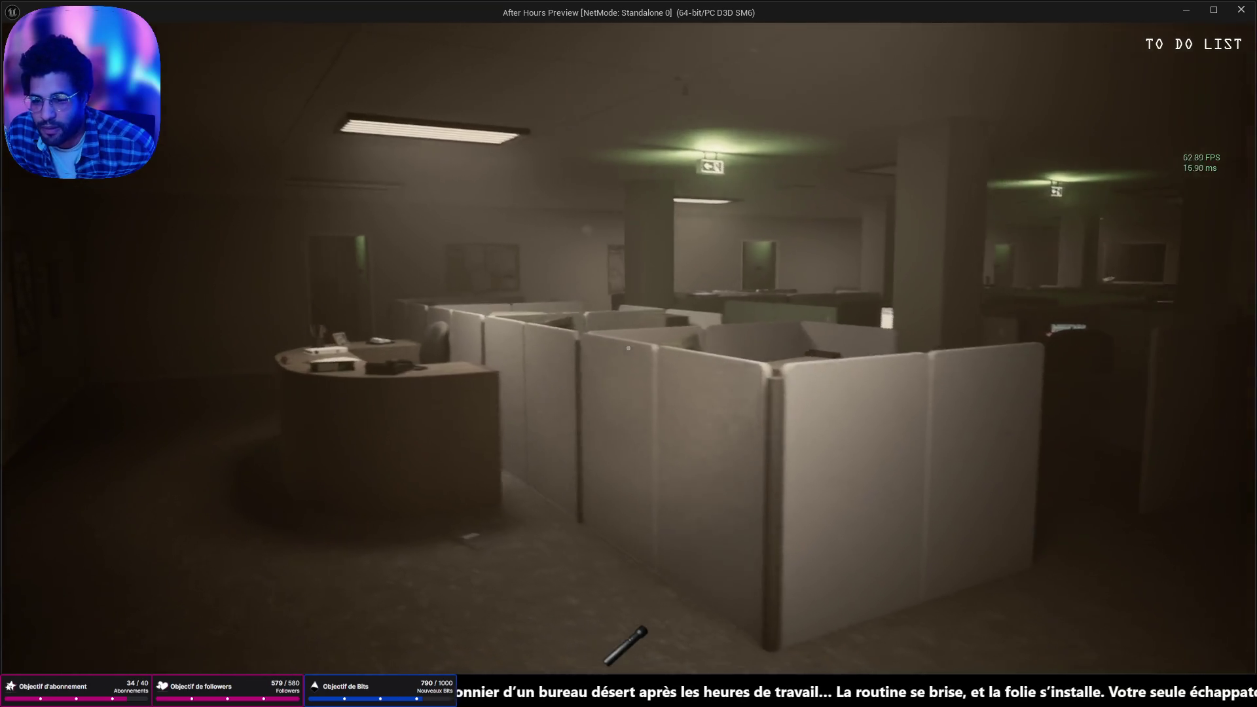
{"action": "key", "text": "w"}
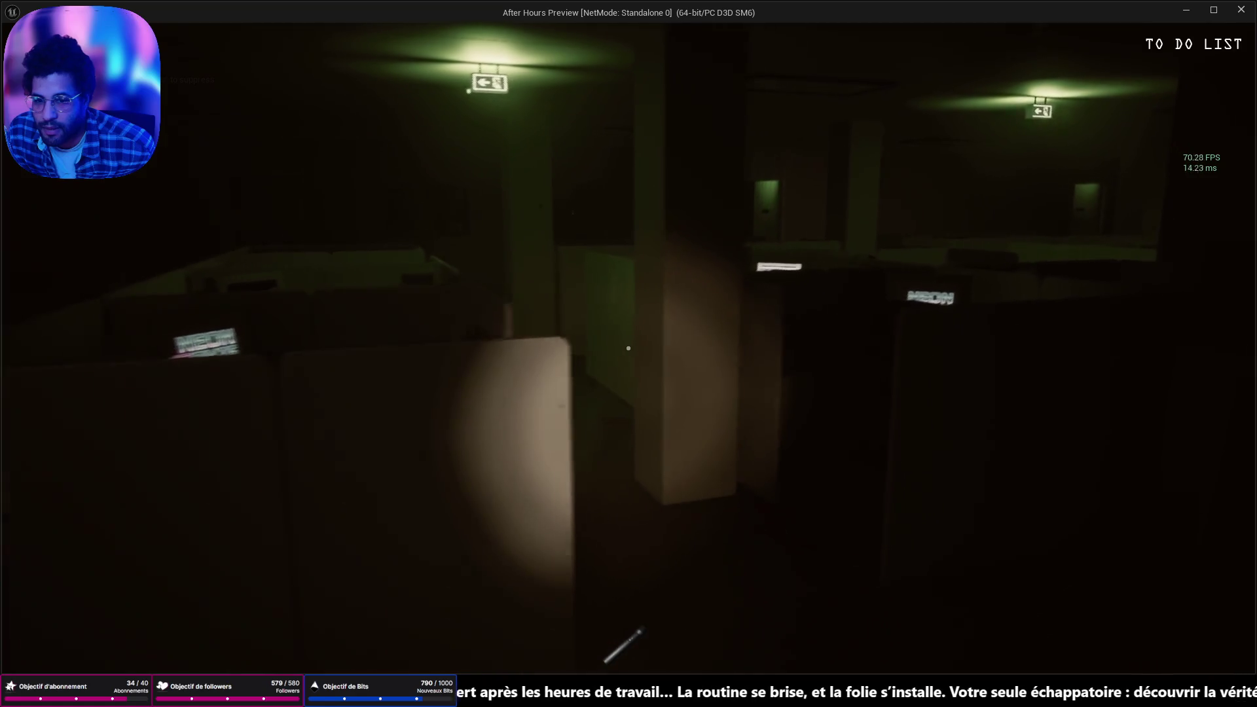
{"action": "key", "text": "w"}
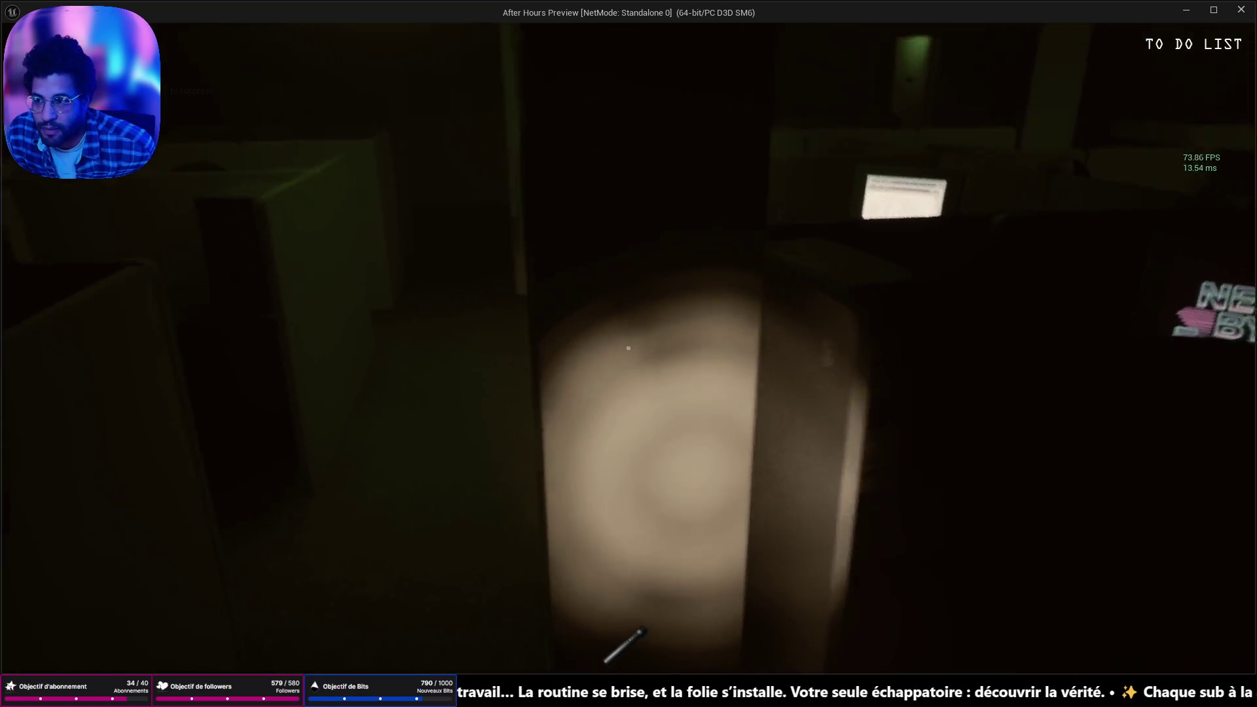
{"action": "key", "text": "w"}
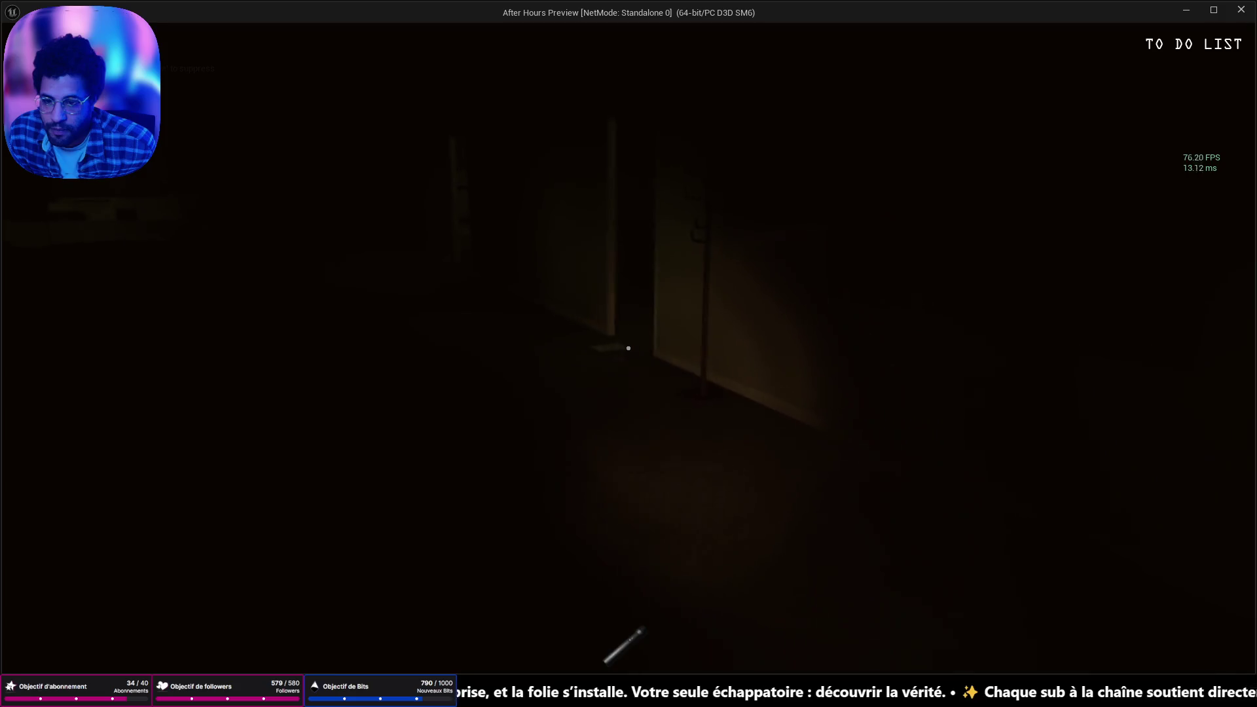
{"action": "key", "text": "Escape"}
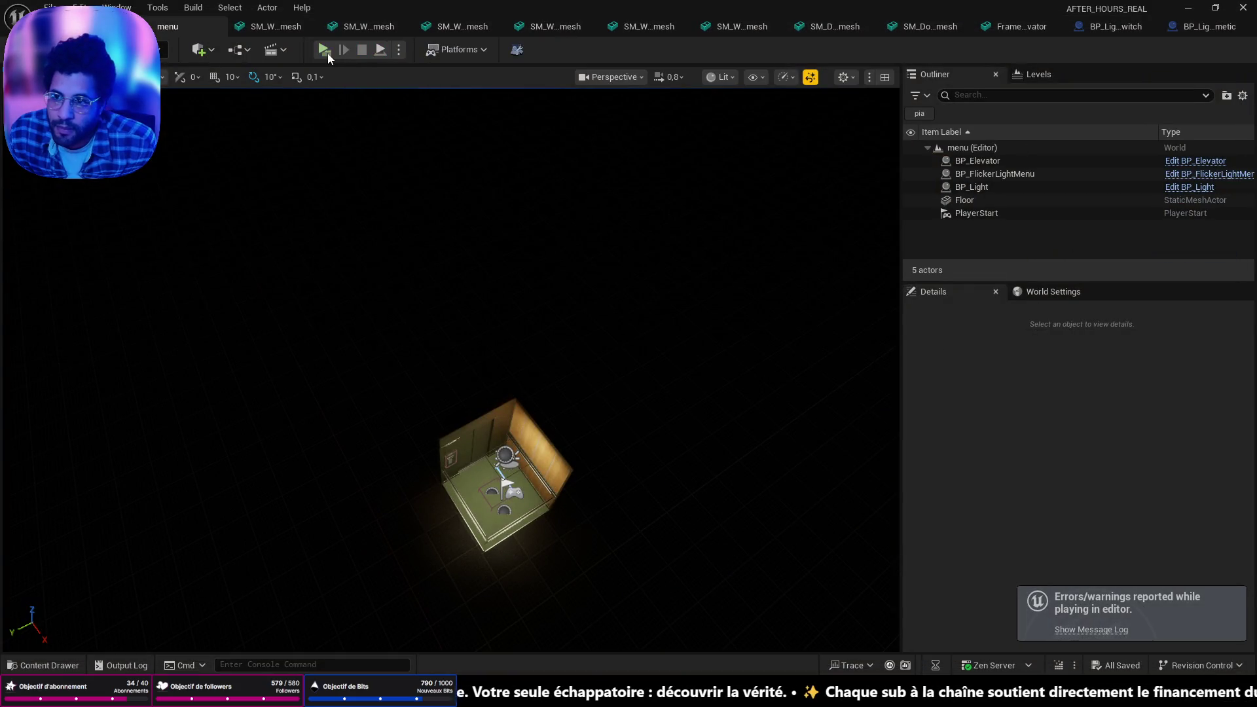
Launch the standalone preview and choose Load Game on the main menu
{"action": "left_click", "coordinate": [326, 51]}
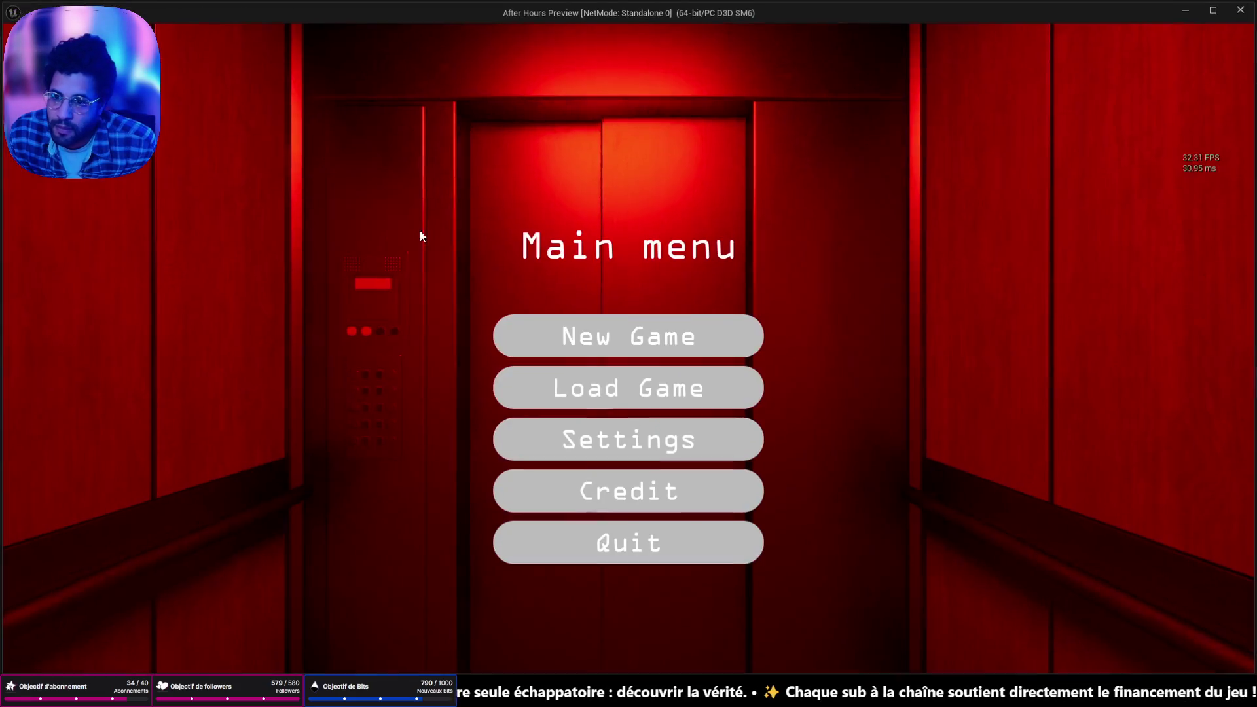
{"action": "left_click", "coordinate": [541, 387]}
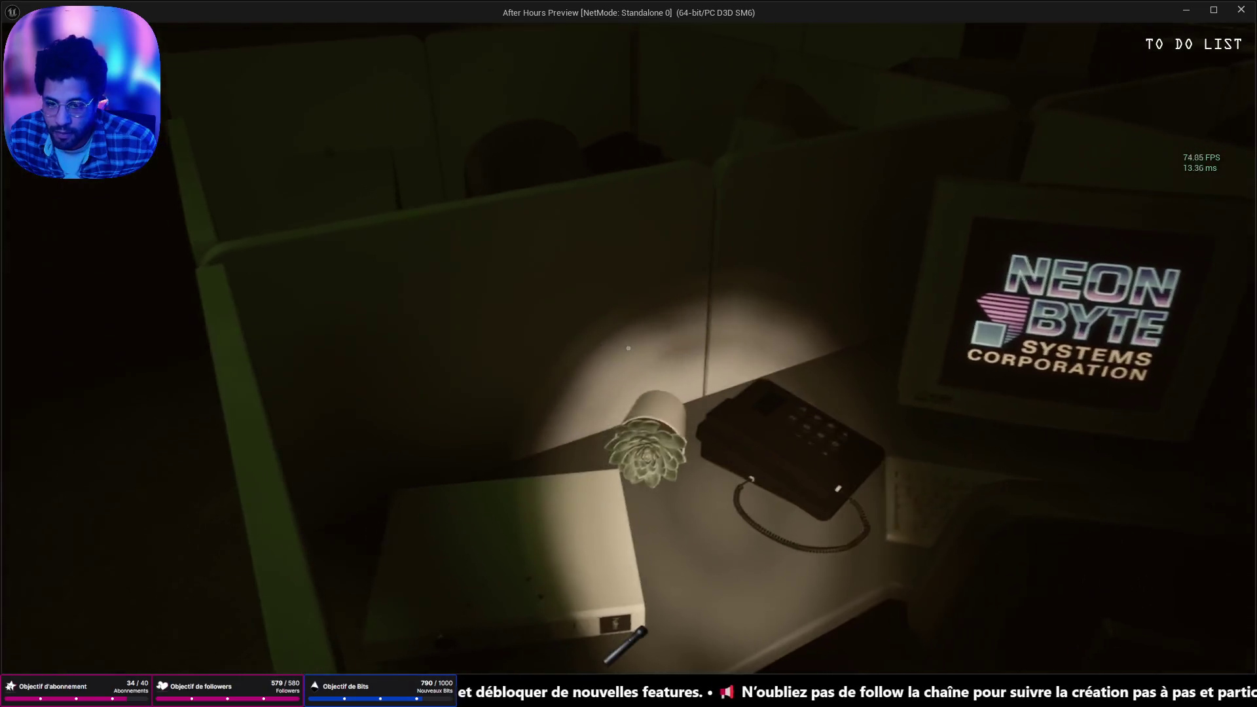
Pick up the plant pot, walk forward to the desk, then end the playtest with Esc
{"action": "left_click", "coordinate": [627, 348]}
{"action": "left_click", "coordinate": [628, 347]}
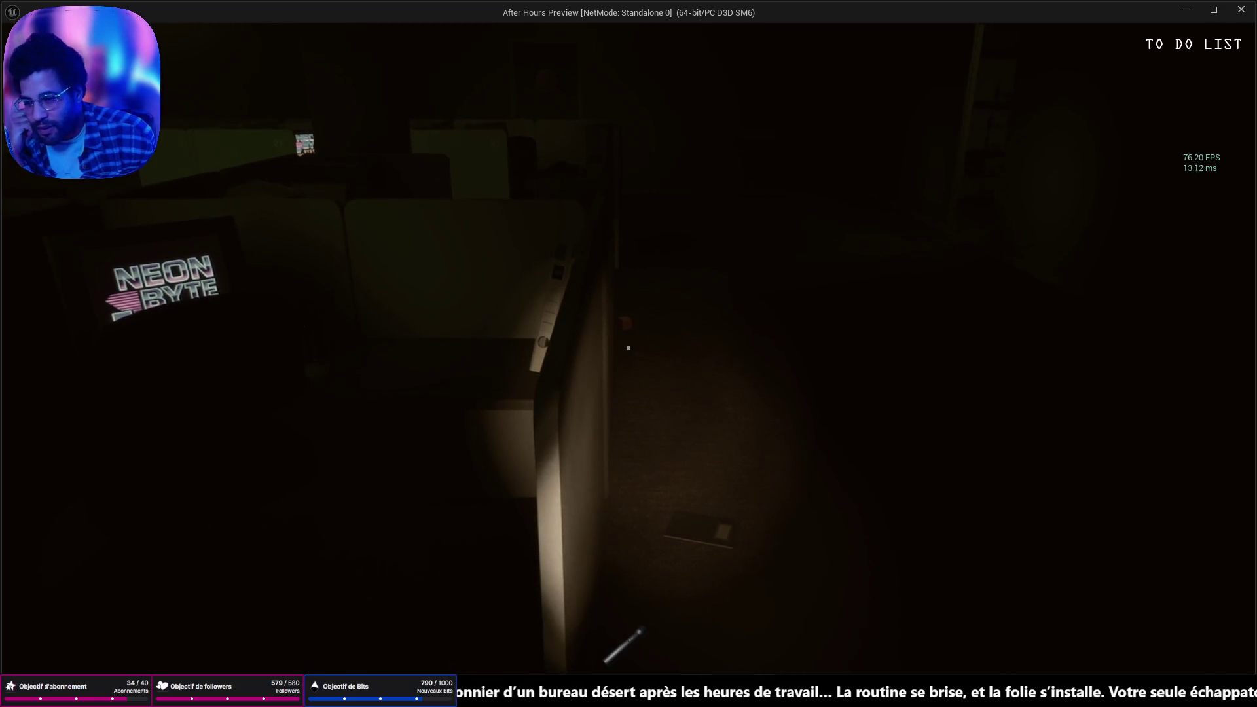
{"action": "mouse_move", "coordinate": [628, 347]}
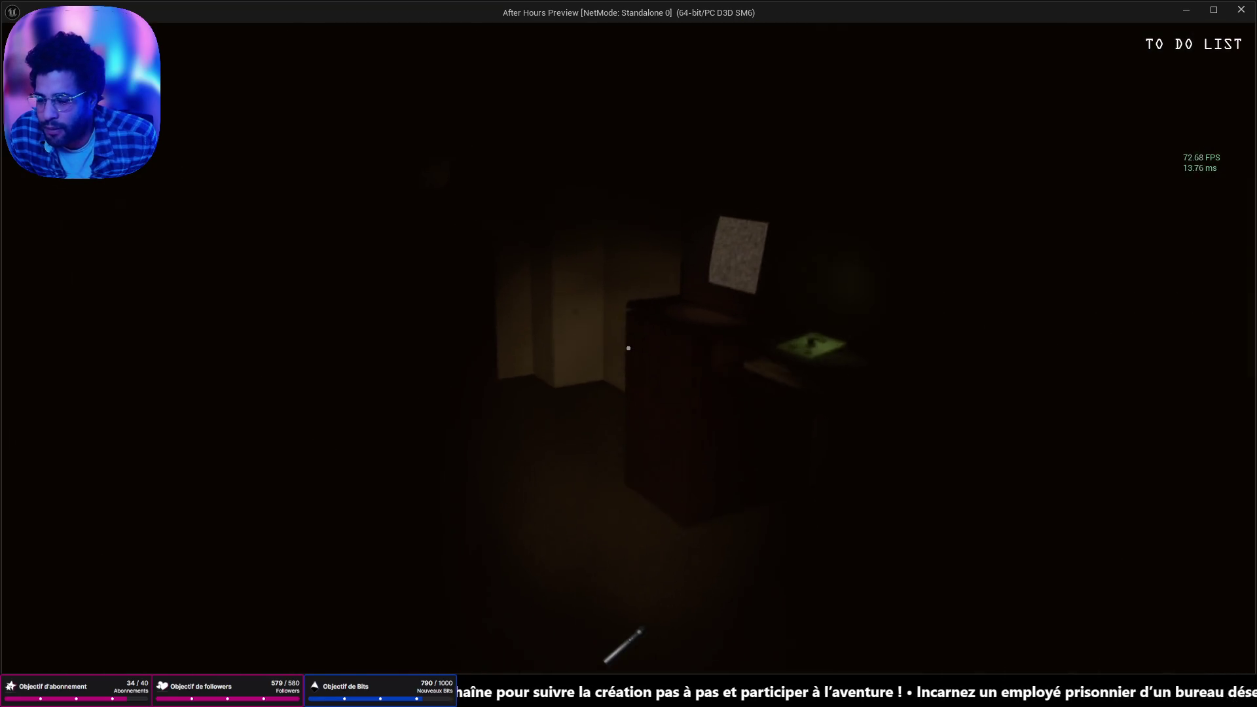
{"action": "key", "text": "w"}
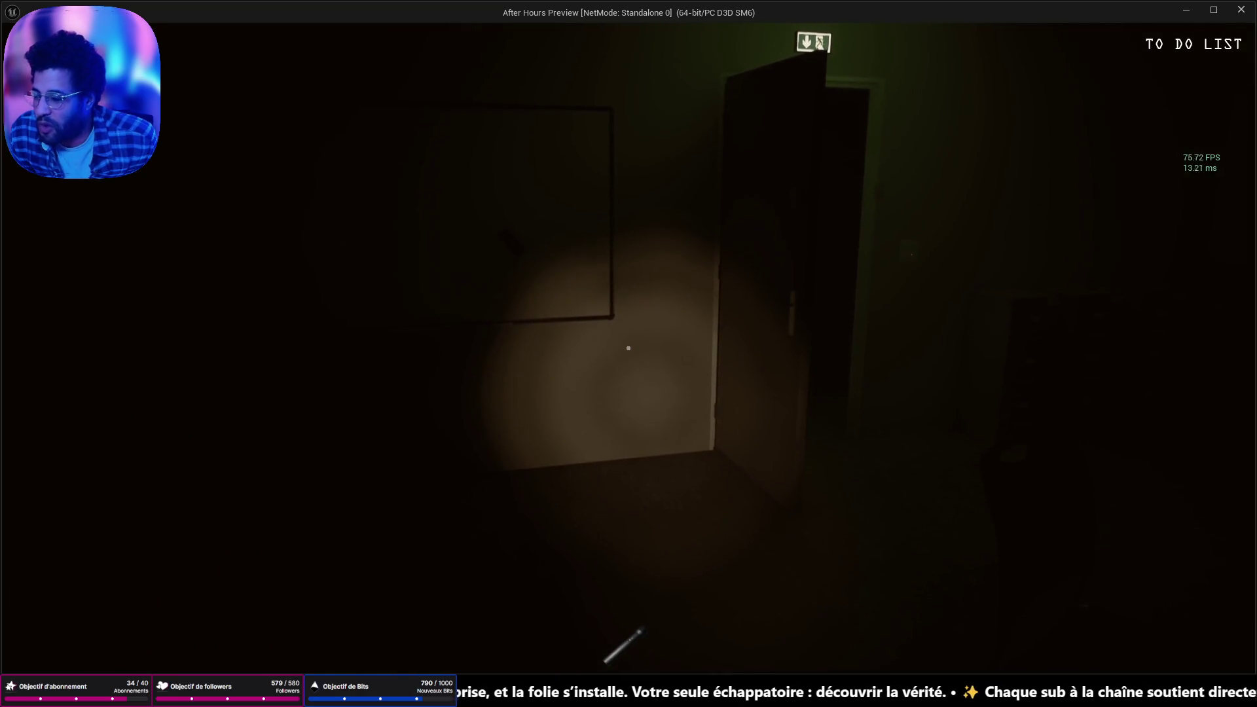
{"action": "key", "text": "Escape"}
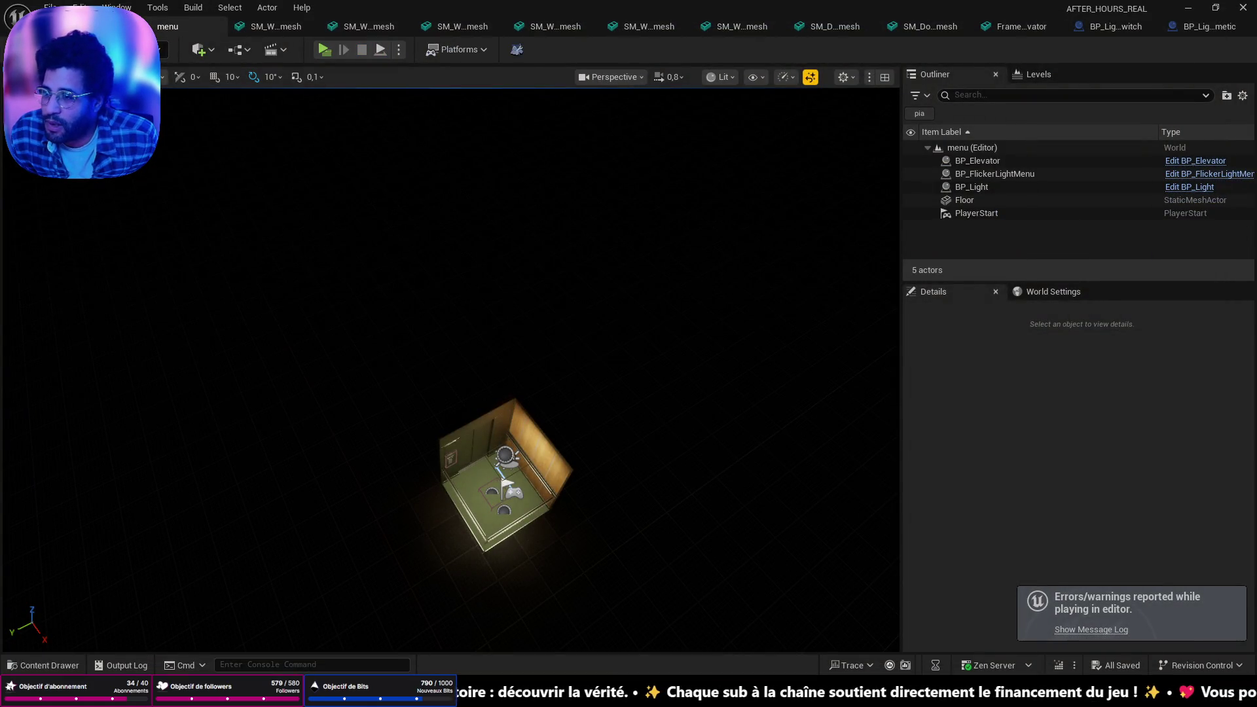
Close the asset tabs right of the menu tab and open Asylum from File > Recent Levels
{"action": "right_click", "coordinate": [180, 27]}
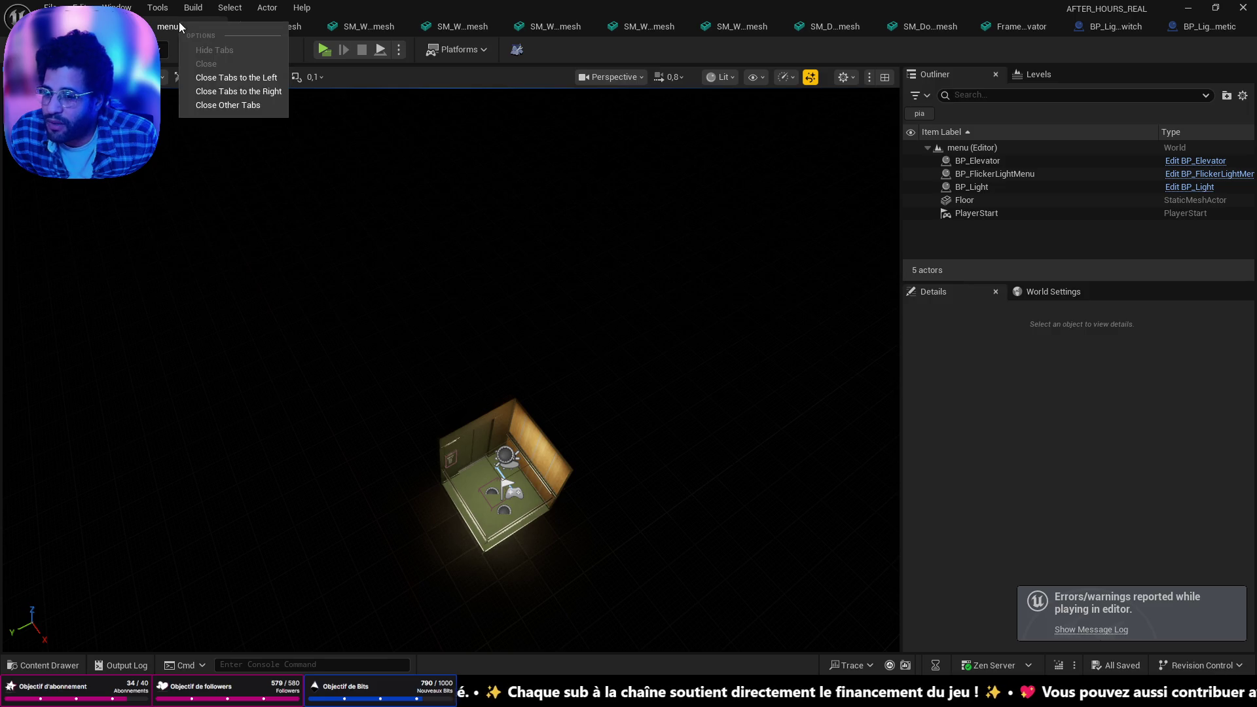
{"action": "left_click", "coordinate": [235, 91]}
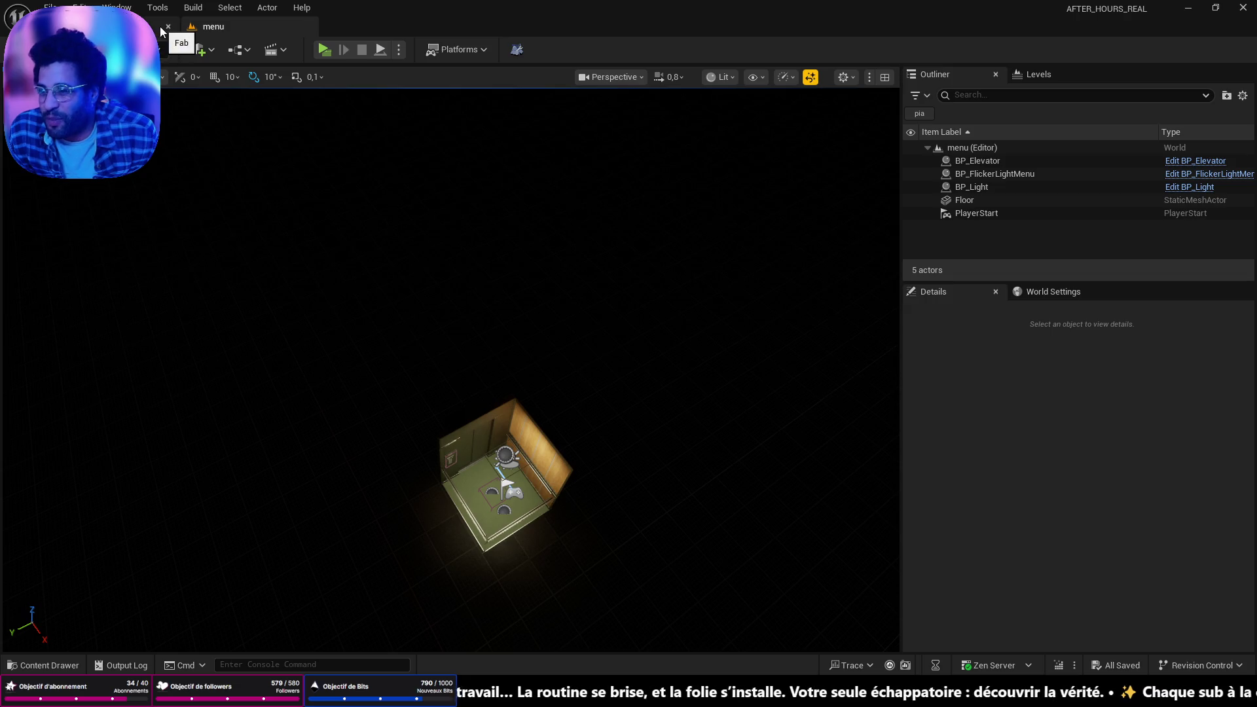
{"action": "left_click", "coordinate": [49, 7]}
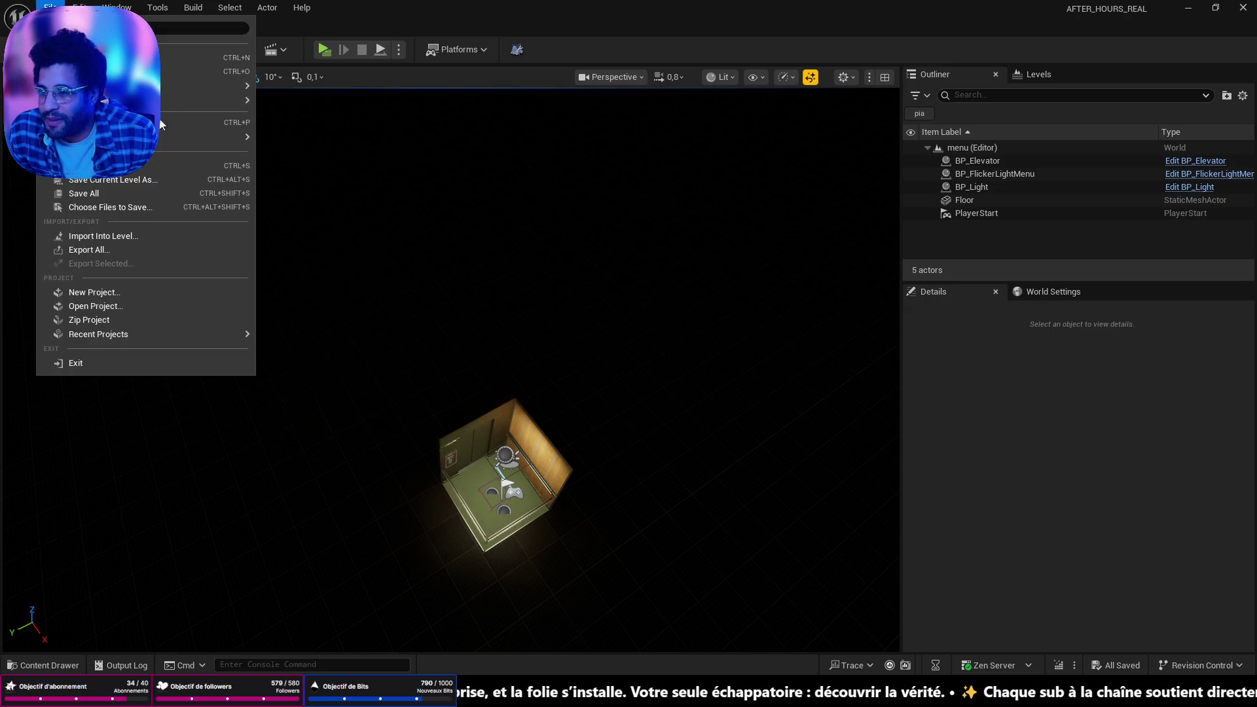
{"action": "mouse_move", "coordinate": [169, 103]}
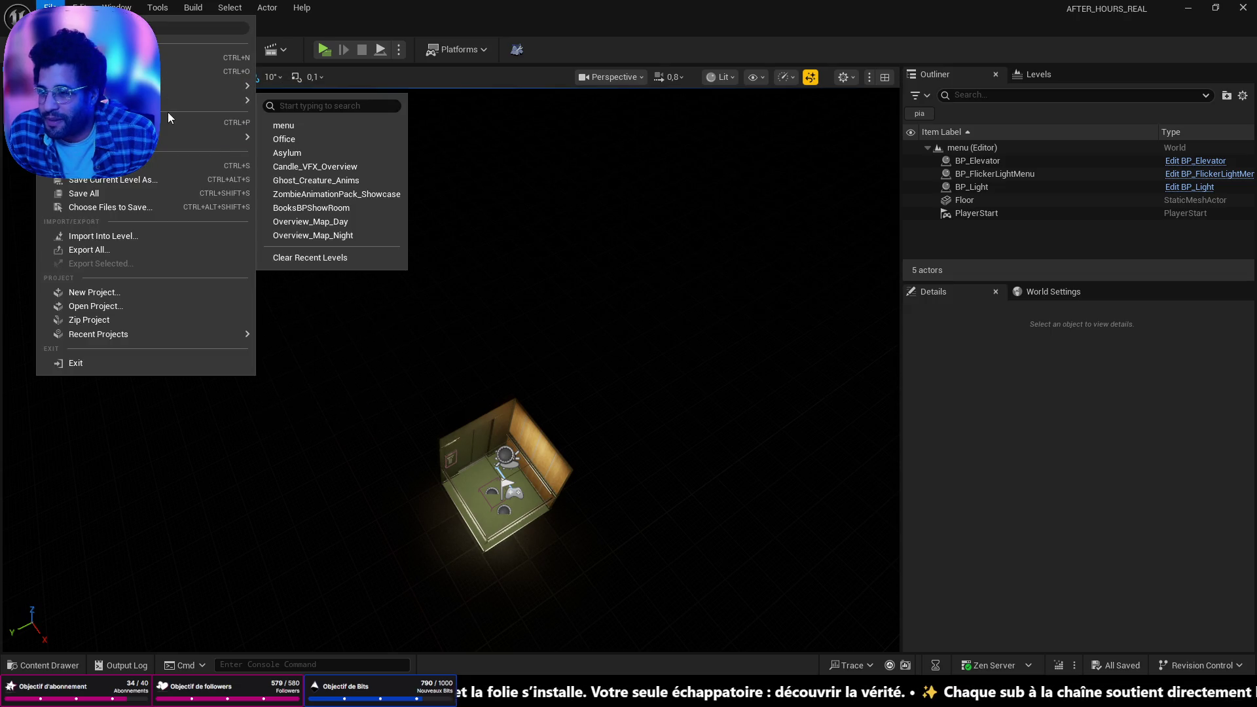
{"action": "left_click", "coordinate": [298, 155]}
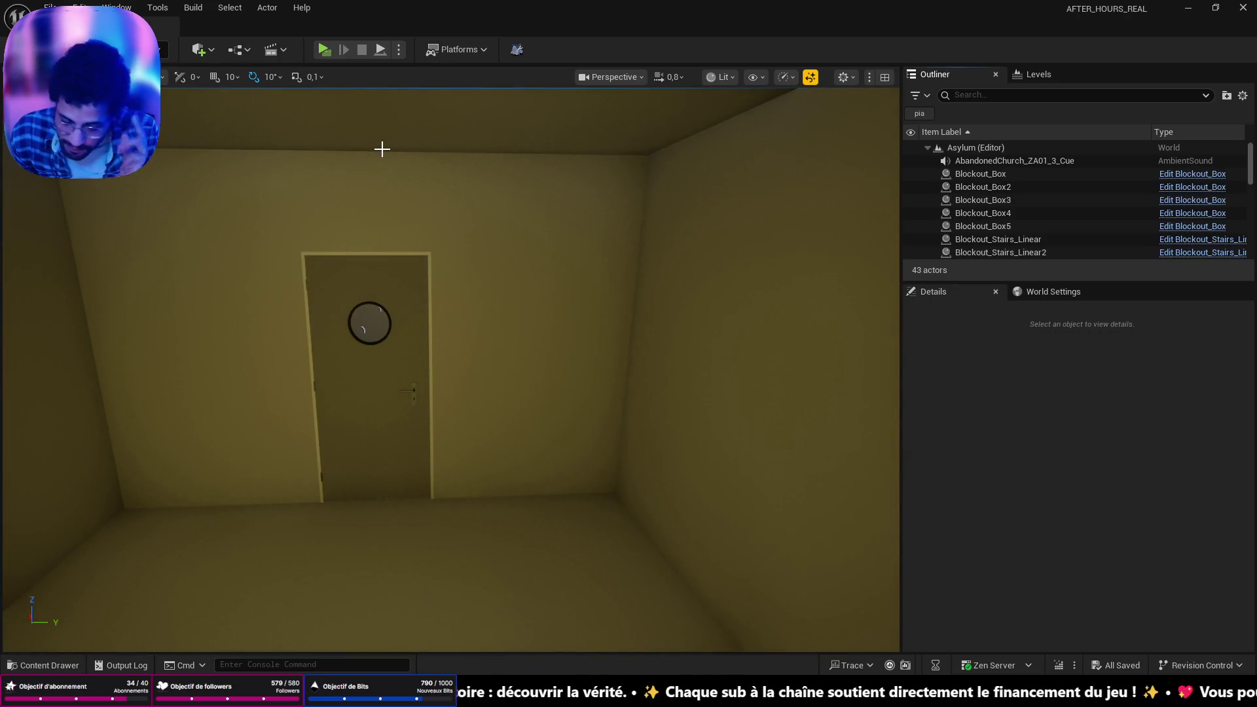
Tilt the view down to the room floor and start Play From Here at that spot
{"action": "left_click_drag", "start_coordinate": [384, 163], "coordinate": [571, 457]}
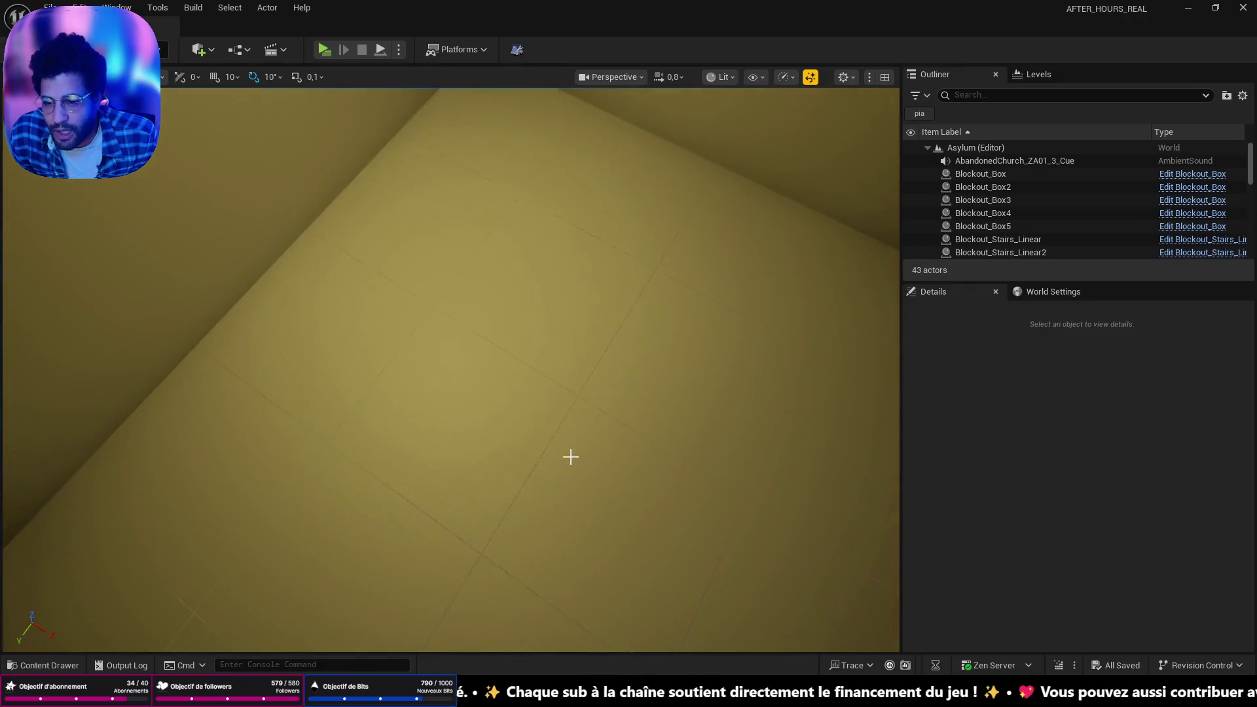
{"action": "right_click", "coordinate": [434, 489]}
{"action": "left_click", "coordinate": [464, 477]}
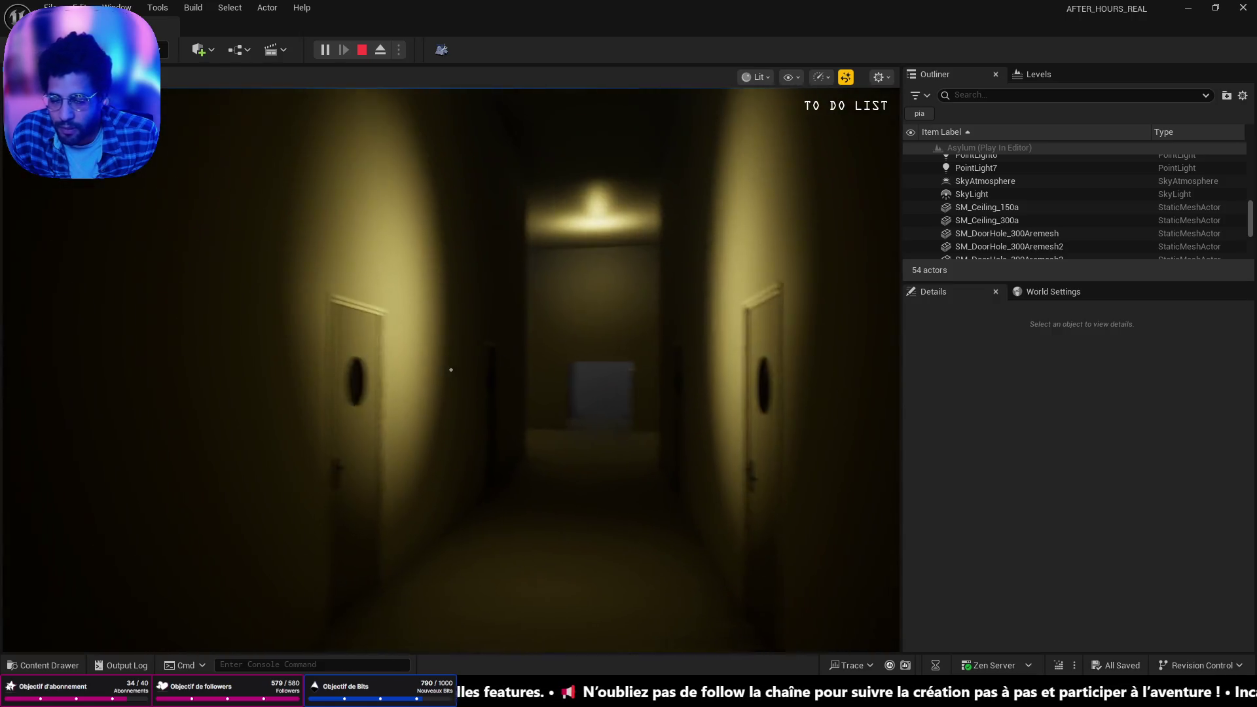
Walk down the lit corridor and through the dark opening to the red staircase, then end the play test
{"action": "key", "text": "w"}
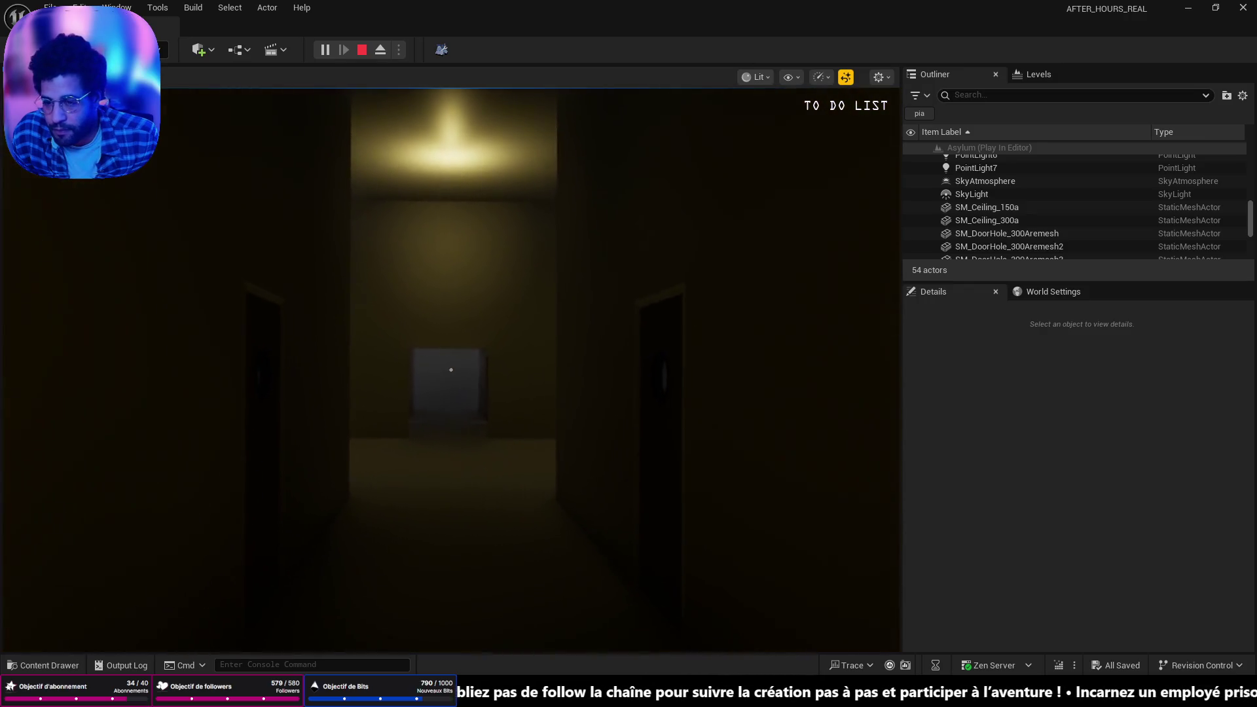
{"action": "key", "text": "w"}
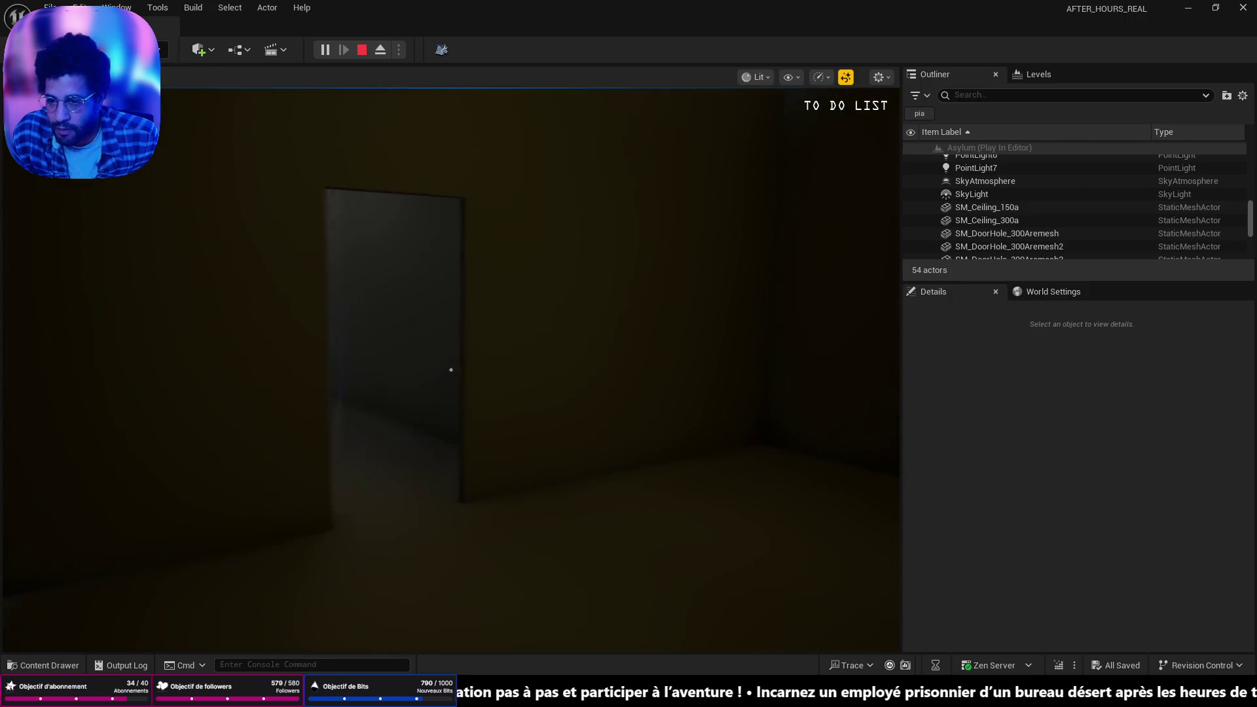
{"action": "key", "text": "w"}
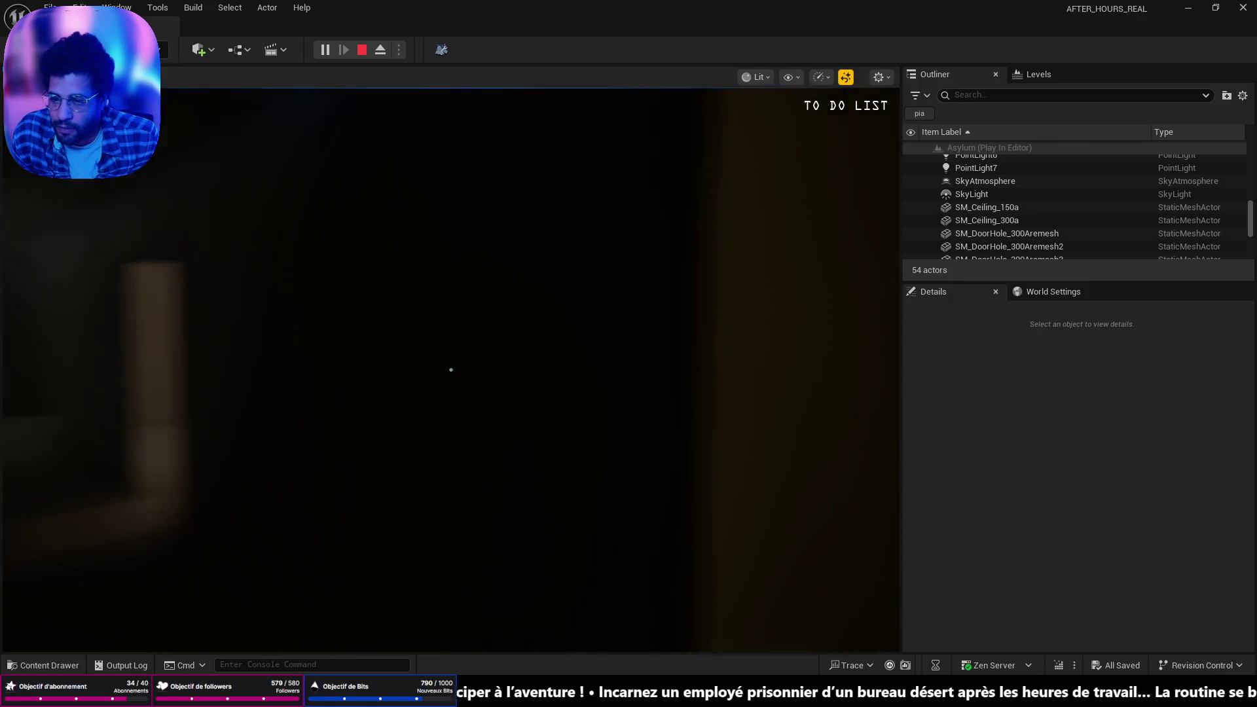
{"action": "key", "text": "w"}
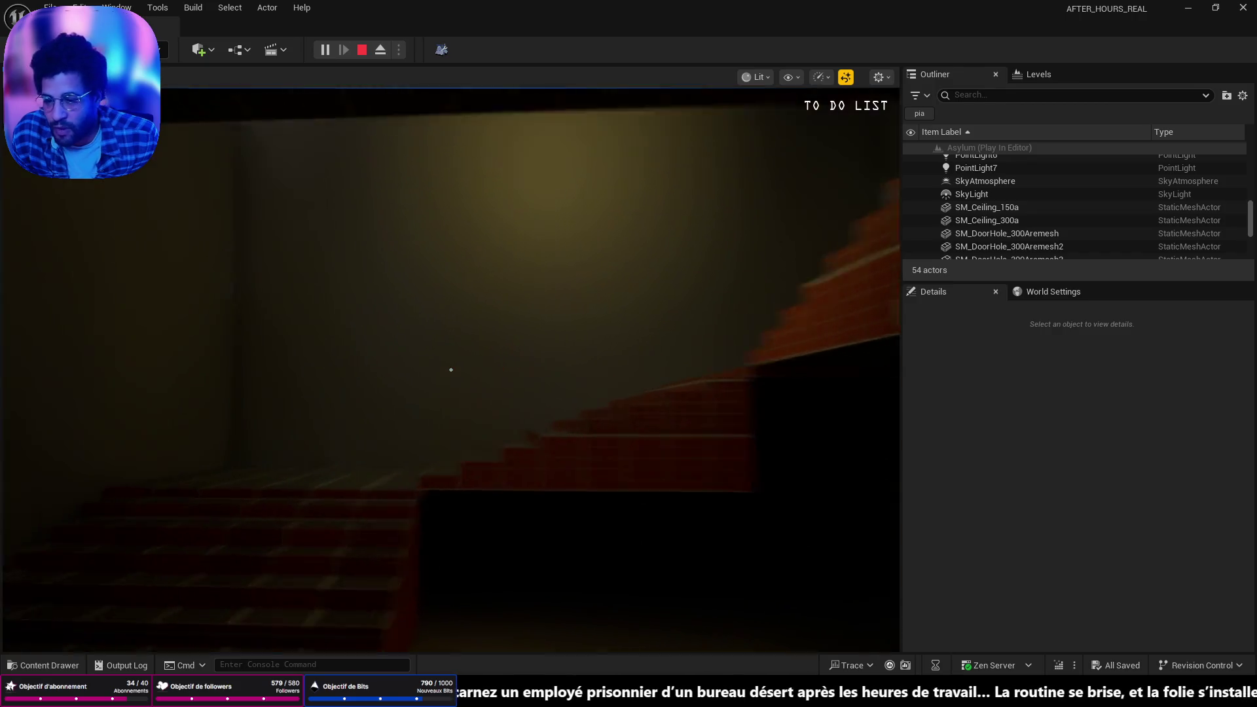
{"action": "key", "text": "w"}
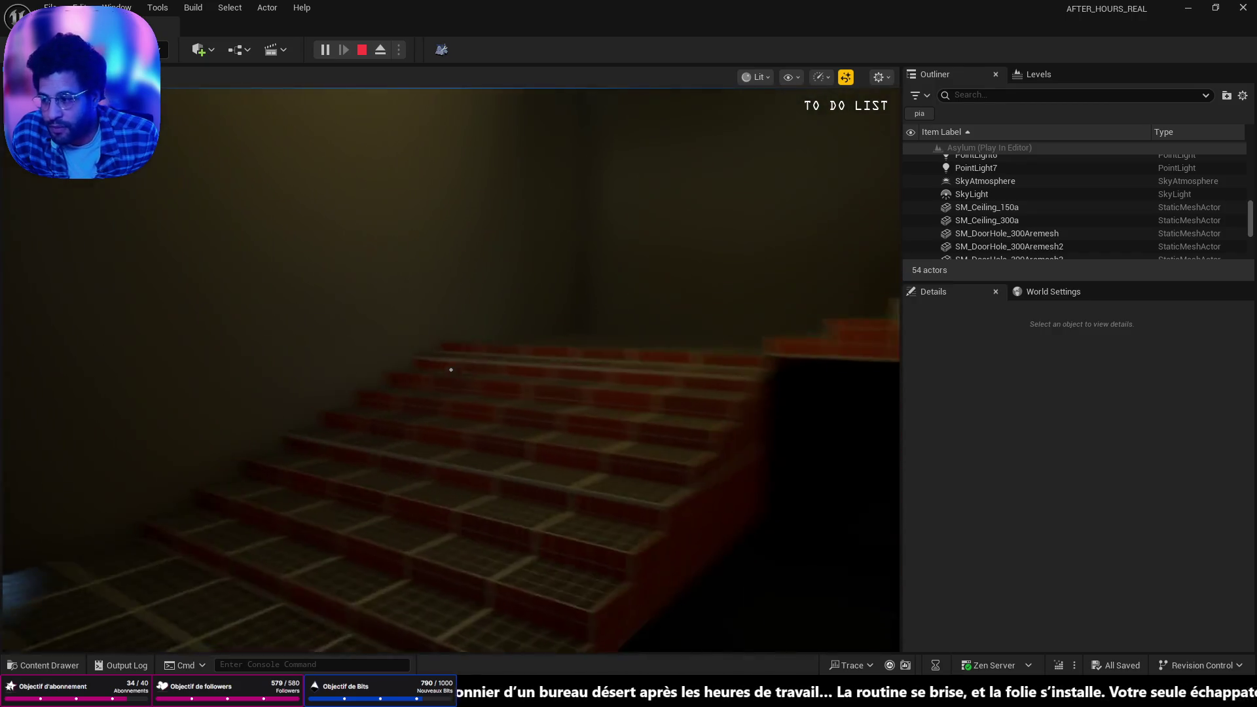
{"action": "key", "text": "w"}
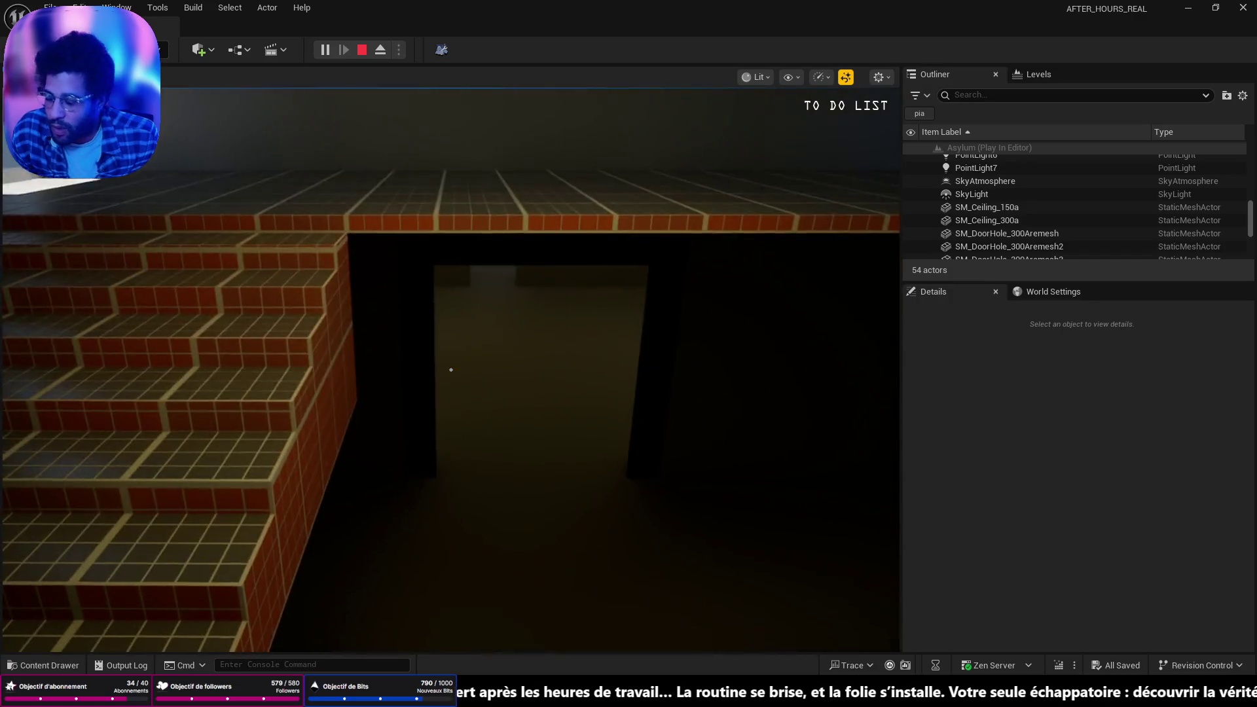
{"action": "key", "text": "Escape"}
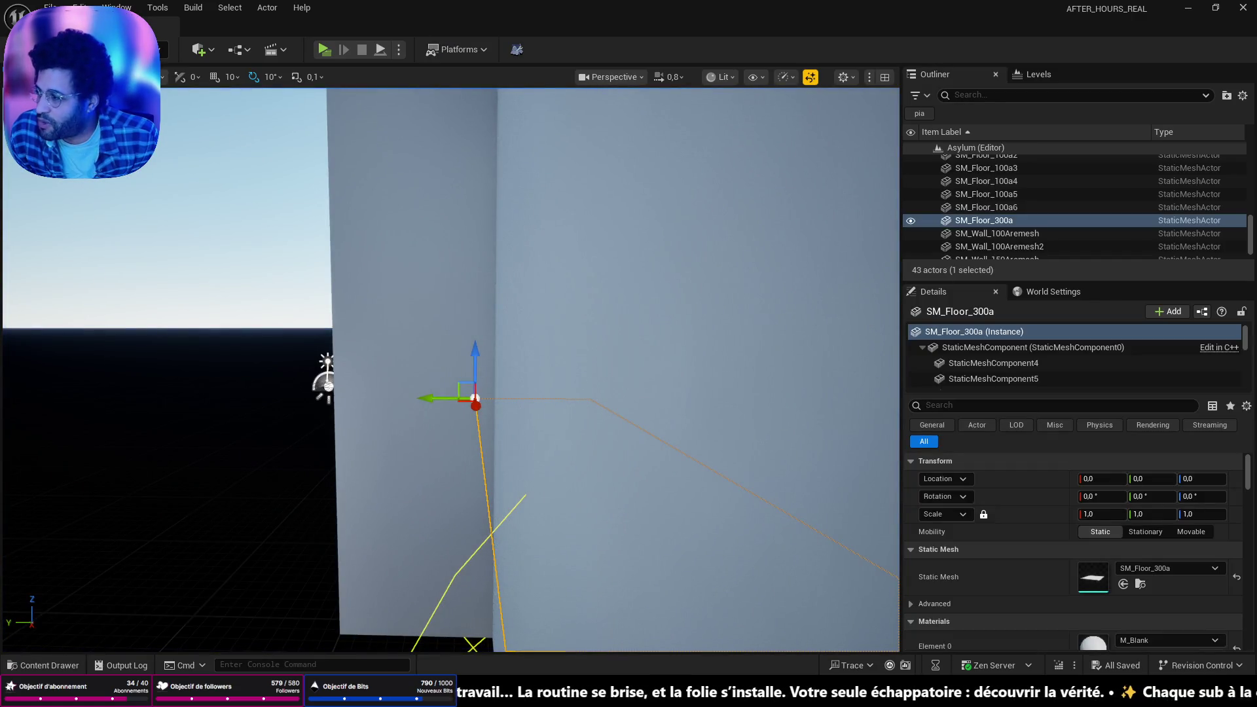
{"action": "key", "text": "f"}
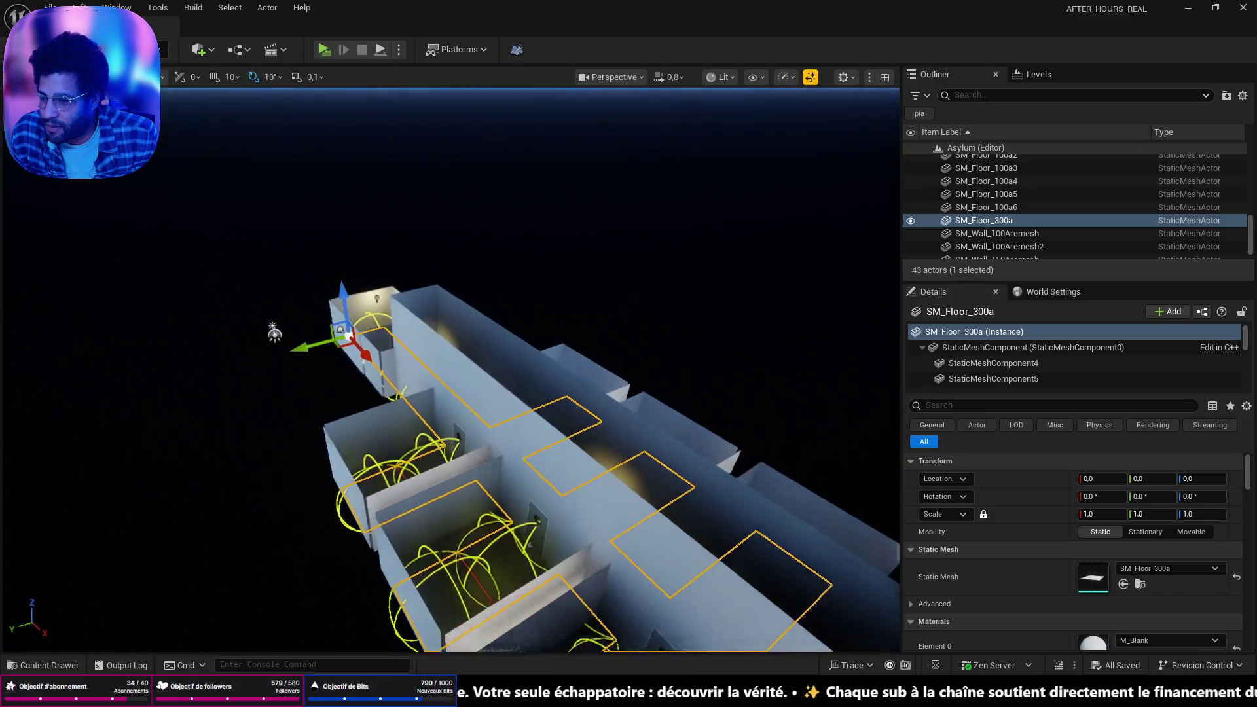
{"action": "mouse_move", "coordinate": [452, 367]}
{"action": "left_mouse_down"}
{"action": "mouse_move", "coordinate": [472, 353]}
{"action": "mouse_move", "coordinate": [485, 308]}
{"action": "mouse_move", "coordinate": [498, 406]}
{"action": "mouse_move", "coordinate": [478, 396]}
{"action": "left_mouse_up"}
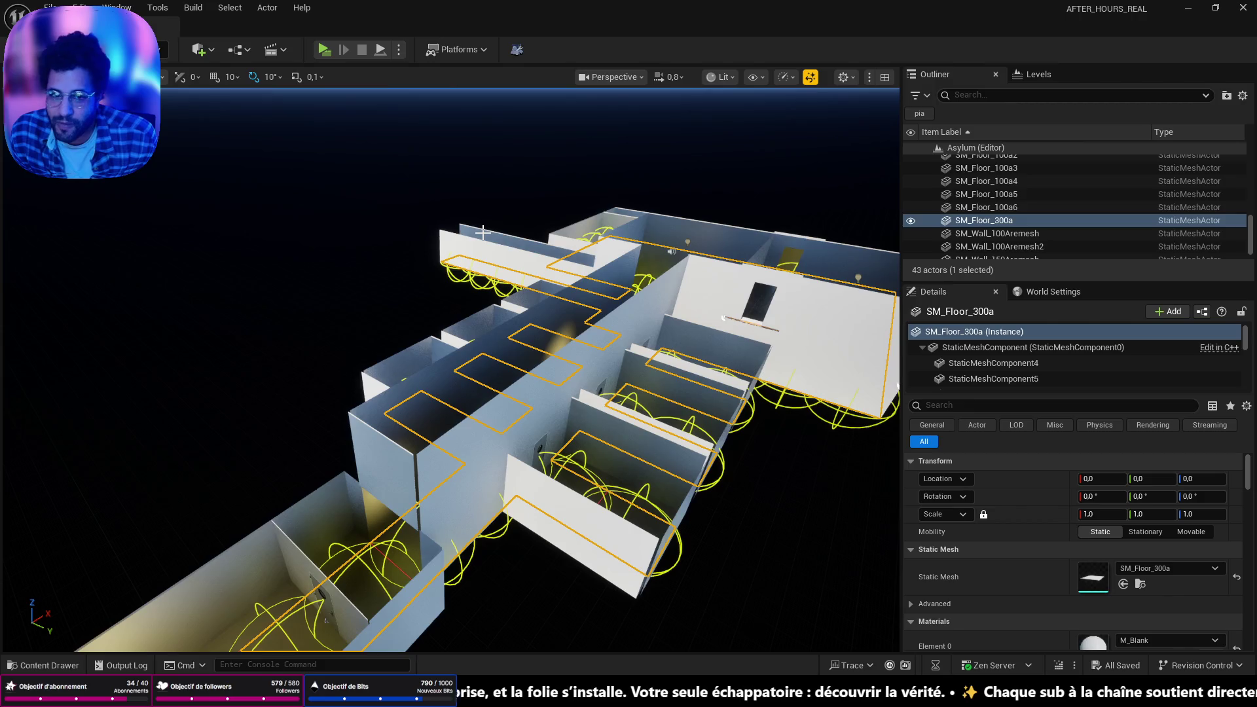
{"action": "mouse_move", "coordinate": [482, 231]}
{"action": "left_mouse_down"}
{"action": "mouse_move", "coordinate": [483, 164]}
{"action": "mouse_move", "coordinate": [483, 231]}
{"action": "left_mouse_up"}
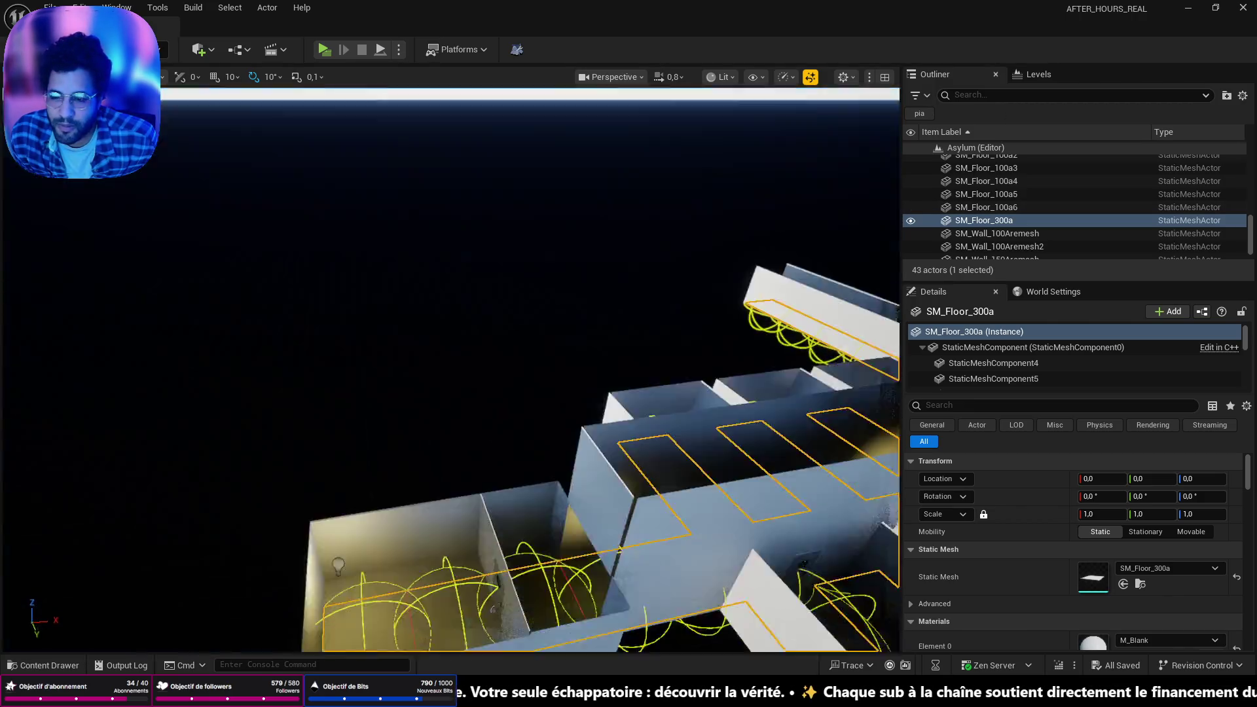
{"action": "left_click_drag", "start_coordinate": [640, 364], "coordinate": [639, 364]}
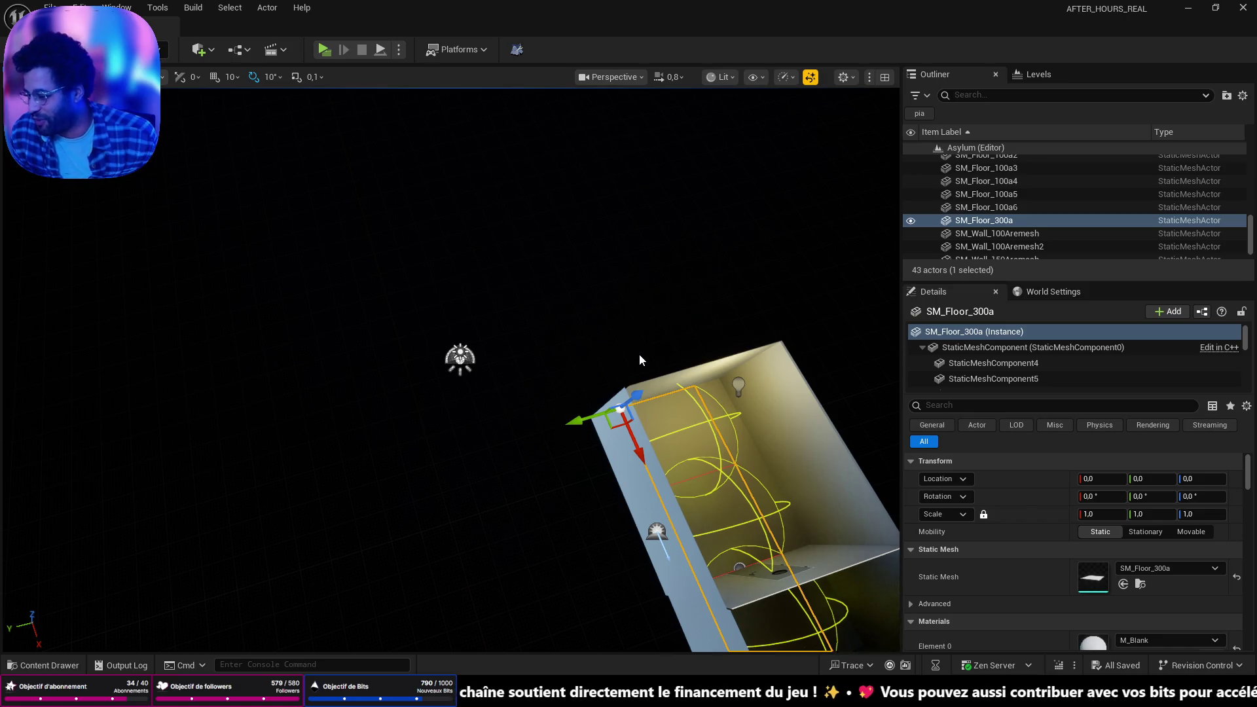
Select the DirectionalLight and hide it with its Outliner eye icon
{"action": "left_click_drag", "start_coordinate": [646, 358], "coordinate": [568, 400]}
{"action": "left_click", "coordinate": [469, 378]}
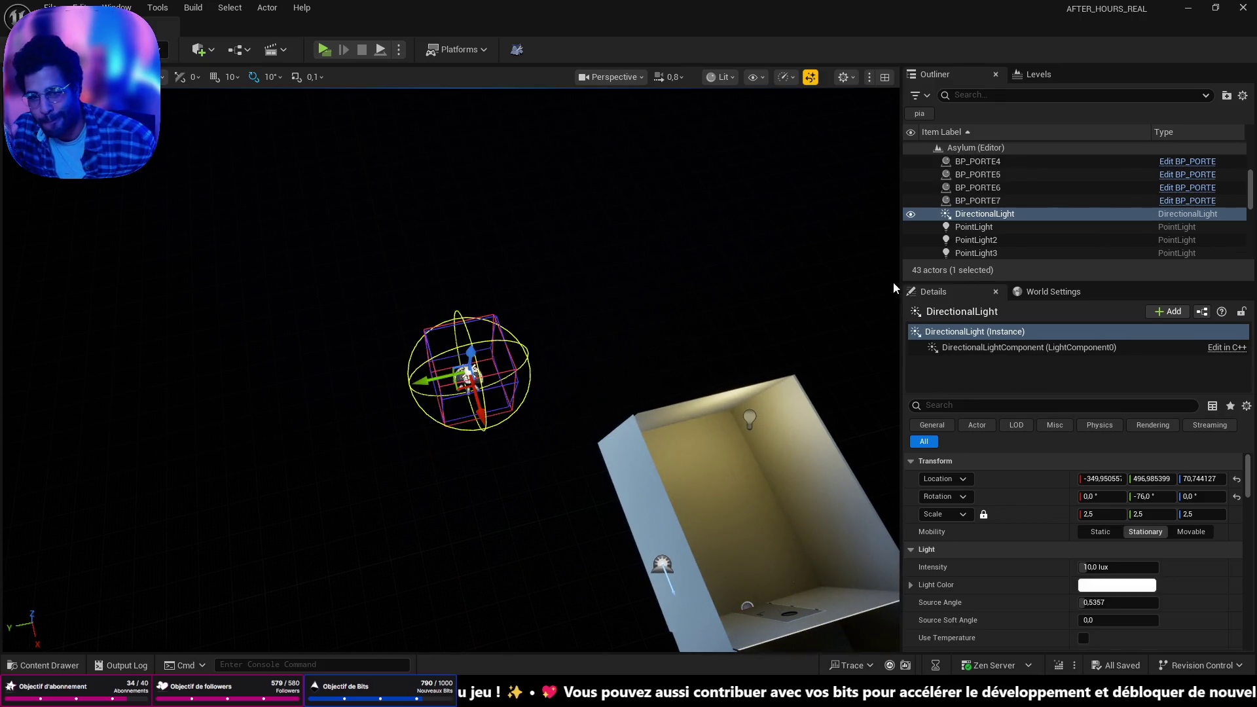
{"action": "left_click", "coordinate": [911, 215]}
{"action": "left_click", "coordinate": [910, 215]}
{"action": "left_click", "coordinate": [911, 214]}
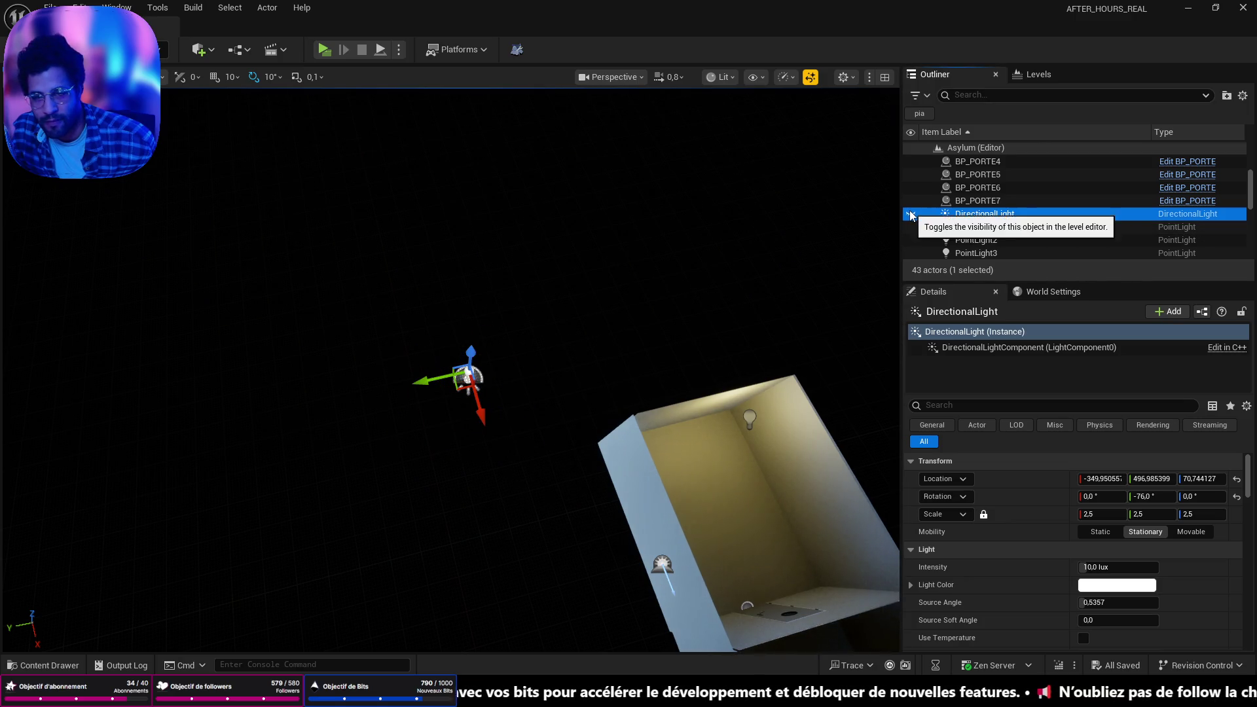
Pull back and look down the dim corridor to see the rooms lit without it
{"action": "mouse_move", "coordinate": [851, 254]}
{"action": "left_mouse_down"}
{"action": "mouse_move", "coordinate": [753, 281]}
{"action": "mouse_move", "coordinate": [720, 271]}
{"action": "mouse_move", "coordinate": [681, 301]}
{"action": "left_mouse_up"}
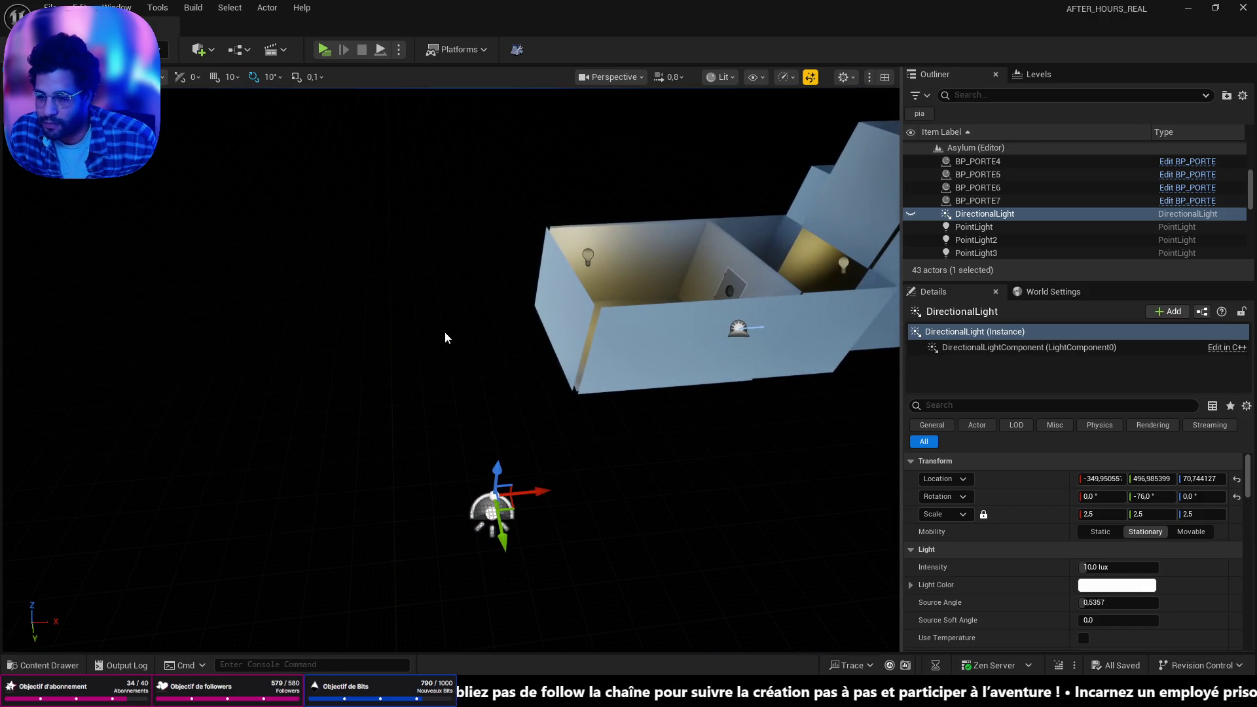
{"action": "left_click_drag", "start_coordinate": [539, 329], "coordinate": [546, 370]}
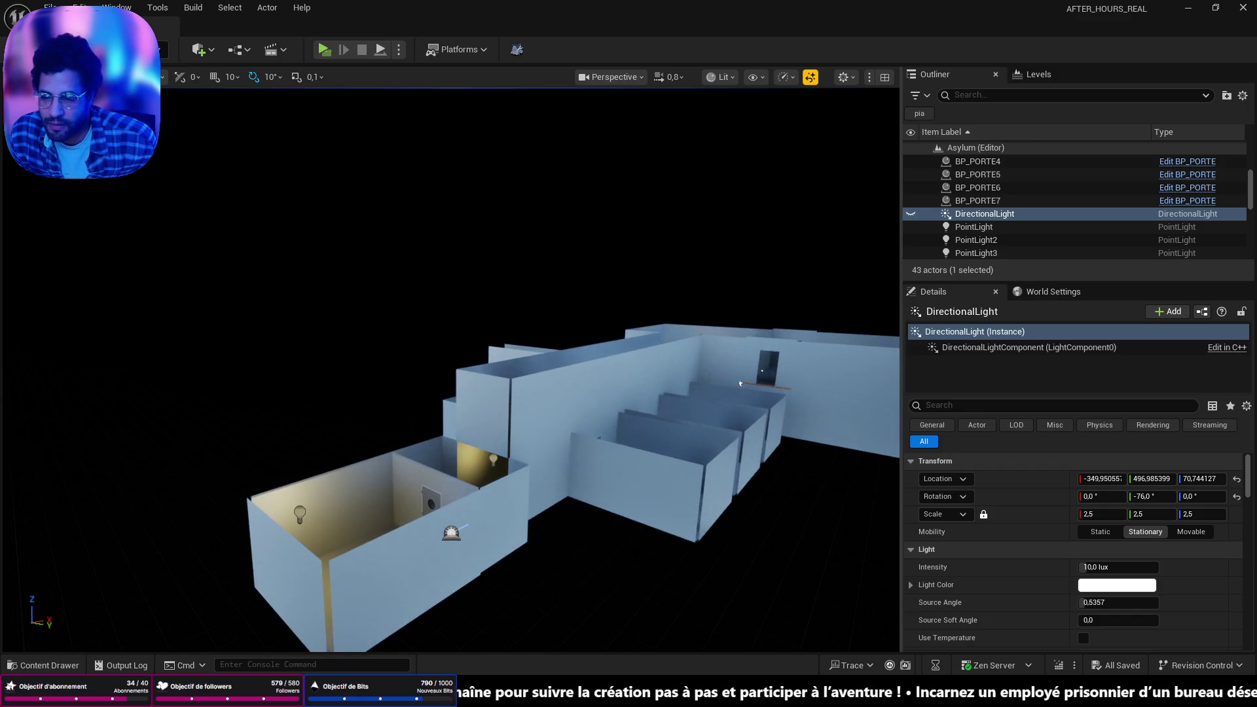
{"action": "scroll", "coordinate": [992, 220], "scroll_direction": "down", "scroll_amount": 2}
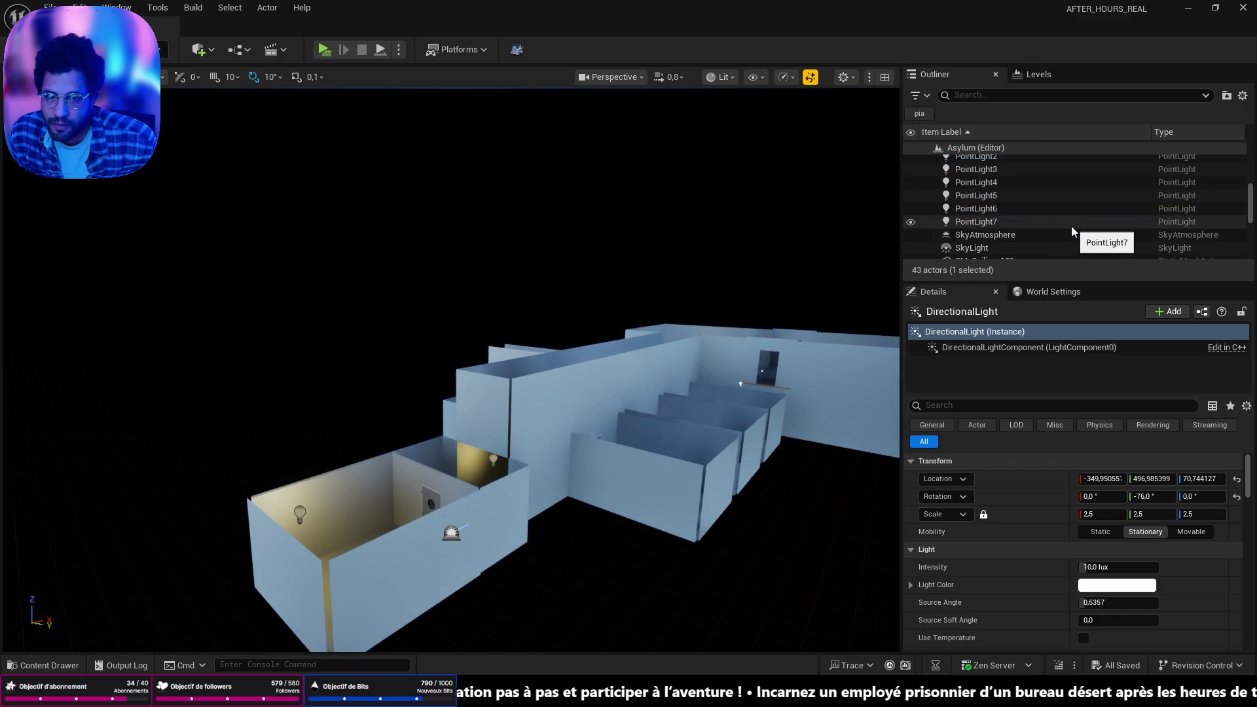
{"action": "scroll", "coordinate": [1070, 227], "scroll_direction": "down", "scroll_amount": 2}
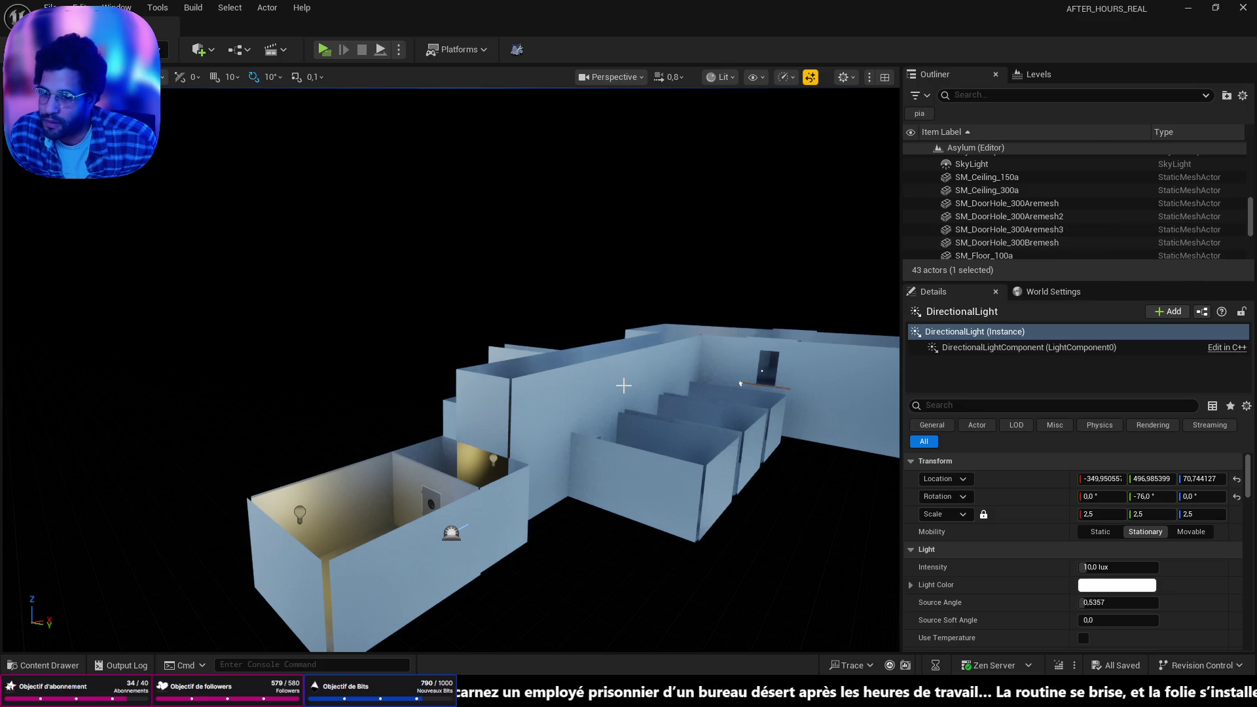
{"action": "scroll", "coordinate": [606, 411], "scroll_direction": "up", "scroll_amount": 10}
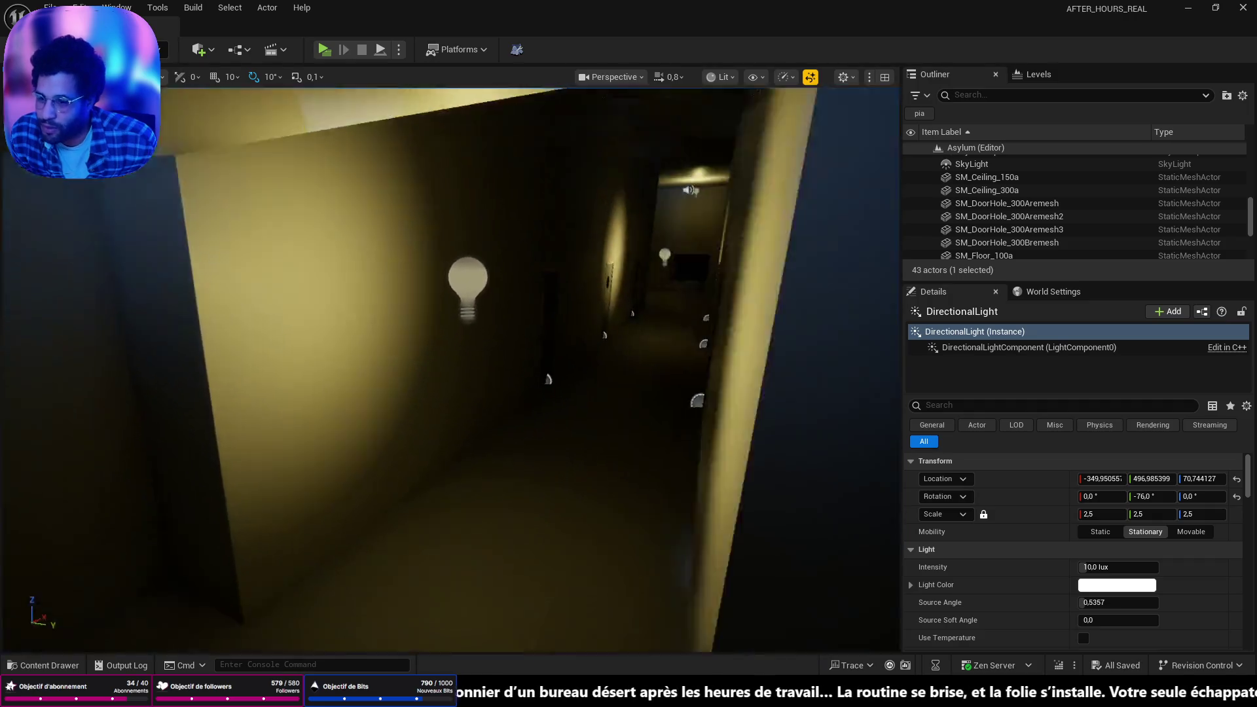
{"action": "left_click_drag", "start_coordinate": [606, 411], "coordinate": [663, 406]}
{"action": "scroll", "coordinate": [663, 405], "scroll_direction": "down", "scroll_amount": 10}
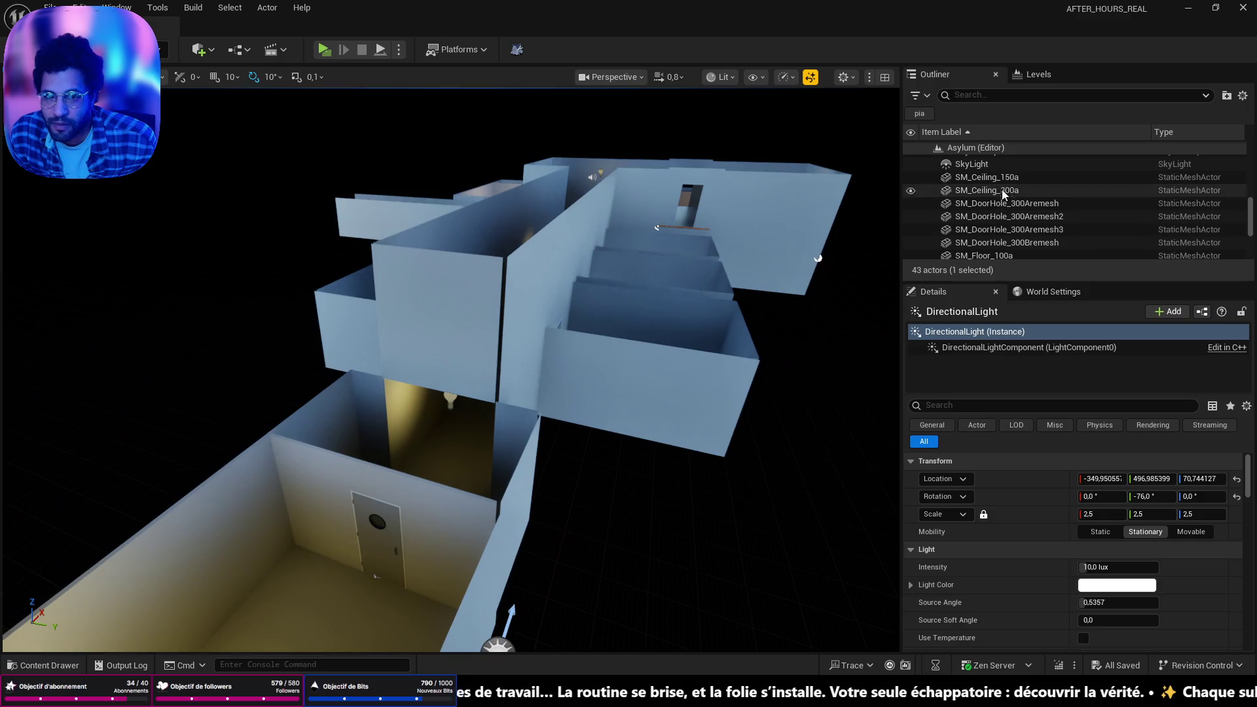
{"action": "left_click", "coordinate": [992, 164]}
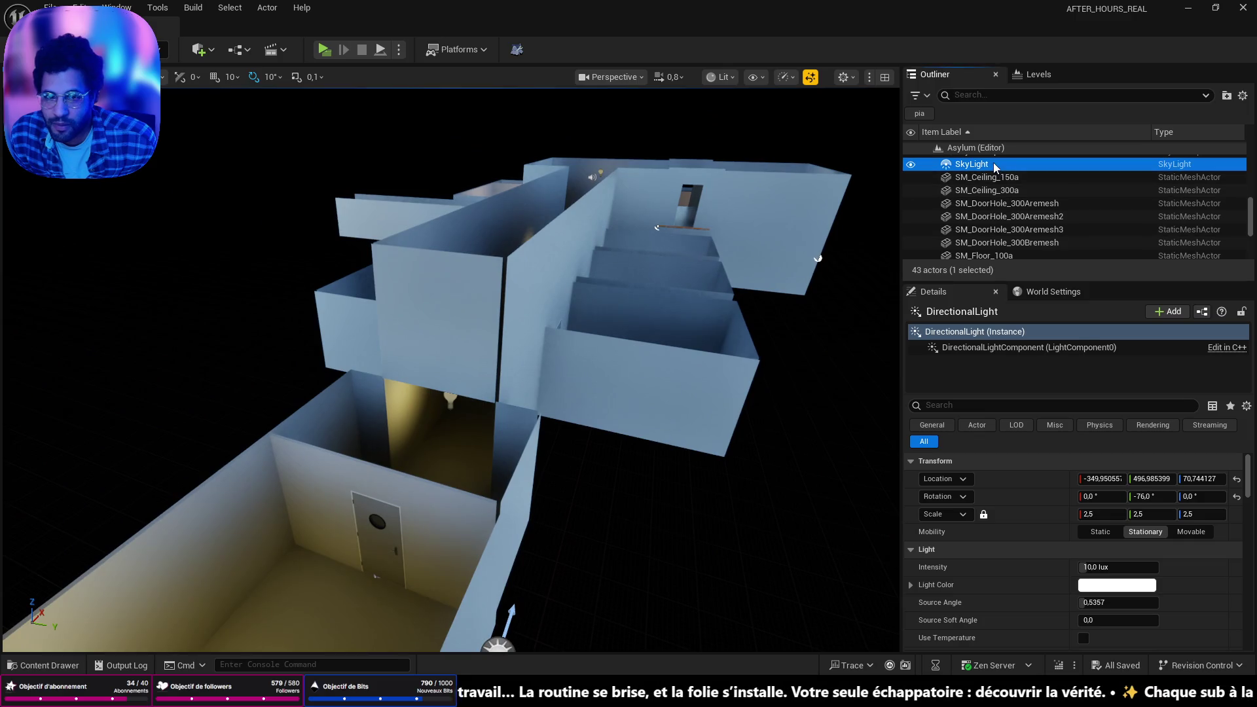
{"action": "left_click", "coordinate": [1024, 405]}
{"action": "type", "text": "skyl"}
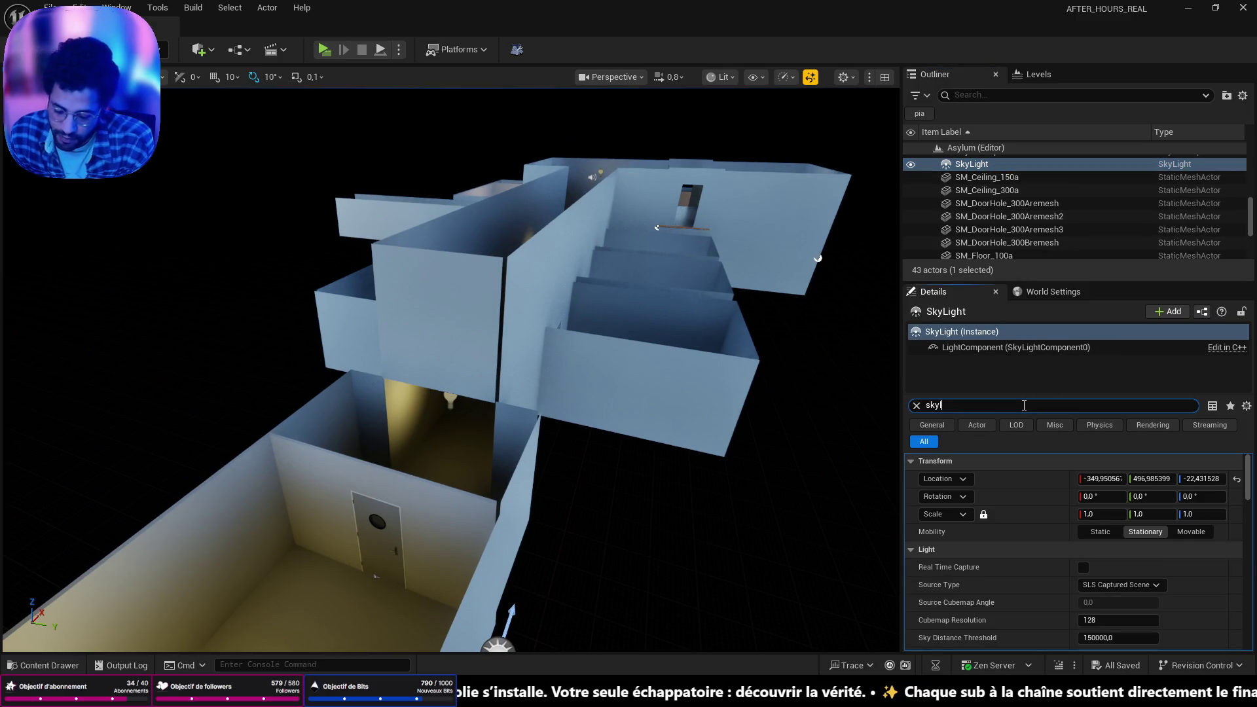
{"action": "type", "text": "eak"}
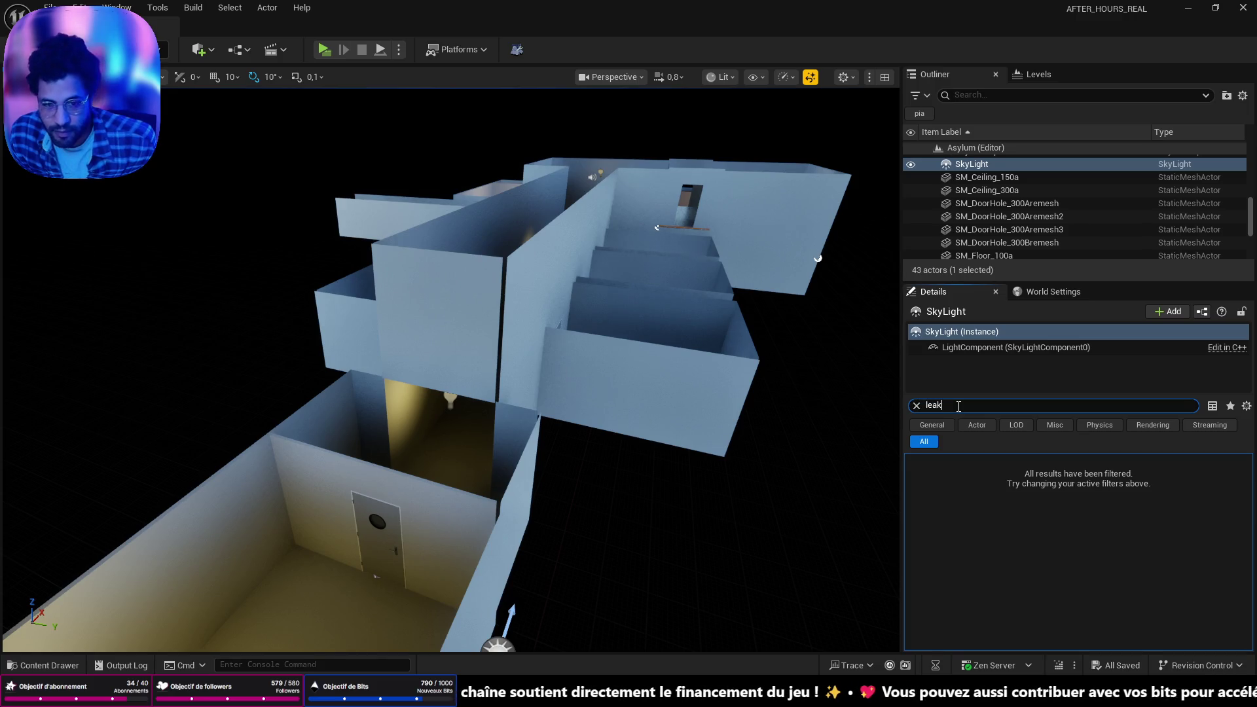
{"action": "left_click_drag", "start_coordinate": [458, 366], "coordinate": [458, 314]}
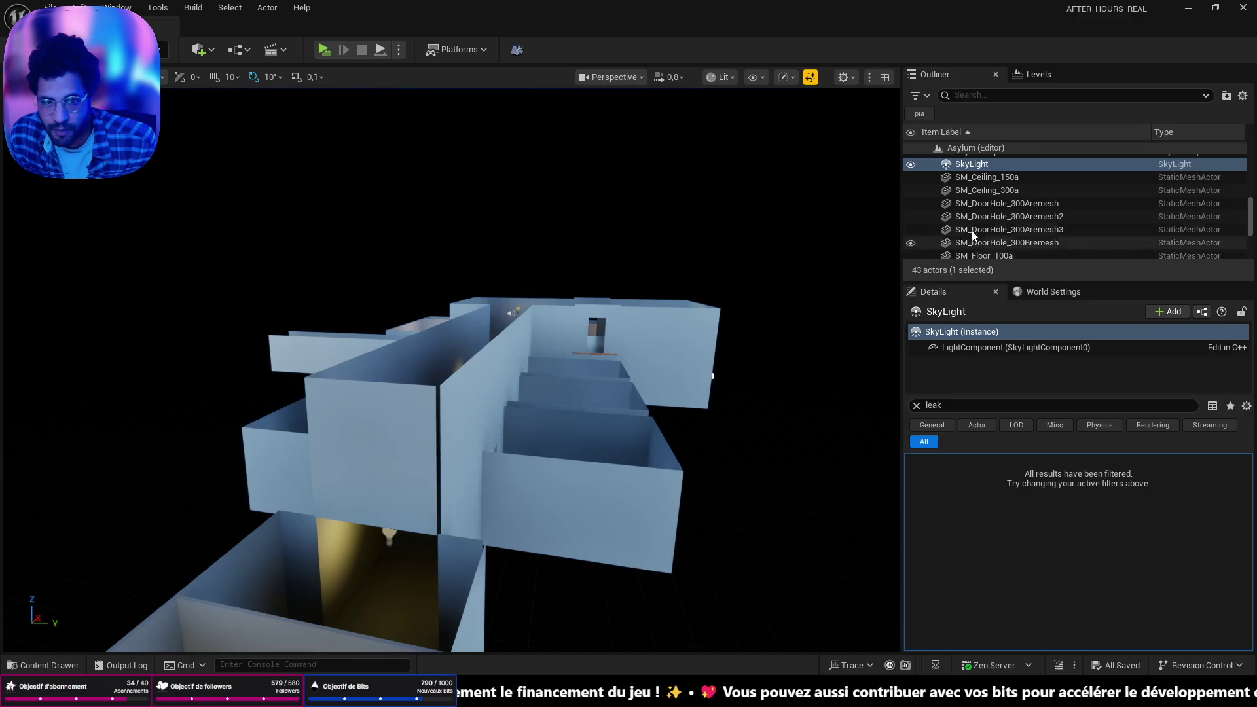
{"action": "scroll", "coordinate": [995, 217], "scroll_direction": "down", "scroll_amount": 3}
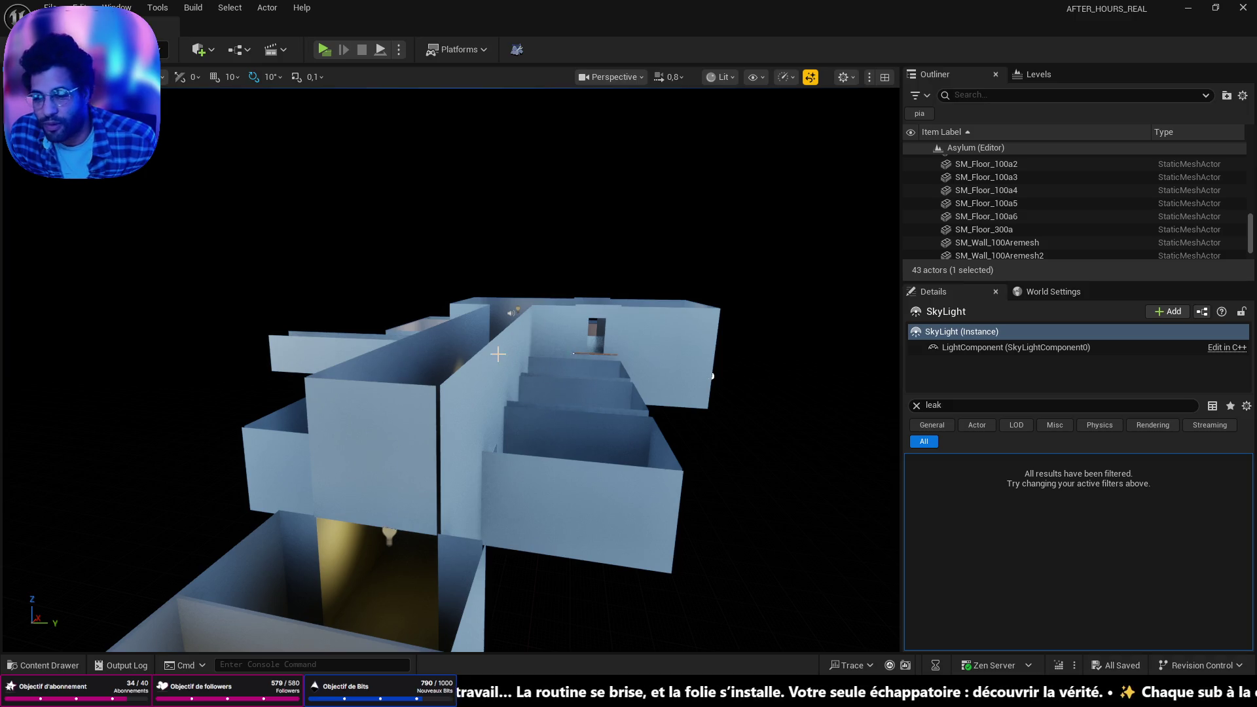
{"action": "scroll", "coordinate": [498, 354], "scroll_direction": "up", "scroll_amount": 10}
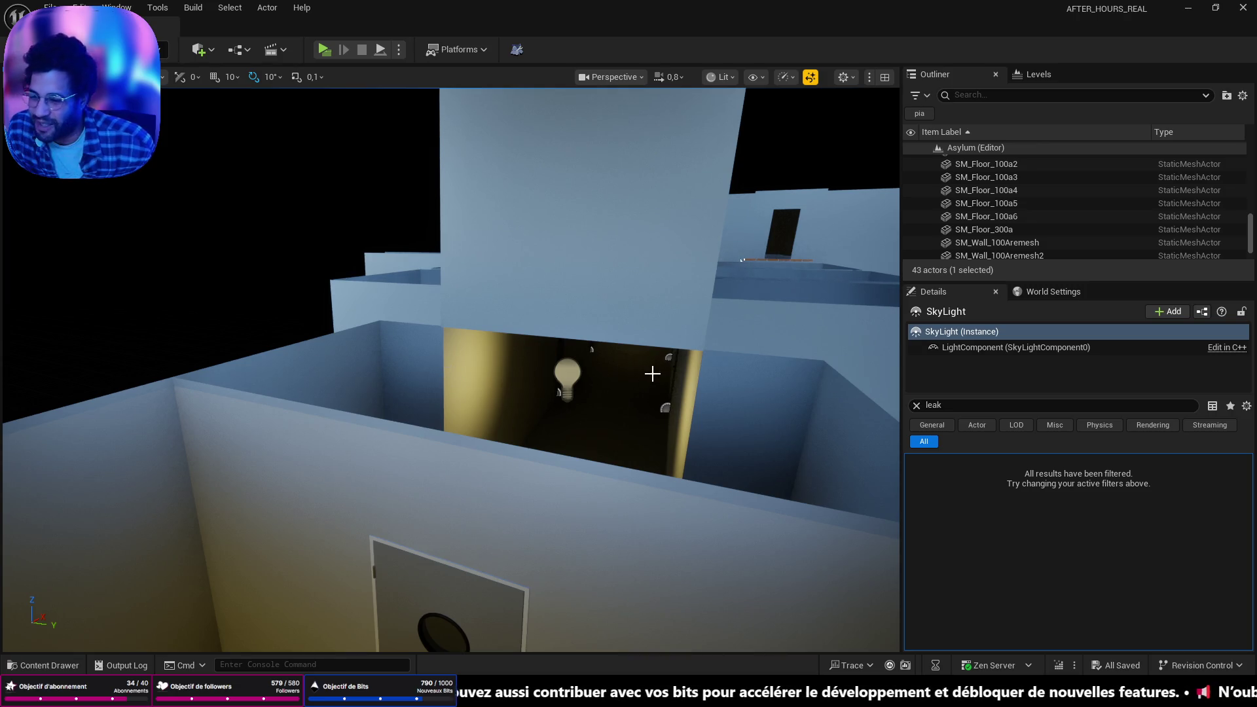
{"action": "scroll", "coordinate": [652, 374], "scroll_direction": "up", "scroll_amount": 10}
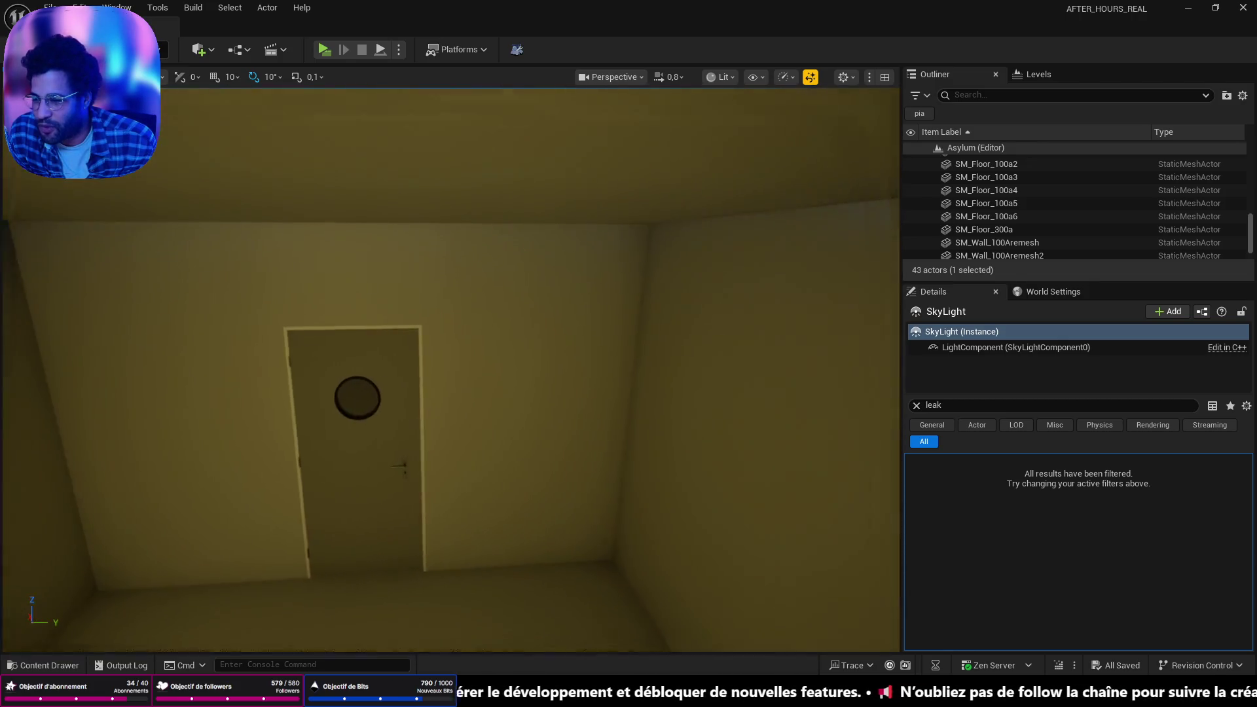
{"action": "left_click_drag", "start_coordinate": [262, 392], "coordinate": [5, 410]}
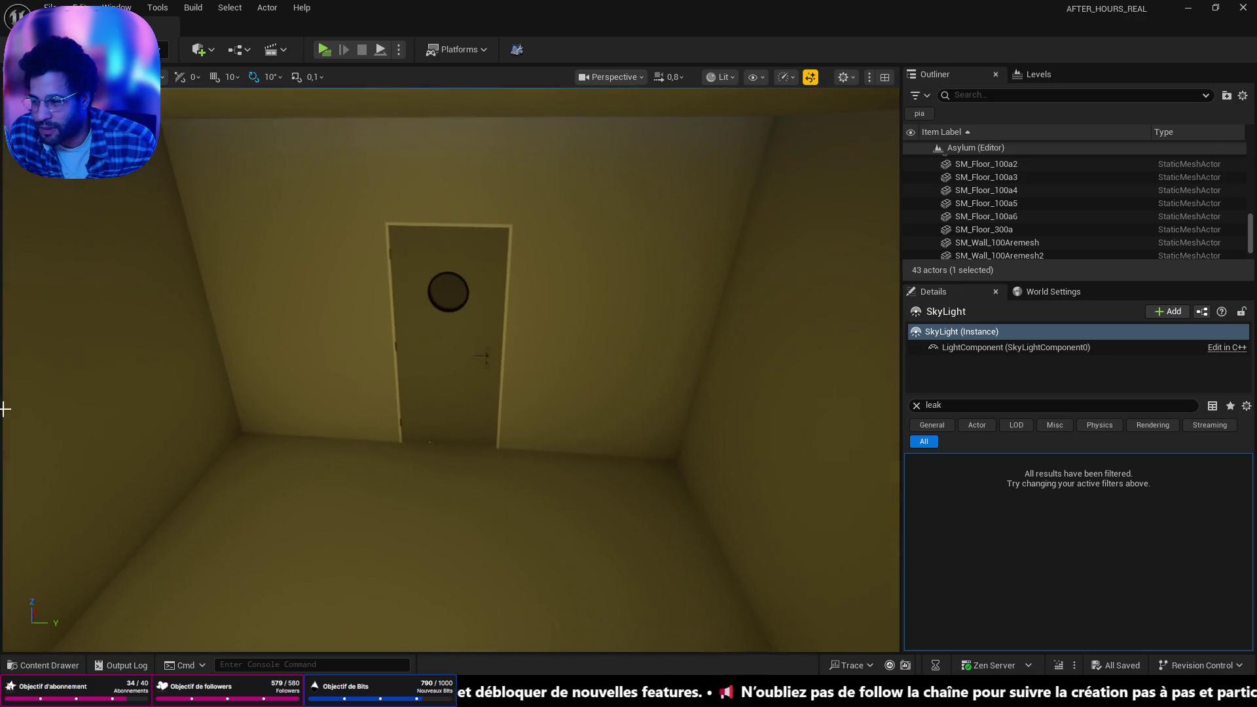
{"action": "scroll", "coordinate": [669, 207], "scroll_direction": "down", "scroll_amount": 10}
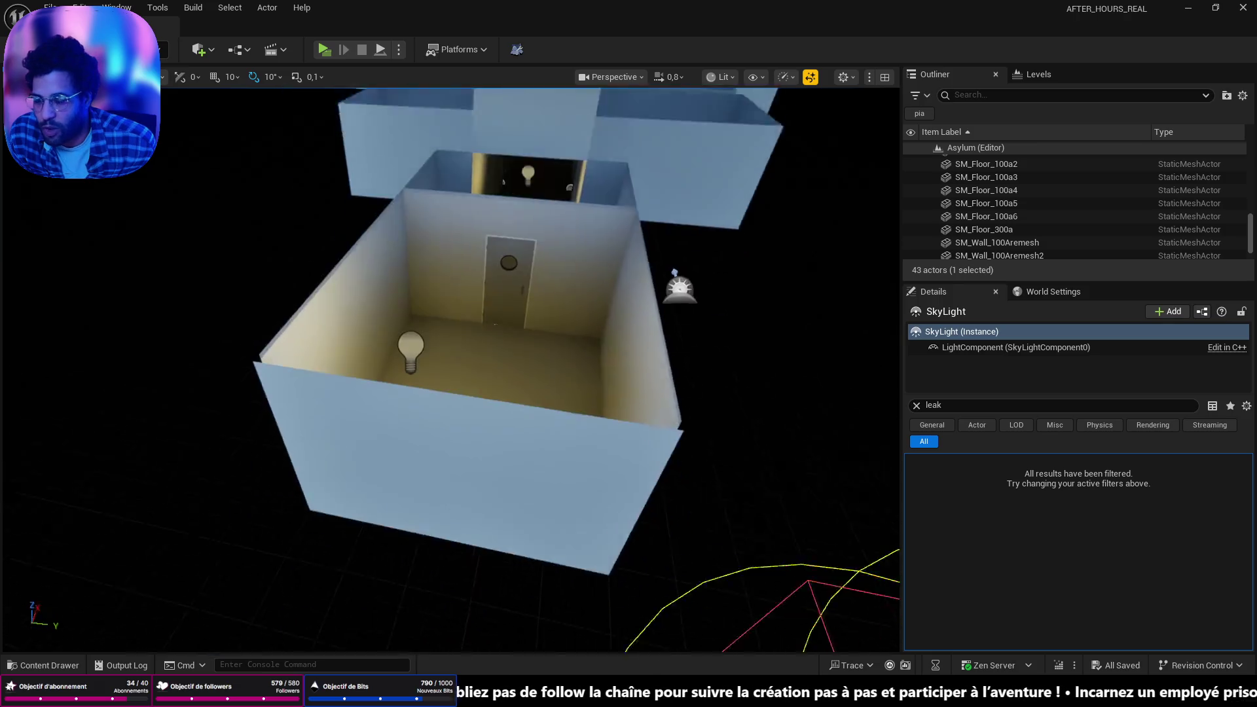
{"action": "scroll", "coordinate": [451, 367], "scroll_direction": "up", "scroll_amount": 10}
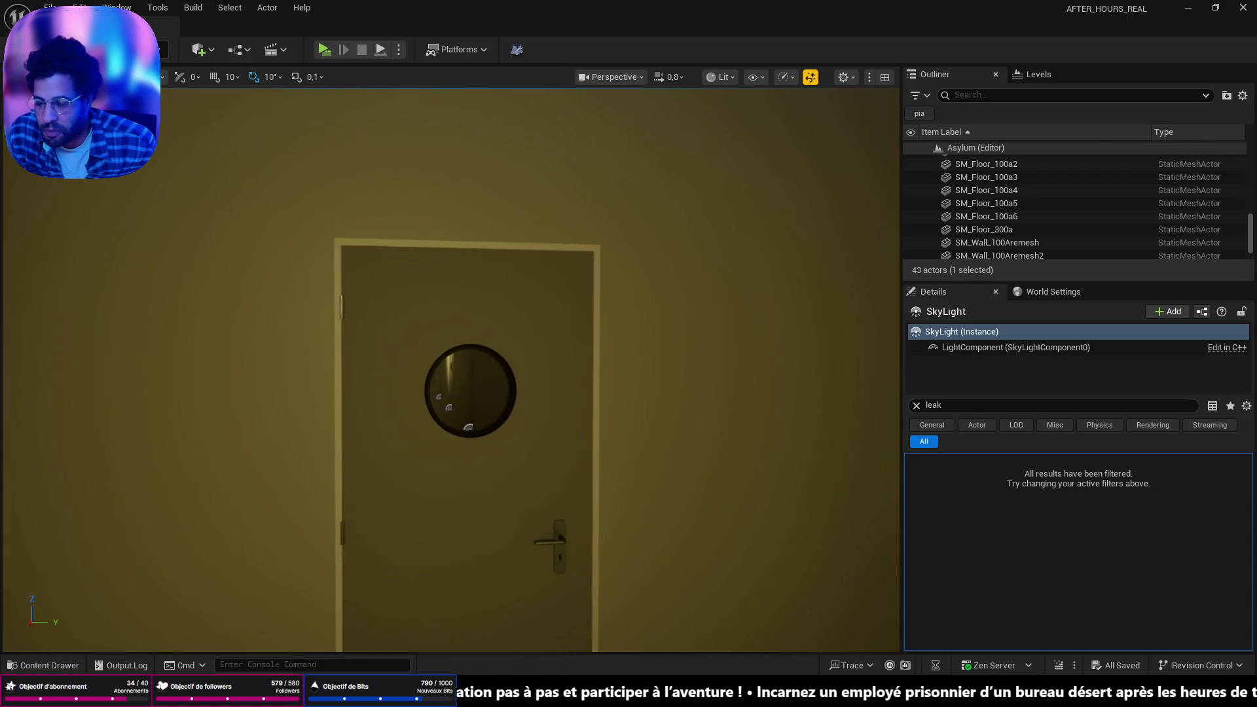
{"action": "scroll", "coordinate": [450, 367], "scroll_direction": "up", "scroll_amount": 5}
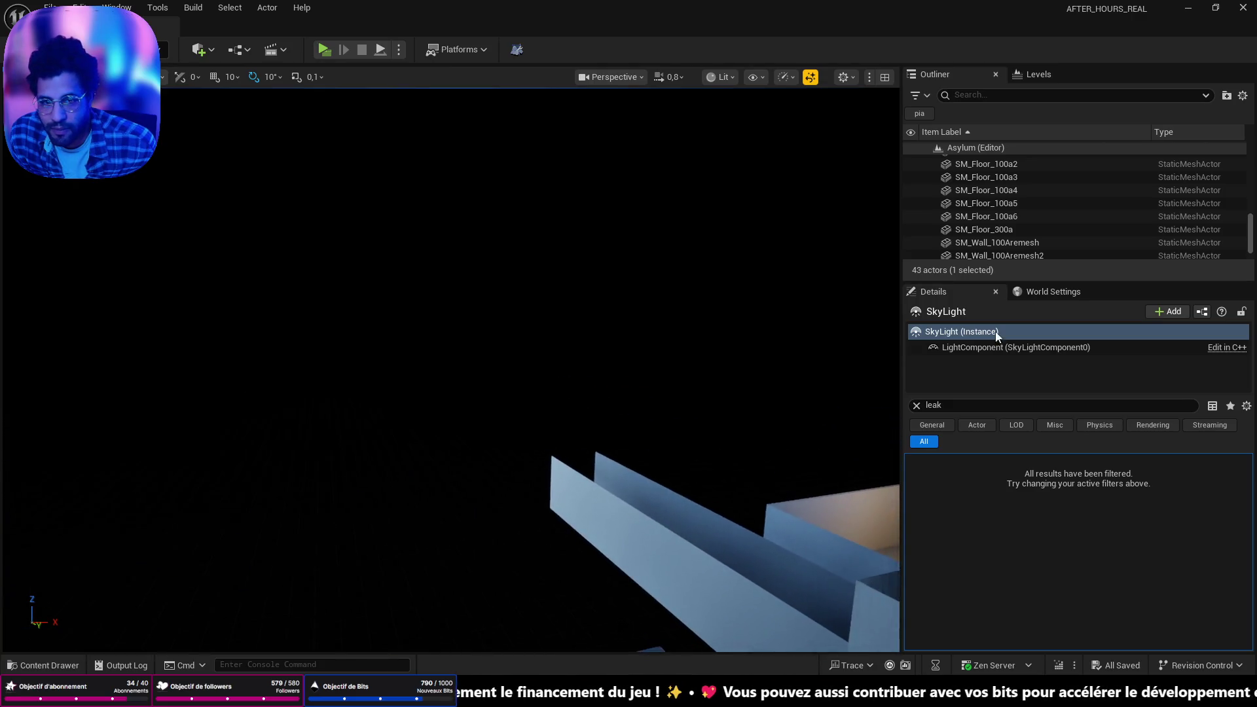
Unhide the DirectionalLight in the Outliner and delete it
{"action": "scroll", "coordinate": [979, 219], "scroll_direction": "up", "scroll_amount": 5}
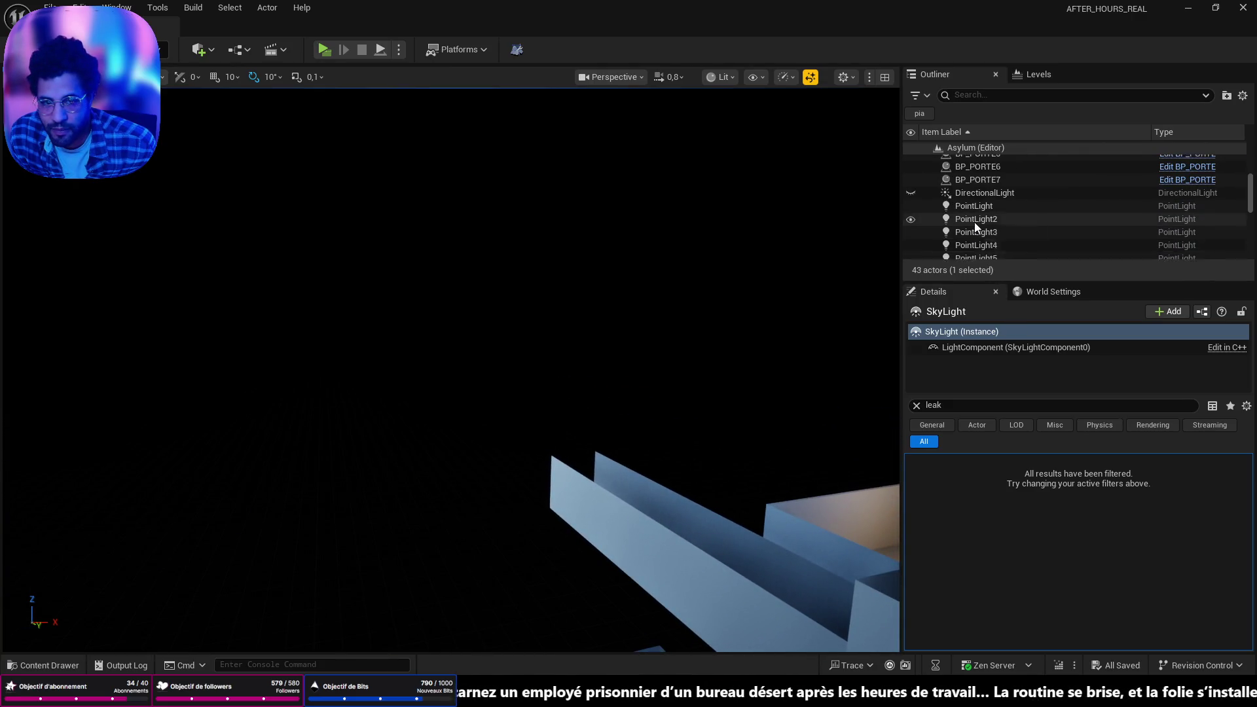
{"action": "left_click", "coordinate": [911, 214]}
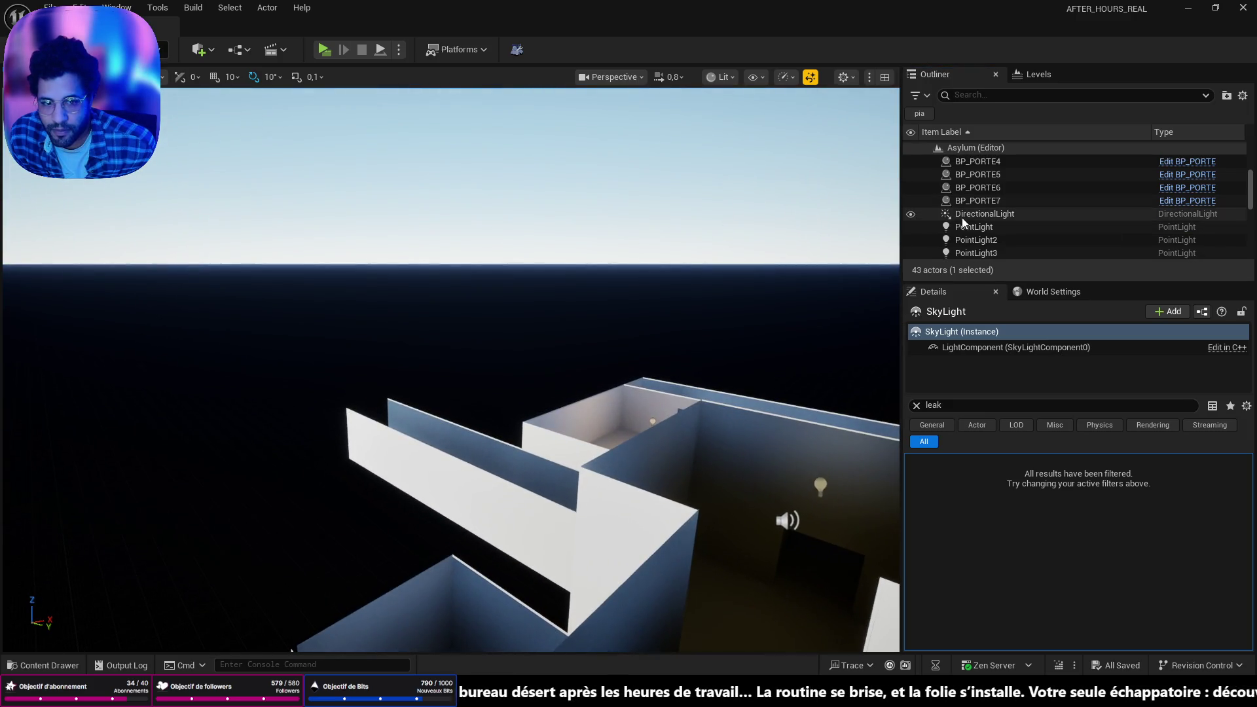
{"action": "left_click", "coordinate": [961, 216]}
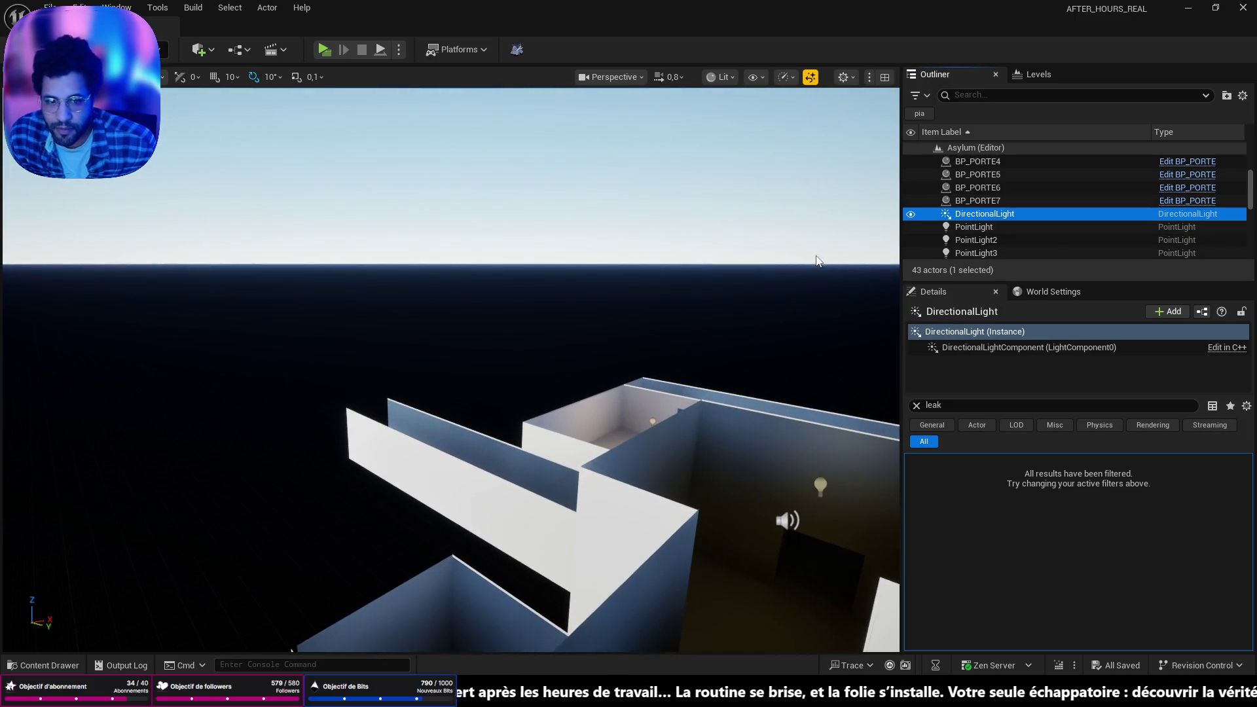
{"action": "key", "text": "Delete"}
Enlarge the Outliner and delete the SkyLight, leaving 41 actors
{"action": "scroll", "coordinate": [1005, 212], "scroll_direction": "down", "scroll_amount": 5}
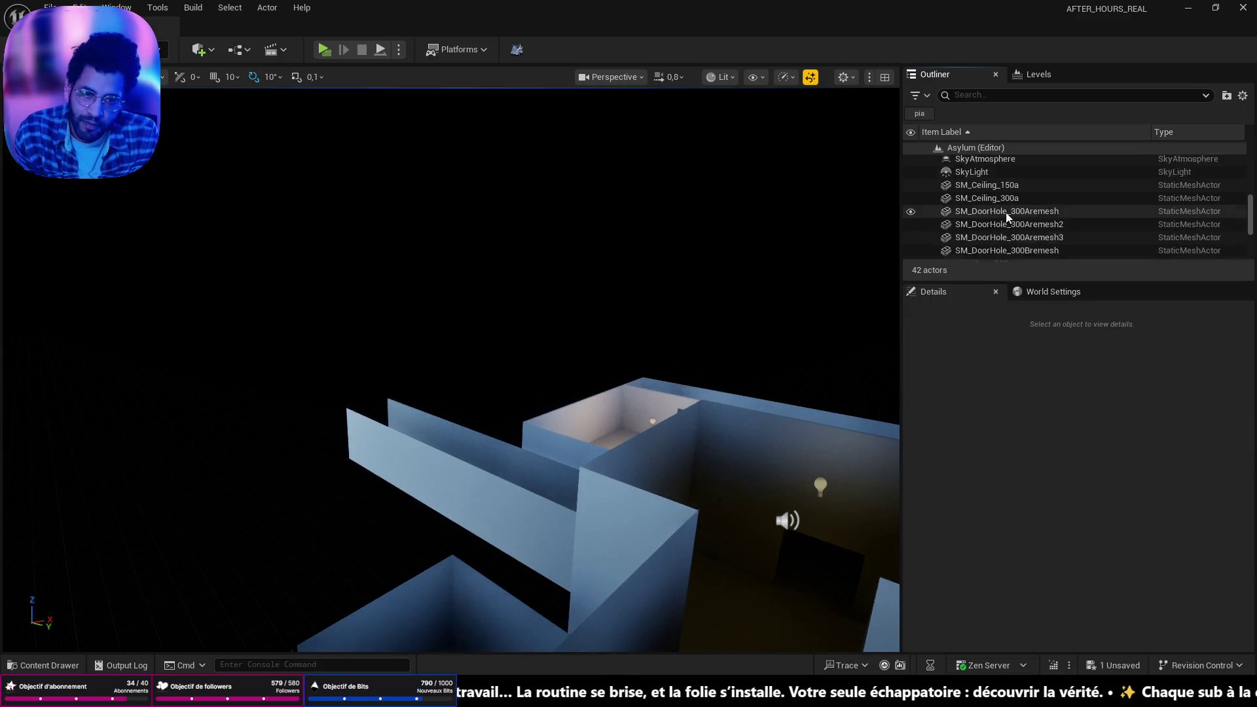
{"action": "left_click_drag", "start_coordinate": [995, 282], "coordinate": [995, 612]}
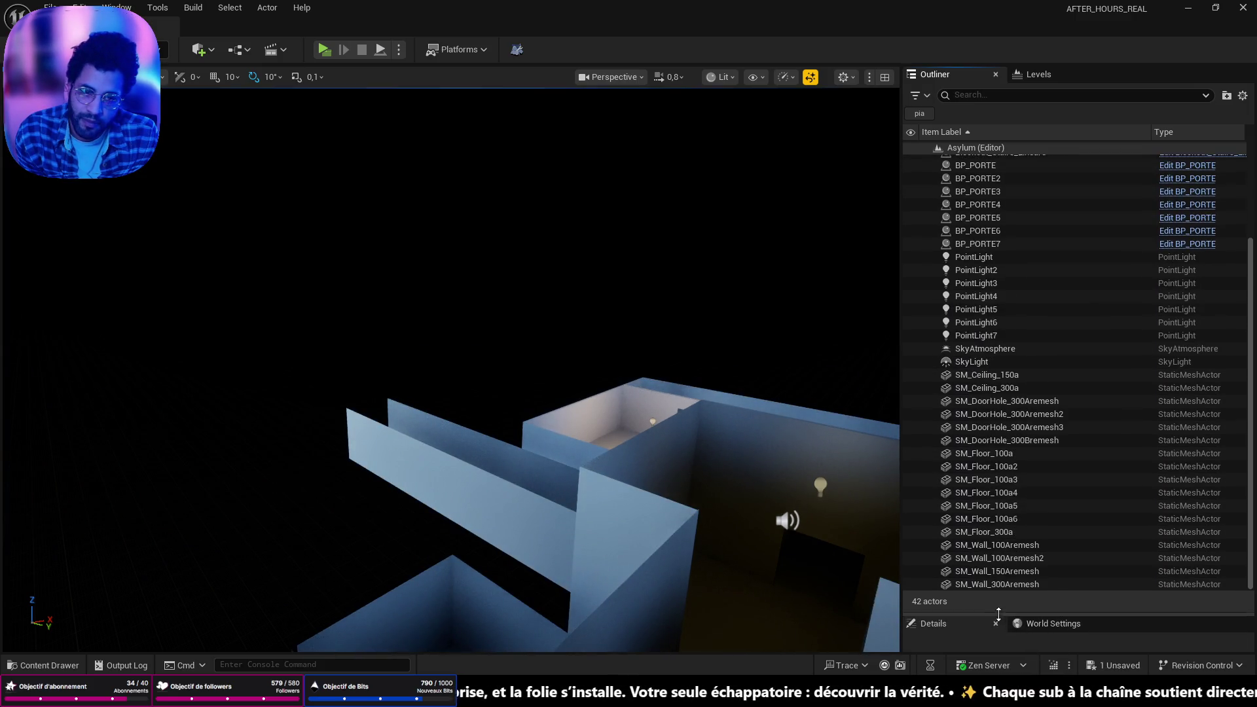
{"action": "left_click", "coordinate": [974, 475]}
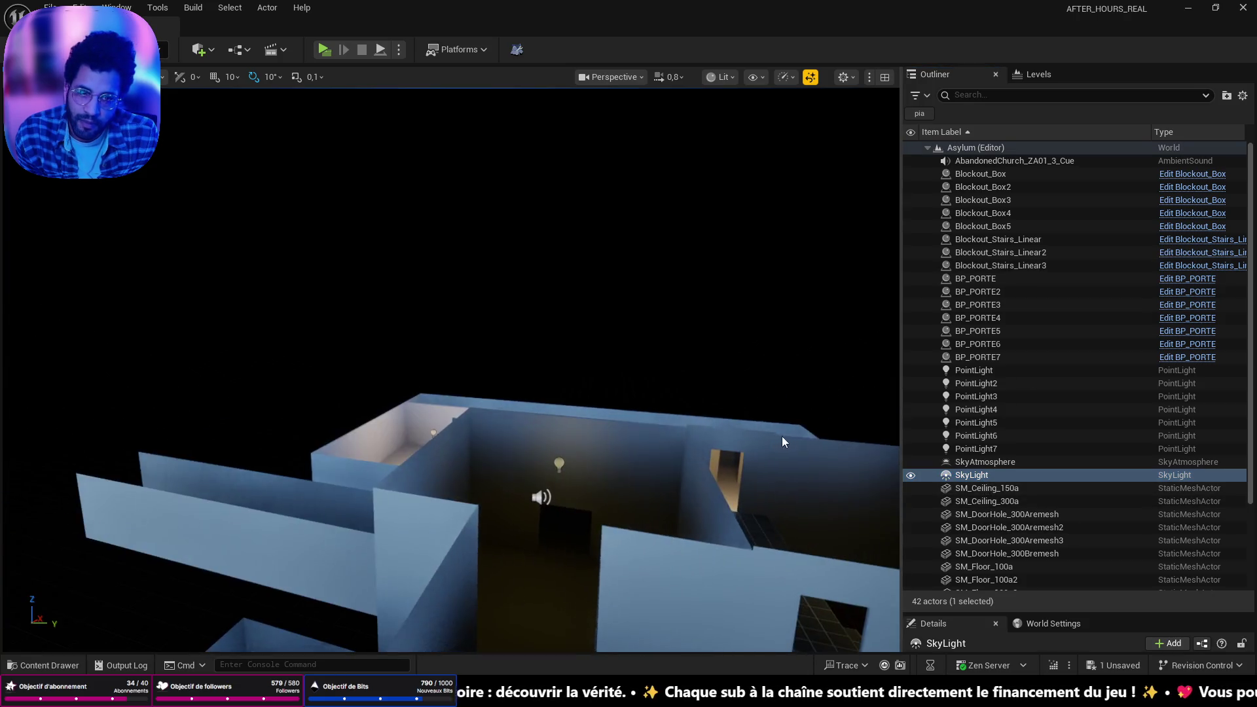
{"action": "key", "text": "Delete"}
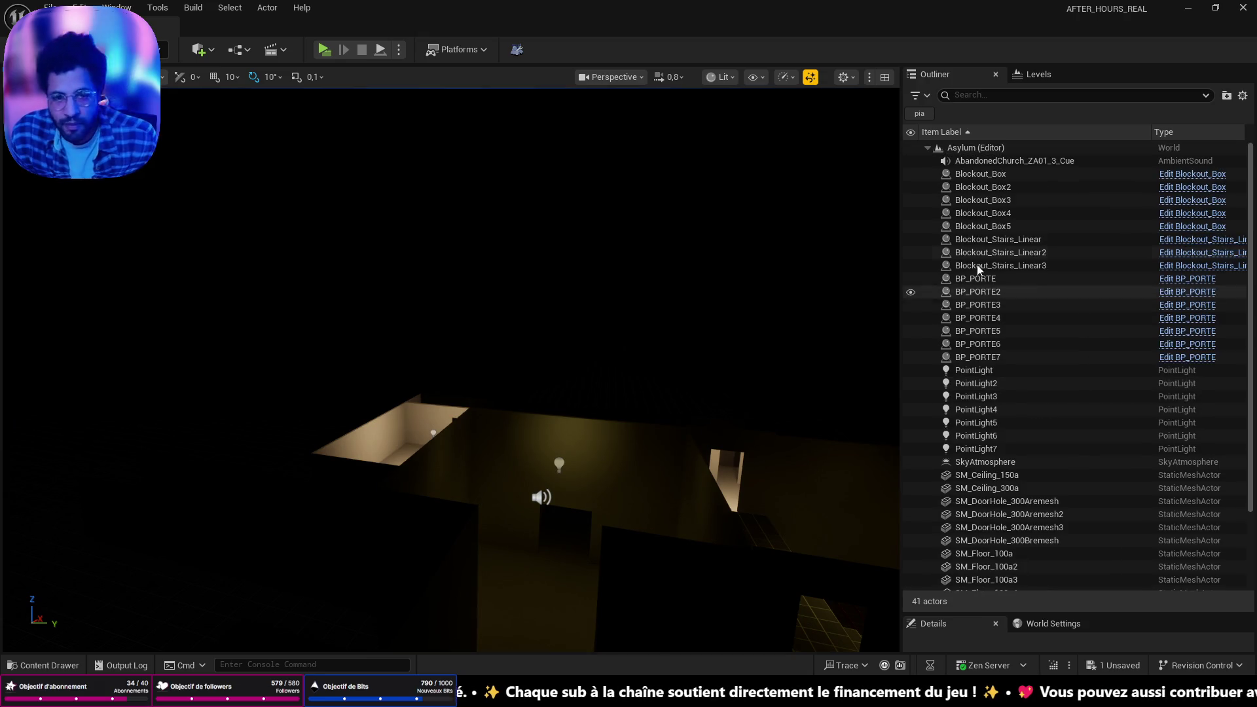
Place a Sky Atmosphere actor from Quick Add, searching 'sky' under Visual Effects
{"action": "left_click", "coordinate": [199, 49]}
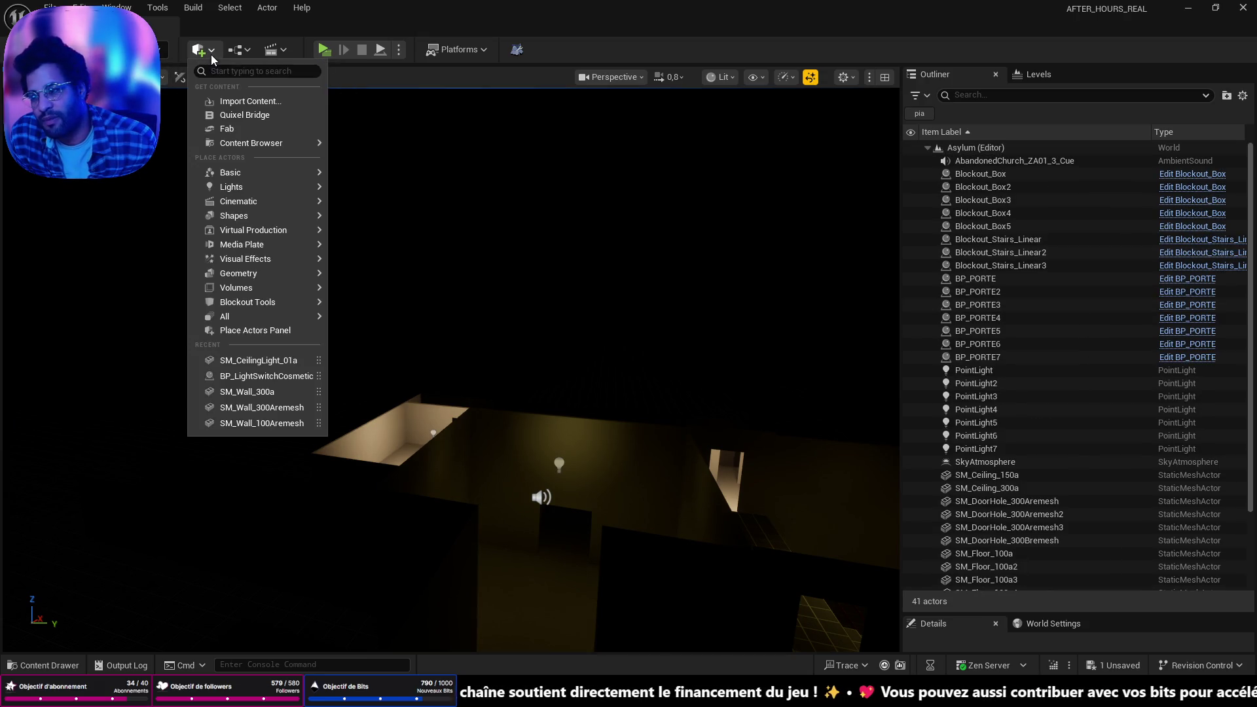
{"action": "mouse_move", "coordinate": [265, 258]}
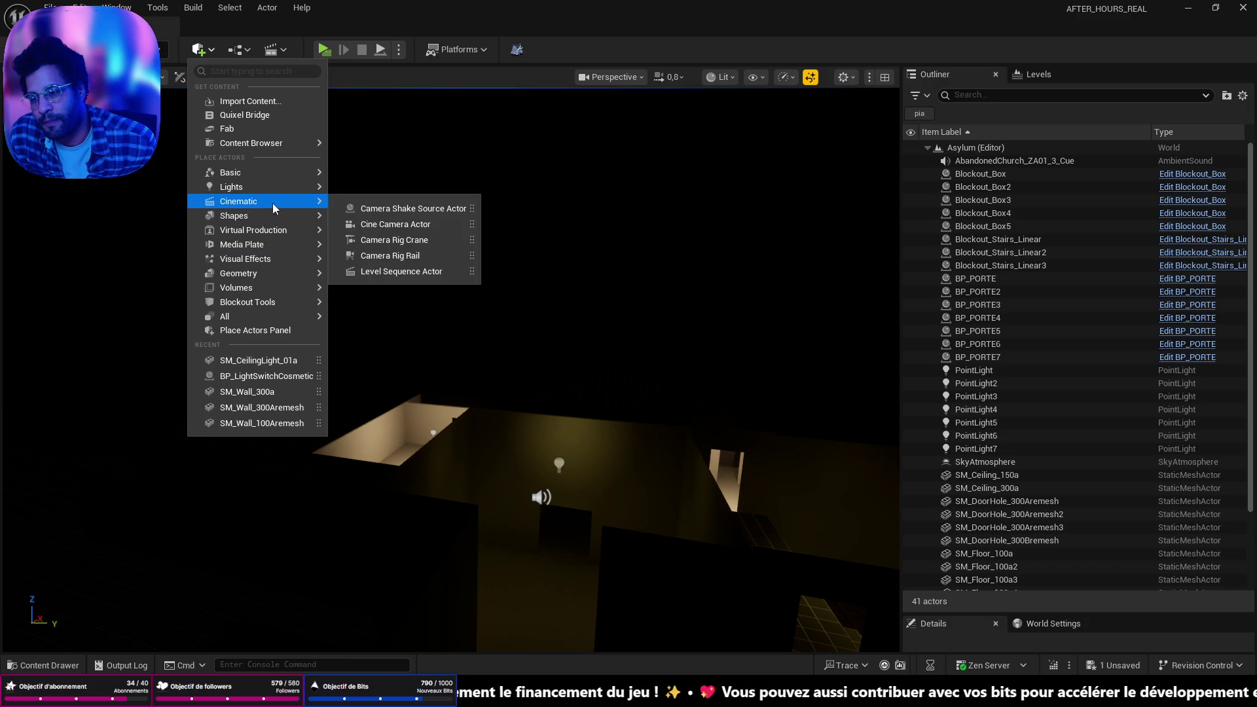
{"action": "mouse_move", "coordinate": [276, 193]}
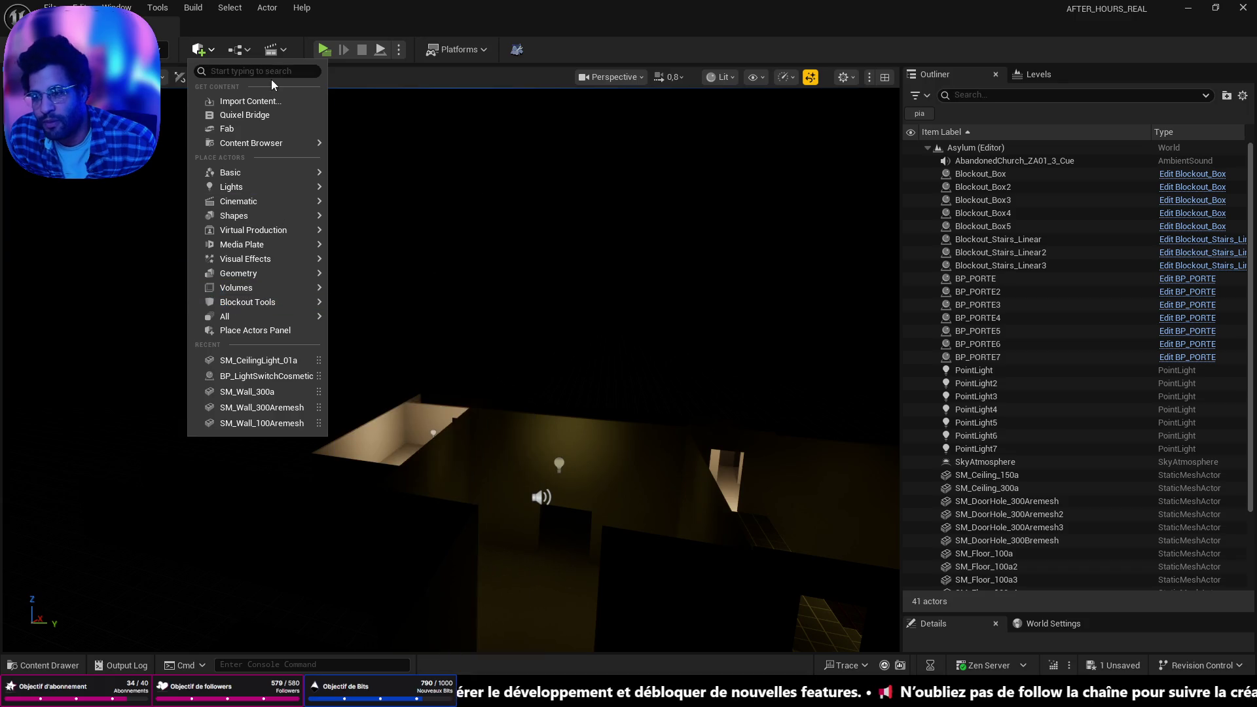
{"action": "type", "text": "sky"}
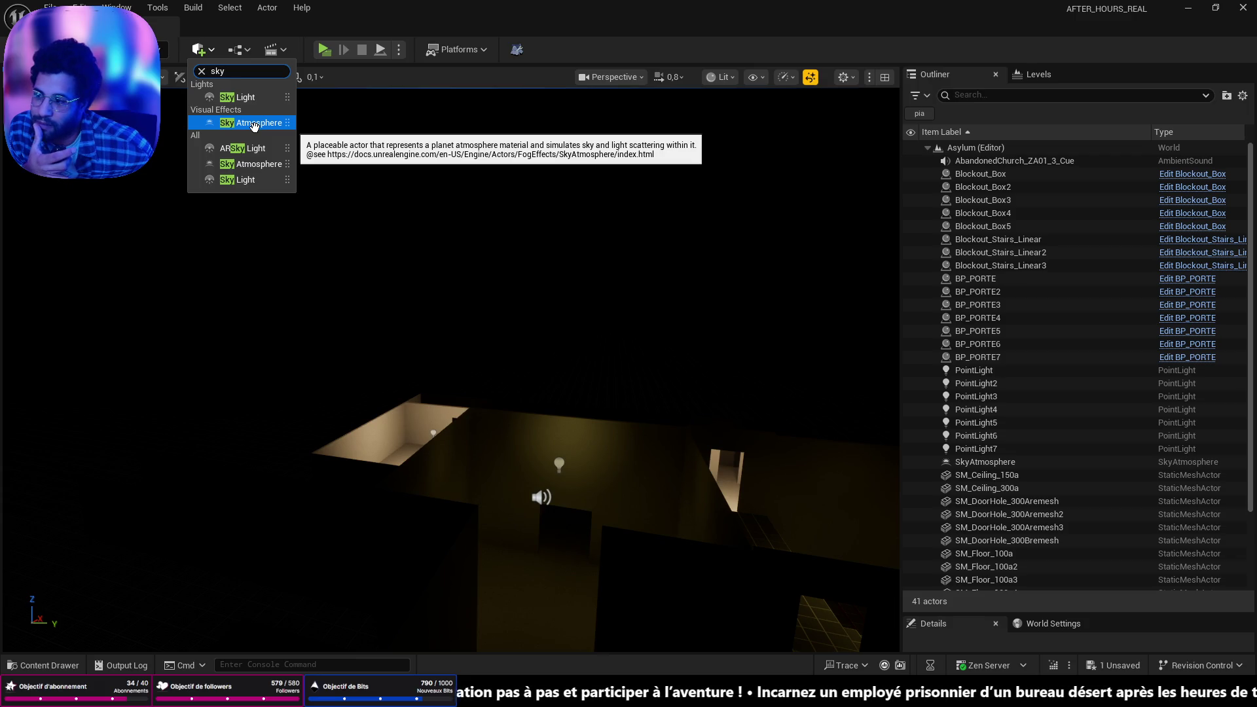
{"action": "left_click", "coordinate": [254, 126]}
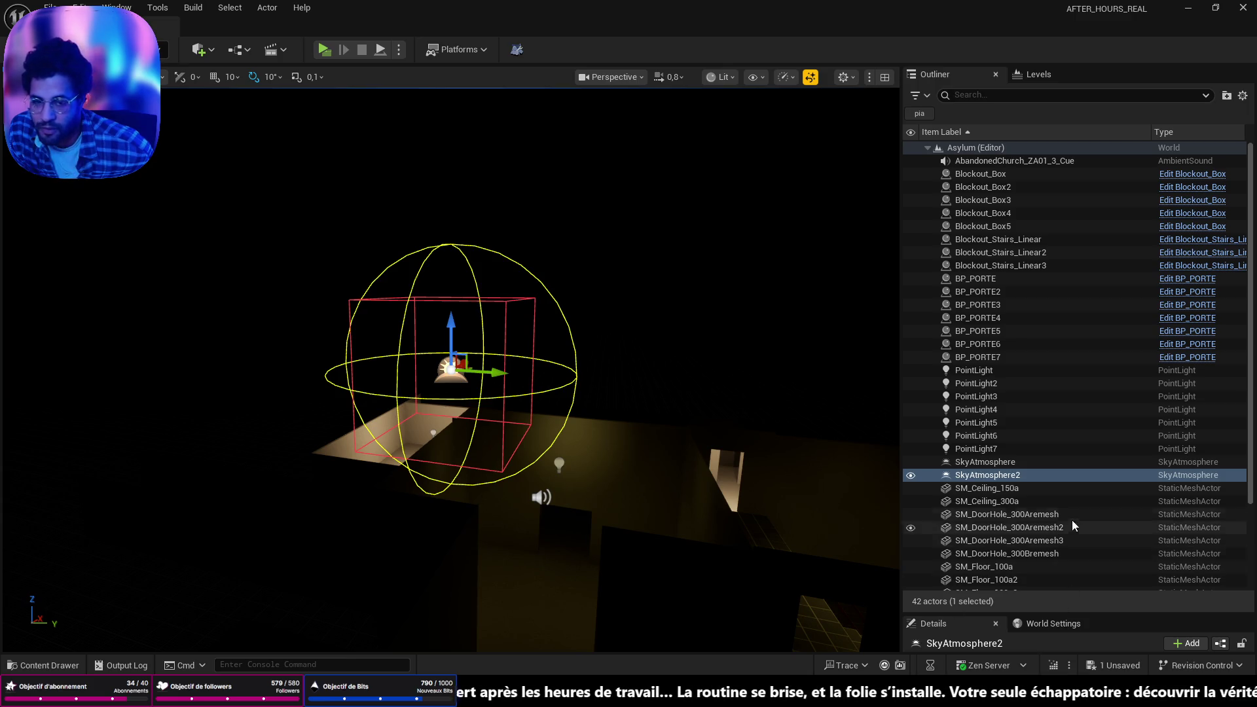
Delete the duplicate SkyAtmosphere2 and frame the view on the original SkyAtmosphere
{"action": "left_click", "coordinate": [998, 463]}
{"action": "left_click", "coordinate": [997, 475]}
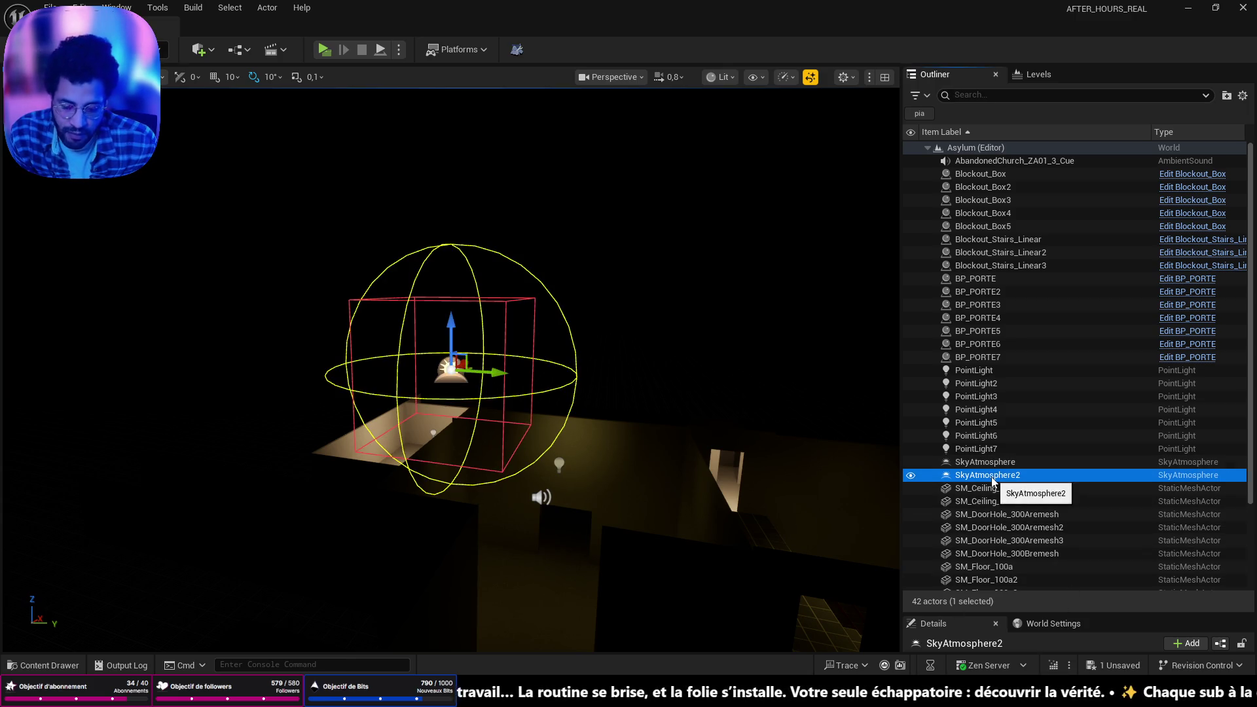
{"action": "key", "text": "Delete"}
{"action": "left_click", "coordinate": [995, 461]}
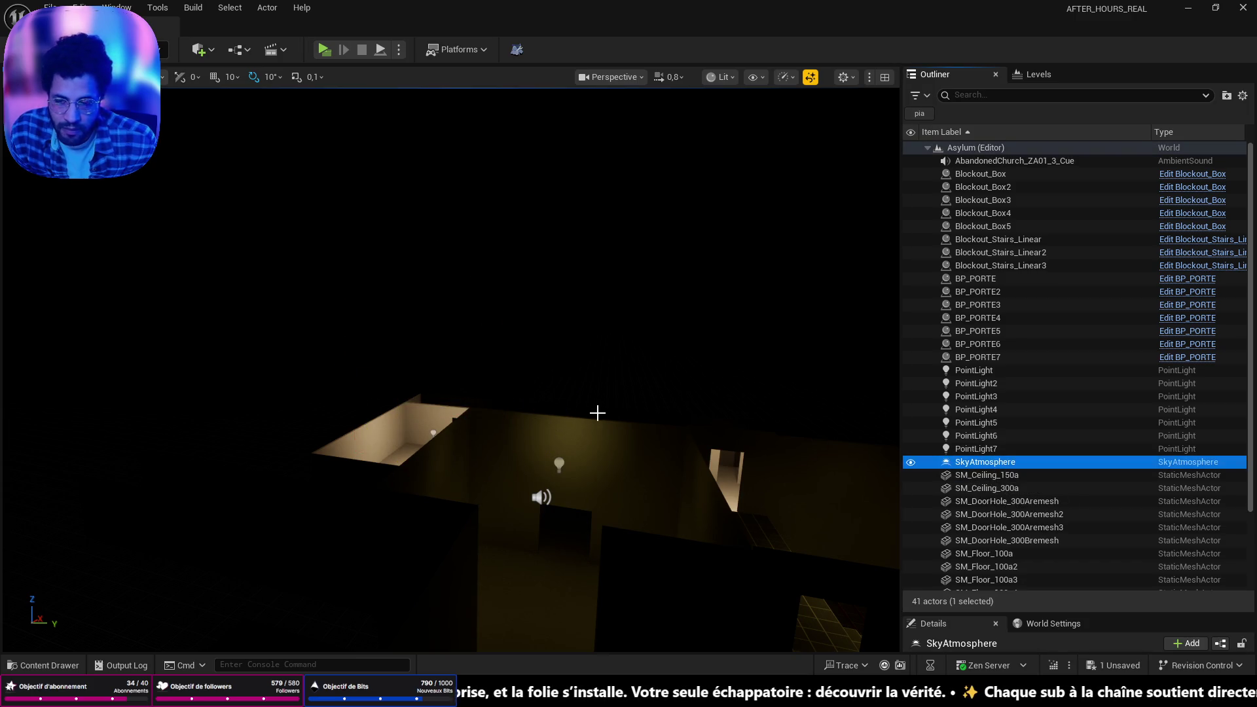
{"action": "key", "text": "f"}
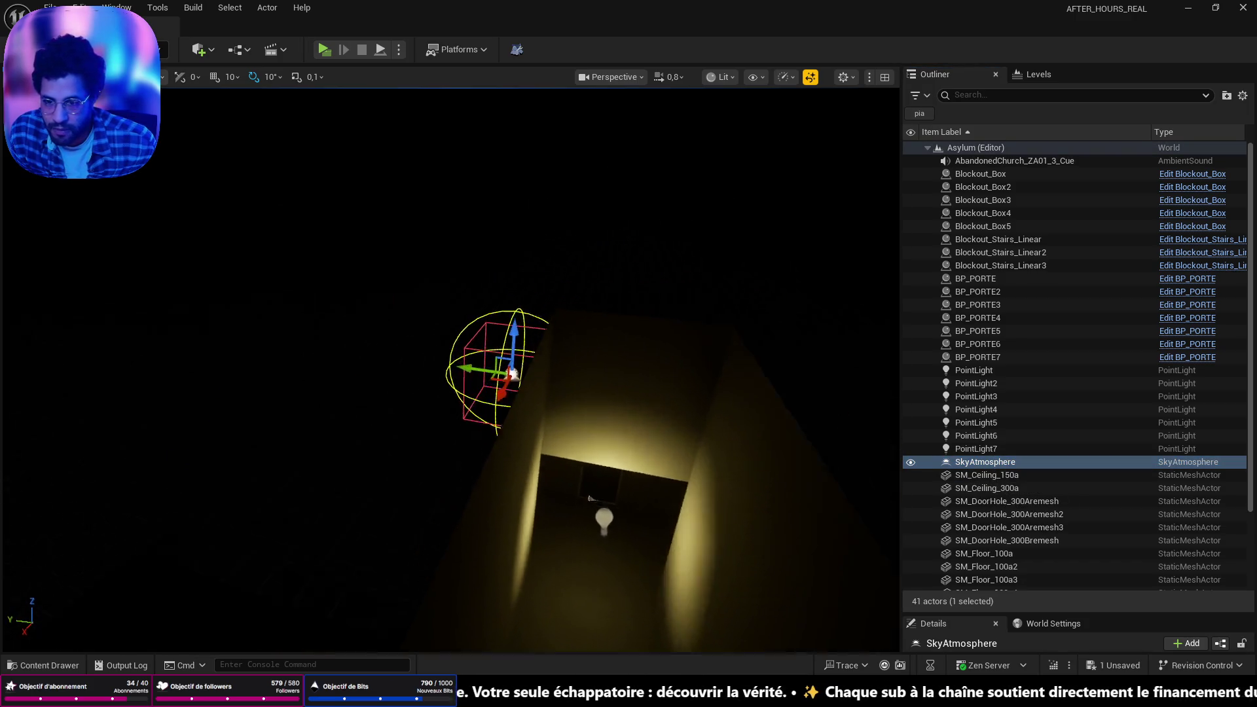
Enlarge the Details panel, clear the leak filter and browse SkyAtmosphere's planet and atmosphere settings
{"action": "scroll", "coordinate": [549, 350], "scroll_direction": "down", "scroll_amount": 5}
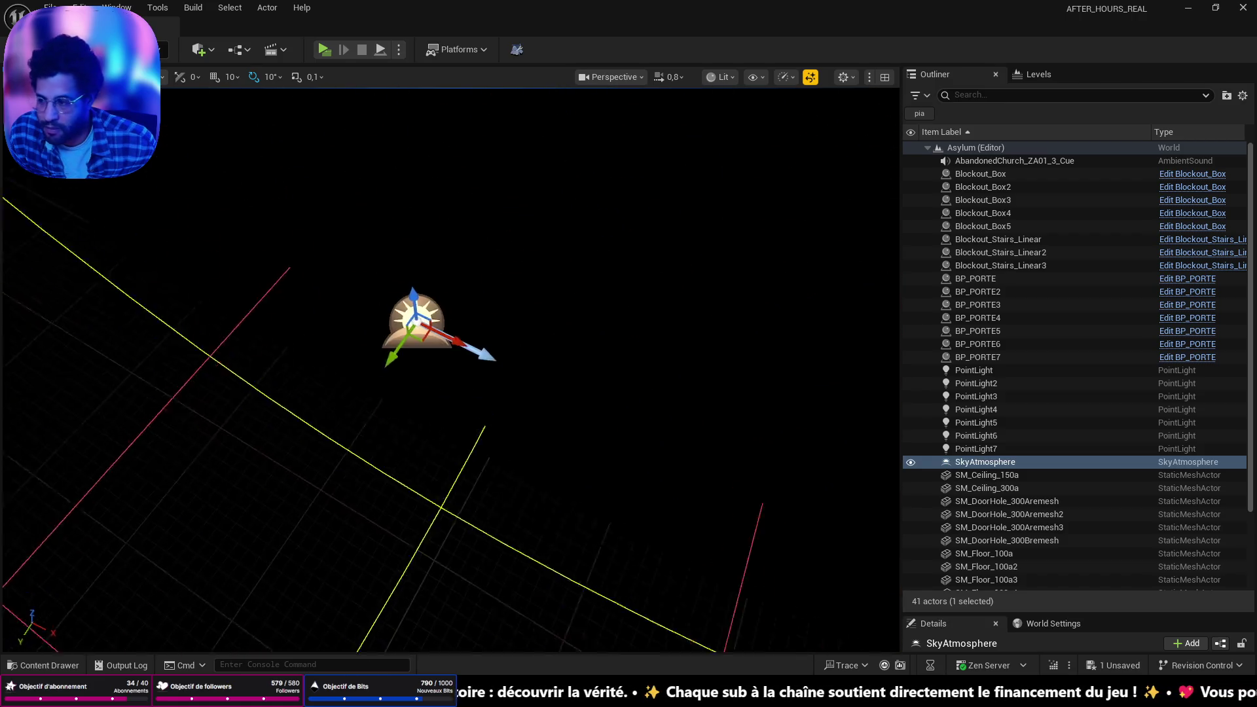
{"action": "left_click_drag", "start_coordinate": [458, 350], "coordinate": [549, 350]}
{"action": "scroll", "coordinate": [549, 350], "scroll_direction": "down", "scroll_amount": 3}
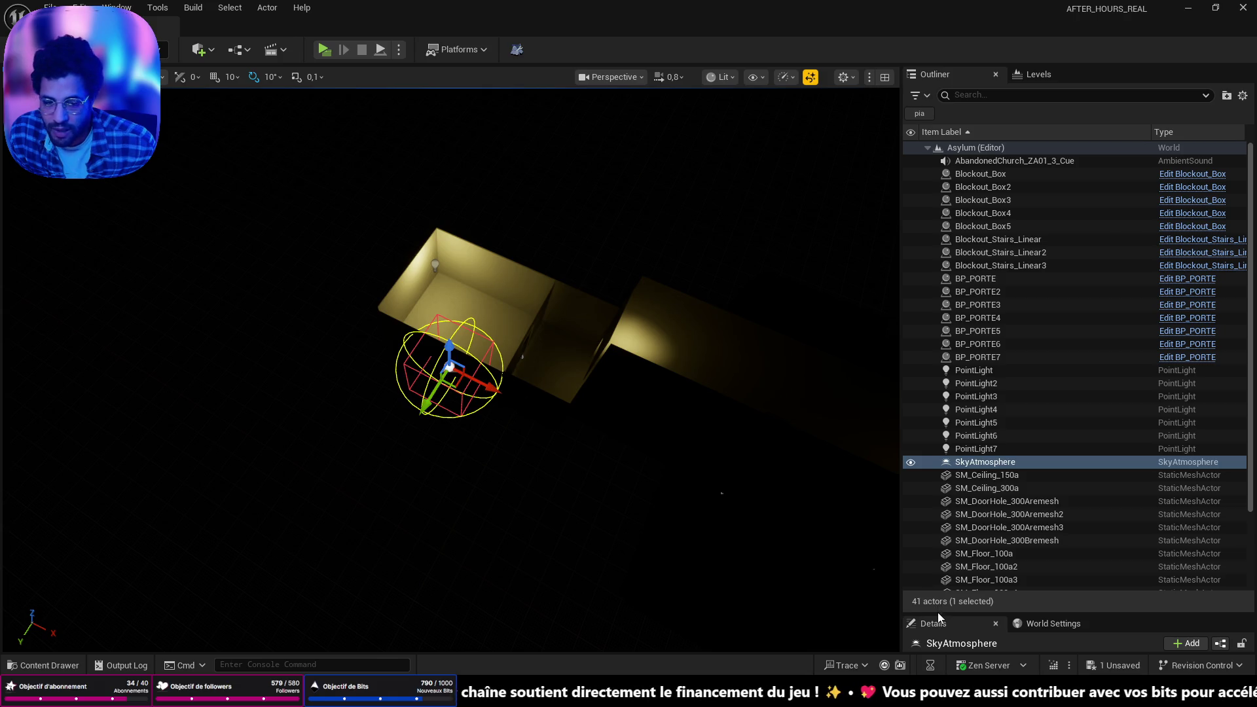
{"action": "left_click_drag", "start_coordinate": [938, 613], "coordinate": [938, 253]}
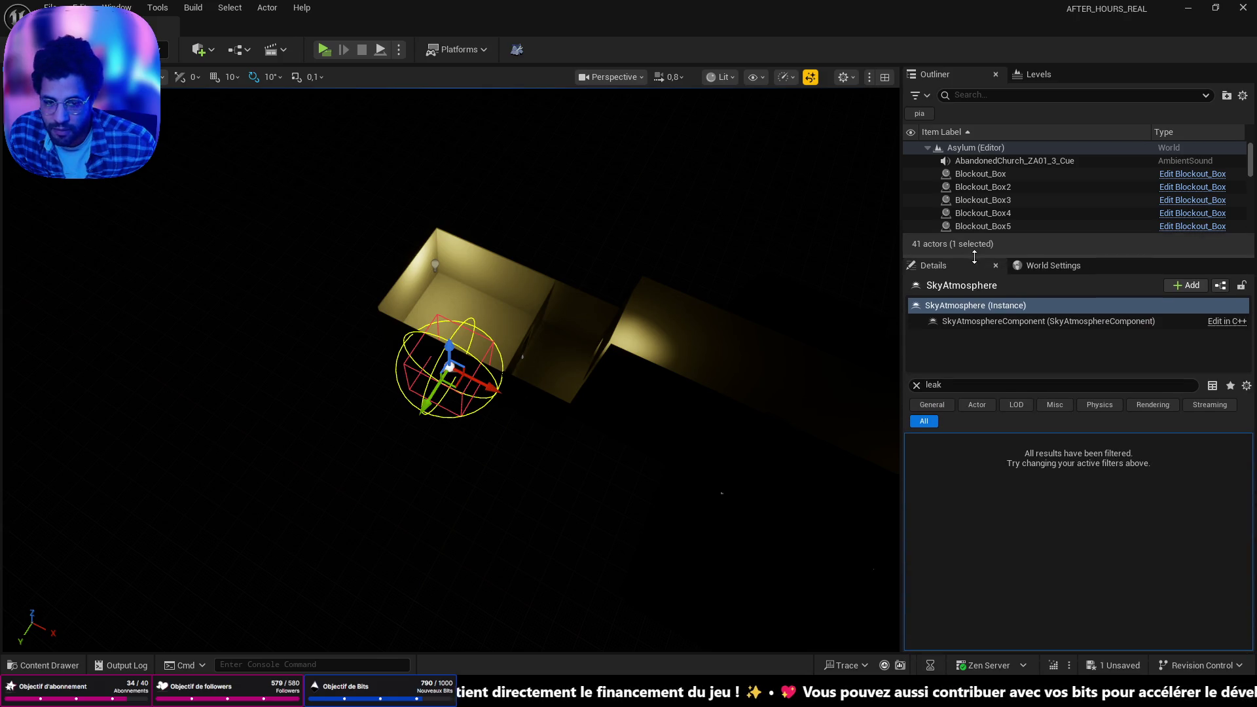
{"action": "left_click", "coordinate": [916, 385]}
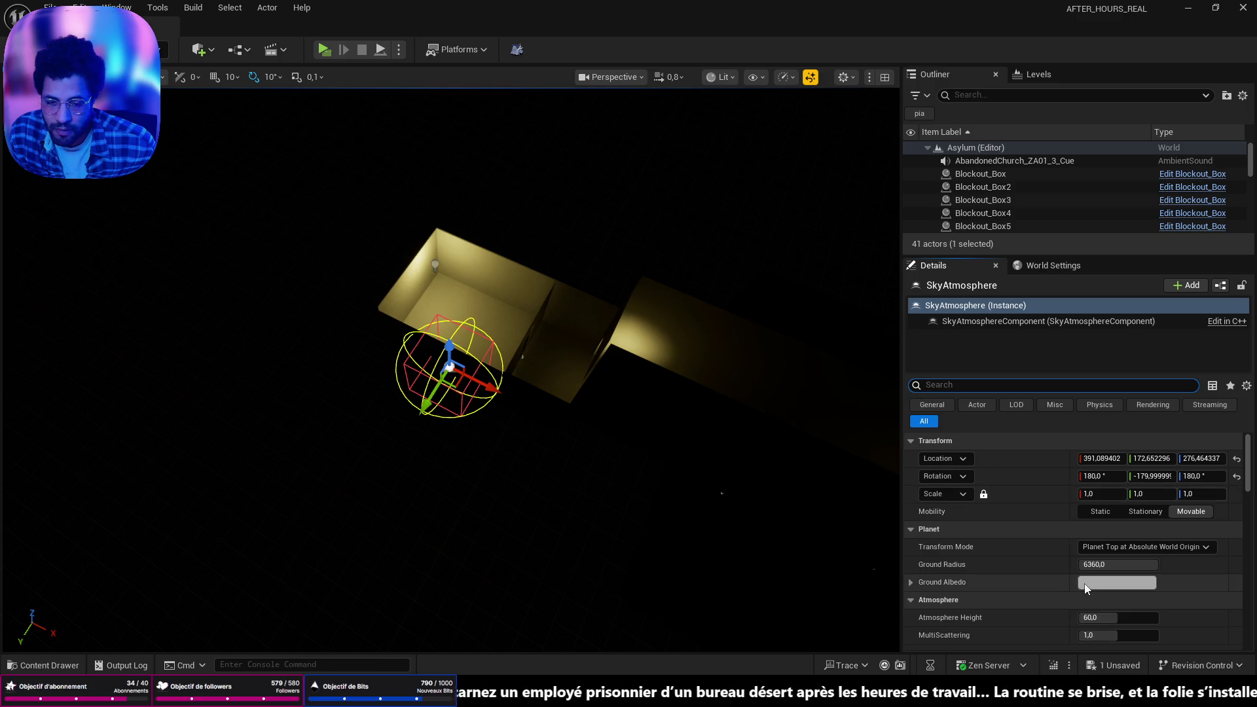
{"action": "scroll", "coordinate": [1075, 568], "scroll_direction": "down", "scroll_amount": 3}
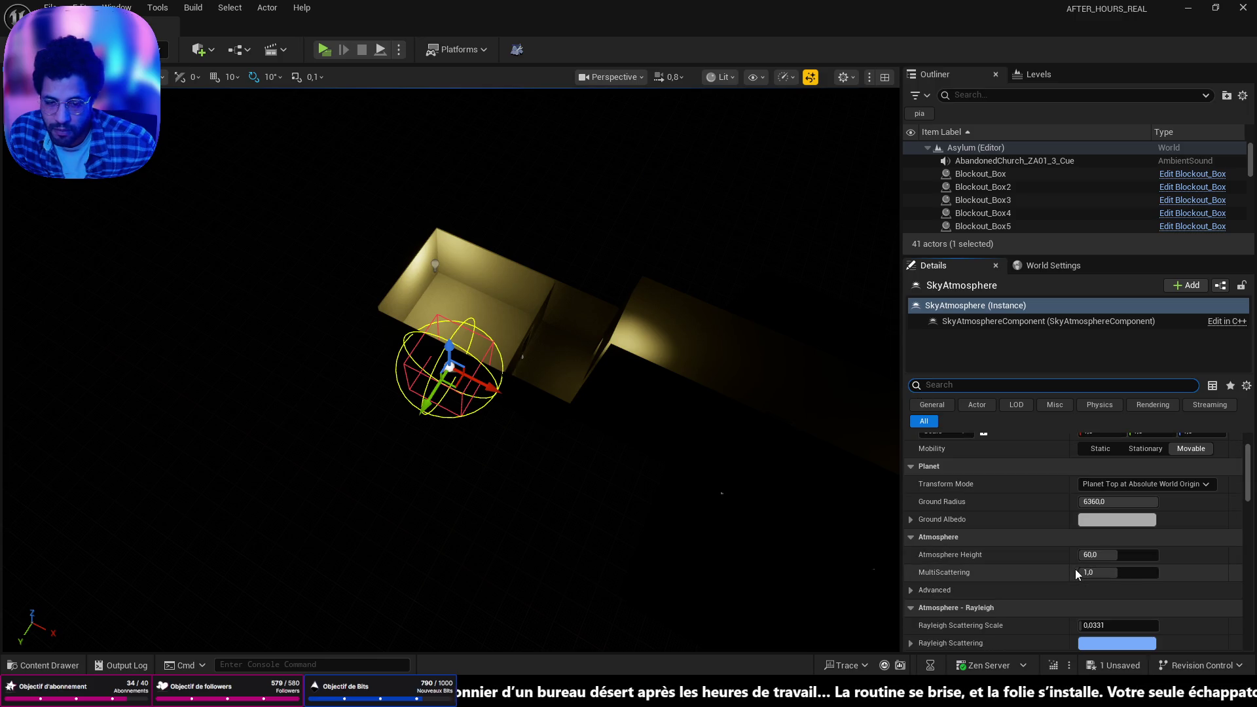
{"action": "scroll", "coordinate": [1075, 569], "scroll_direction": "down", "scroll_amount": 2}
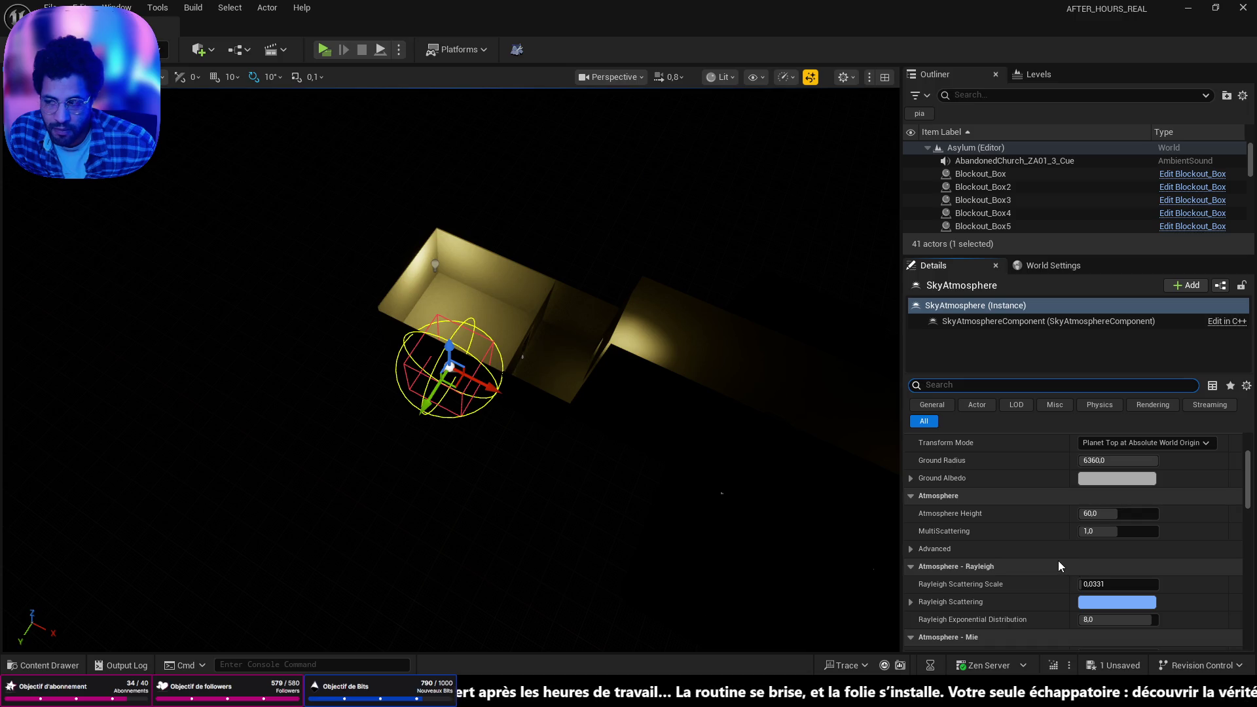
{"action": "scroll", "coordinate": [1062, 553], "scroll_direction": "down", "scroll_amount": 4}
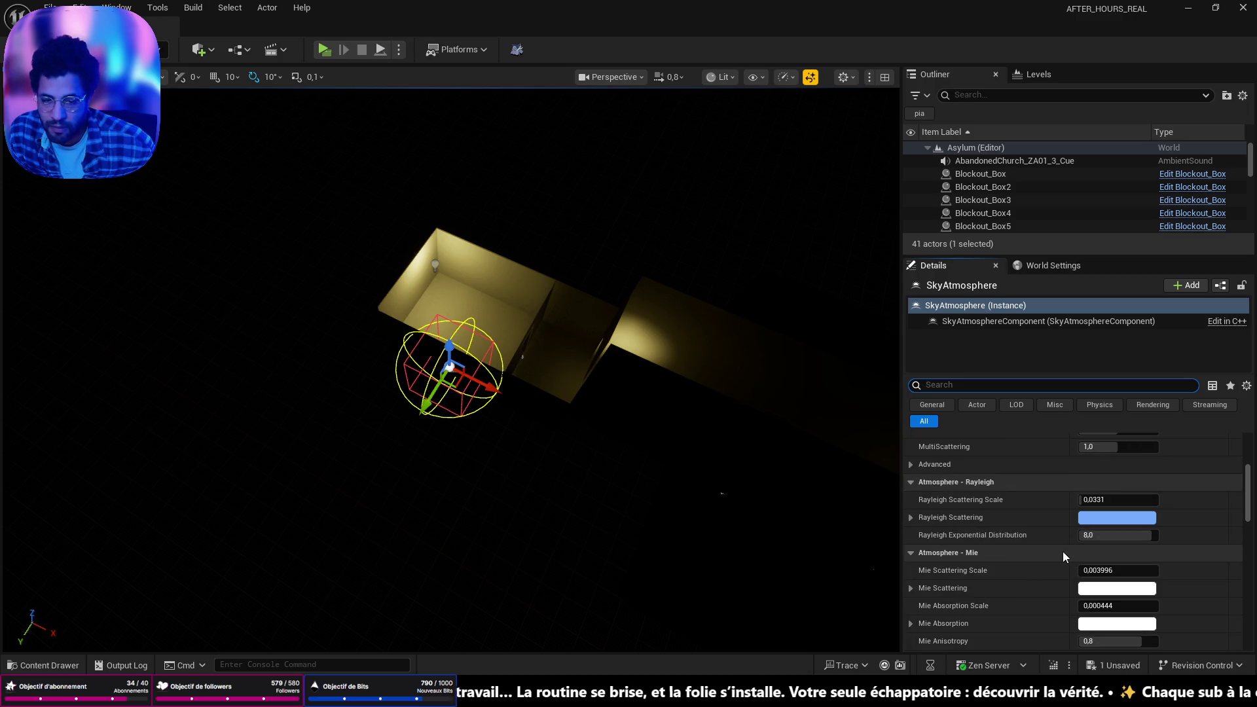
{"action": "scroll", "coordinate": [1062, 552], "scroll_direction": "down", "scroll_amount": 7}
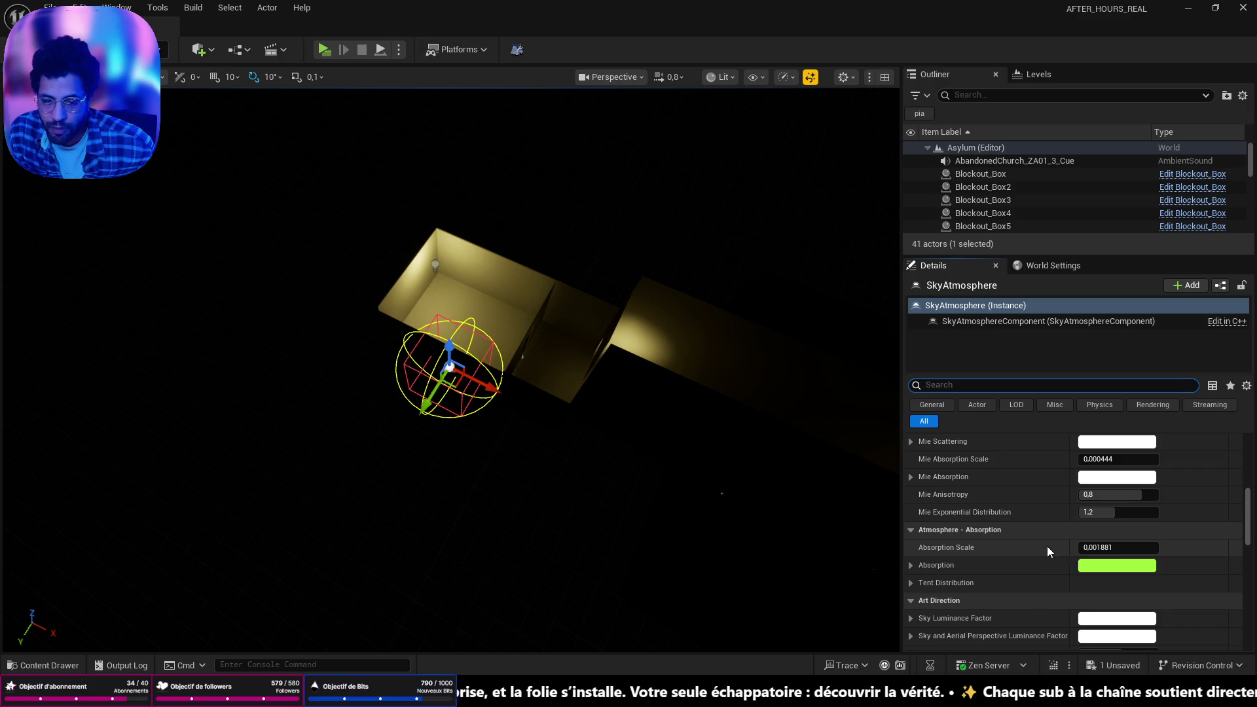
Move closer to the room and search the Quick Add list for 'sphere'
{"action": "mouse_move", "coordinate": [623, 421]}
{"action": "left_mouse_down"}
{"action": "mouse_move", "coordinate": [589, 393]}
{"action": "mouse_move", "coordinate": [534, 408]}
{"action": "mouse_move", "coordinate": [534, 393]}
{"action": "left_mouse_up"}
{"action": "left_click", "coordinate": [201, 50]}
{"action": "type", "text": "sp"}
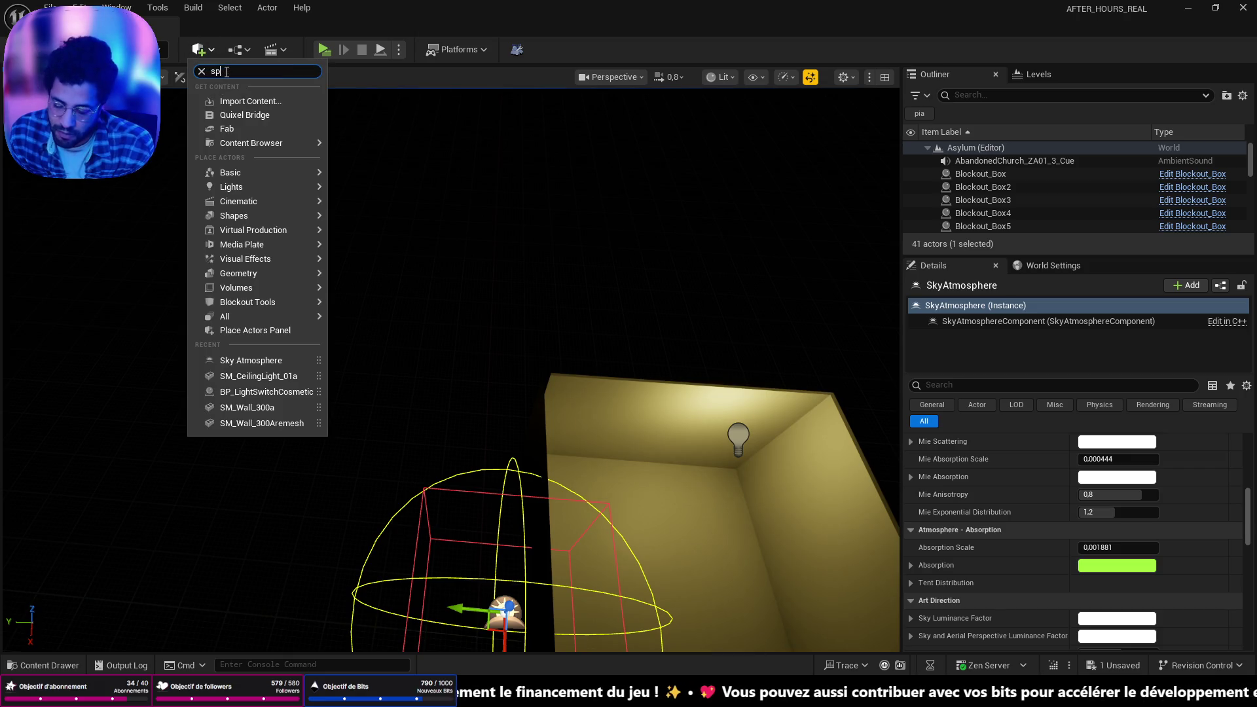
{"action": "type", "text": "here"}
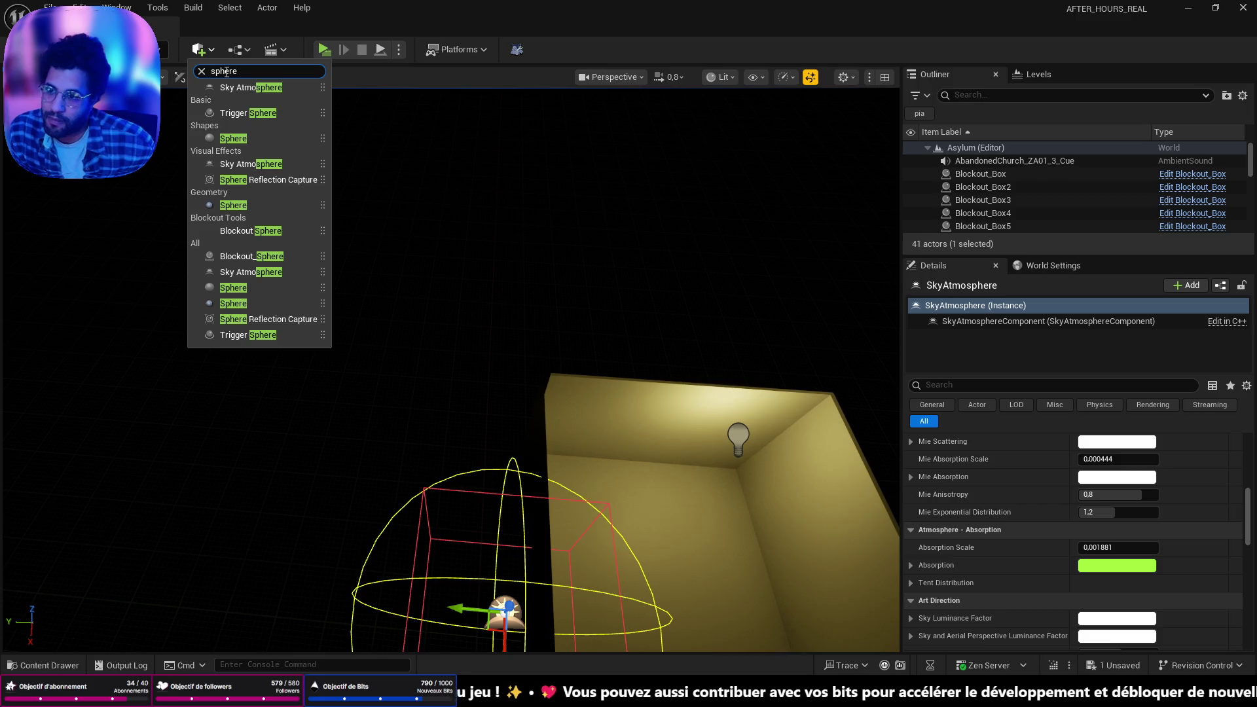
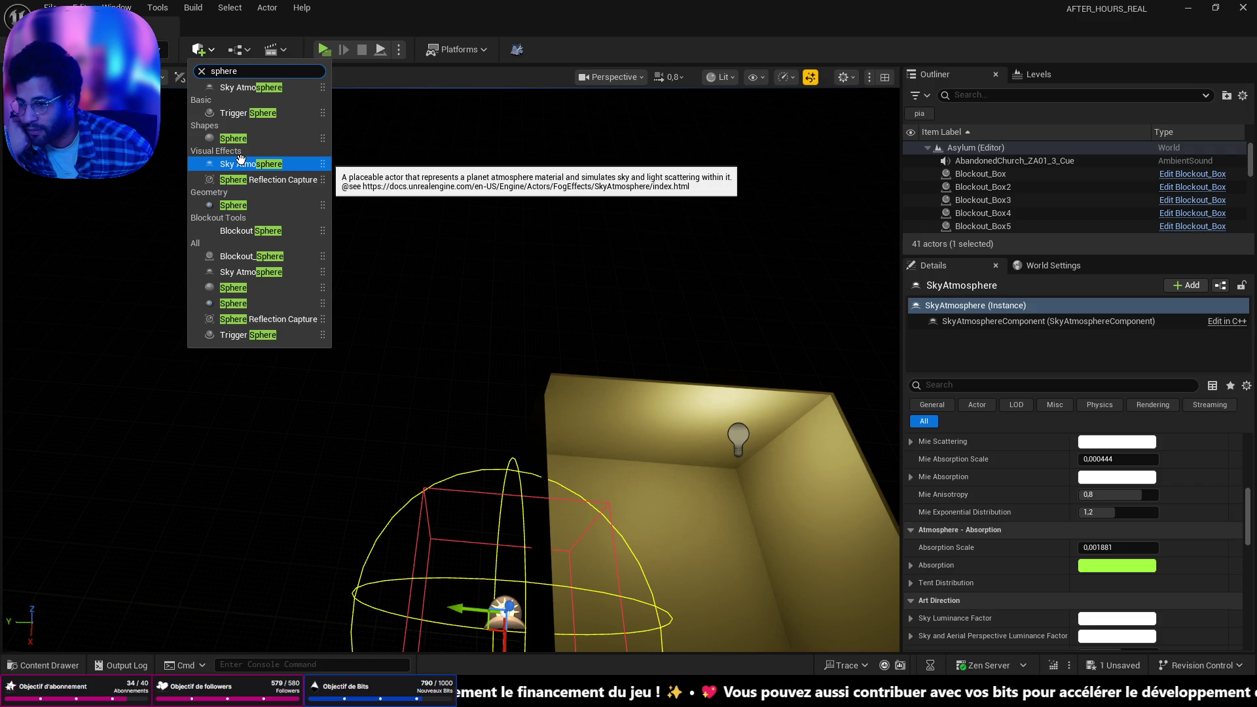
Delete the SkyAtmosphere actor, leaving 40 actors, and enlarge the Outliner list
{"action": "mouse_move", "coordinate": [379, 418]}
{"action": "left_mouse_down"}
{"action": "mouse_move", "coordinate": [374, 380]}
{"action": "mouse_move", "coordinate": [378, 418]}
{"action": "left_mouse_up"}
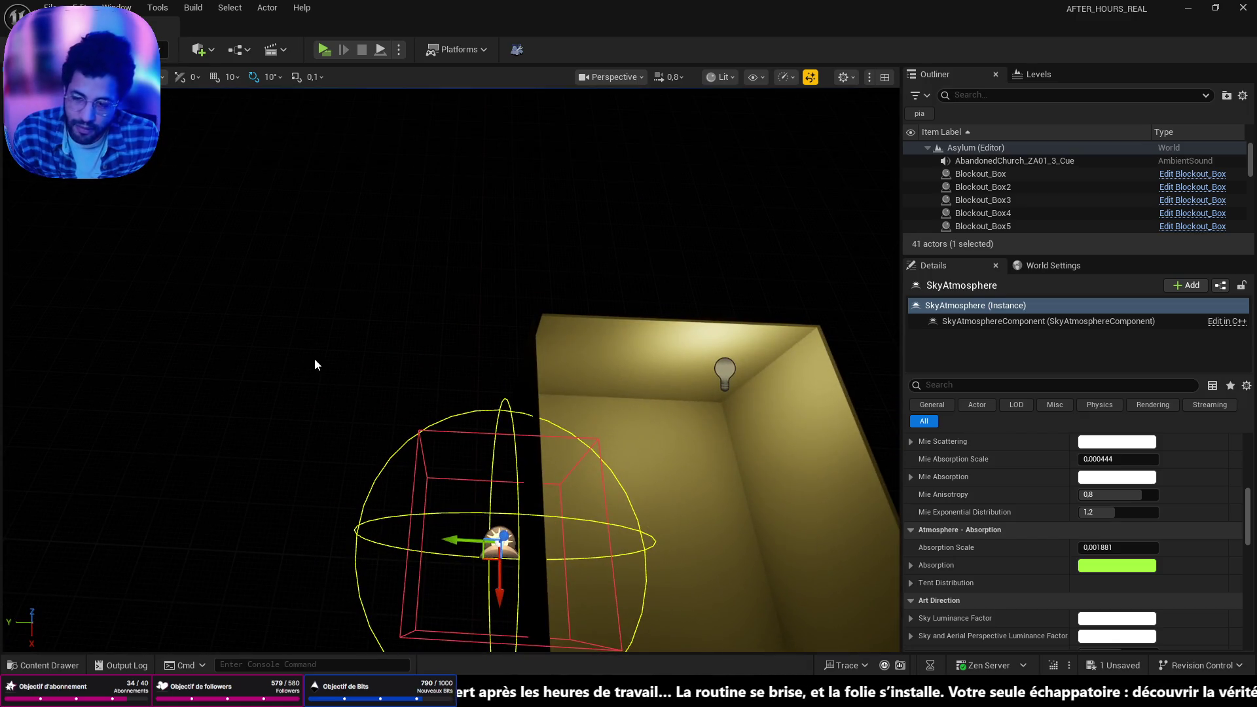
{"action": "key", "text": "Delete"}
{"action": "left_click_drag", "start_coordinate": [316, 364], "coordinate": [301, 340]}
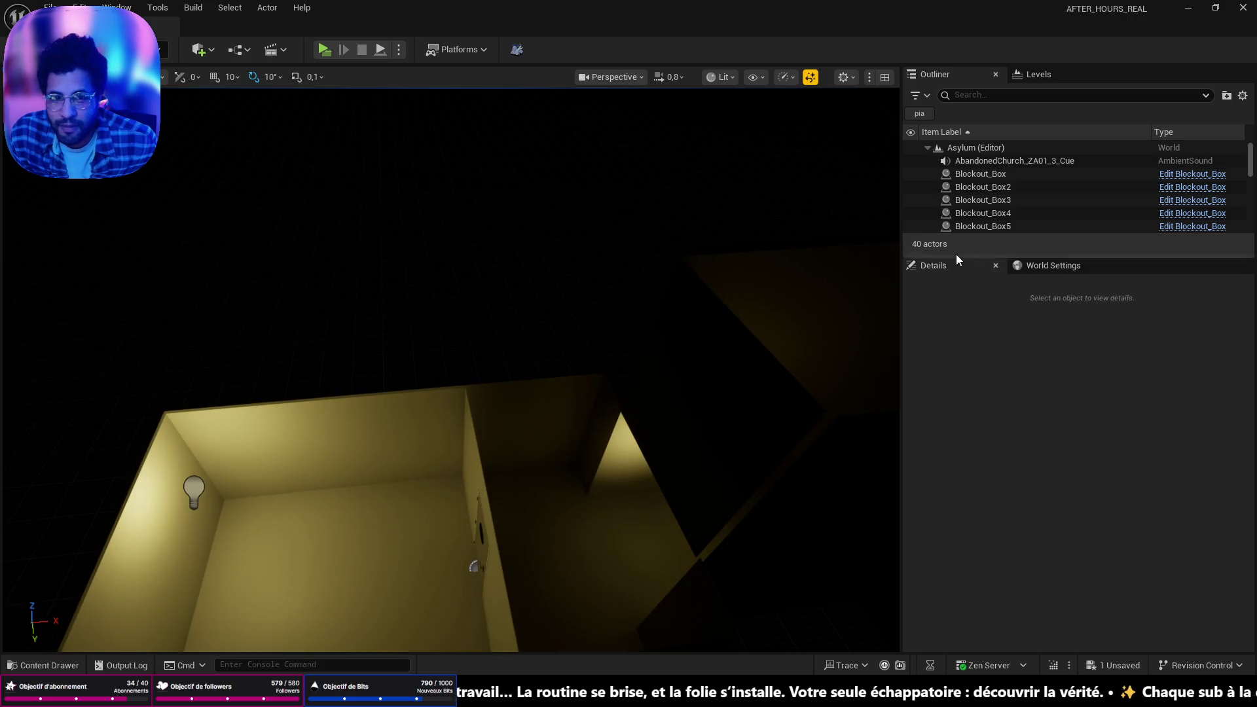
{"action": "left_click_drag", "start_coordinate": [955, 257], "coordinate": [982, 655]}
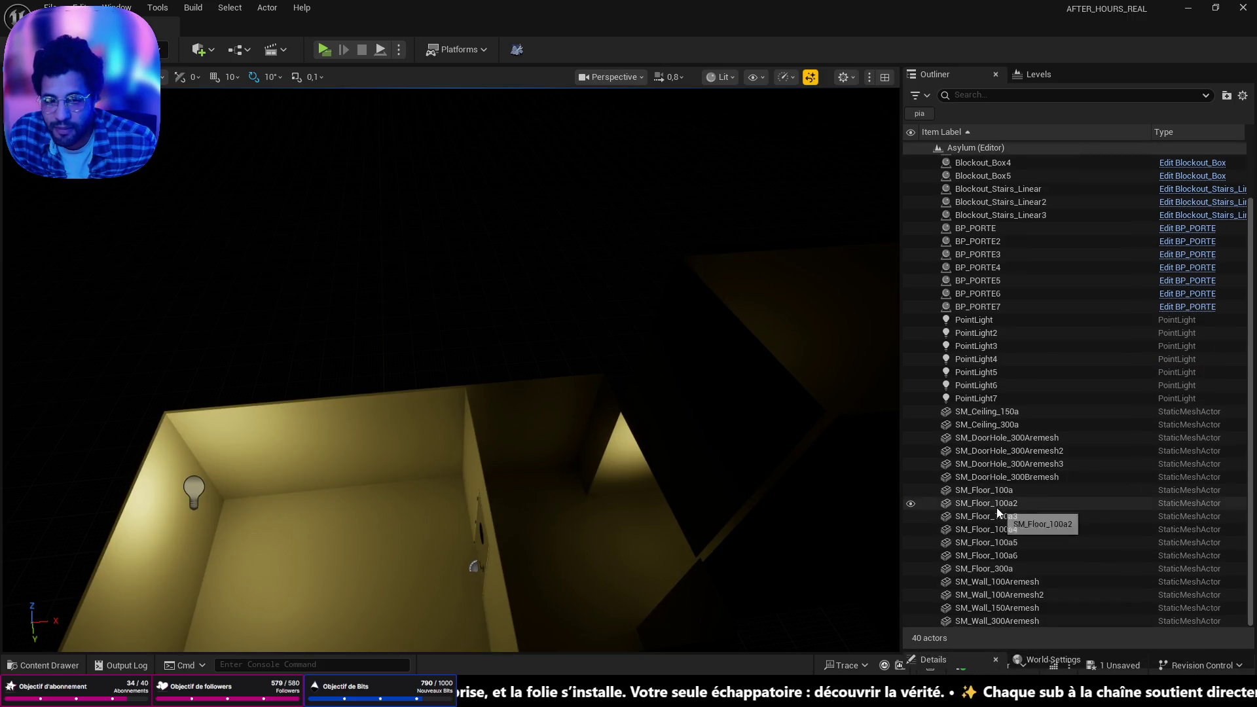
{"action": "mouse_move", "coordinate": [380, 124]}
{"action": "left_mouse_down"}
{"action": "mouse_move", "coordinate": [295, 561]}
{"action": "mouse_move", "coordinate": [867, 542]}
{"action": "mouse_move", "coordinate": [287, 240]}
{"action": "left_mouse_up"}
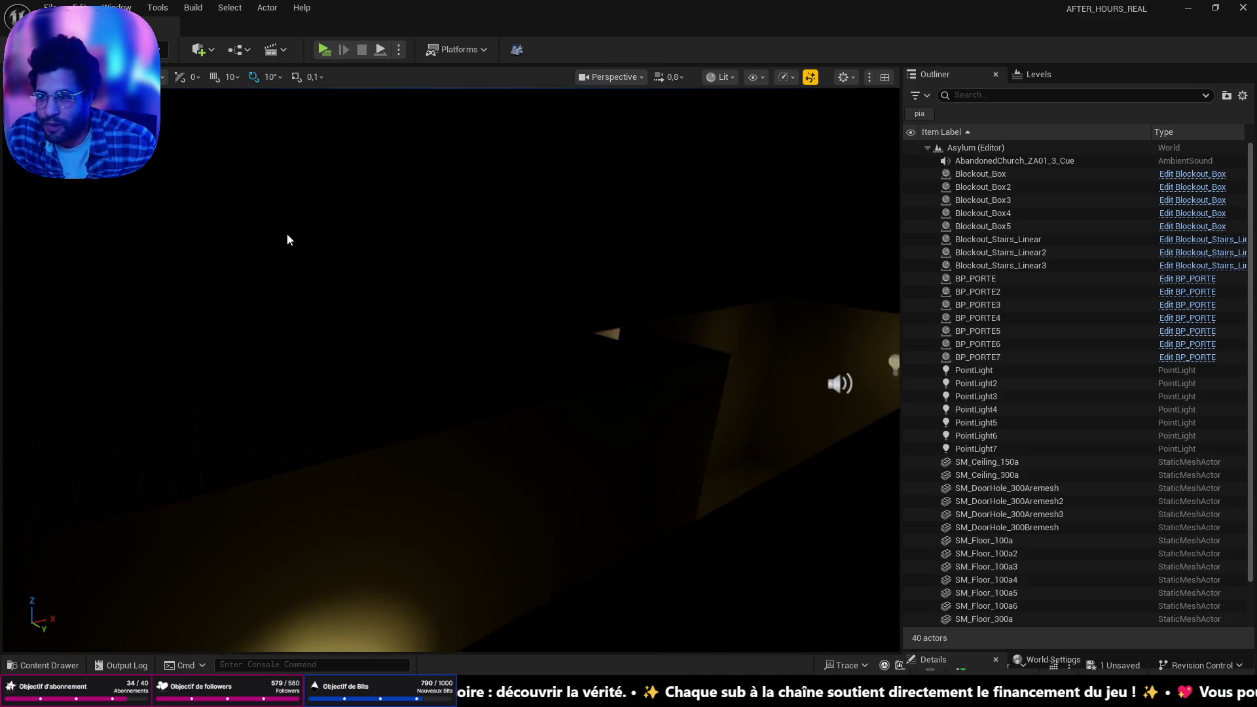
{"action": "left_click", "coordinate": [199, 49]}
Add a Sphere actor from Quick Add Shapes and scale it to 1000 on all axes
{"action": "mouse_move", "coordinate": [249, 220]}
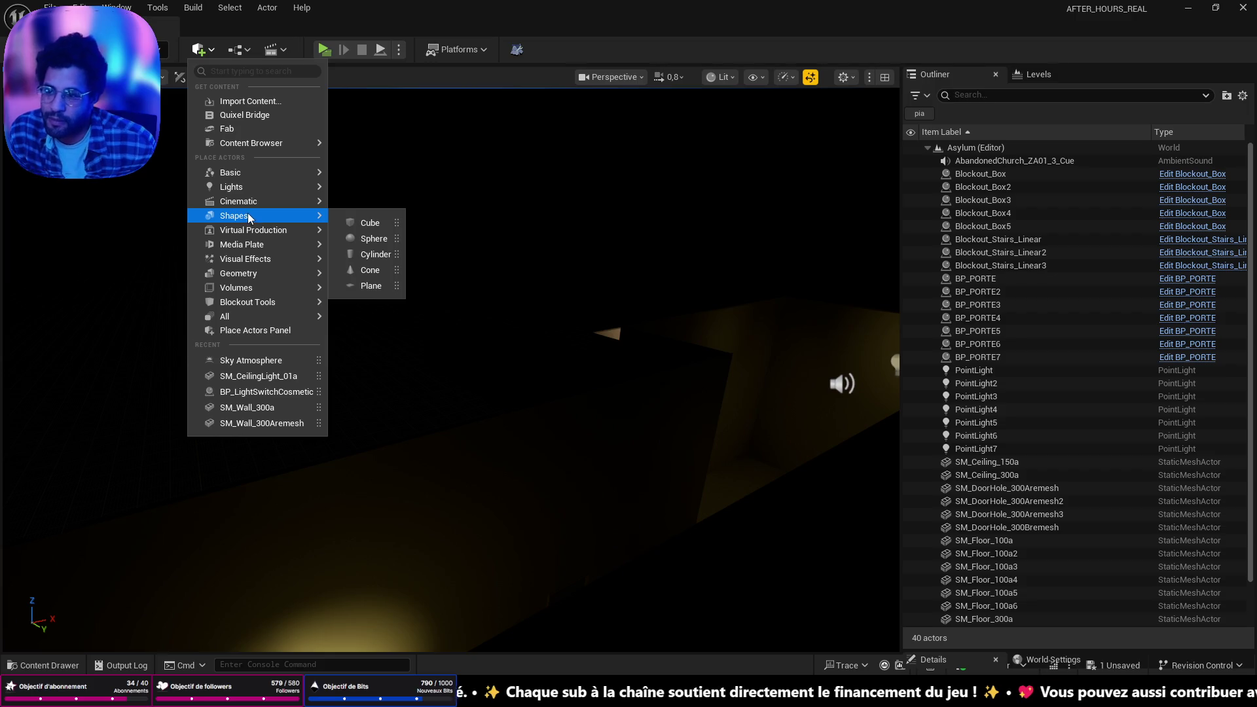
{"action": "left_click", "coordinate": [363, 240]}
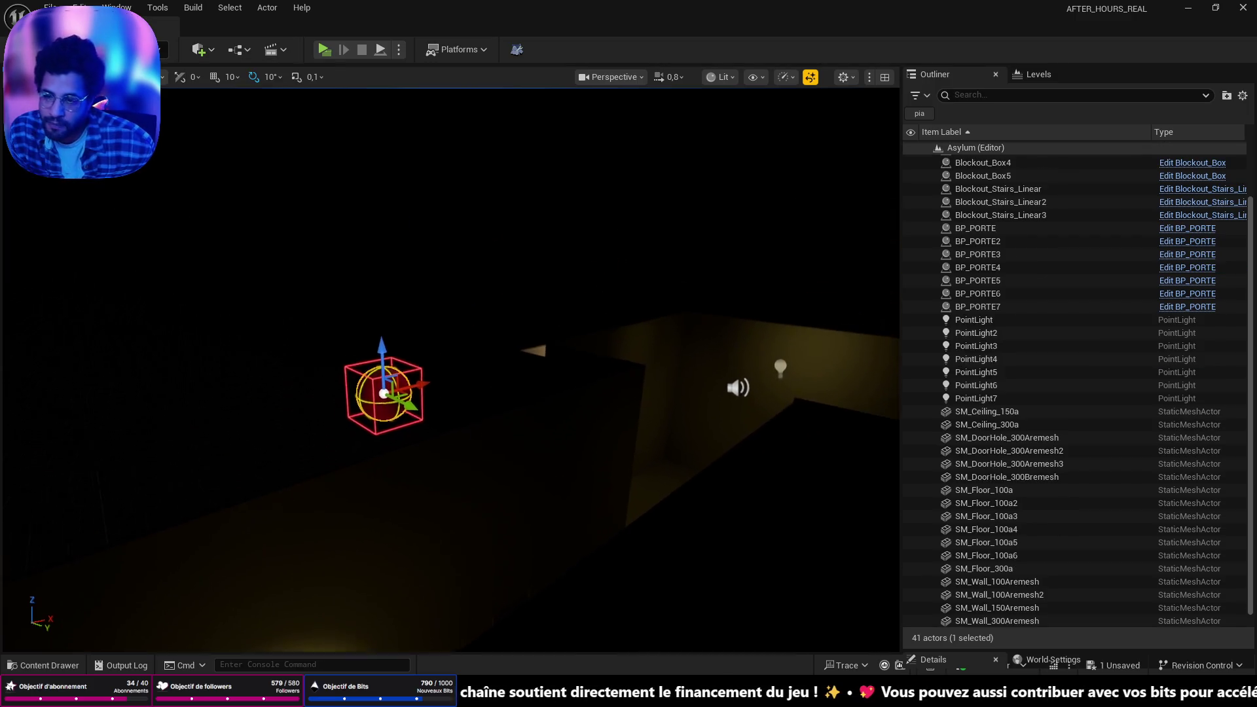
{"action": "key", "text": "w"}
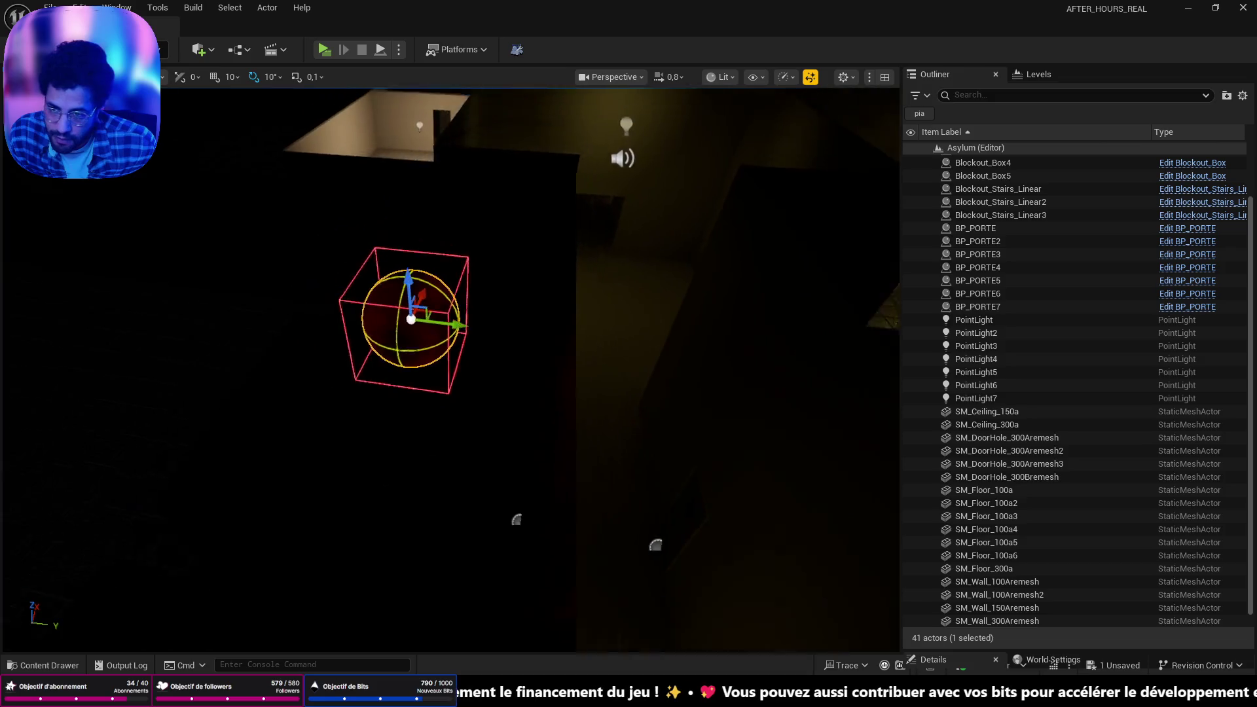
{"action": "scroll", "coordinate": [452, 367], "scroll_direction": "down", "scroll_amount": 5}
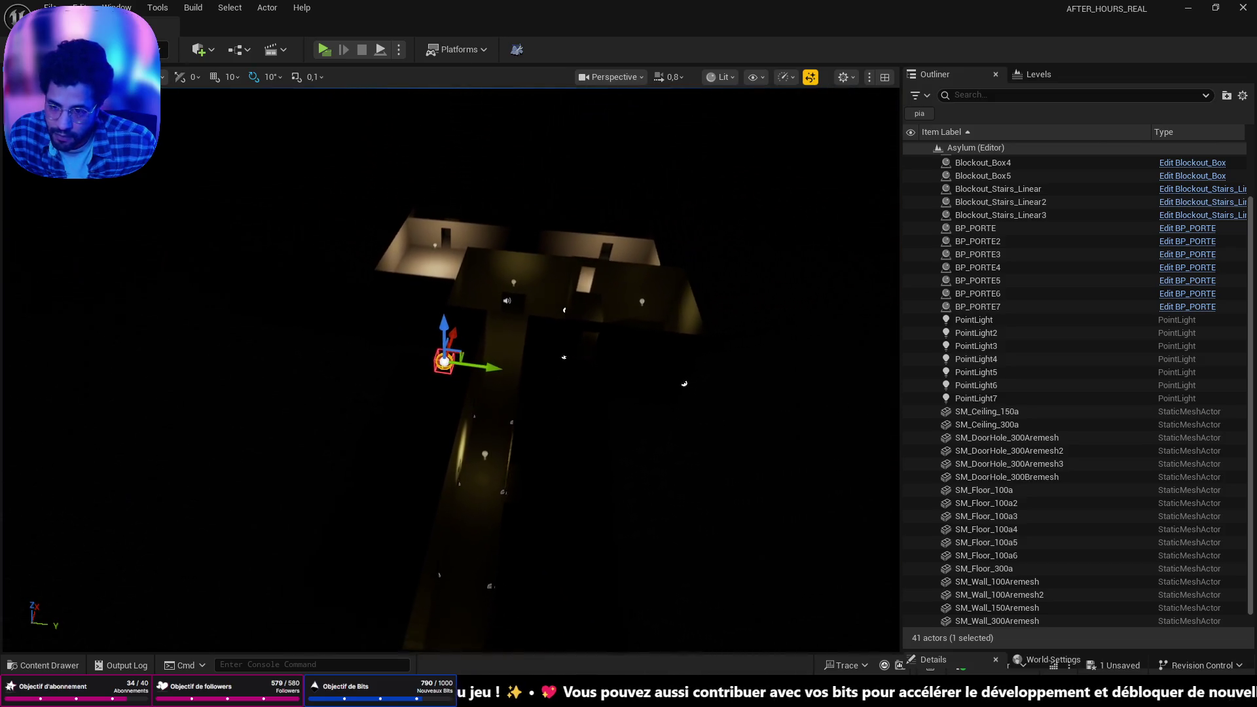
{"action": "key", "text": "e"}
{"action": "key", "text": "r"}
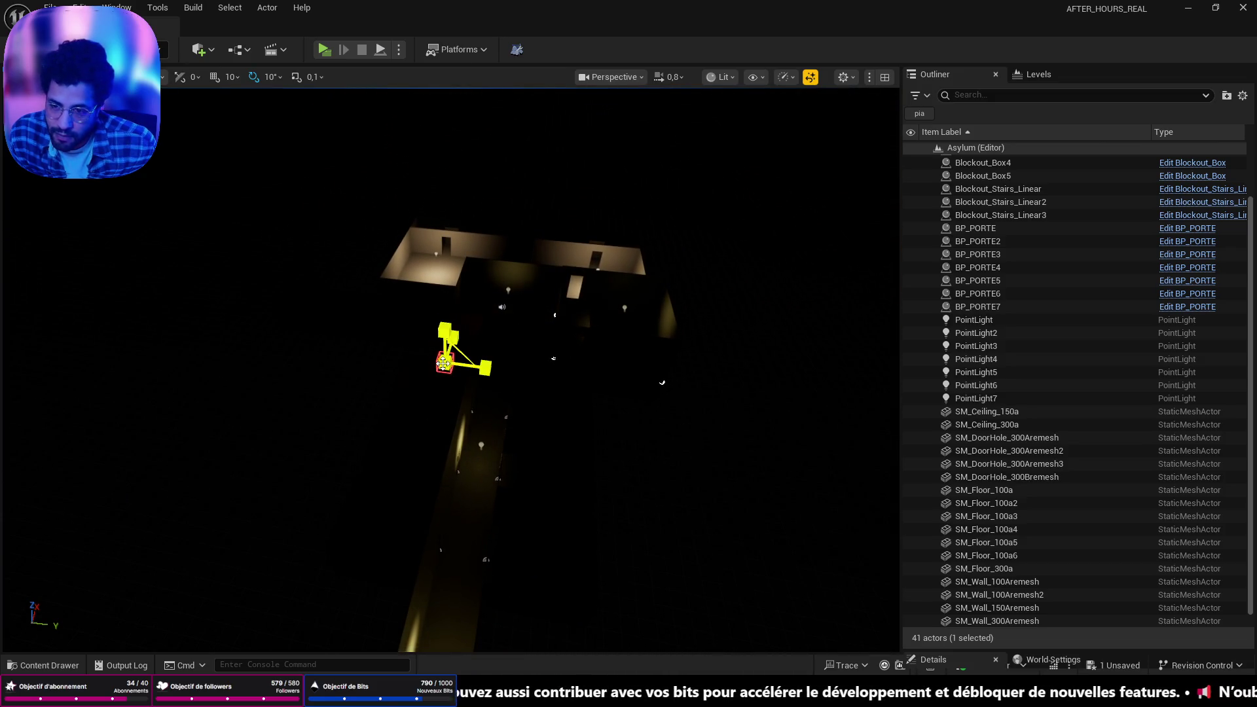
{"action": "left_click_drag", "start_coordinate": [445, 362], "coordinate": [488, 336]}
{"action": "scroll", "coordinate": [1108, 505], "scroll_direction": "down", "scroll_amount": 1}
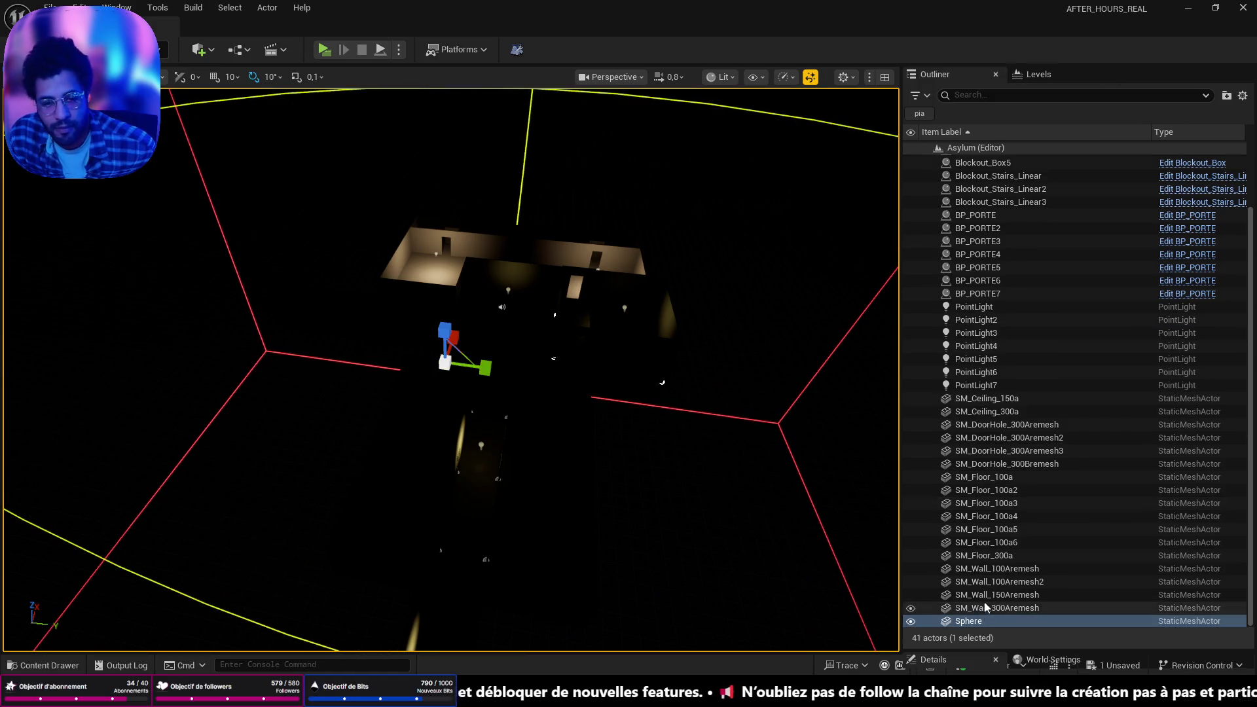
{"action": "mouse_move", "coordinate": [983, 651]}
{"action": "left_mouse_down"}
{"action": "mouse_move", "coordinate": [984, 178]}
{"action": "mouse_move", "coordinate": [983, 208]}
{"action": "left_mouse_up"}
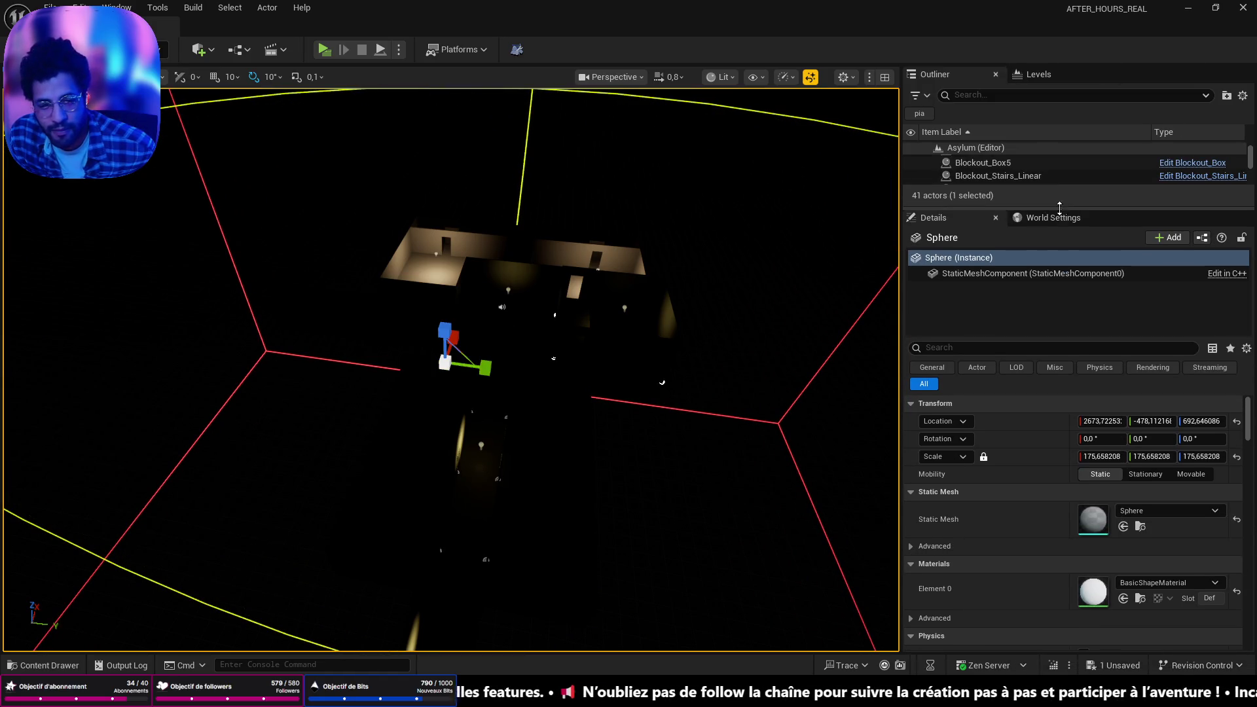
{"action": "left_click", "coordinate": [1113, 457]}
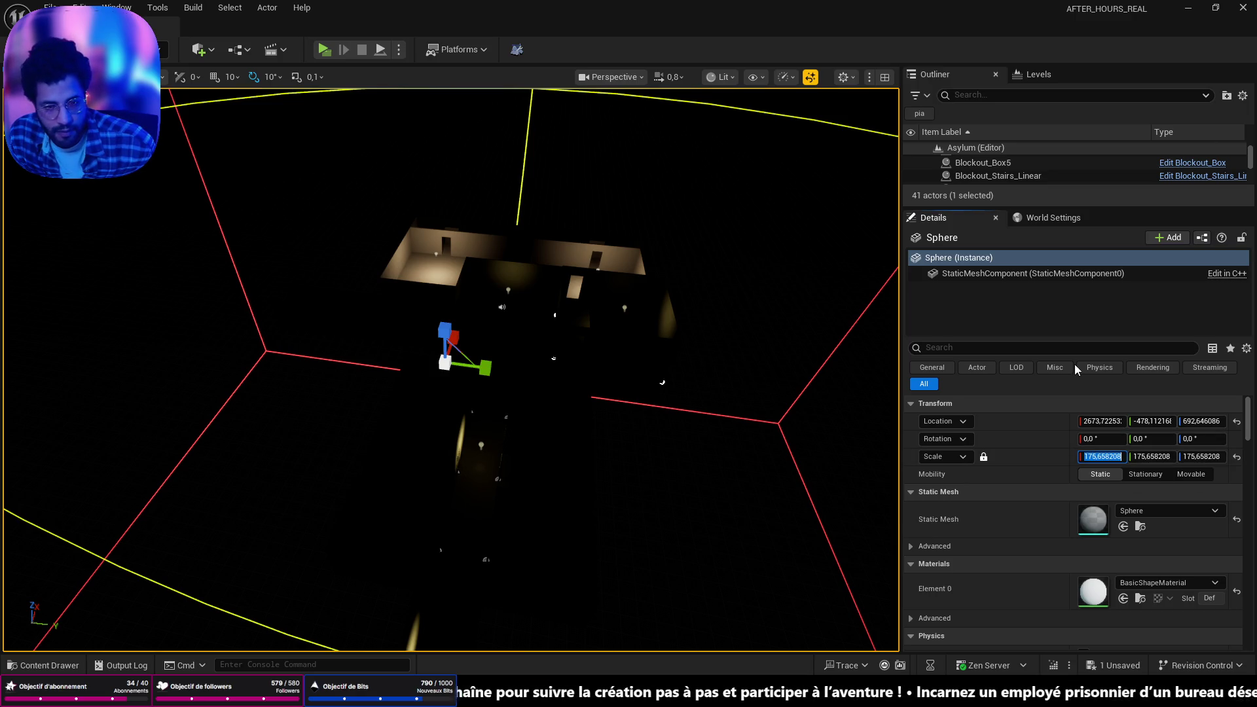
{"action": "type", "text": "1000"}
{"action": "key", "text": "Return"}
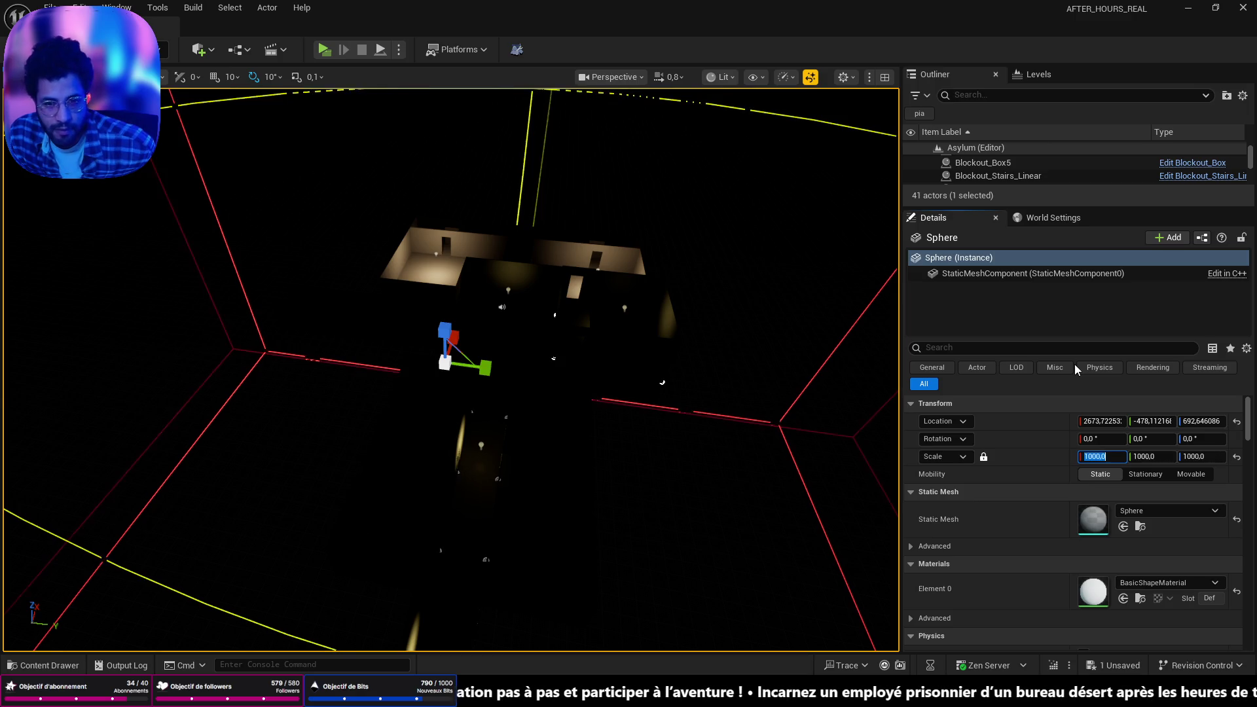
{"action": "mouse_move", "coordinate": [686, 407]}
{"action": "left_mouse_down"}
{"action": "mouse_move", "coordinate": [654, 366]}
{"action": "mouse_move", "coordinate": [686, 407]}
{"action": "left_mouse_up"}
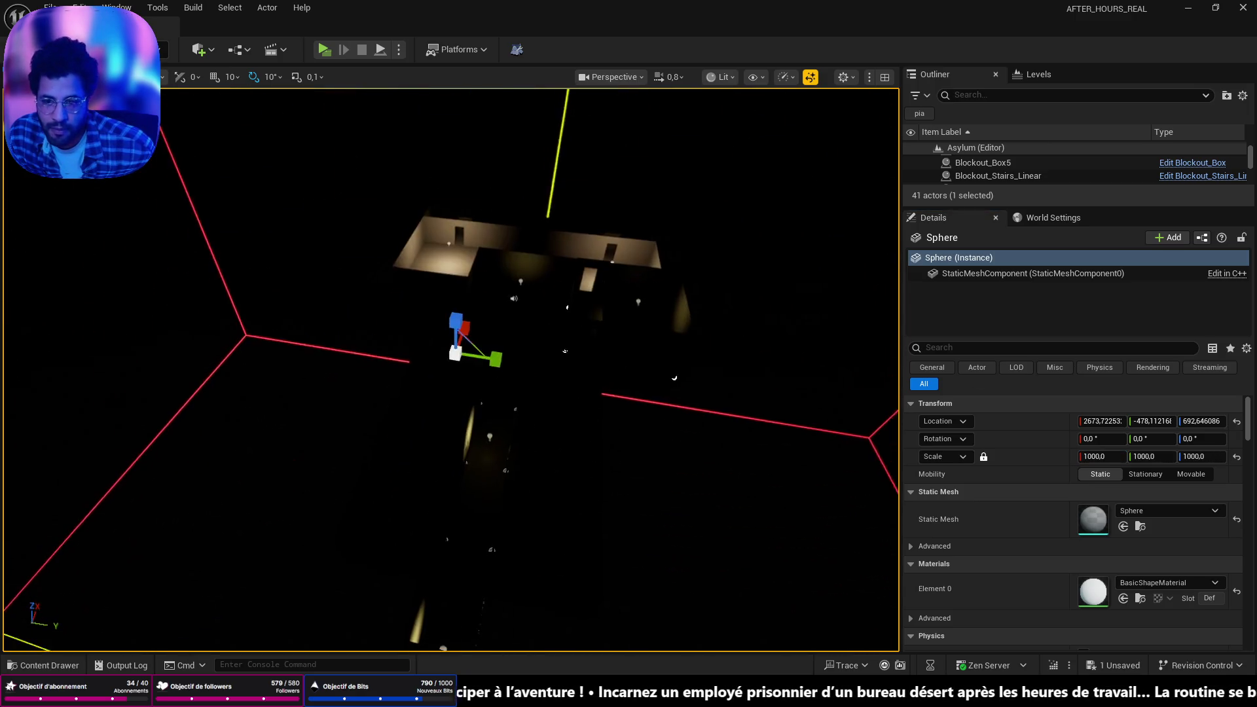
{"action": "mouse_move", "coordinate": [736, 582]}
{"action": "left_mouse_down"}
{"action": "mouse_move", "coordinate": [694, 563]}
{"action": "mouse_move", "coordinate": [654, 589]}
{"action": "mouse_move", "coordinate": [737, 582]}
{"action": "left_mouse_up"}
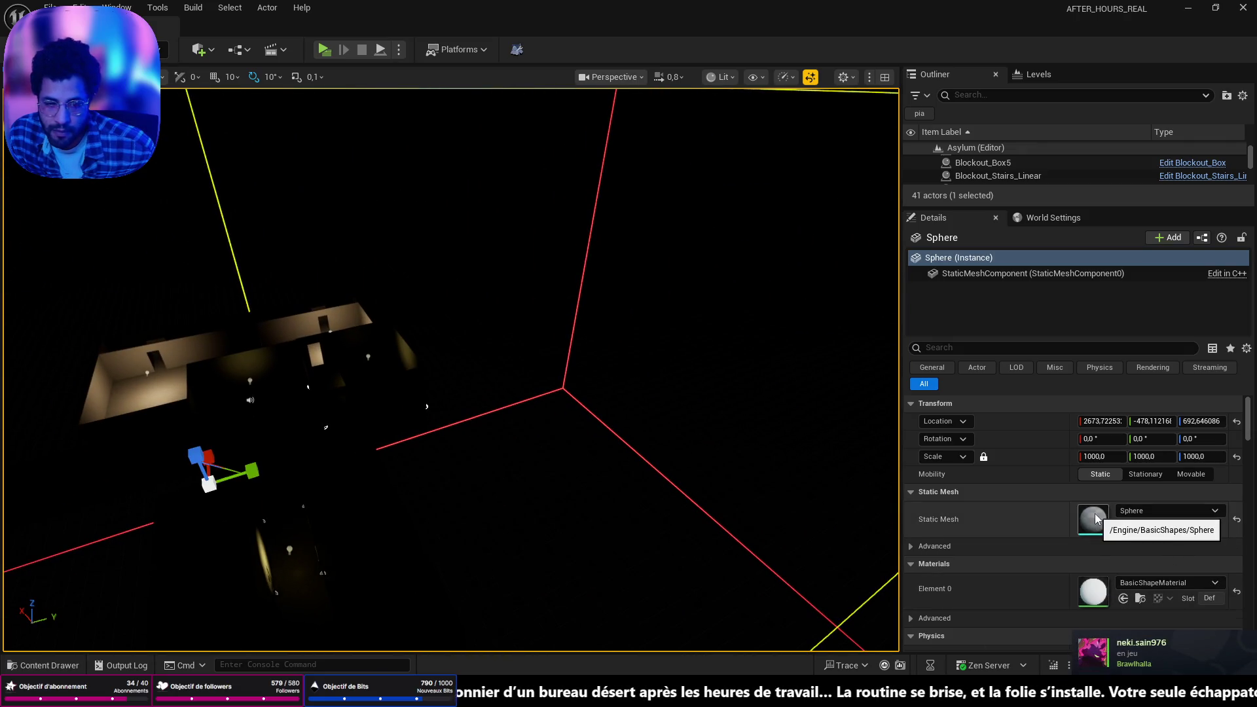
Try SM_SkySphere as the sphere's static mesh, then undo back to the basic Sphere mesh
{"action": "left_click", "coordinate": [1123, 510]}
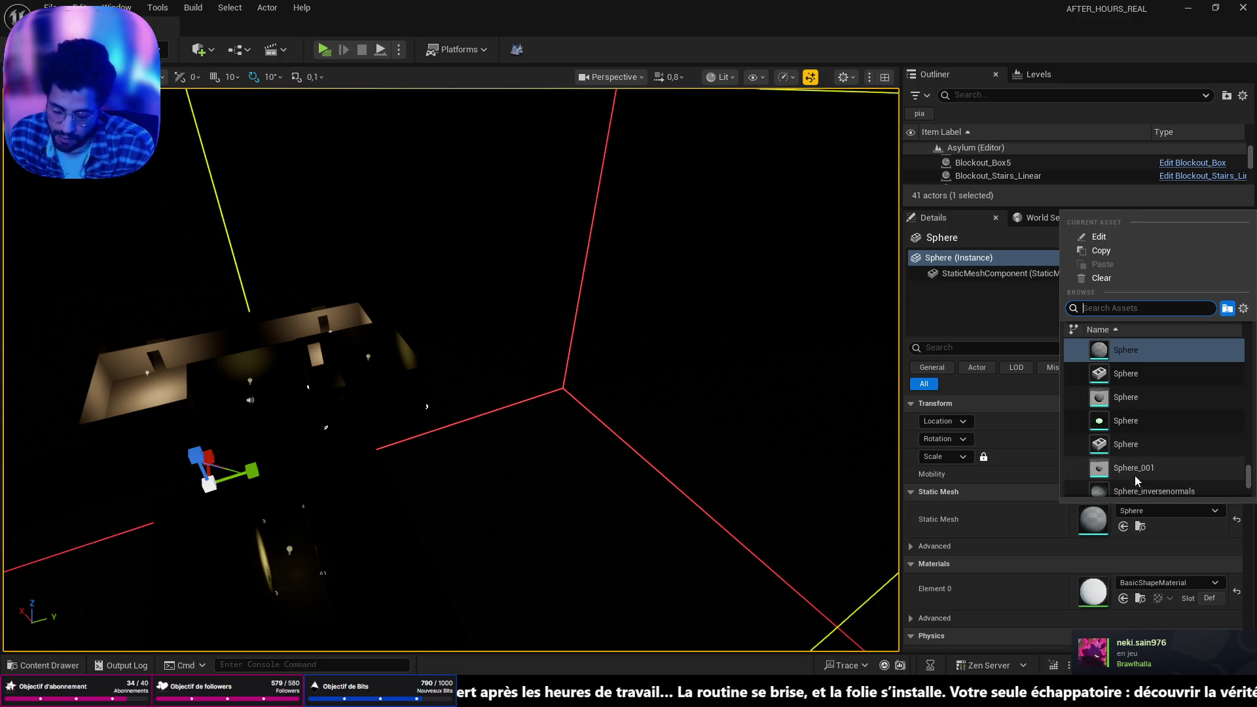
{"action": "type", "text": "sky"}
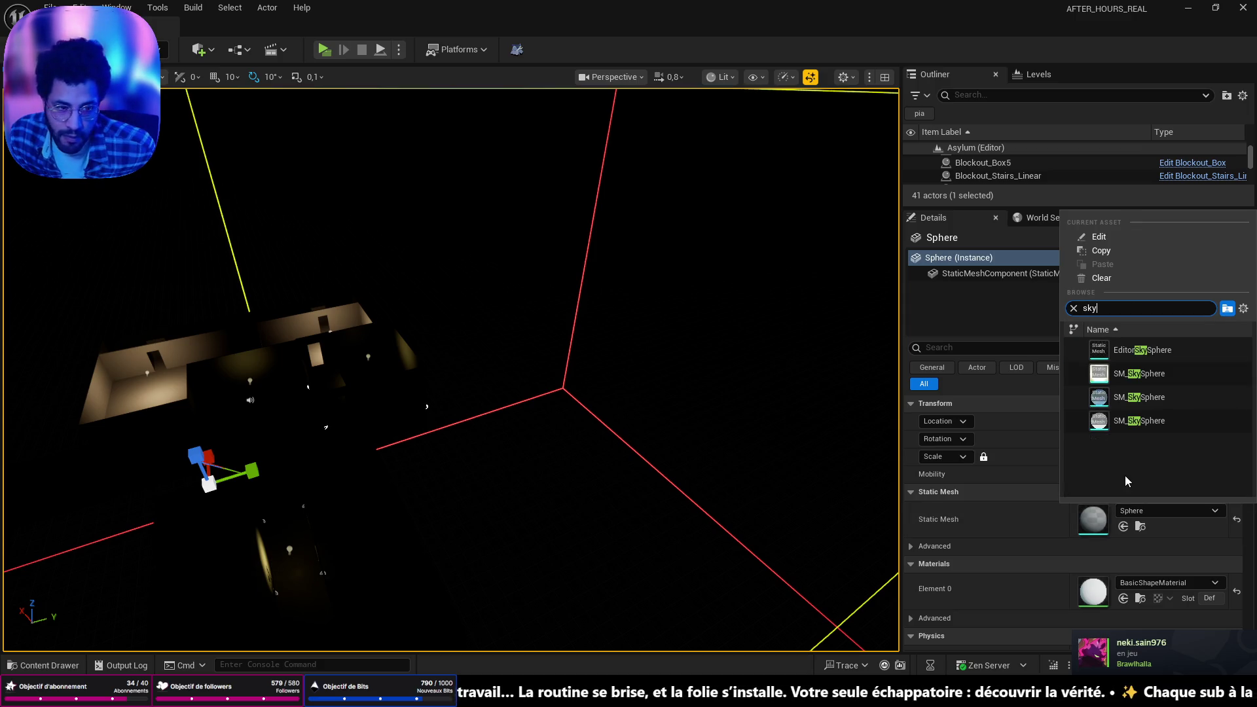
{"action": "left_click", "coordinate": [1145, 374]}
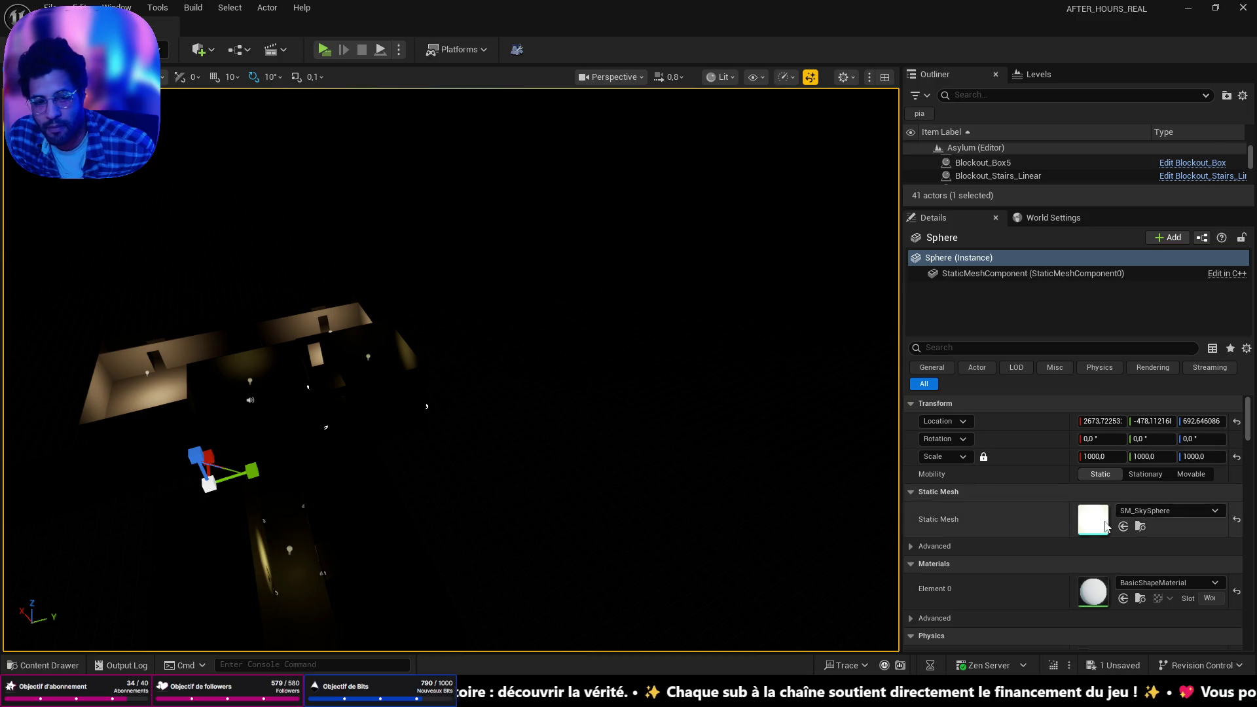
{"action": "scroll", "coordinate": [626, 429], "scroll_direction": "up", "scroll_amount": 2}
{"action": "scroll", "coordinate": [668, 447], "scroll_direction": "up", "scroll_amount": 5}
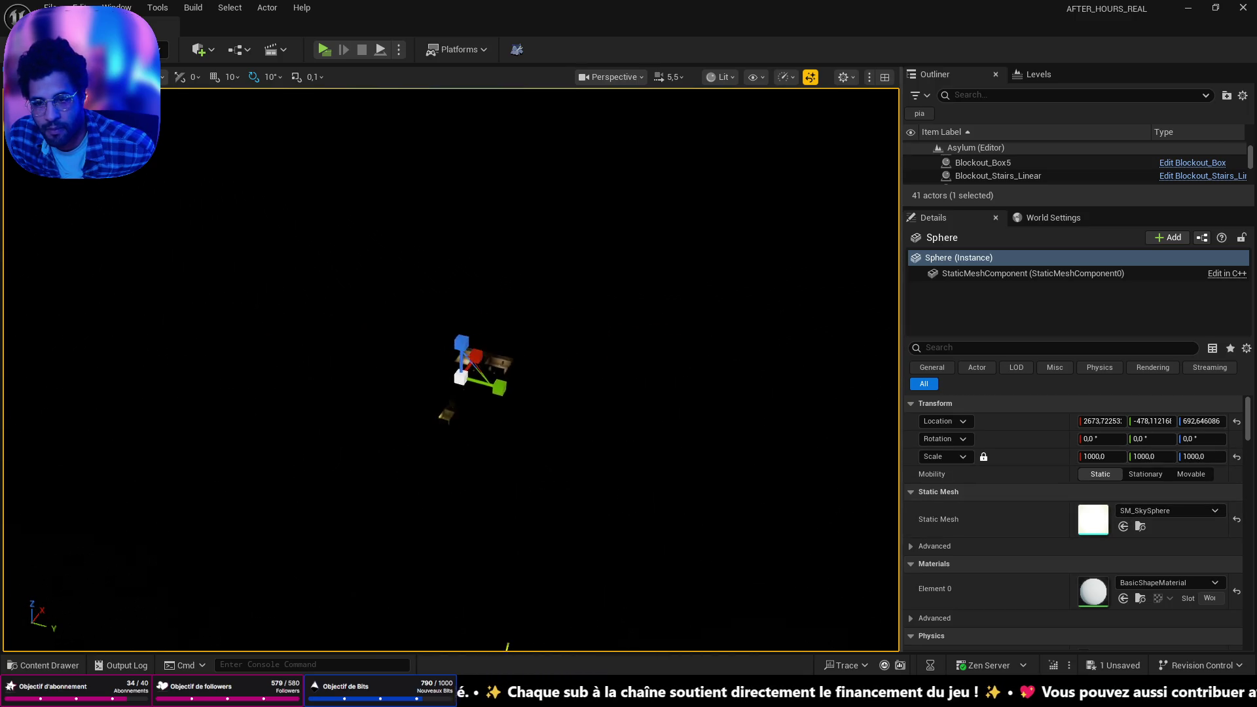
{"action": "scroll", "coordinate": [451, 369], "scroll_direction": "down", "scroll_amount": 3}
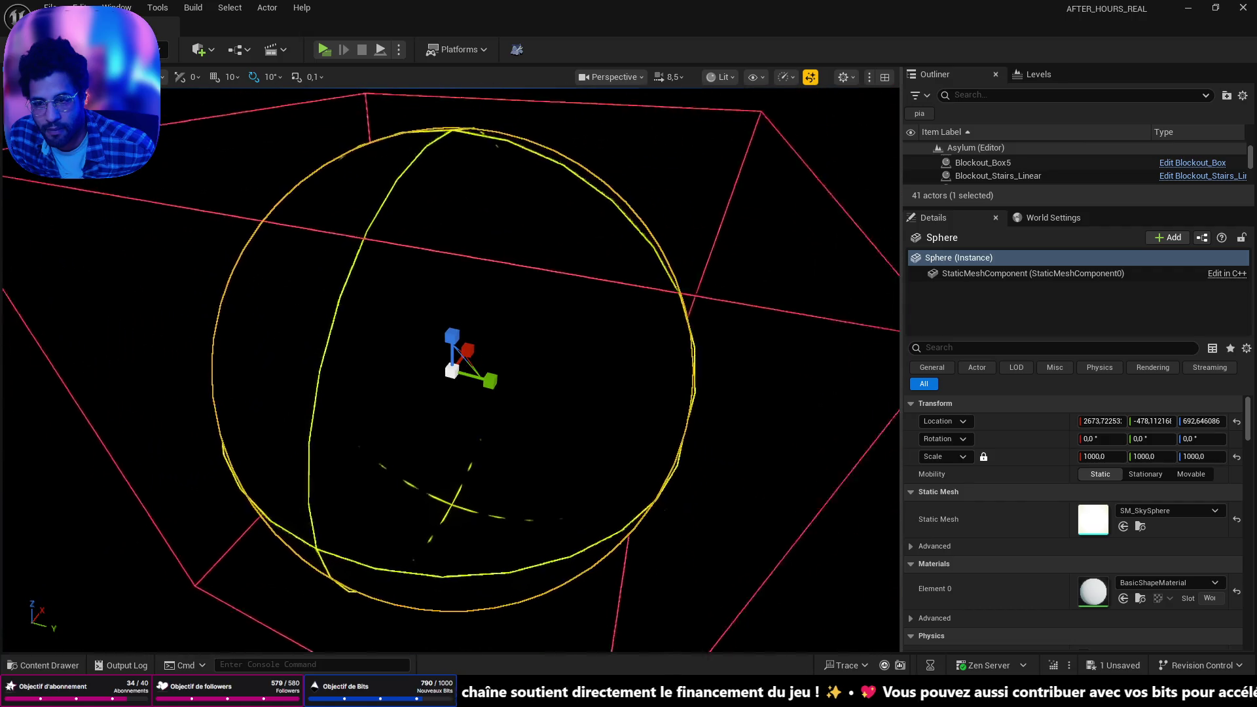
{"action": "scroll", "coordinate": [450, 369], "scroll_direction": "up", "scroll_amount": 5}
{"action": "scroll", "coordinate": [450, 369], "scroll_direction": "up", "scroll_amount": 3}
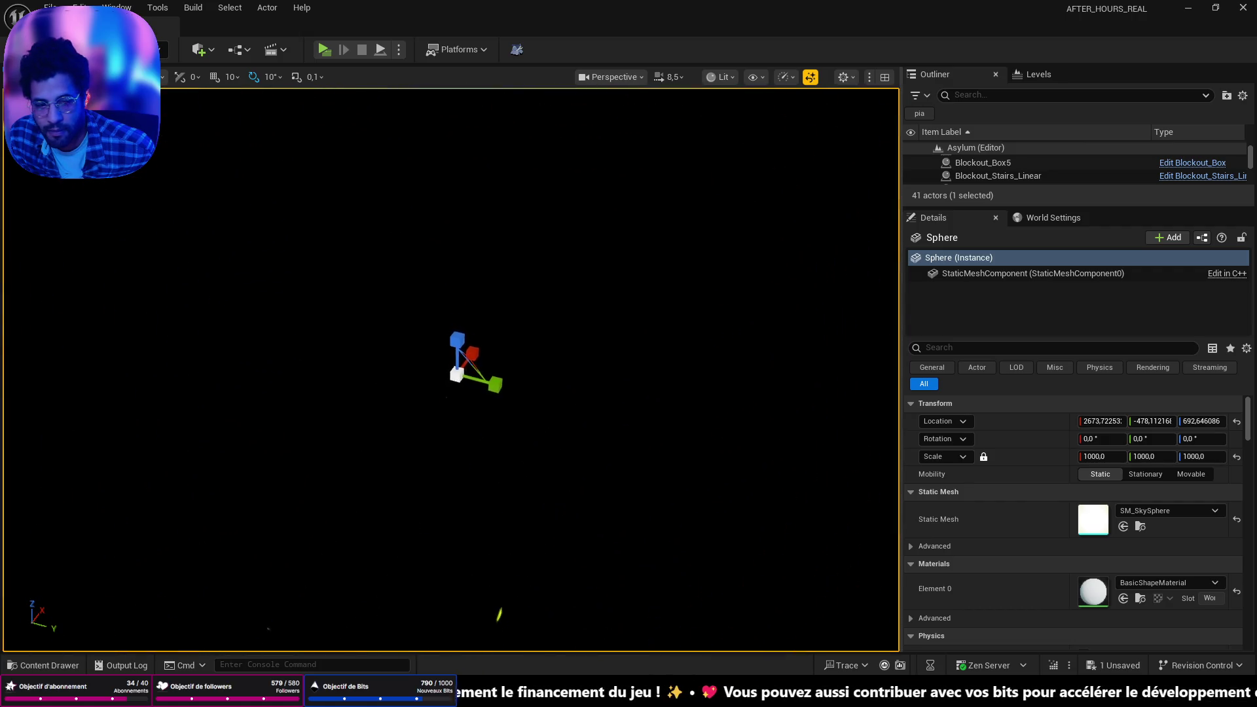
{"action": "key", "text": "ctrl+z"}
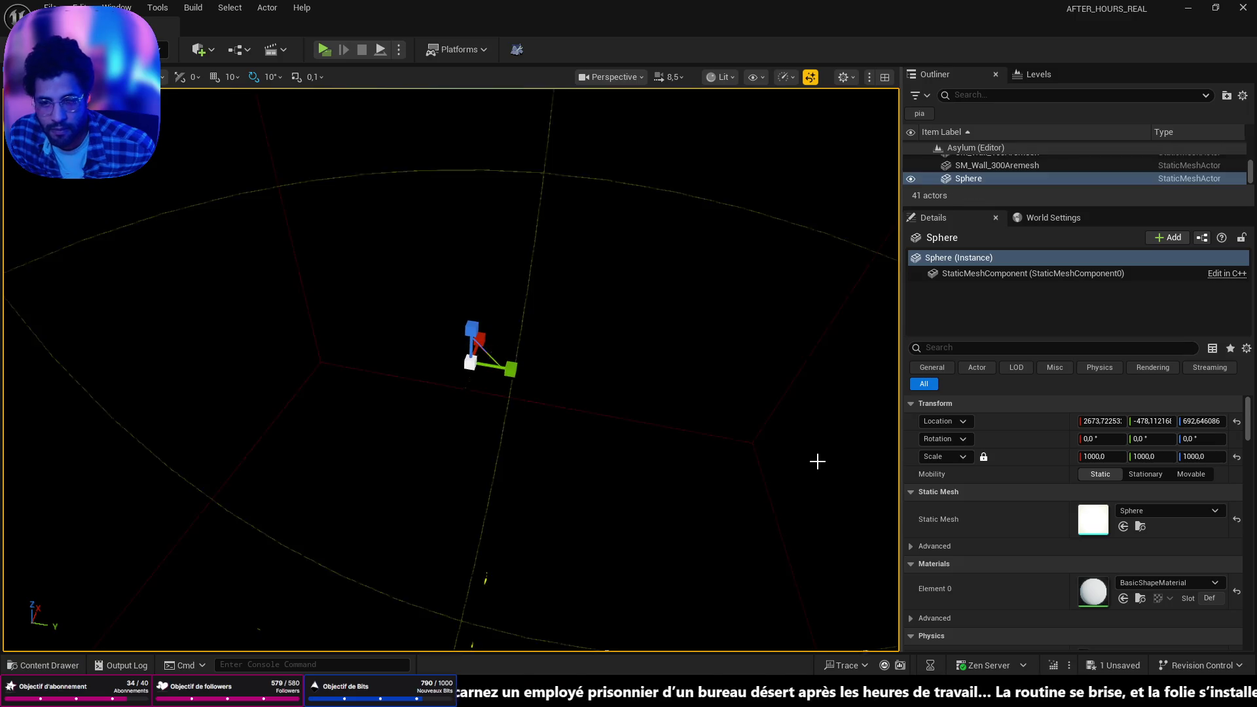
Assign Mi_Skybox_01a as the sphere's Element 0 material
{"action": "left_click", "coordinate": [1175, 584]}
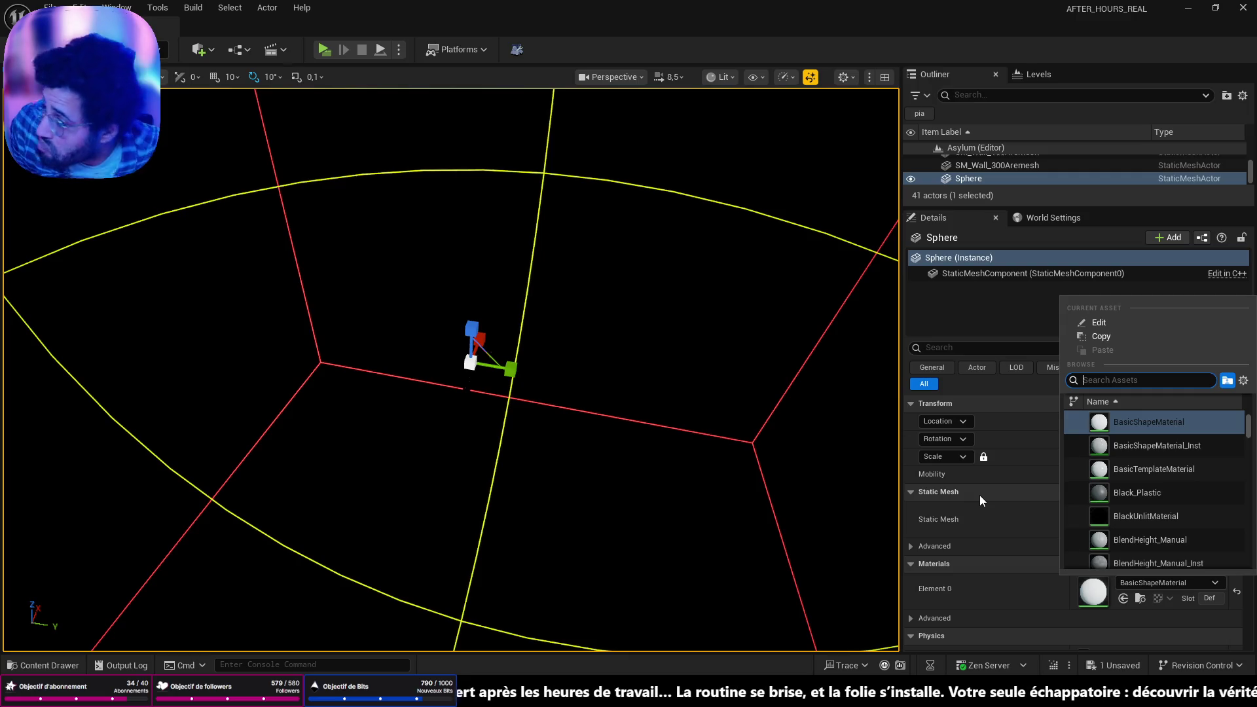
{"action": "type", "text": "sky"}
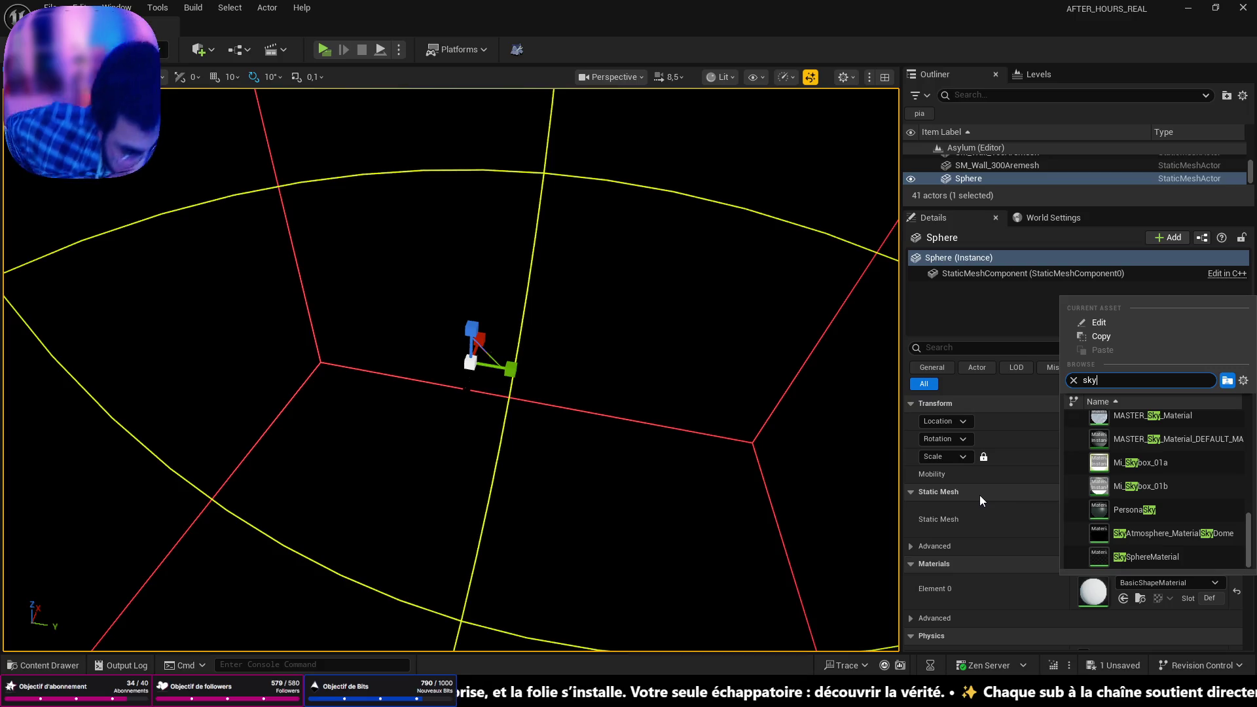
{"action": "left_click", "coordinate": [1153, 465]}
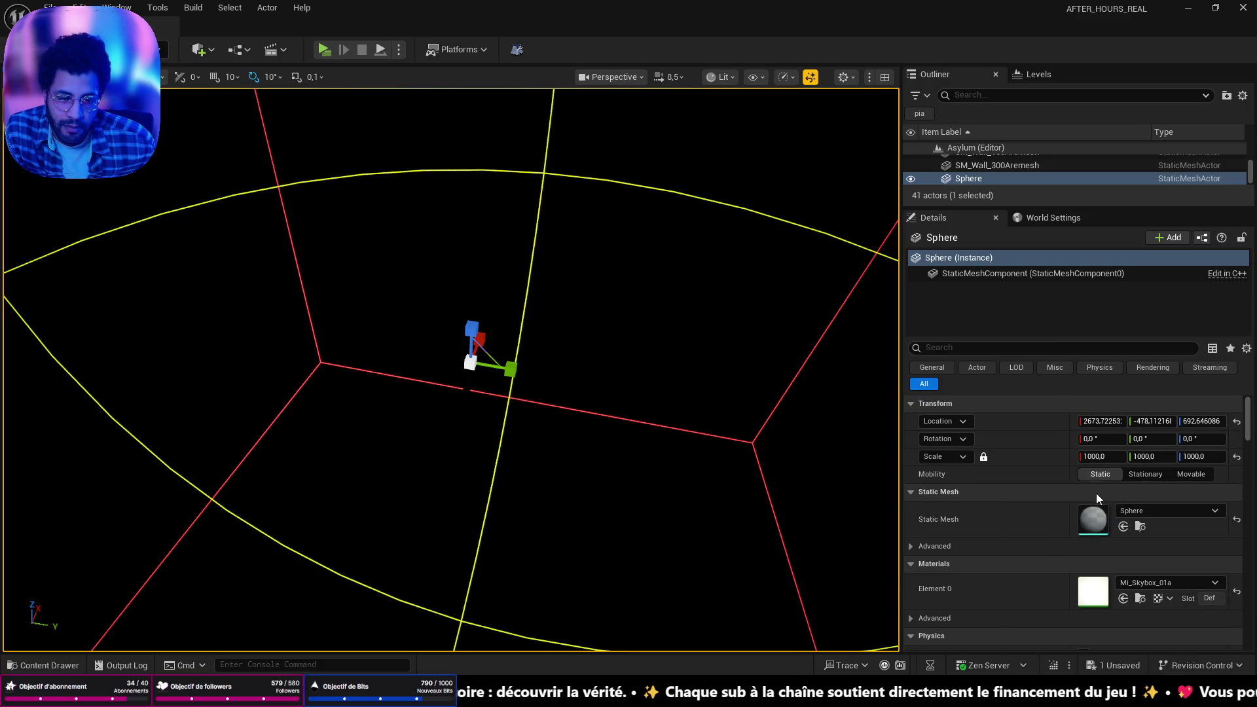
{"action": "mouse_move", "coordinate": [754, 476]}
{"action": "left_mouse_down"}
{"action": "mouse_move", "coordinate": [602, 419]}
{"action": "mouse_move", "coordinate": [586, 390]}
{"action": "left_mouse_up"}
{"action": "scroll", "coordinate": [451, 369], "scroll_direction": "up", "scroll_amount": 1}
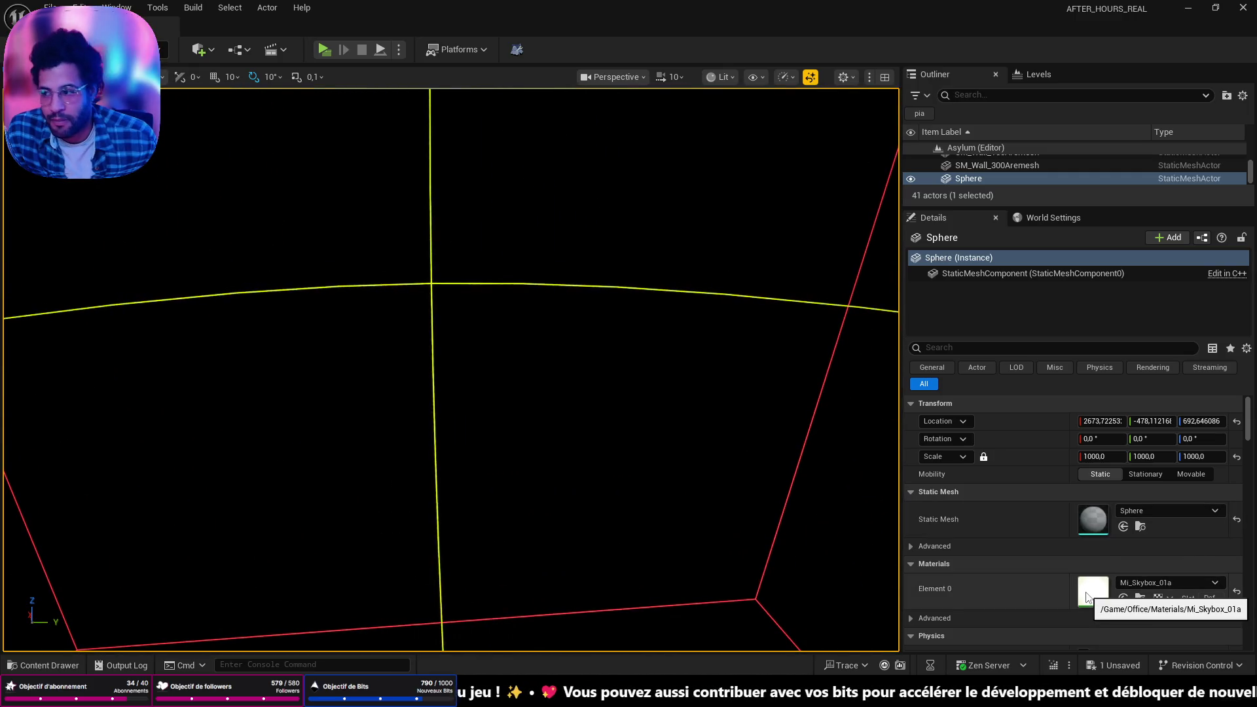
Replace the sphere's Element 0 material with M_Skybox
{"action": "left_click", "coordinate": [1152, 582]}
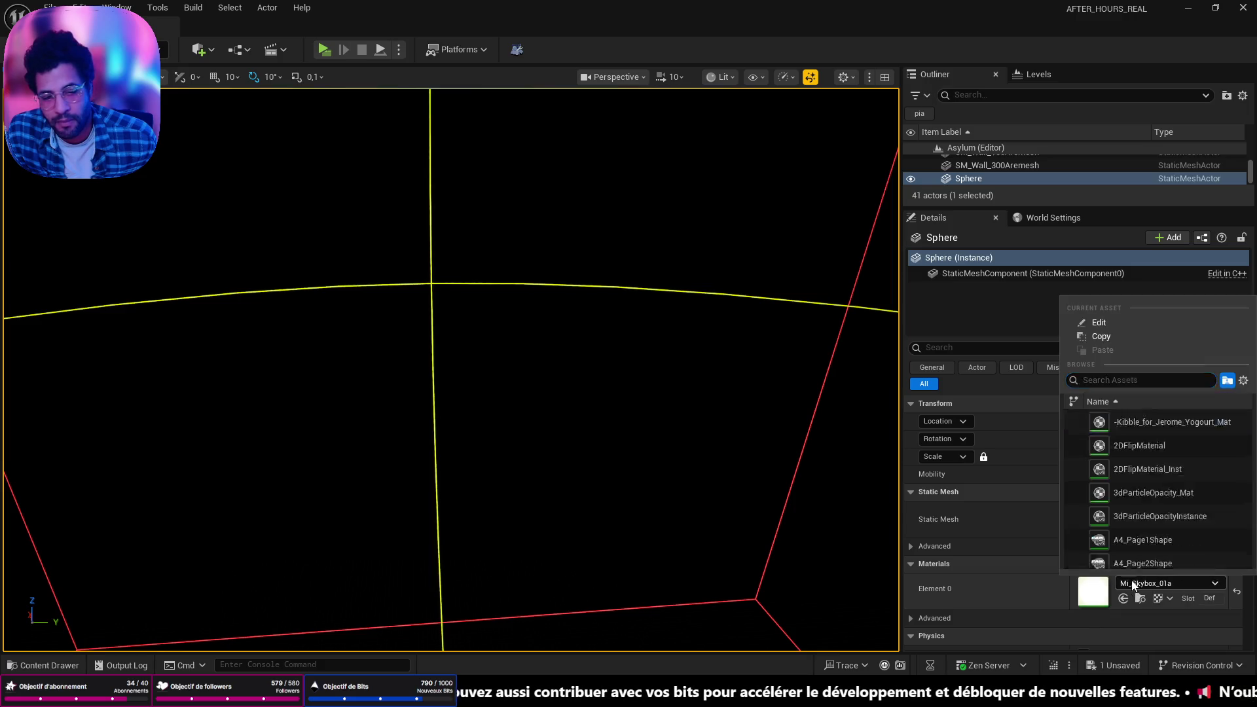
{"action": "type", "text": "sky"}
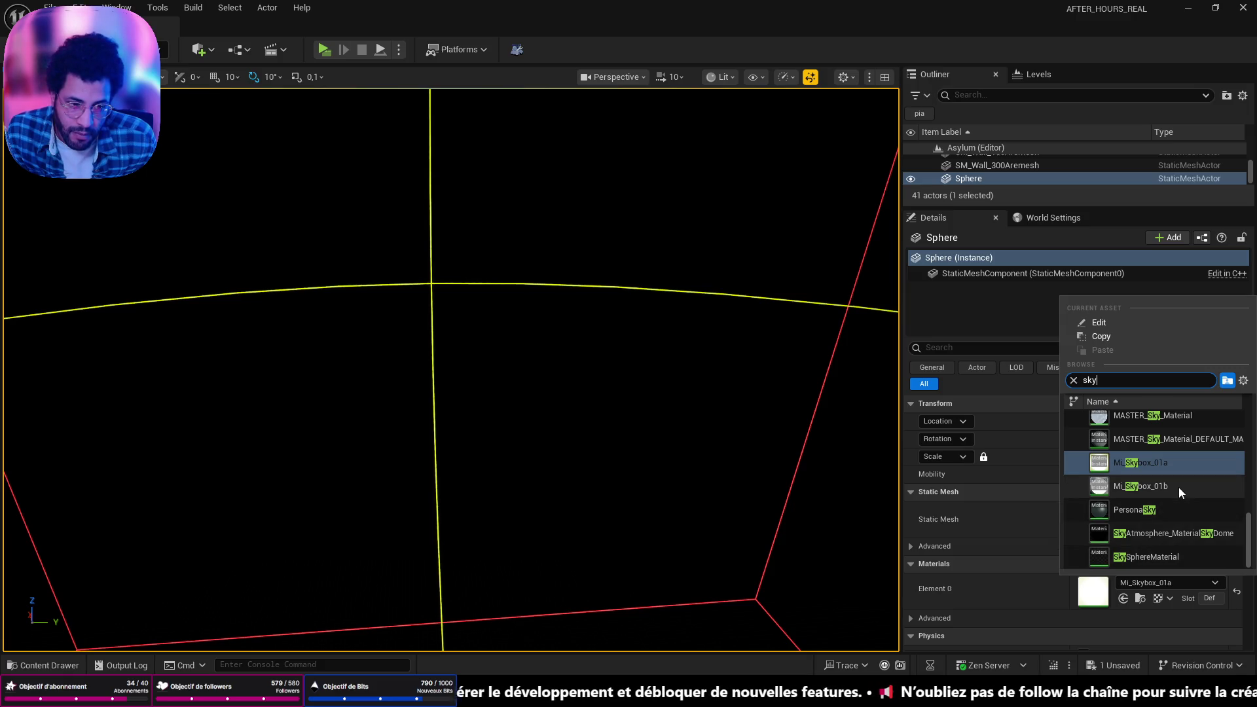
{"action": "mouse_move", "coordinate": [1178, 487]}
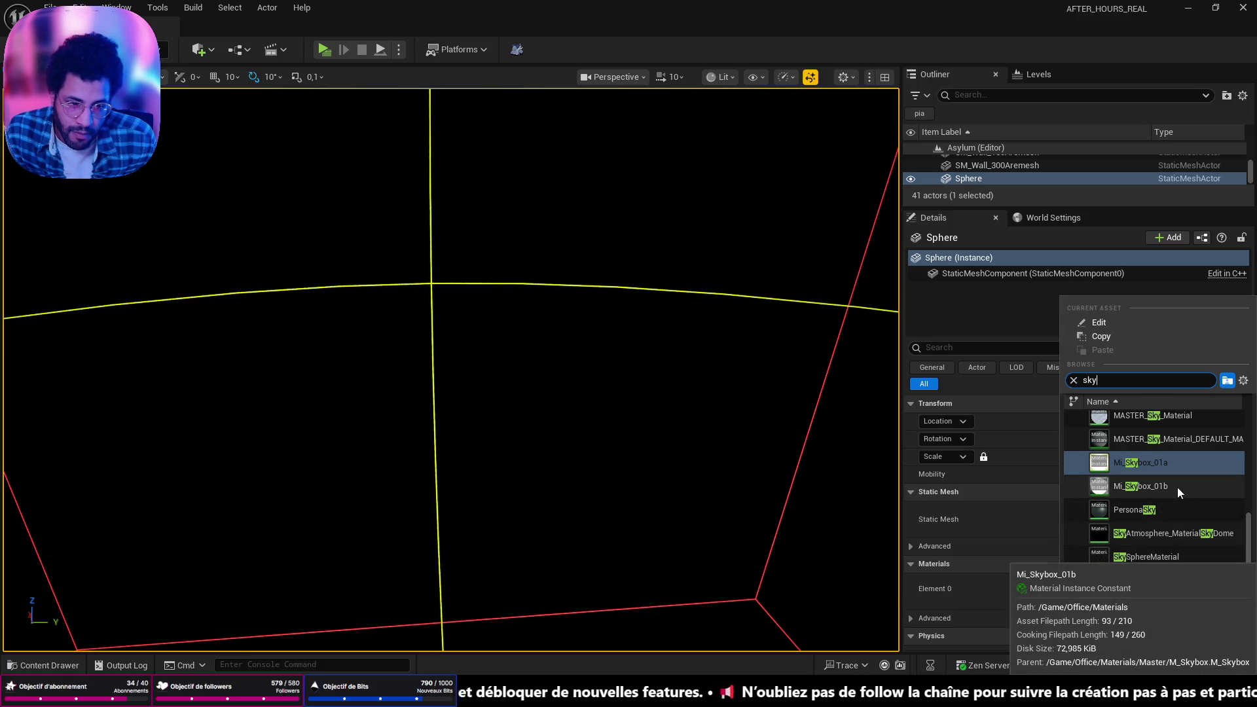
{"action": "scroll", "coordinate": [1174, 493], "scroll_direction": "up", "scroll_amount": 3}
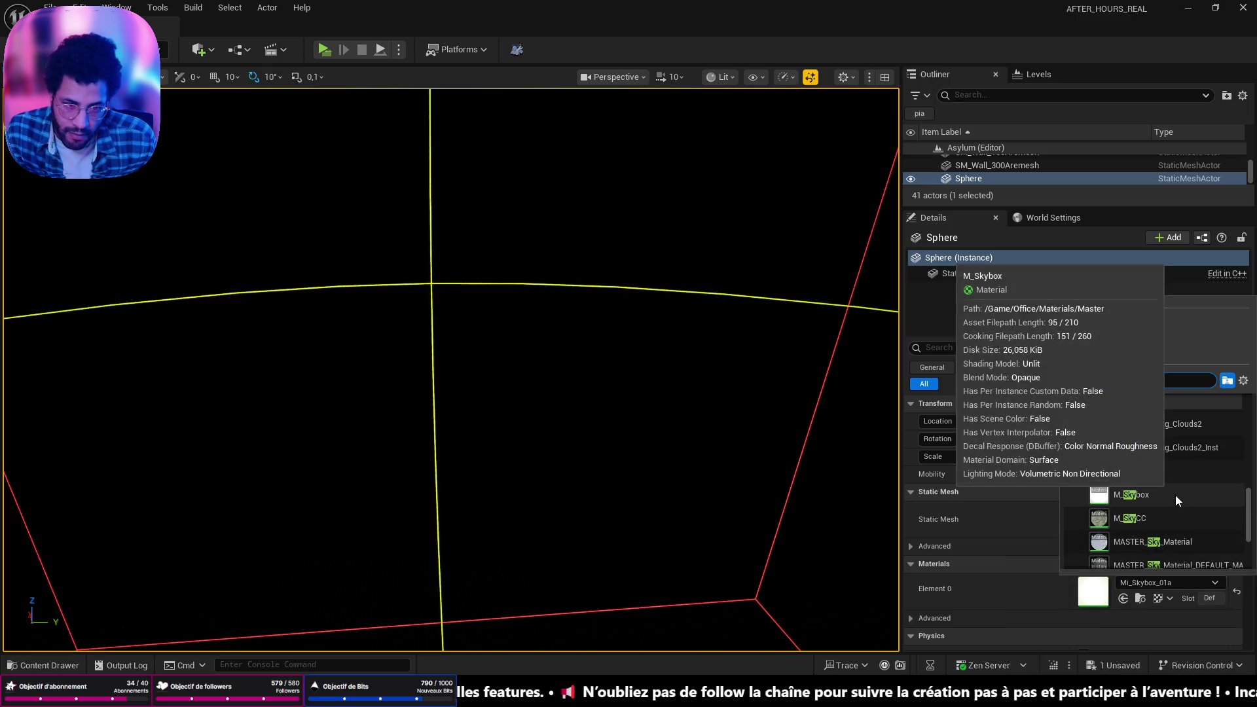
{"action": "left_click", "coordinate": [1158, 492]}
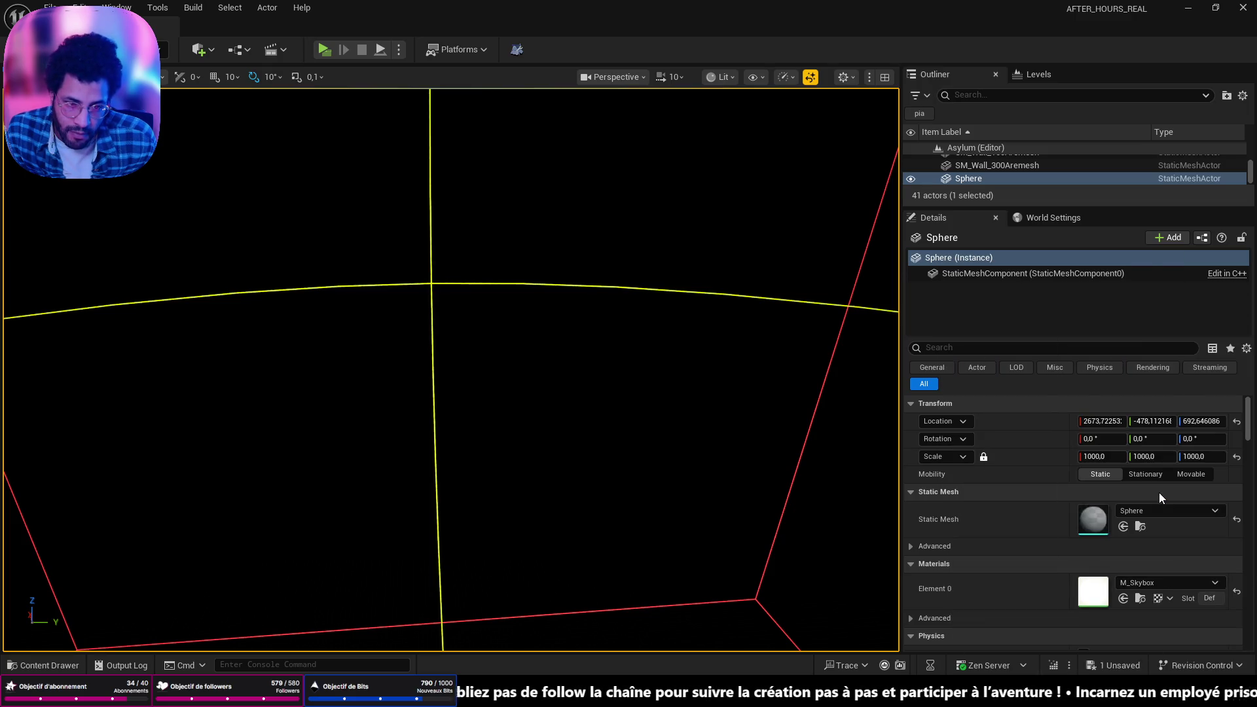
Enable Two Sided on the M_Skybox material and apply the change to the level
{"action": "double_click", "coordinate": [1107, 590]}
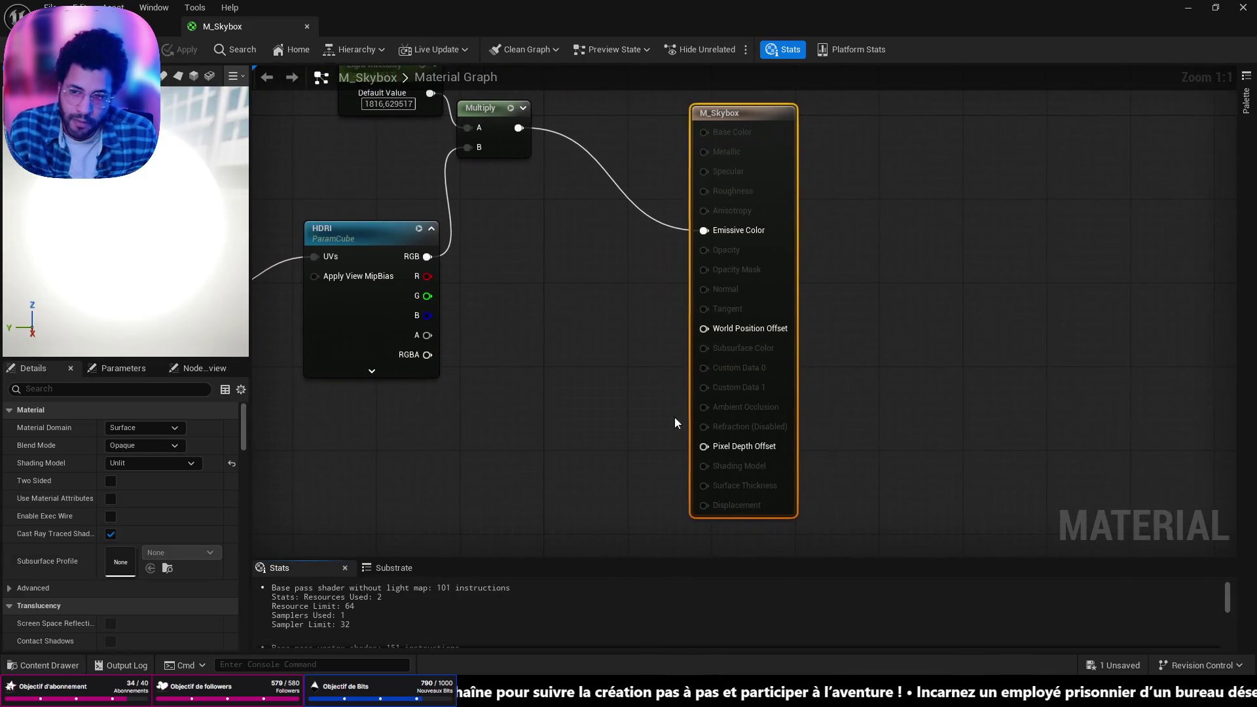
{"action": "left_click", "coordinate": [111, 480]}
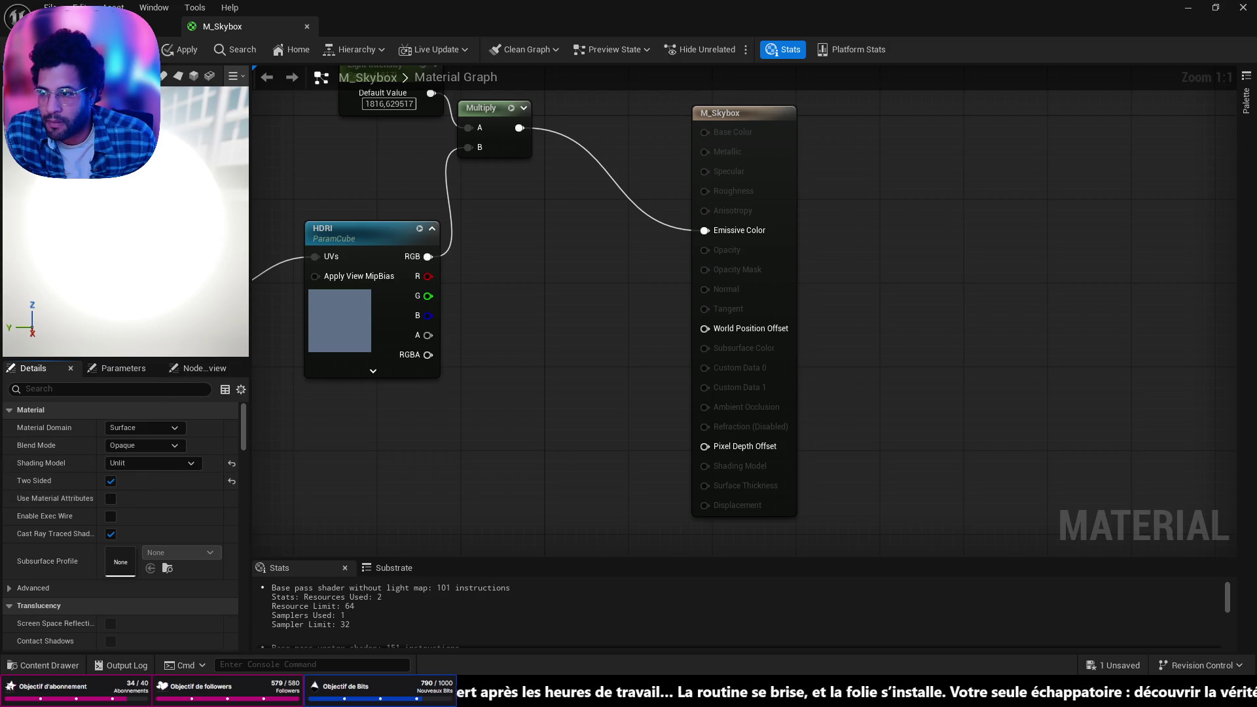
{"action": "key", "text": "ctrl+s"}
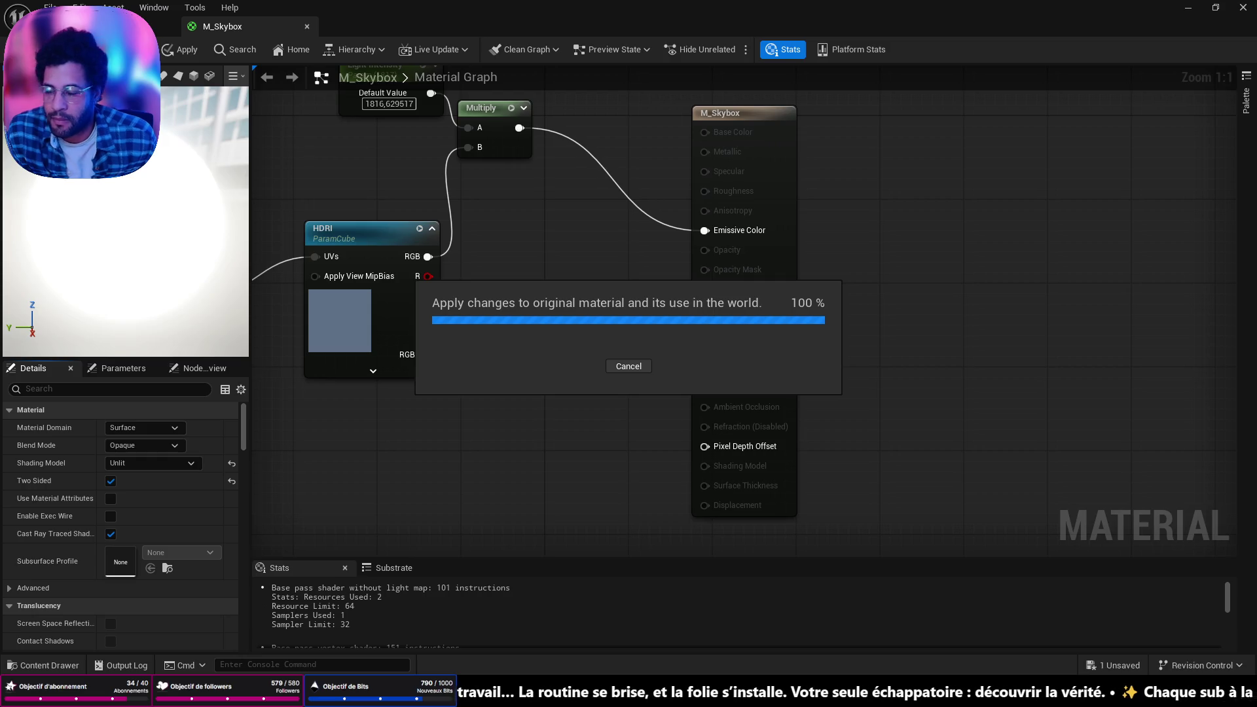
{"action": "left_click", "coordinate": [98, 26]}
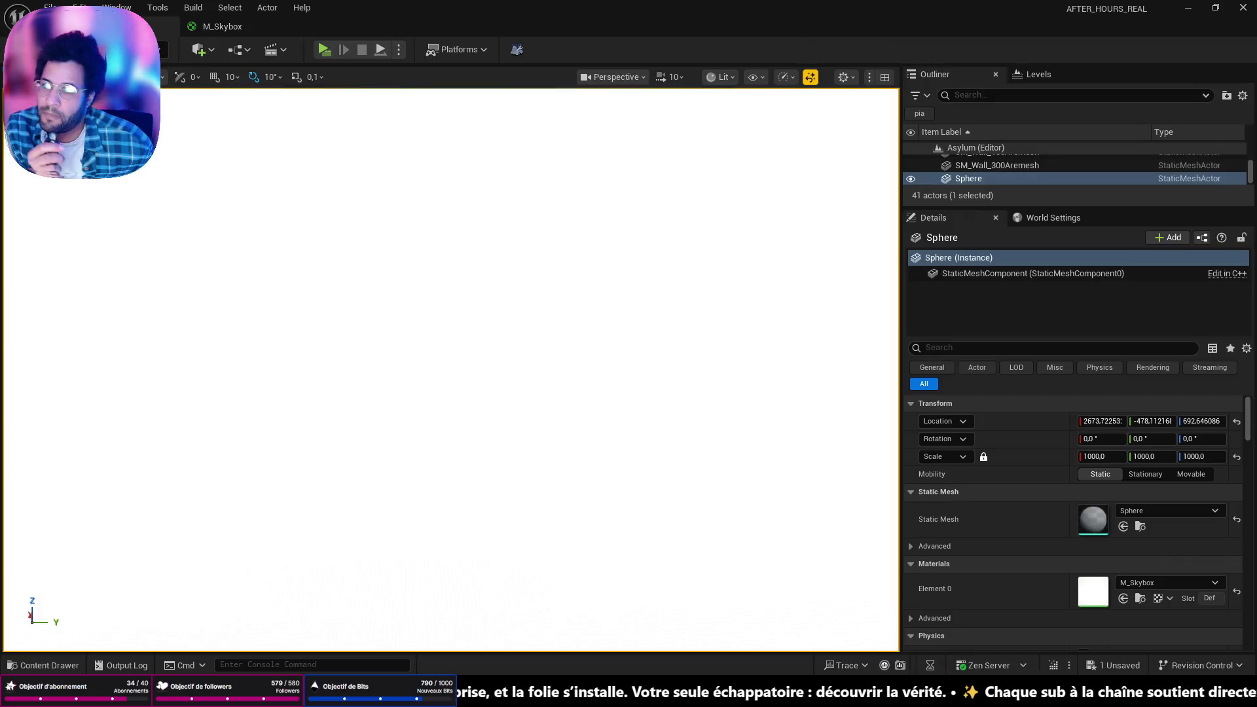
{"action": "key", "text": "f"}
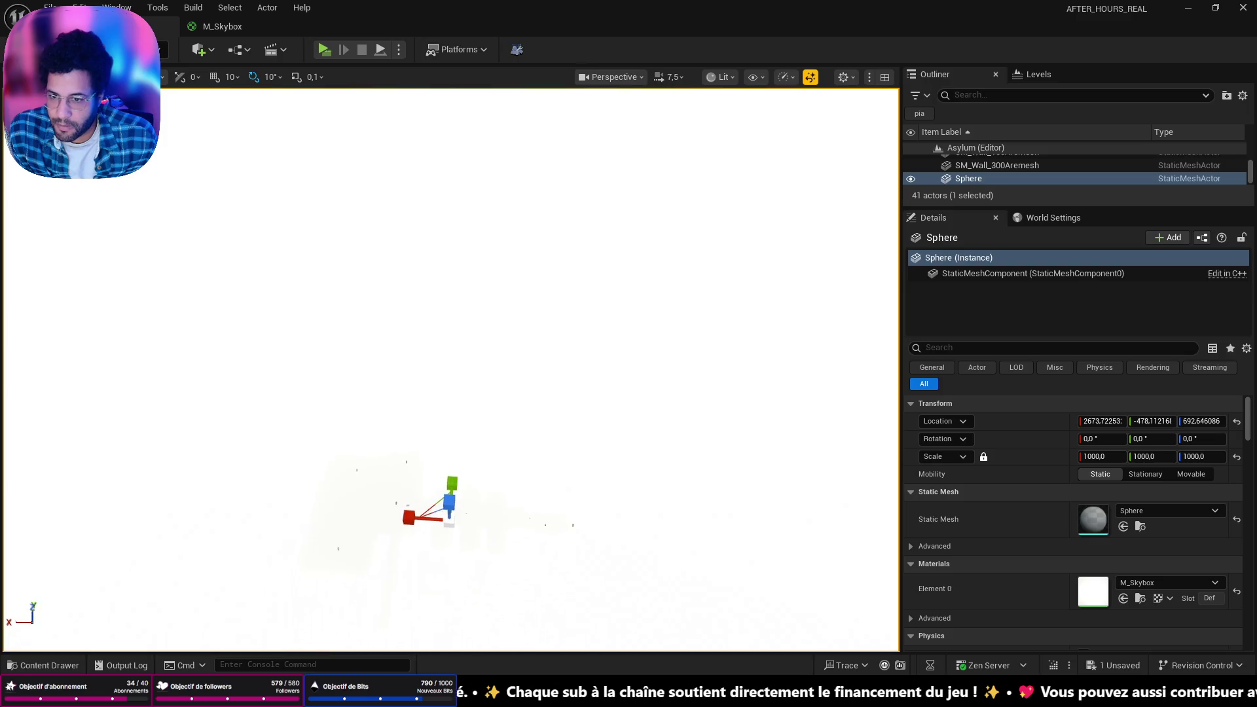
{"action": "scroll", "coordinate": [482, 449], "scroll_direction": "down", "scroll_amount": 1}
{"action": "scroll", "coordinate": [471, 356], "scroll_direction": "down", "scroll_amount": 2}
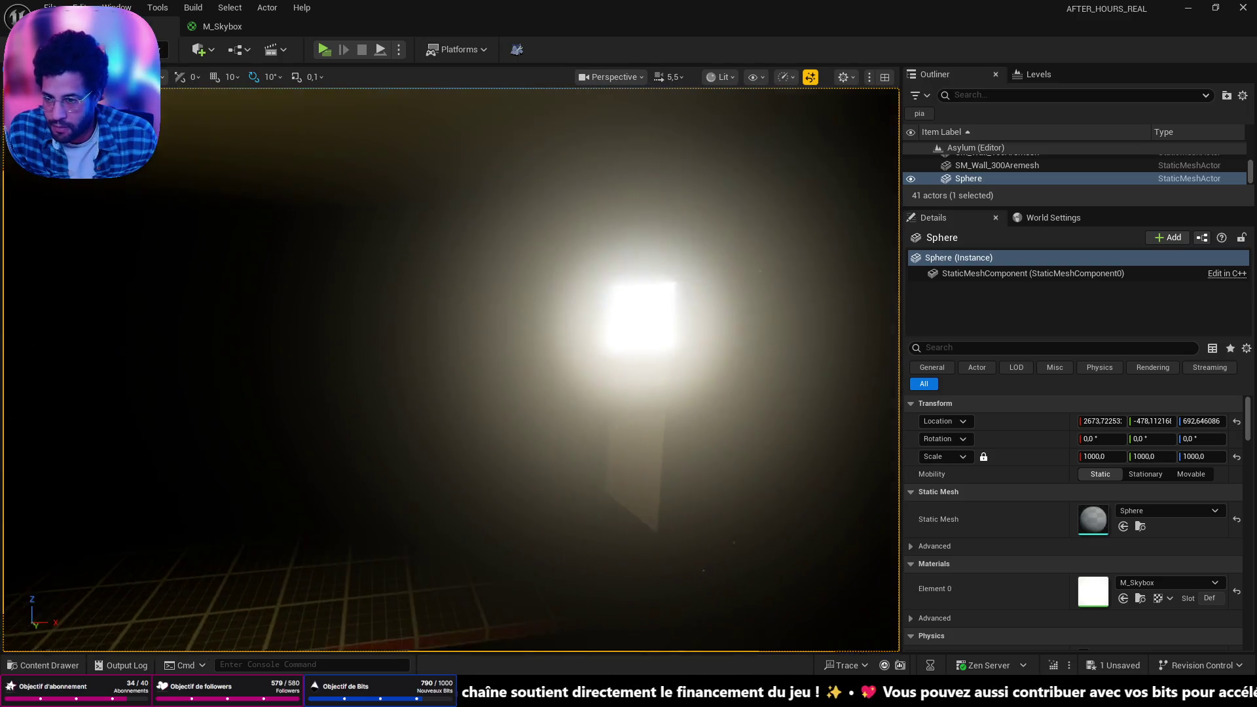
{"action": "scroll", "coordinate": [471, 356], "scroll_direction": "down", "scroll_amount": 2}
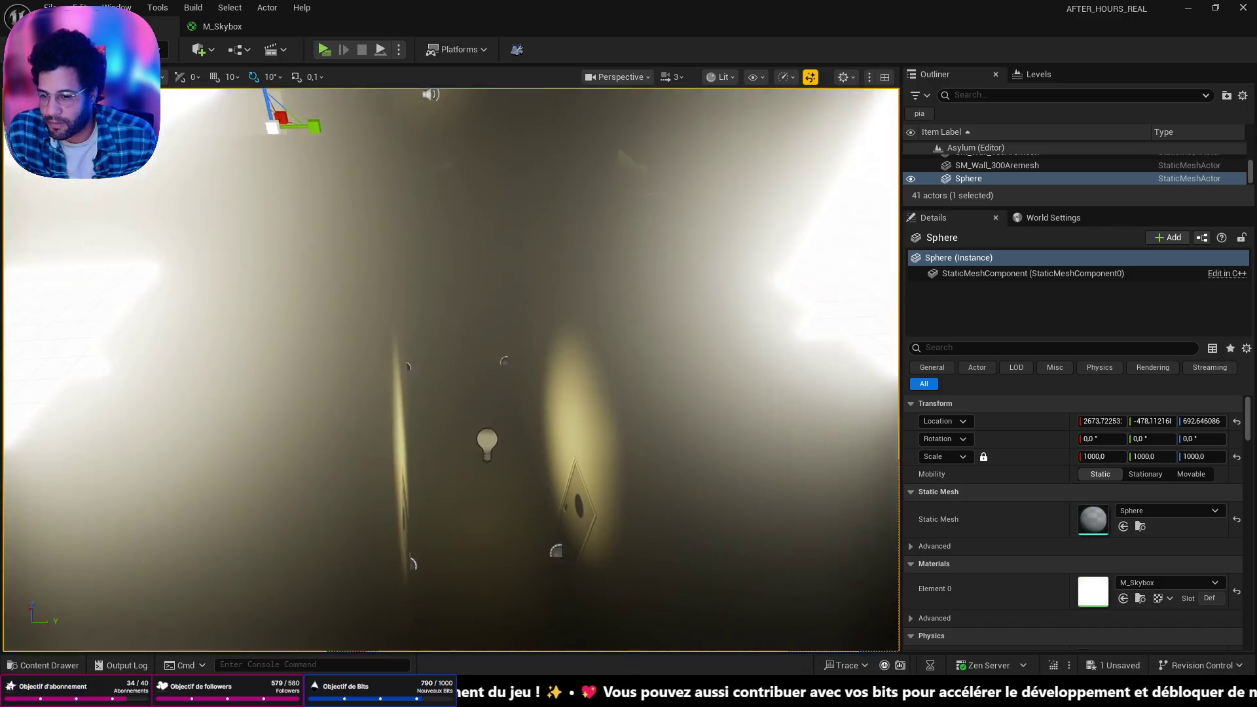
{"action": "mouse_move", "coordinate": [471, 356]}
{"action": "left_mouse_down"}
{"action": "mouse_move", "coordinate": [471, 170]}
{"action": "mouse_move", "coordinate": [451, 216]}
{"action": "mouse_move", "coordinate": [478, 203]}
{"action": "mouse_move", "coordinate": [426, 183]}
{"action": "mouse_move", "coordinate": [360, 186]}
{"action": "left_mouse_up"}
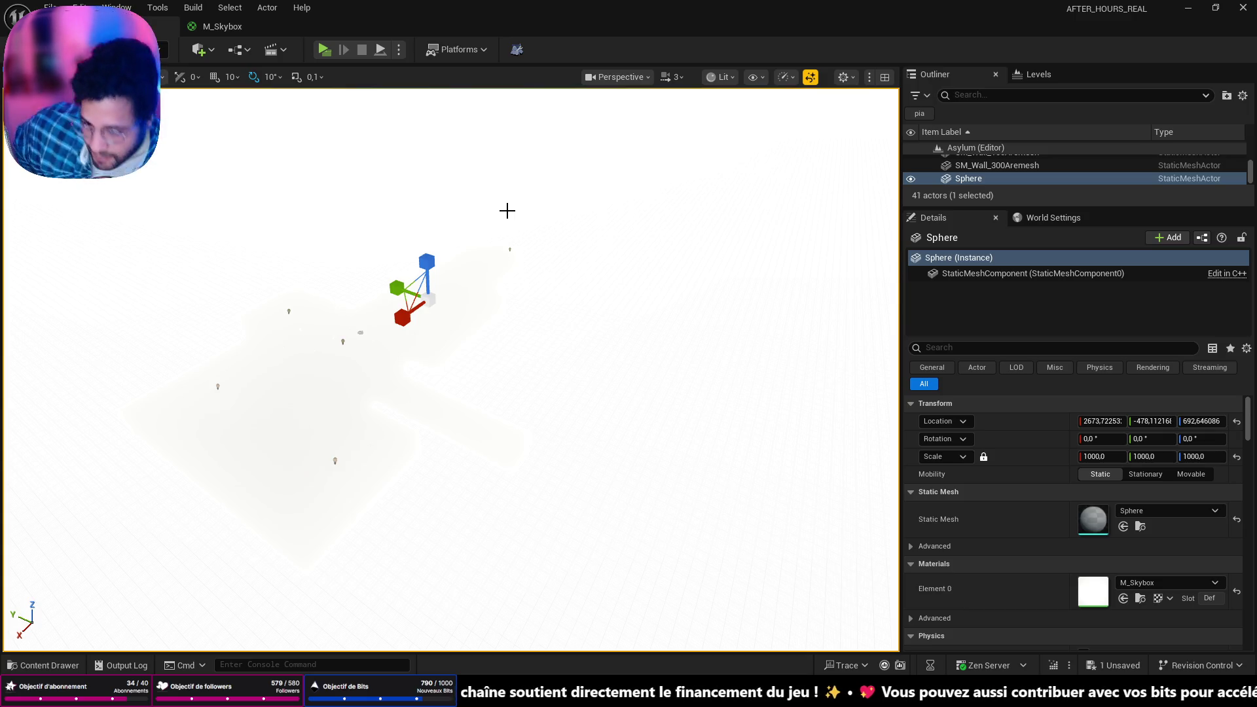
Lower M_Skybox's Light Intensity from 1816.63 to 500 and apply it to the level
{"action": "double_click", "coordinate": [1100, 592]}
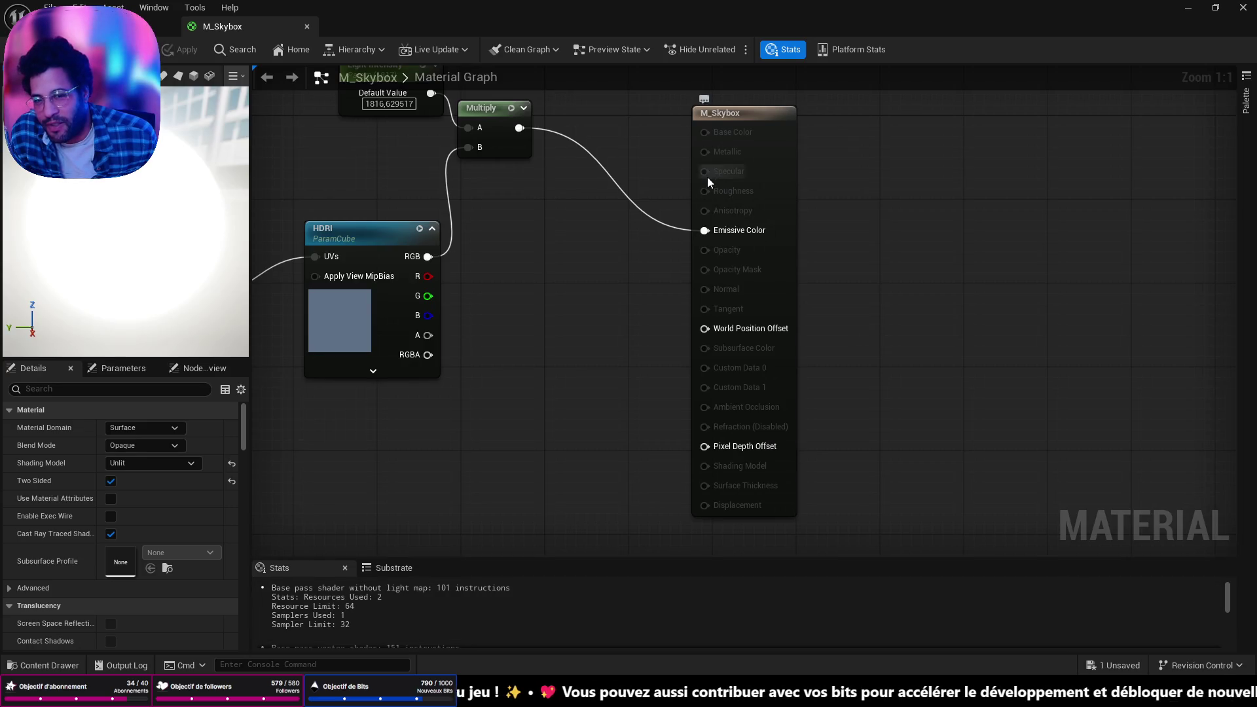
{"action": "mouse_move", "coordinate": [707, 176]}
{"action": "left_mouse_down"}
{"action": "mouse_move", "coordinate": [758, 385]}
{"action": "mouse_move", "coordinate": [912, 372]}
{"action": "mouse_move", "coordinate": [1013, 381]}
{"action": "left_mouse_up"}
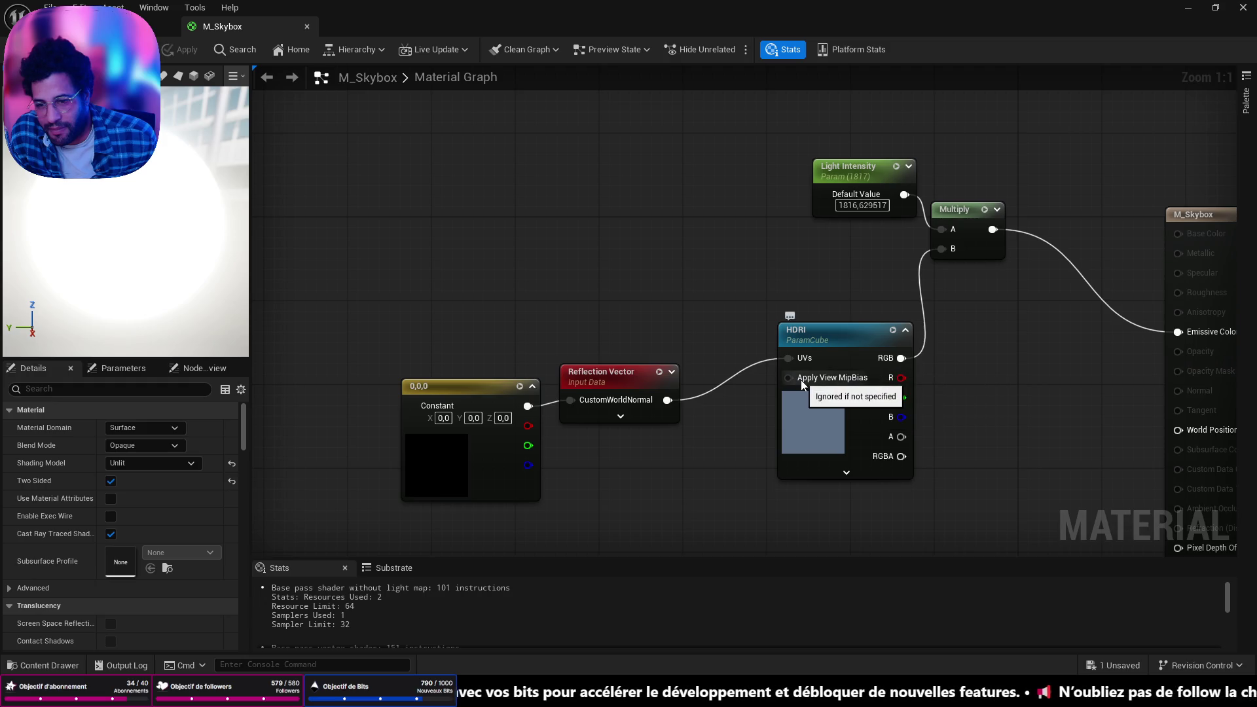
{"action": "left_click", "coordinate": [863, 205]}
{"action": "type", "text": "500"}
{"action": "key", "text": "Return"}
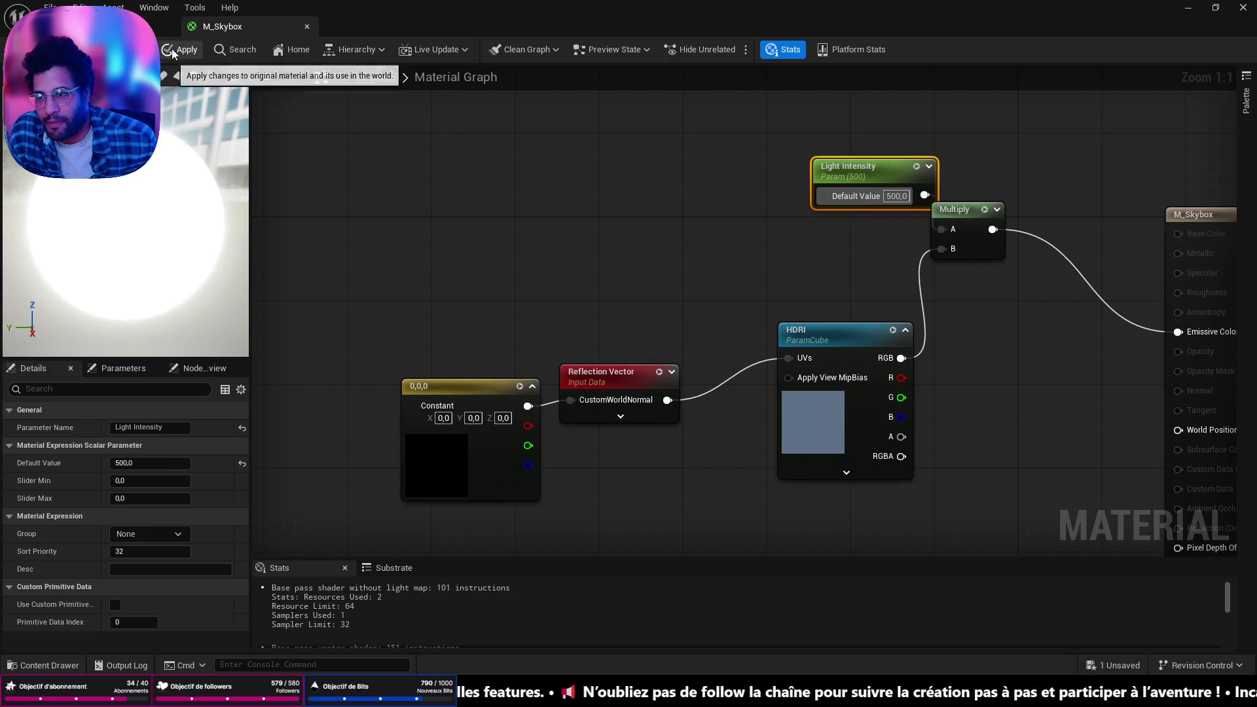
{"action": "left_click", "coordinate": [179, 49]}
{"action": "left_click", "coordinate": [117, 26]}
{"action": "mouse_move", "coordinate": [451, 367]}
{"action": "left_mouse_down"}
{"action": "mouse_move", "coordinate": [471, 288]}
{"action": "mouse_move", "coordinate": [432, 236]}
{"action": "mouse_move", "coordinate": [458, 229]}
{"action": "left_mouse_up"}
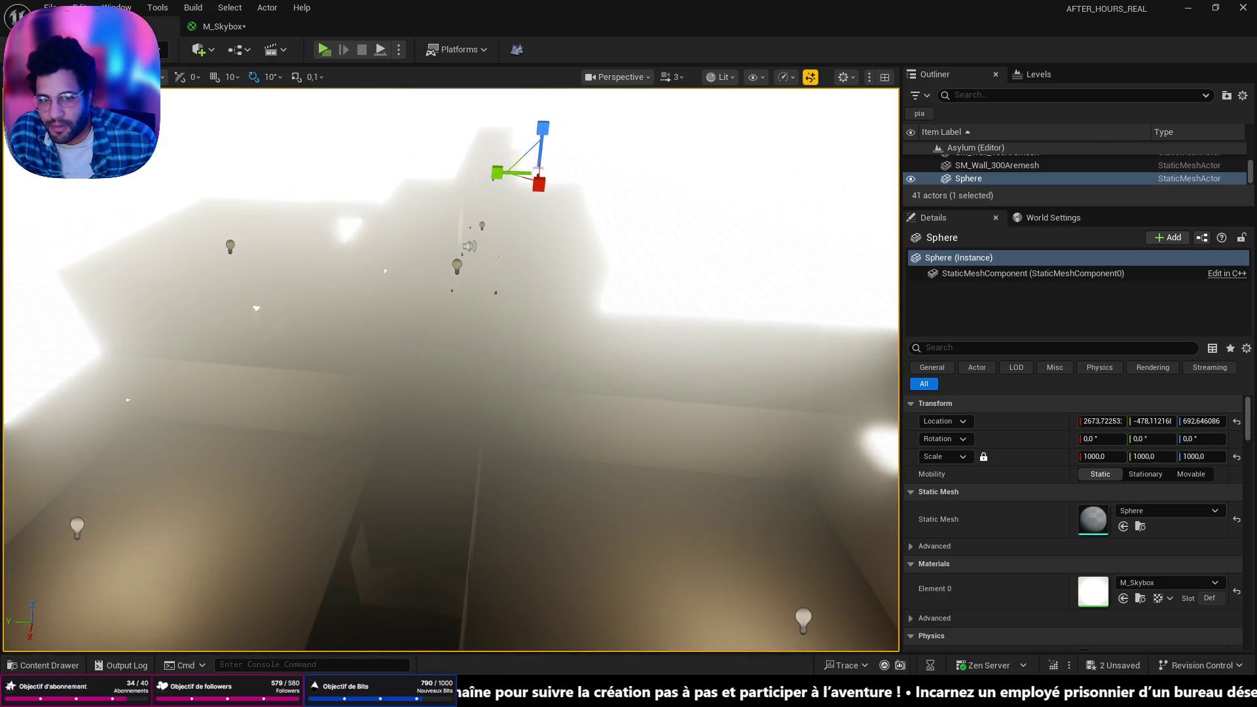
Enlarge the Outliner to list more actors, then go back to the M_Skybox graph
{"action": "mouse_move", "coordinate": [676, 261]}
{"action": "left_mouse_down"}
{"action": "mouse_move", "coordinate": [655, 282]}
{"action": "mouse_move", "coordinate": [681, 261]}
{"action": "left_mouse_up"}
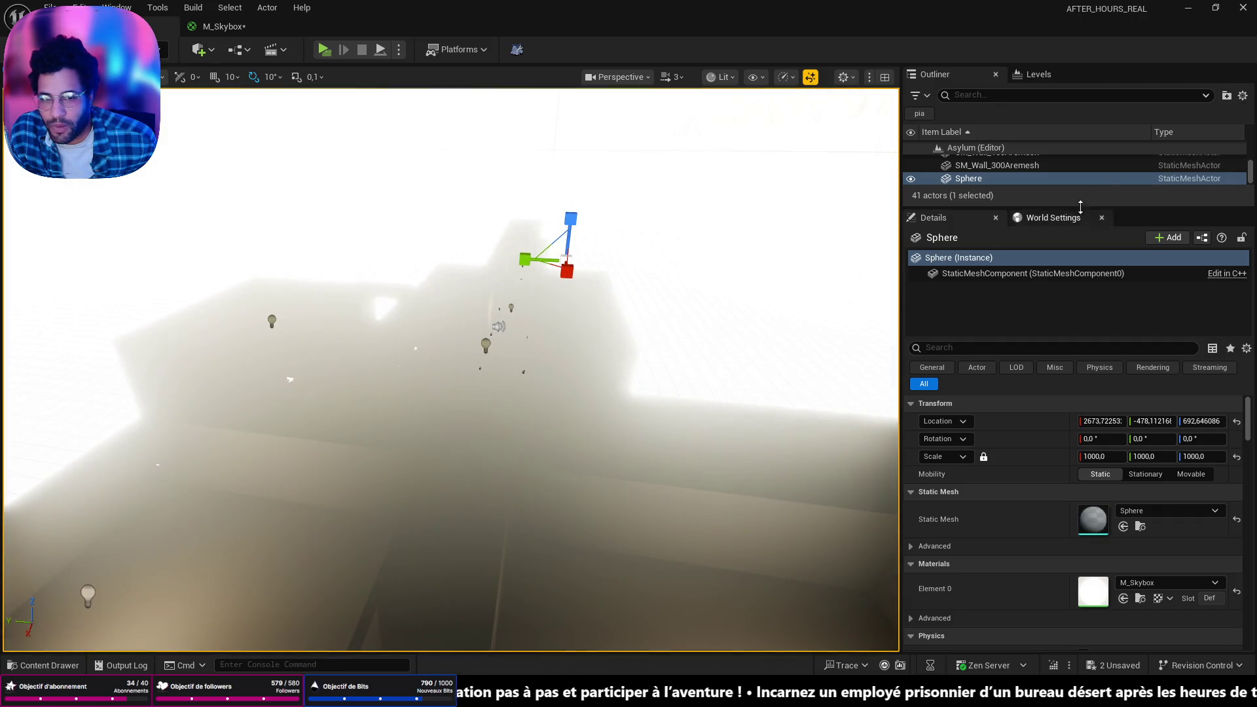
{"action": "left_click_drag", "start_coordinate": [1041, 207], "coordinate": [1041, 403]}
{"action": "scroll", "coordinate": [1012, 307], "scroll_direction": "up", "scroll_amount": 5}
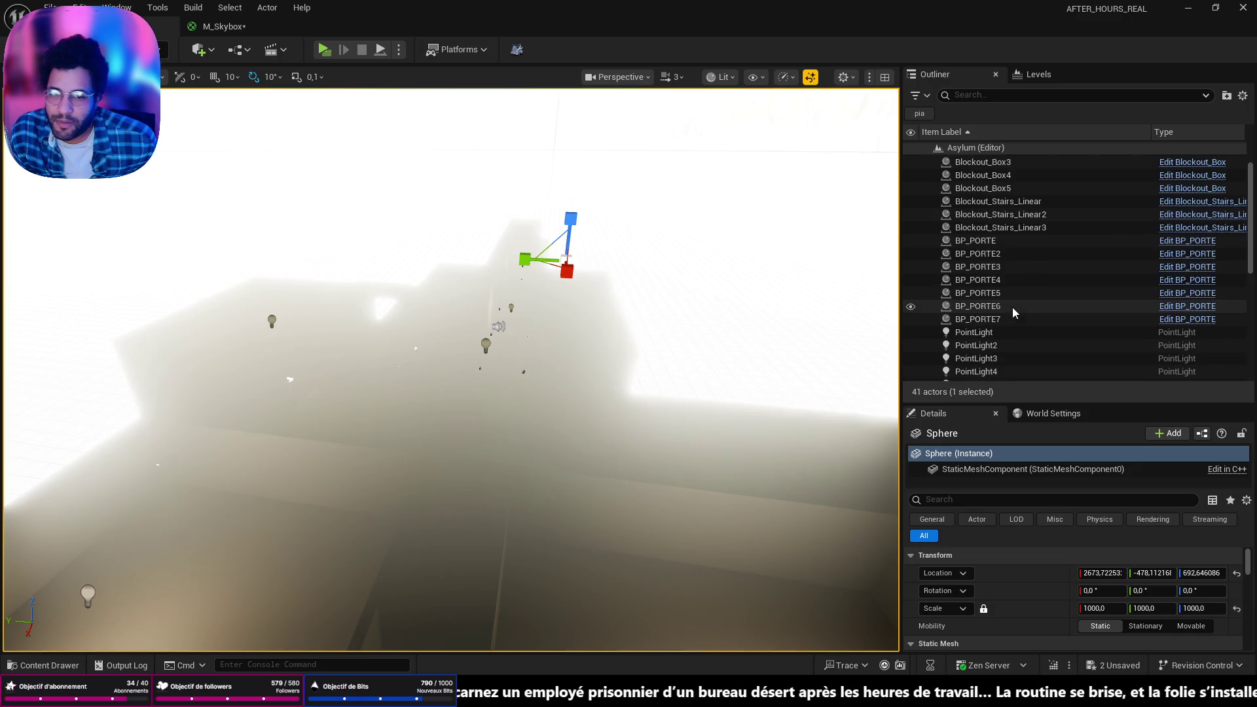
{"action": "scroll", "coordinate": [950, 200], "scroll_direction": "down", "scroll_amount": 3}
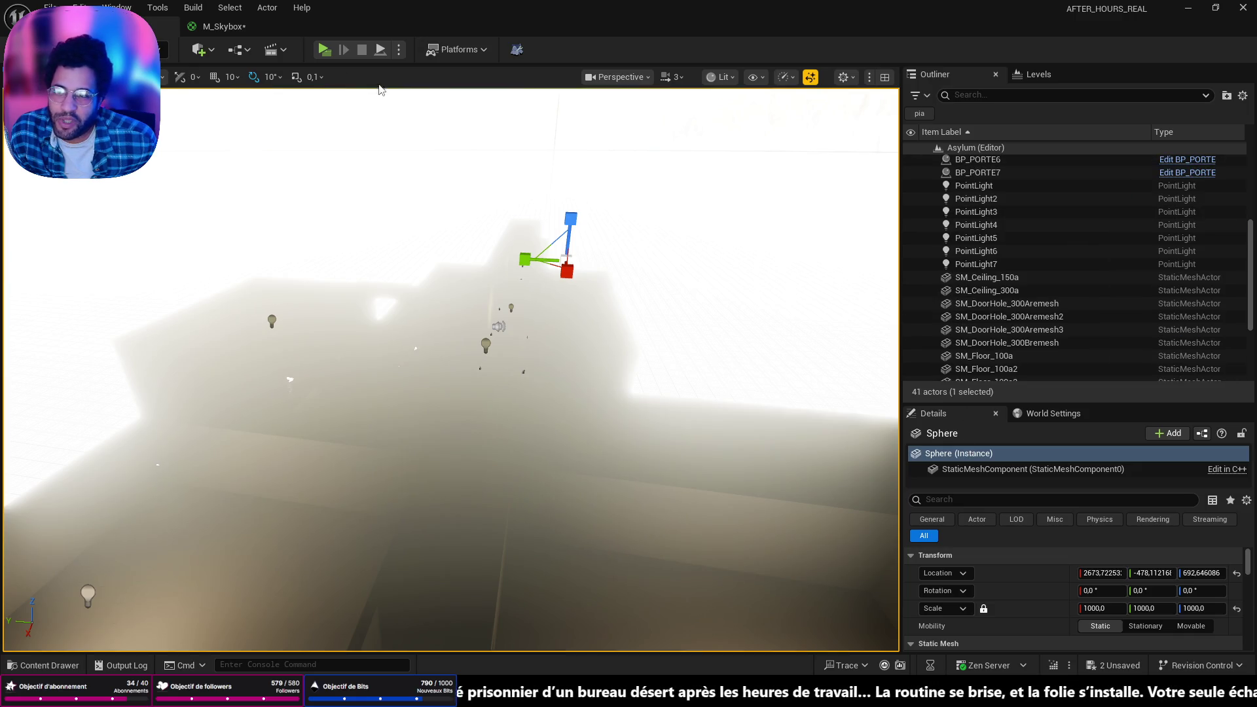
{"action": "left_click", "coordinate": [254, 22]}
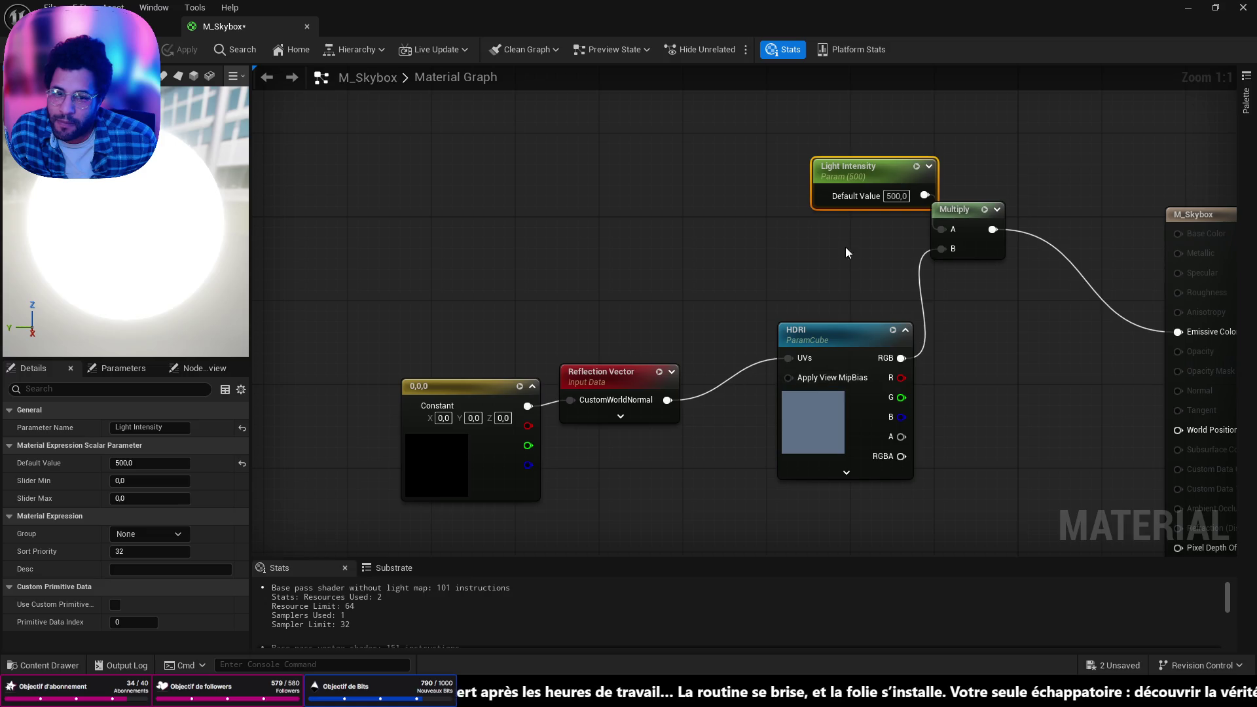
Pan the M_Skybox graph and move the Light Intensity node up and left
{"action": "left_click", "coordinate": [887, 197]}
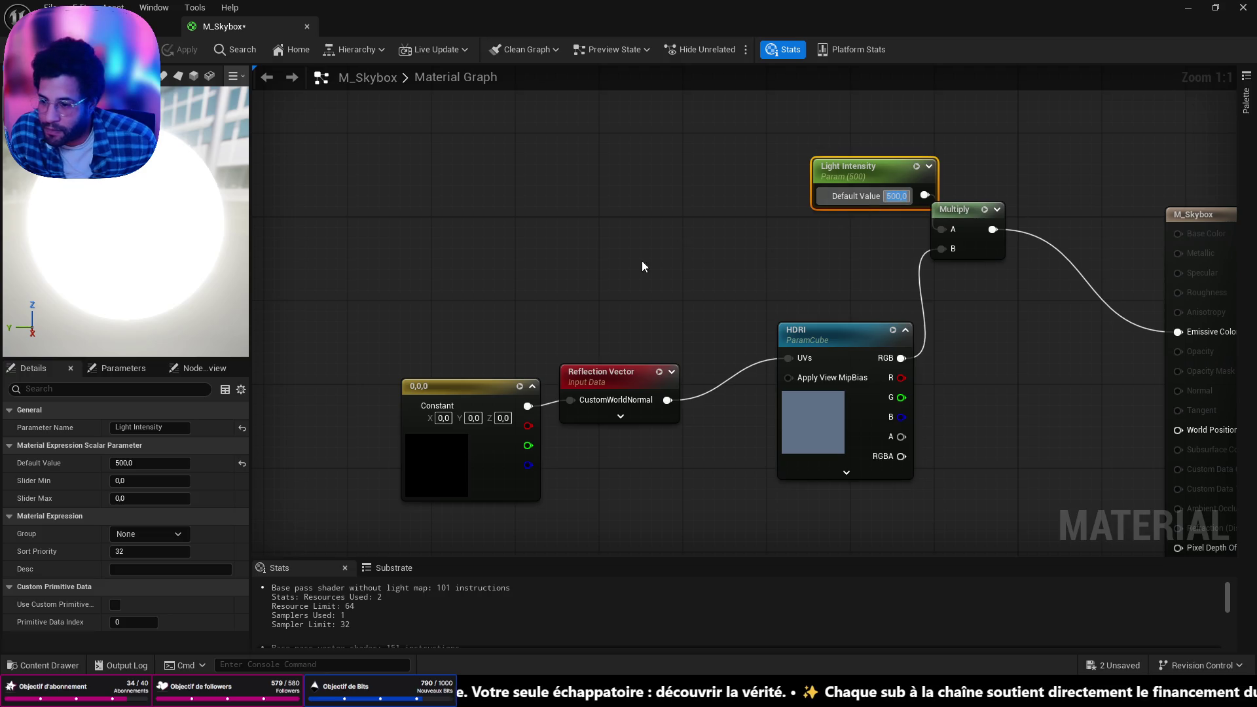
{"action": "left_click", "coordinate": [1015, 199]}
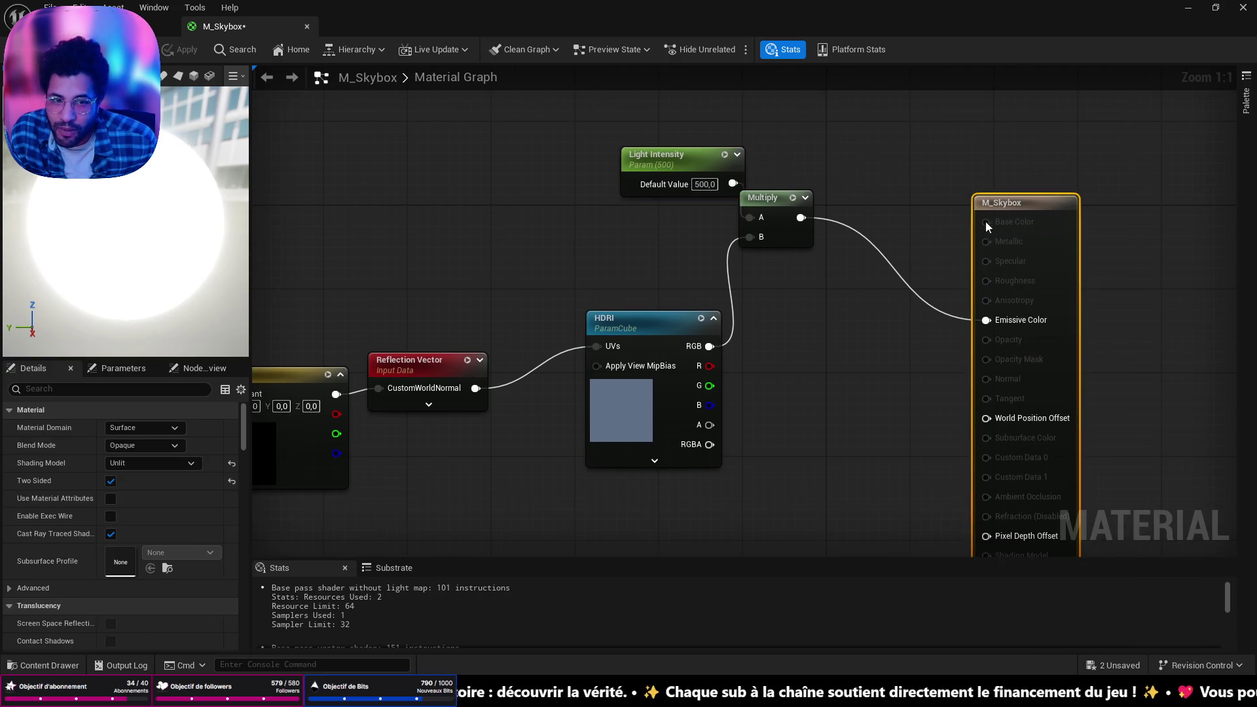
{"action": "left_click_drag", "start_coordinate": [792, 386], "coordinate": [1089, 307]}
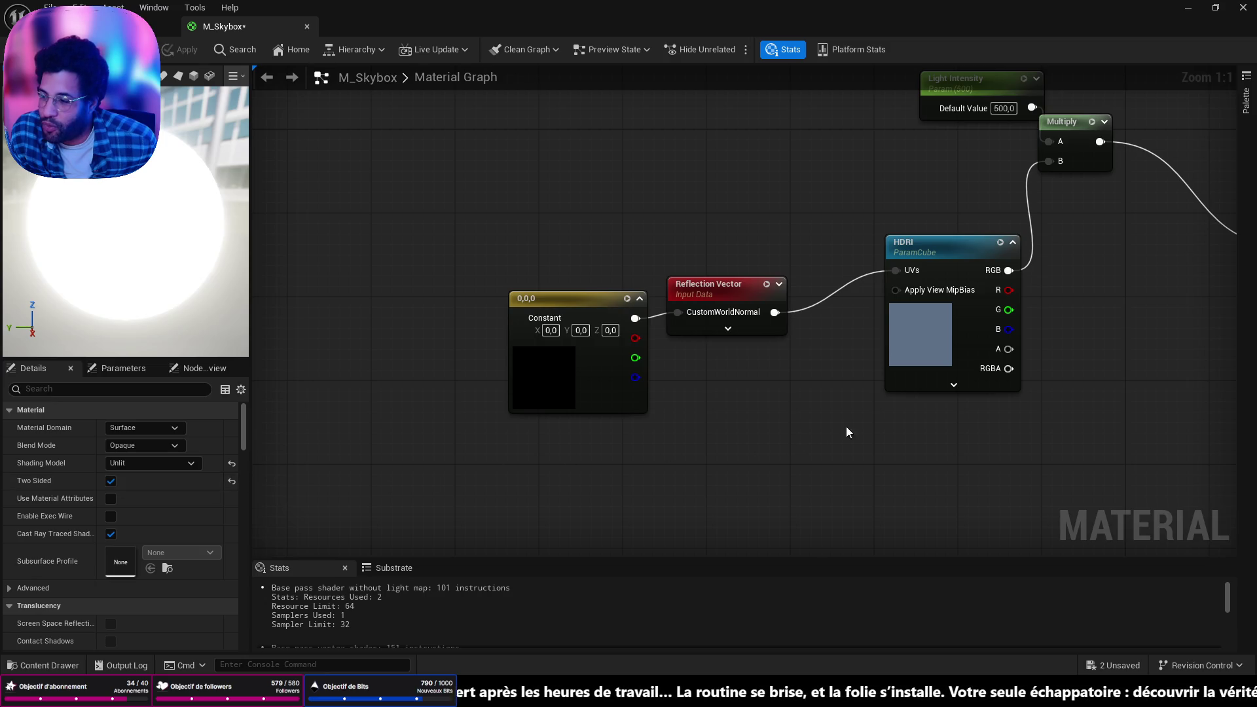
{"action": "left_click_drag", "start_coordinate": [846, 422], "coordinate": [650, 492]}
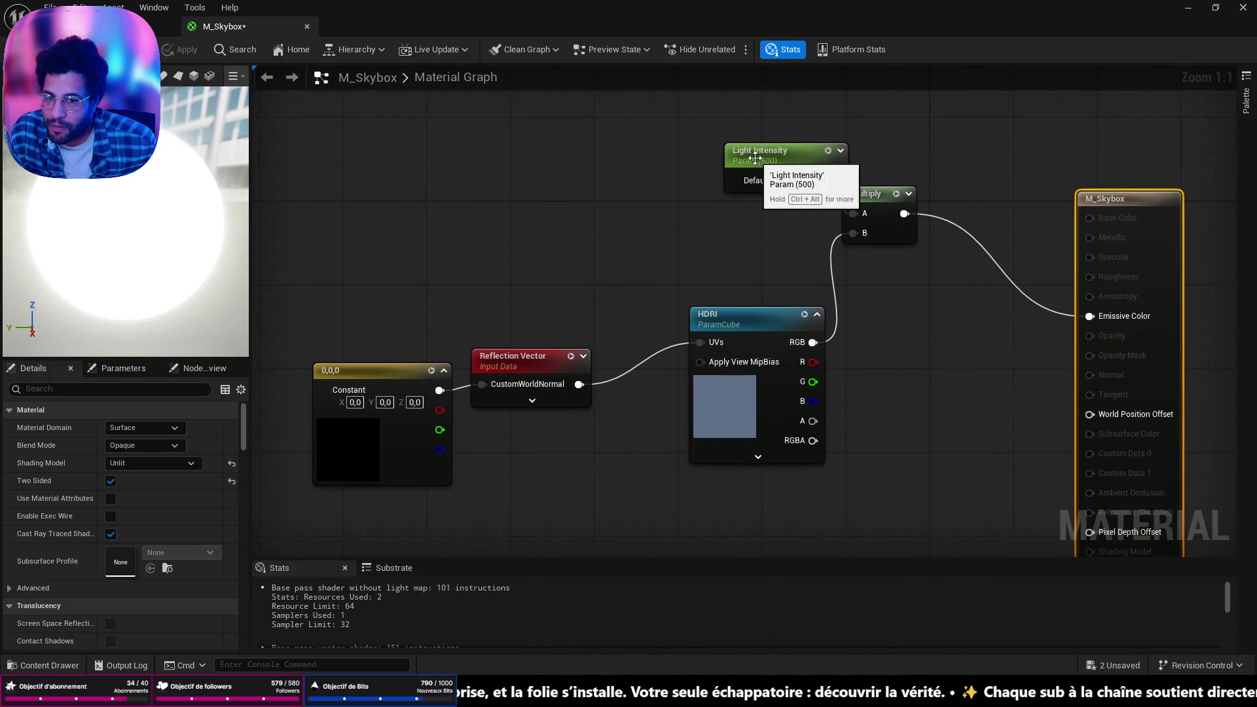
{"action": "left_click_drag", "start_coordinate": [754, 153], "coordinate": [667, 138]}
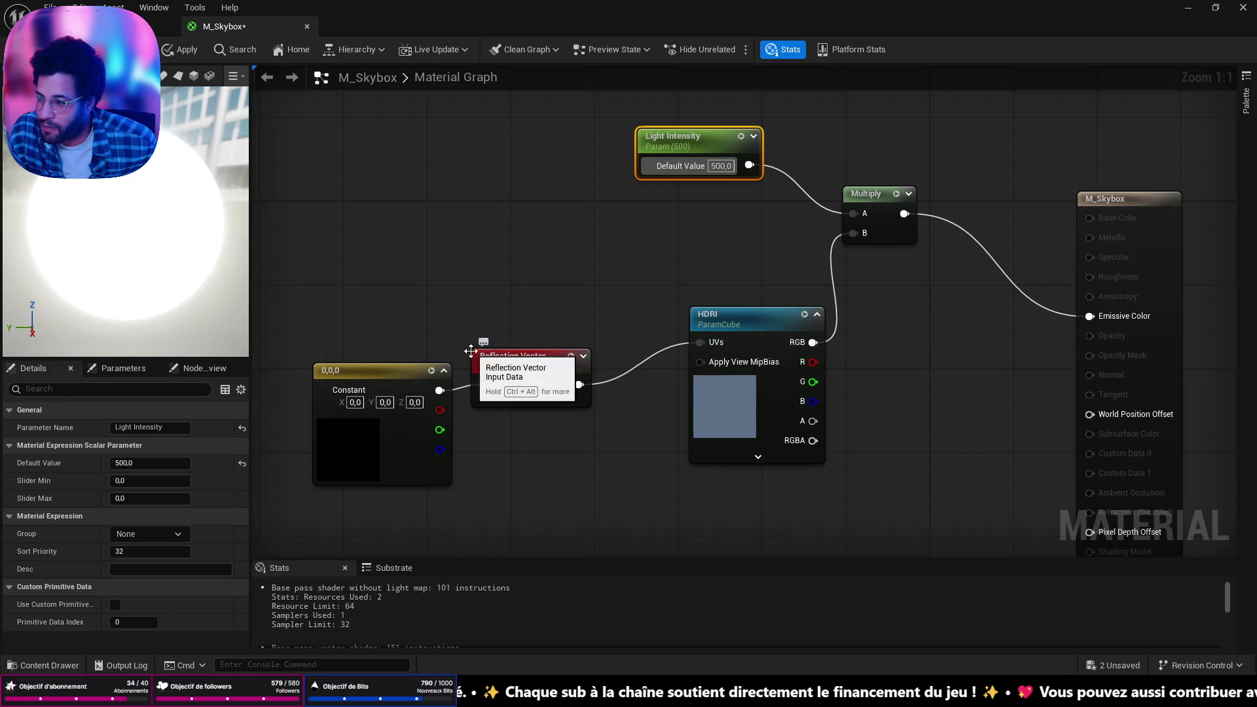
{"action": "left_click", "coordinate": [164, 26]}
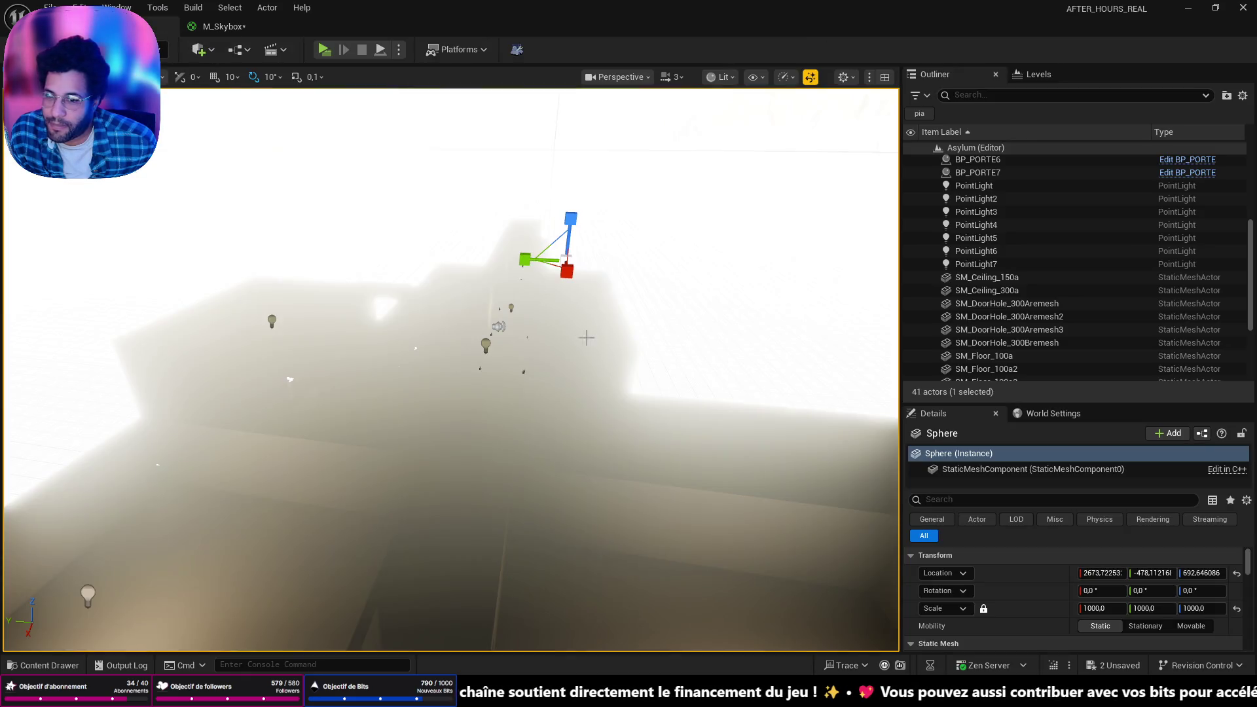
Create a material asset called 'Sphere' in the BLUEPRINT folder from the Content Drawer
{"action": "key", "text": "ctrl+space"}
{"action": "right_click", "coordinate": [992, 476]}
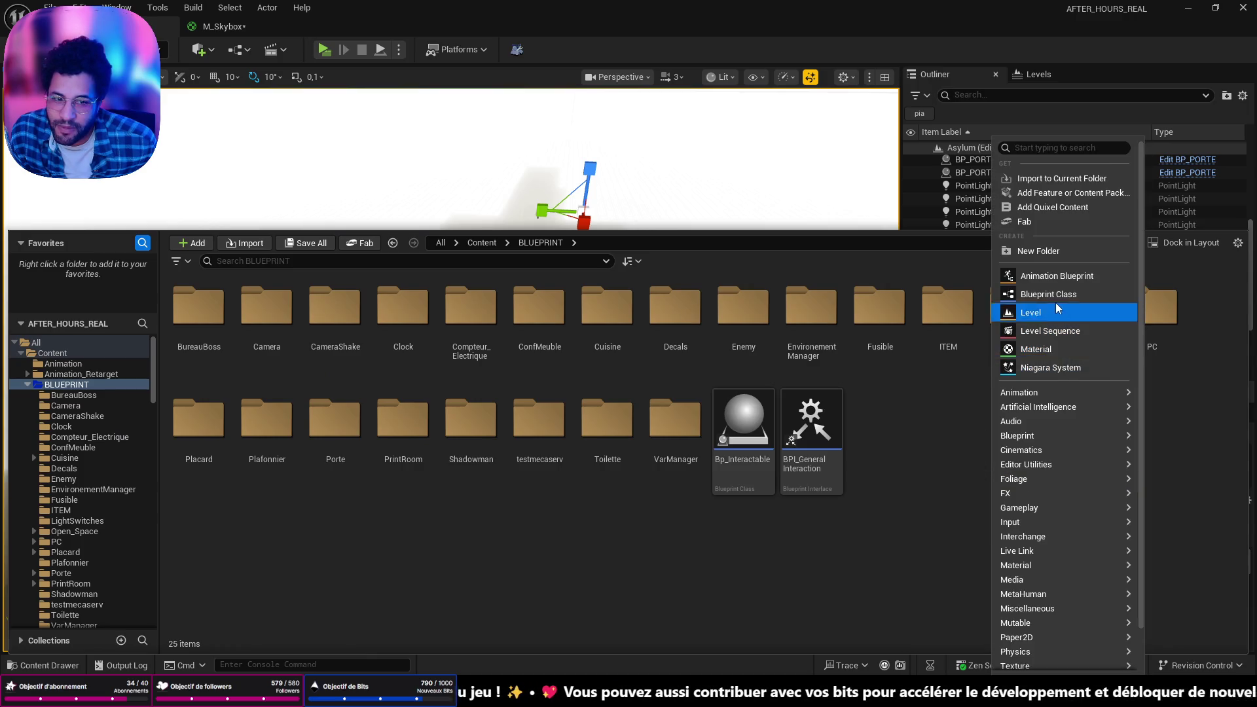
{"action": "left_click", "coordinate": [1042, 350]}
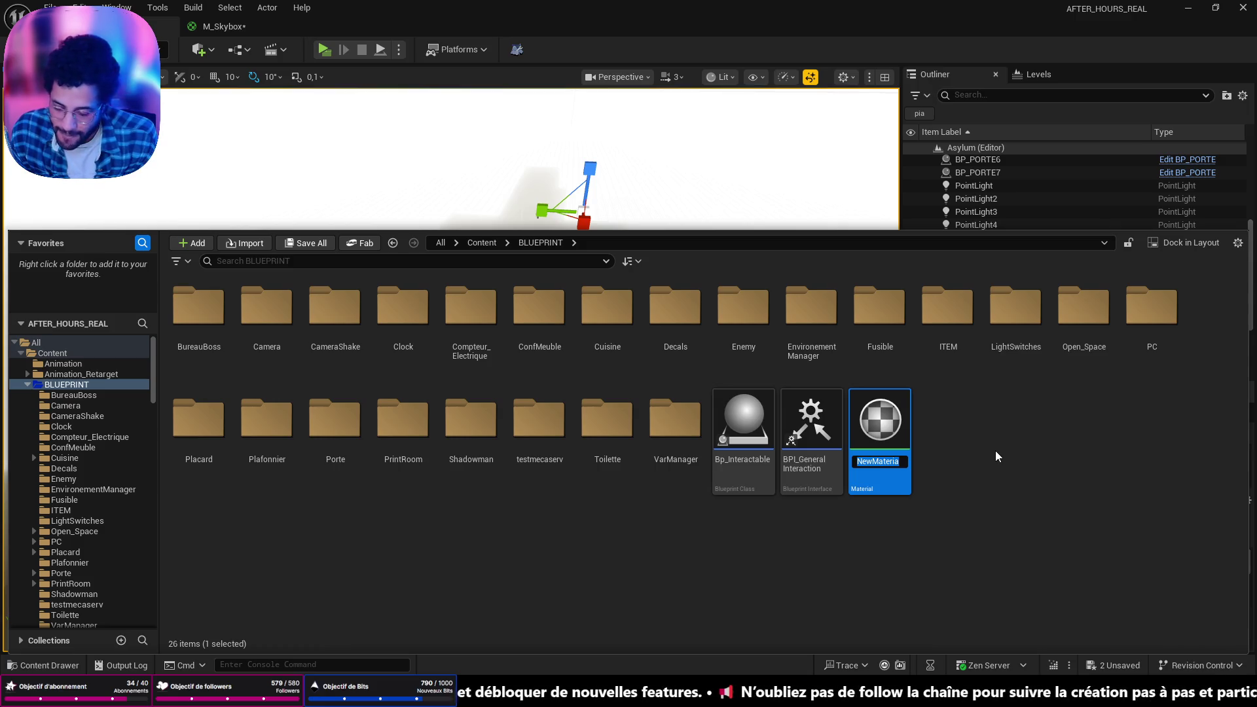
{"action": "type", "text": "Sphere"}
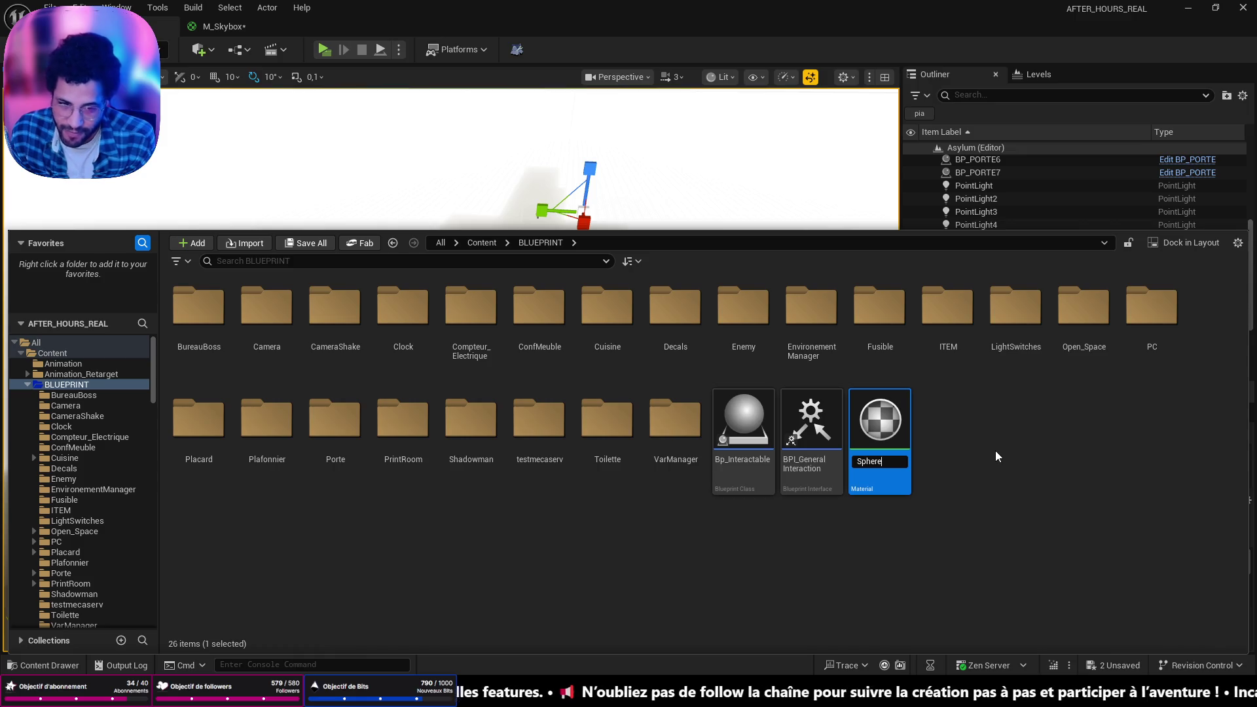
{"action": "key", "text": "Return"}
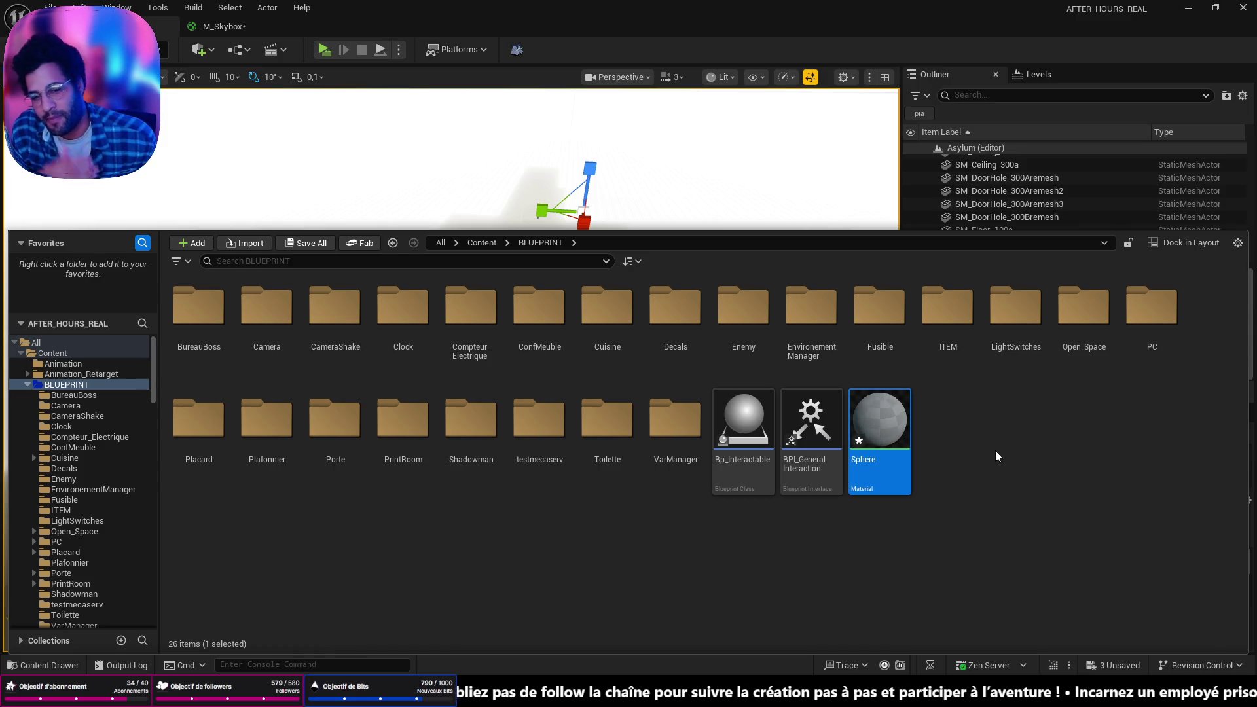
Make the Sphere material Unlit and Two Sided, keeping the Opaque blend mode
{"action": "double_click", "coordinate": [881, 434]}
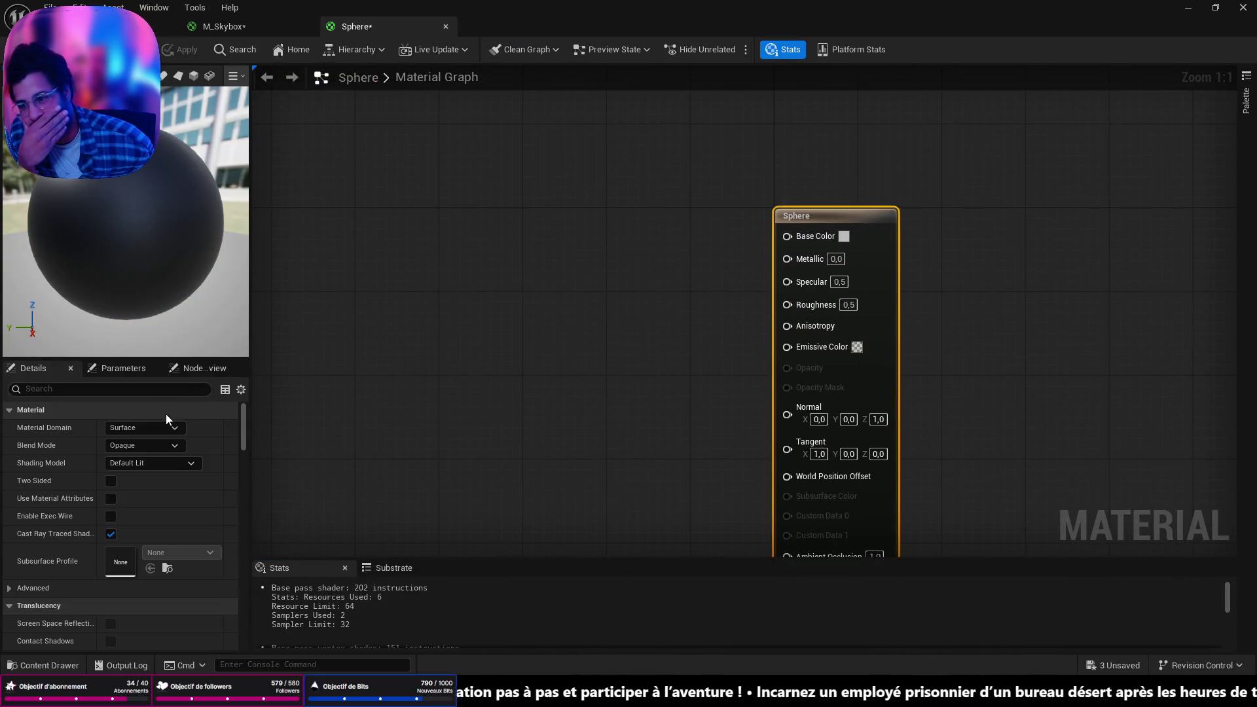
{"action": "left_click", "coordinate": [154, 446]}
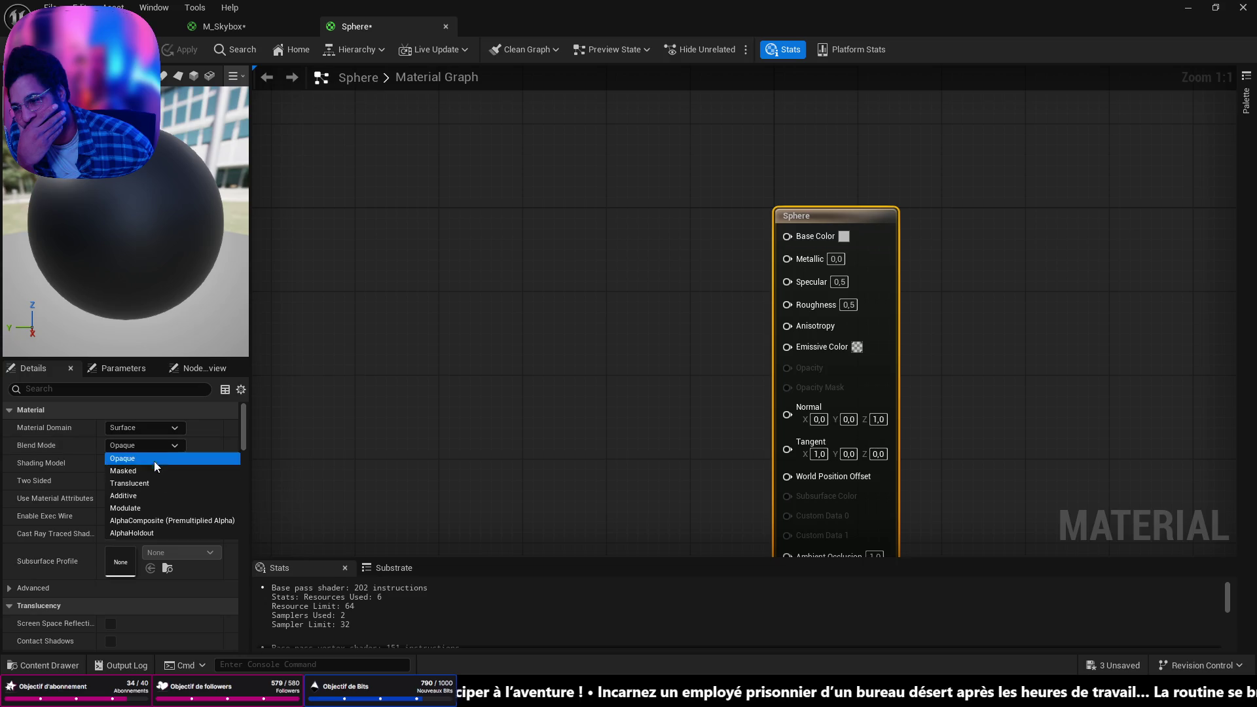
{"action": "left_click", "coordinate": [226, 419]}
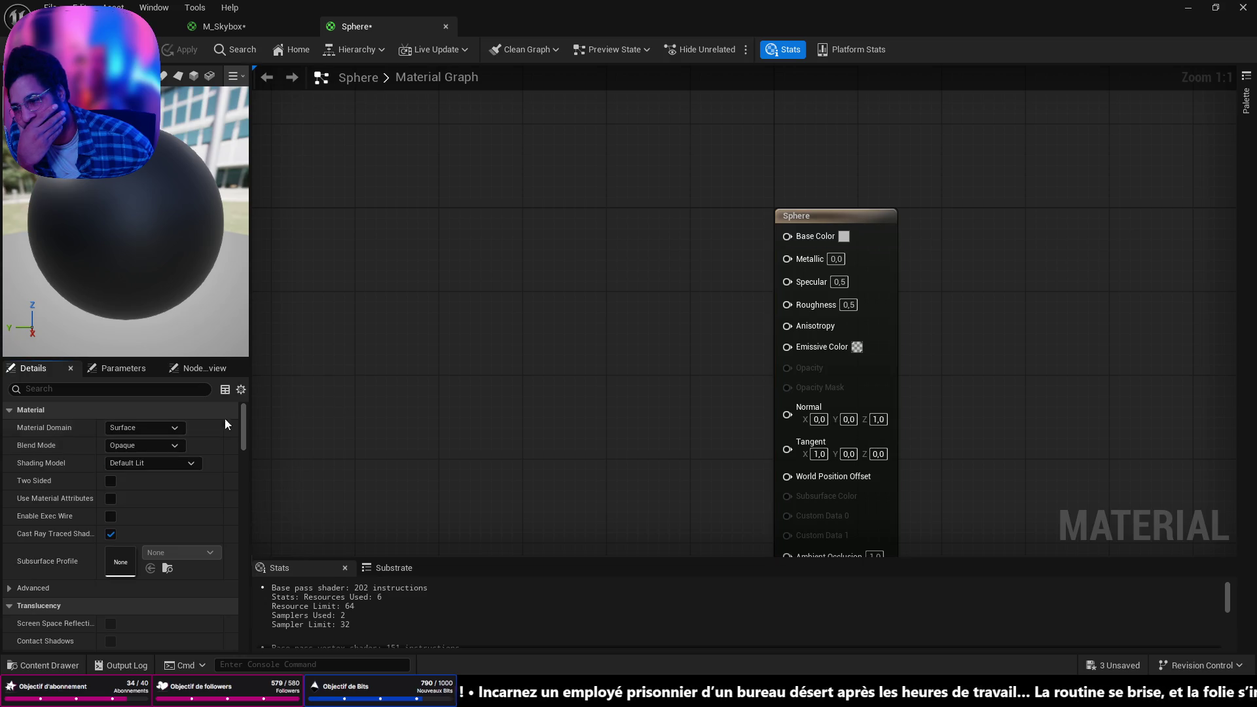
{"action": "left_click", "coordinate": [175, 462]}
{"action": "left_click", "coordinate": [160, 475]}
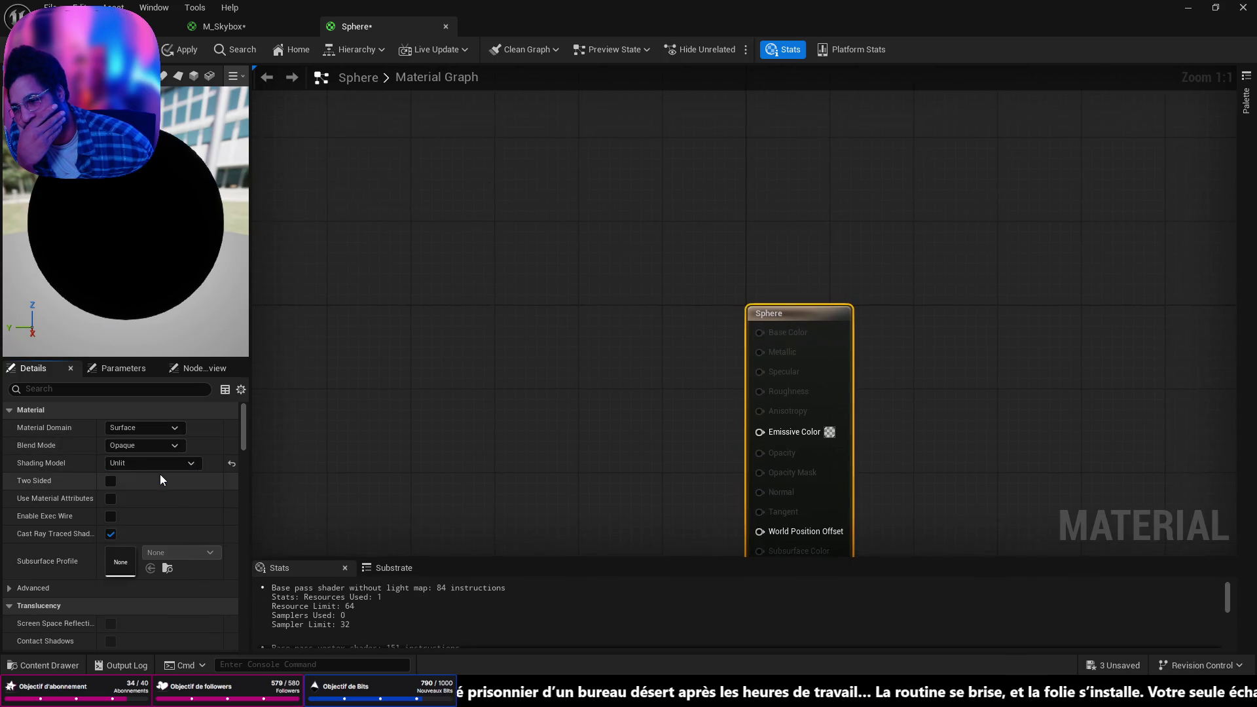
{"action": "left_click", "coordinate": [114, 481]}
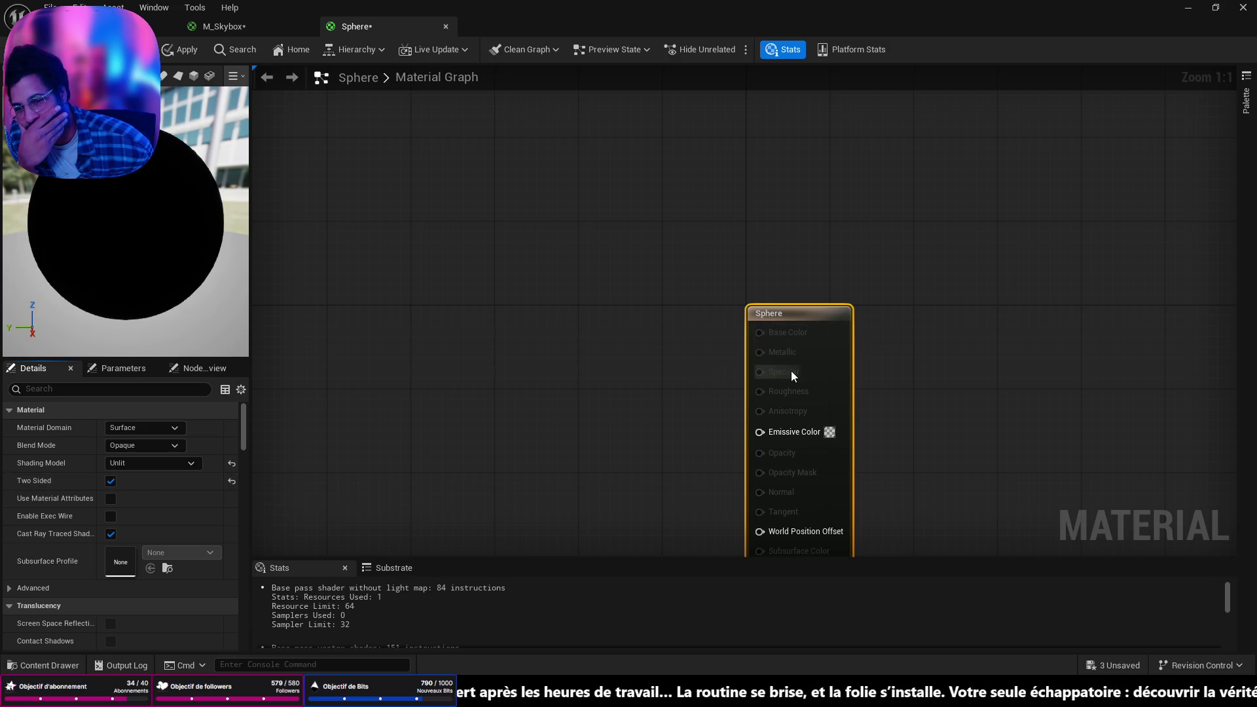
Set the Sphere material's Emissive Color to bright red
{"action": "left_click", "coordinate": [851, 342]}
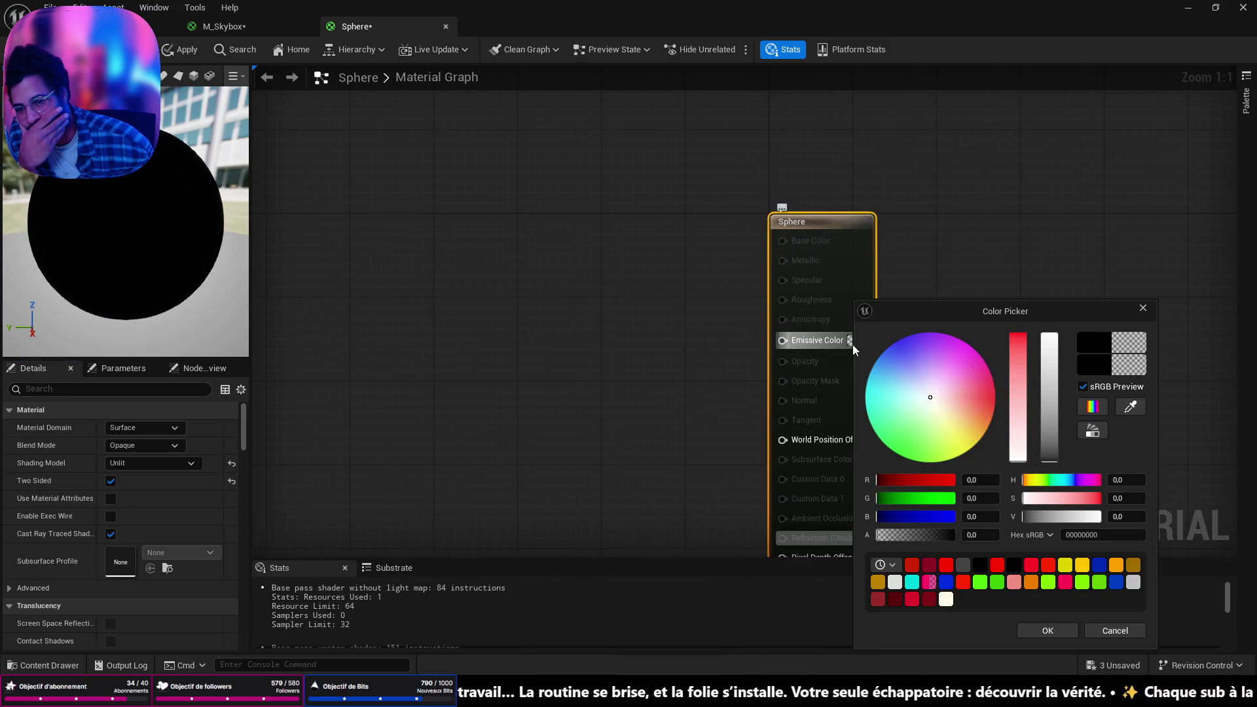
{"action": "left_click", "coordinate": [993, 409]}
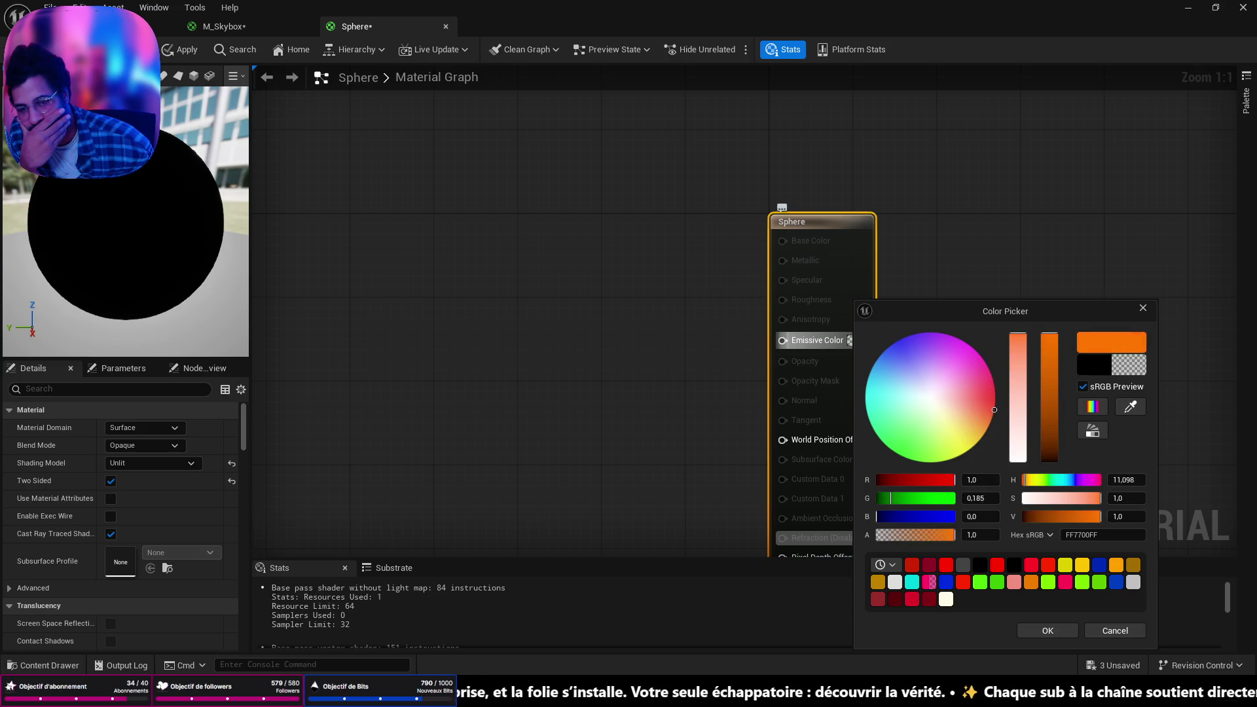
{"action": "left_click_drag", "start_coordinate": [993, 409], "coordinate": [995, 397]}
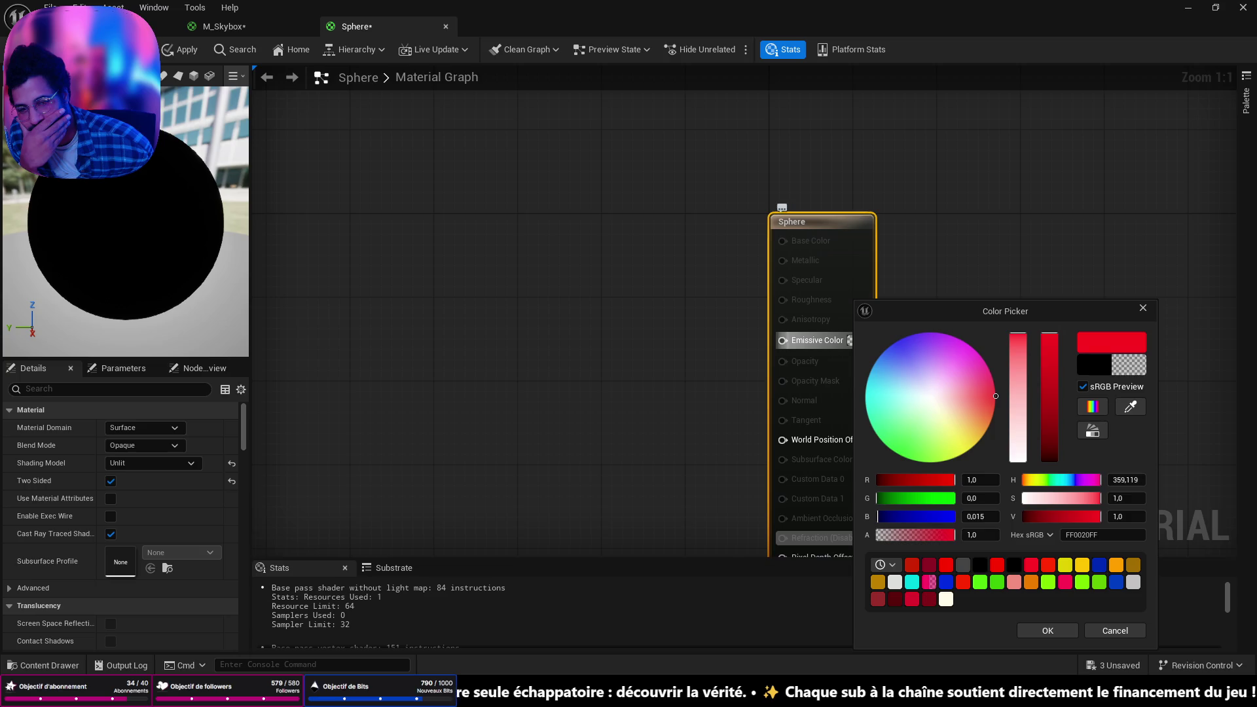
{"action": "left_click", "coordinate": [1073, 625]}
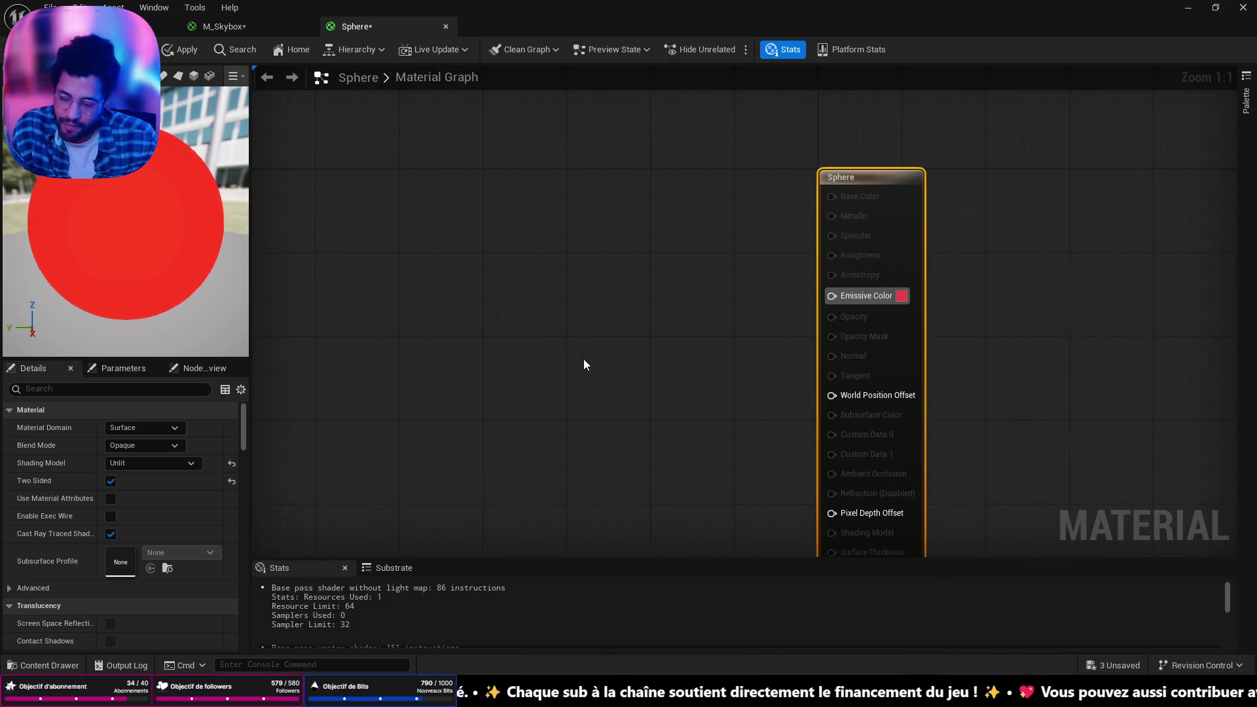
{"action": "key", "text": "ctrl+space"}
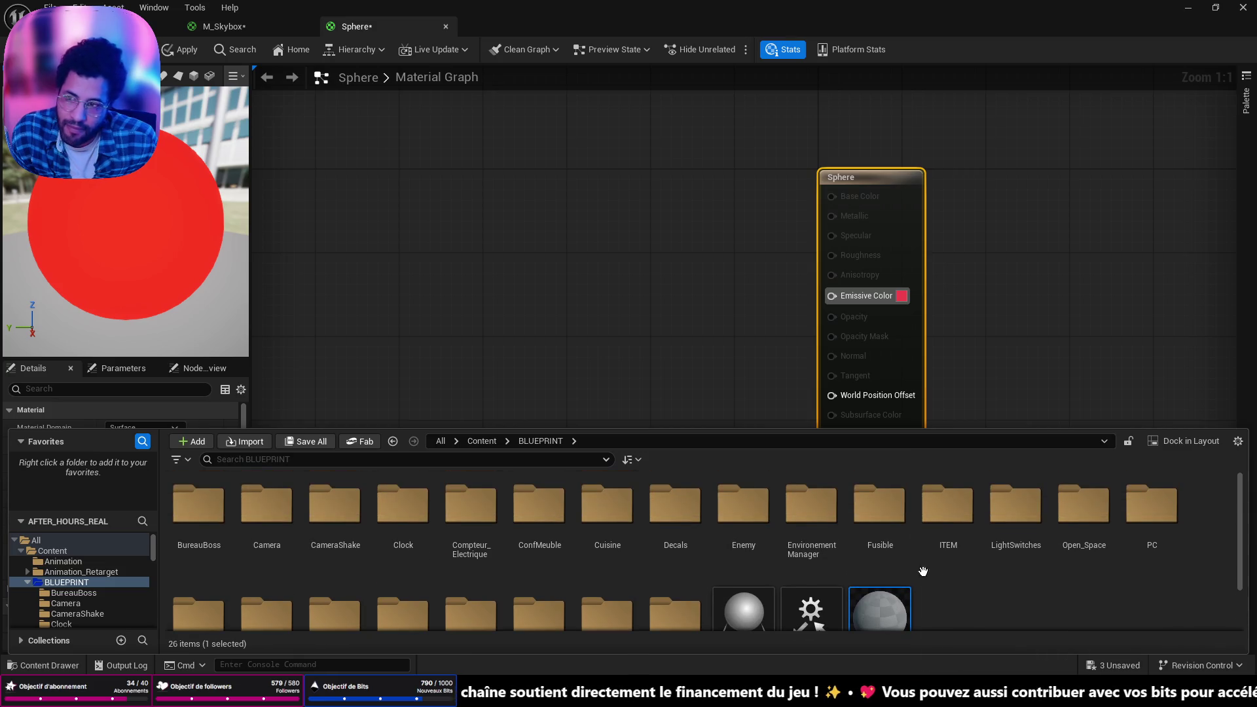
Assign the Sphere material to the giant sphere's Element 0 and apply the red material
{"action": "left_click", "coordinate": [169, 26]}
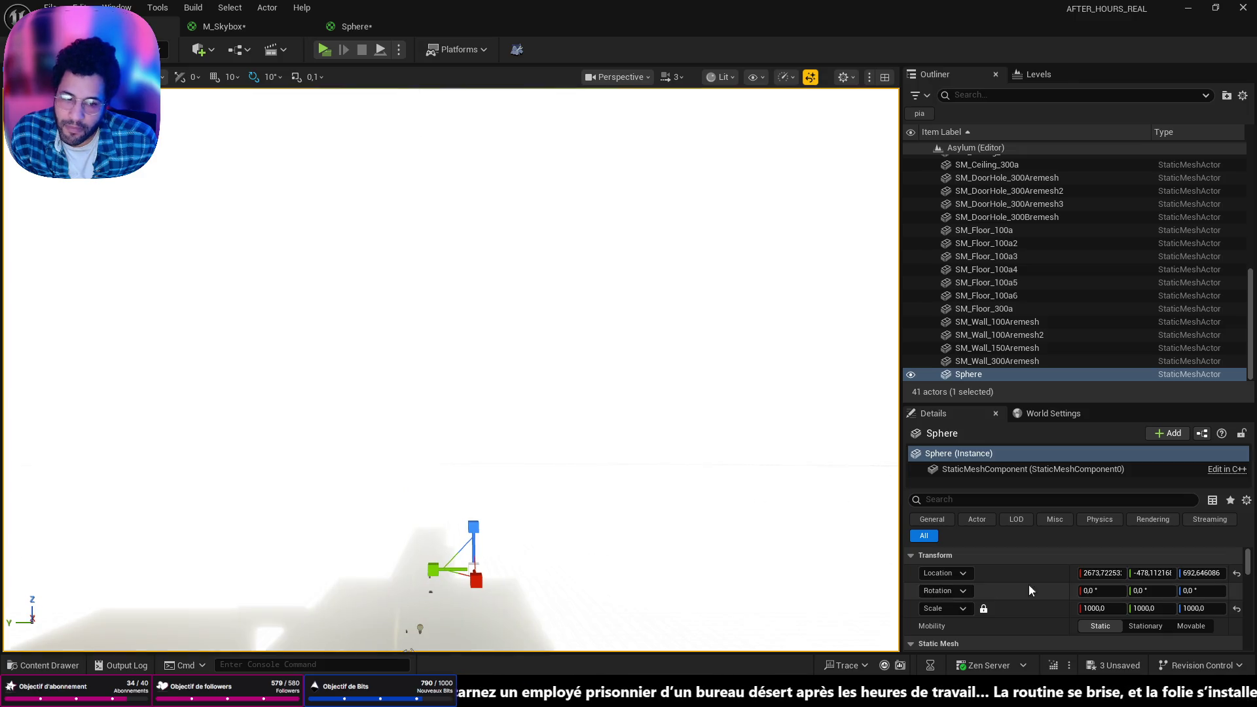
{"action": "scroll", "coordinate": [1048, 586], "scroll_direction": "down", "scroll_amount": 5}
{"action": "left_click", "coordinate": [1166, 626]}
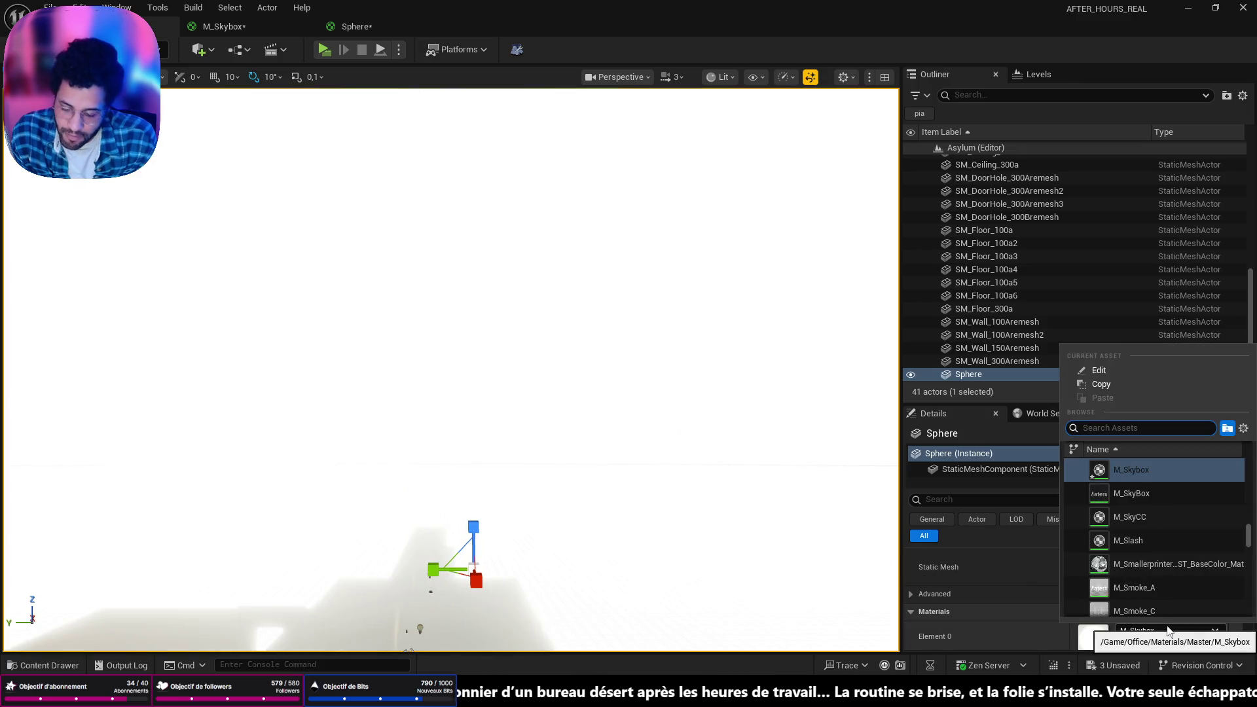
{"action": "type", "text": "sp"}
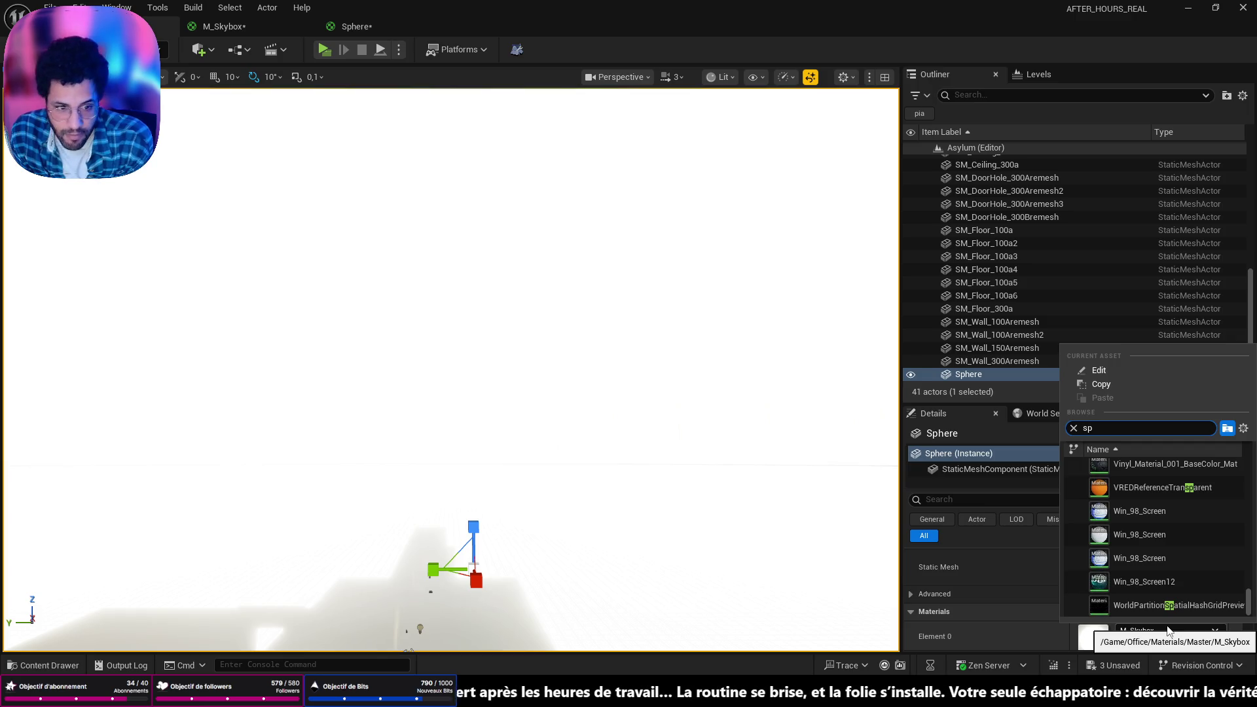
{"action": "type", "text": "here"}
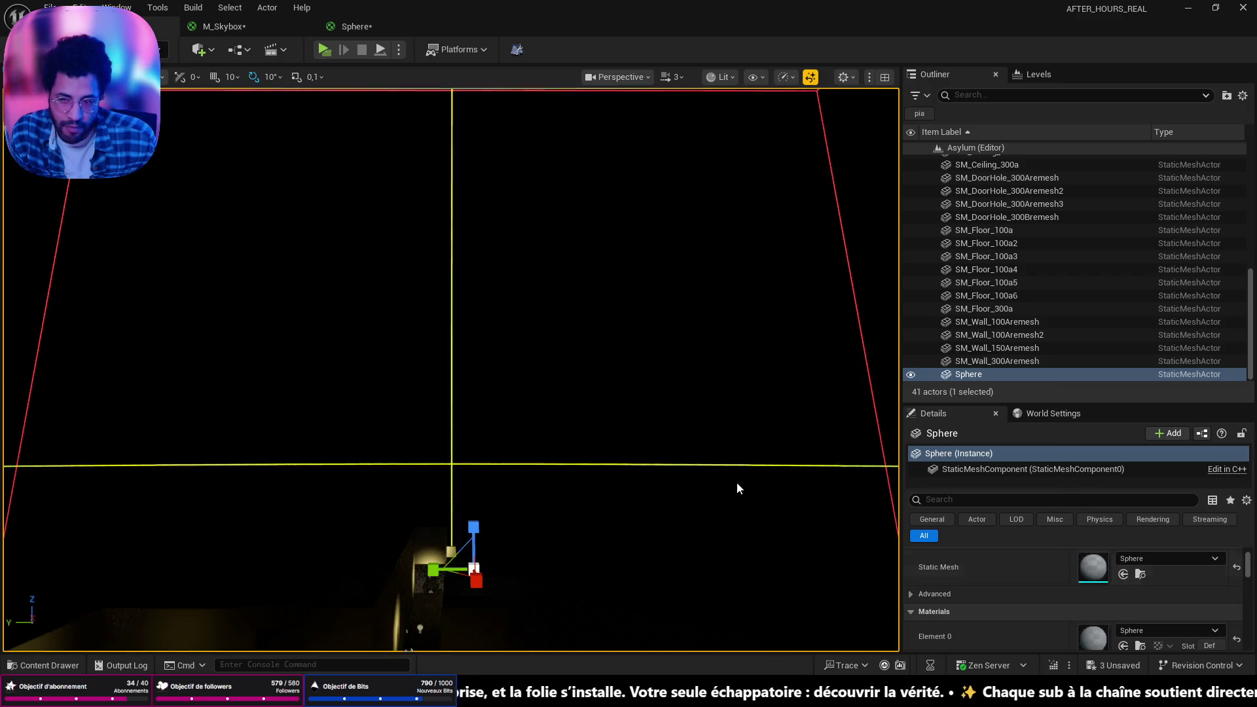
{"action": "key", "text": "ctrl+Tab"}
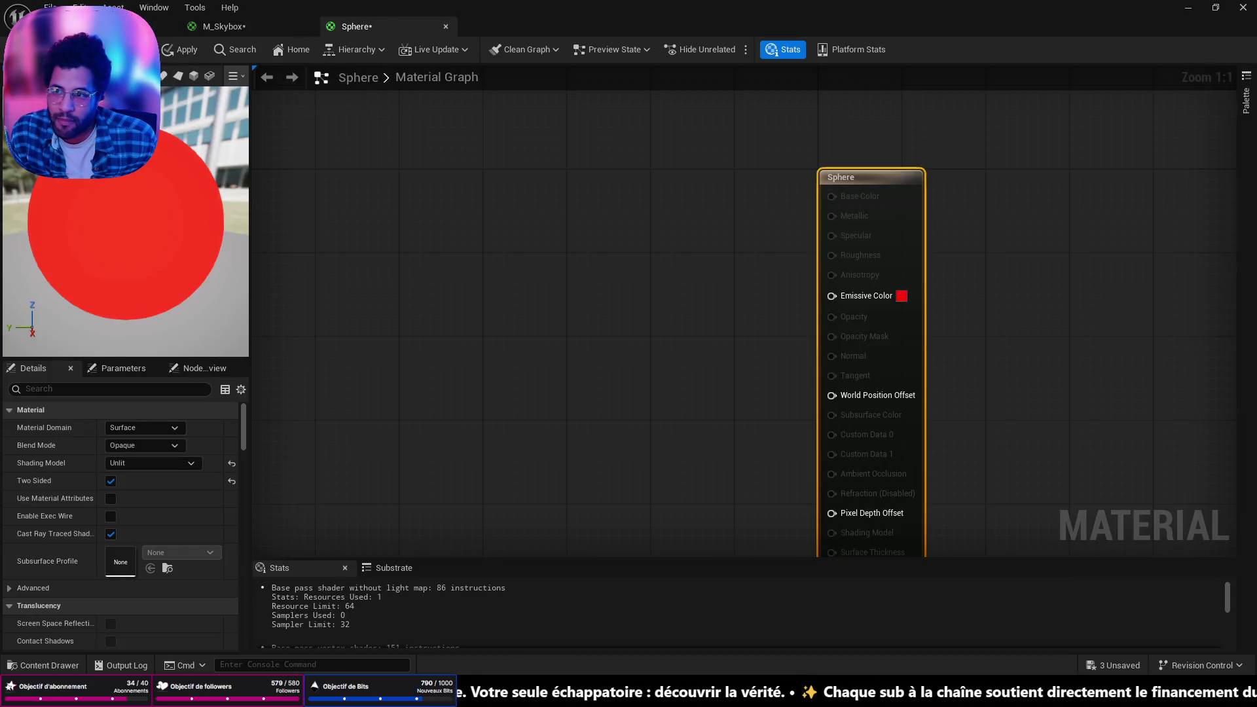
{"action": "left_click", "coordinate": [182, 50]}
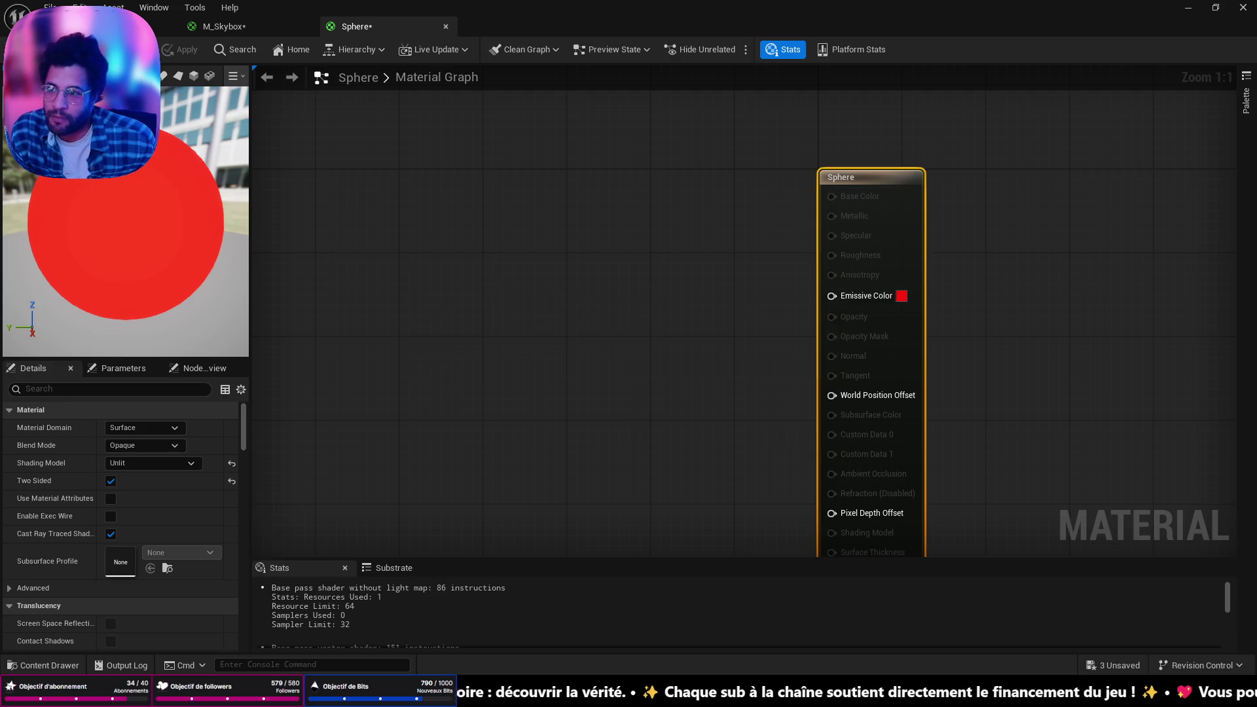
{"action": "key", "text": "ctrl+Tab"}
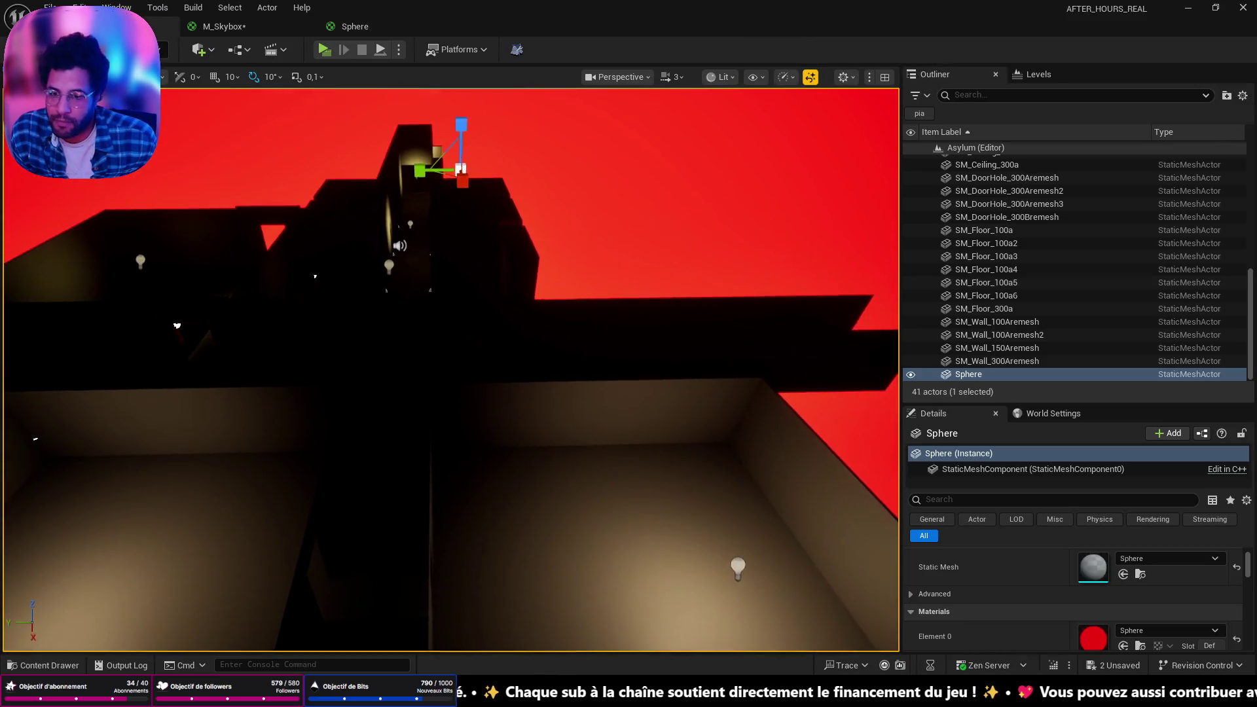
Delete the red sky Sphere actor, leaving 40 actors in the level
{"action": "mouse_move", "coordinate": [433, 304]}
{"action": "left_mouse_down"}
{"action": "mouse_move", "coordinate": [385, 466]}
{"action": "mouse_move", "coordinate": [537, 412]}
{"action": "mouse_move", "coordinate": [763, 403]}
{"action": "mouse_move", "coordinate": [393, 402]}
{"action": "mouse_move", "coordinate": [445, 403]}
{"action": "mouse_move", "coordinate": [455, 364]}
{"action": "mouse_move", "coordinate": [498, 363]}
{"action": "mouse_move", "coordinate": [139, 431]}
{"action": "mouse_move", "coordinate": [633, 387]}
{"action": "mouse_move", "coordinate": [517, 367]}
{"action": "left_mouse_up"}
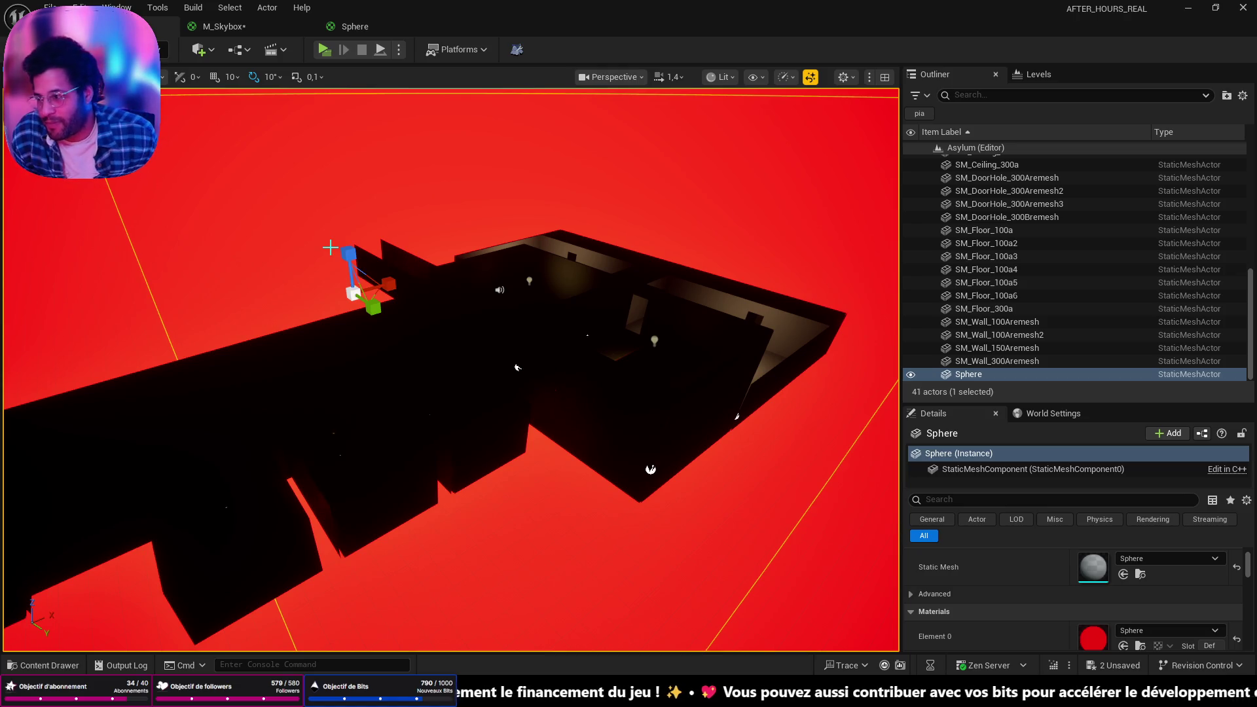
{"action": "left_click_drag", "start_coordinate": [347, 185], "coordinate": [554, 450]}
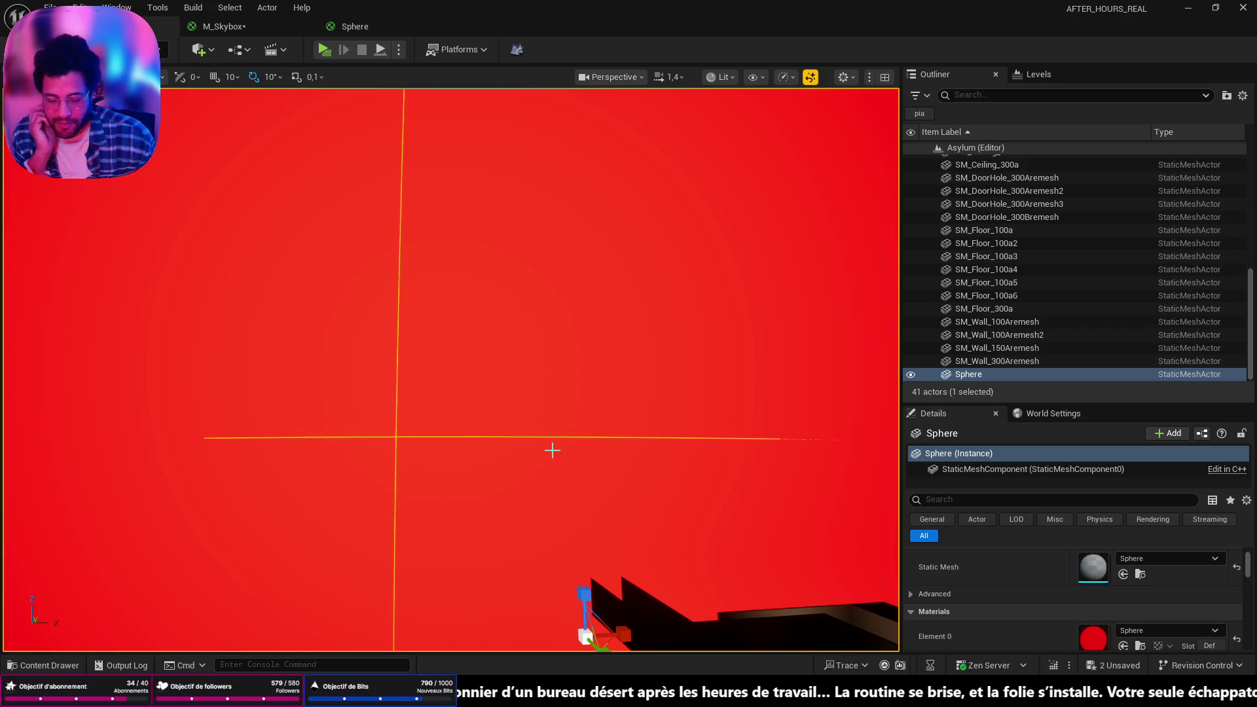
{"action": "key", "text": "Delete"}
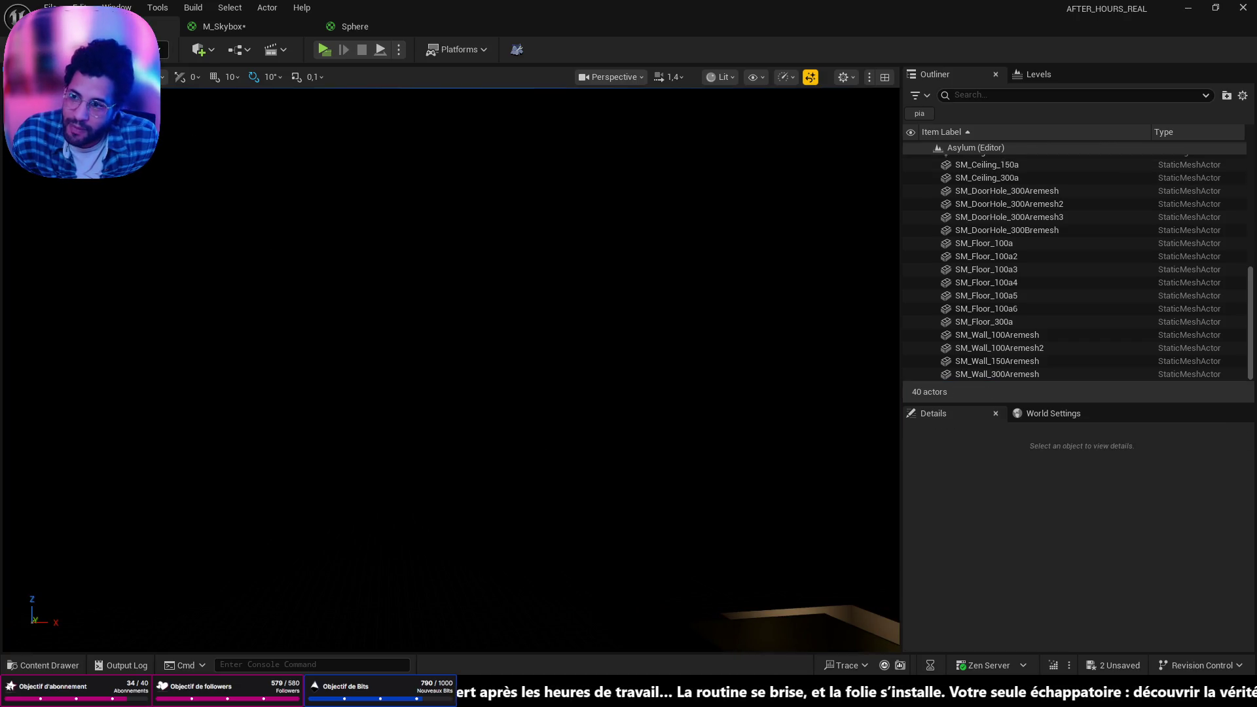
Add a Directional Light to the asylum level through Quick Add
{"action": "left_click", "coordinate": [203, 54]}
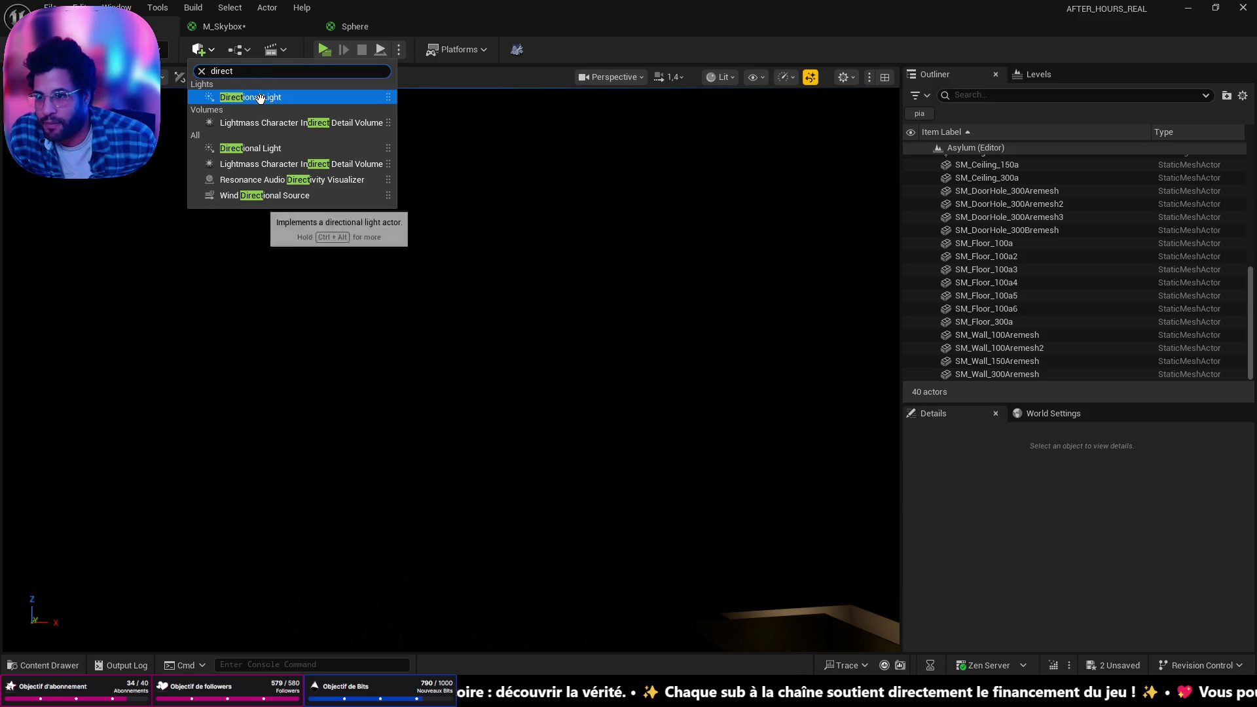
{"action": "left_click", "coordinate": [249, 97]}
{"action": "mouse_move", "coordinate": [727, 440]}
{"action": "left_mouse_down"}
{"action": "mouse_move", "coordinate": [898, 381]}
{"action": "mouse_move", "coordinate": [720, 308]}
{"action": "mouse_move", "coordinate": [504, 397]}
{"action": "left_mouse_up"}
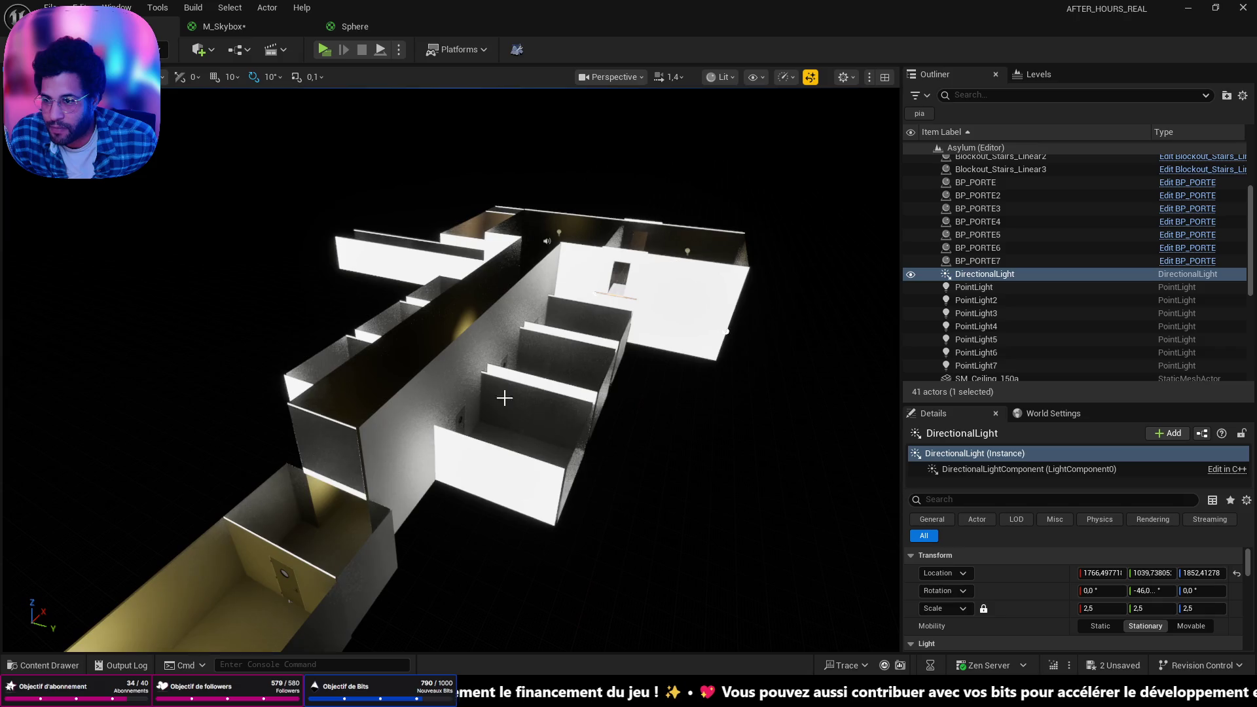
Add a Sky Atmosphere from Visual Effects and fly down into a room
{"action": "left_click", "coordinate": [200, 49]}
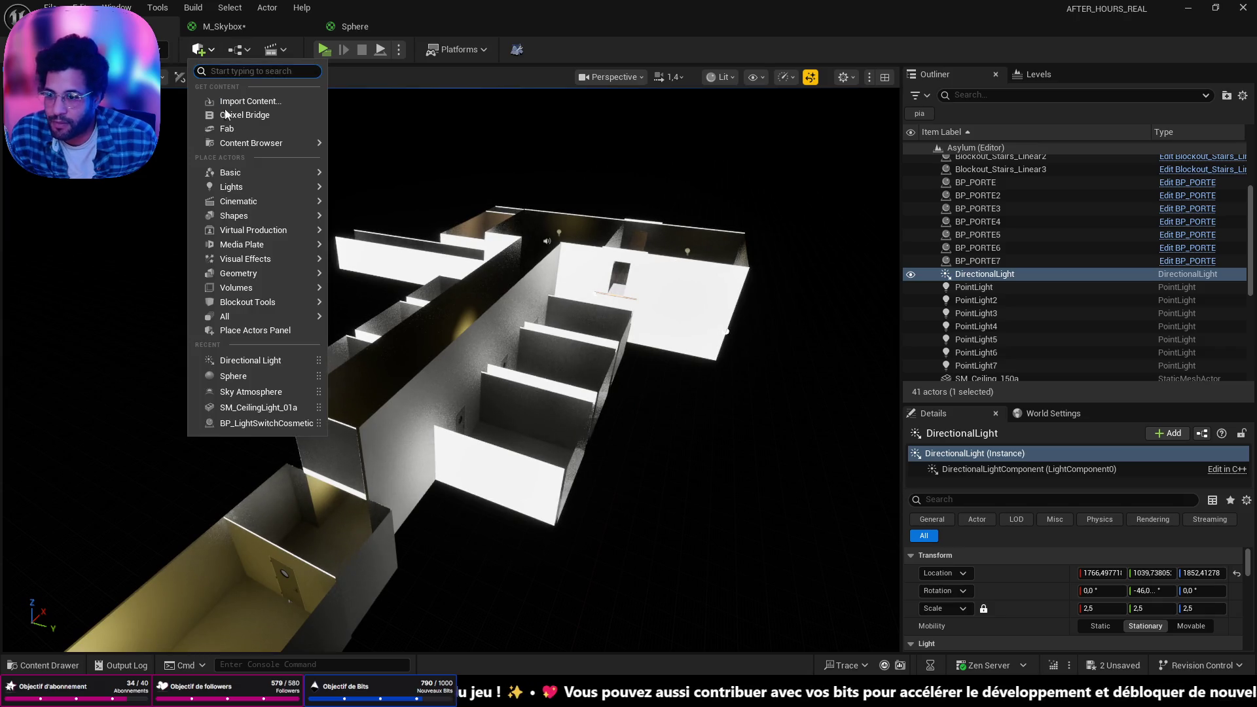
{"action": "mouse_move", "coordinate": [274, 262]}
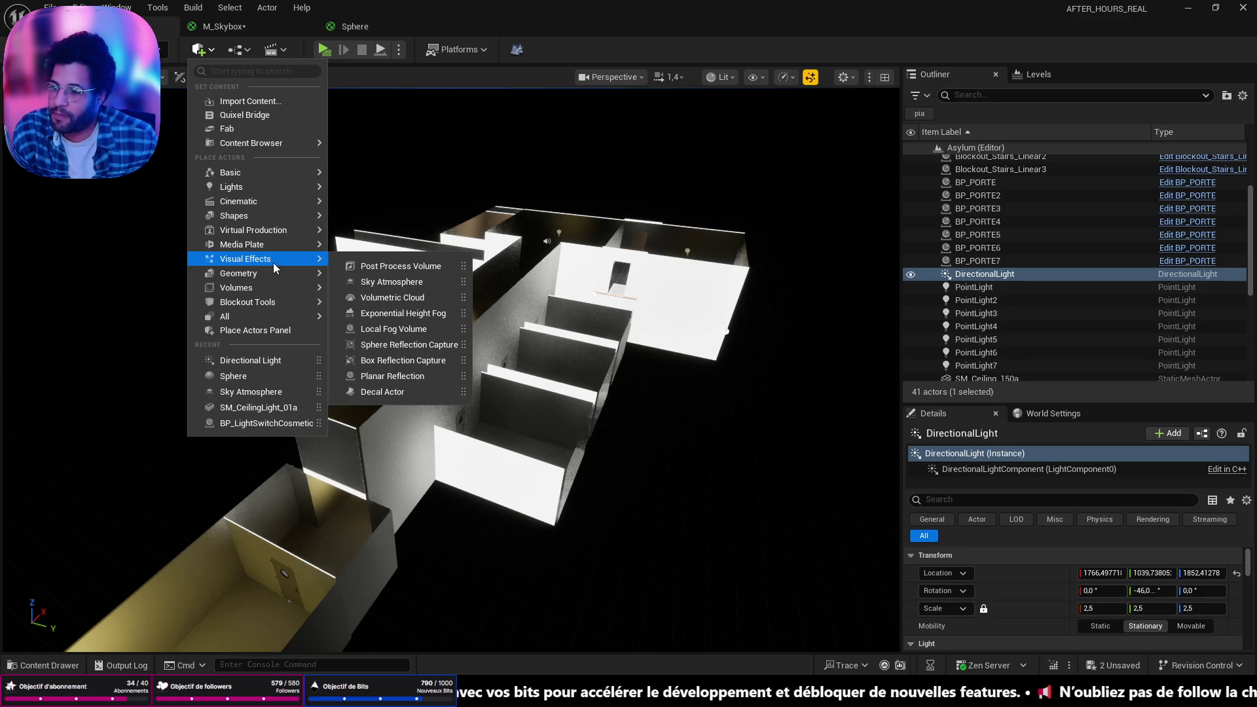
{"action": "left_click", "coordinate": [405, 282]}
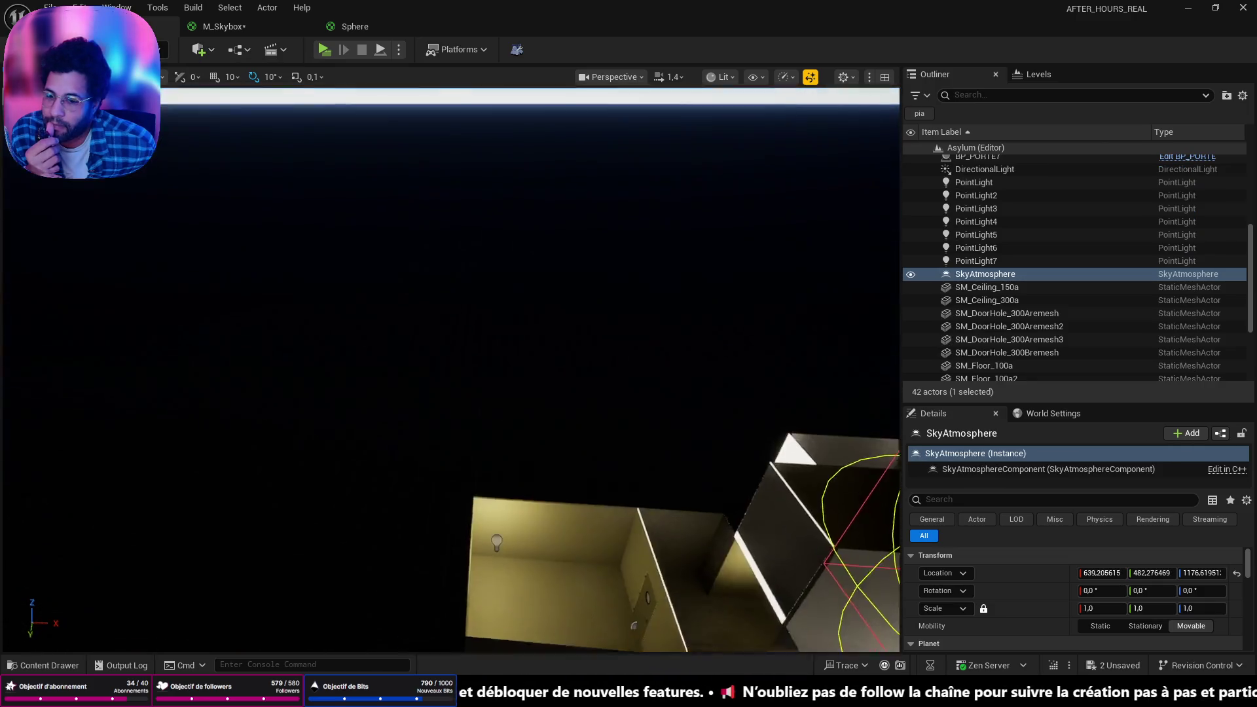
{"action": "key", "text": "f"}
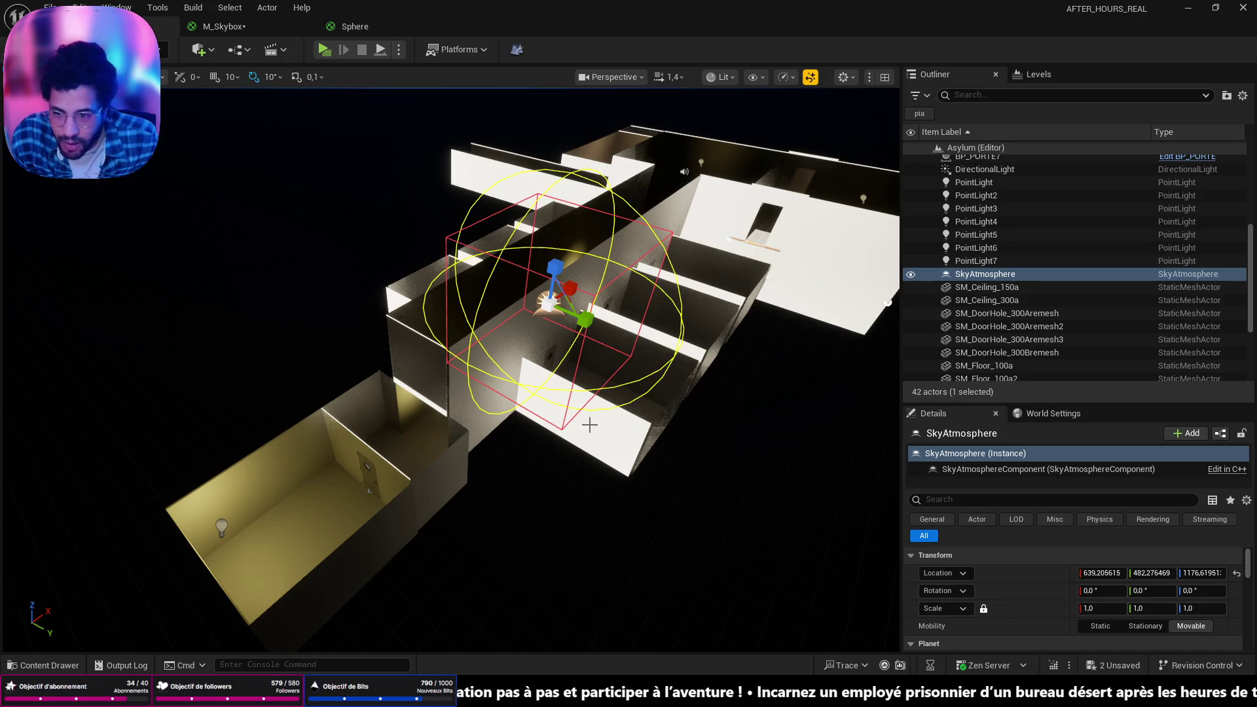
{"action": "mouse_move", "coordinate": [589, 426]}
{"action": "left_mouse_down"}
{"action": "mouse_move", "coordinate": [537, 353]}
{"action": "mouse_move", "coordinate": [524, 366]}
{"action": "mouse_move", "coordinate": [524, 340]}
{"action": "left_mouse_up"}
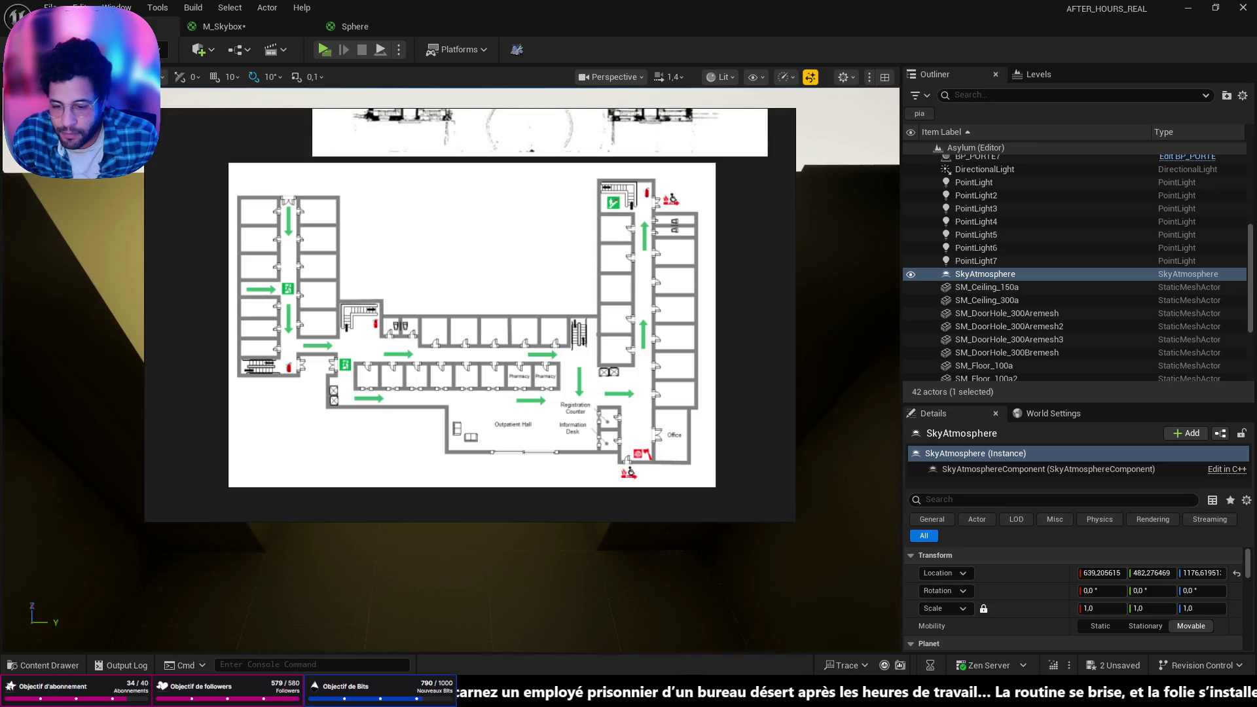
Open a new browser tab and go to the ChatGPT site
{"action": "key", "text": "alt+Tab"}
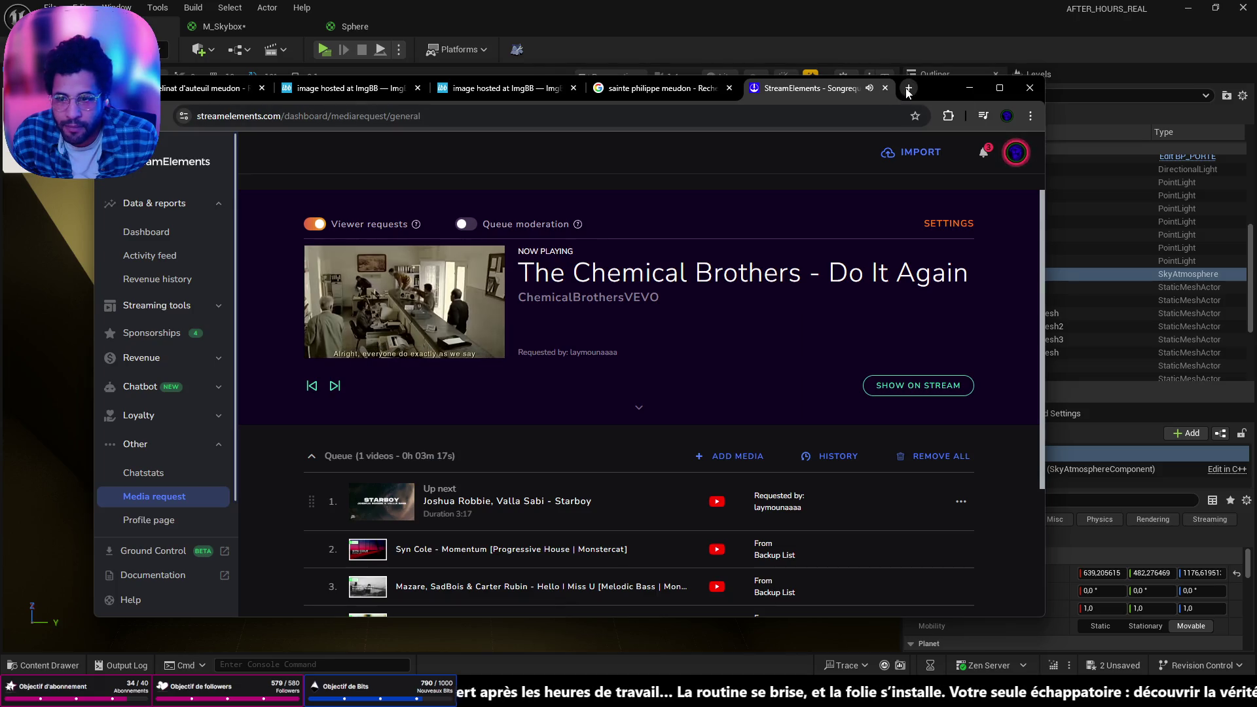
{"action": "key", "text": "ctrl+t"}
{"action": "type", "text": "chat"}
{"action": "key", "text": "Return"}
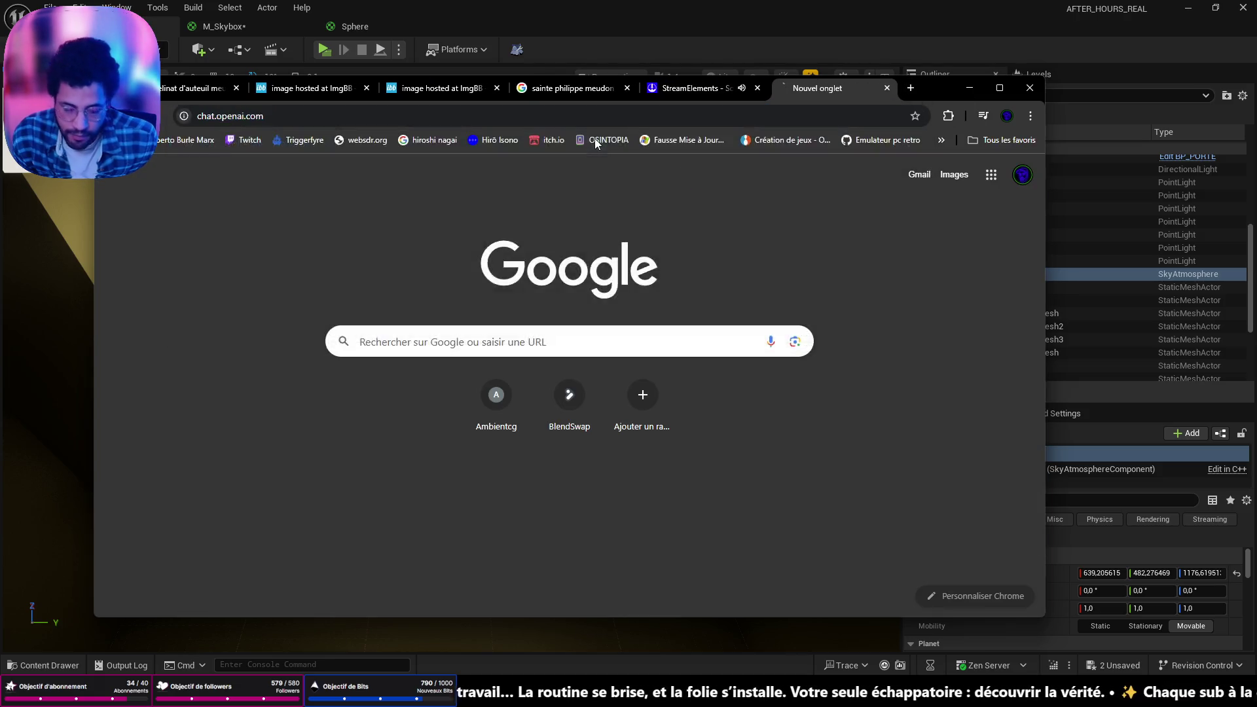
Send ChatGPT 'genere moi un plan d'hopital psychiatrique des annees 60', then switch to Discord
{"action": "left_click", "coordinate": [240, 147]}
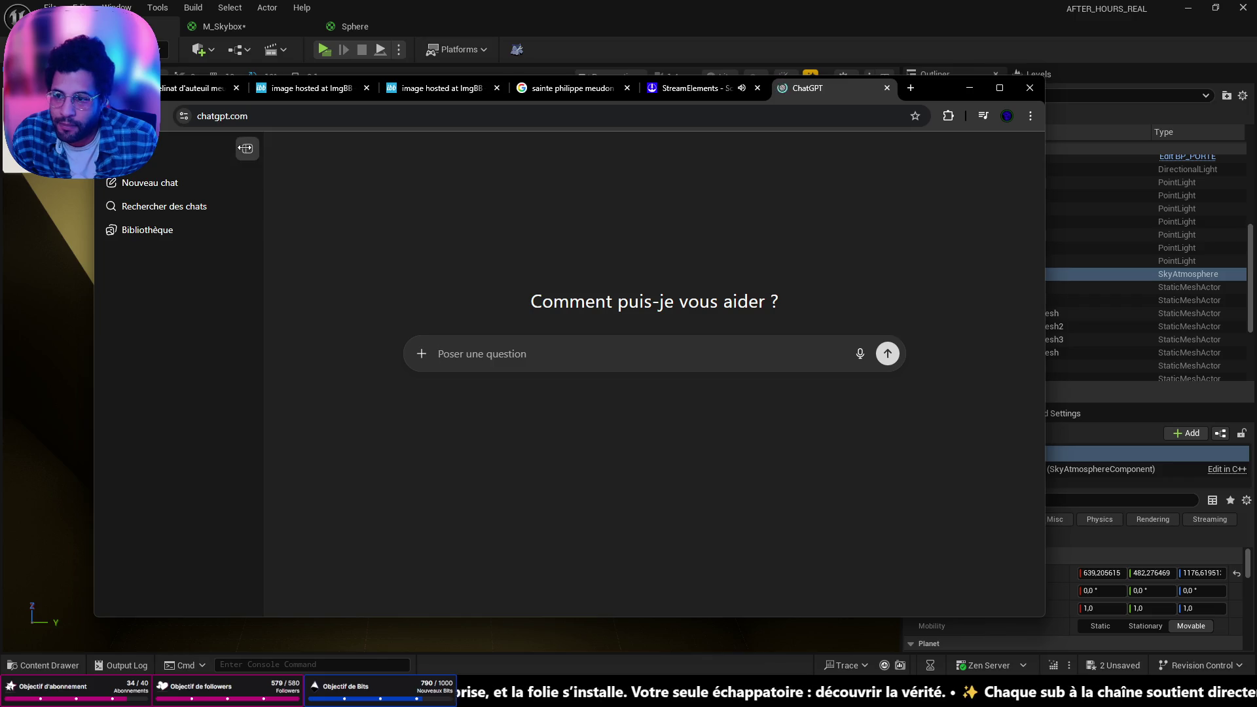
{"action": "type", "text": "genere moi un"}
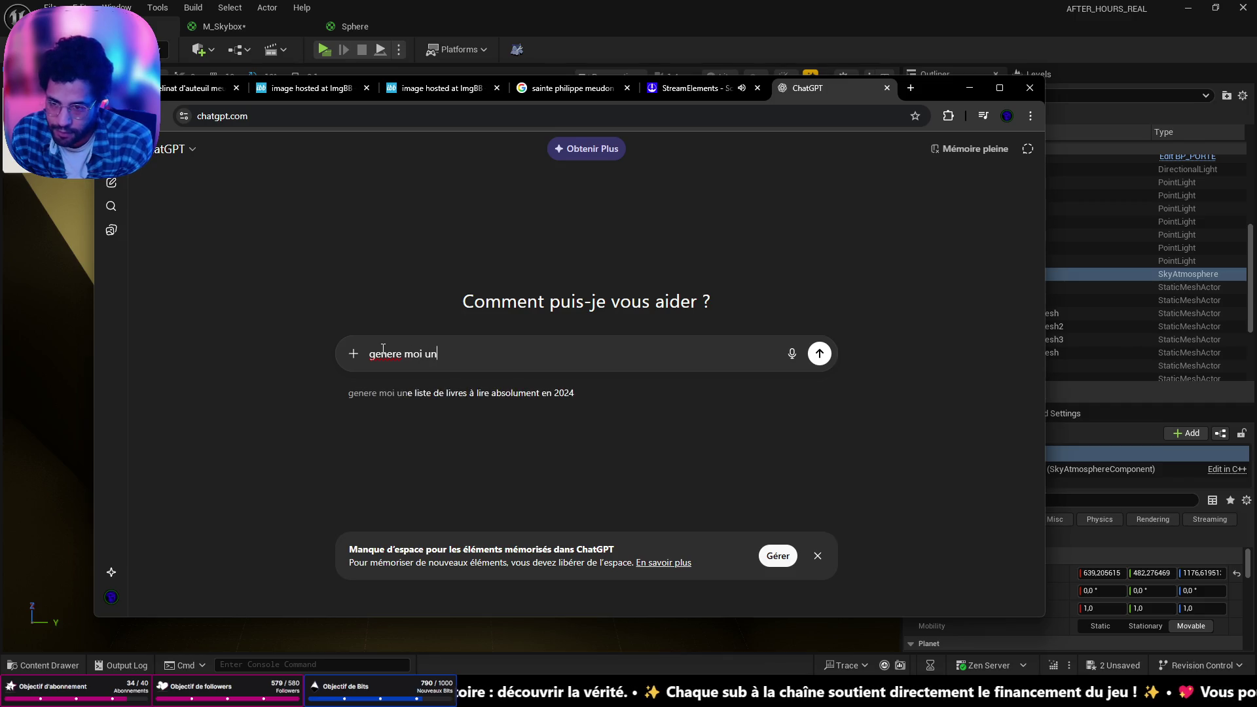
{"action": "type", "text": " plan"}
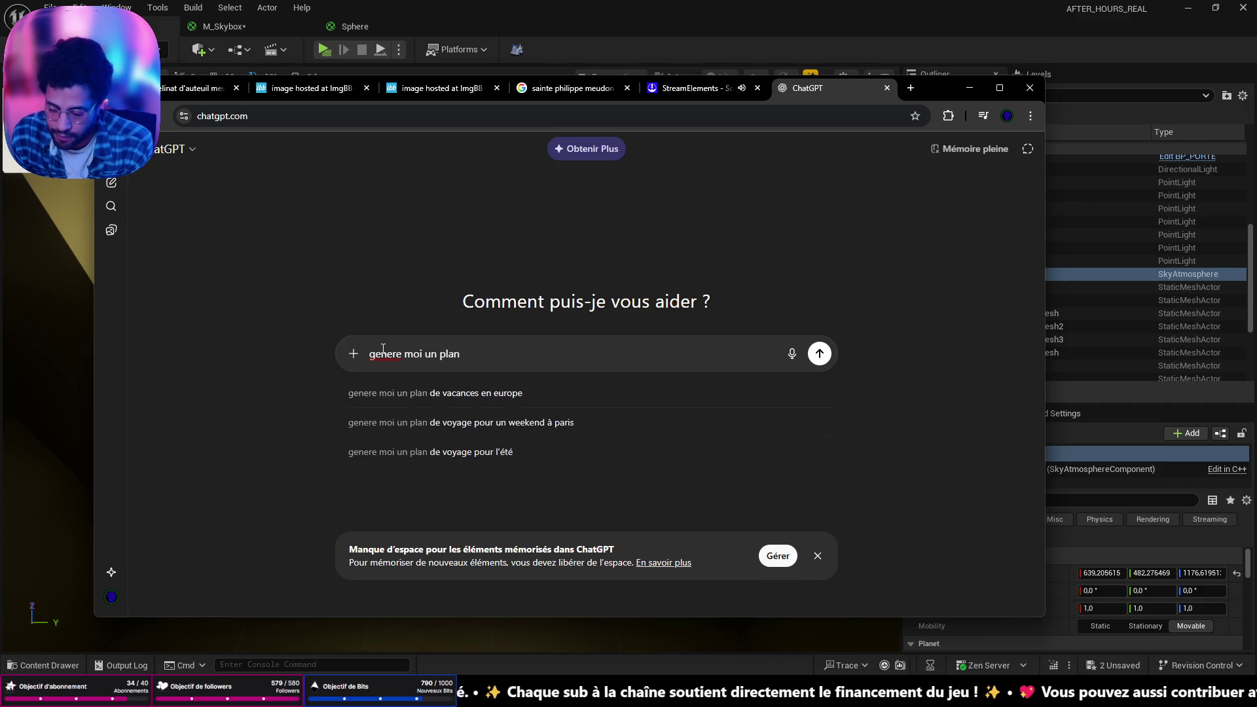
{"action": "type", "text": " d'ho"}
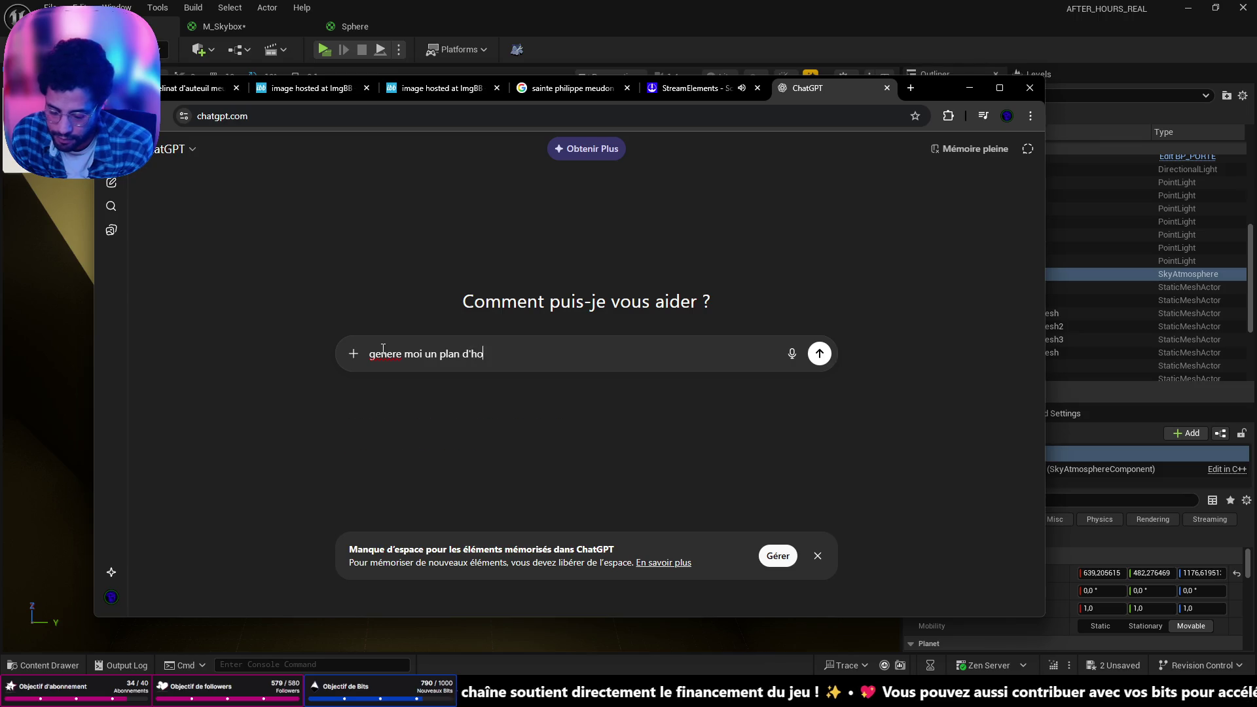
{"action": "type", "text": "pital psychiatrique des annees 70"}
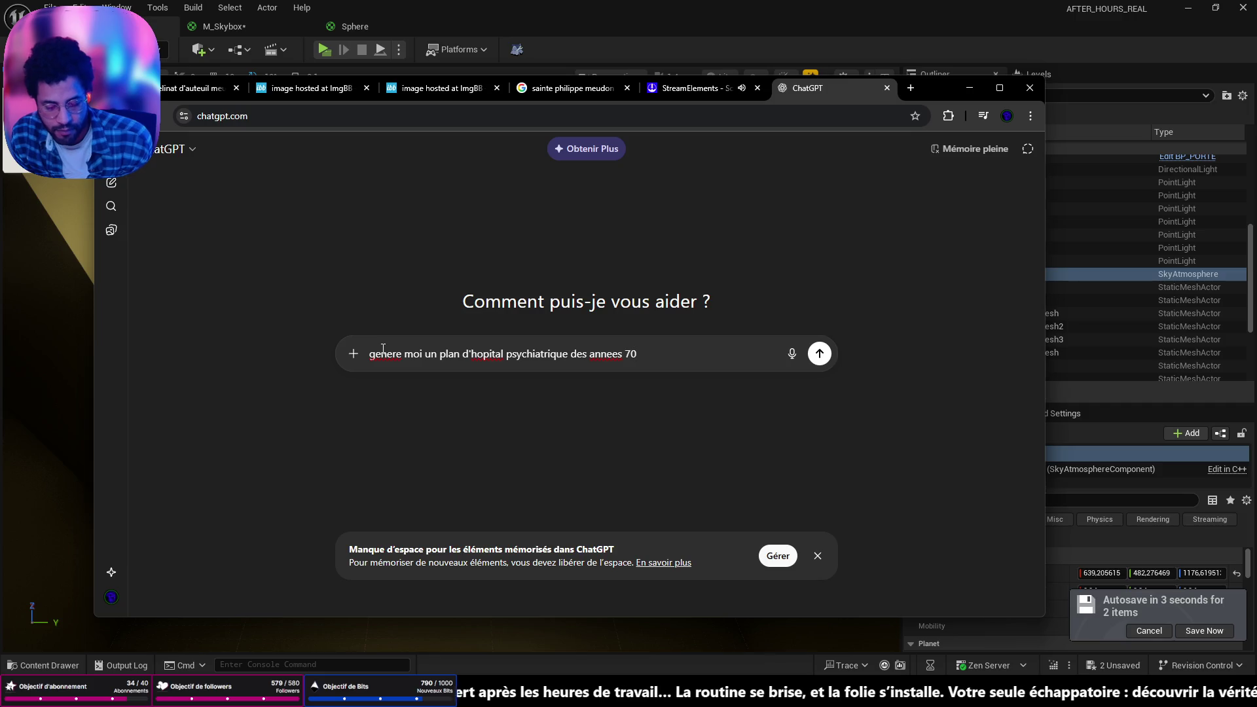
{"action": "type", "text": "60"}
{"action": "key", "text": "Return"}
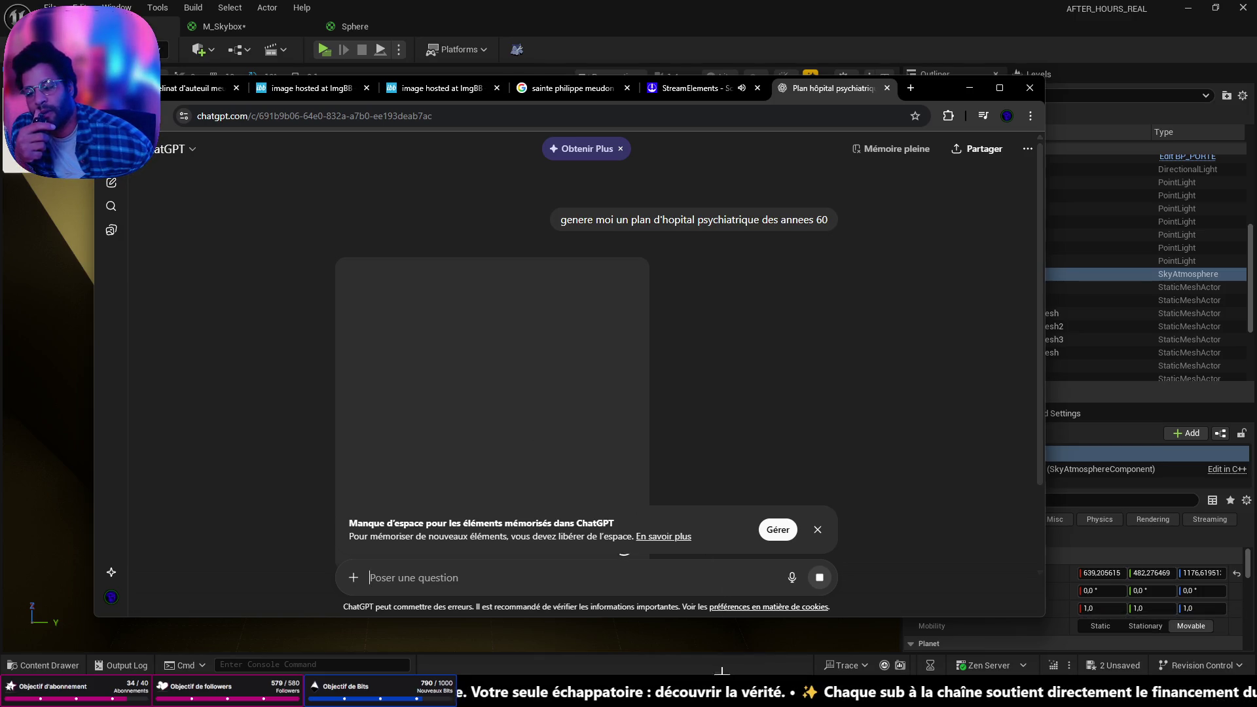
{"action": "key", "text": "alt+Tab"}
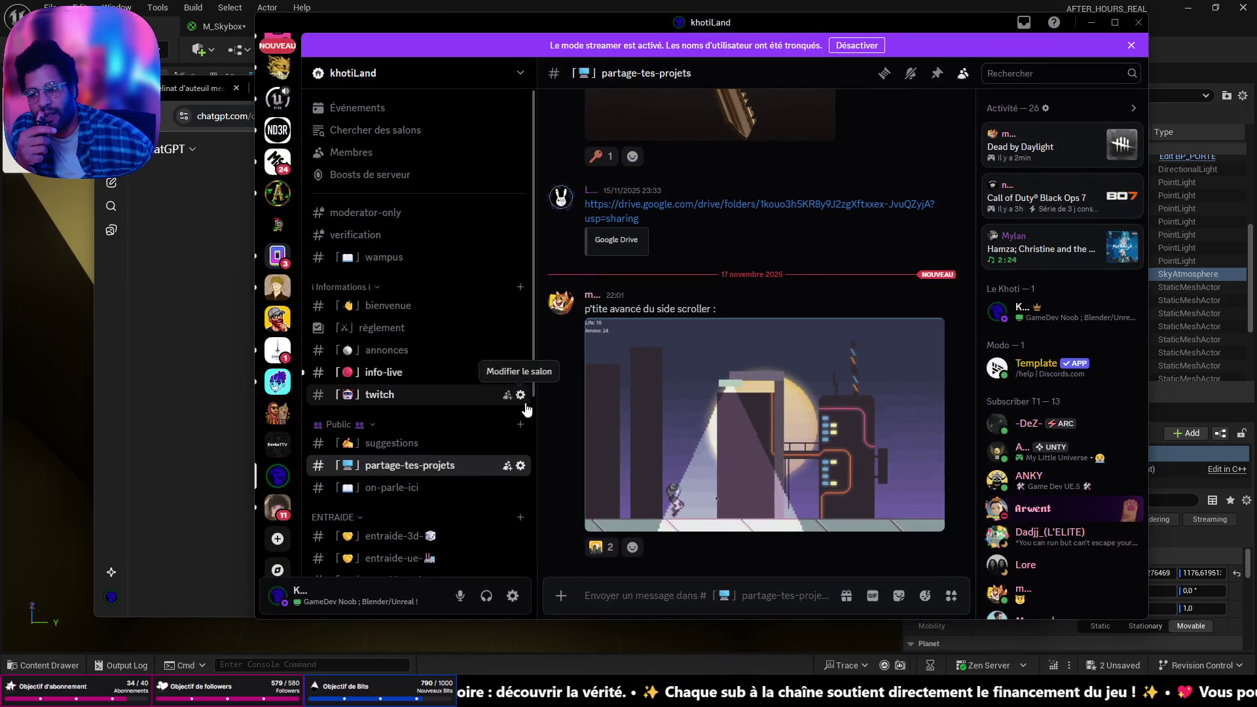
Scroll through Discord and open the khotiLand on-parle-ici channel
{"action": "scroll", "coordinate": [540, 460], "scroll_direction": "up", "scroll_amount": 15}
{"action": "scroll", "coordinate": [540, 460], "scroll_direction": "down", "scroll_amount": 3}
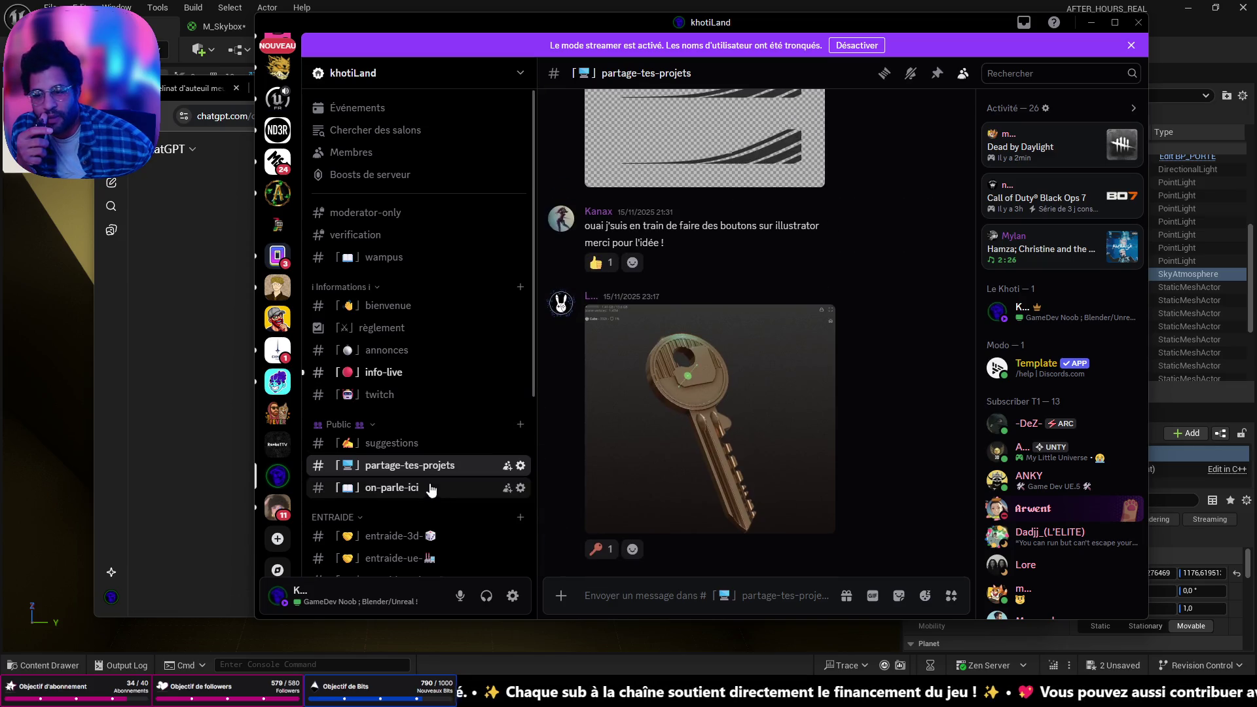
{"action": "scroll", "coordinate": [373, 285], "scroll_direction": "down", "scroll_amount": 4}
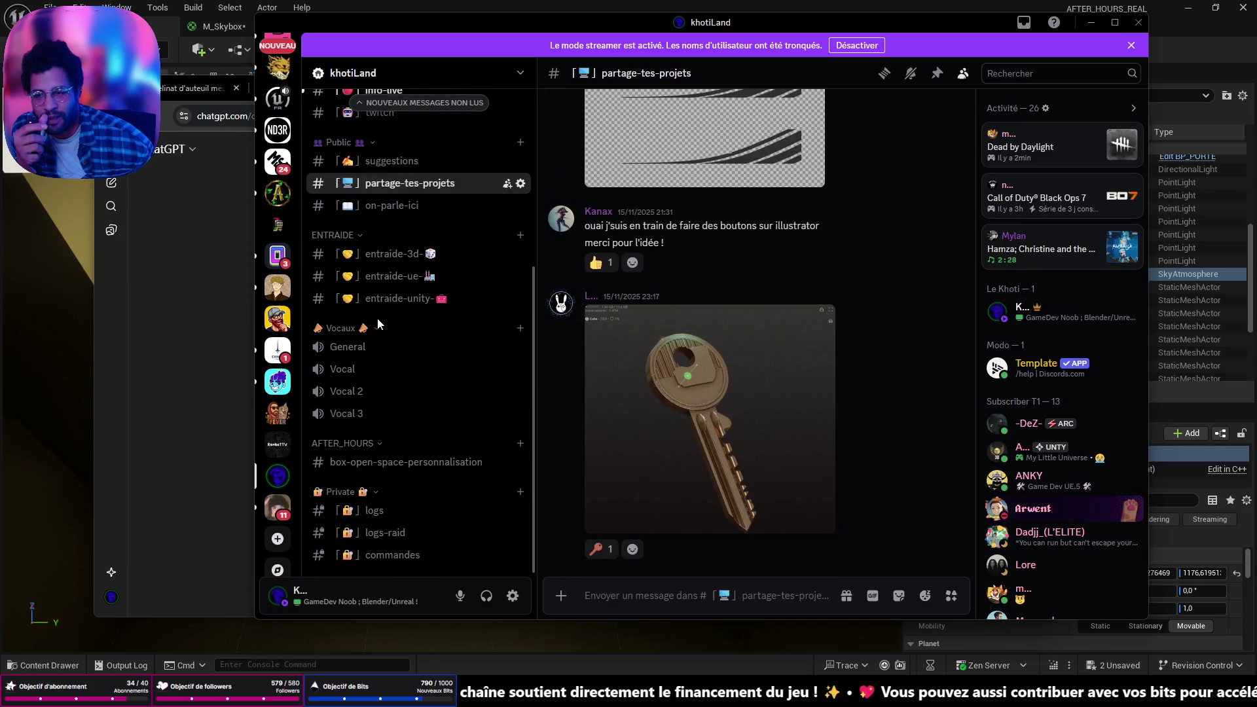
{"action": "scroll", "coordinate": [378, 404], "scroll_direction": "up", "scroll_amount": 1}
{"action": "scroll", "coordinate": [379, 404], "scroll_direction": "up", "scroll_amount": 6}
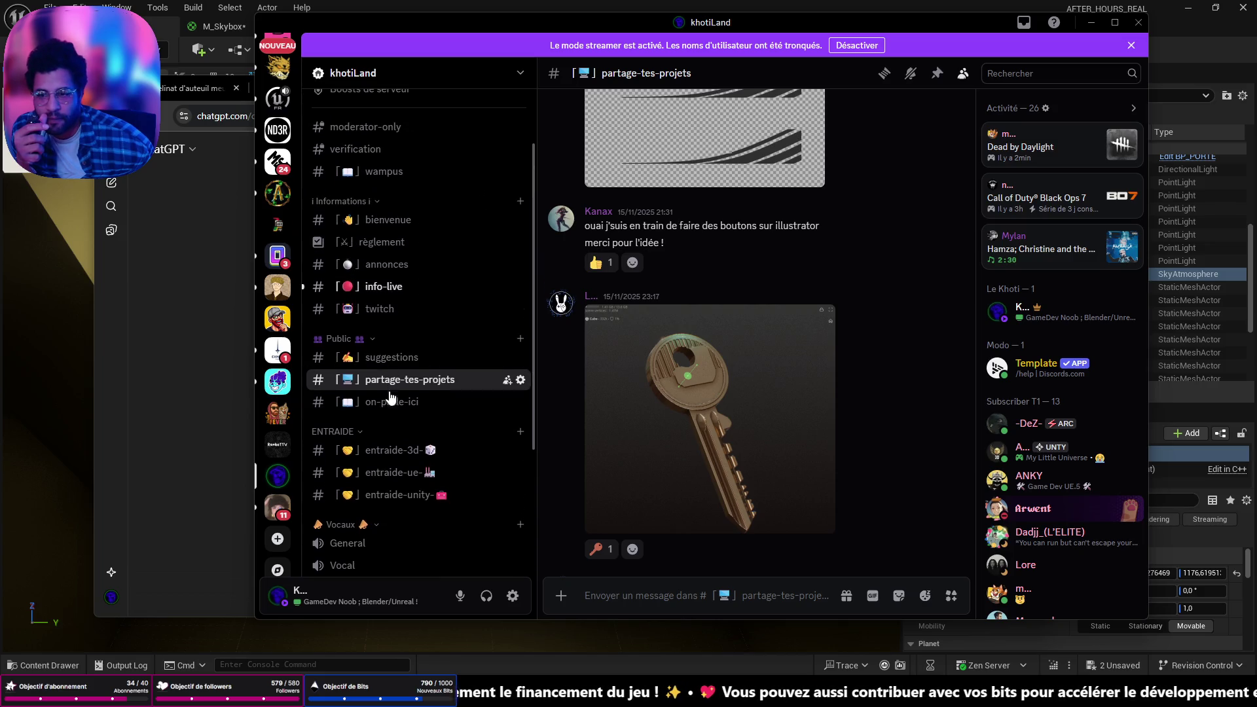
{"action": "left_click", "coordinate": [386, 402]}
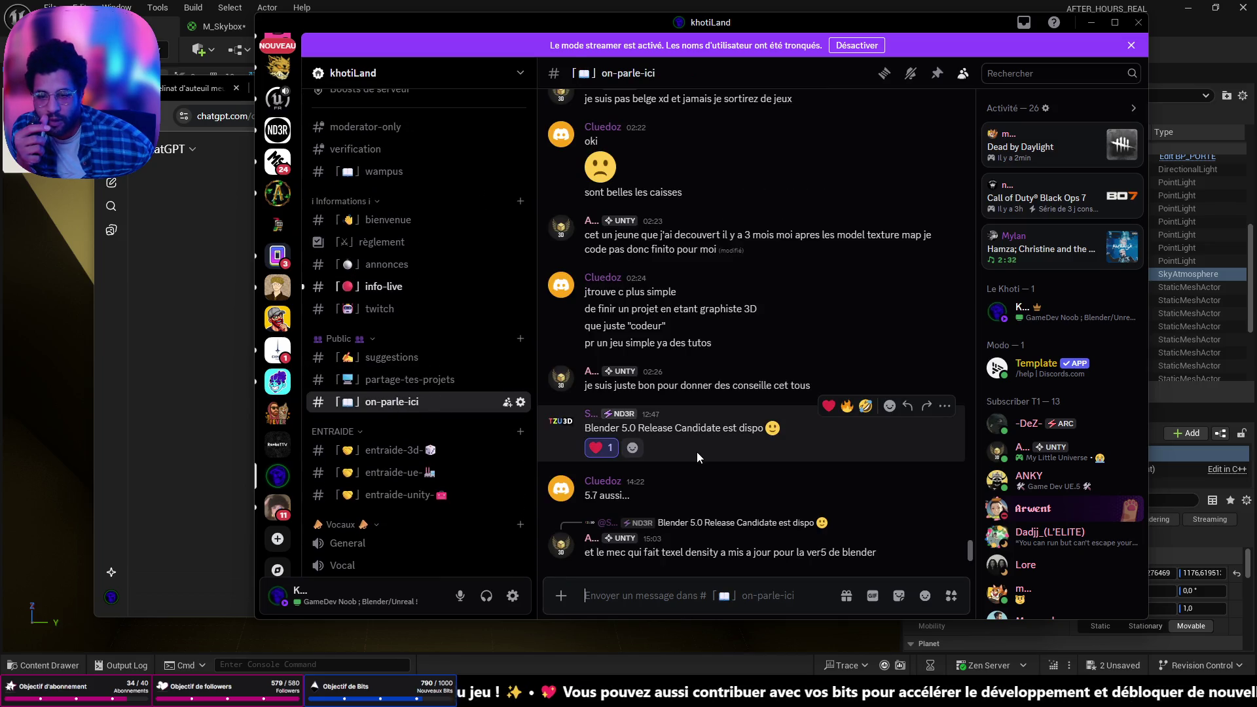
{"action": "scroll", "coordinate": [273, 327], "scroll_direction": "up", "scroll_amount": 6}
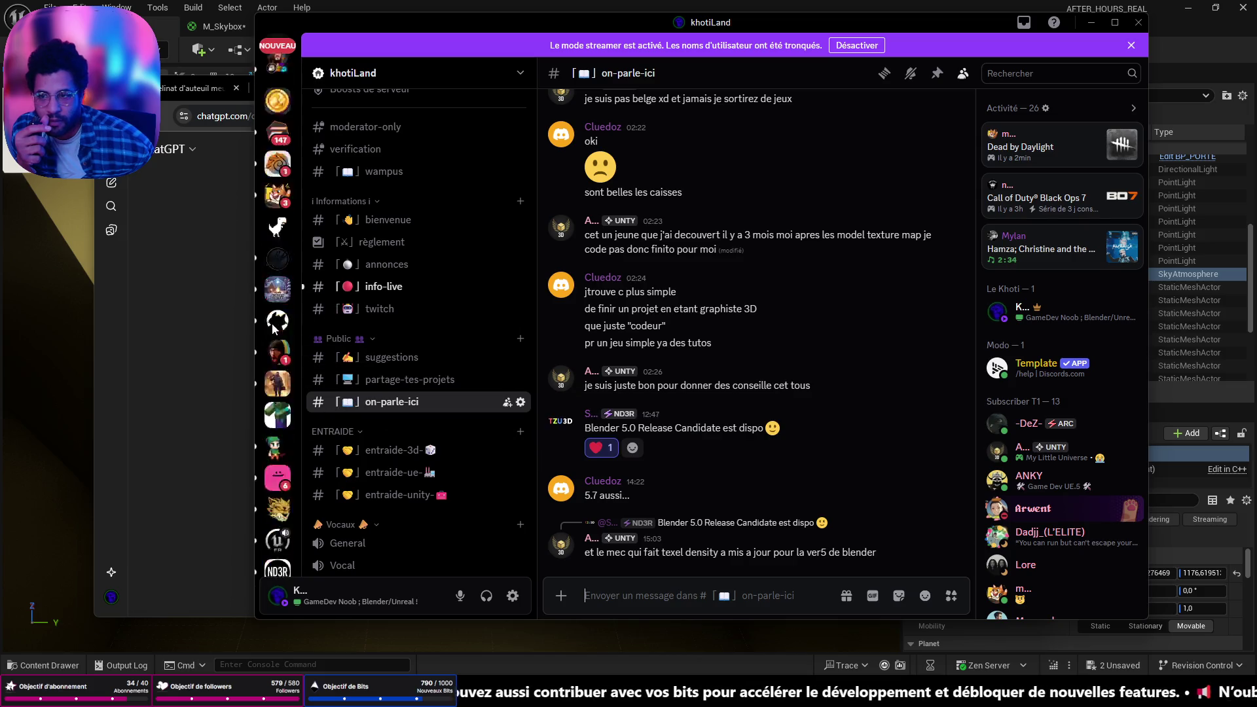
Visit the Discord home, then browse the suggestions, entraide-3d, entraide-ue and entraide-unity channels
{"action": "left_click", "coordinate": [278, 51]}
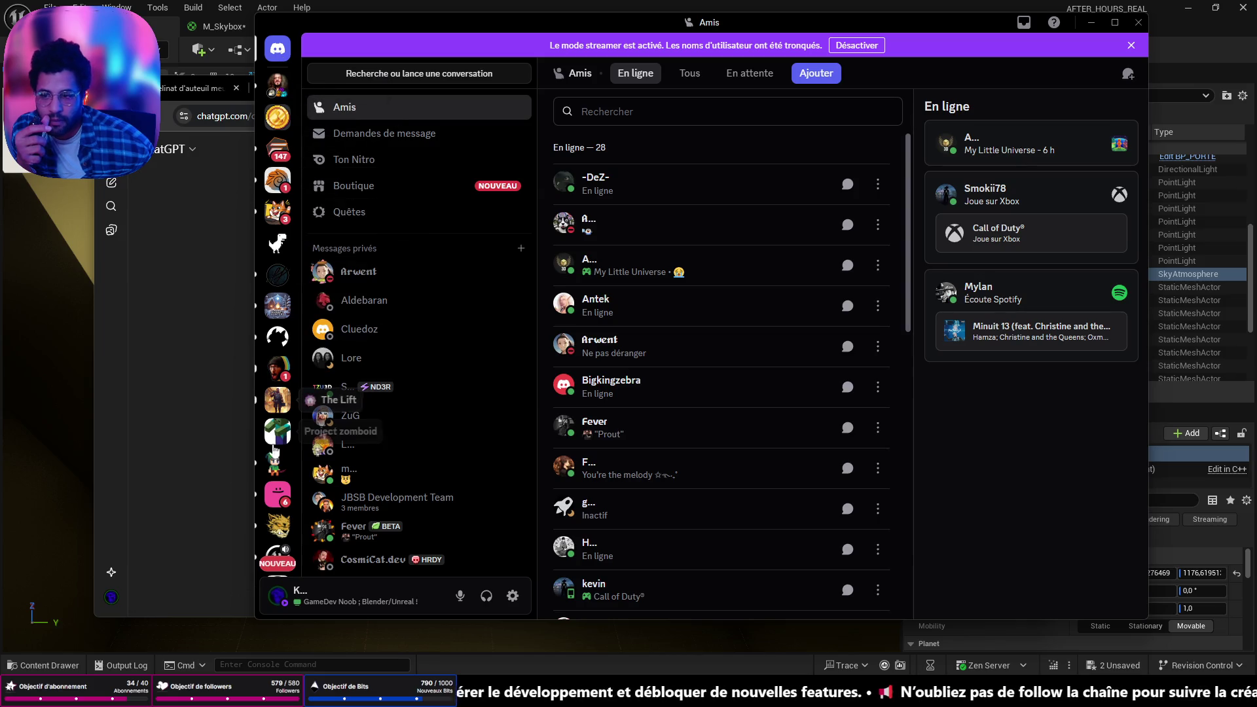
{"action": "scroll", "coordinate": [295, 451], "scroll_direction": "down", "scroll_amount": 5}
{"action": "scroll", "coordinate": [291, 458], "scroll_direction": "down", "scroll_amount": 2}
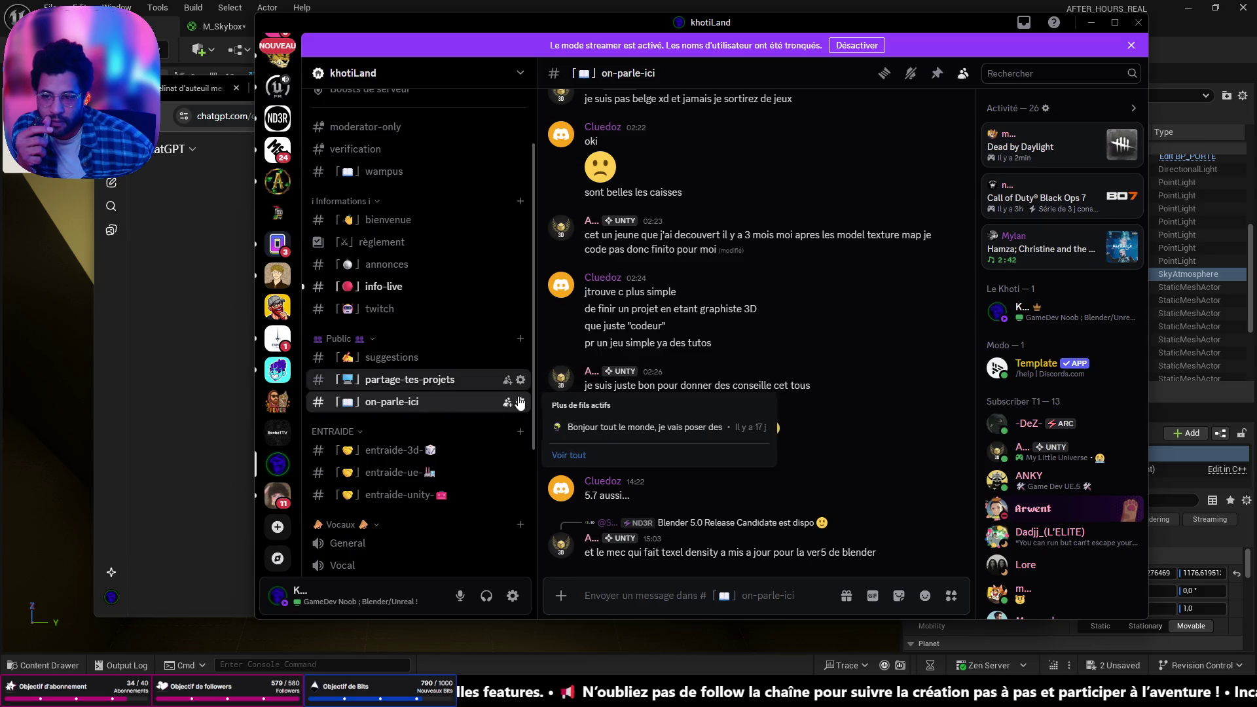
{"action": "left_click", "coordinate": [400, 383]}
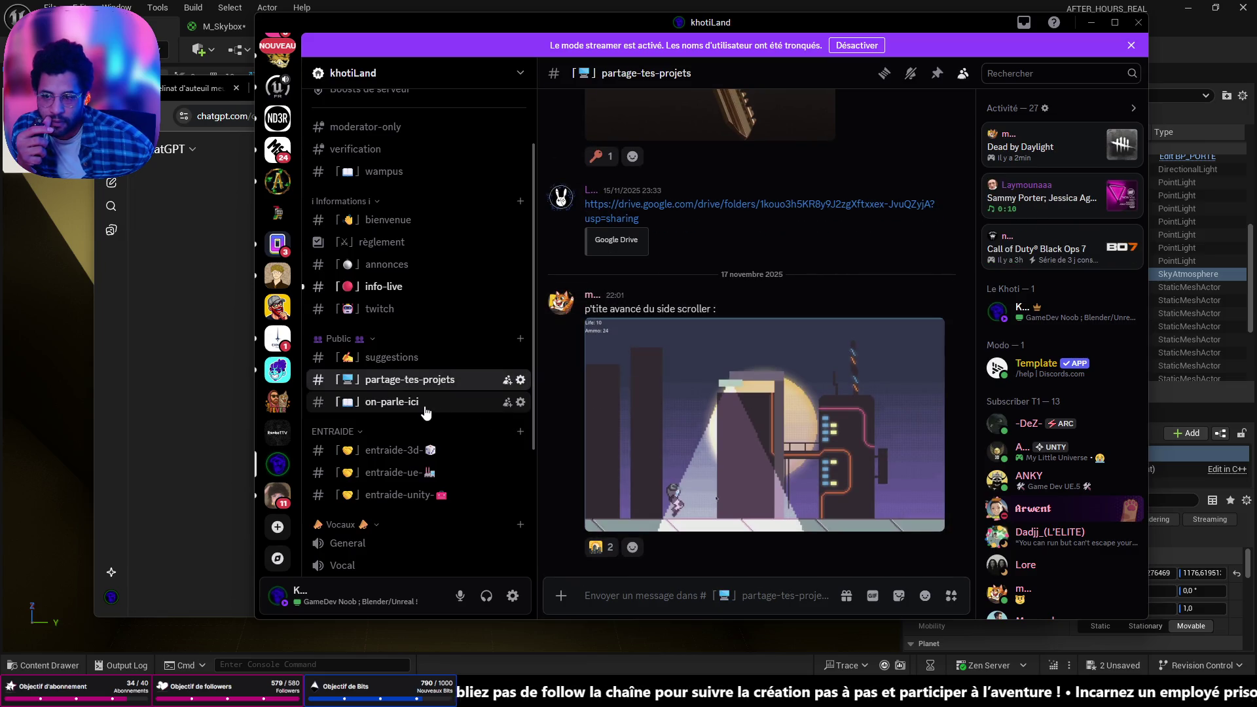
{"action": "mouse_move", "coordinate": [424, 411]}
{"action": "left_click", "coordinate": [392, 357]}
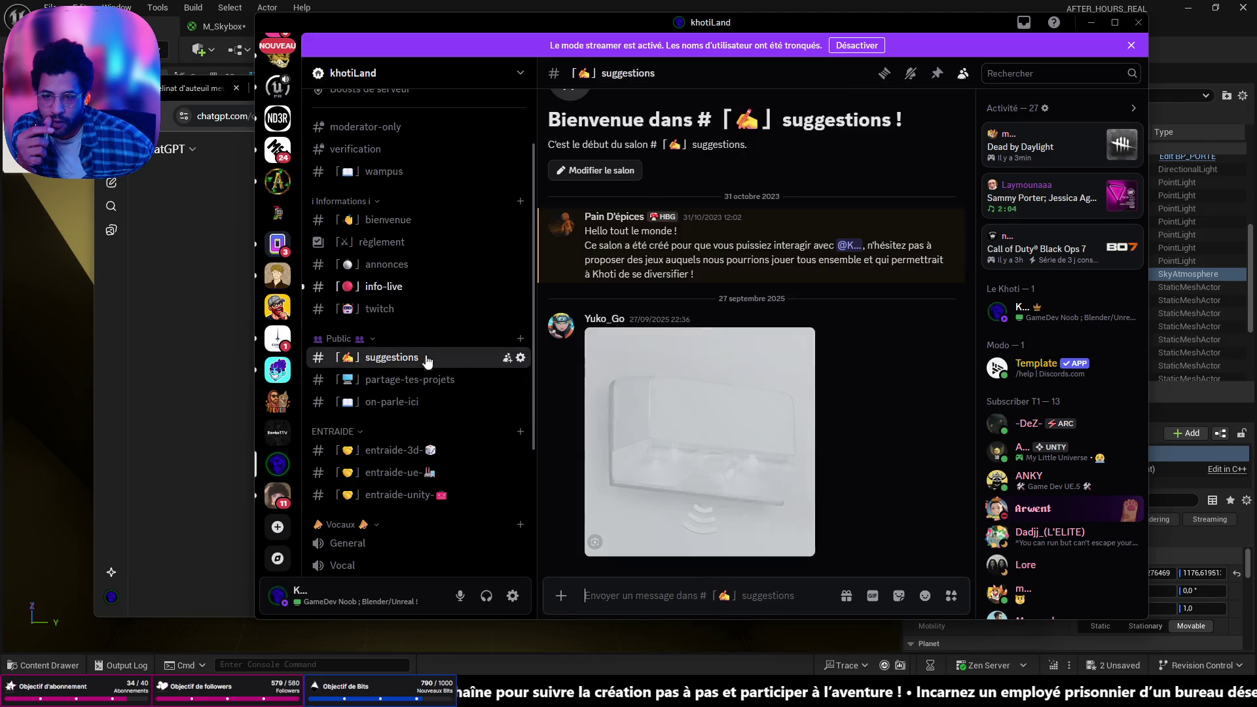
{"action": "left_click", "coordinate": [393, 401]}
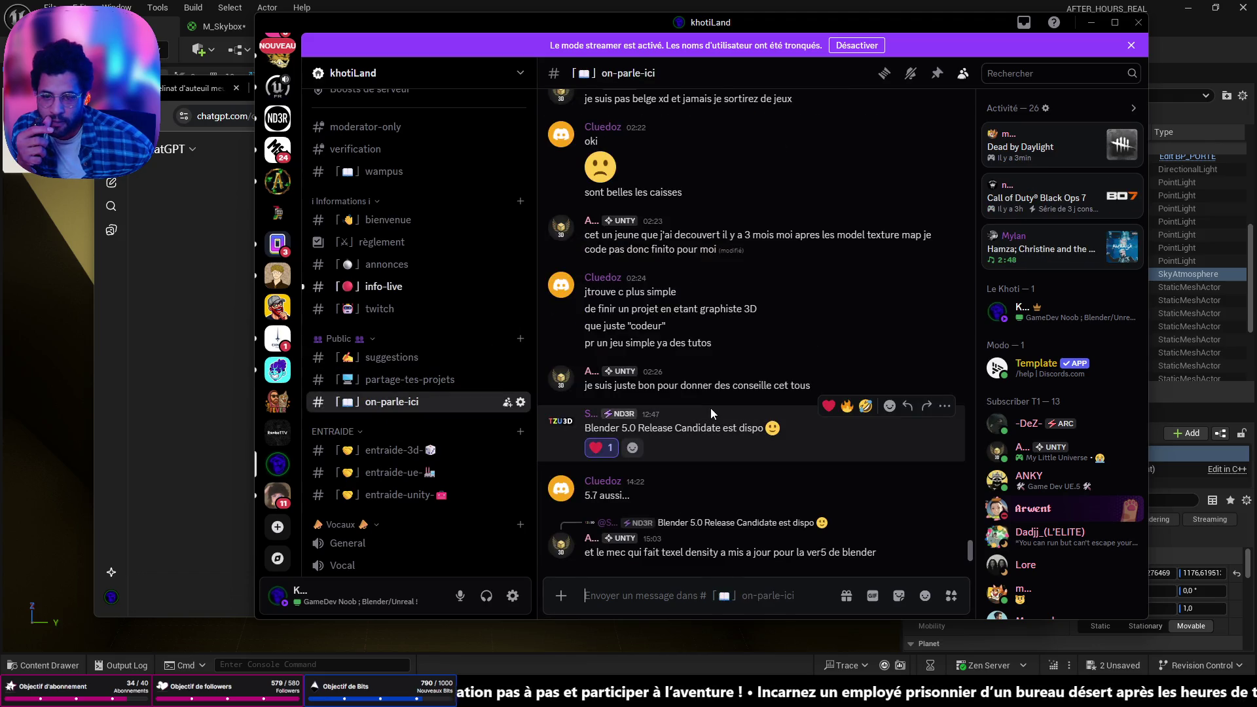
{"action": "left_click", "coordinate": [387, 450]}
{"action": "left_click", "coordinate": [386, 473]}
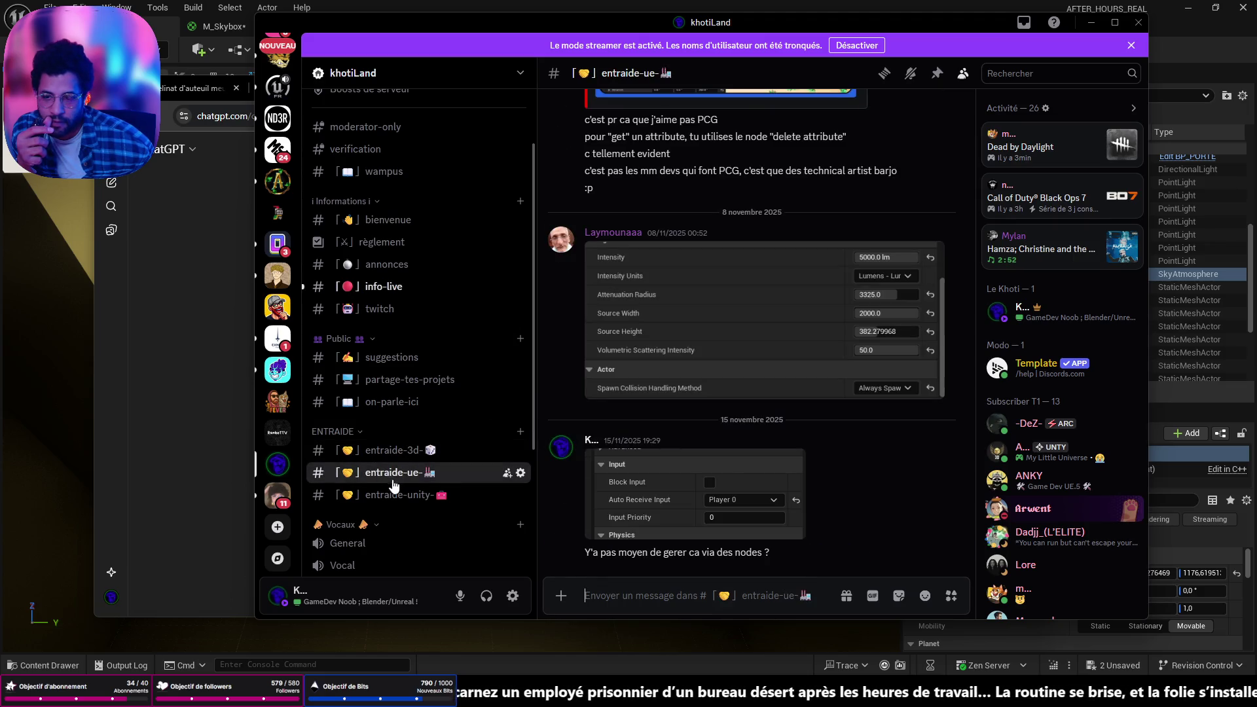
{"action": "left_click", "coordinate": [396, 495]}
{"action": "left_click", "coordinate": [401, 476]}
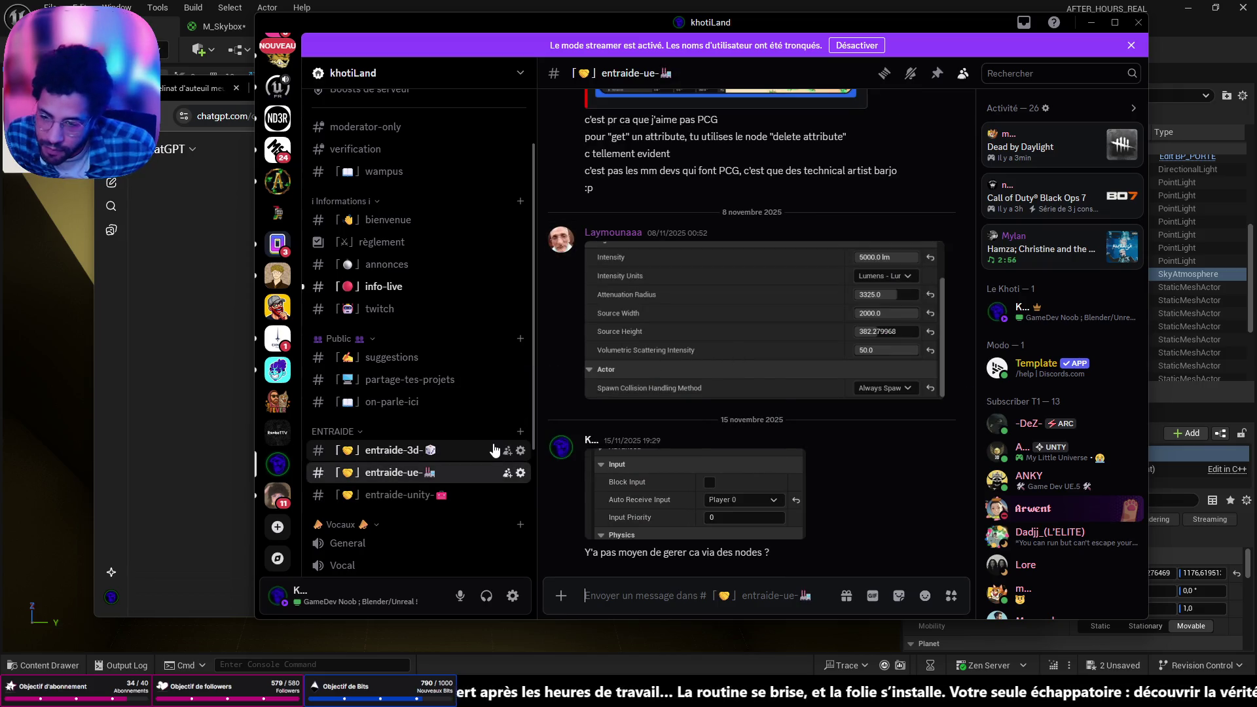
Revisit entraide-unity, entraide-ue and on-parle-ici, then read back through partage-tes-projets
{"action": "scroll", "coordinate": [461, 444], "scroll_direction": "down", "scroll_amount": 5}
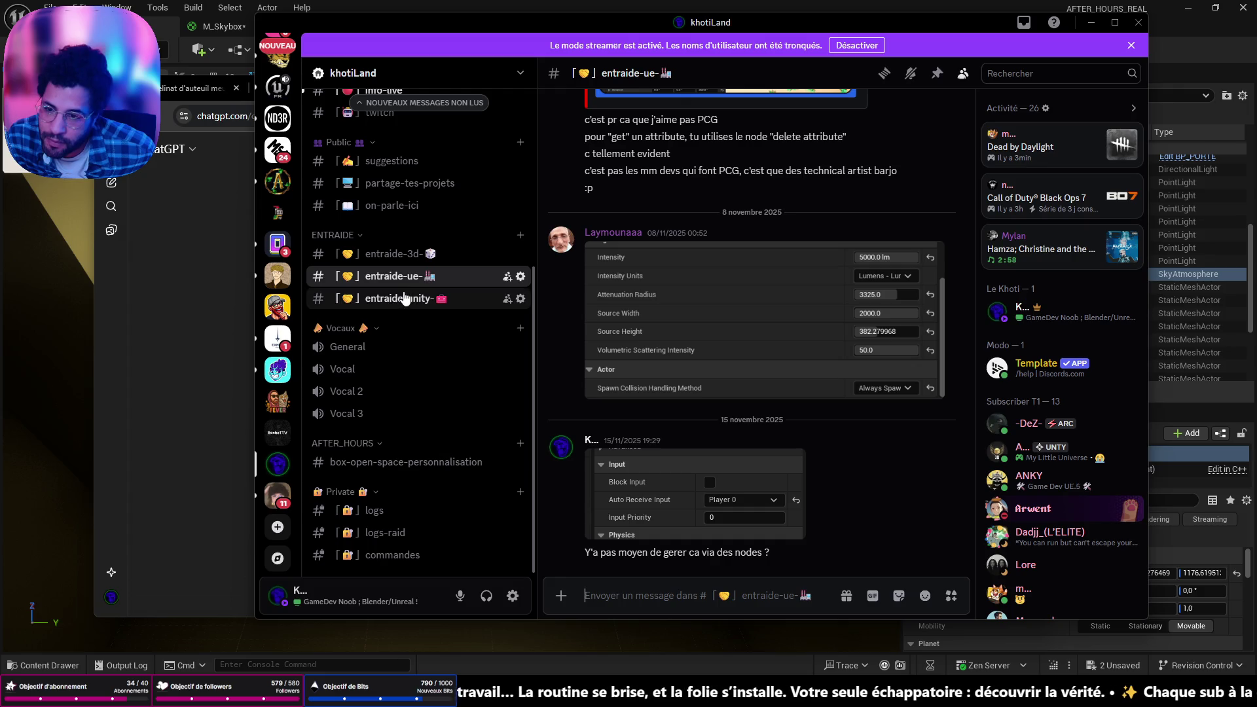
{"action": "left_click", "coordinate": [396, 298]}
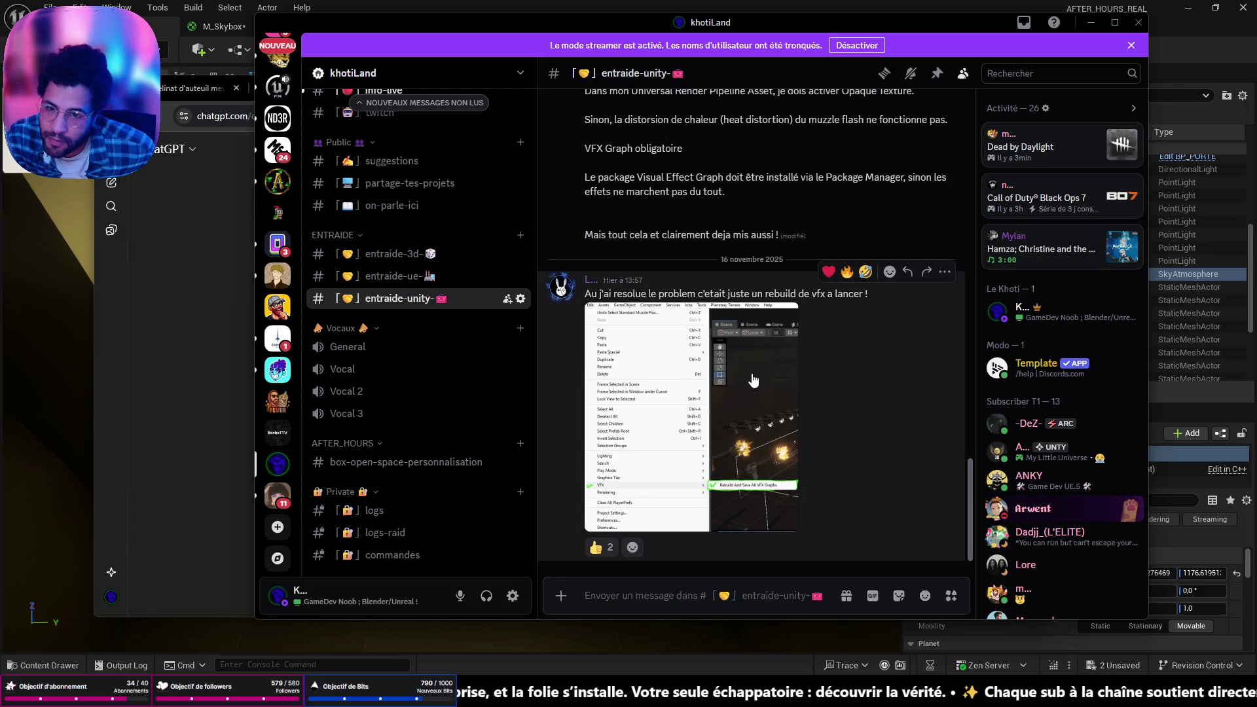
{"action": "left_click", "coordinate": [366, 275]}
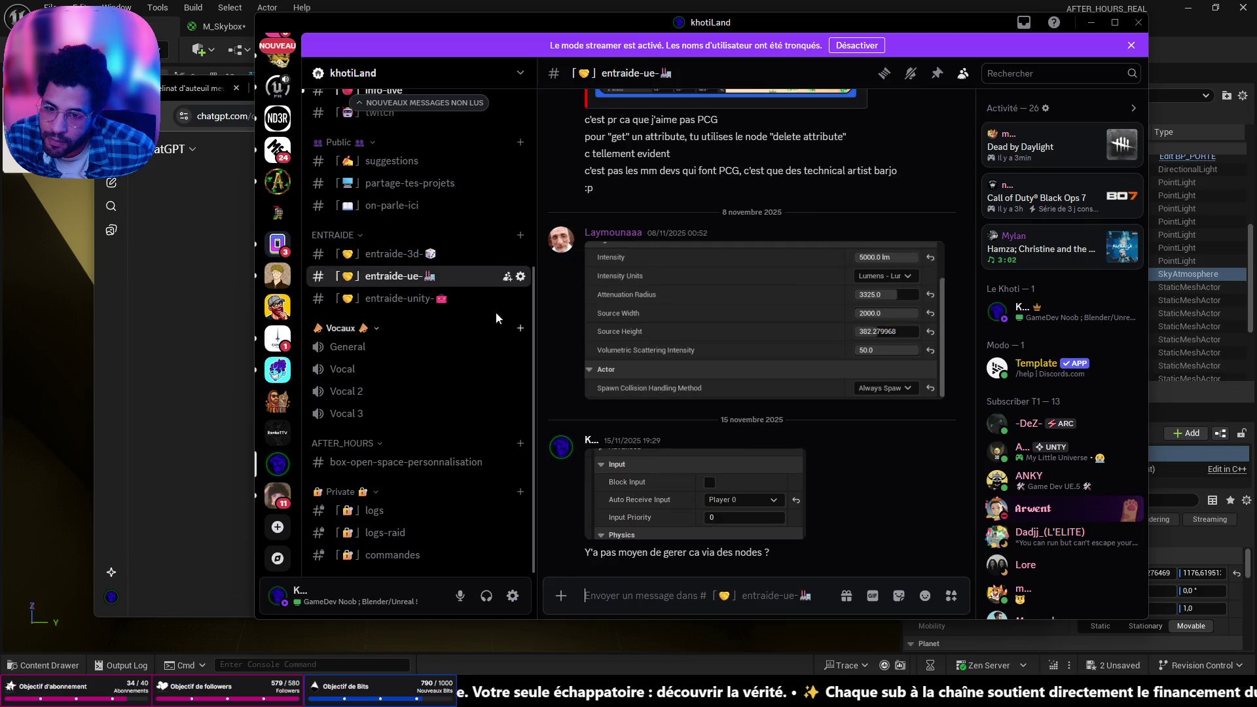
{"action": "left_click", "coordinate": [387, 208]}
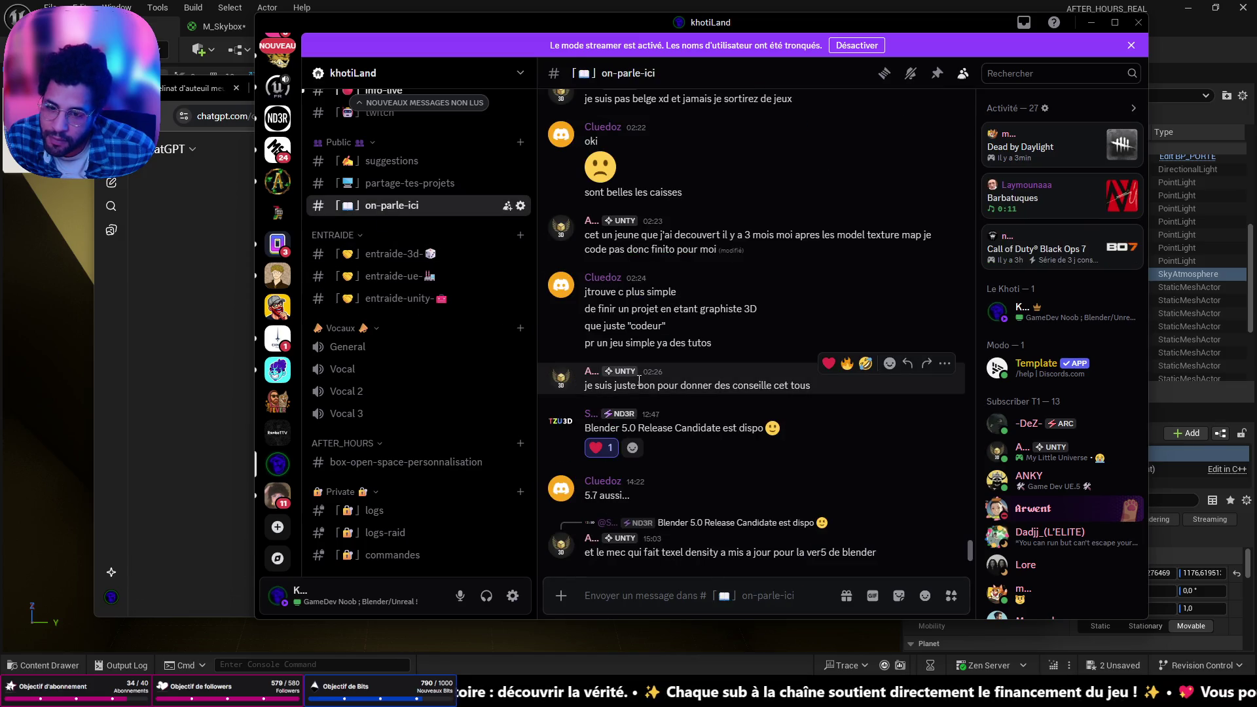
{"action": "left_click", "coordinate": [410, 184]}
{"action": "scroll", "coordinate": [760, 360], "scroll_direction": "up", "scroll_amount": 5}
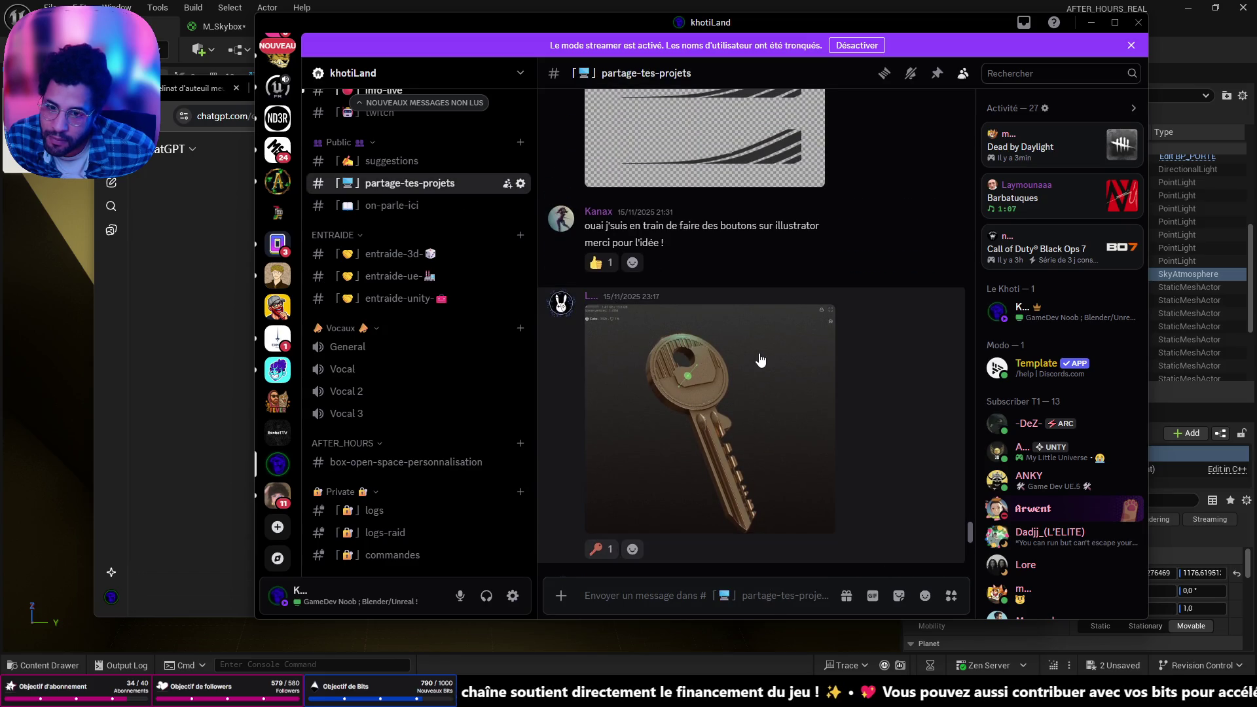
{"action": "scroll", "coordinate": [471, 333], "scroll_direction": "up", "scroll_amount": 5}
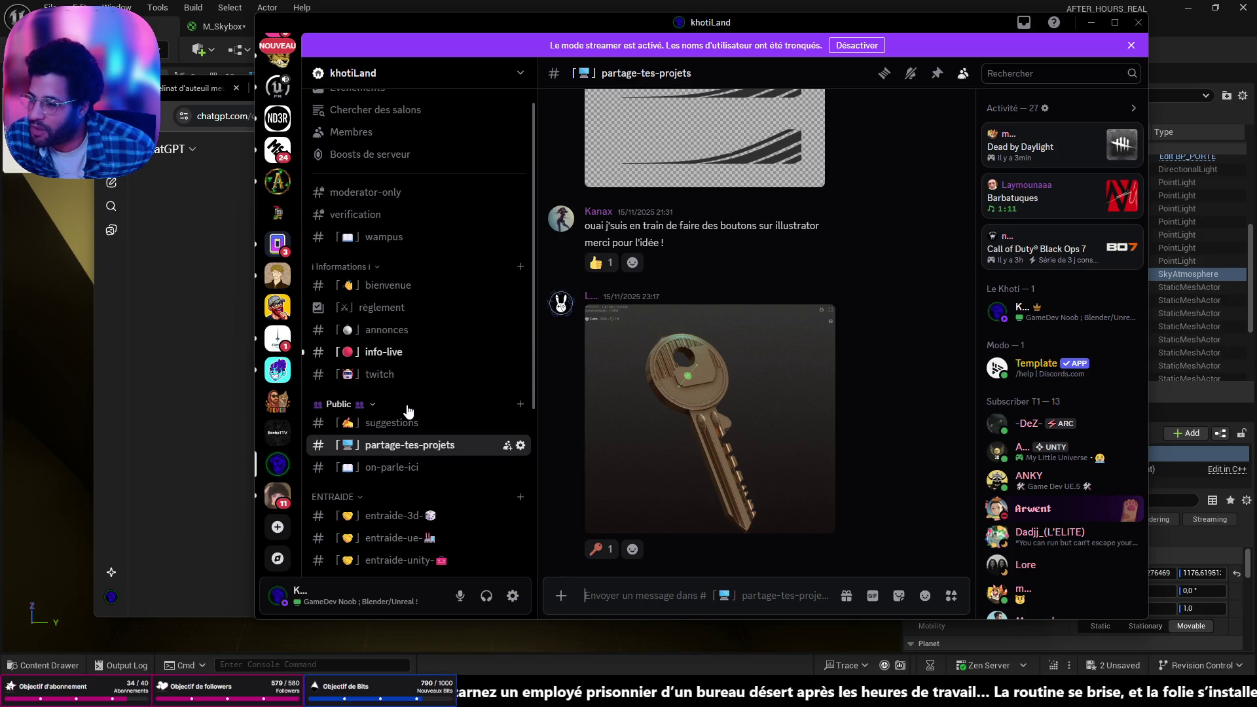
{"action": "scroll", "coordinate": [277, 163], "scroll_direction": "up", "scroll_amount": 8}
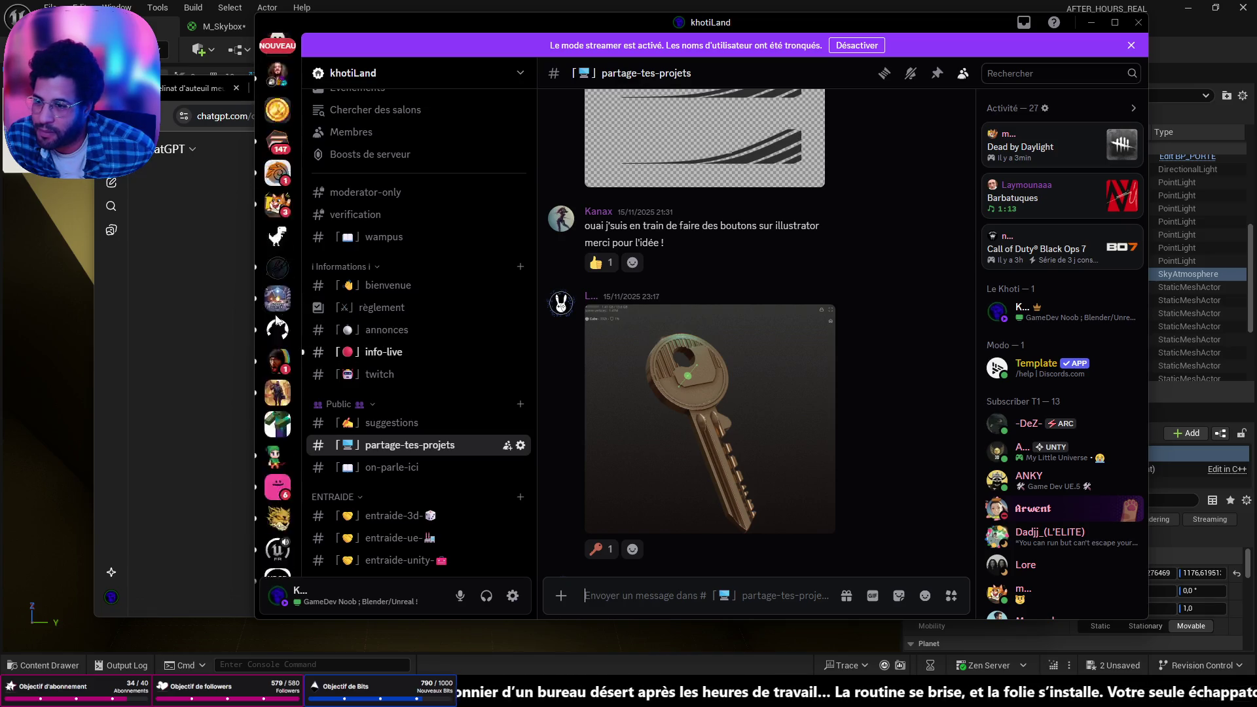
Return via the Discord home to the khotiLand on-parle-ici channel
{"action": "left_click", "coordinate": [277, 60]}
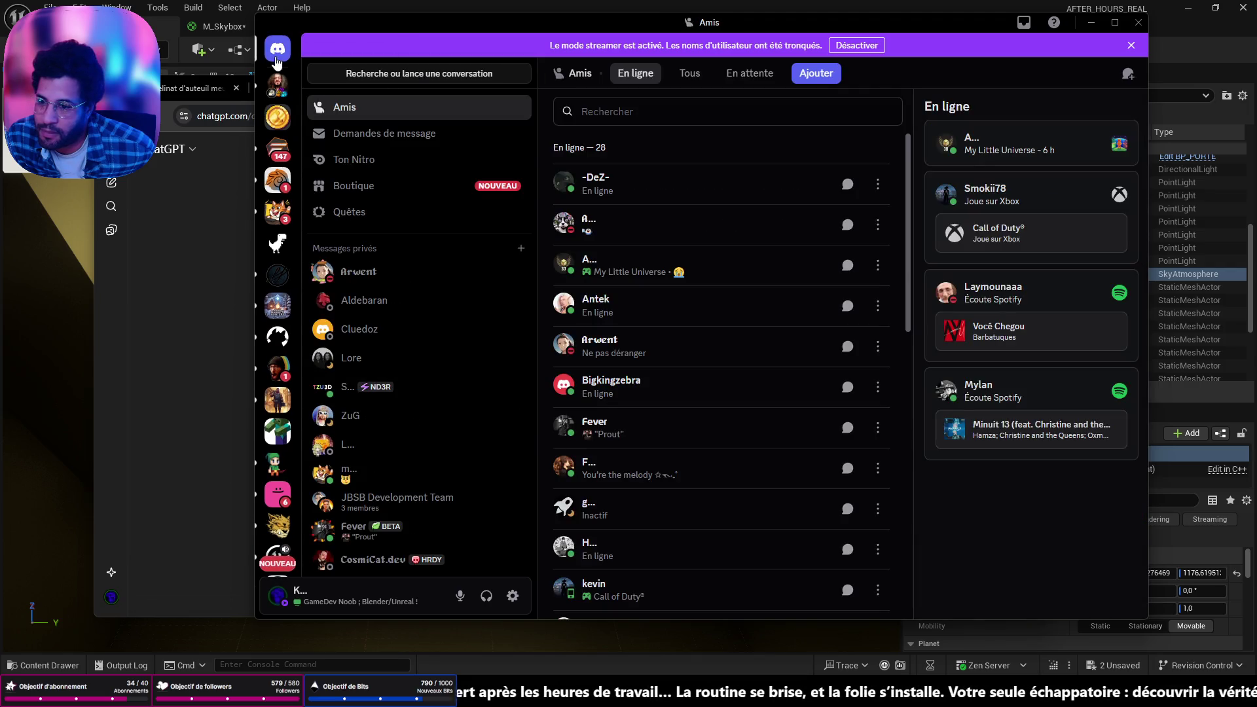
{"action": "scroll", "coordinate": [281, 224], "scroll_direction": "down", "scroll_amount": 8}
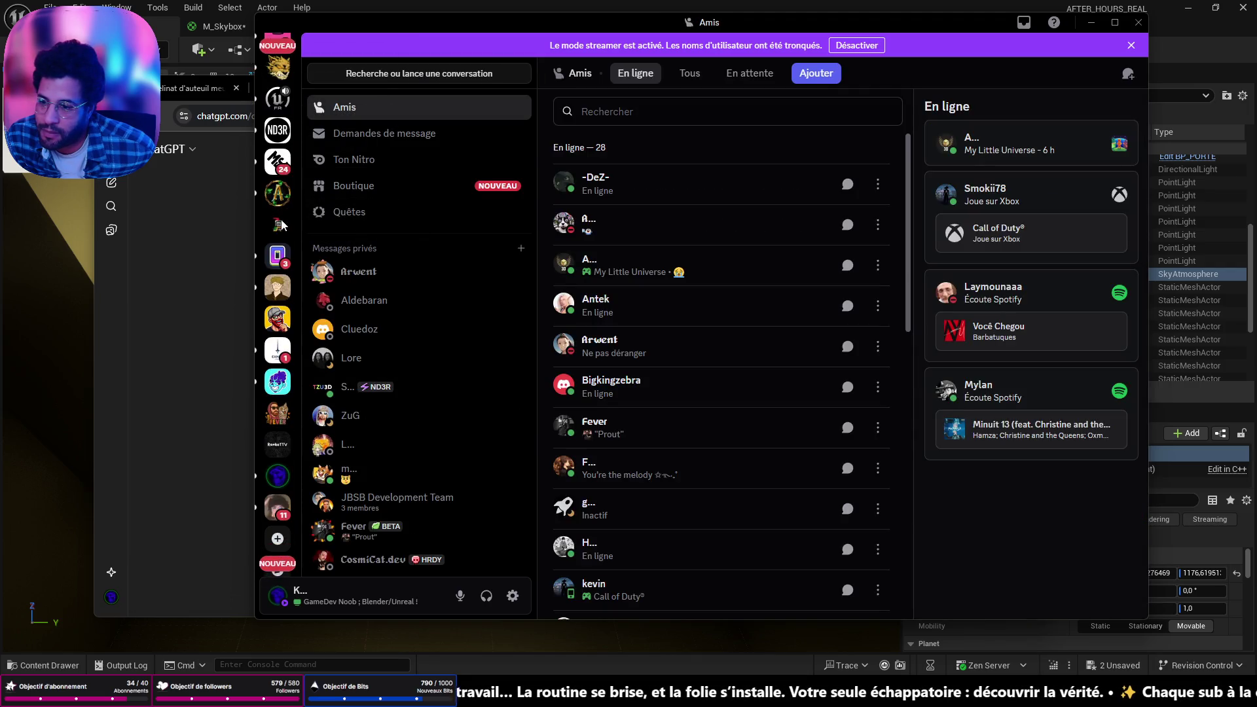
{"action": "scroll", "coordinate": [279, 327], "scroll_direction": "down", "scroll_amount": 1}
{"action": "left_click", "coordinate": [277, 463]}
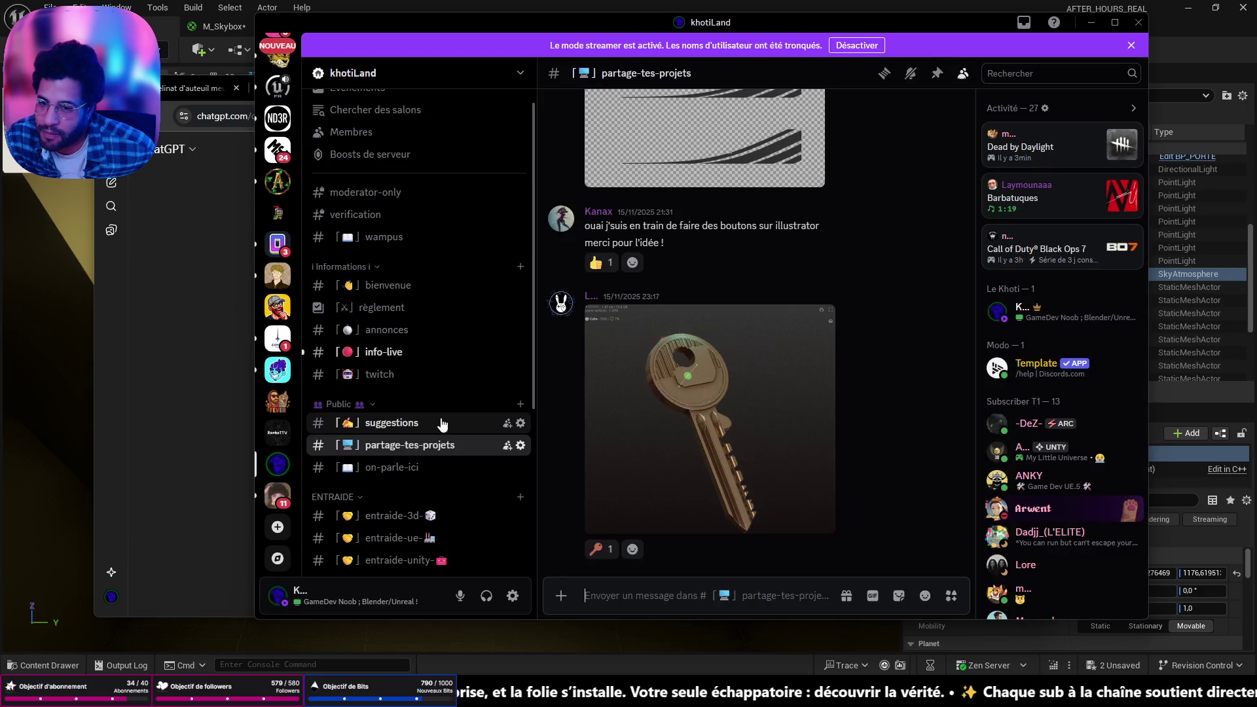
{"action": "left_click", "coordinate": [404, 465]}
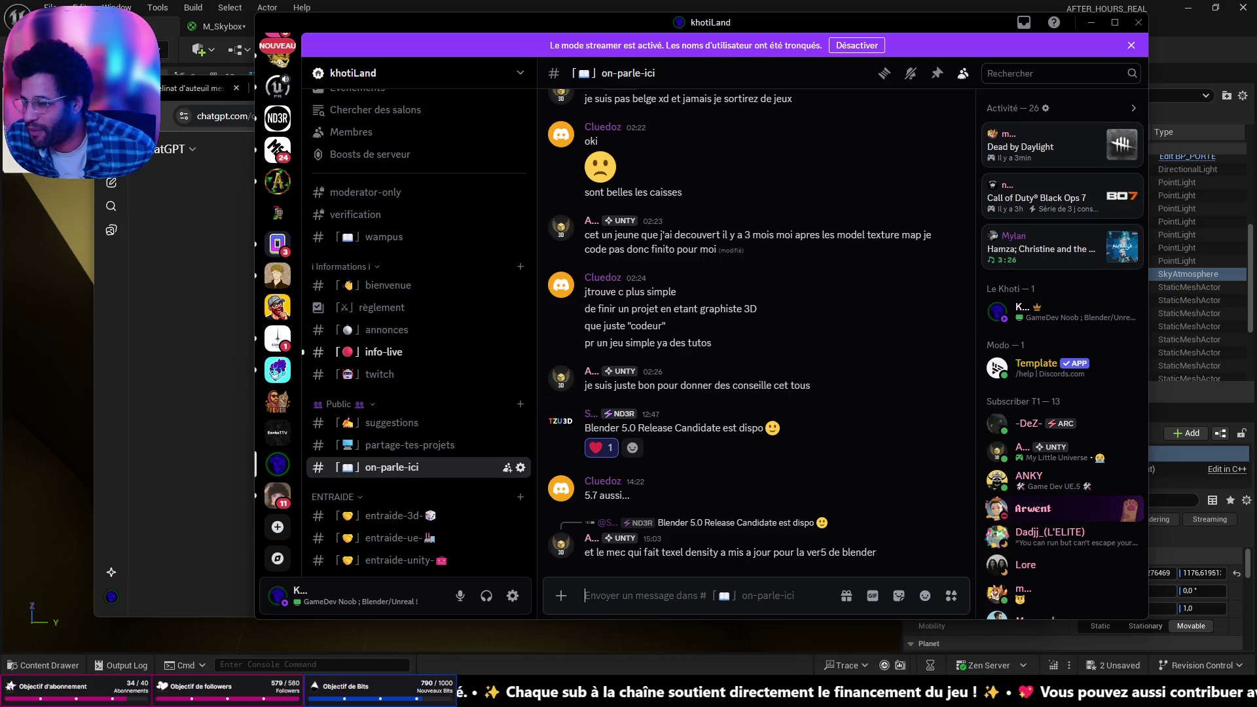
Review the ImgBB corridor render and isometric layout images, then return to the ChatGPT conversation
{"action": "left_click", "coordinate": [197, 255]}
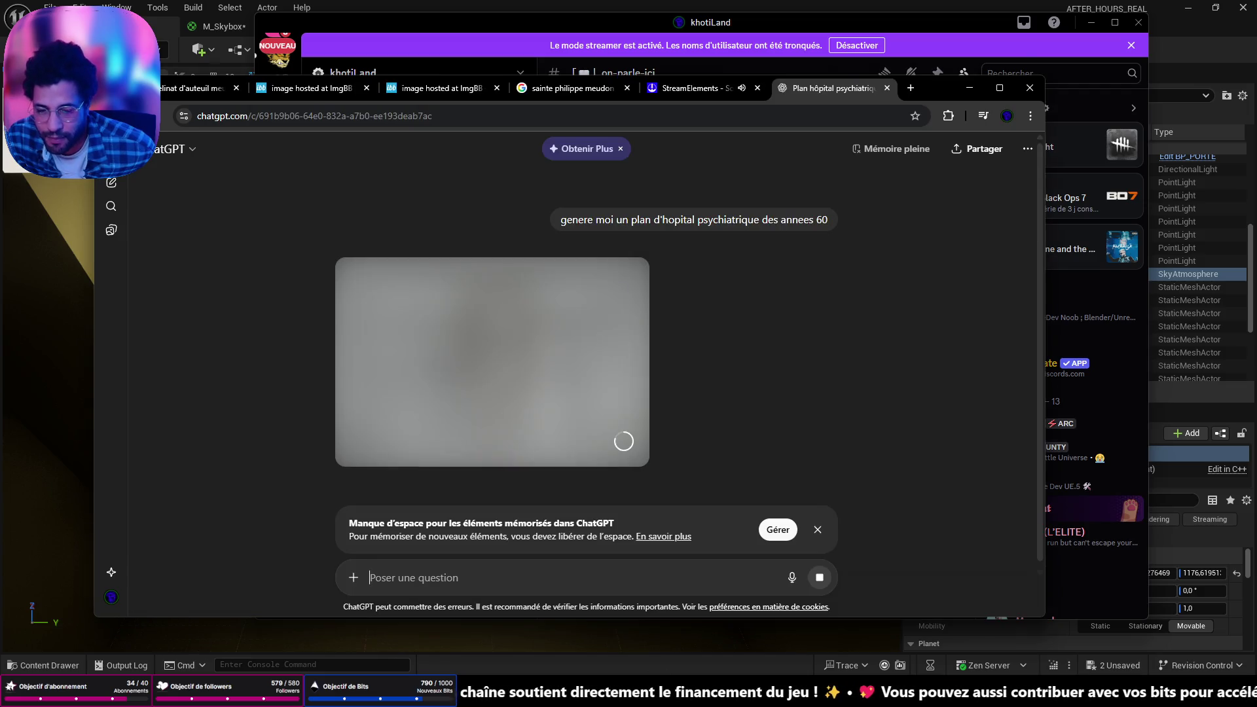
{"action": "left_click", "coordinate": [310, 91]}
{"action": "left_click", "coordinate": [434, 93]}
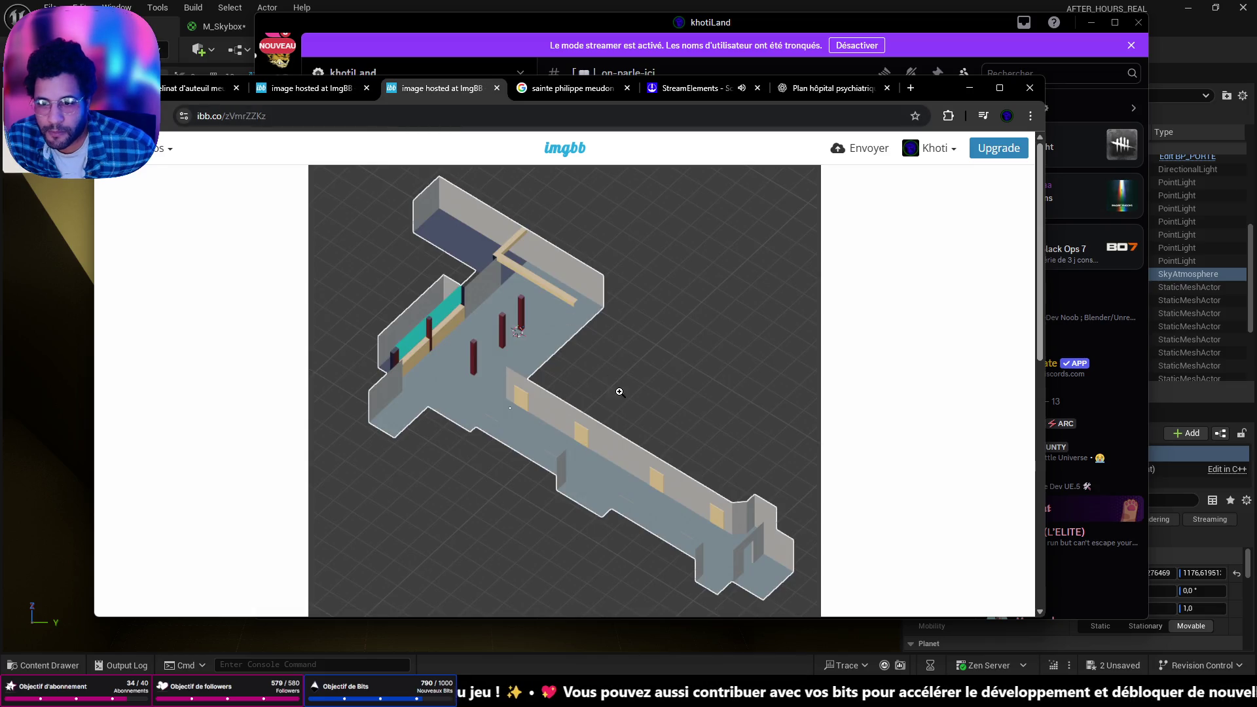
{"action": "scroll", "coordinate": [595, 395], "scroll_direction": "down", "scroll_amount": 2}
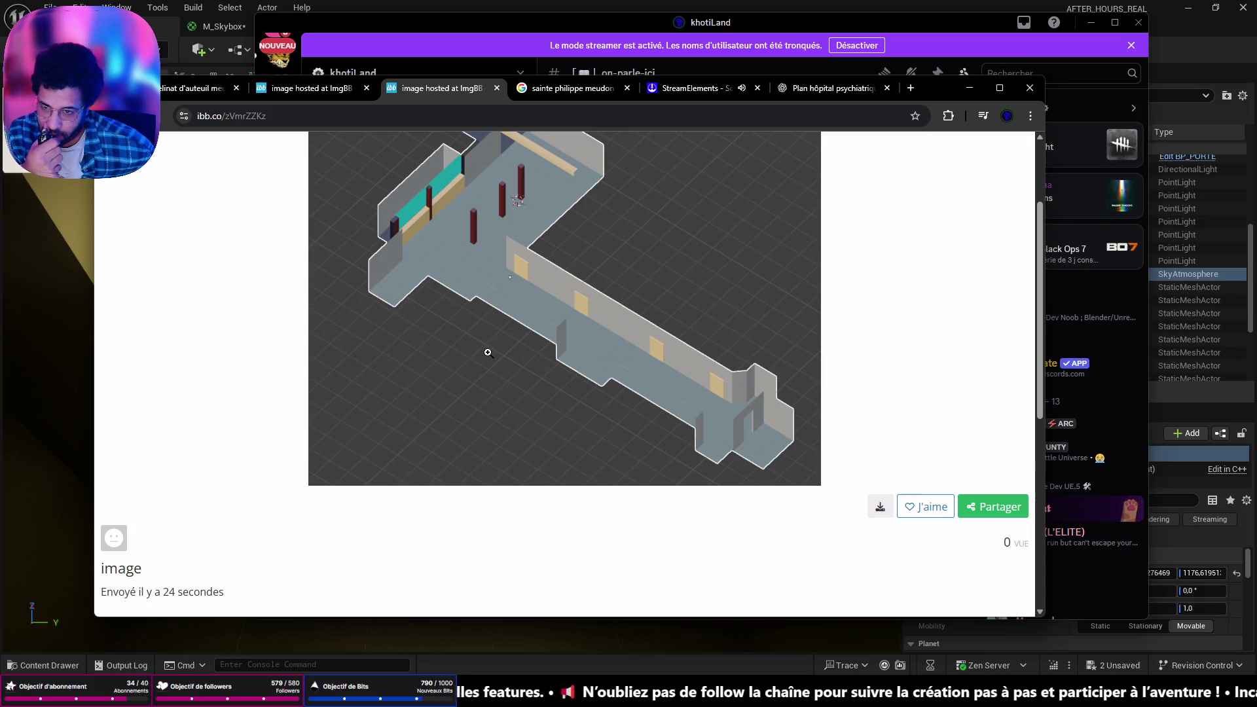
{"action": "scroll", "coordinate": [487, 349], "scroll_direction": "up", "scroll_amount": 2}
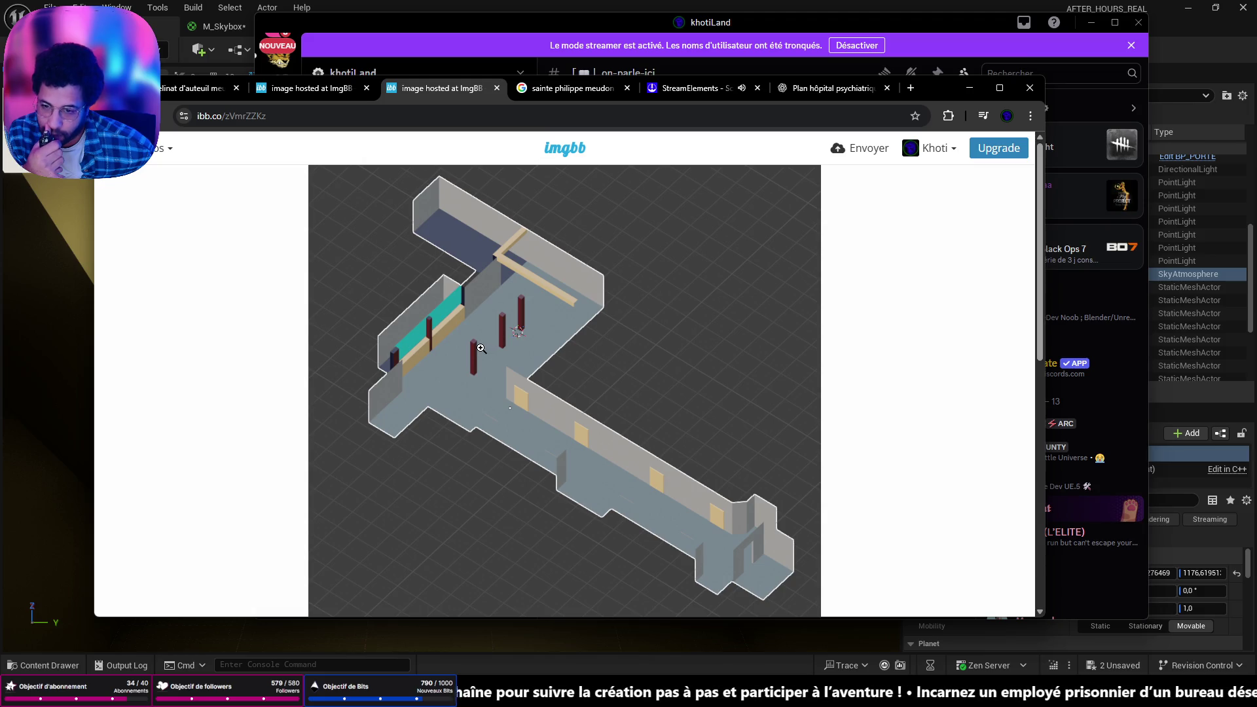
{"action": "left_click", "coordinate": [814, 90]}
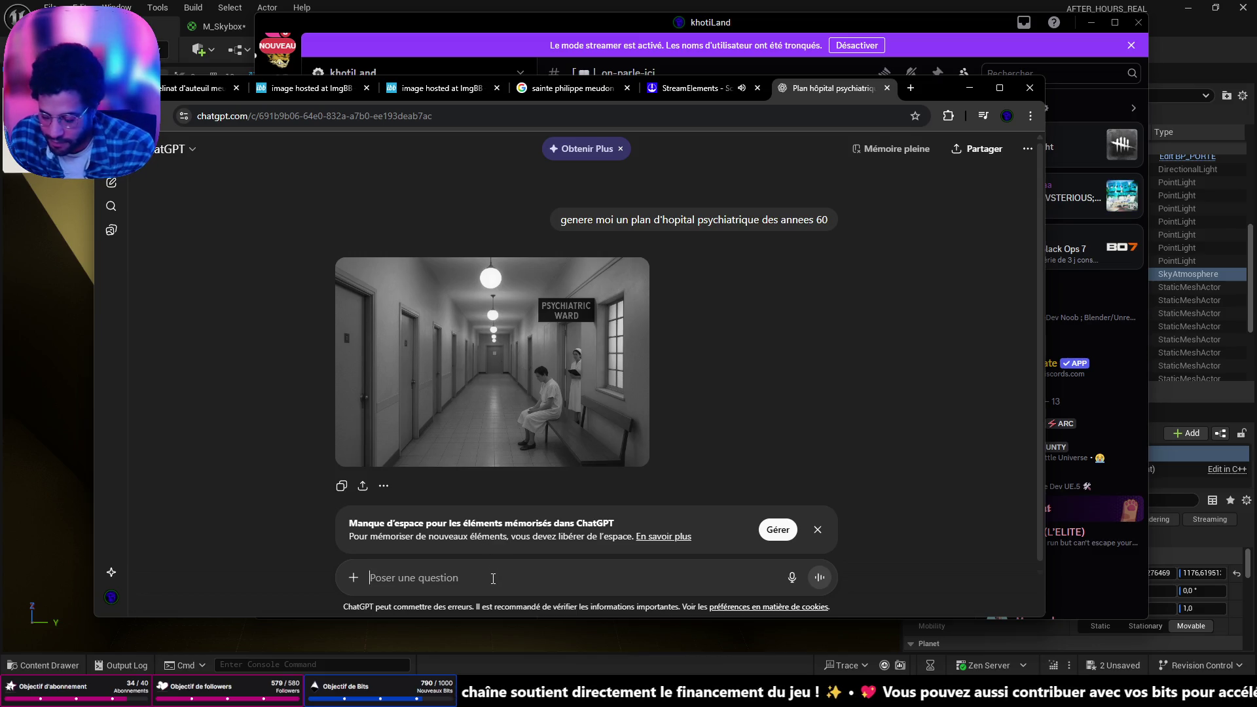
Ask ChatGPT for 'un plan d'archi' and zoom into the ImgBB level layout image meanwhile
{"action": "type", "text": "un plan d'archi"}
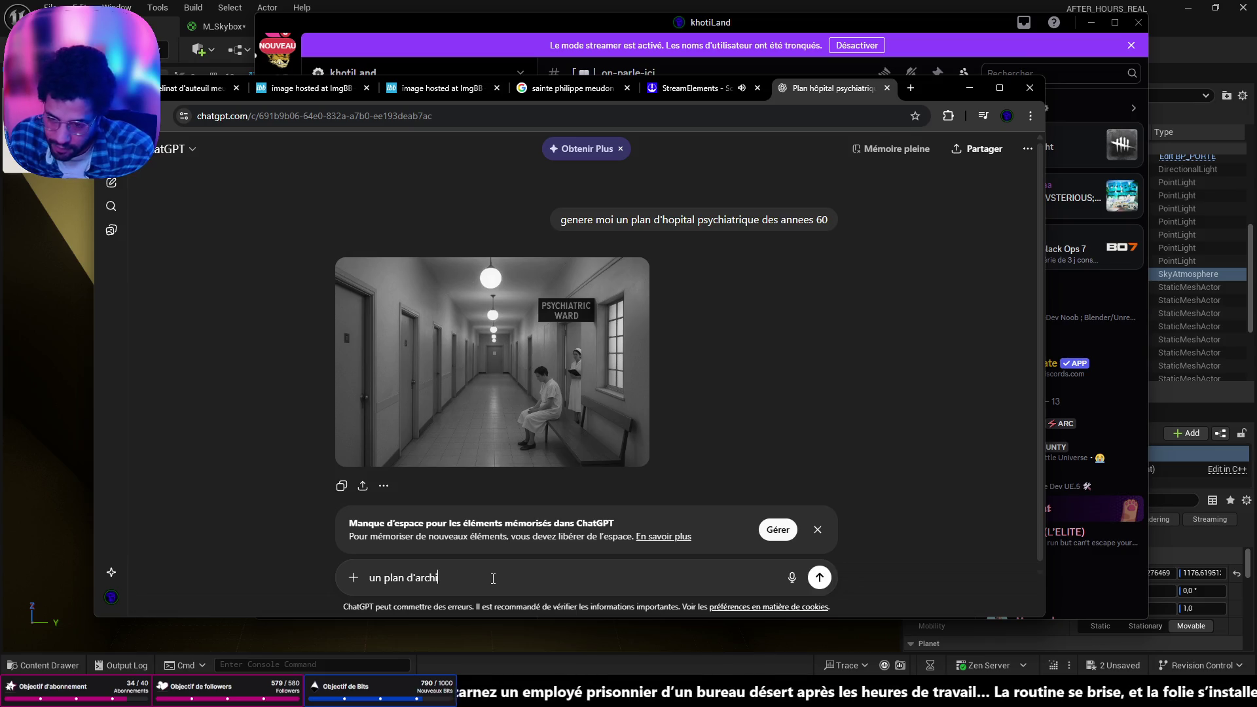
{"action": "key", "text": "Return"}
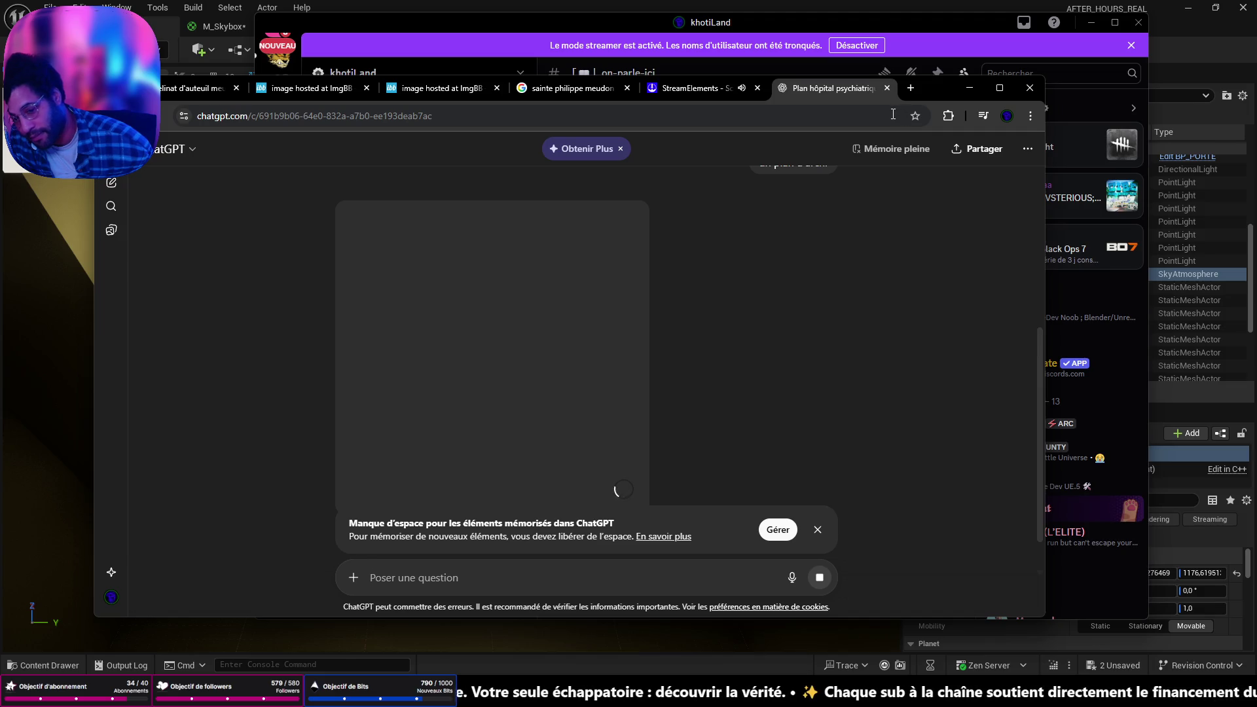
{"action": "left_click", "coordinate": [311, 98]}
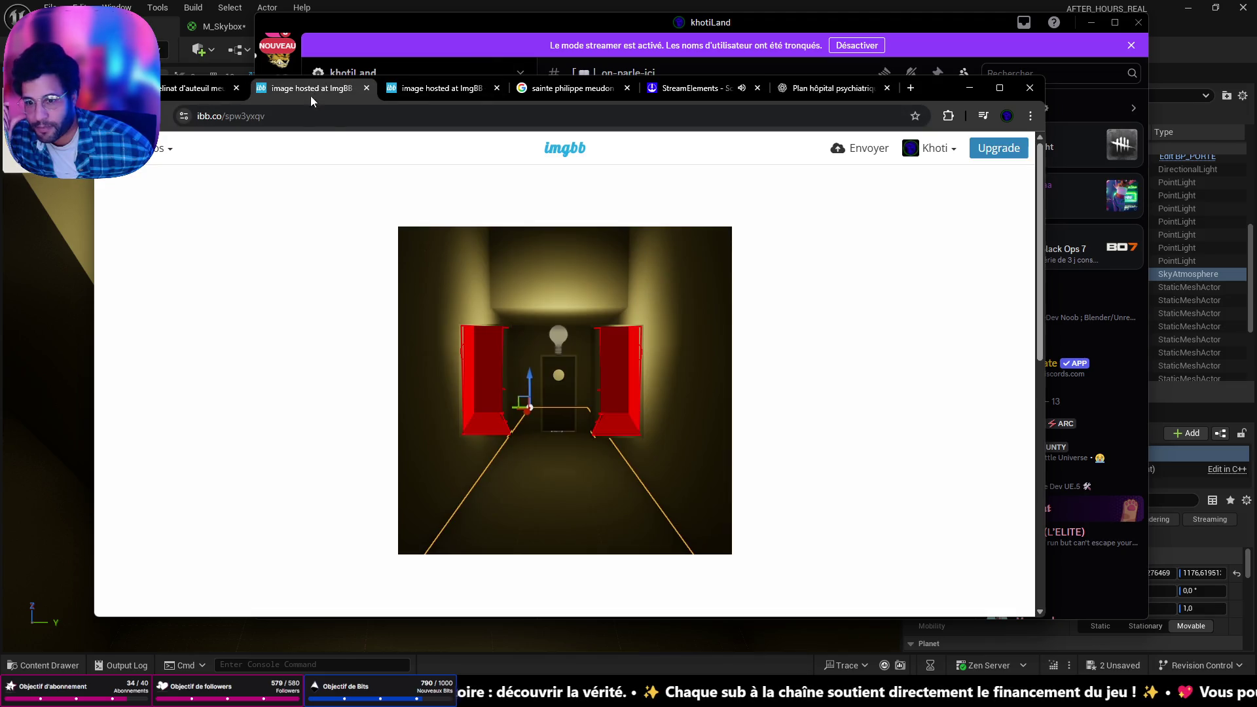
{"action": "left_click", "coordinate": [423, 83]}
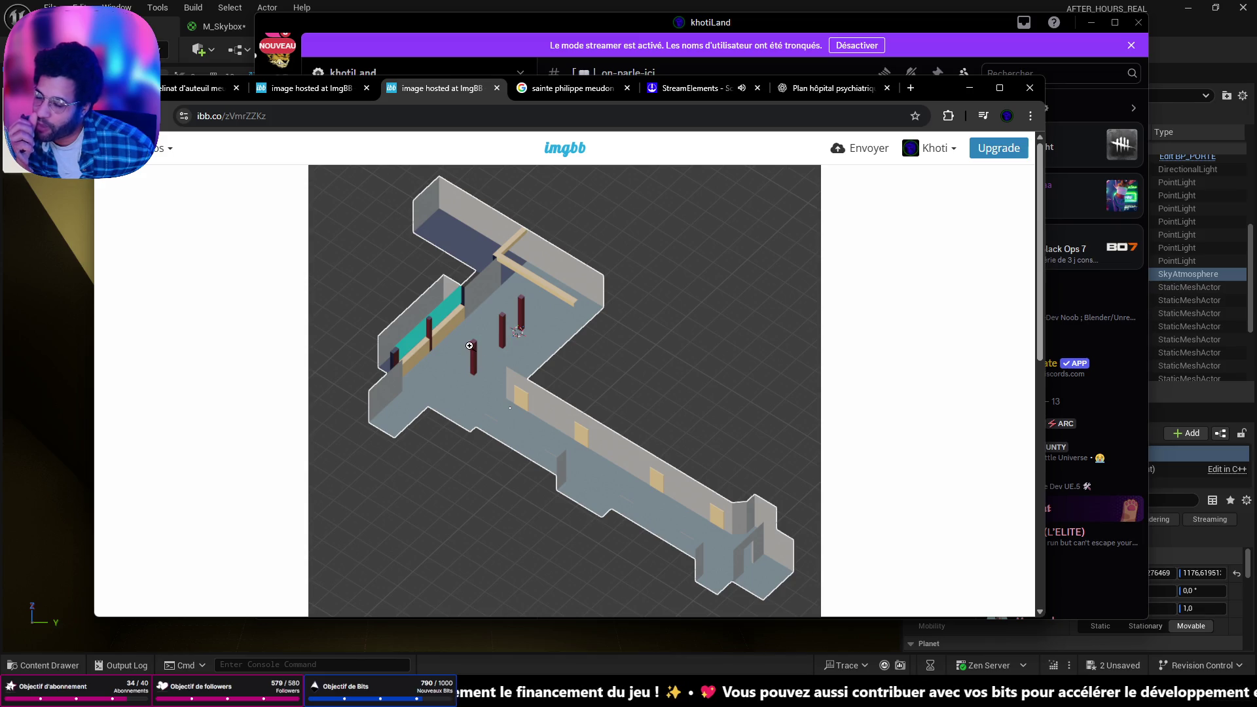
{"action": "left_click", "coordinate": [434, 321]}
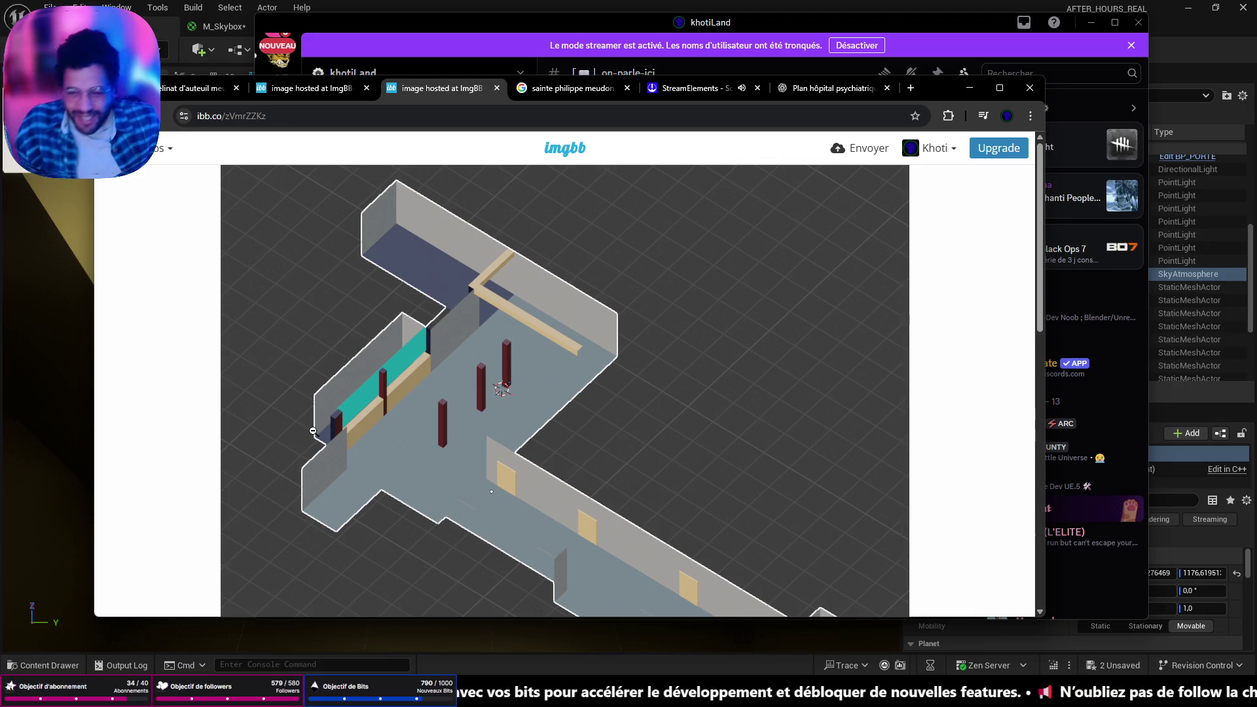
{"action": "left_click", "coordinate": [346, 517]}
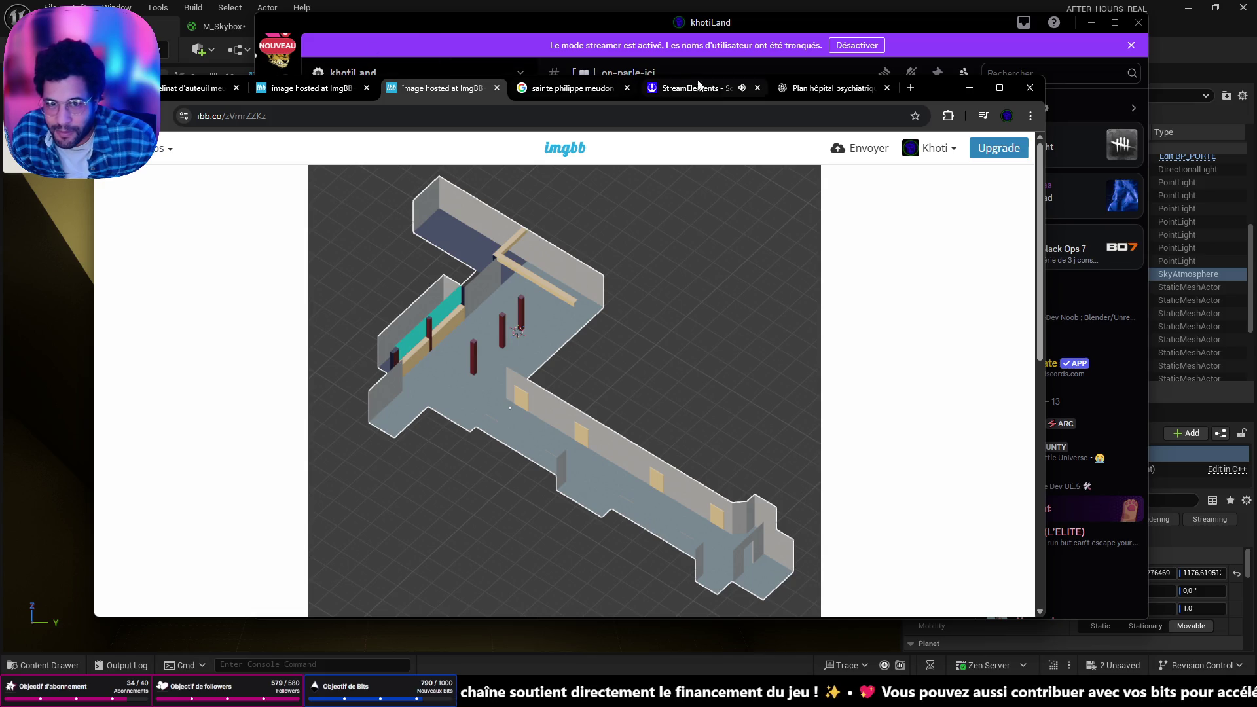
{"action": "left_click", "coordinate": [831, 89]}
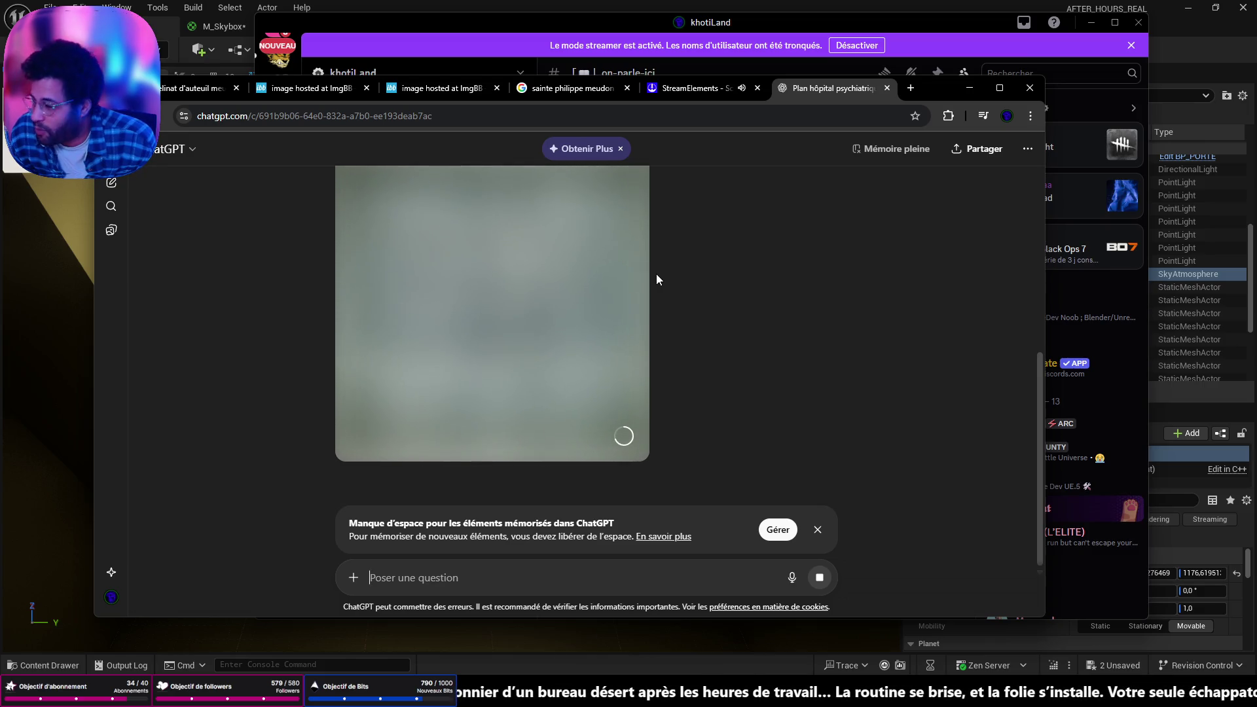
Rotate the DirectionalLight to about (180, -64, 210) so the asylum sky turns dark
{"action": "key", "text": "alt+Tab"}
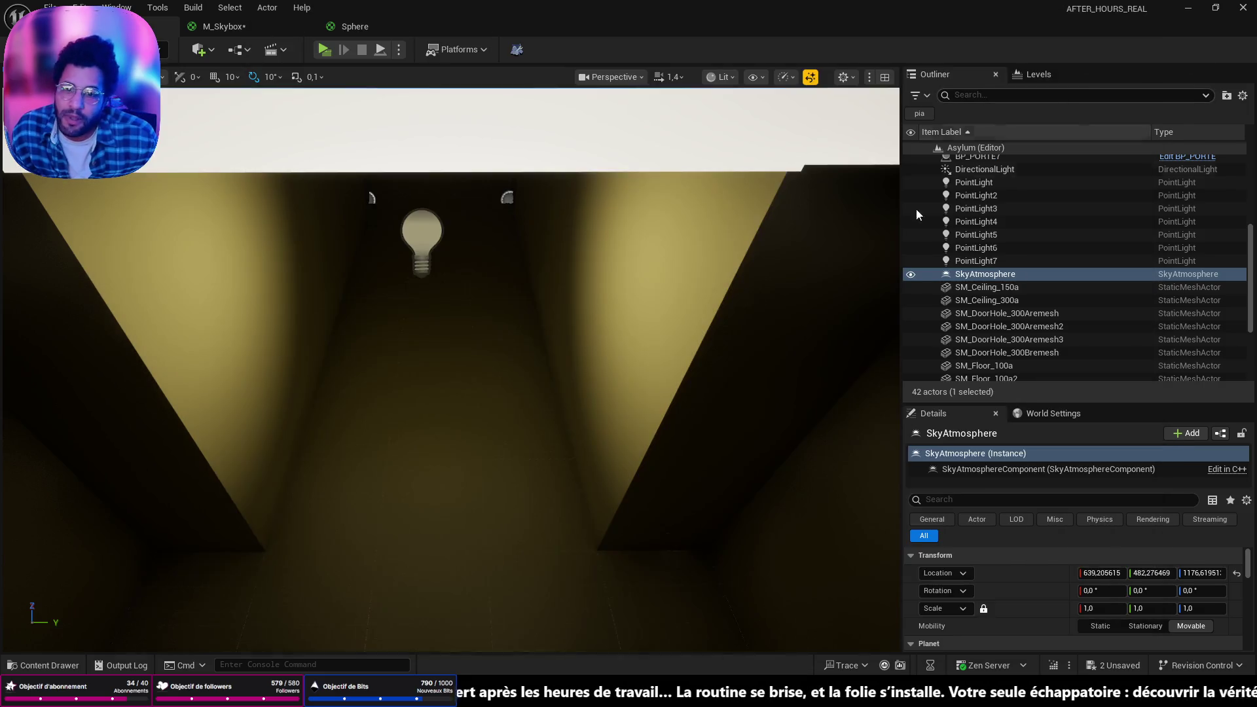
{"action": "key", "text": "f"}
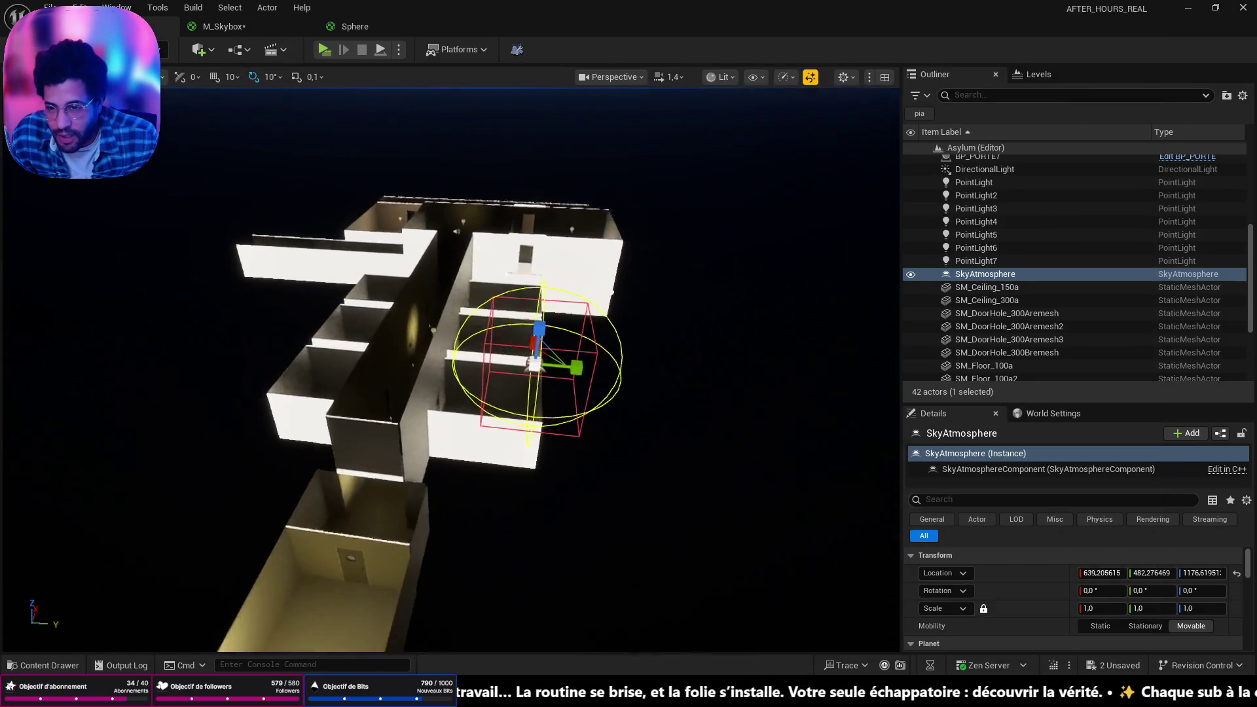
{"action": "key", "text": "f"}
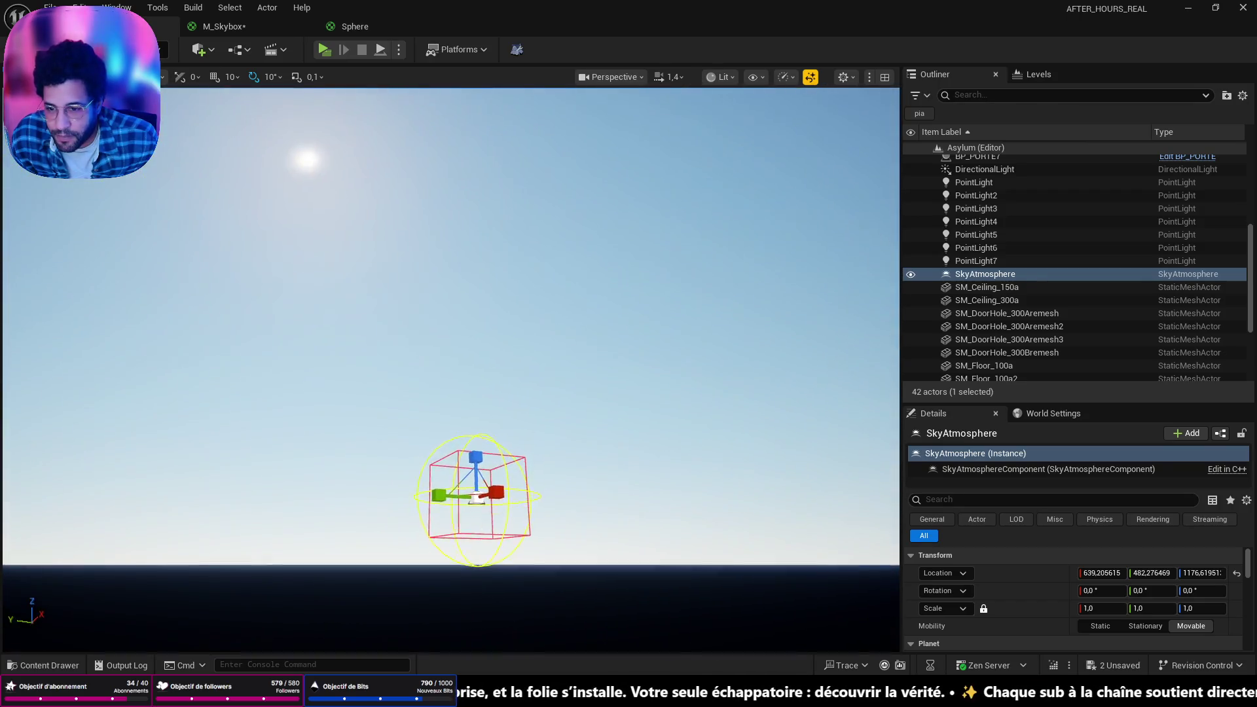
{"action": "left_click_drag", "start_coordinate": [543, 570], "coordinate": [415, 634]}
{"action": "key", "text": "f"}
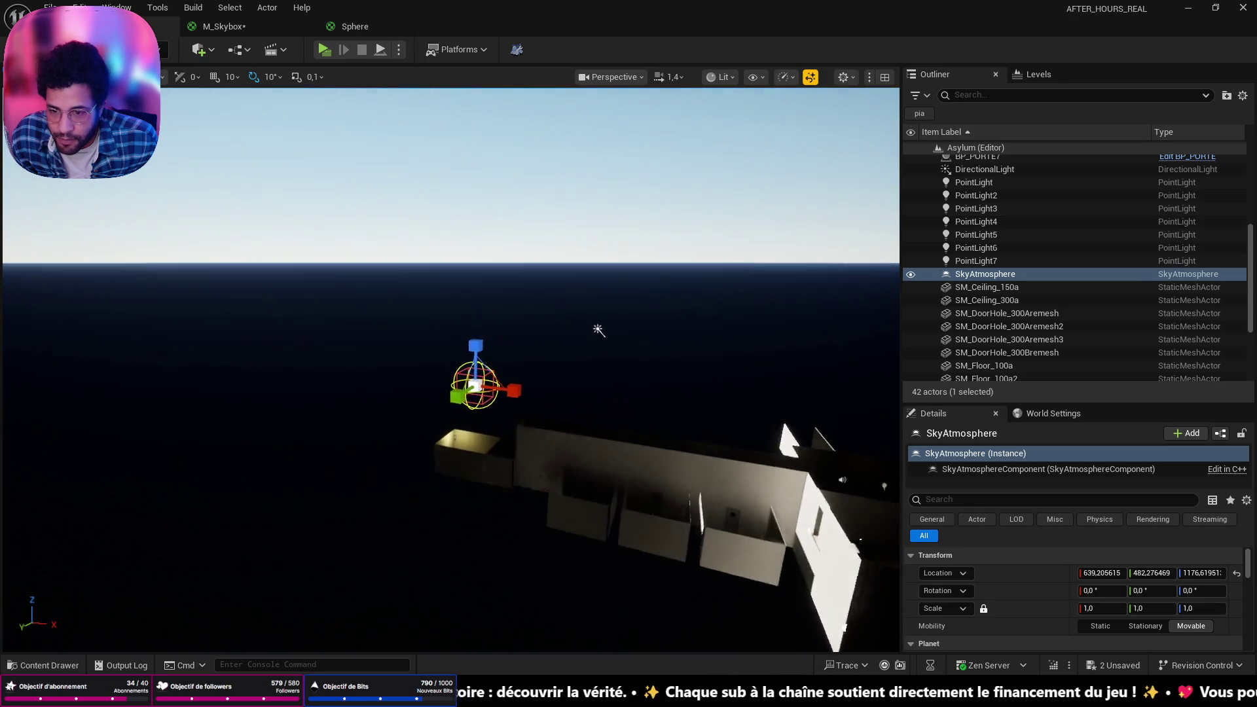
{"action": "scroll", "coordinate": [812, 275], "scroll_direction": "up", "scroll_amount": 3}
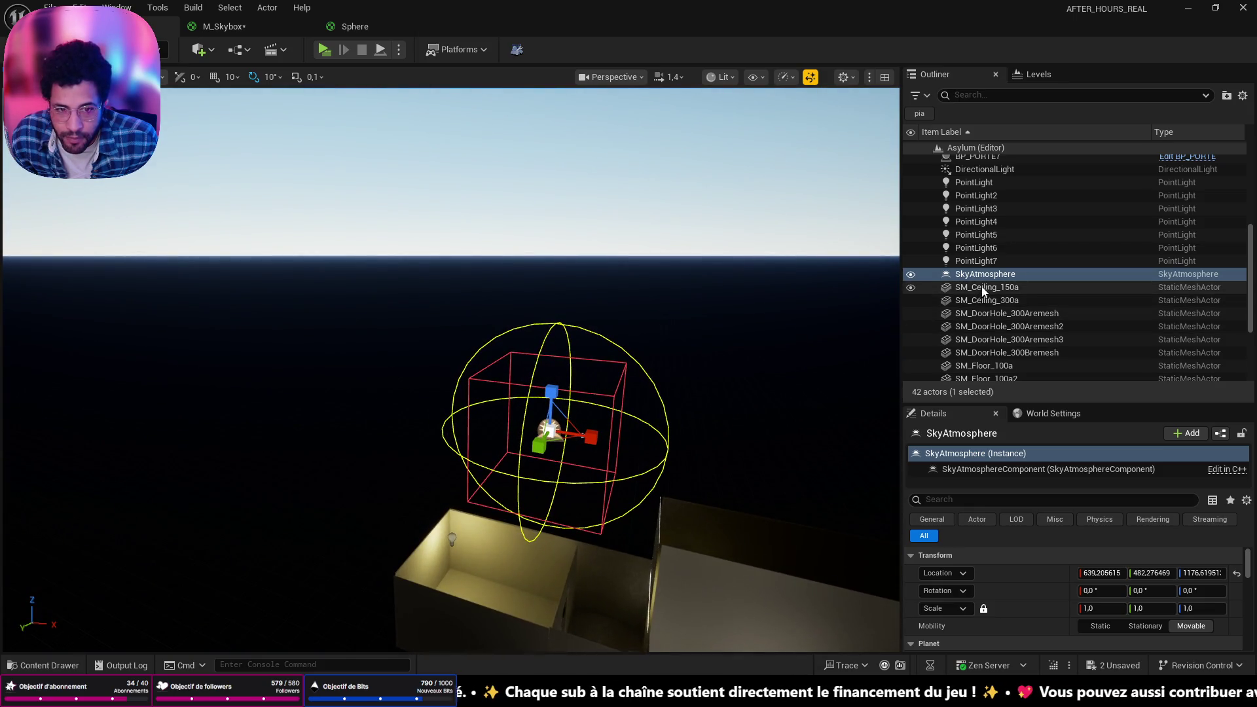
{"action": "double_click", "coordinate": [988, 171]}
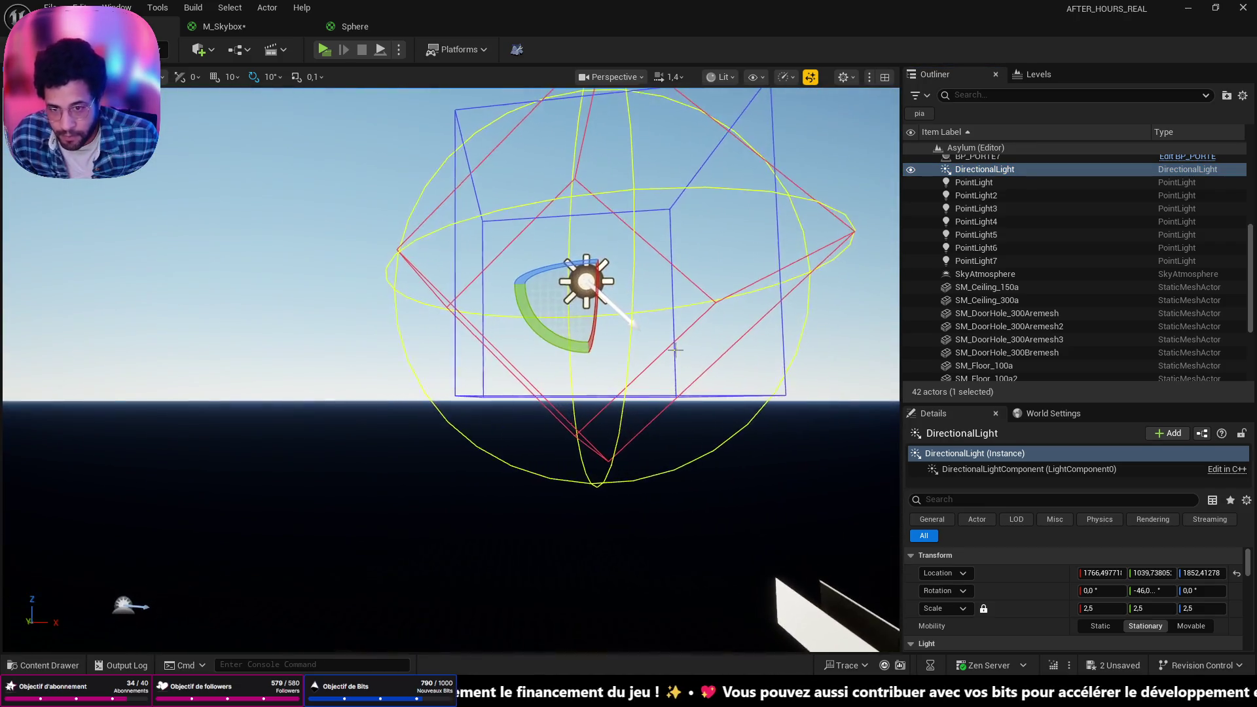
{"action": "left_click_drag", "start_coordinate": [543, 353], "coordinate": [548, 406]}
{"action": "scroll", "coordinate": [450, 366], "scroll_direction": "down", "scroll_amount": 5}
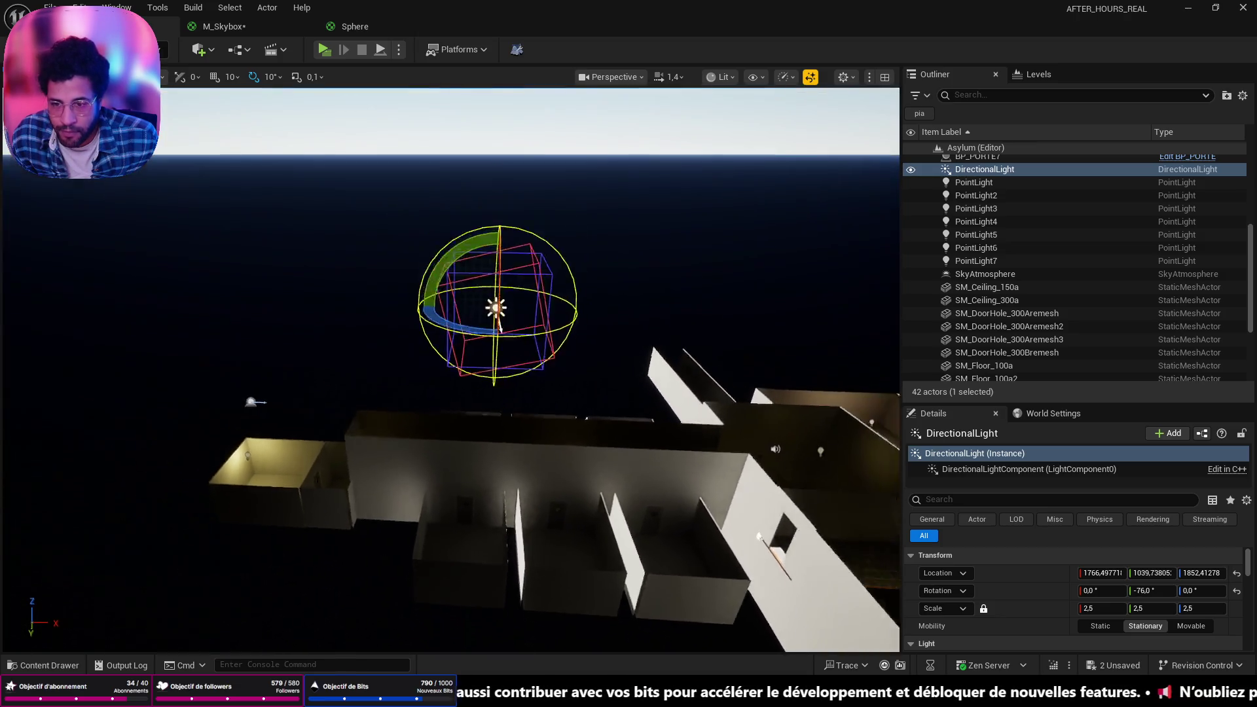
{"action": "scroll", "coordinate": [450, 314], "scroll_direction": "down", "scroll_amount": 3}
{"action": "left_click_drag", "start_coordinate": [445, 291], "coordinate": [428, 410]}
{"action": "scroll", "coordinate": [428, 409], "scroll_direction": "up", "scroll_amount": 10}
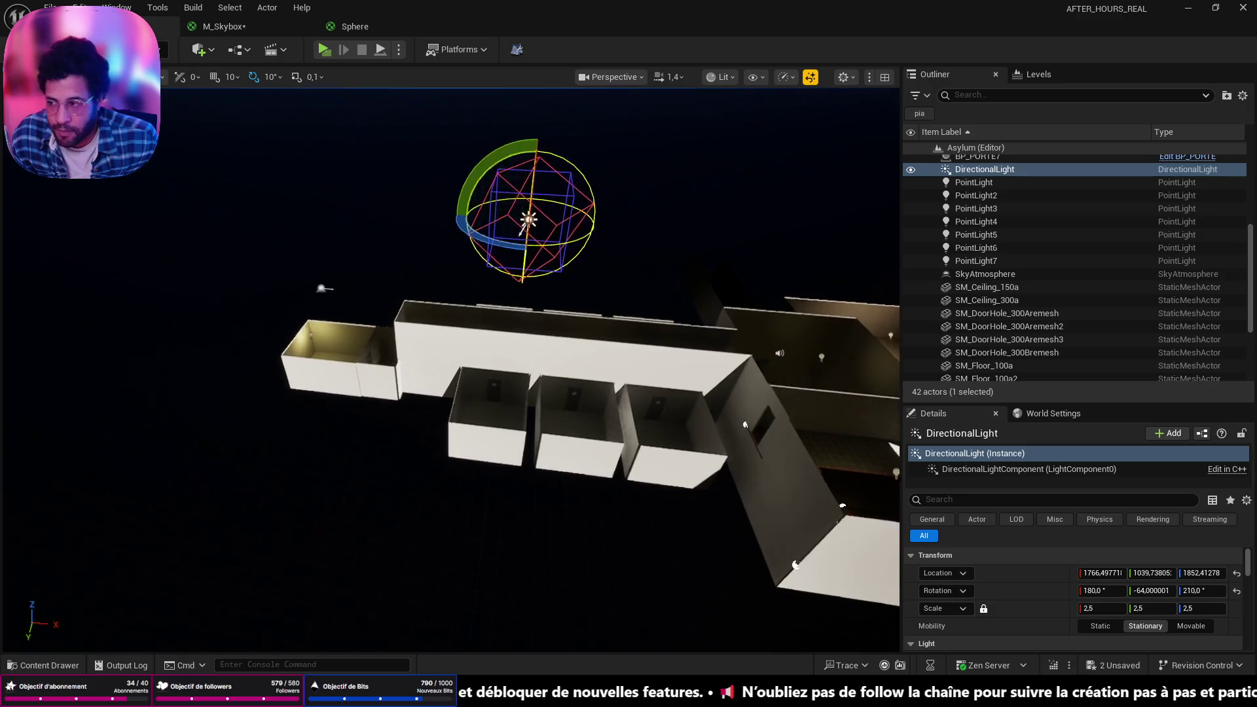
Fly to the tiled staircase and select Blockout_Stairs_Linear, showing 8 closed steps of size 100
{"action": "scroll", "coordinate": [450, 369], "scroll_direction": "up", "scroll_amount": 10}
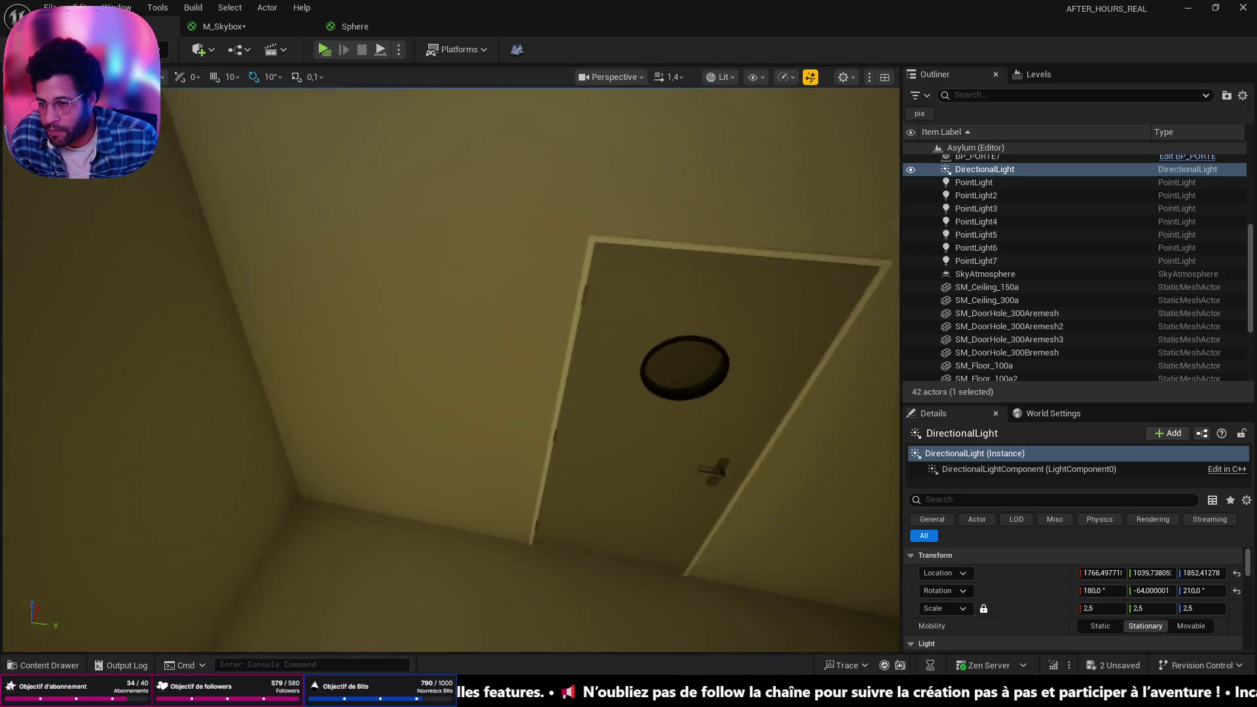
{"action": "scroll", "coordinate": [451, 369], "scroll_direction": "up", "scroll_amount": 10}
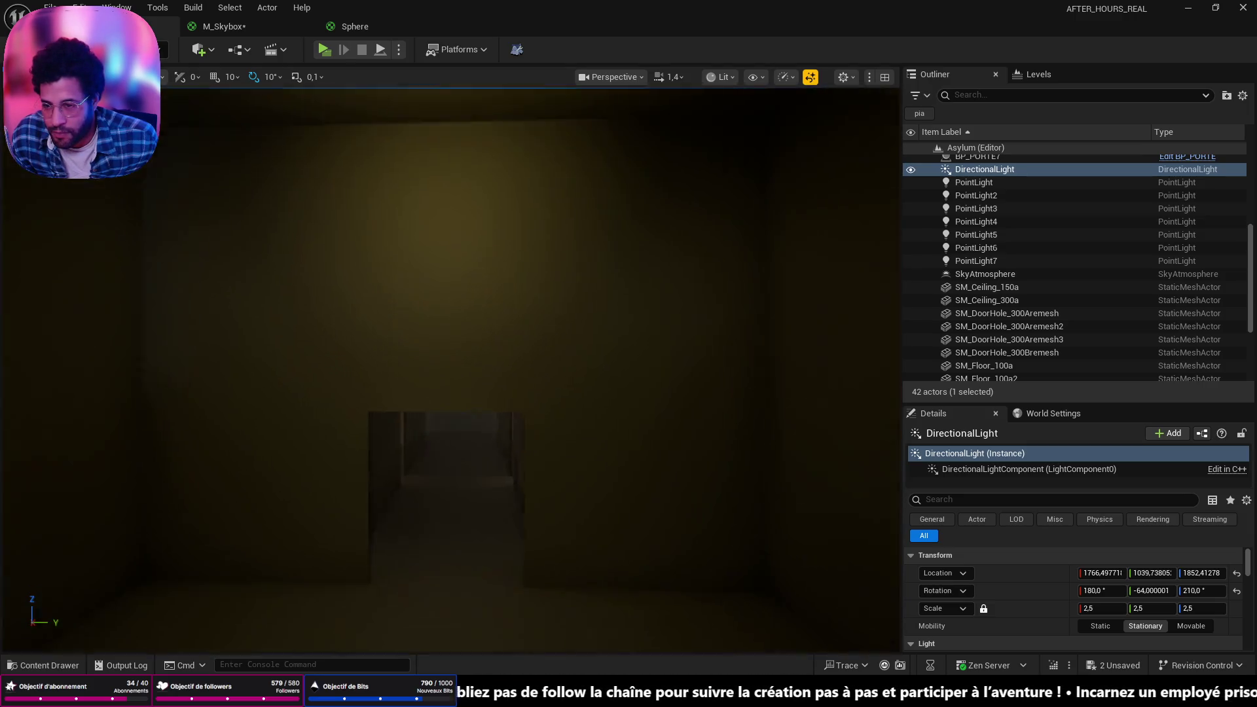
{"action": "scroll", "coordinate": [450, 369], "scroll_direction": "down", "scroll_amount": 5}
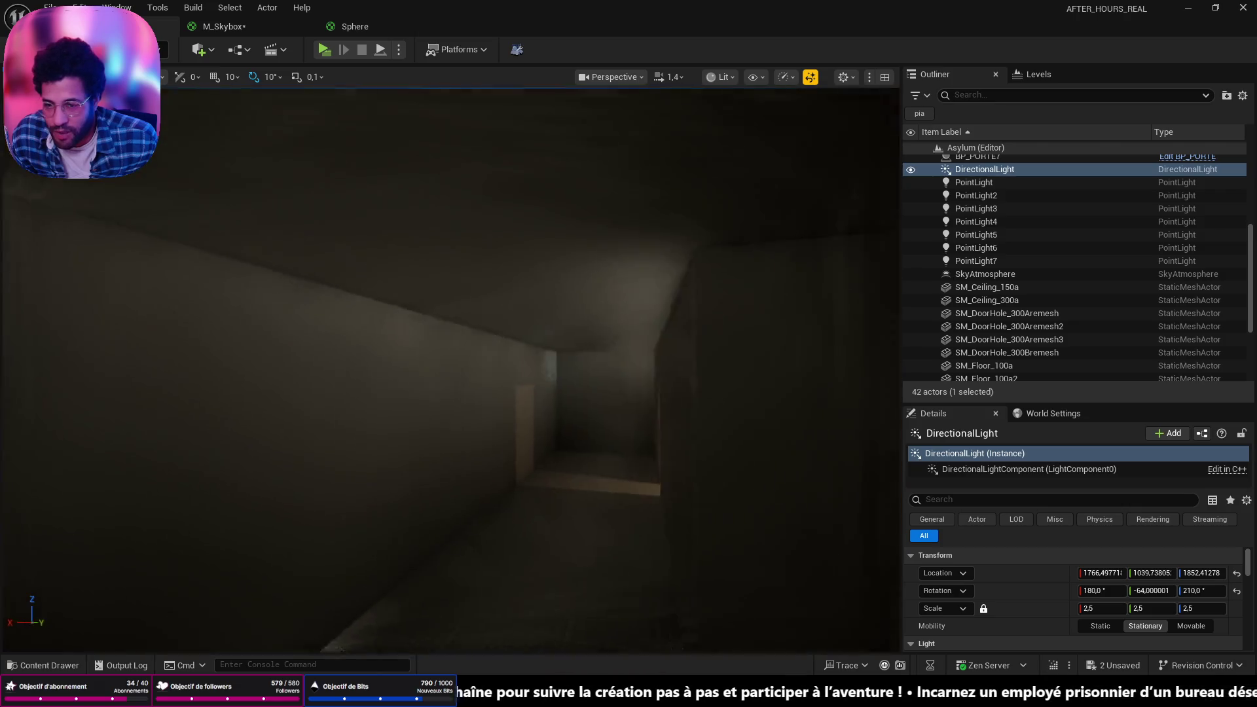
{"action": "scroll", "coordinate": [450, 369], "scroll_direction": "up", "scroll_amount": 10}
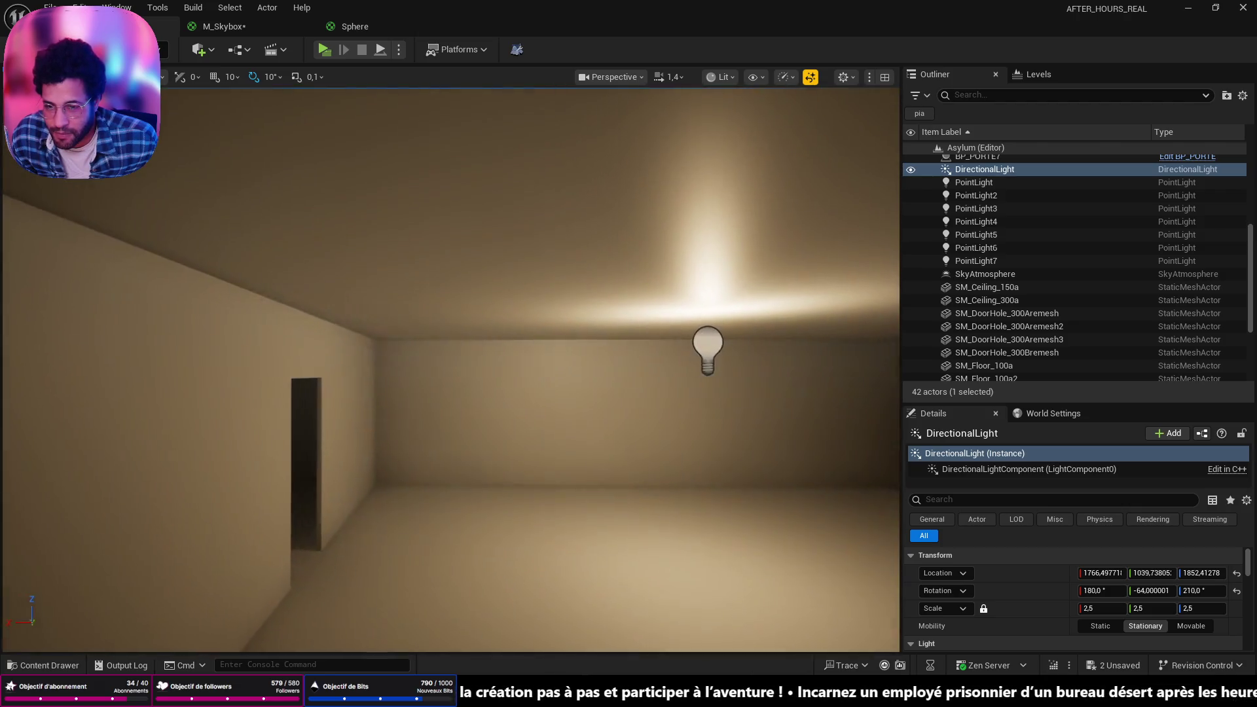
{"action": "mouse_move", "coordinate": [450, 369]}
{"action": "left_mouse_down"}
{"action": "mouse_move", "coordinate": [353, 370]}
{"action": "mouse_move", "coordinate": [367, 341]}
{"action": "mouse_move", "coordinate": [393, 338]}
{"action": "mouse_move", "coordinate": [393, 379]}
{"action": "mouse_move", "coordinate": [367, 380]}
{"action": "mouse_move", "coordinate": [406, 377]}
{"action": "mouse_move", "coordinate": [380, 367]}
{"action": "mouse_move", "coordinate": [314, 419]}
{"action": "mouse_move", "coordinate": [9, 532]}
{"action": "mouse_move", "coordinate": [79, 487]}
{"action": "left_mouse_up"}
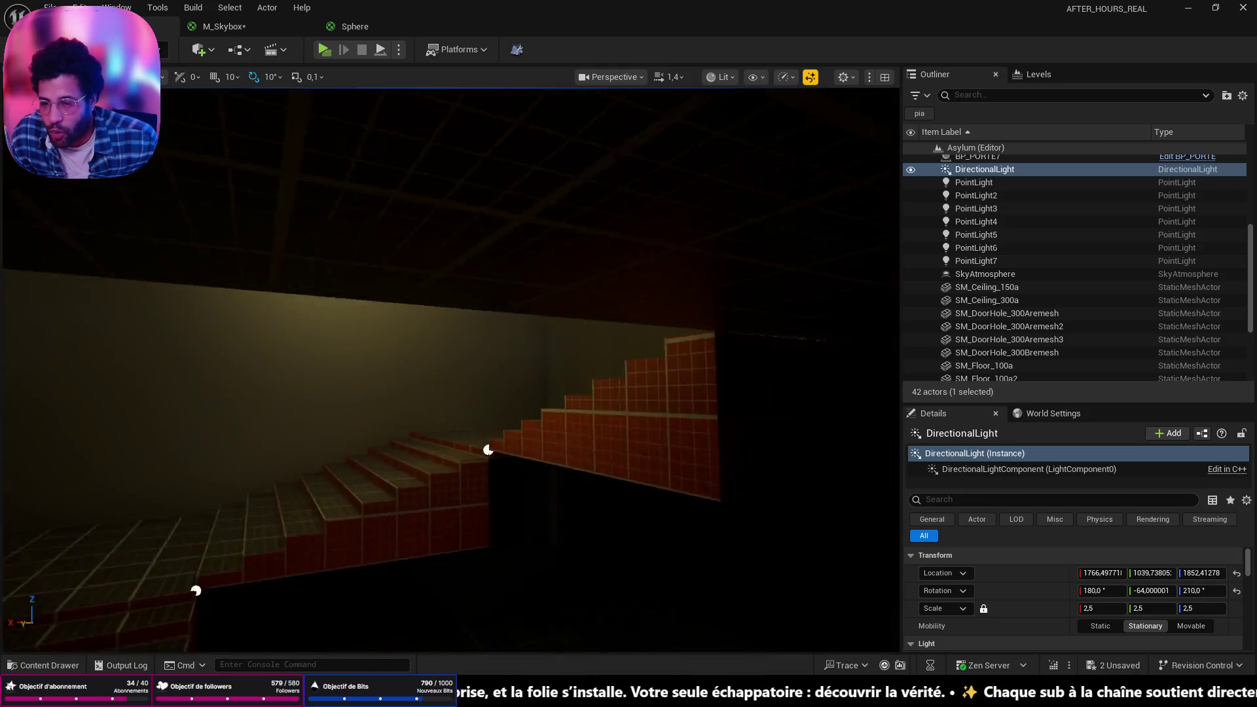
{"action": "mouse_move", "coordinate": [488, 449]}
{"action": "left_mouse_down"}
{"action": "mouse_move", "coordinate": [751, 359]}
{"action": "mouse_move", "coordinate": [449, 603]}
{"action": "mouse_move", "coordinate": [583, 438]}
{"action": "mouse_move", "coordinate": [576, 597]}
{"action": "mouse_move", "coordinate": [651, 494]}
{"action": "mouse_move", "coordinate": [8, 430]}
{"action": "mouse_move", "coordinate": [494, 312]}
{"action": "mouse_move", "coordinate": [445, 340]}
{"action": "mouse_move", "coordinate": [485, 328]}
{"action": "mouse_move", "coordinate": [419, 291]}
{"action": "left_mouse_up"}
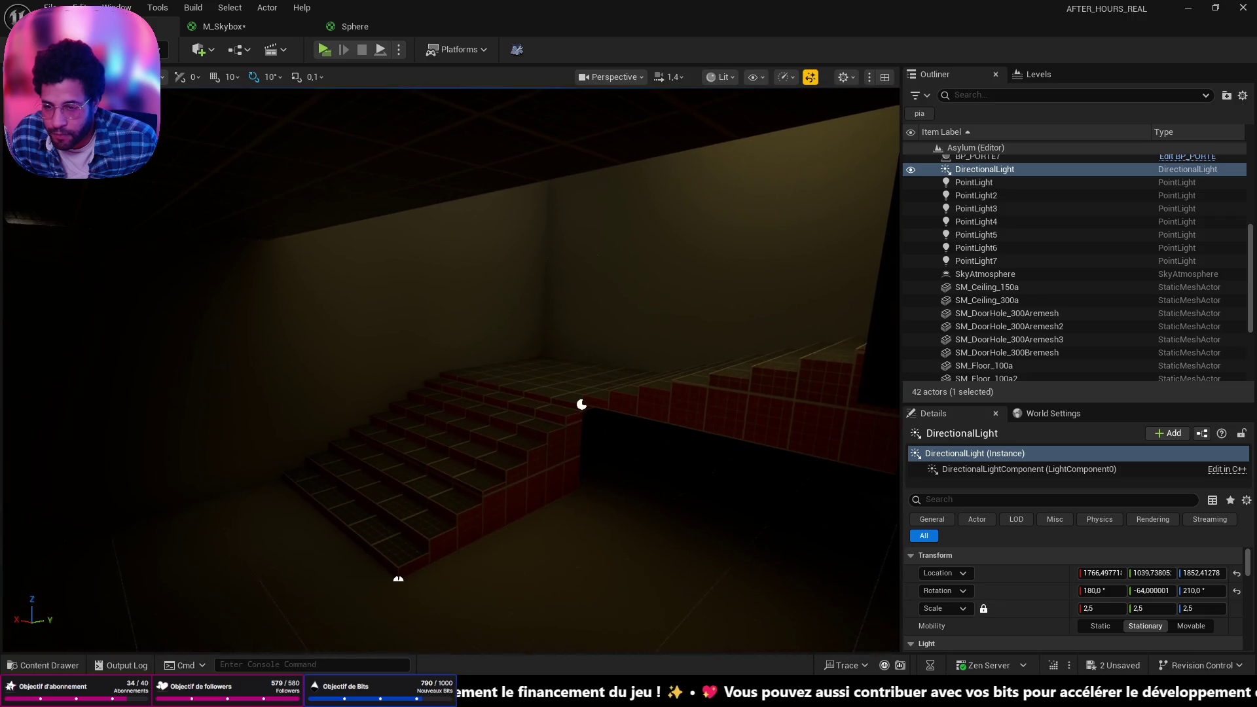
{"action": "left_click", "coordinate": [455, 480]}
{"action": "left_click_drag", "start_coordinate": [639, 463], "coordinate": [798, 507]}
{"action": "scroll", "coordinate": [1075, 551], "scroll_direction": "down", "scroll_amount": 3}
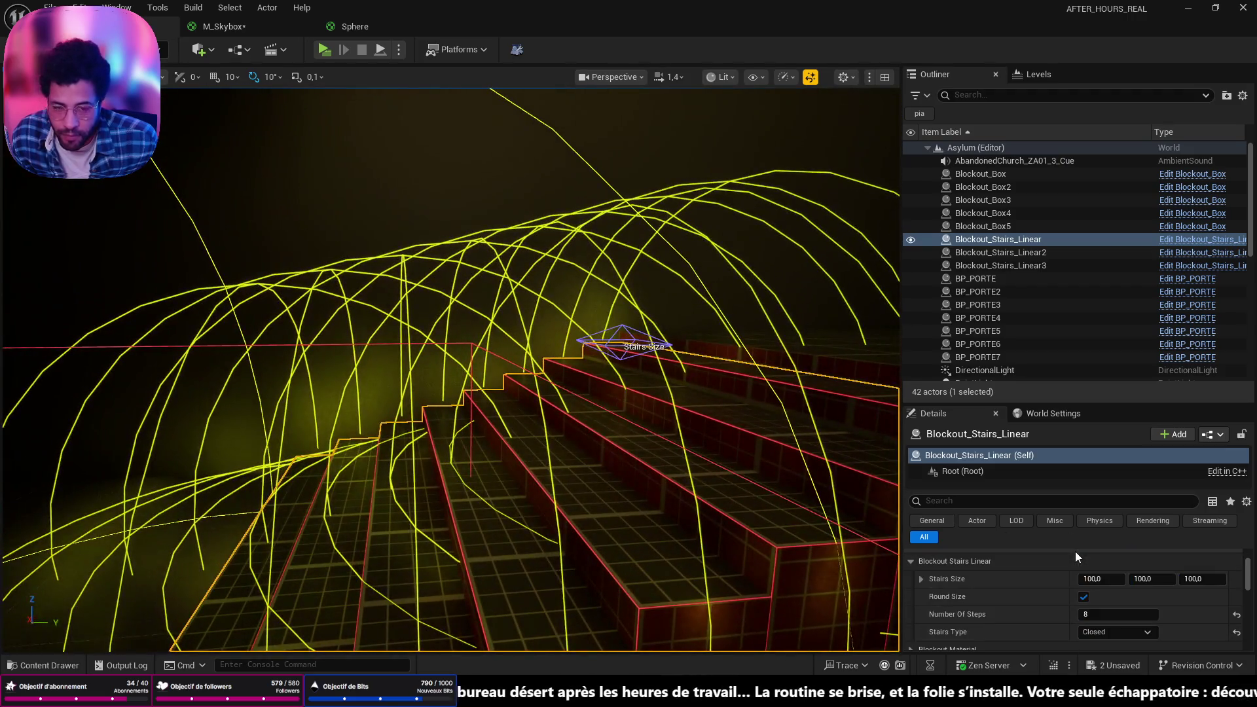
Set Blockout_Stairs_Linear2's Number Of Steps to 7
{"action": "left_click", "coordinate": [783, 77]}
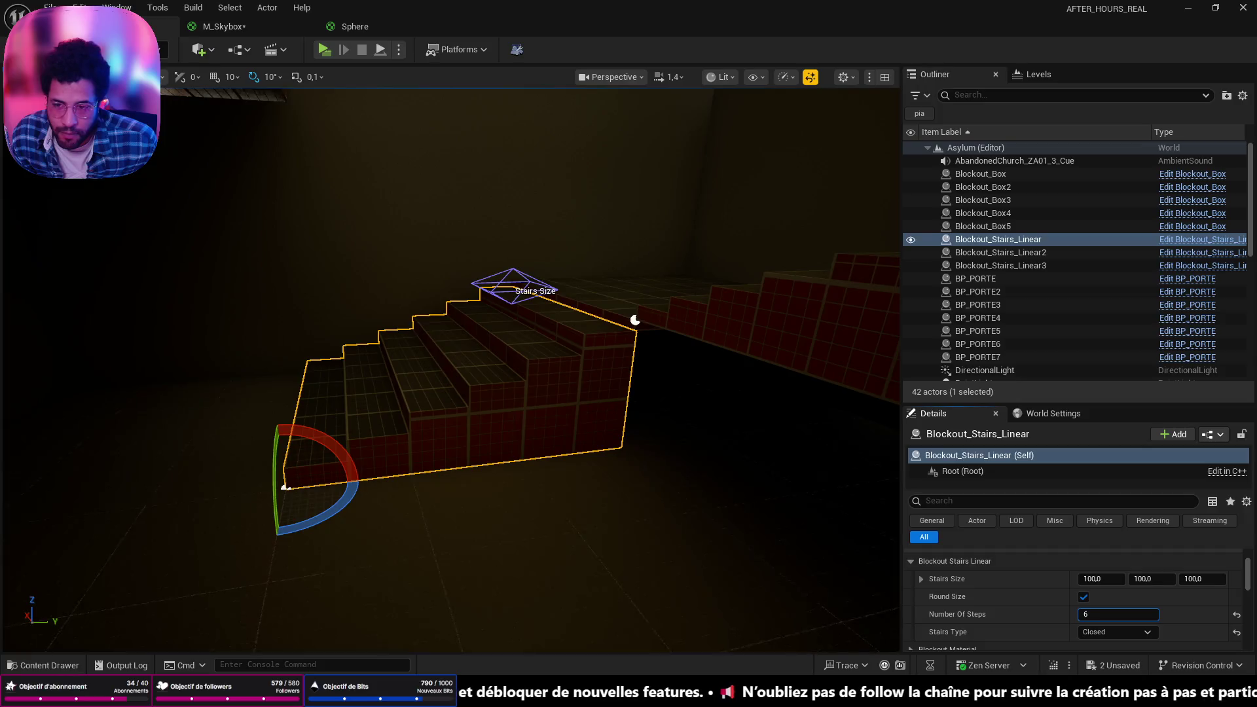
{"action": "mouse_move", "coordinate": [450, 367]}
{"action": "left_mouse_down"}
{"action": "mouse_move", "coordinate": [472, 327]}
{"action": "mouse_move", "coordinate": [472, 275]}
{"action": "mouse_move", "coordinate": [571, 435]}
{"action": "left_mouse_up"}
{"action": "left_click", "coordinate": [537, 331]}
{"action": "left_click", "coordinate": [1118, 614]}
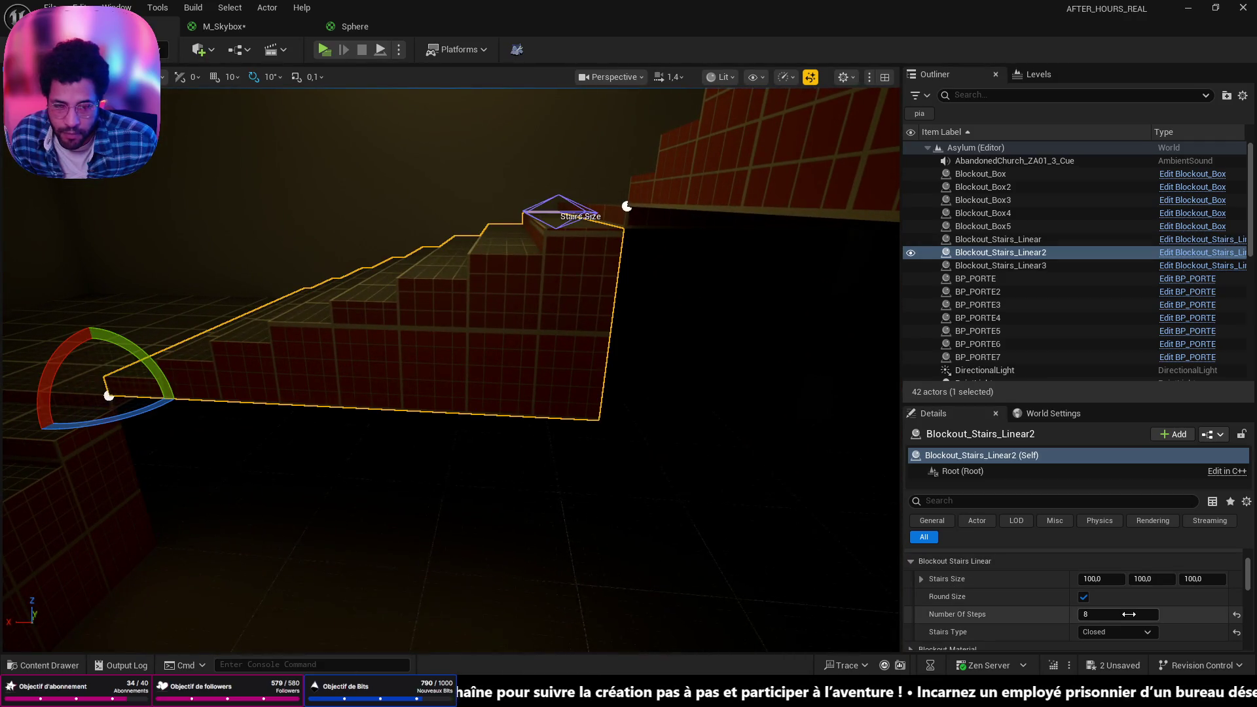
{"action": "type", "text": "7"}
{"action": "key", "text": "Return"}
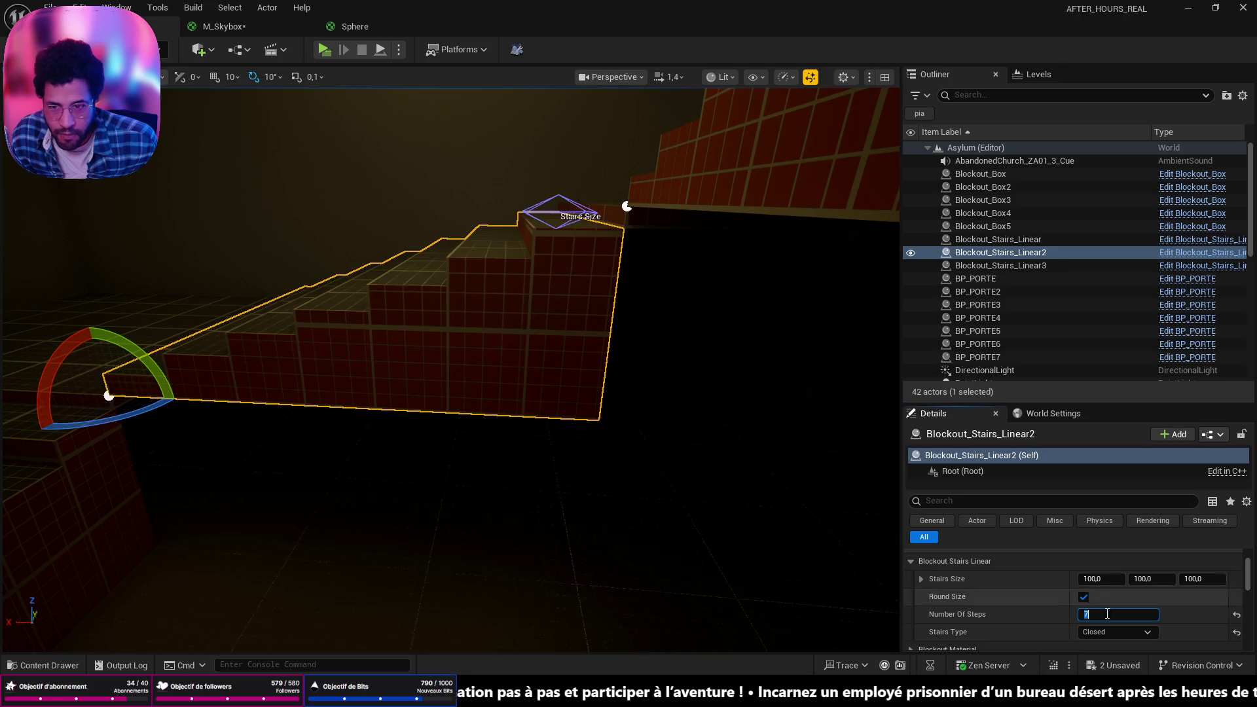
Drag Blockout_Stairs_Linear3's step count from 8 to 7 and view the stairs from the side
{"action": "mouse_move", "coordinate": [470, 181]}
{"action": "left_mouse_down"}
{"action": "mouse_move", "coordinate": [373, 356]}
{"action": "mouse_move", "coordinate": [267, 351]}
{"action": "mouse_move", "coordinate": [469, 323]}
{"action": "left_mouse_up"}
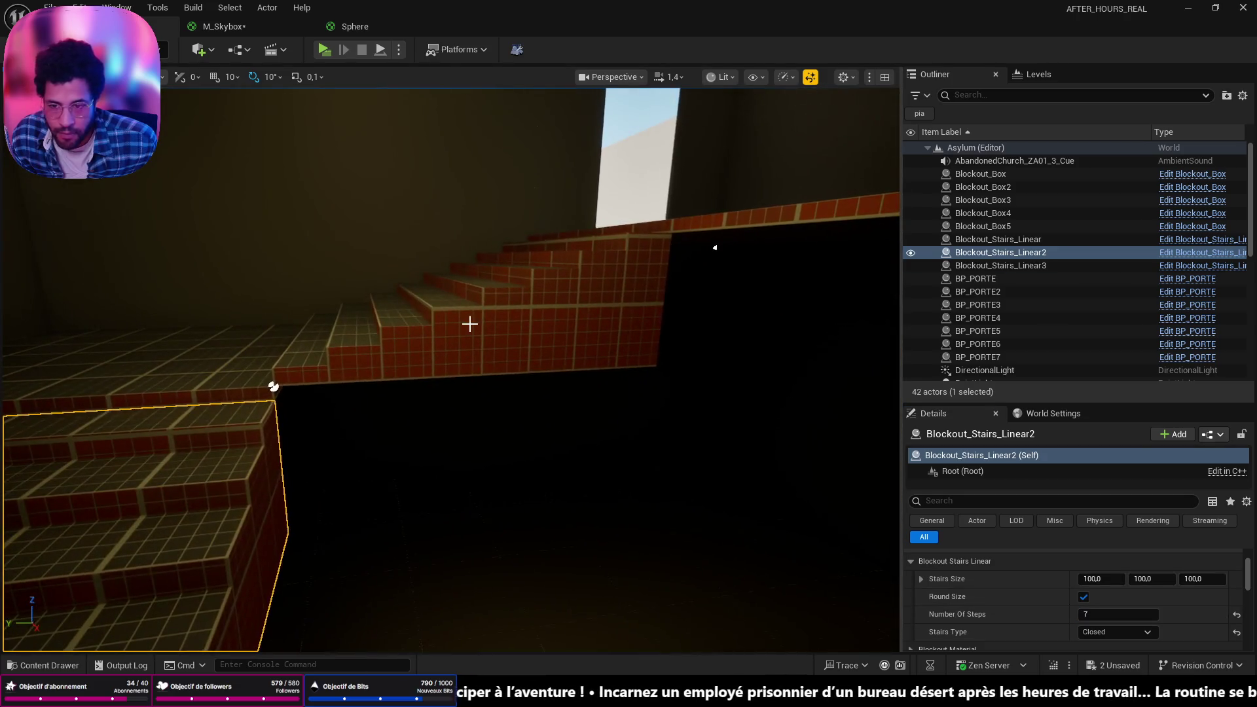
{"action": "left_click", "coordinate": [468, 323]}
{"action": "left_click_drag", "start_coordinate": [1118, 614], "coordinate": [1118, 619]}
{"action": "mouse_move", "coordinate": [763, 493]}
{"action": "left_mouse_down"}
{"action": "mouse_move", "coordinate": [763, 557]}
{"action": "mouse_move", "coordinate": [720, 556]}
{"action": "mouse_move", "coordinate": [694, 537]}
{"action": "left_mouse_up"}
{"action": "mouse_move", "coordinate": [527, 503]}
{"action": "left_mouse_down"}
{"action": "mouse_move", "coordinate": [524, 367]}
{"action": "mouse_move", "coordinate": [650, 432]}
{"action": "mouse_move", "coordinate": [653, 469]}
{"action": "mouse_move", "coordinate": [303, 536]}
{"action": "mouse_move", "coordinate": [382, 387]}
{"action": "mouse_move", "coordinate": [433, 376]}
{"action": "left_mouse_up"}
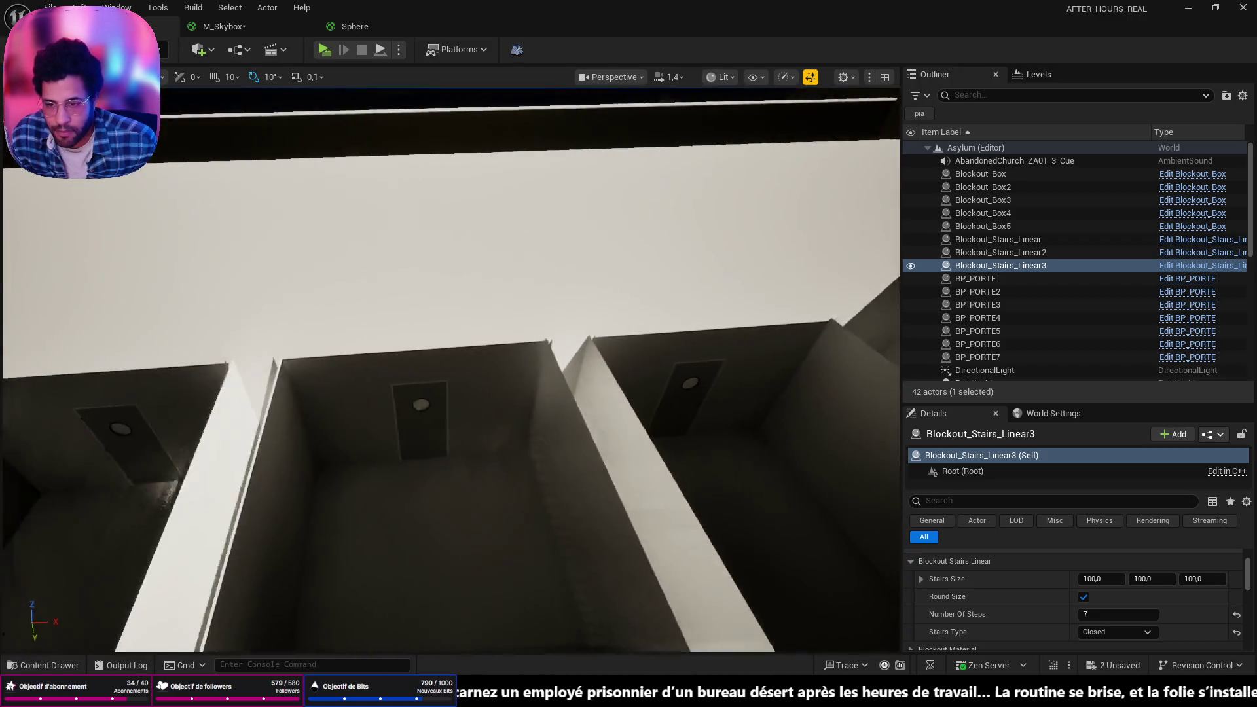
{"action": "left_click_drag", "start_coordinate": [841, 415], "coordinate": [842, 415]}
{"action": "key", "text": "alt+Tab"}
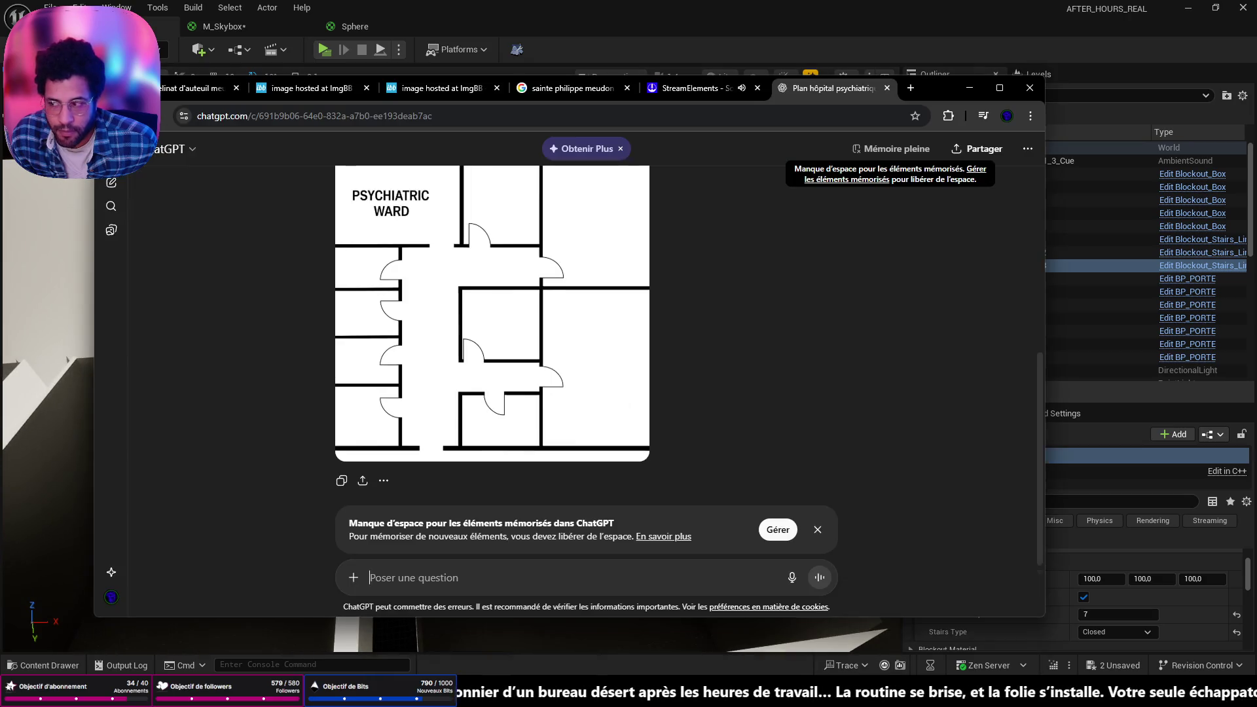
{"action": "mouse_move", "coordinate": [642, 404]}
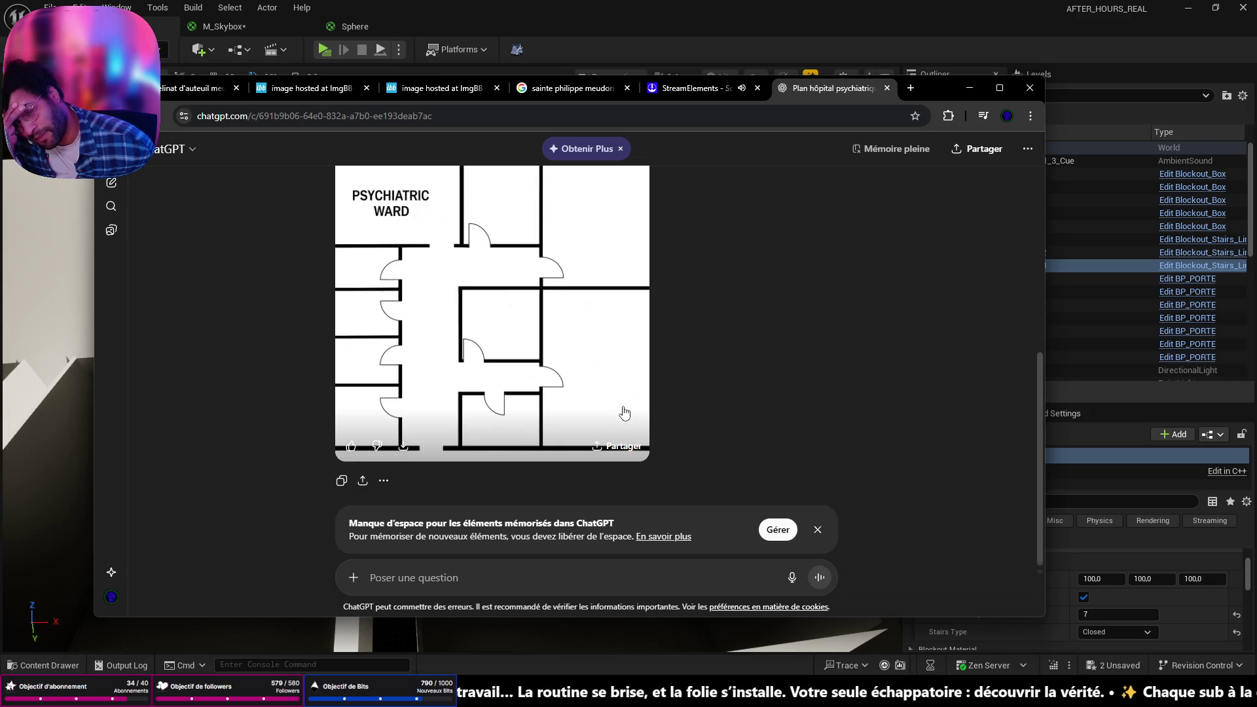
{"action": "scroll", "coordinate": [613, 415], "scroll_direction": "up", "scroll_amount": 3}
{"action": "scroll", "coordinate": [602, 418], "scroll_direction": "down", "scroll_amount": 3}
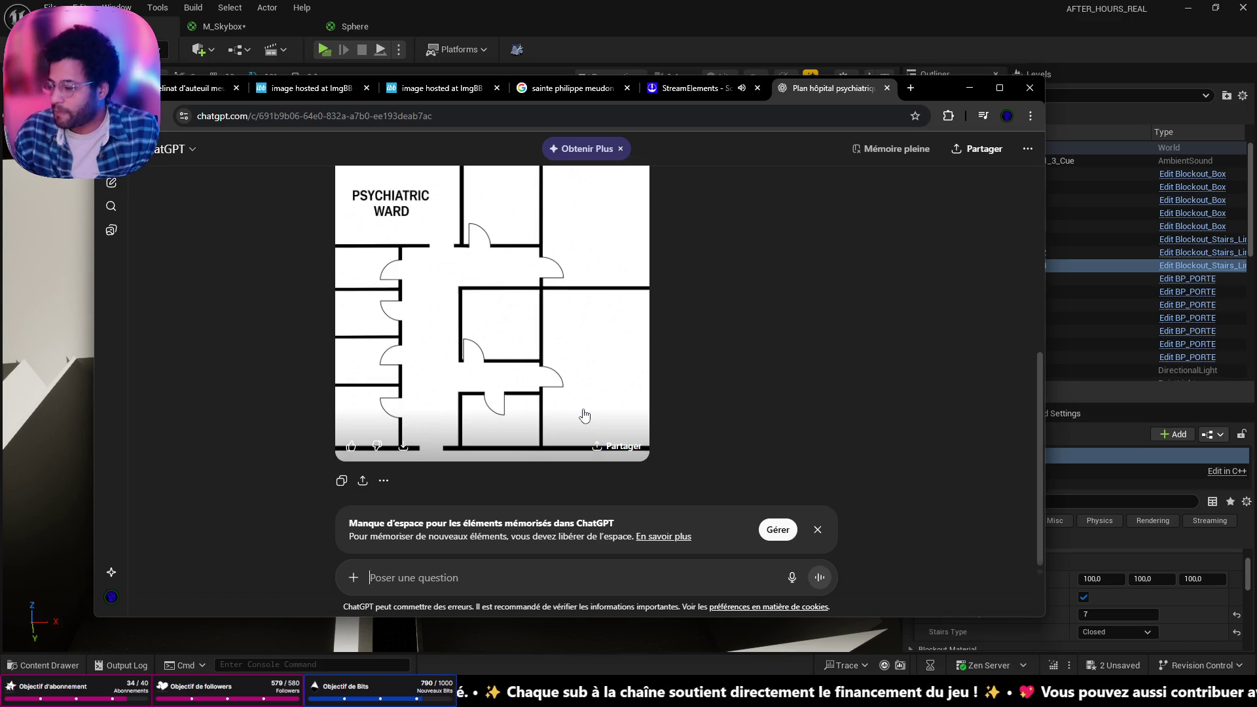
{"action": "left_click", "coordinate": [970, 88]}
{"action": "left_click", "coordinate": [117, 8]}
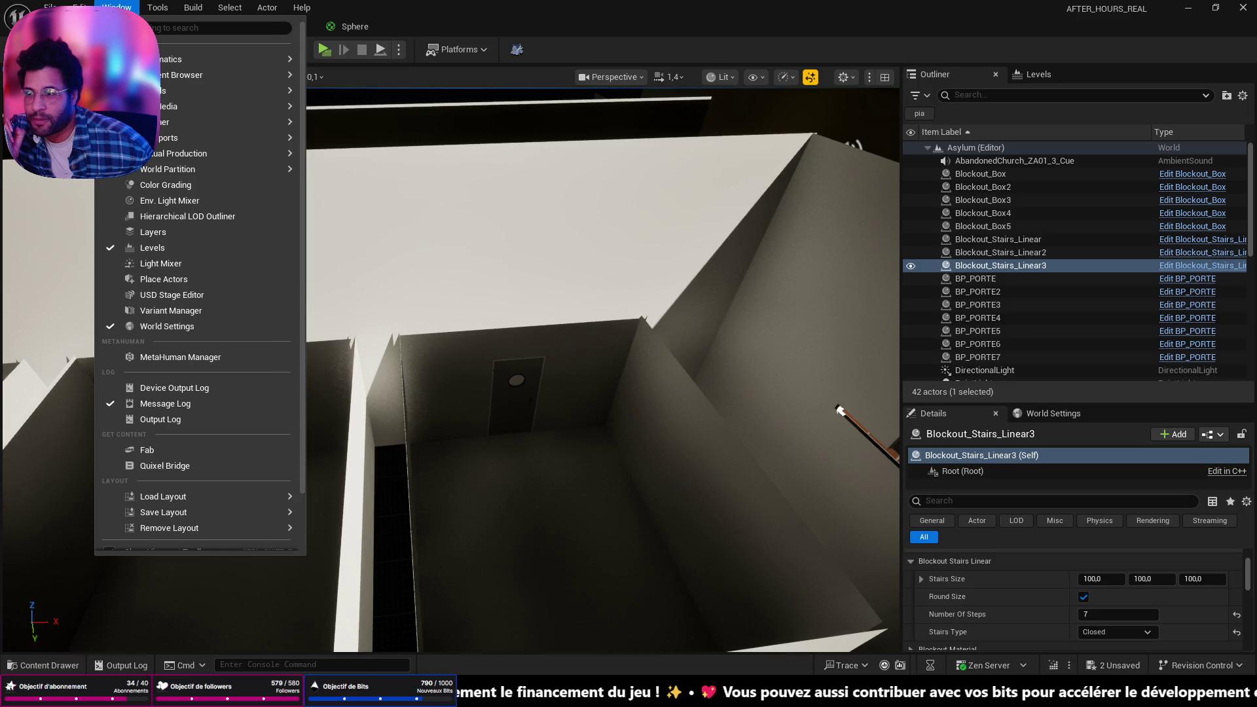
{"action": "mouse_move", "coordinate": [80, 7]}
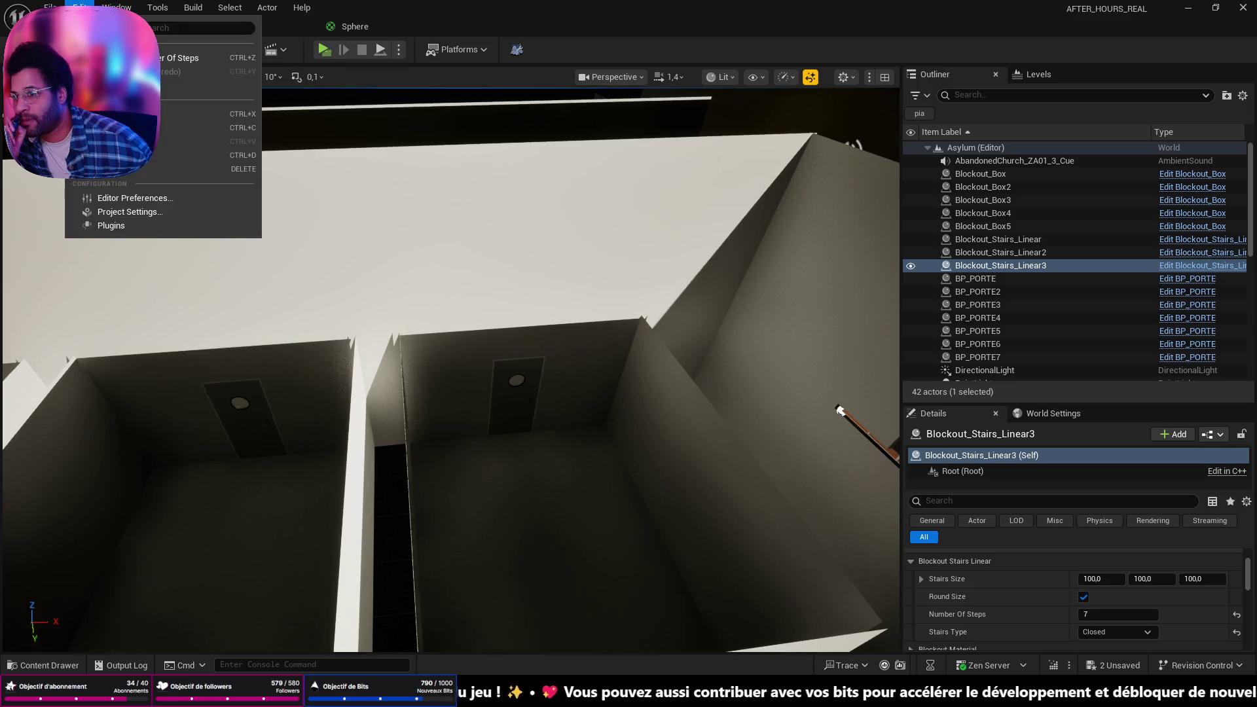
{"action": "mouse_move", "coordinate": [198, 8]}
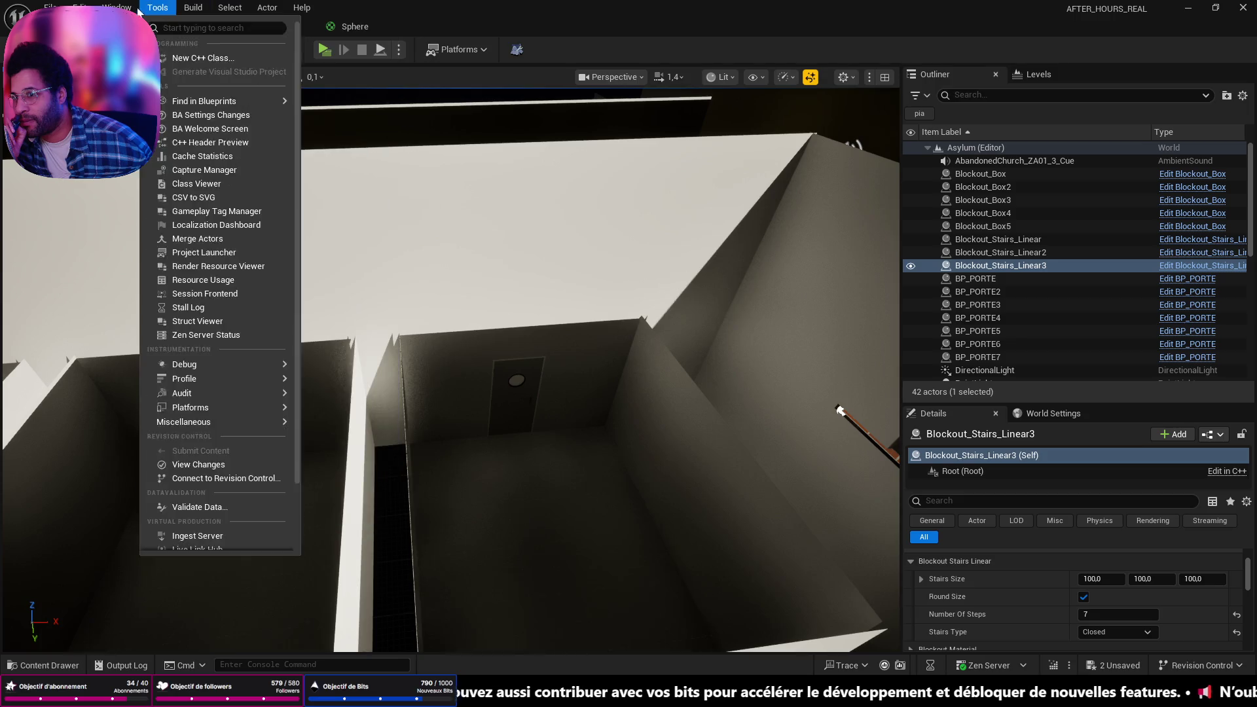
{"action": "left_click", "coordinate": [157, 8]}
{"action": "left_click", "coordinate": [199, 49]}
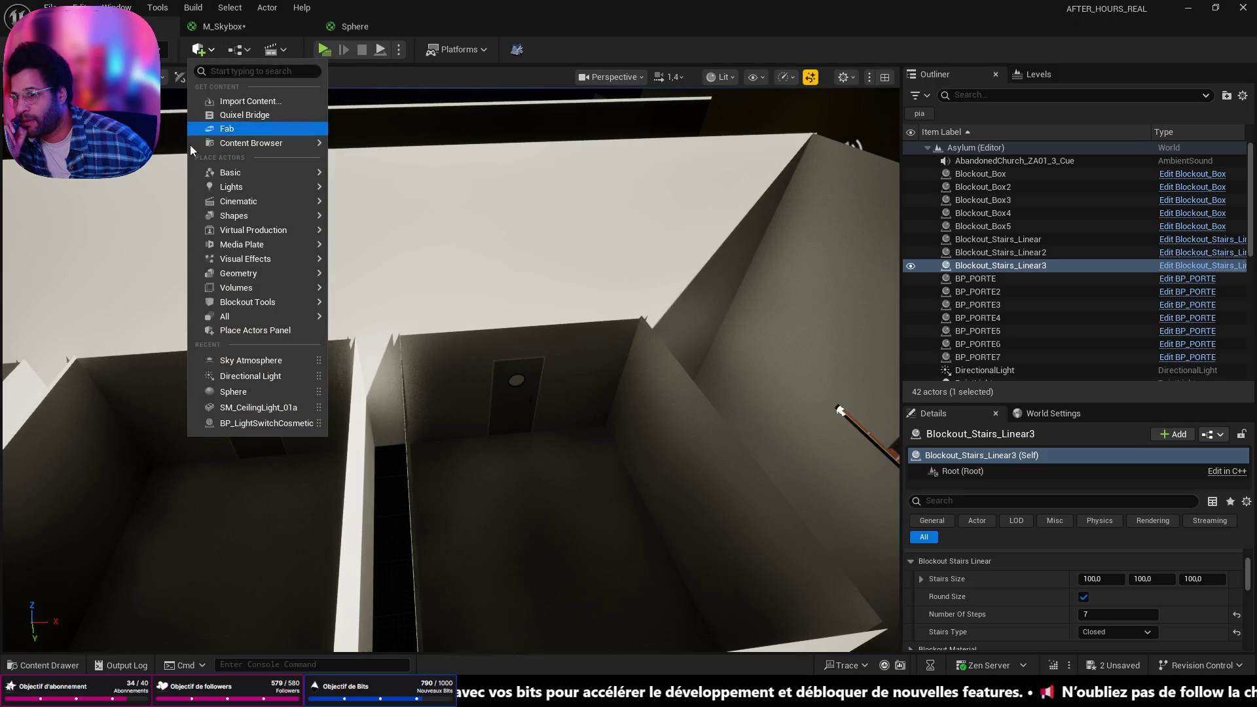
{"action": "mouse_move", "coordinate": [259, 304]}
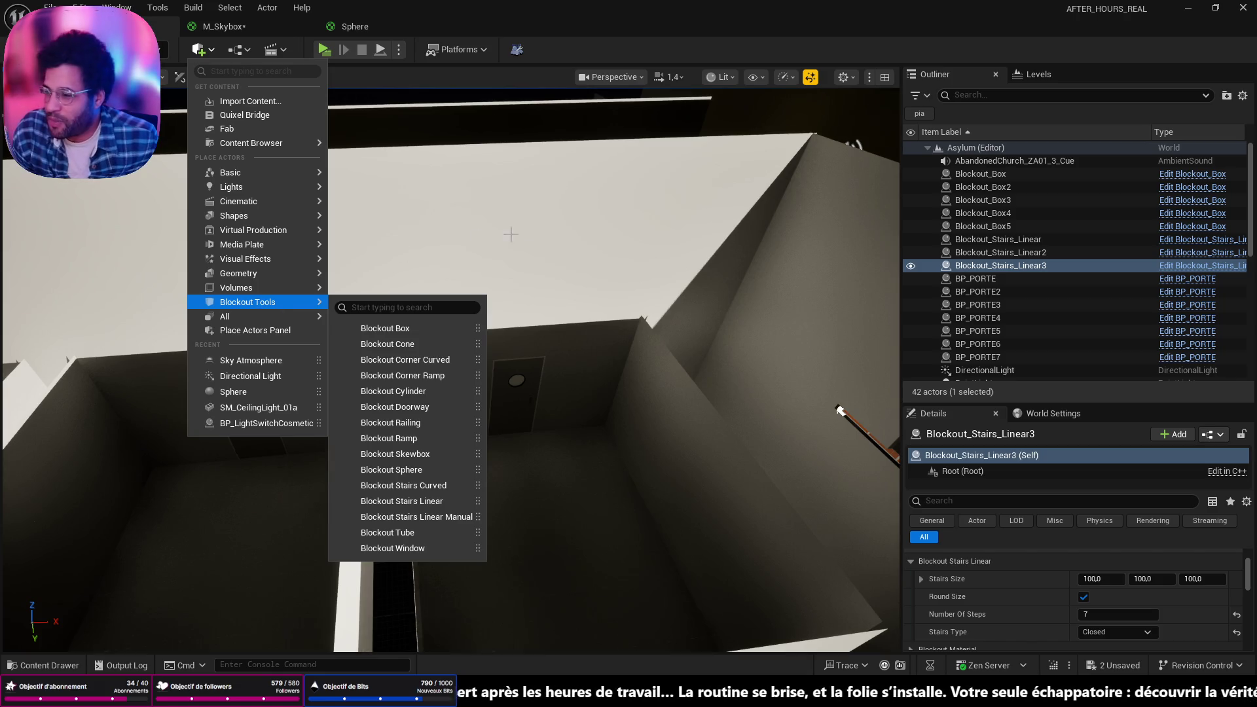
{"action": "mouse_move", "coordinate": [524, 295]}
{"action": "left_mouse_down"}
{"action": "mouse_move", "coordinate": [458, 327]}
{"action": "mouse_move", "coordinate": [439, 379]}
{"action": "mouse_move", "coordinate": [393, 367]}
{"action": "left_mouse_up"}
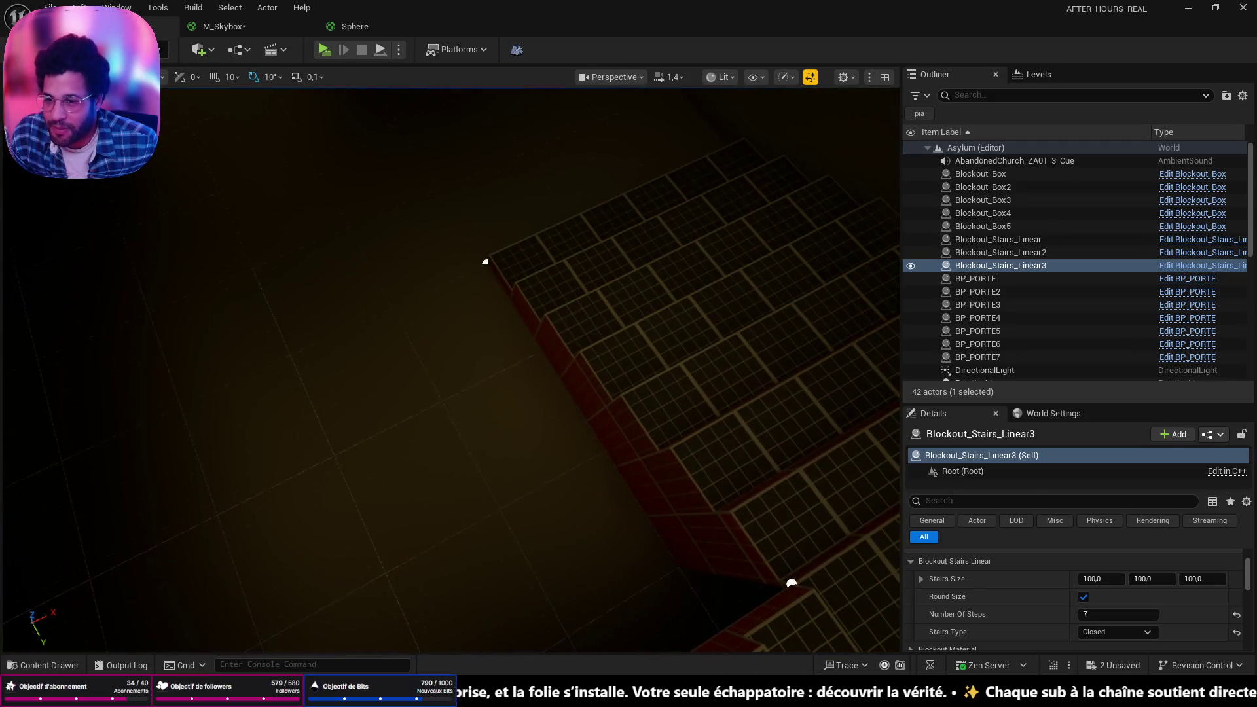
Play from the floor spot, walk up the rebuilt stairs to the landing, then stop
{"action": "right_click", "coordinate": [339, 576]}
{"action": "left_click", "coordinate": [447, 668]}
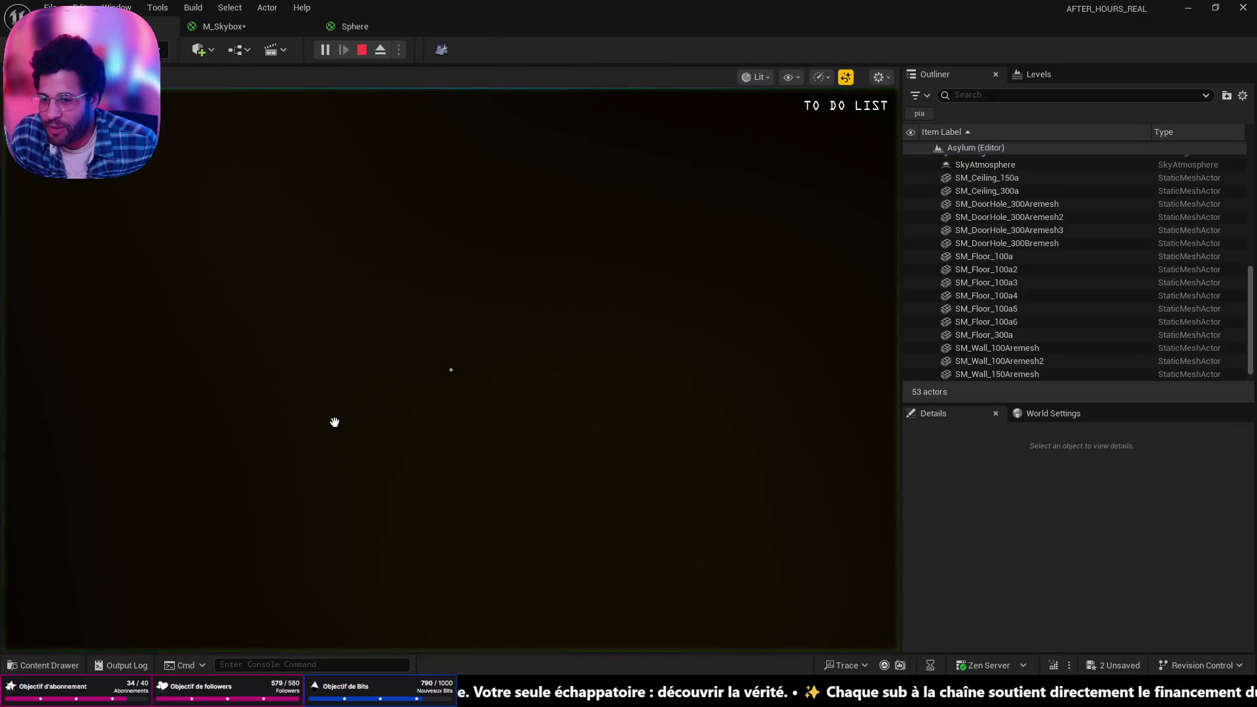
{"action": "key", "text": "w"}
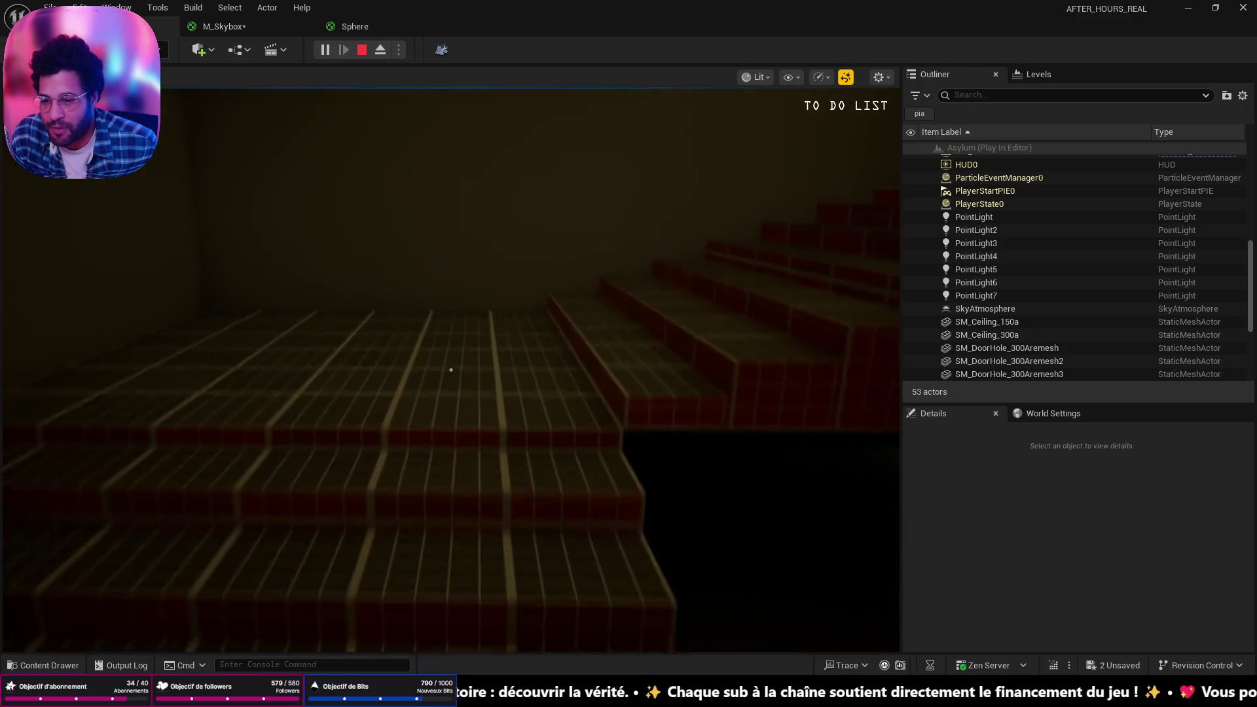
{"action": "key", "text": "w"}
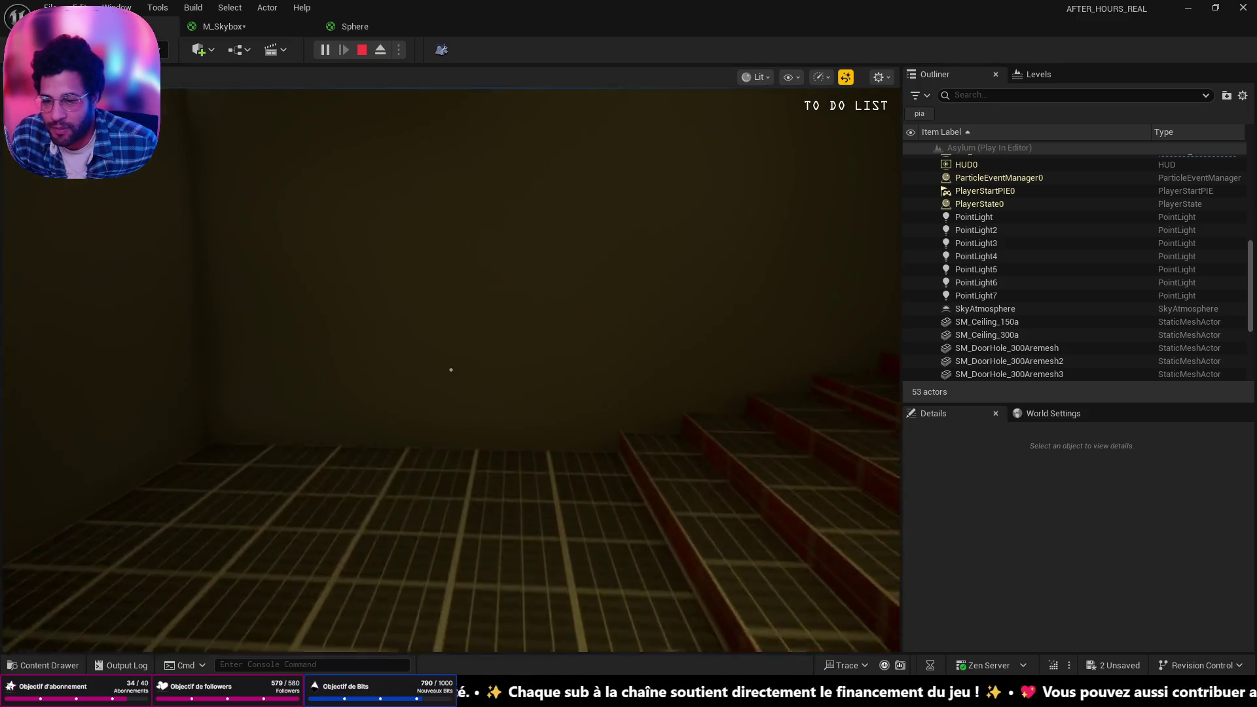
{"action": "key", "text": "w"}
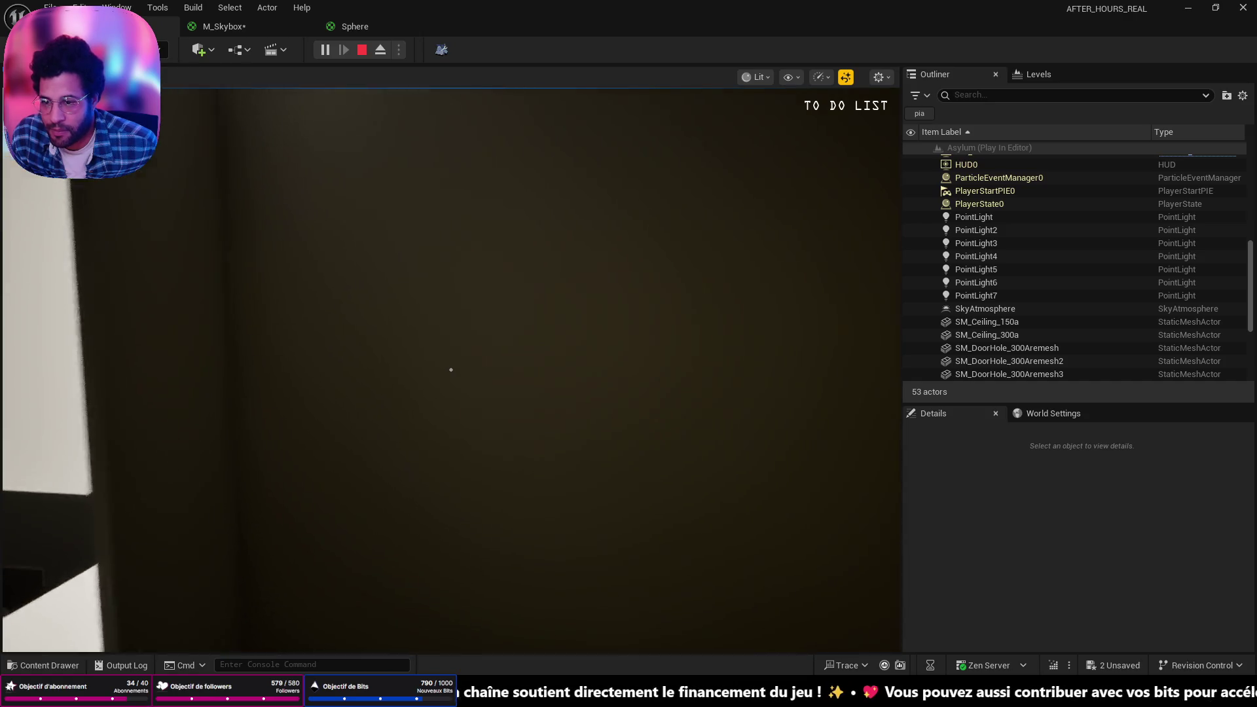
{"action": "key", "text": "w"}
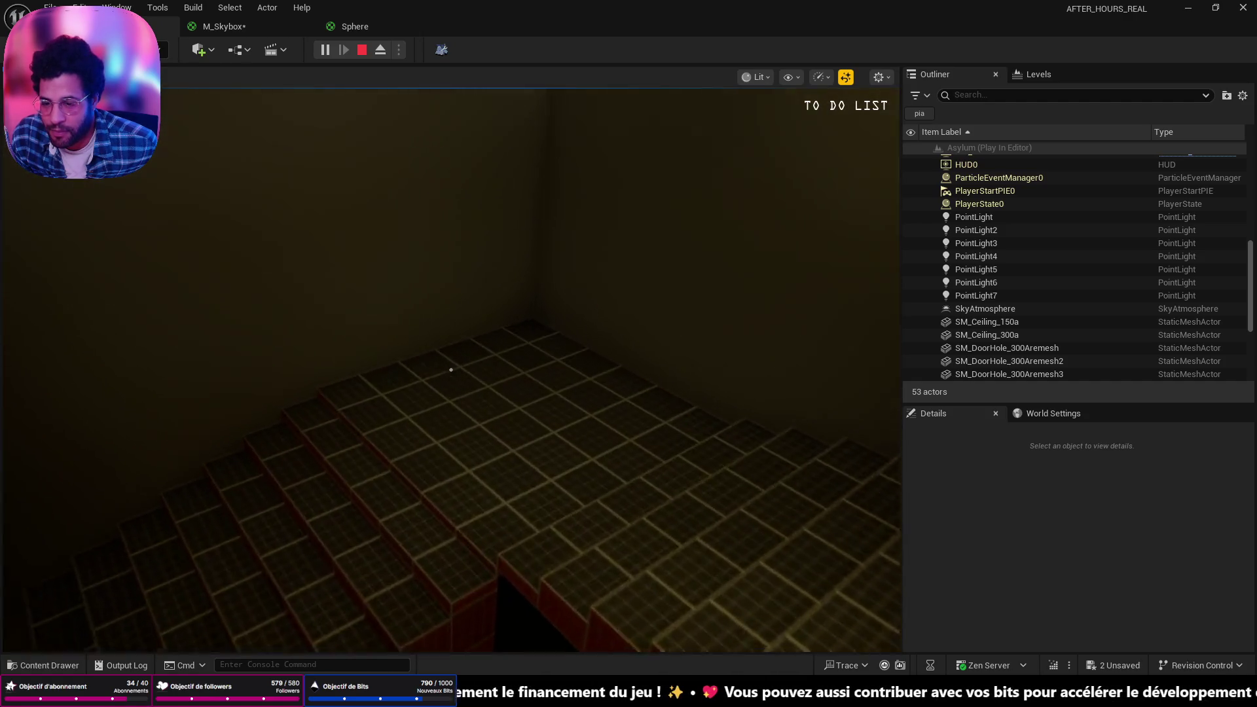
{"action": "key", "text": "w"}
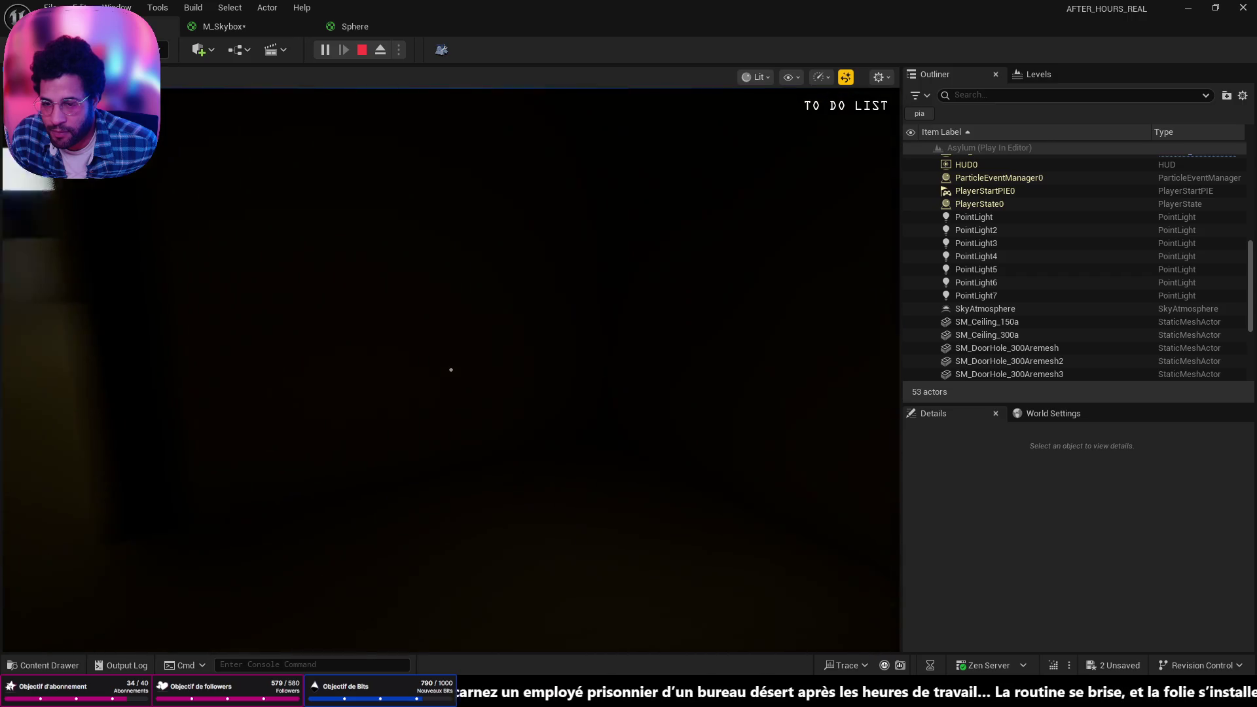
{"action": "key", "text": "w"}
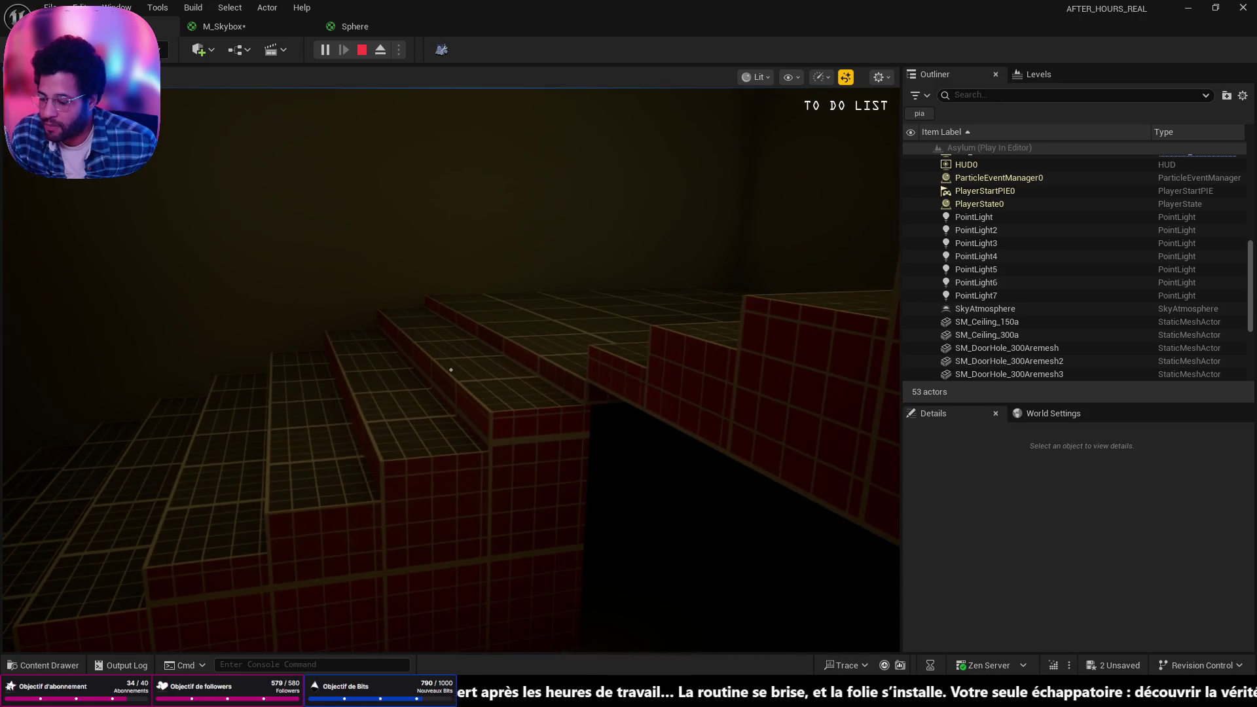
{"action": "key", "text": "Escape"}
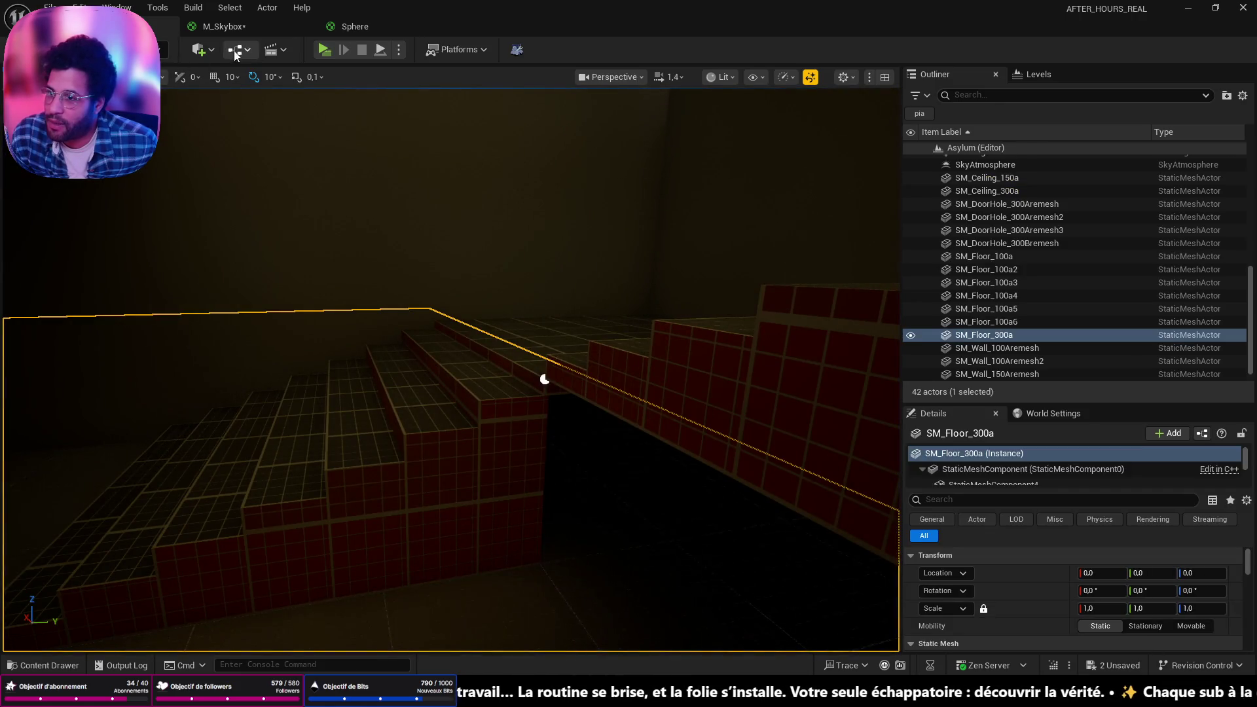
{"action": "left_click", "coordinate": [200, 49]}
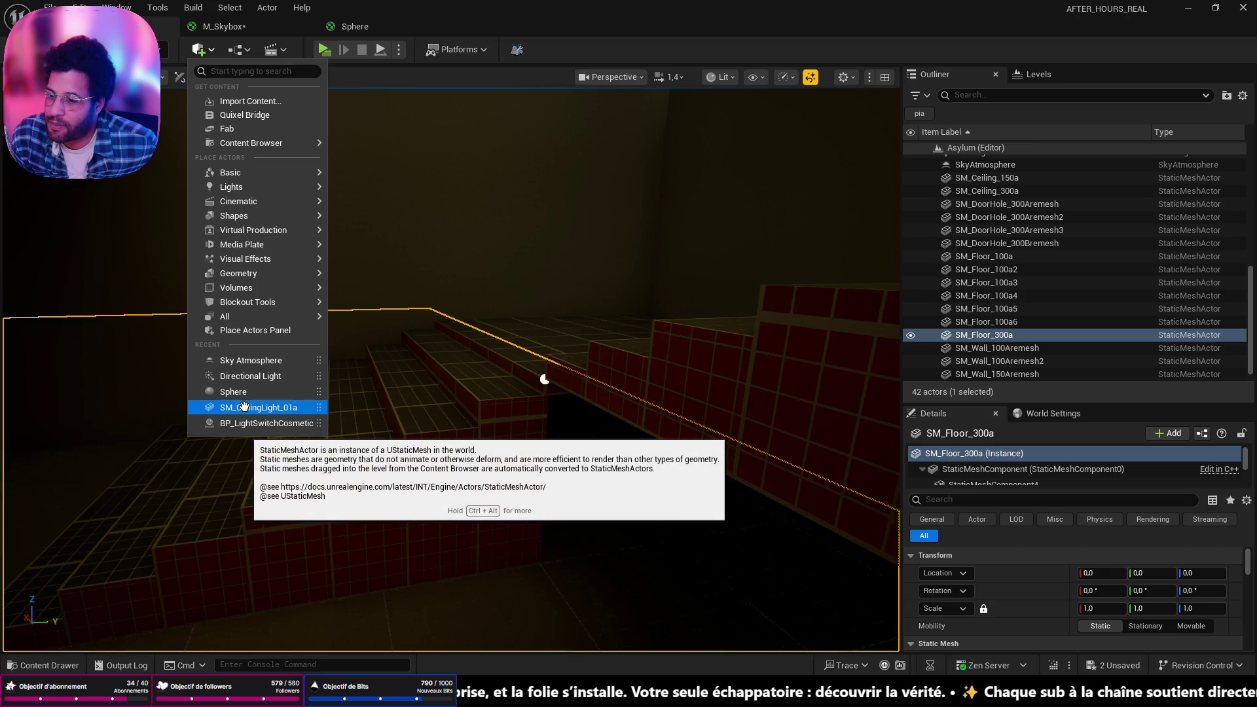
{"action": "mouse_move", "coordinate": [296, 221]}
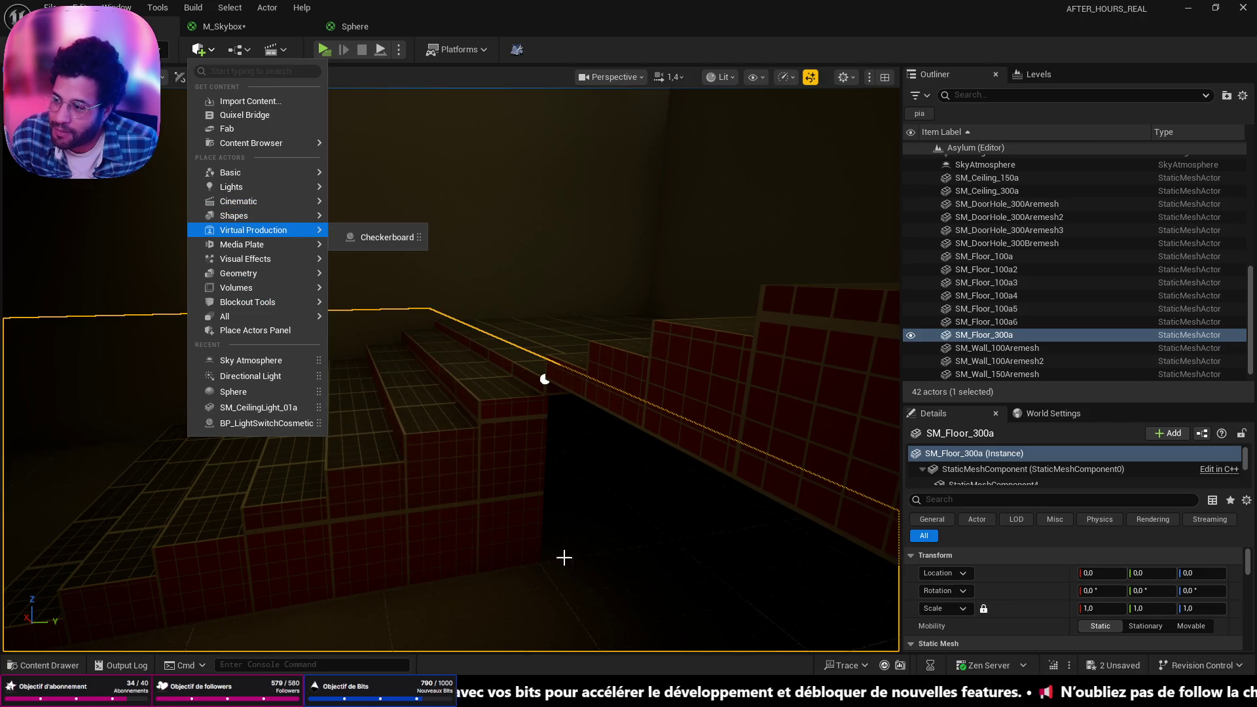
{"action": "mouse_move", "coordinate": [645, 568]}
{"action": "left_mouse_down"}
{"action": "mouse_move", "coordinate": [615, 622]}
{"action": "mouse_move", "coordinate": [588, 483]}
{"action": "left_mouse_up"}
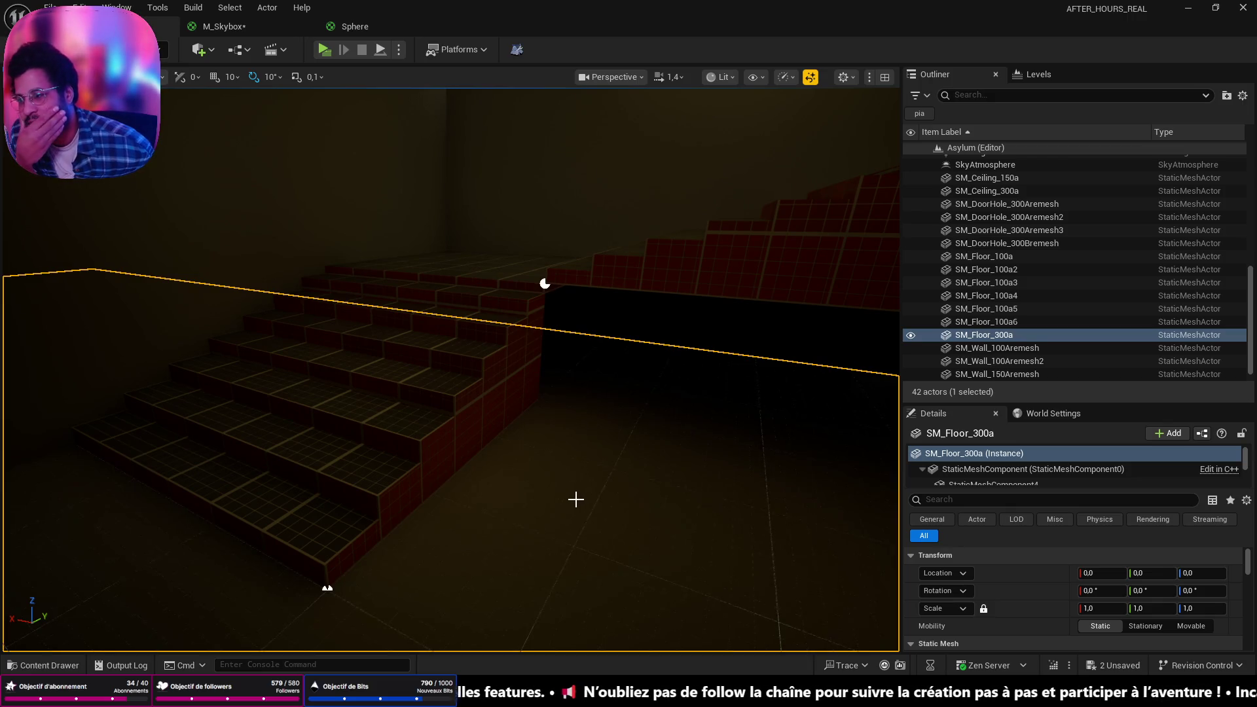
{"action": "mouse_move", "coordinate": [537, 501]}
{"action": "left_mouse_down"}
{"action": "mouse_move", "coordinate": [609, 491]}
{"action": "mouse_move", "coordinate": [566, 493]}
{"action": "left_mouse_up"}
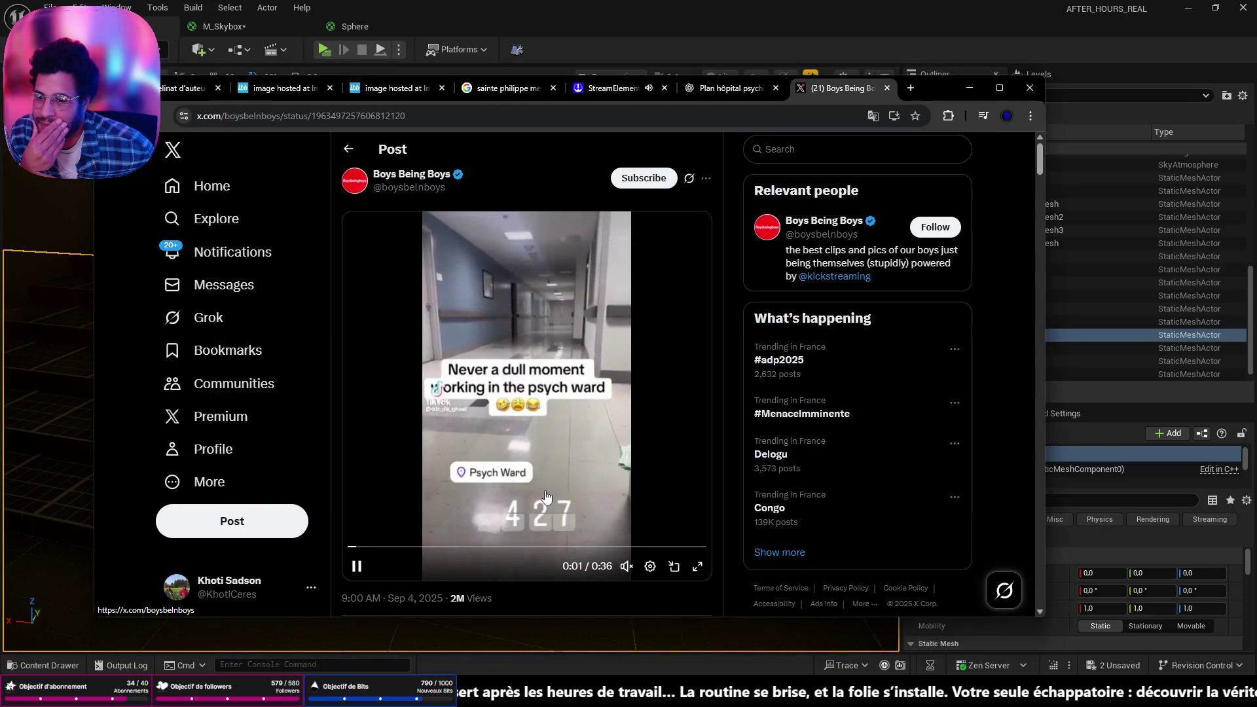
Watch the psych ward video on X in full screen, then return to the post page
{"action": "left_click", "coordinate": [695, 564]}
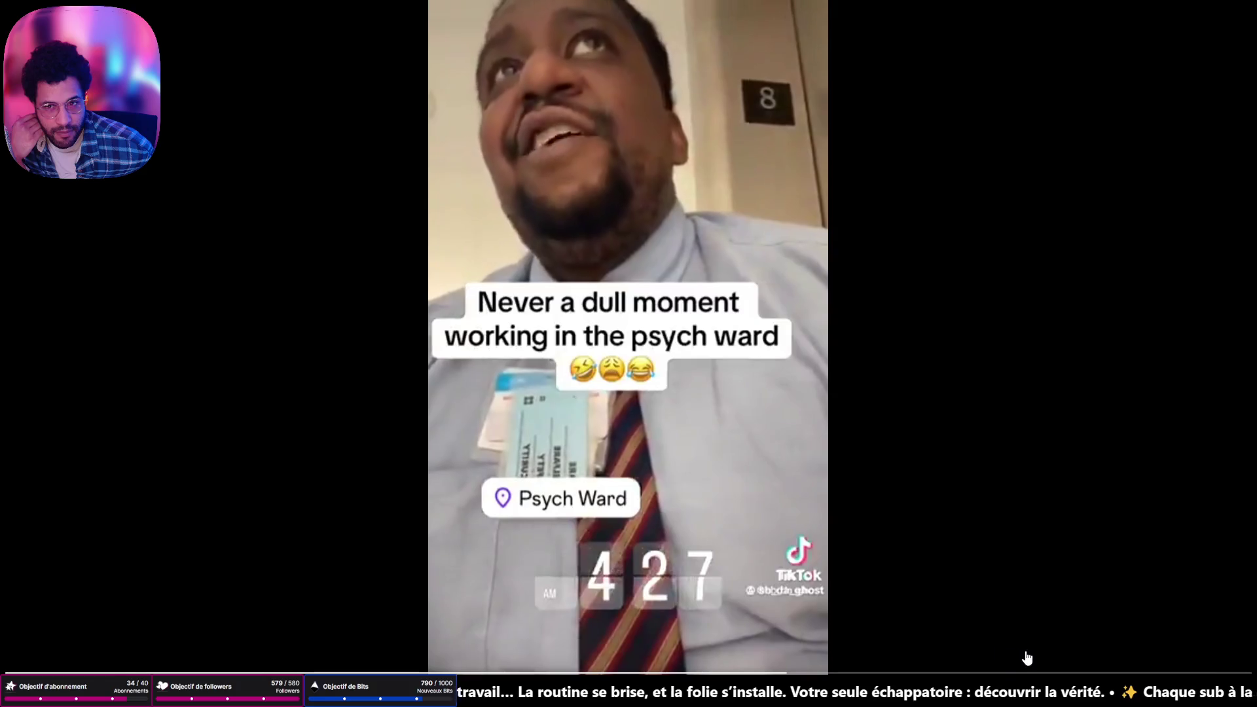
{"action": "key", "text": "Escape"}
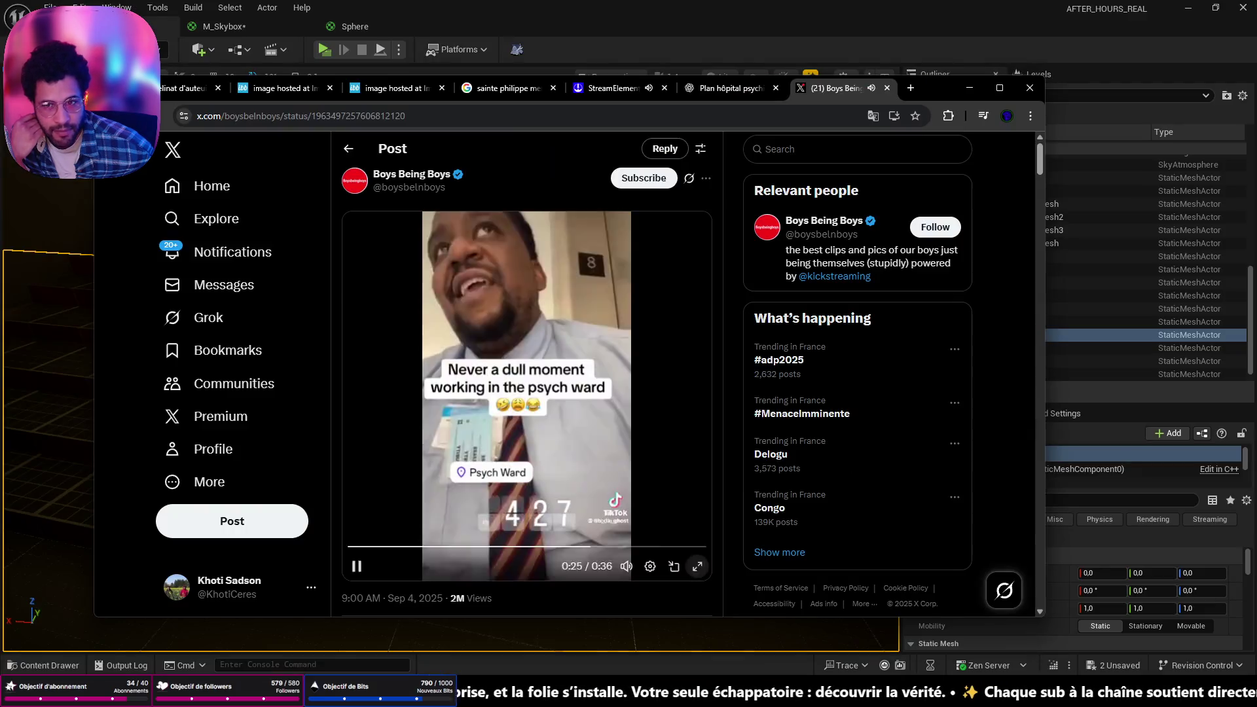
Close the X tab and search Google for 'saint anne hopital'
{"action": "left_click", "coordinate": [886, 88]}
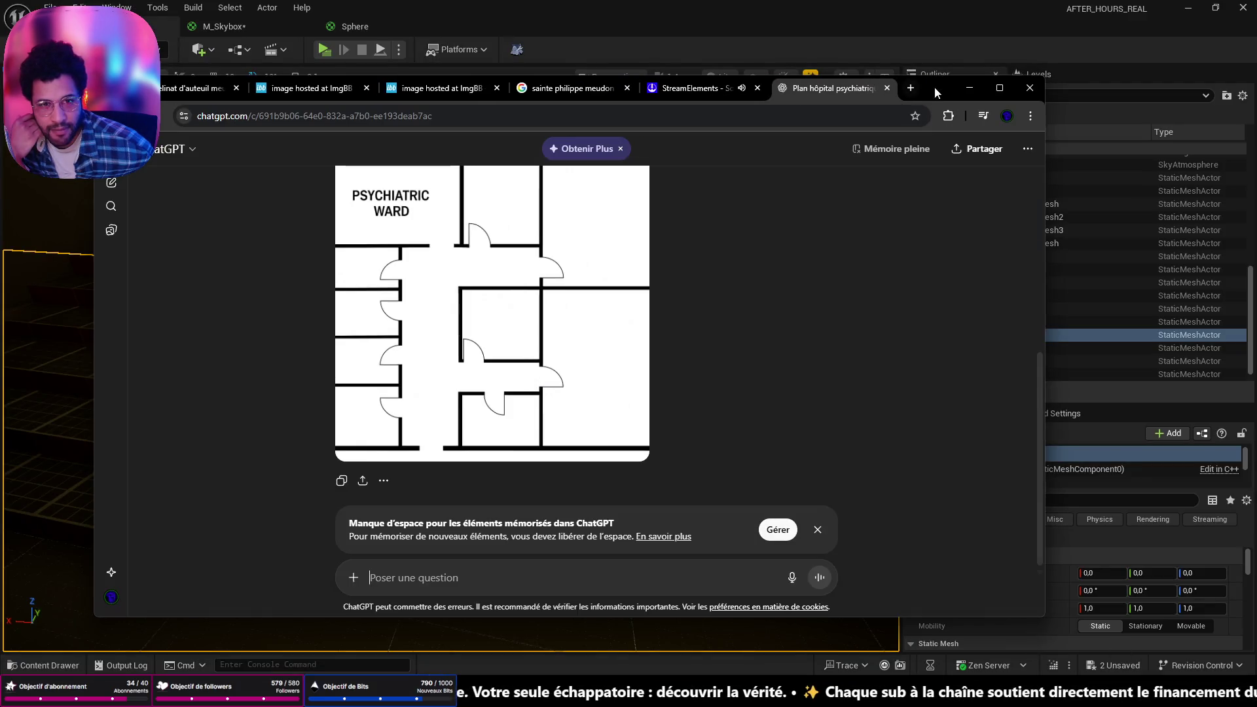
{"action": "left_click", "coordinate": [794, 118]}
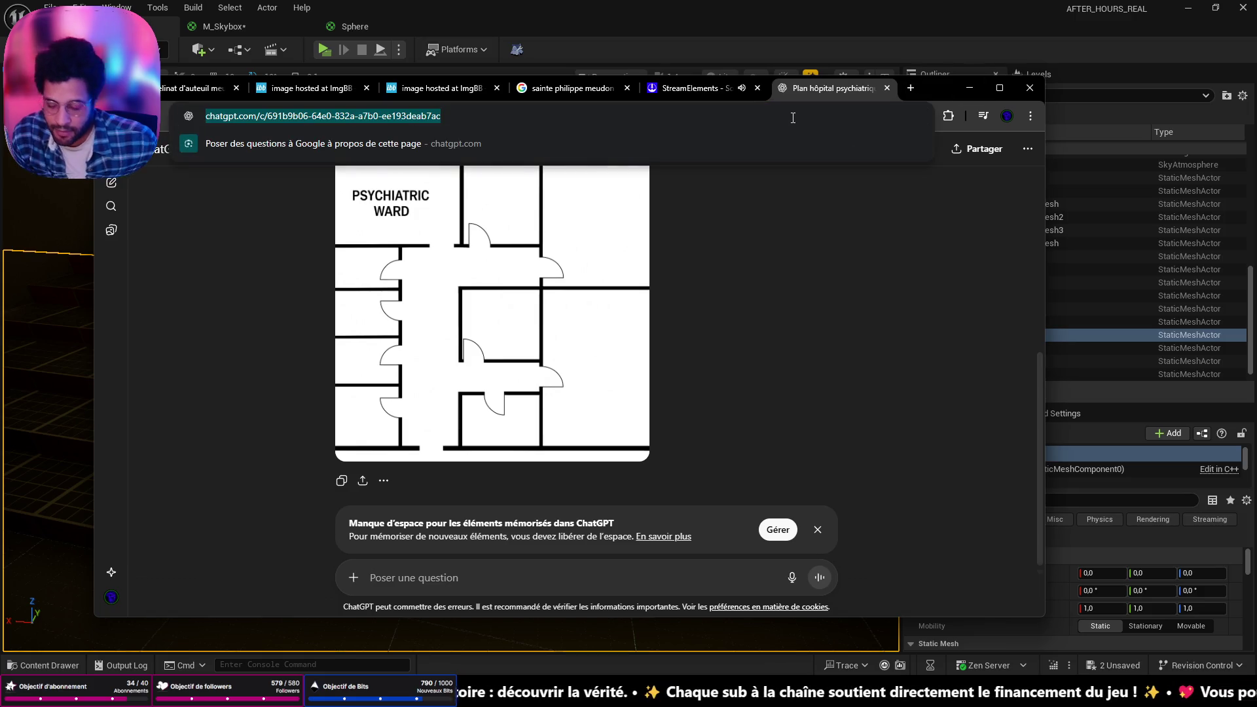
{"action": "type", "text": "saint annw"}
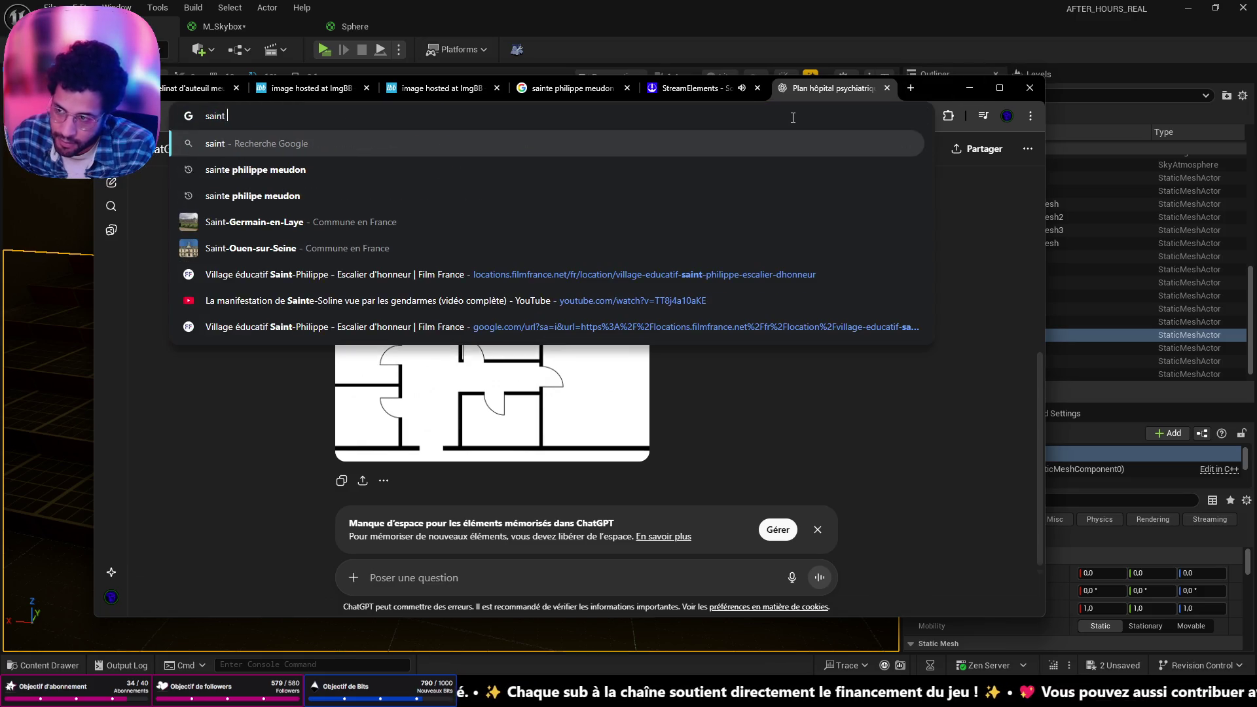
{"action": "key", "text": "BackSpace"}
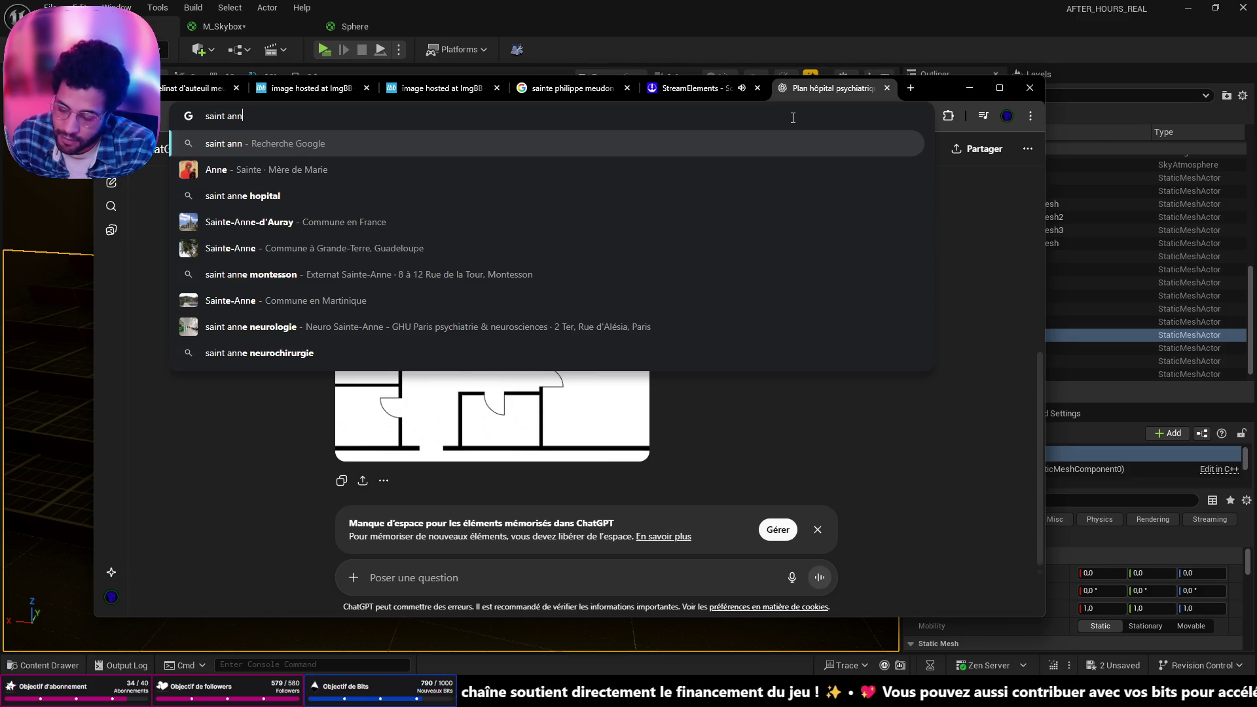
{"action": "type", "text": "e"}
{"action": "key", "text": "Down"}
{"action": "key", "text": "Return"}
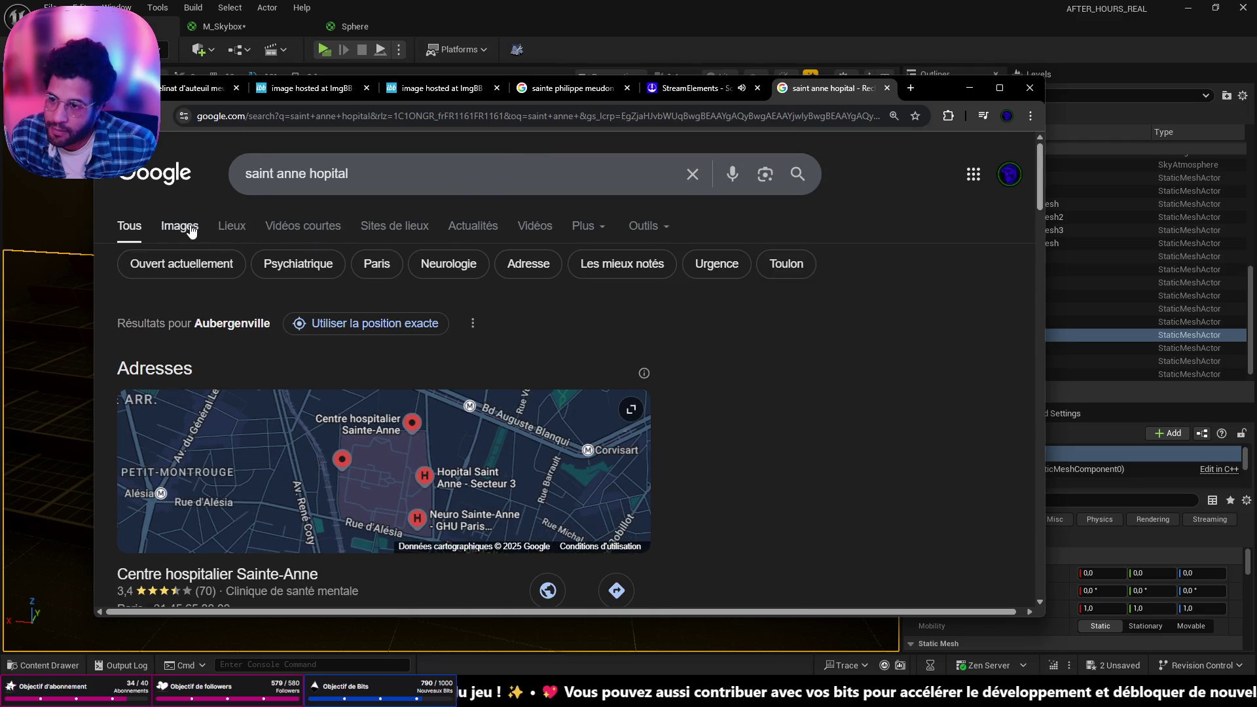
Switch to image results and refine the query to 'saint anne hopital interieur'
{"action": "left_click", "coordinate": [184, 228]}
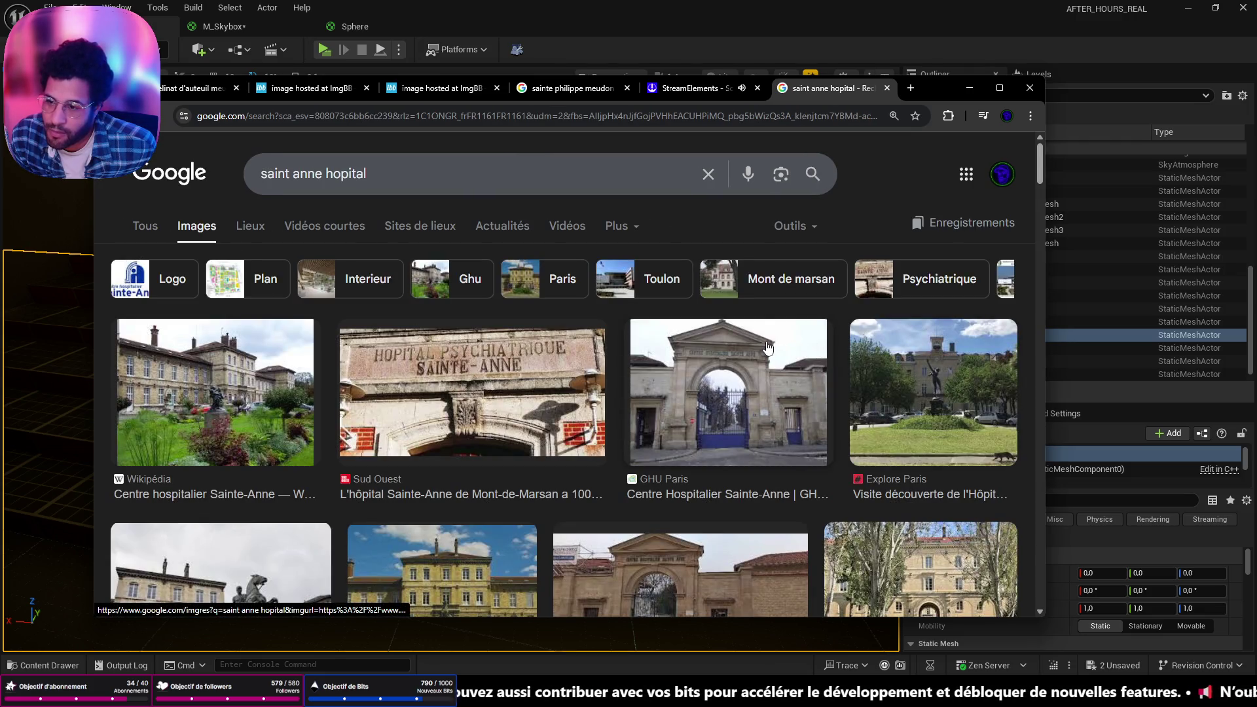
{"action": "scroll", "coordinate": [764, 347], "scroll_direction": "down", "scroll_amount": 2}
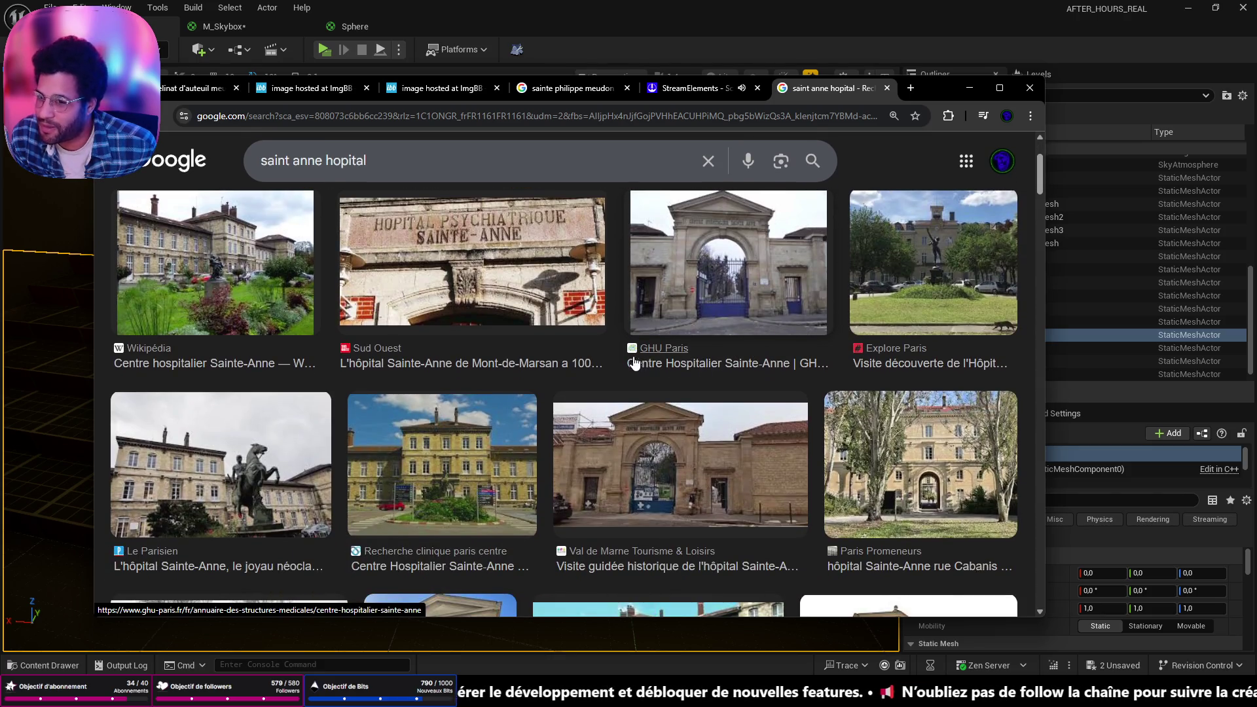
{"action": "left_click", "coordinate": [395, 161]}
{"action": "type", "text": "interieur"}
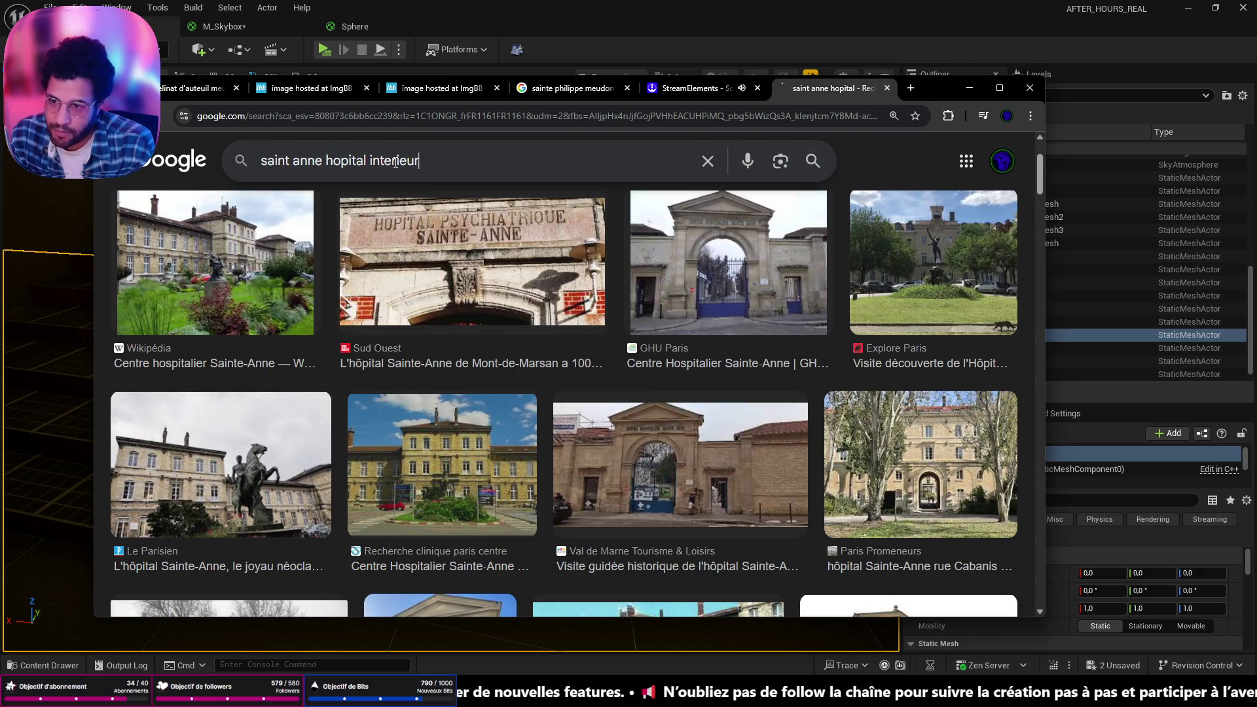
{"action": "key", "text": "Return"}
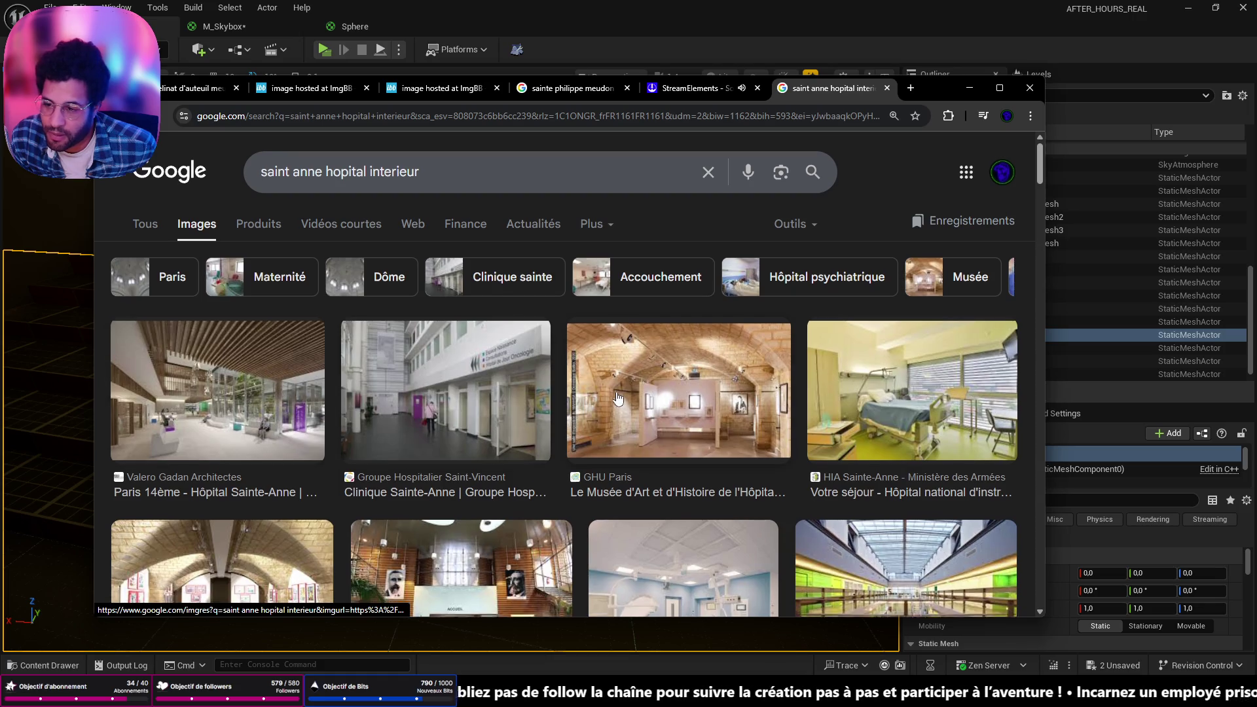
Browse the interior images, then search again for period ('epoque') interior photos
{"action": "scroll", "coordinate": [626, 397], "scroll_direction": "down", "scroll_amount": 2}
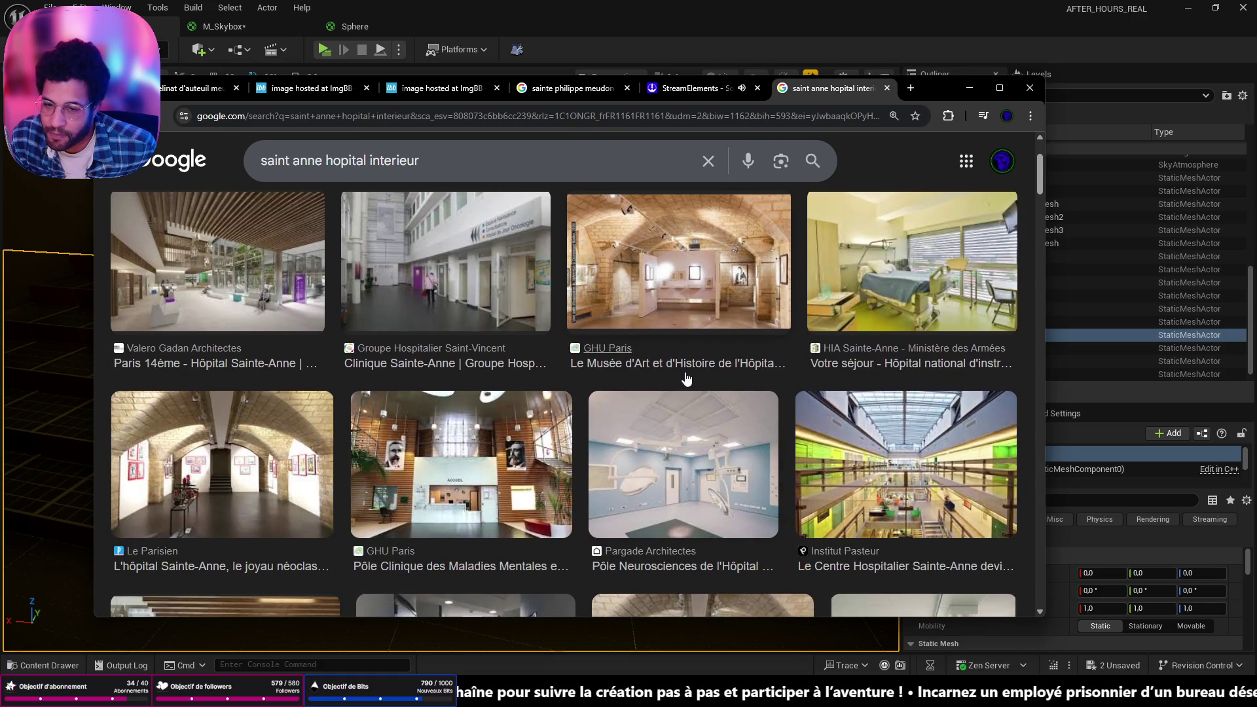
{"action": "scroll", "coordinate": [483, 204], "scroll_direction": "down", "scroll_amount": 4}
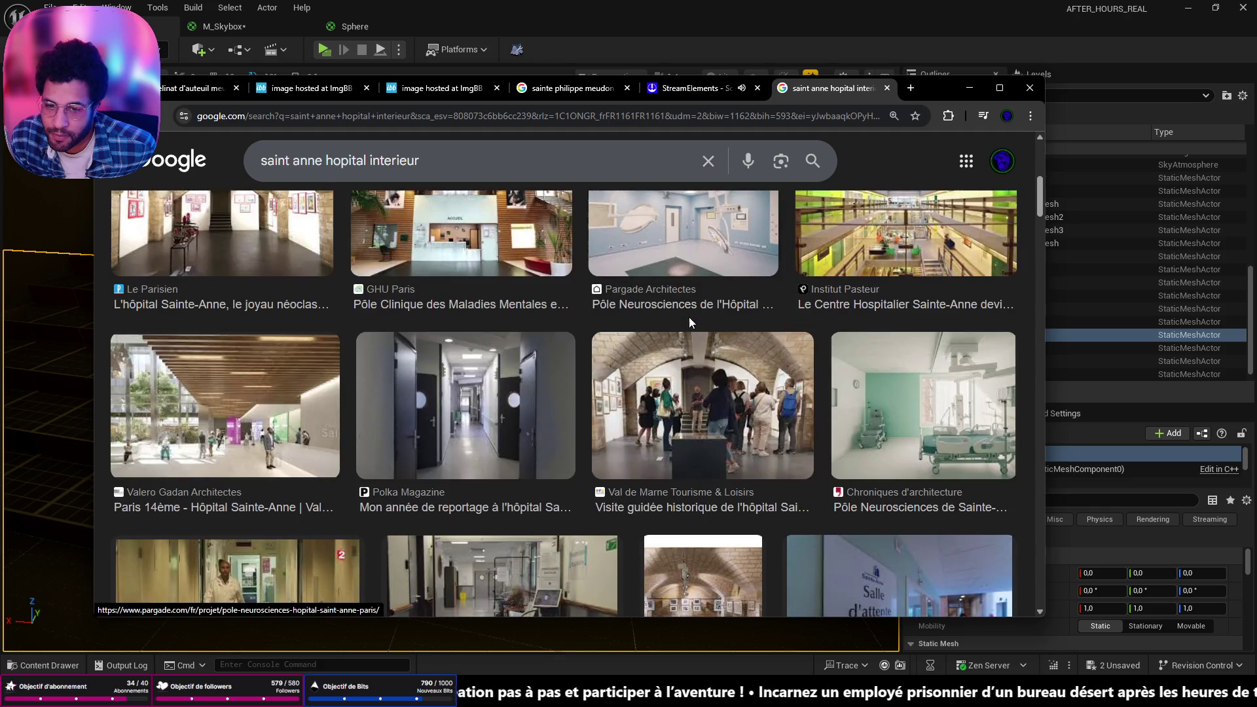
{"action": "scroll", "coordinate": [646, 357], "scroll_direction": "down", "scroll_amount": 3}
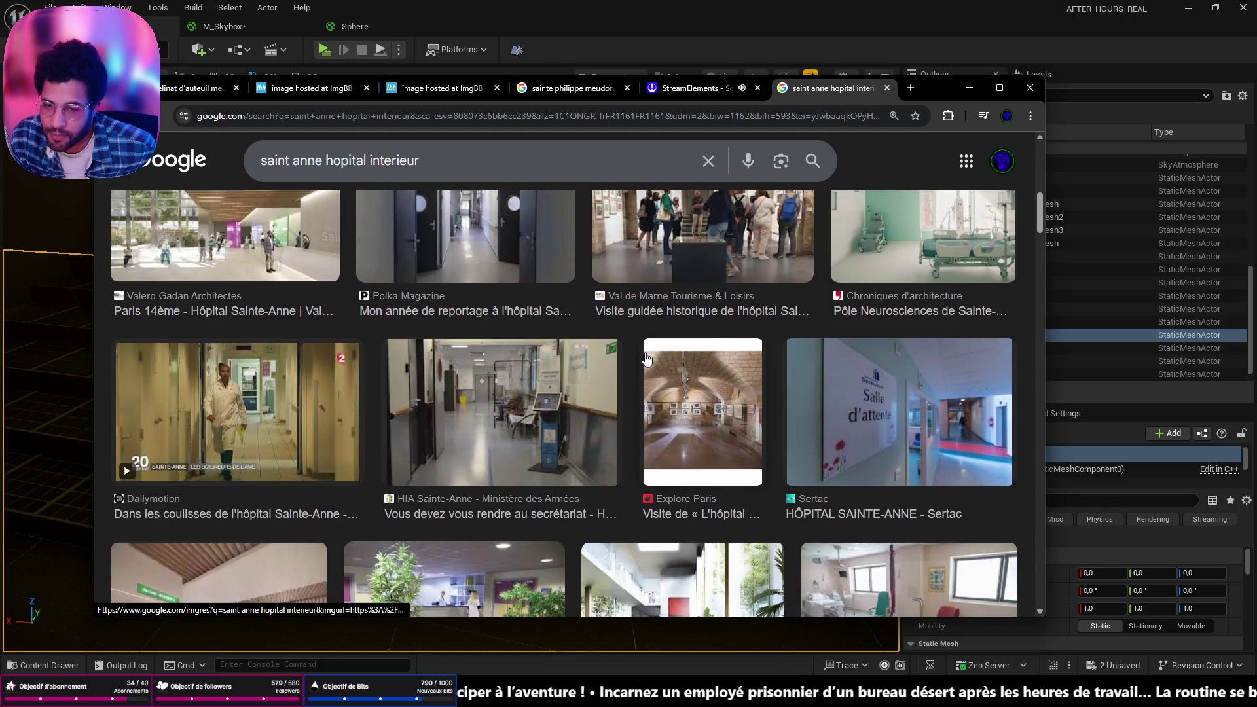
{"action": "scroll", "coordinate": [647, 357], "scroll_direction": "down", "scroll_amount": 4}
{"action": "scroll", "coordinate": [647, 356], "scroll_direction": "up", "scroll_amount": 5}
{"action": "left_click", "coordinate": [473, 153]}
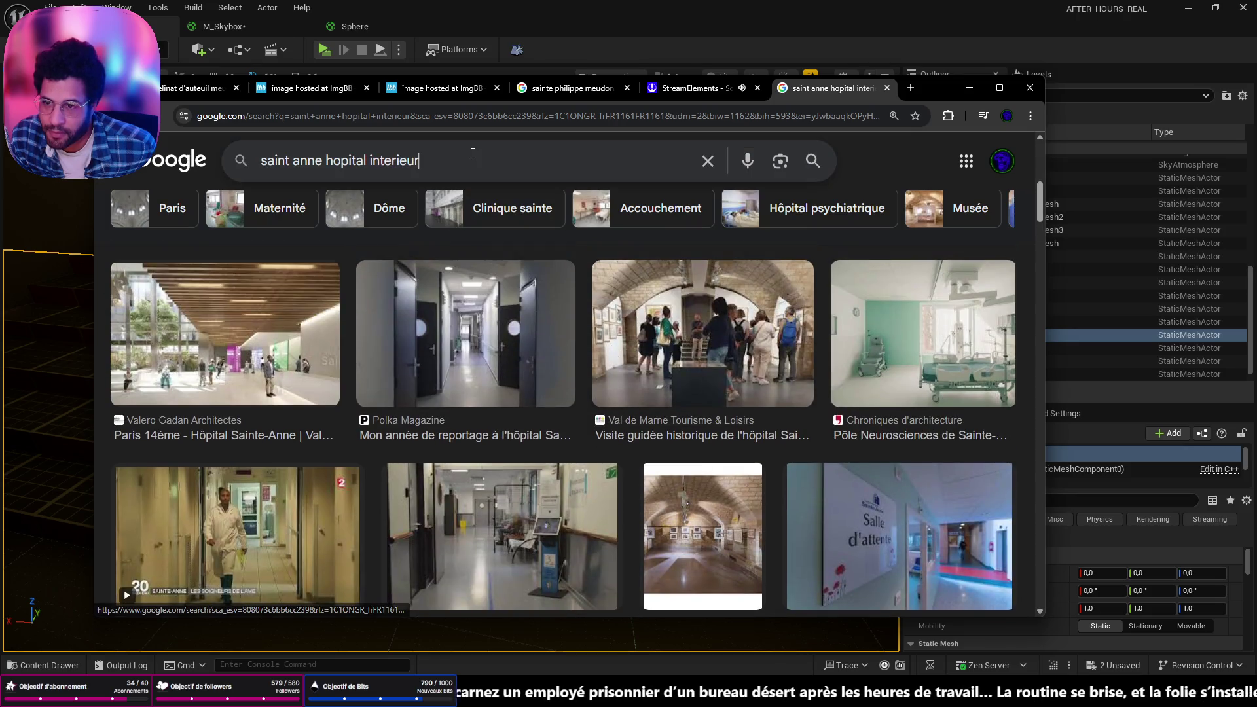
{"action": "key", "text": "Return"}
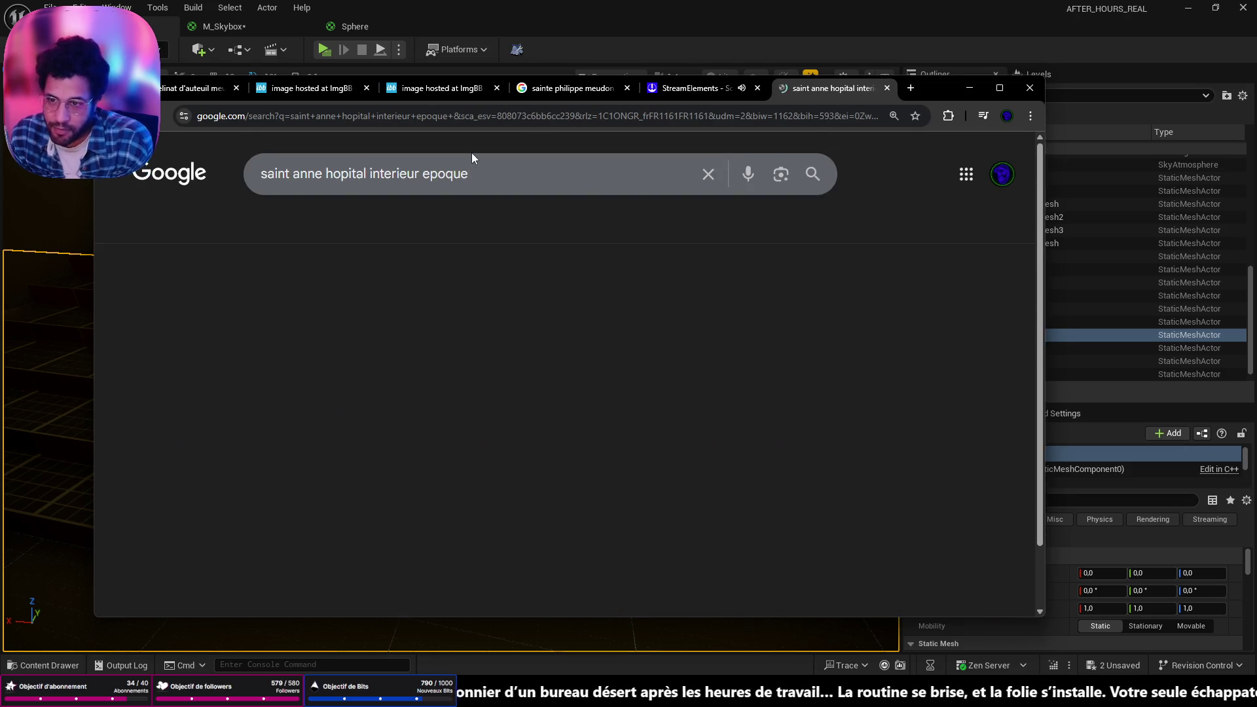
Search 'saint anne hopital interieur archive' and open the AP-HP page behind the ward photo
{"action": "scroll", "coordinate": [510, 417], "scroll_direction": "down", "scroll_amount": 2}
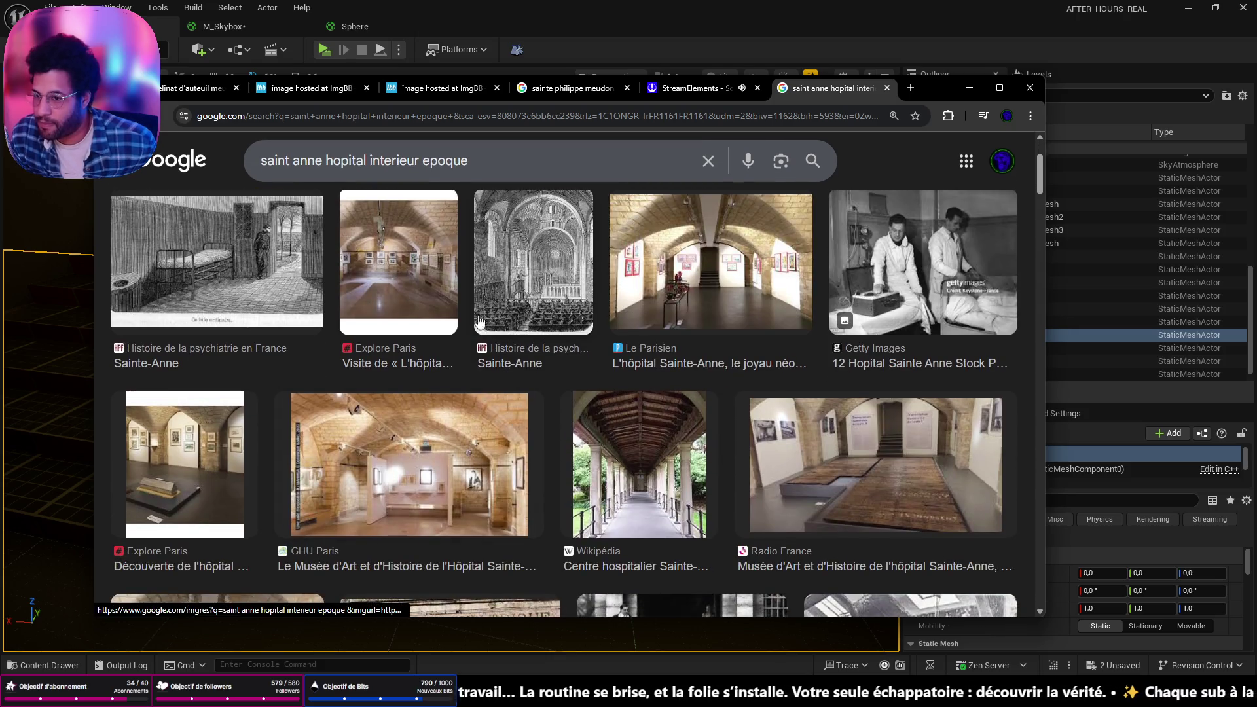
{"action": "double_click", "coordinate": [445, 161]}
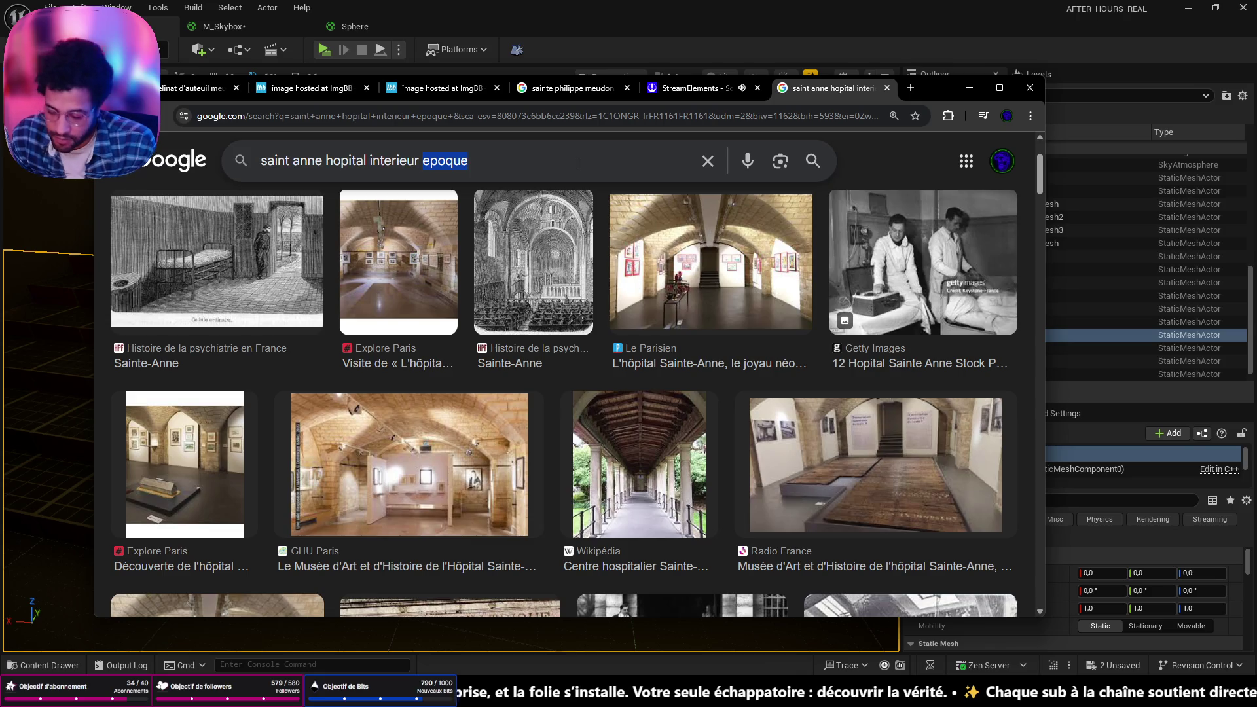
{"action": "type", "text": "archive"}
{"action": "key", "text": "Return"}
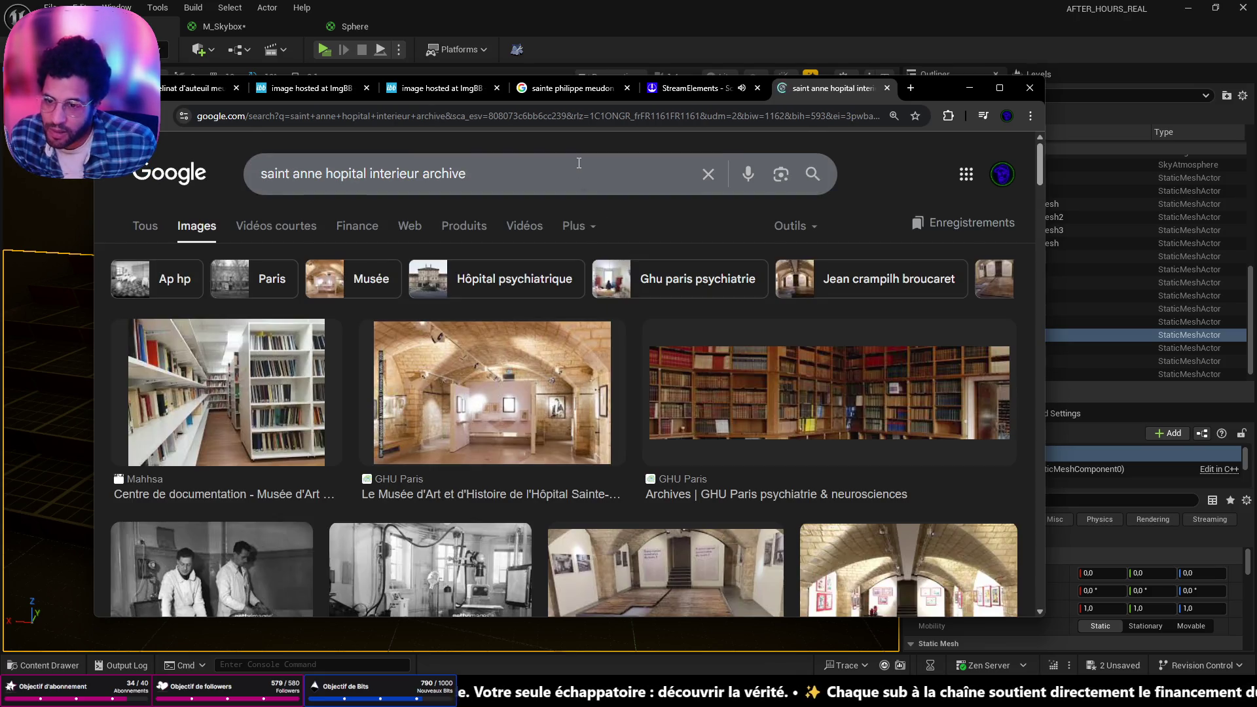
{"action": "scroll", "coordinate": [531, 381], "scroll_direction": "down", "scroll_amount": 4}
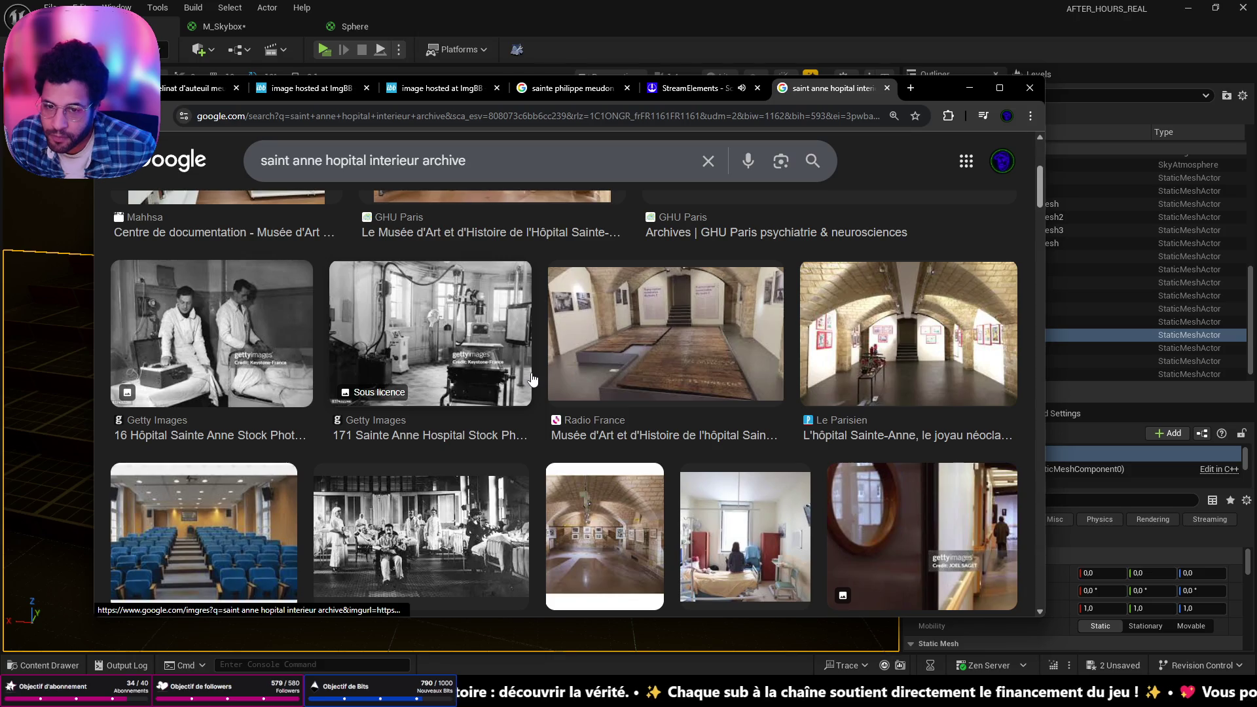
{"action": "scroll", "coordinate": [552, 369], "scroll_direction": "down", "scroll_amount": 2}
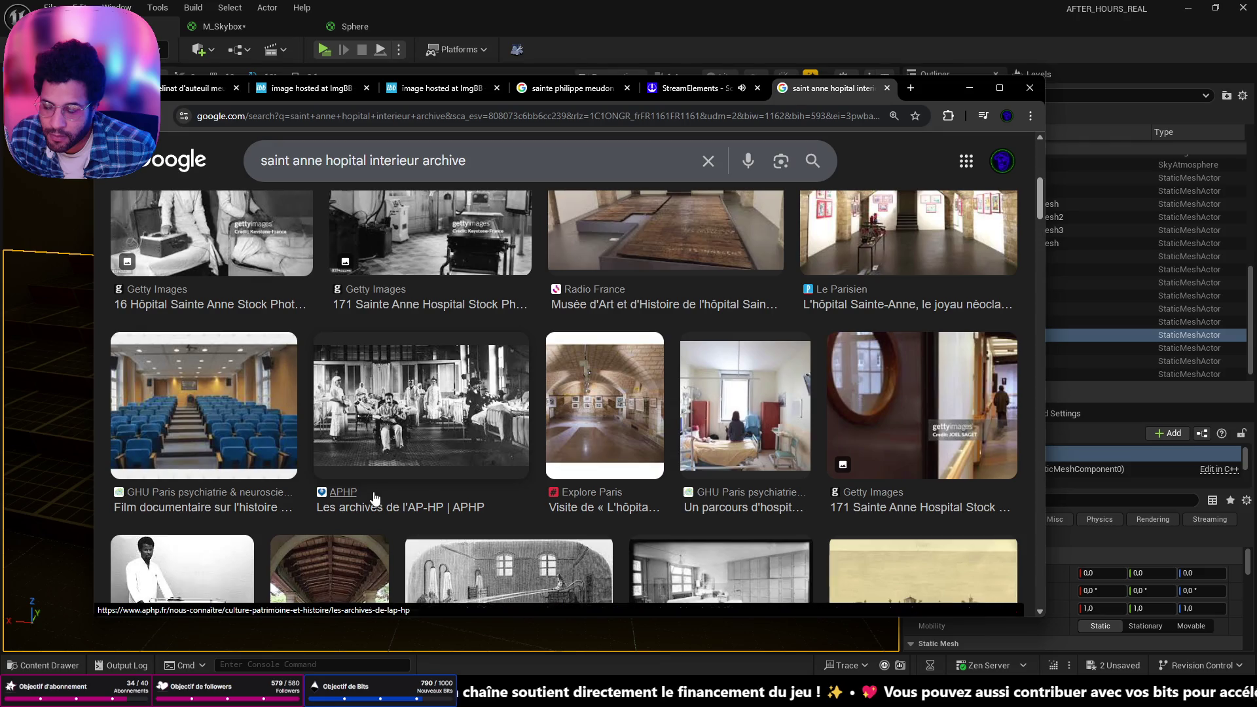
{"action": "left_click", "coordinate": [424, 517]}
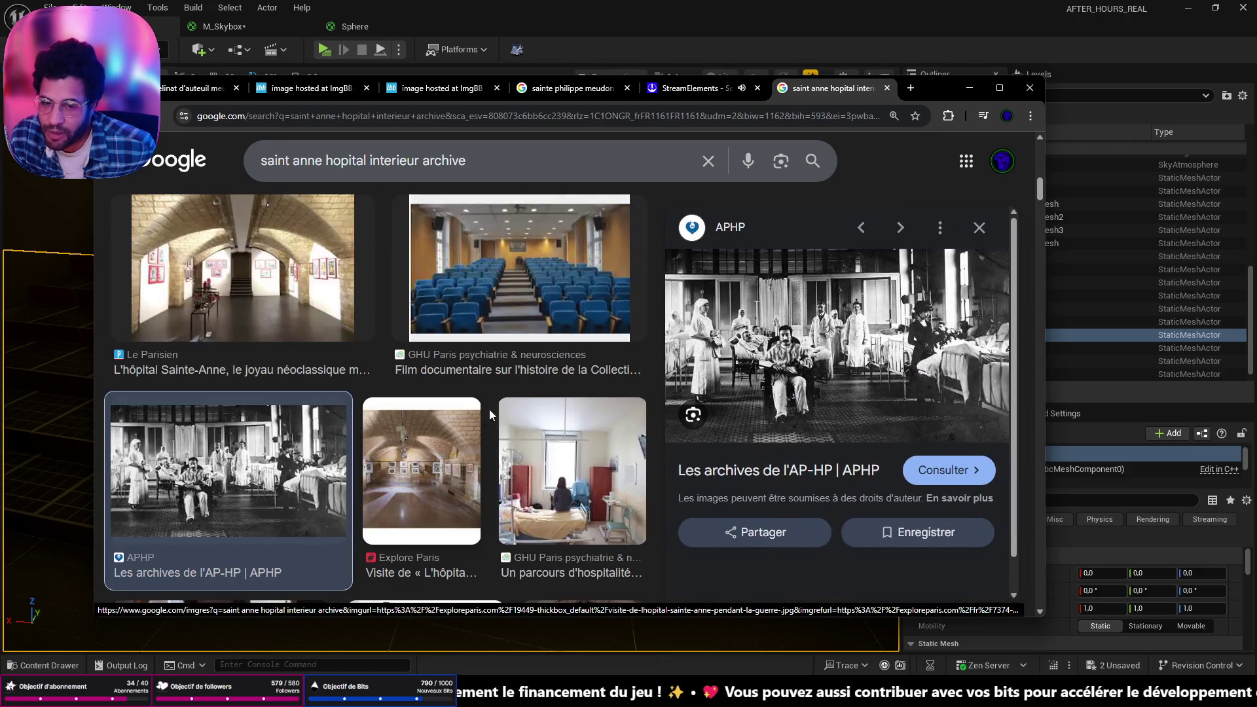
{"action": "left_click", "coordinate": [953, 483]}
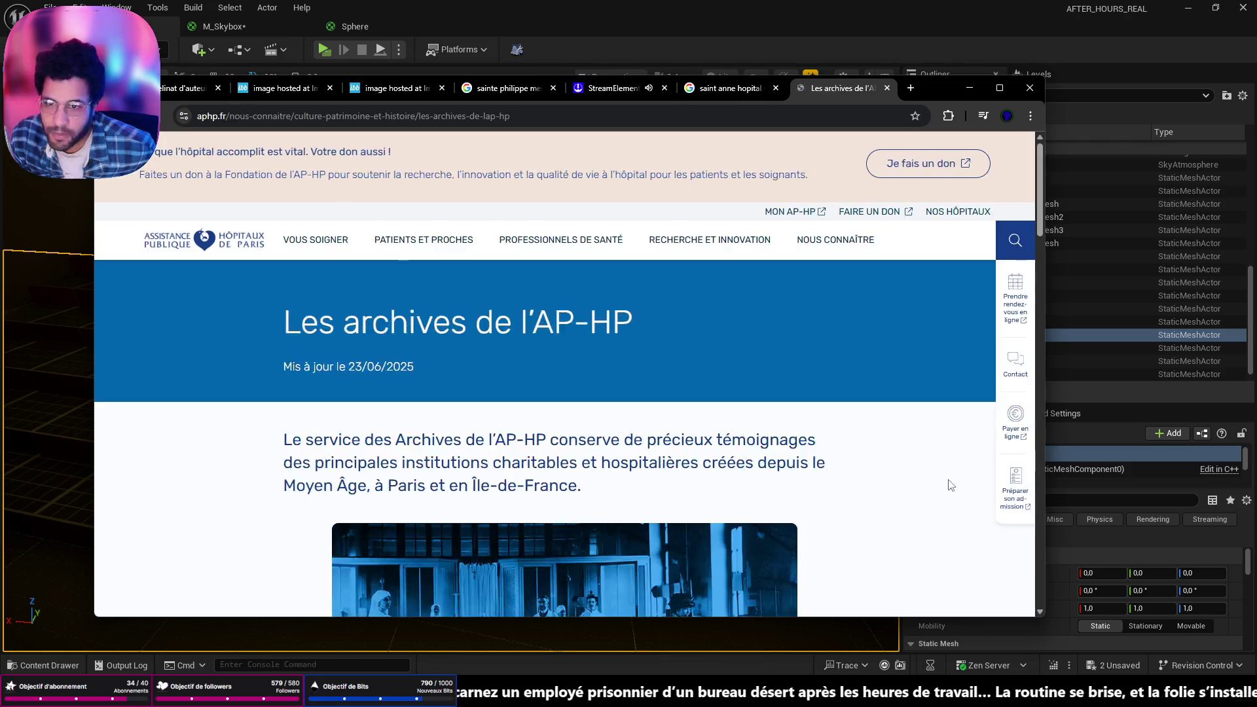
Decline the AP-HP site's cookies and scroll through the archives page
{"action": "scroll", "coordinate": [812, 458], "scroll_direction": "down", "scroll_amount": 5}
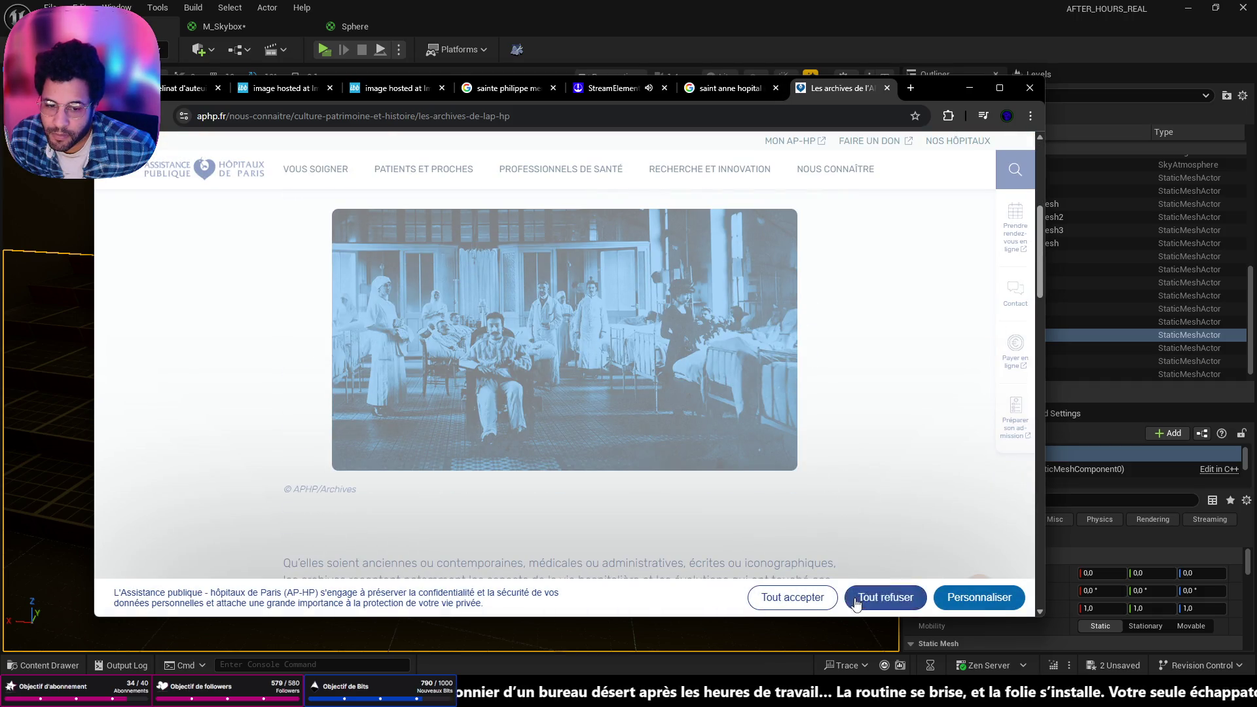
{"action": "left_click", "coordinate": [885, 598]}
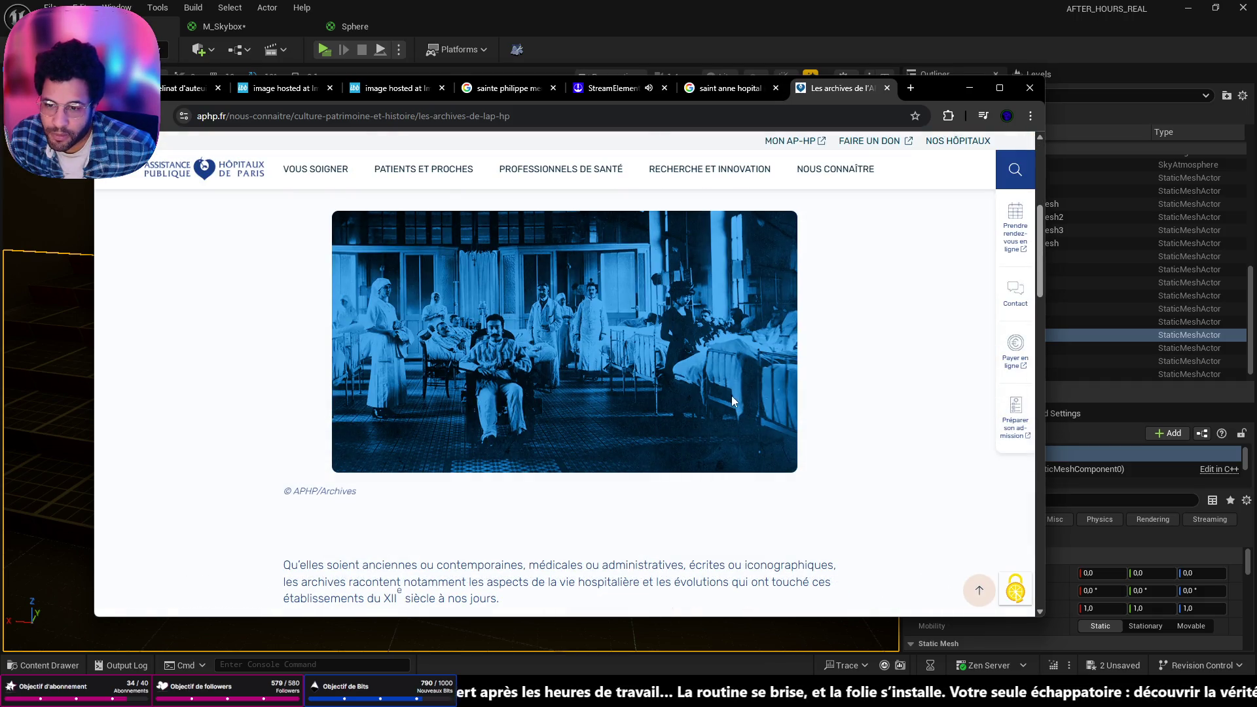
{"action": "scroll", "coordinate": [727, 398], "scroll_direction": "down", "scroll_amount": 15}
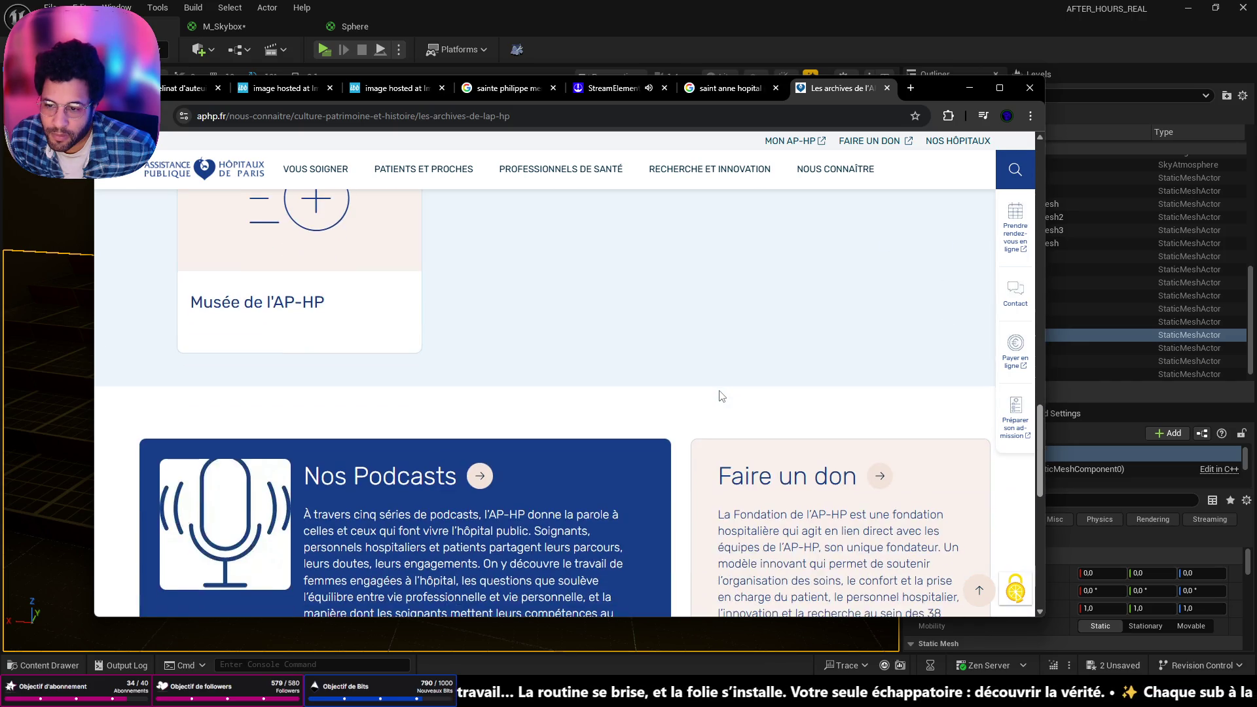
{"action": "scroll", "coordinate": [719, 396], "scroll_direction": "down", "scroll_amount": 4}
{"action": "scroll", "coordinate": [704, 401], "scroll_direction": "up", "scroll_amount": 20}
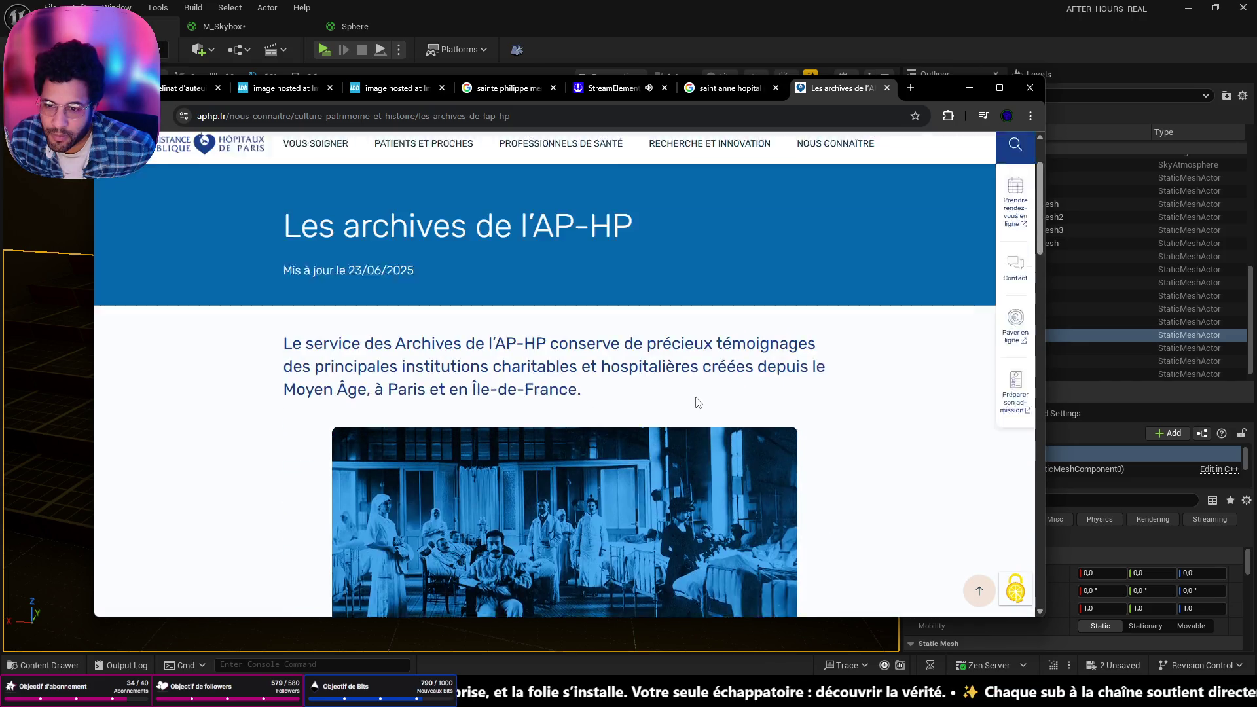
{"action": "scroll", "coordinate": [694, 403], "scroll_direction": "down", "scroll_amount": 2}
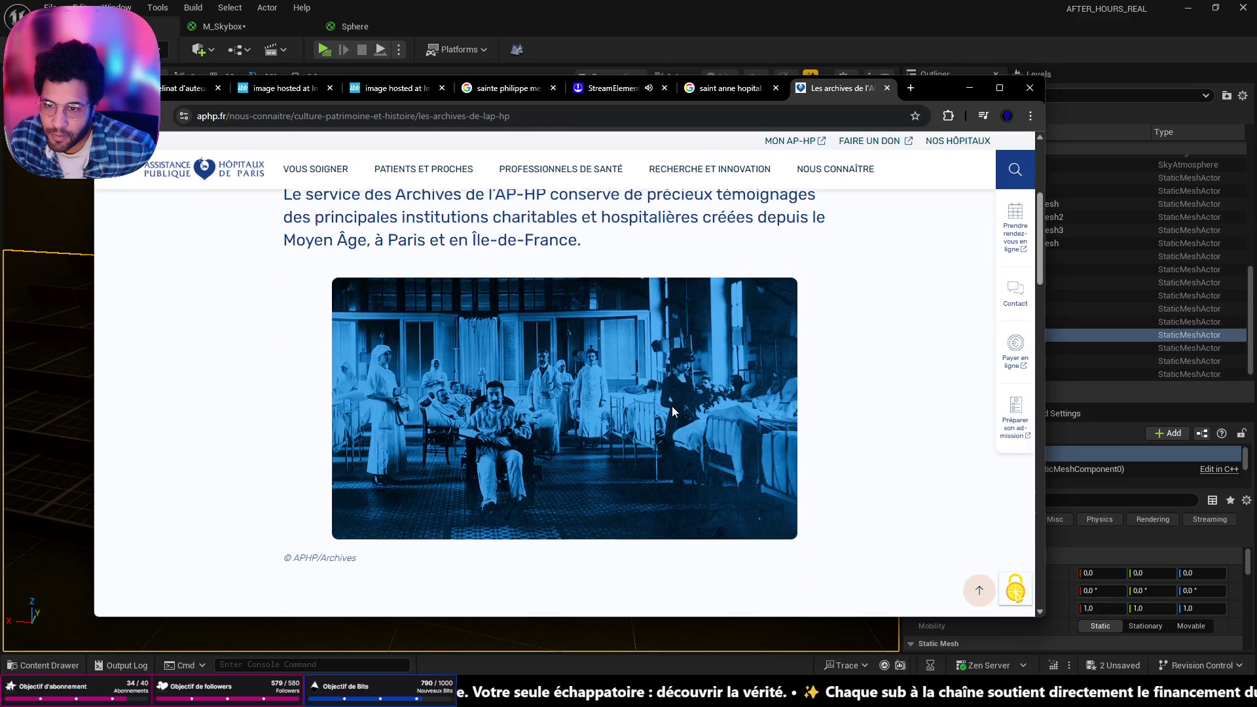
{"action": "scroll", "coordinate": [671, 406], "scroll_direction": "up", "scroll_amount": 1}
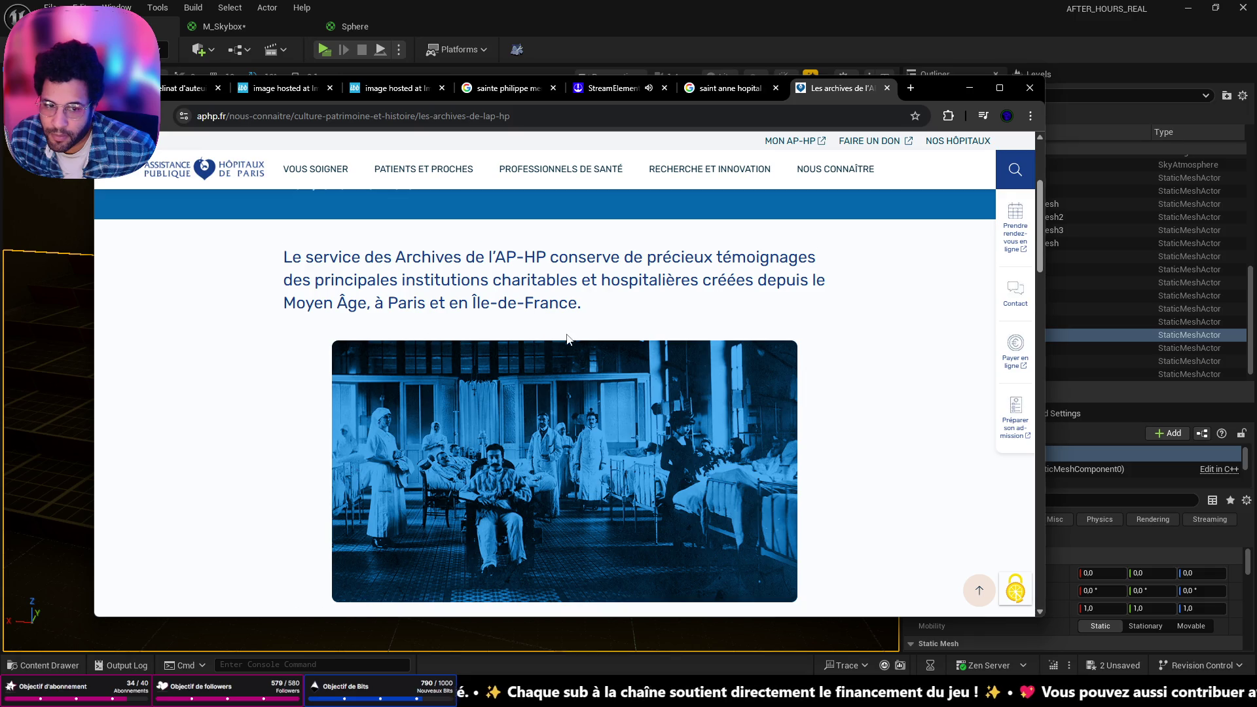
{"action": "scroll", "coordinate": [561, 345], "scroll_direction": "down", "scroll_amount": 5}
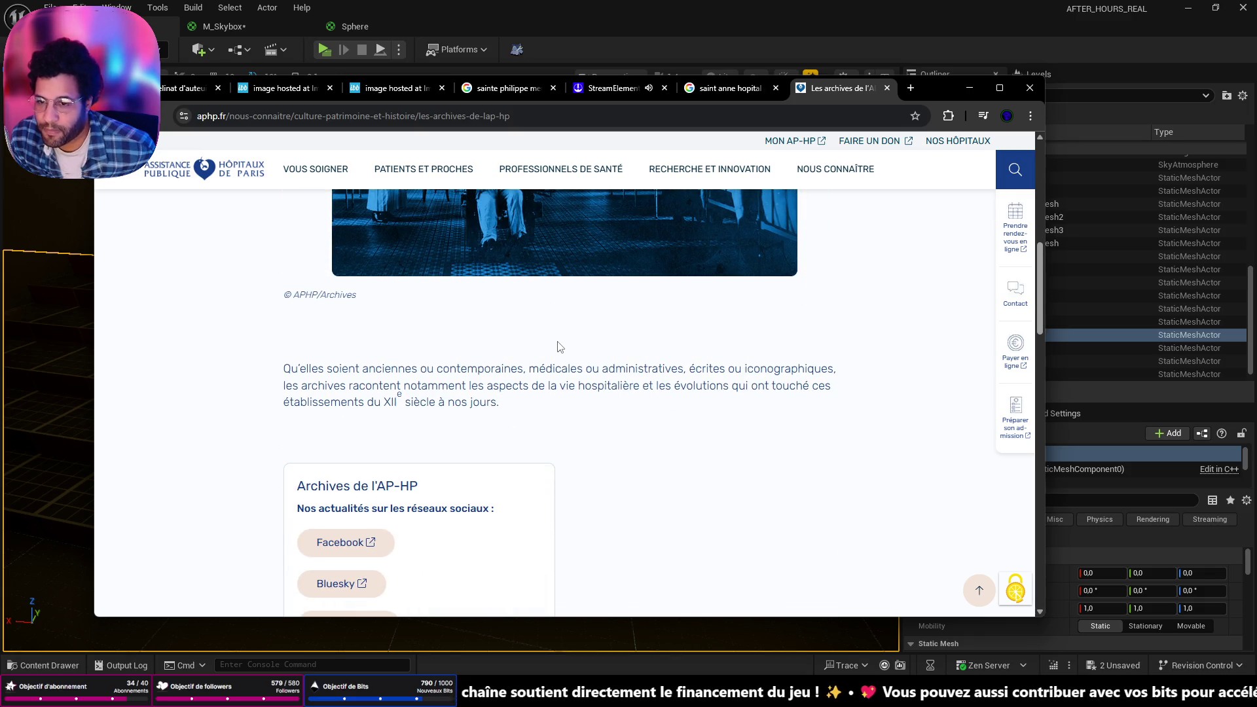
{"action": "scroll", "coordinate": [558, 347], "scroll_direction": "up", "scroll_amount": 4}
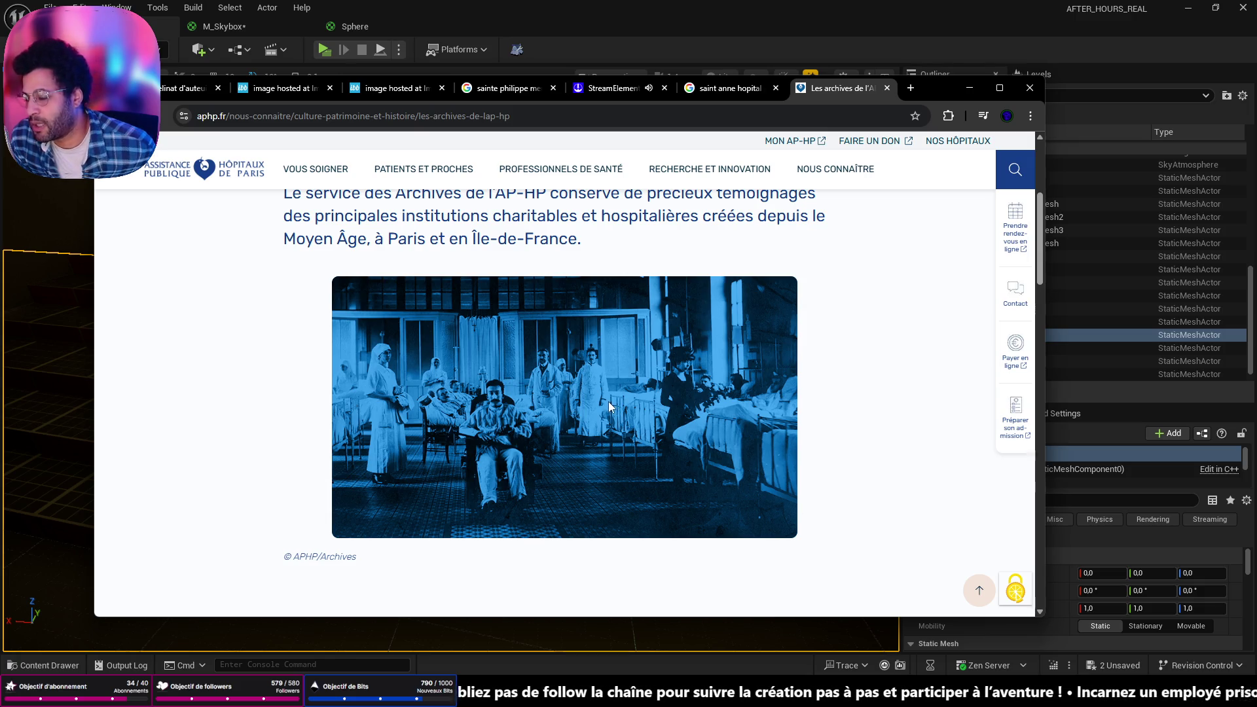
Finish reviewing the AP-HP archives page and close its tab
{"action": "scroll", "coordinate": [608, 402], "scroll_direction": "down", "scroll_amount": 10}
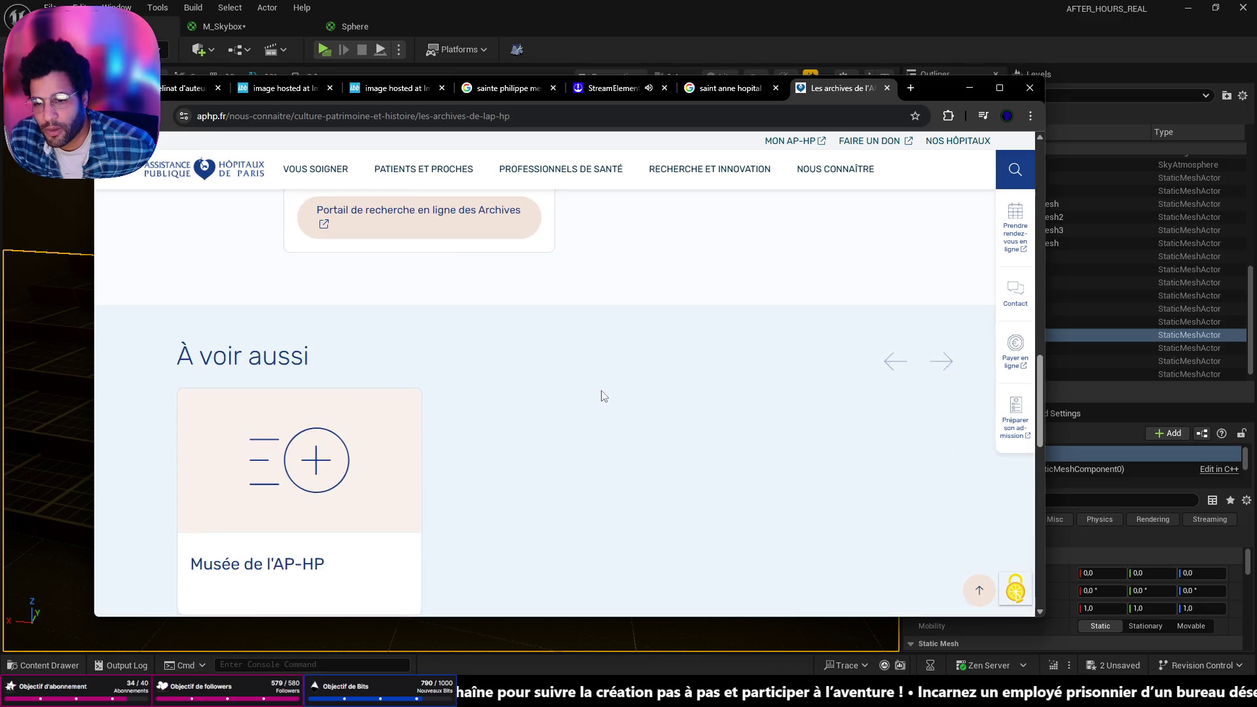
{"action": "scroll", "coordinate": [601, 393], "scroll_direction": "down", "scroll_amount": 10}
{"action": "scroll", "coordinate": [601, 391], "scroll_direction": "up", "scroll_amount": 10}
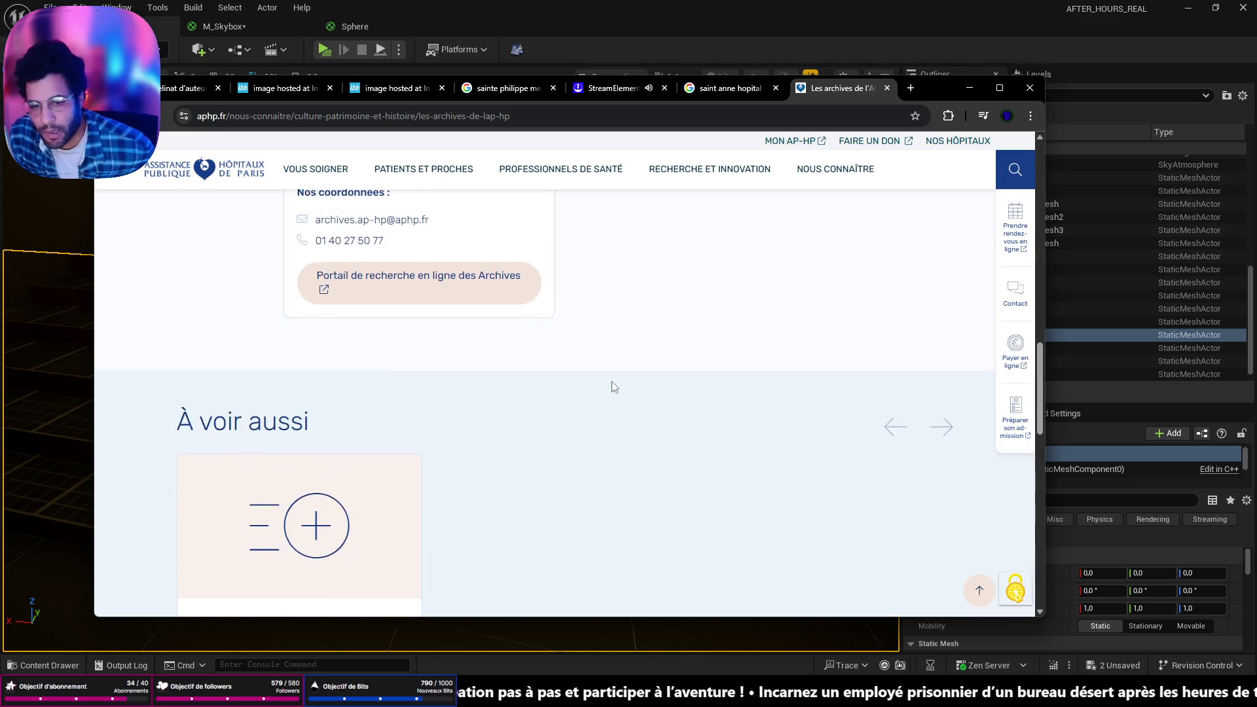
{"action": "scroll", "coordinate": [613, 386], "scroll_direction": "up", "scroll_amount": 15}
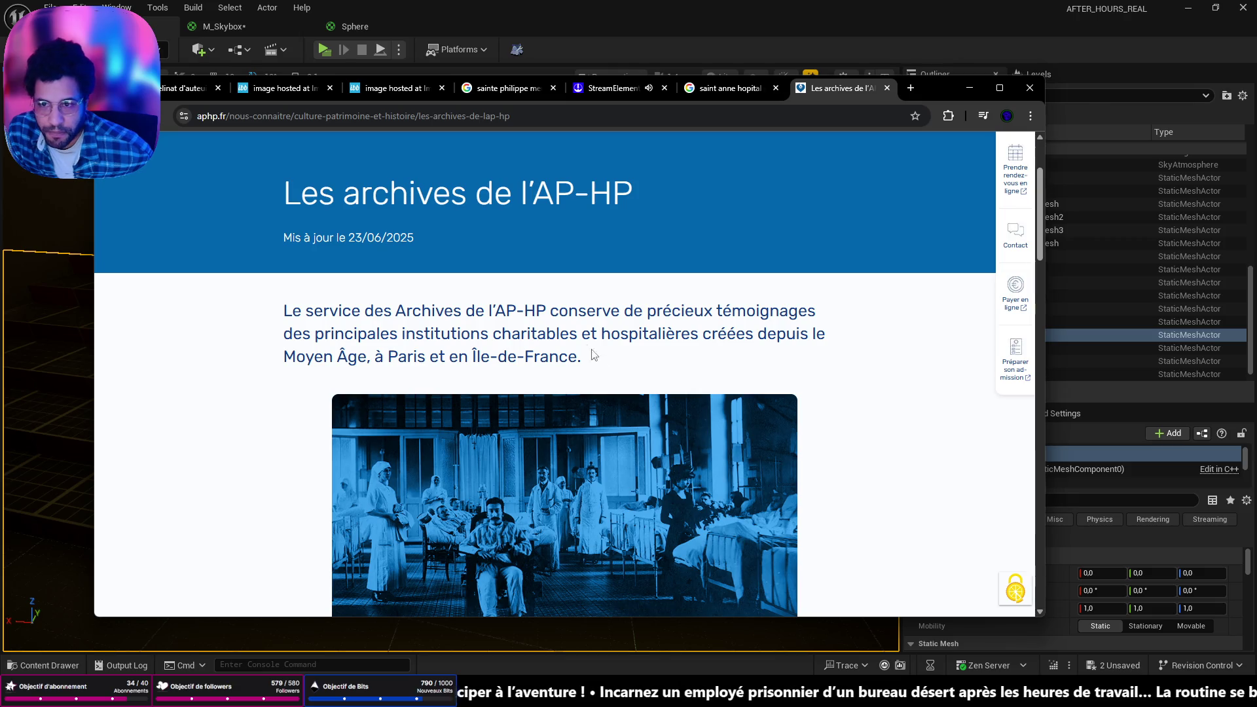
{"action": "scroll", "coordinate": [599, 249], "scroll_direction": "down", "scroll_amount": 4}
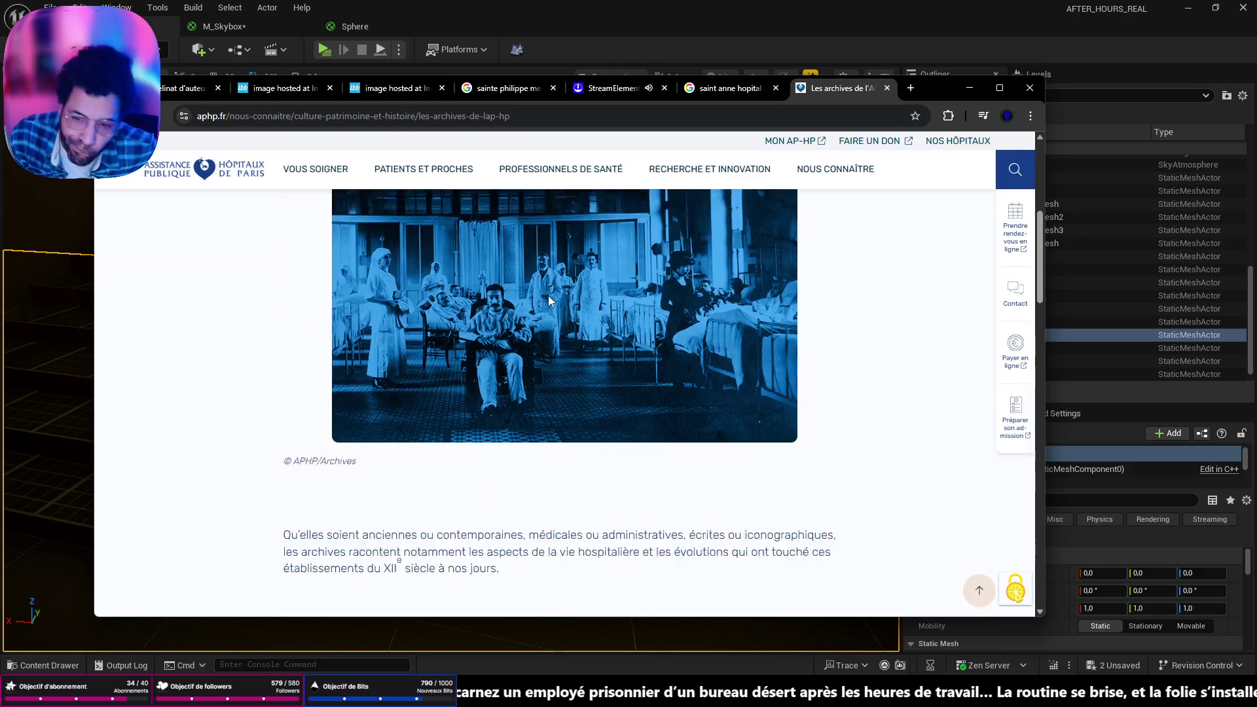
{"action": "scroll", "coordinate": [614, 339], "scroll_direction": "up", "scroll_amount": 3}
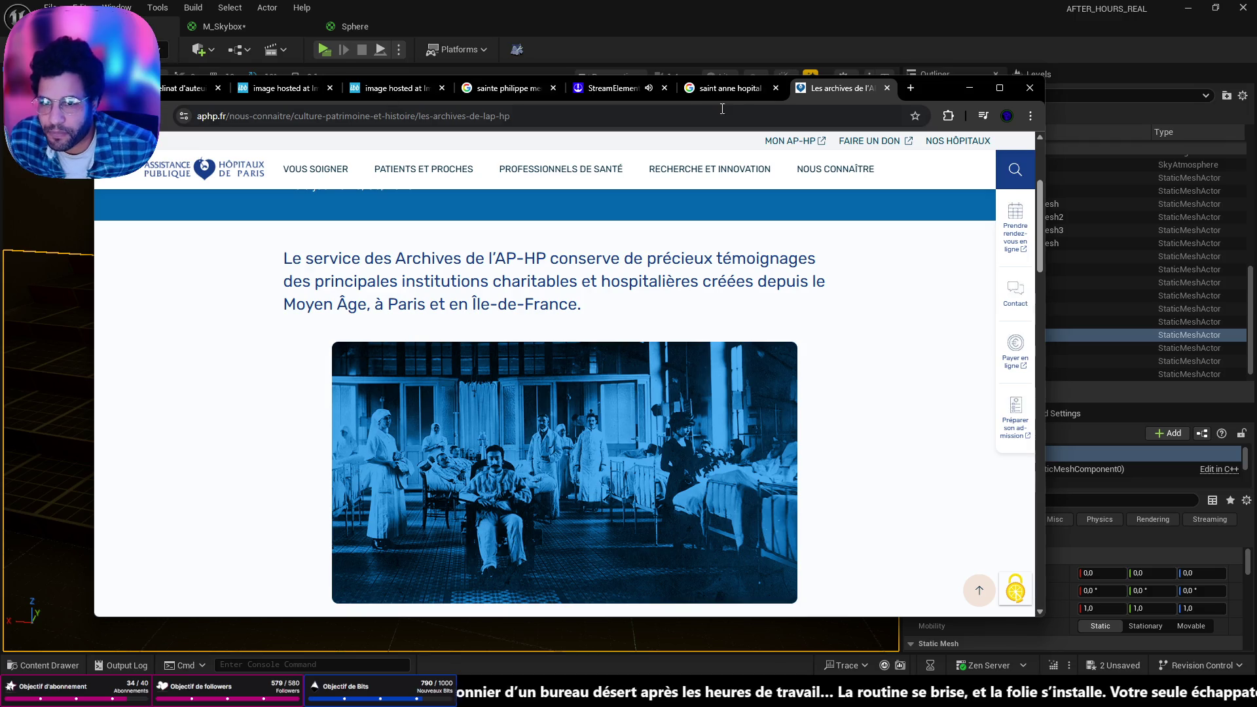
{"action": "left_click", "coordinate": [887, 88]}
Open the children's ward archive photo's Facebook source page and dismiss the login prompt
{"action": "scroll", "coordinate": [733, 282], "scroll_direction": "down", "scroll_amount": 3}
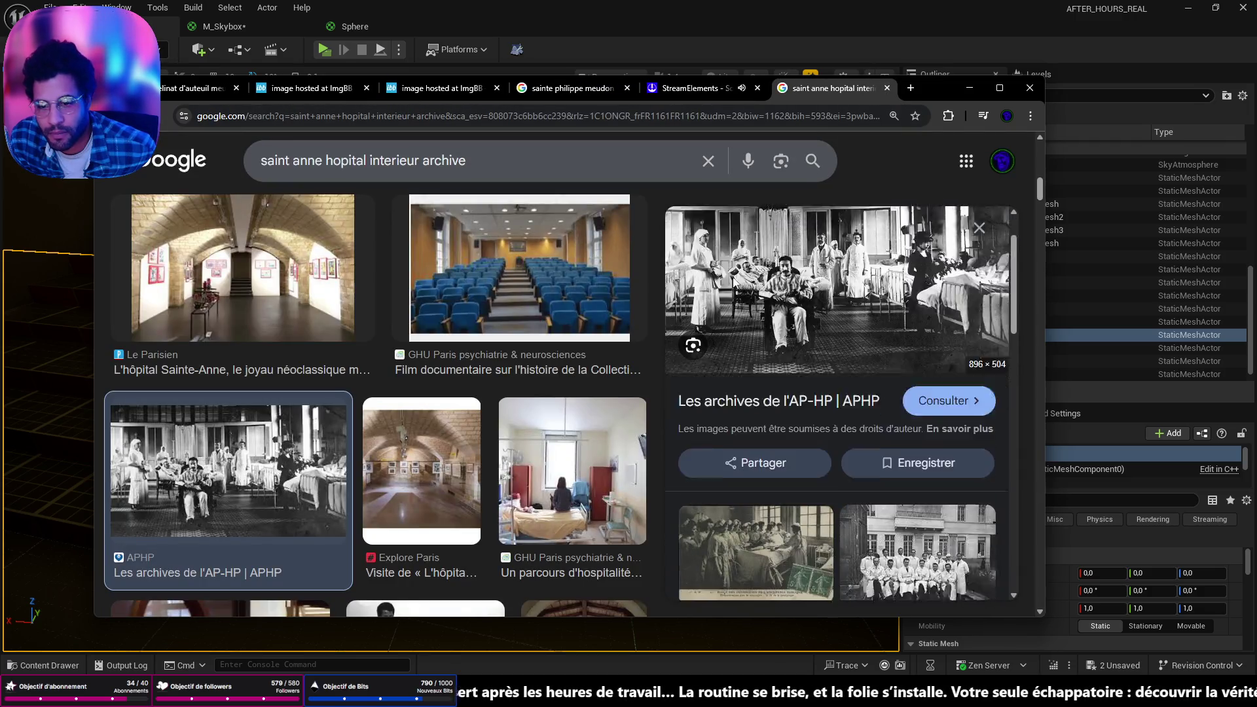
{"action": "scroll", "coordinate": [879, 391], "scroll_direction": "down", "scroll_amount": 3}
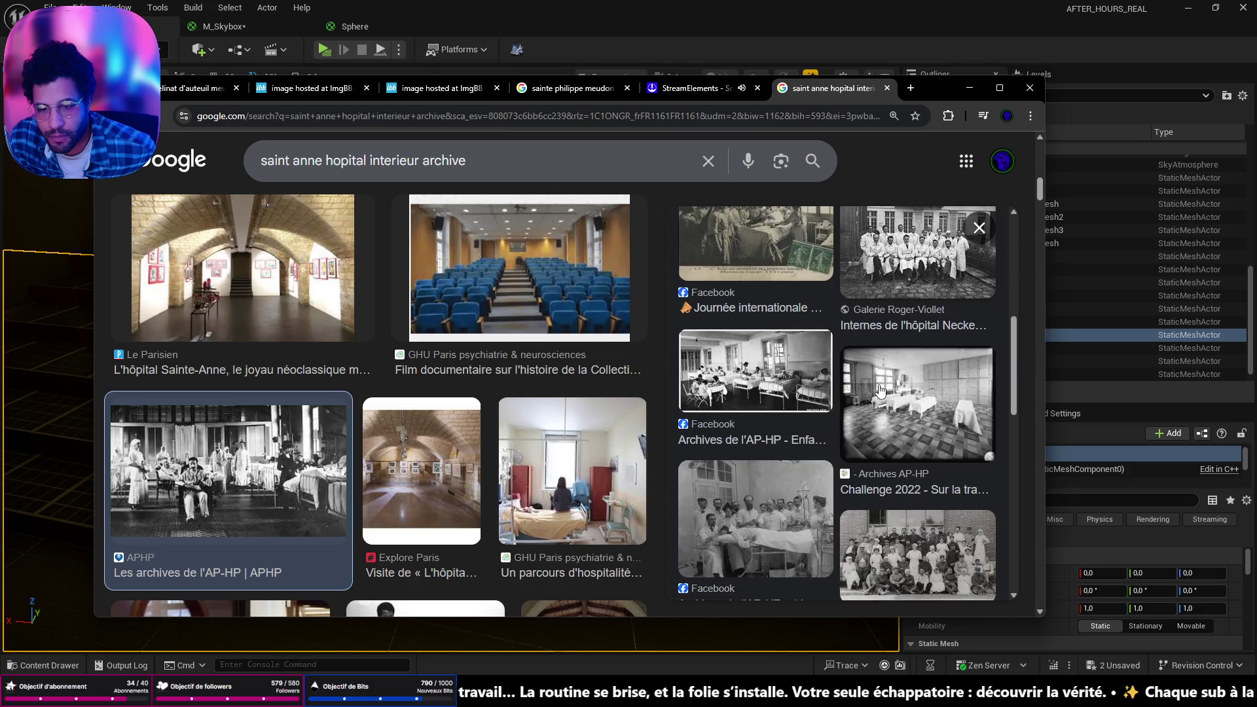
{"action": "left_click", "coordinate": [792, 372]}
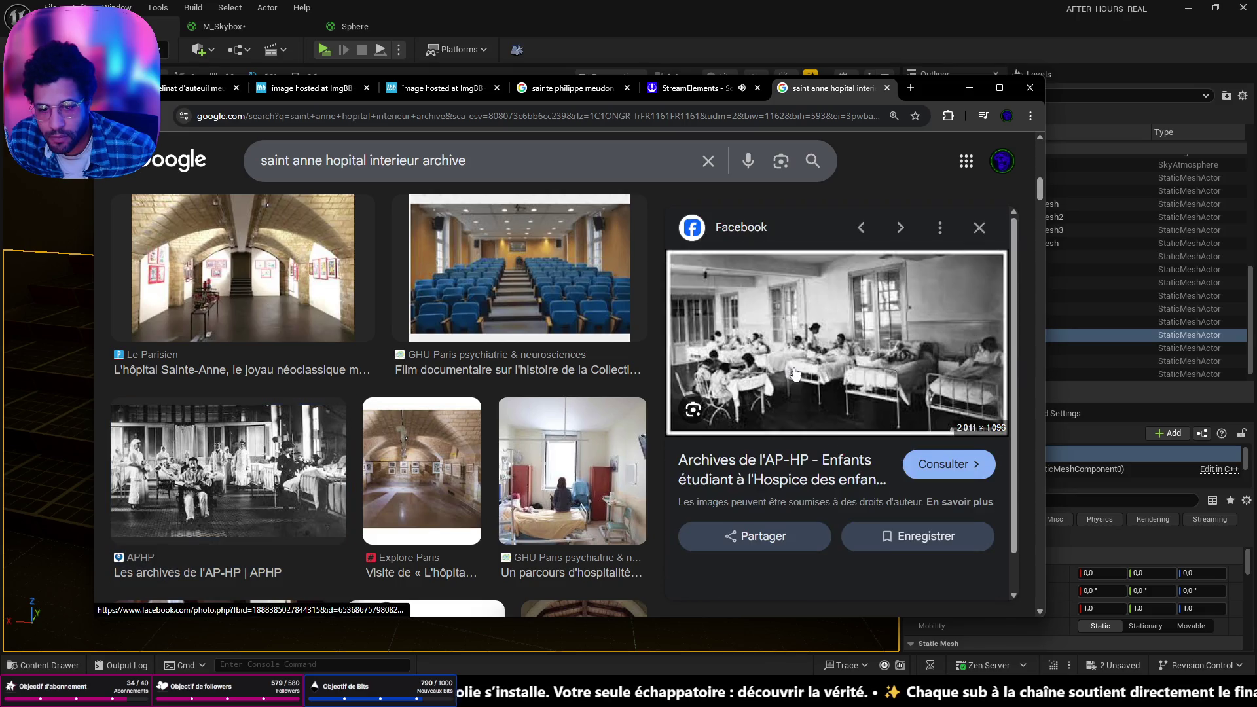
{"action": "left_click", "coordinate": [938, 465]}
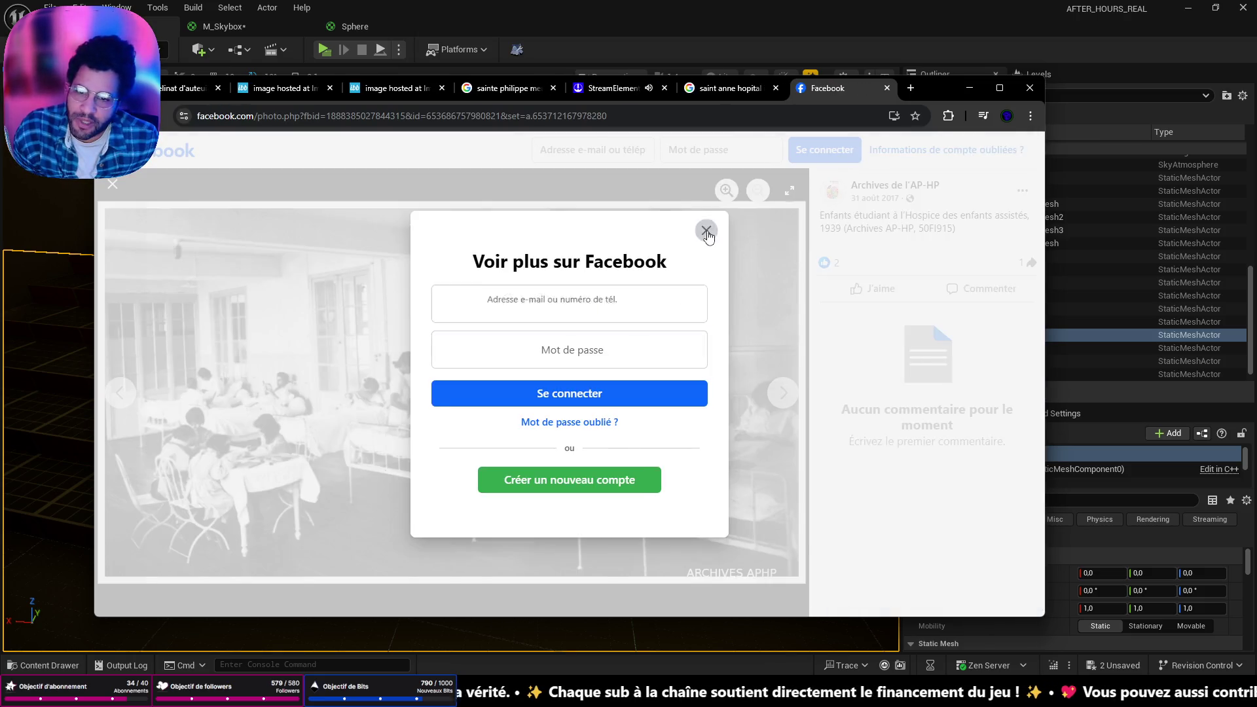
{"action": "left_click", "coordinate": [705, 230]}
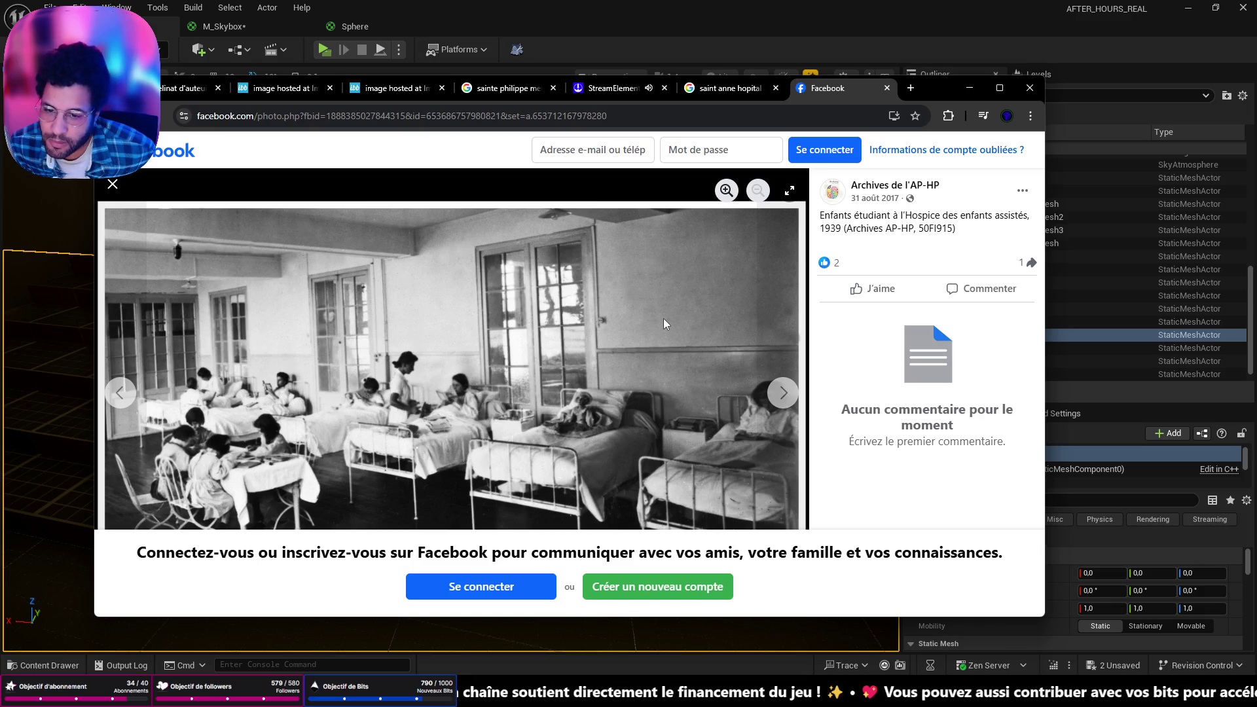
Browse the AP-HP archive photos back to the ward photo, then open Perchance in a new tab
{"action": "left_click", "coordinate": [781, 395]}
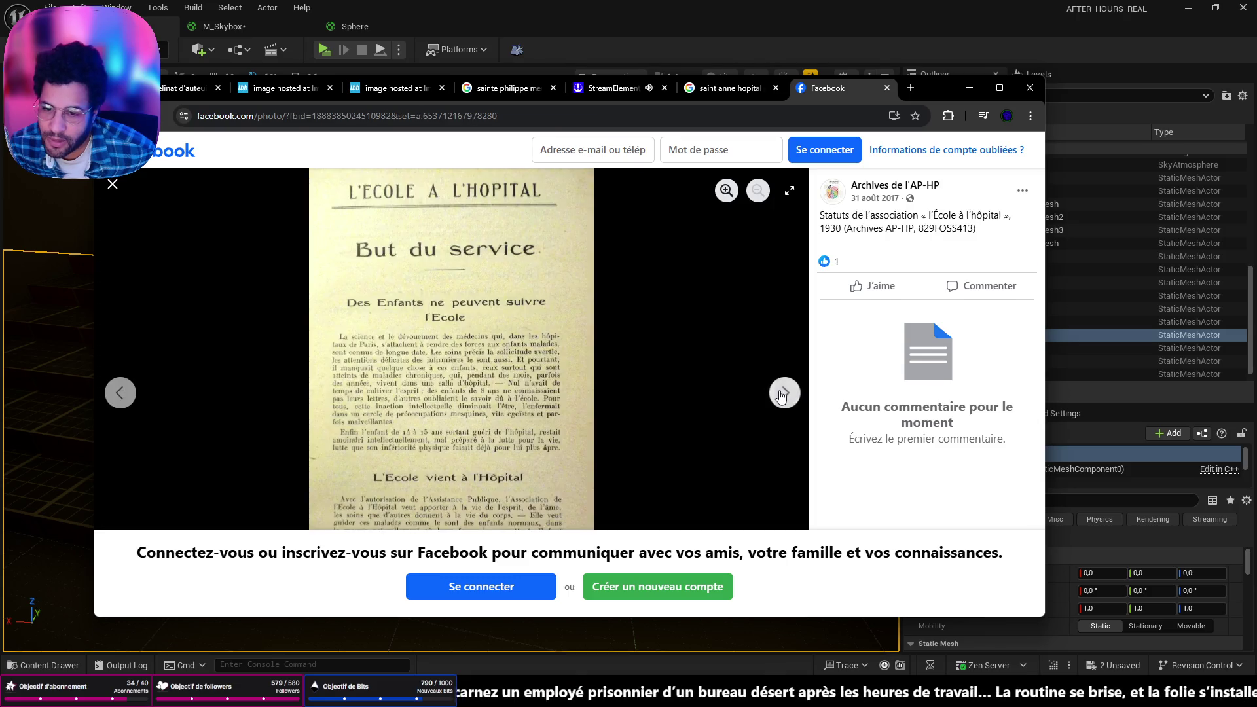
{"action": "left_click", "coordinate": [781, 394]}
{"action": "left_click", "coordinate": [781, 395]}
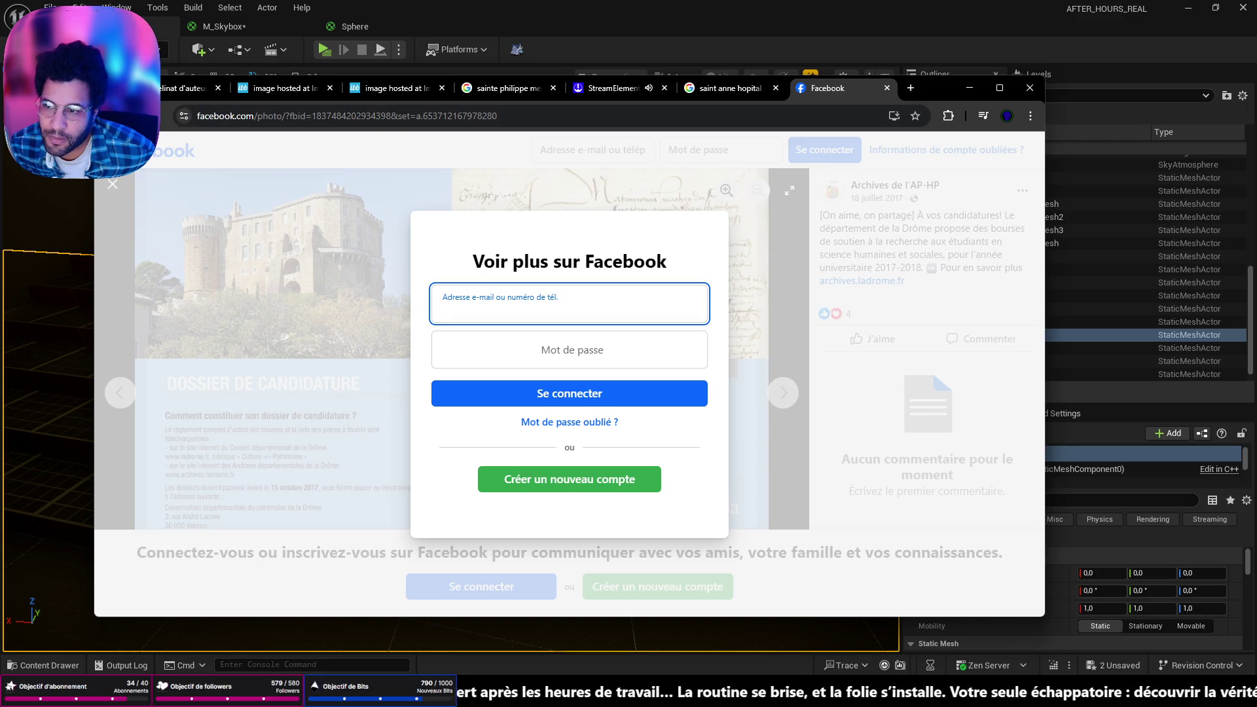
{"action": "key", "text": "Left"}
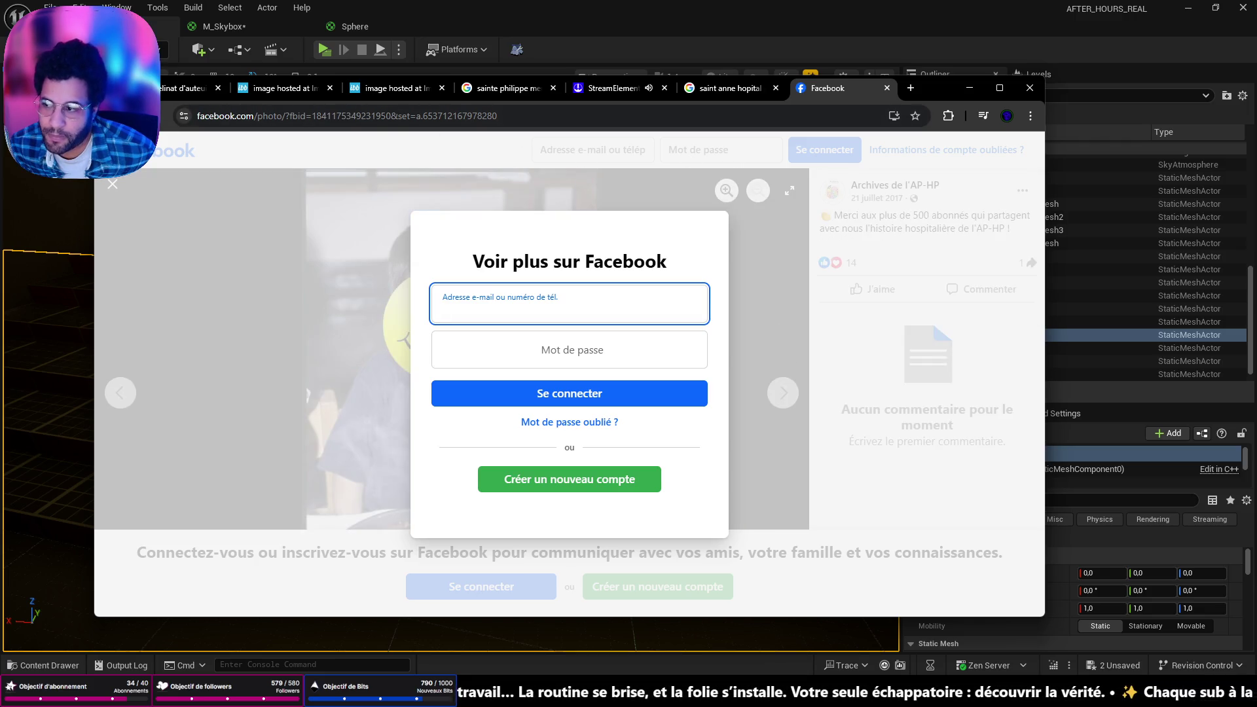
{"action": "key", "text": "Right"}
{"action": "key", "text": "Right"}
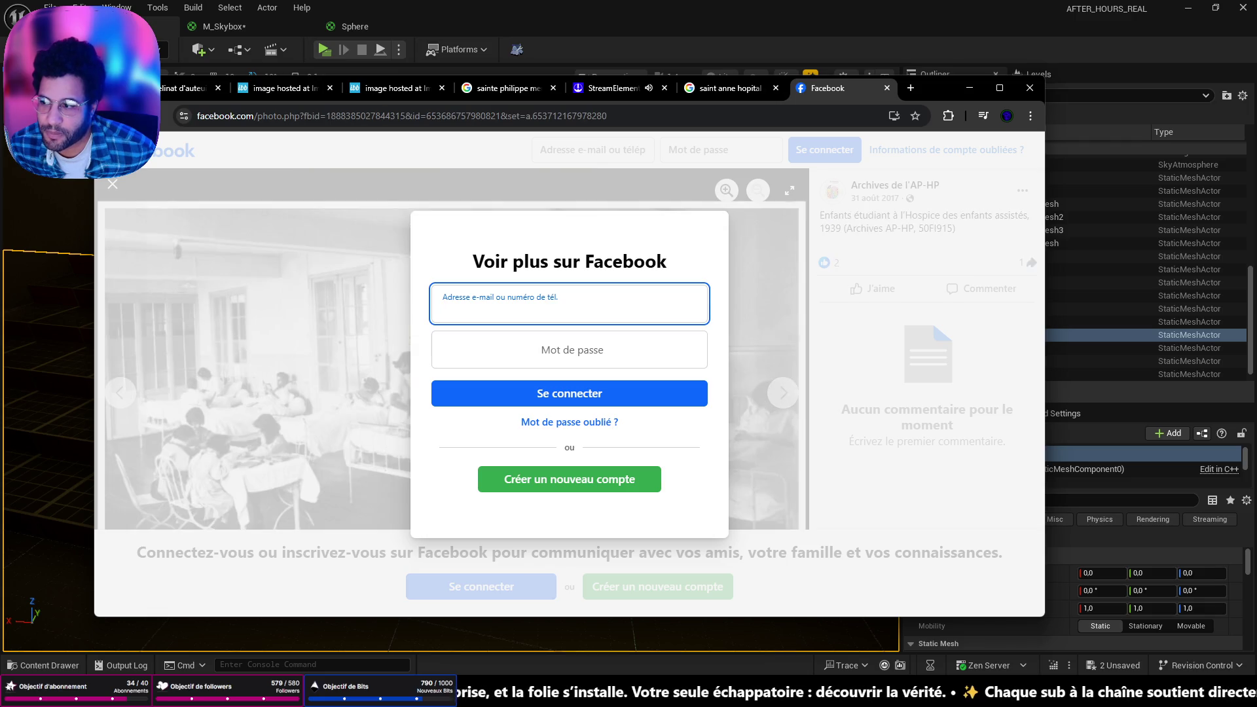
{"action": "left_click", "coordinate": [778, 226]}
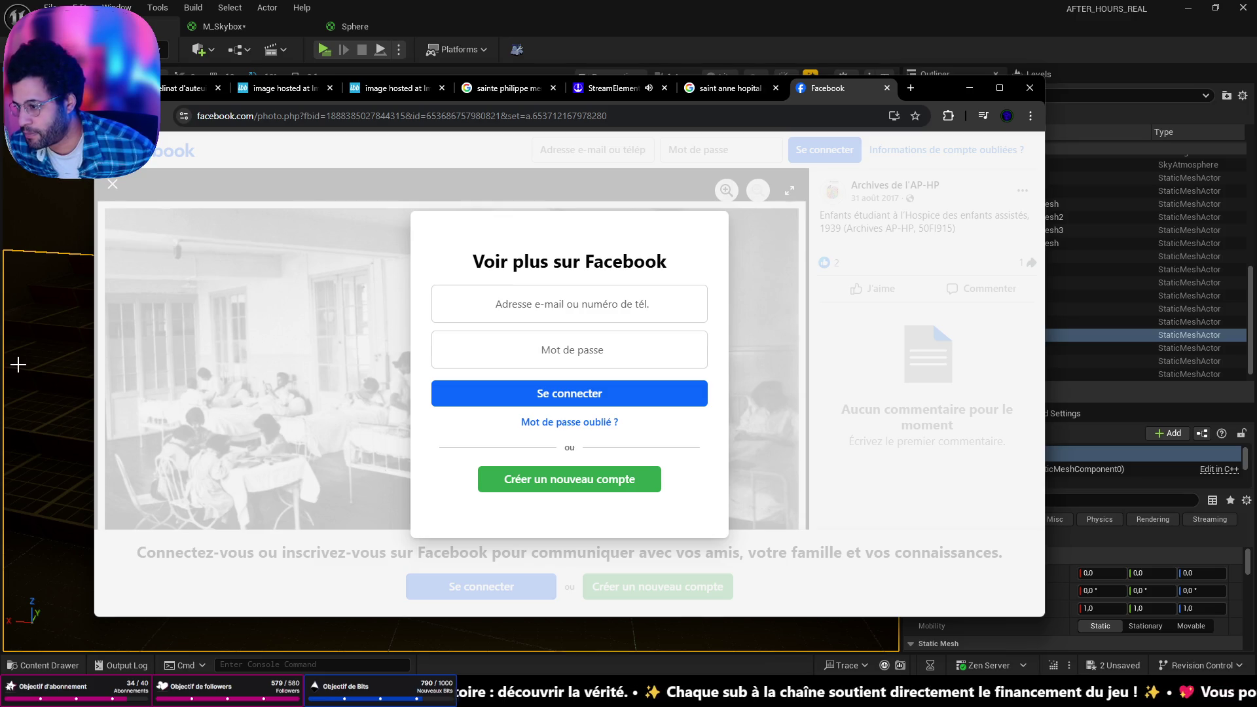
{"action": "key", "text": "ctrl+shift+t"}
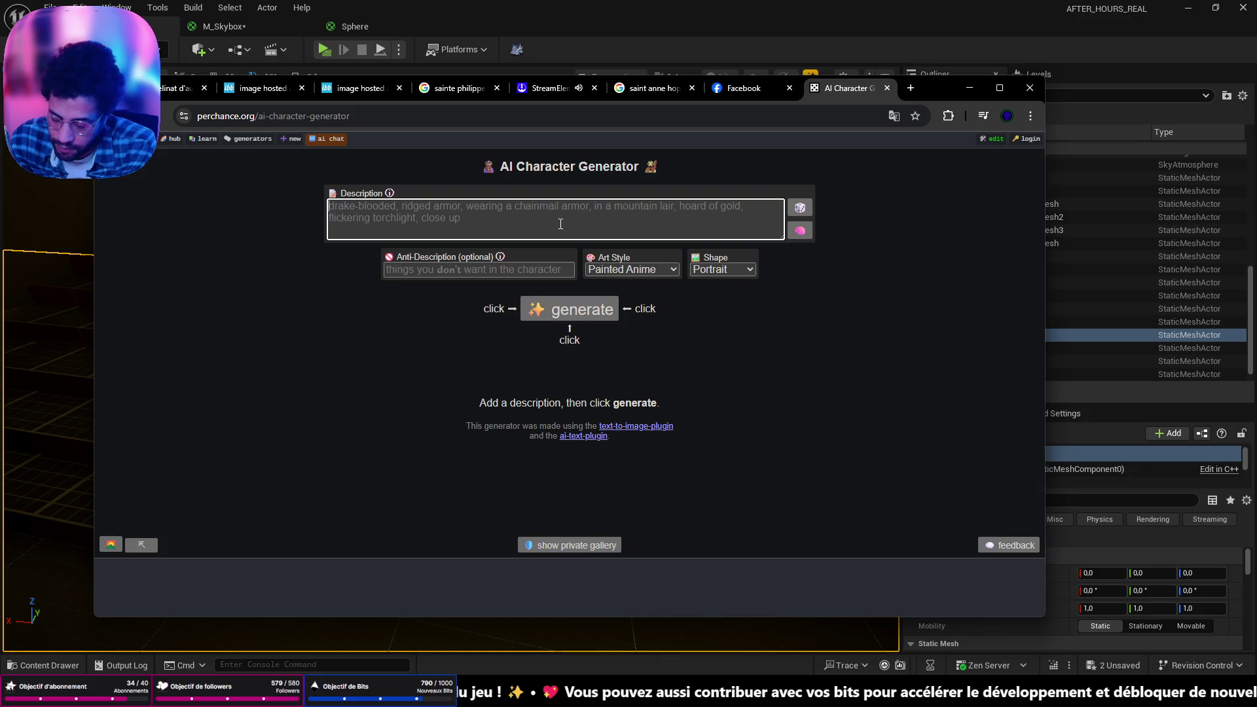
Save the Perchance cookie choices and enter 'An old asylum plan' as the description
{"action": "type", "text": "A"}
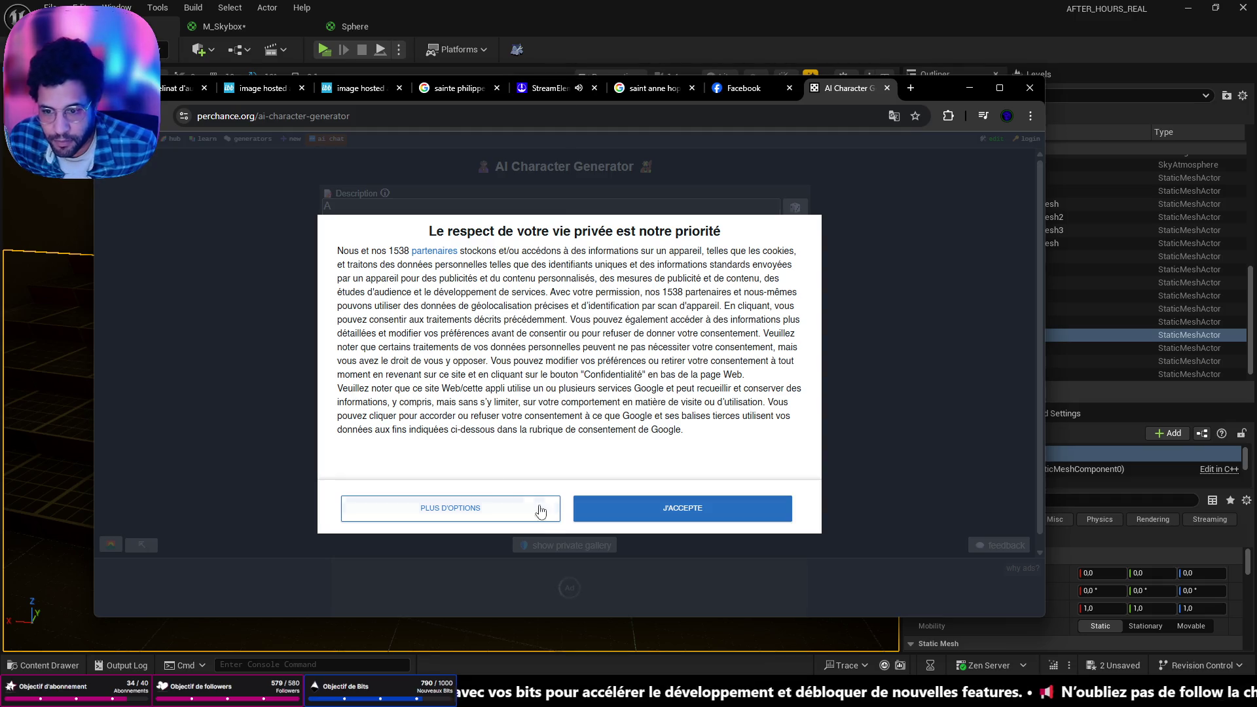
{"action": "left_click", "coordinate": [542, 510]}
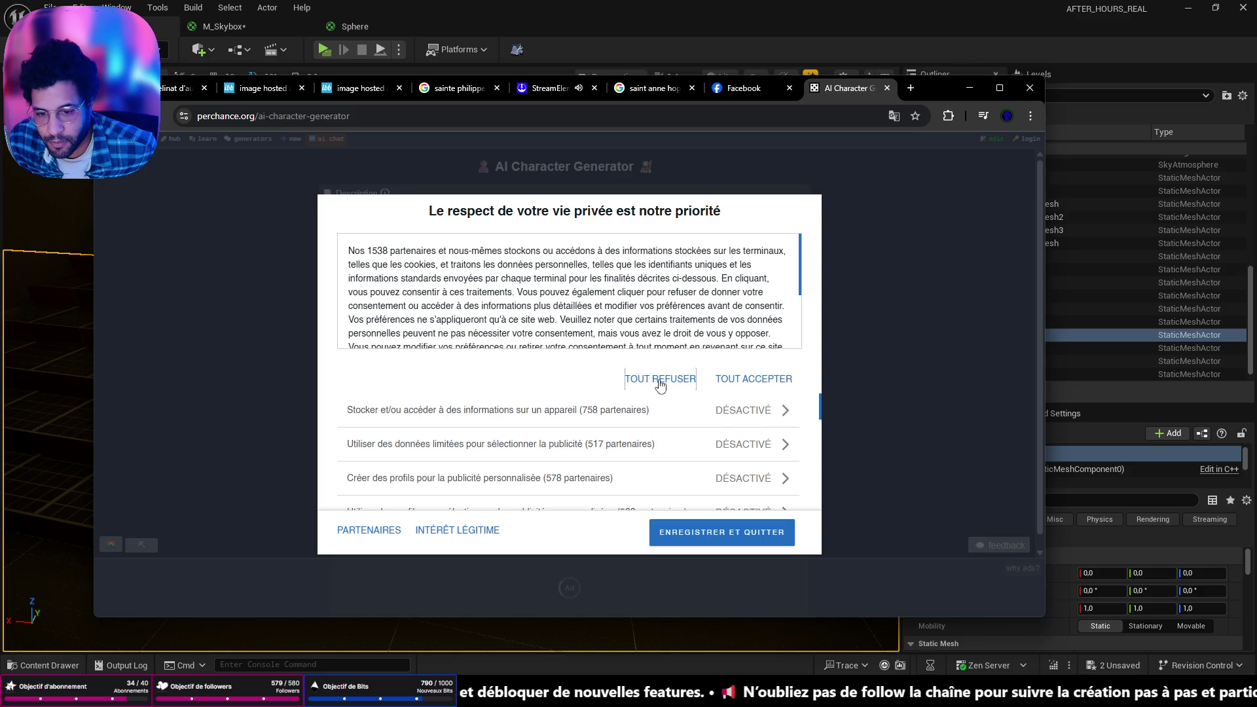
{"action": "left_click", "coordinate": [694, 529]}
{"action": "type", "text": "A"}
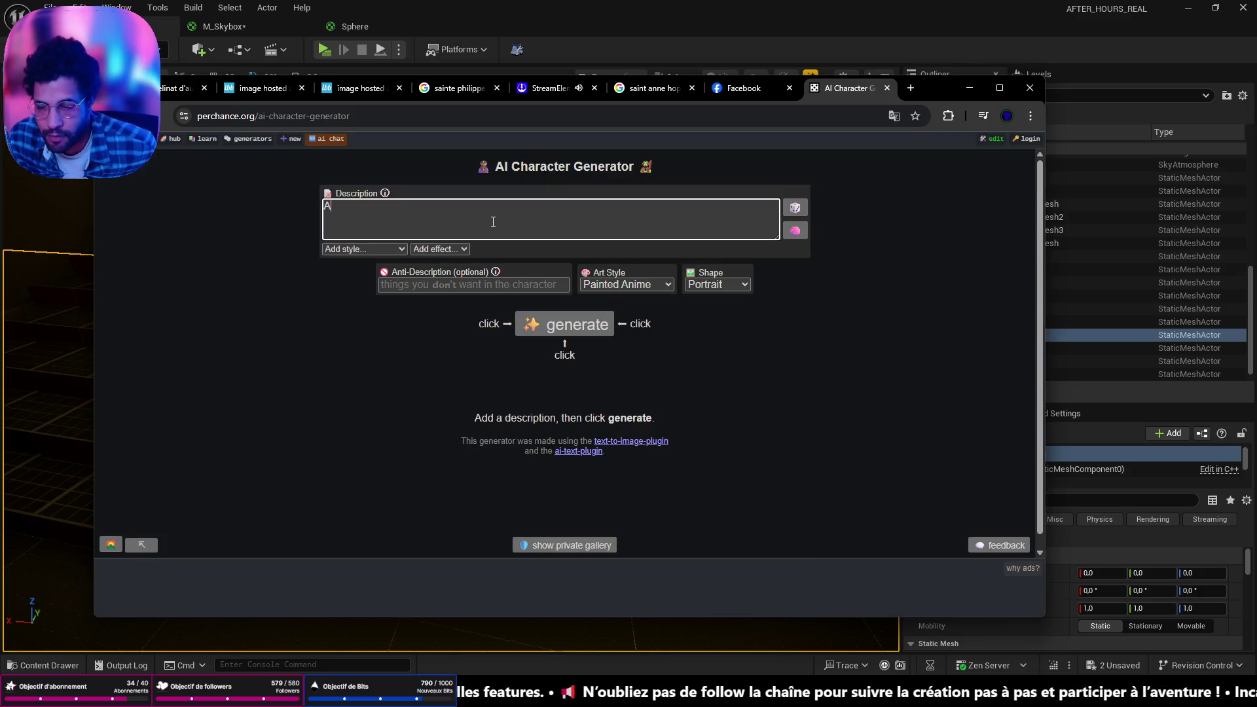
{"action": "key", "text": "BackSpace"}
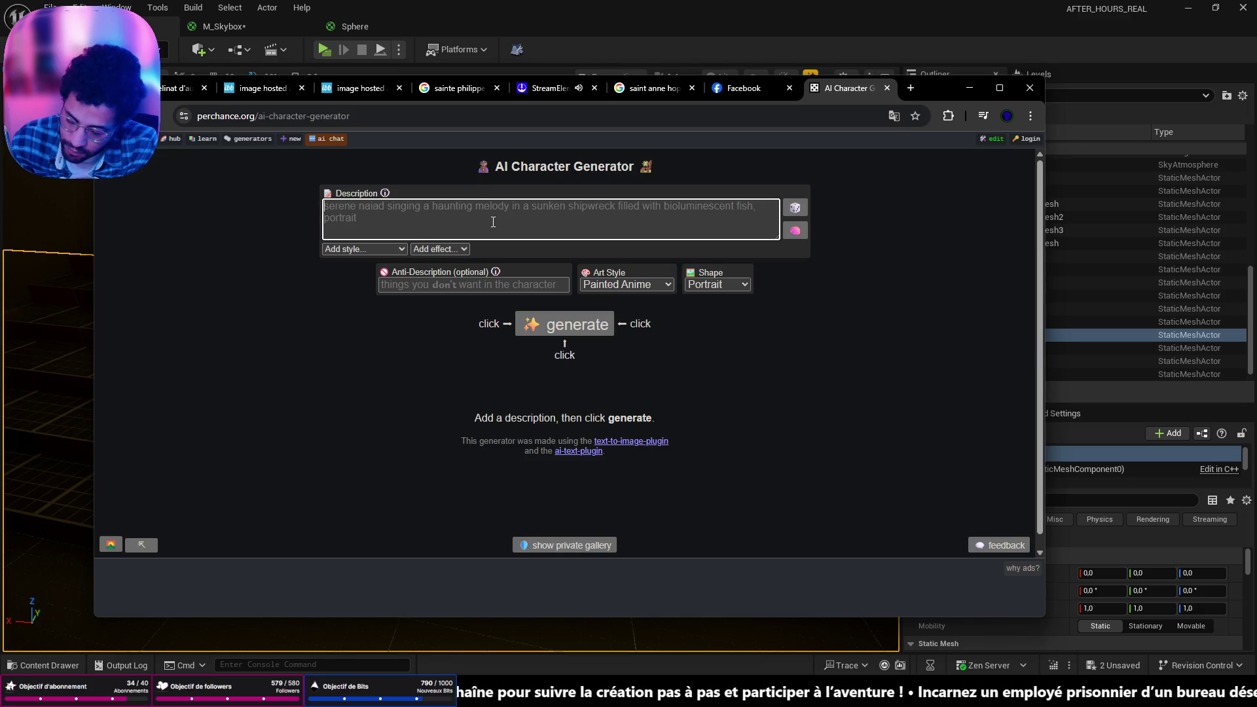
{"action": "type", "text": "An old asylum plan"}
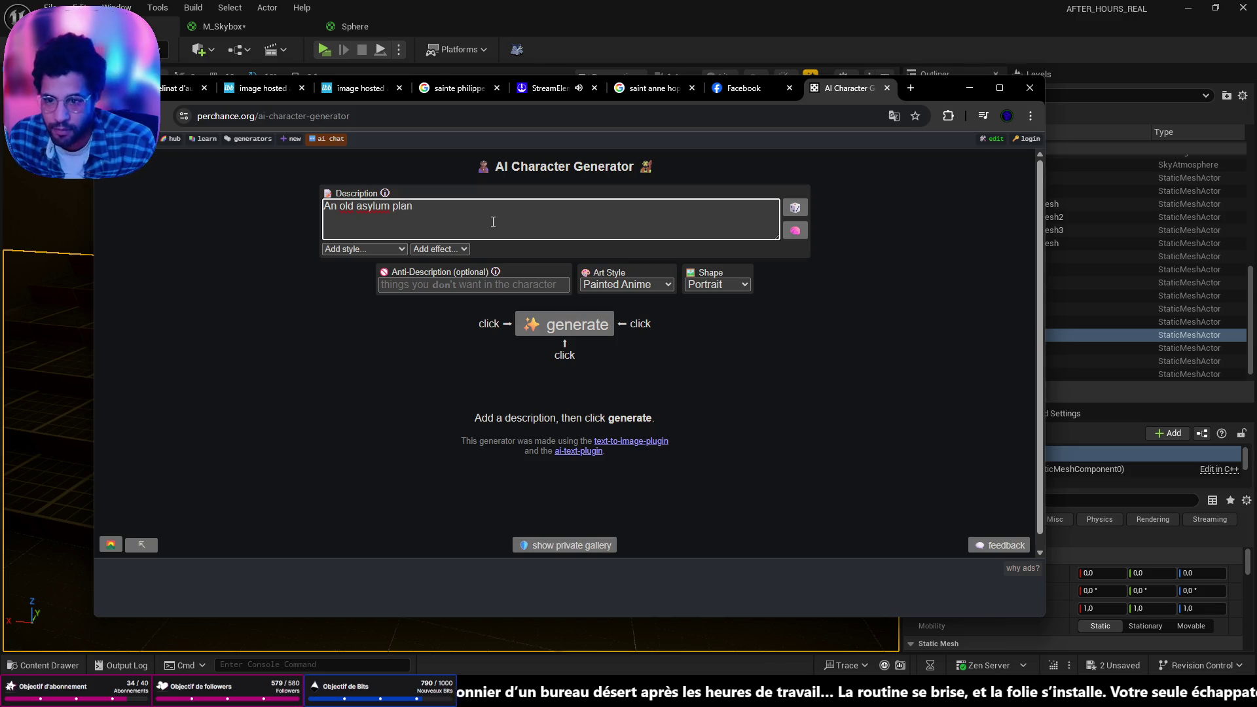
{"action": "key", "text": "Return"}
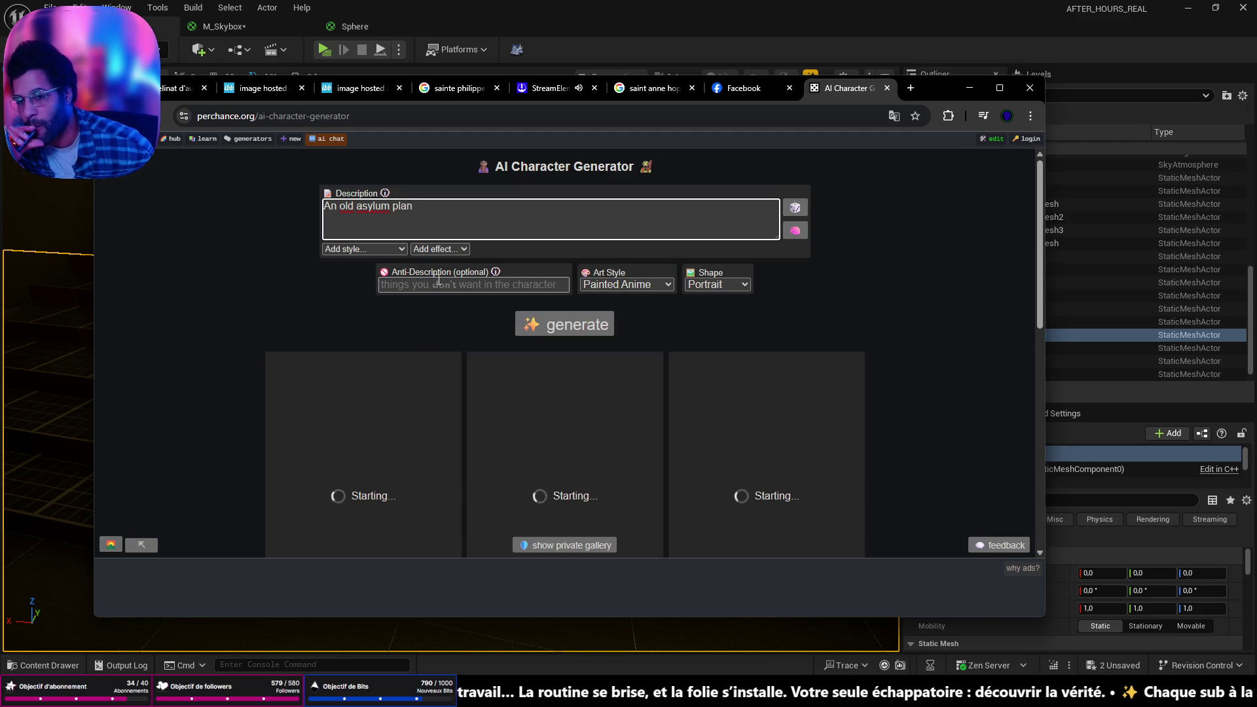
Set the art style to Pencil and generate the images
{"action": "left_click", "coordinate": [643, 286]}
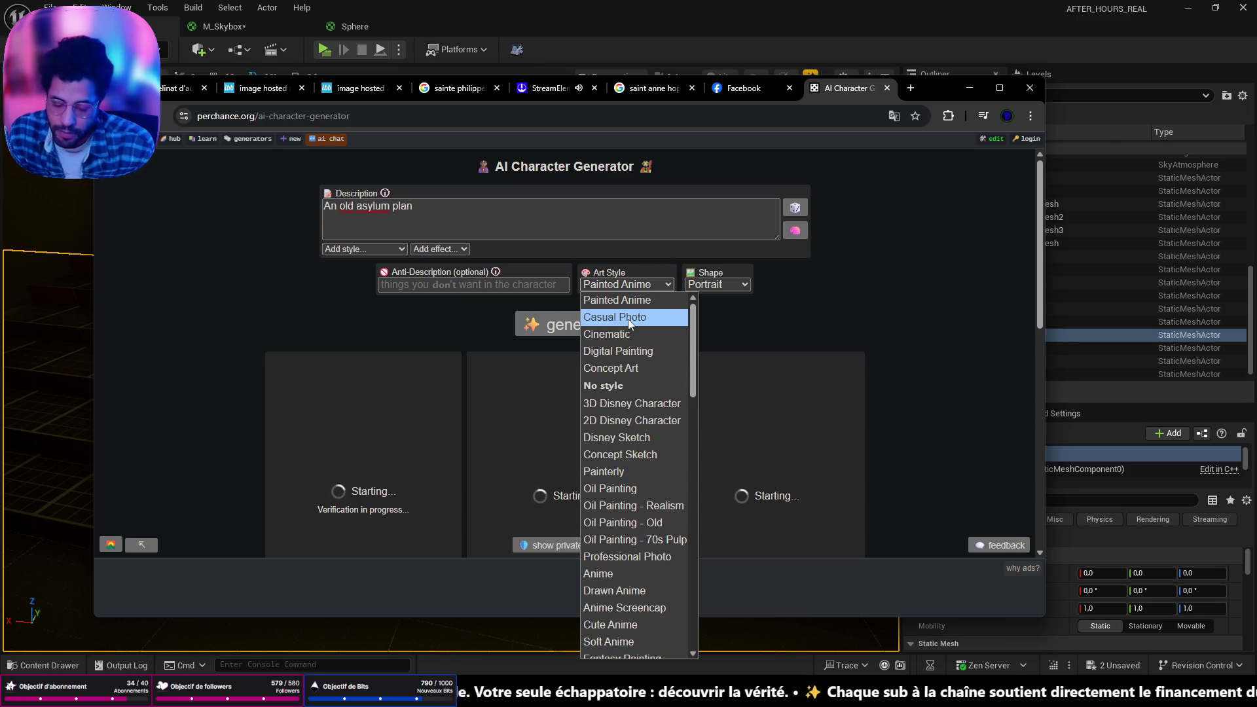
{"action": "key", "text": "p"}
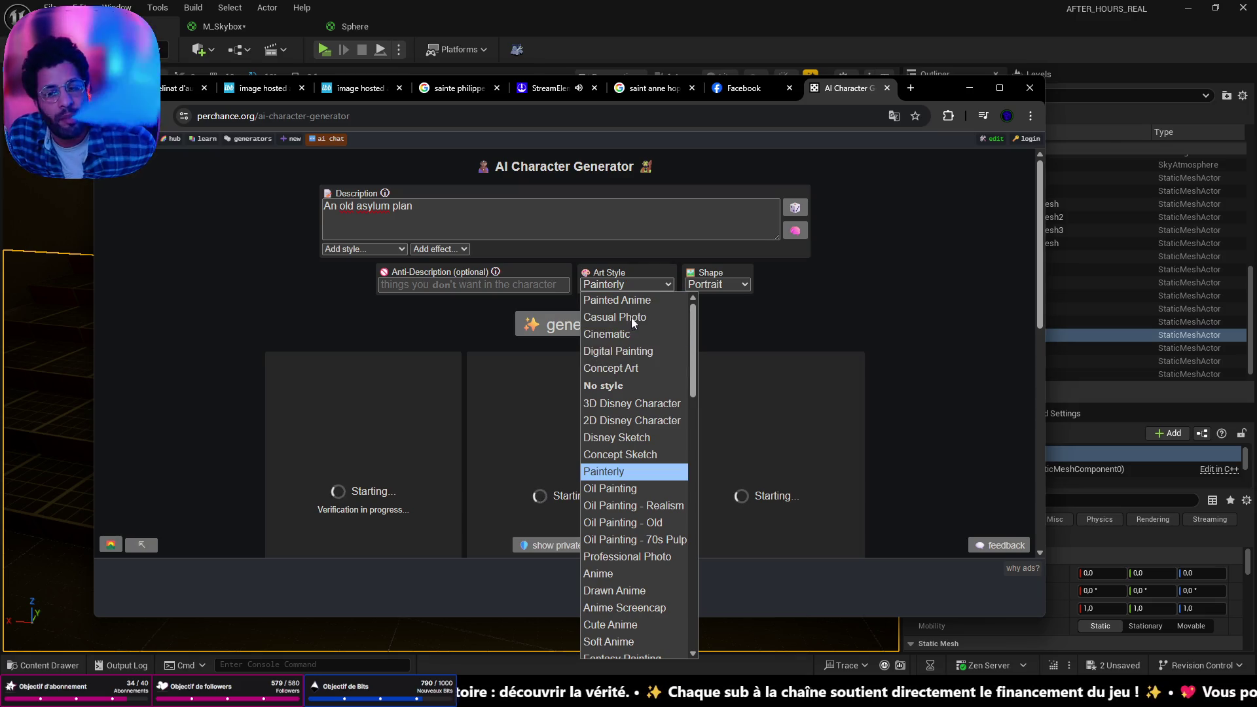
{"action": "scroll", "coordinate": [609, 472], "scroll_direction": "down", "scroll_amount": 7}
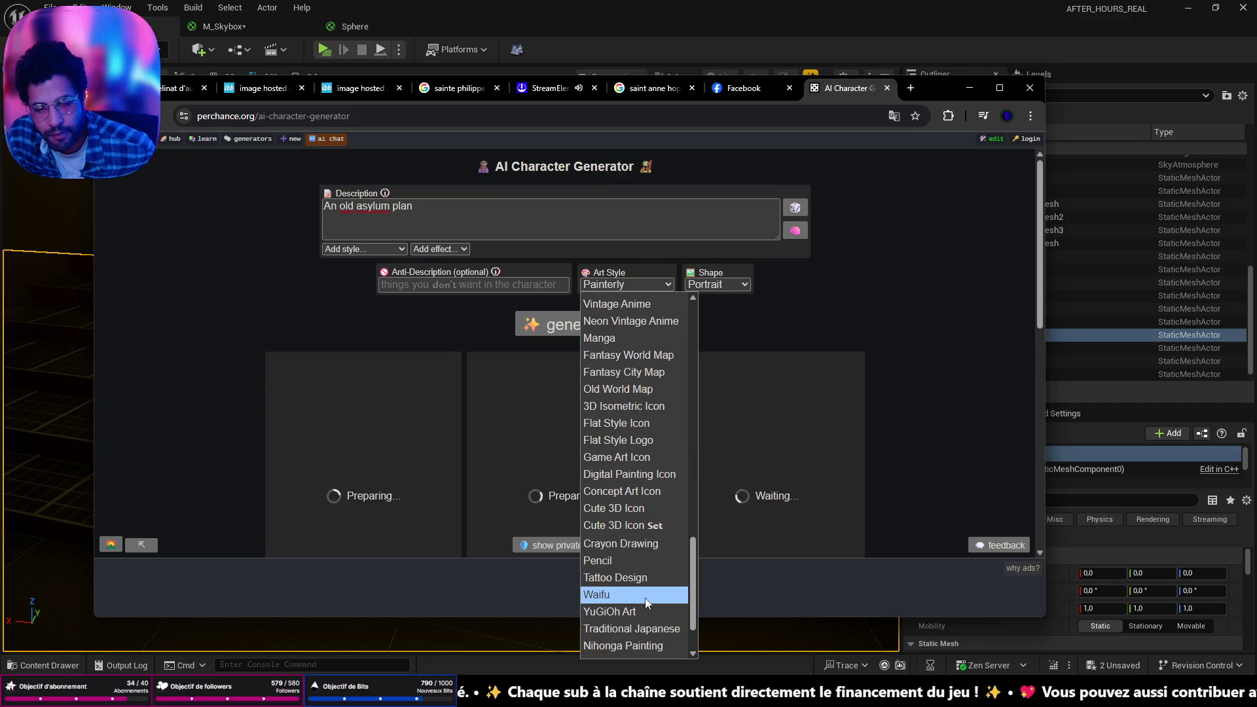
{"action": "left_click", "coordinate": [622, 560]}
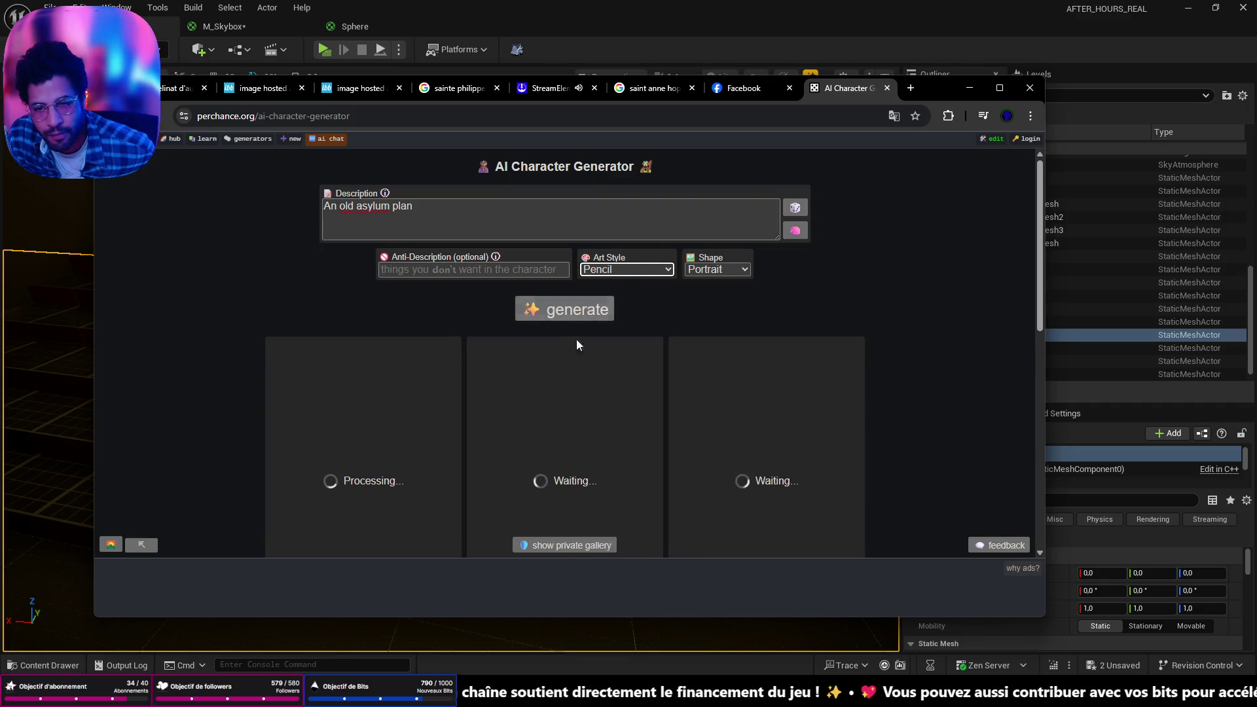
{"action": "left_click", "coordinate": [579, 313]}
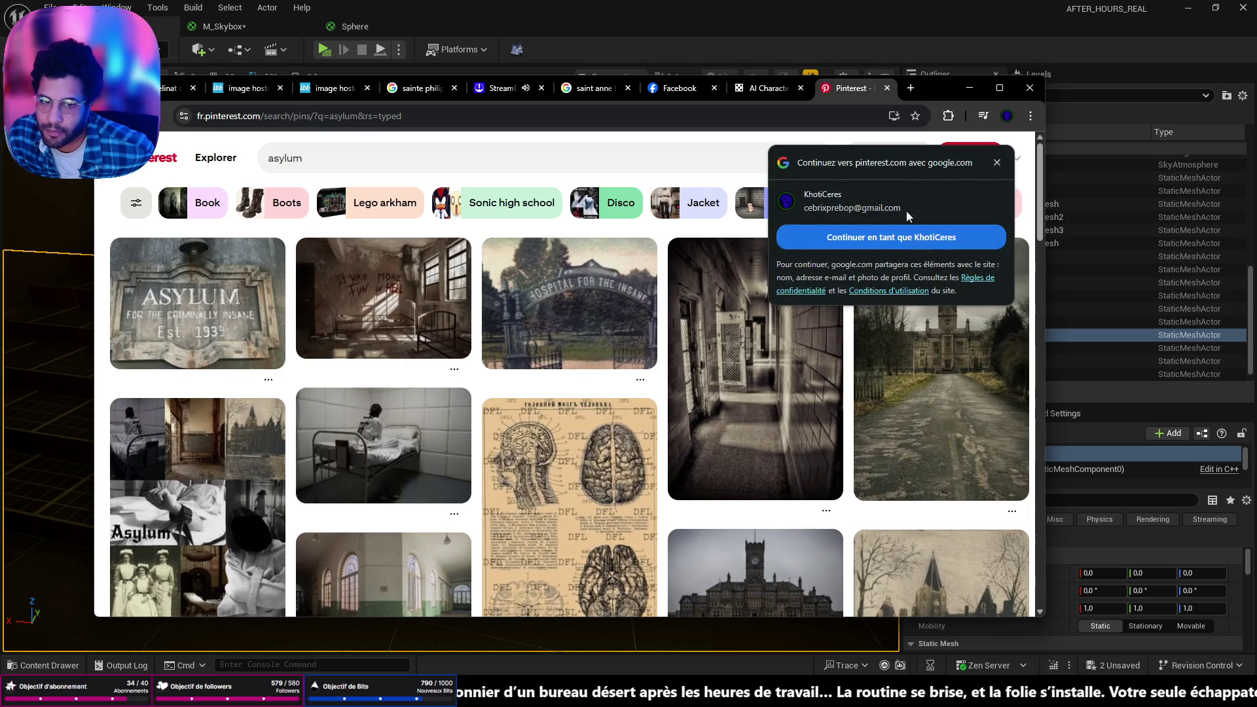
Dismiss the Google sign-in prompt, scroll the Pinterest asylum pins, and switch back to Unreal
{"action": "left_click", "coordinate": [996, 163]}
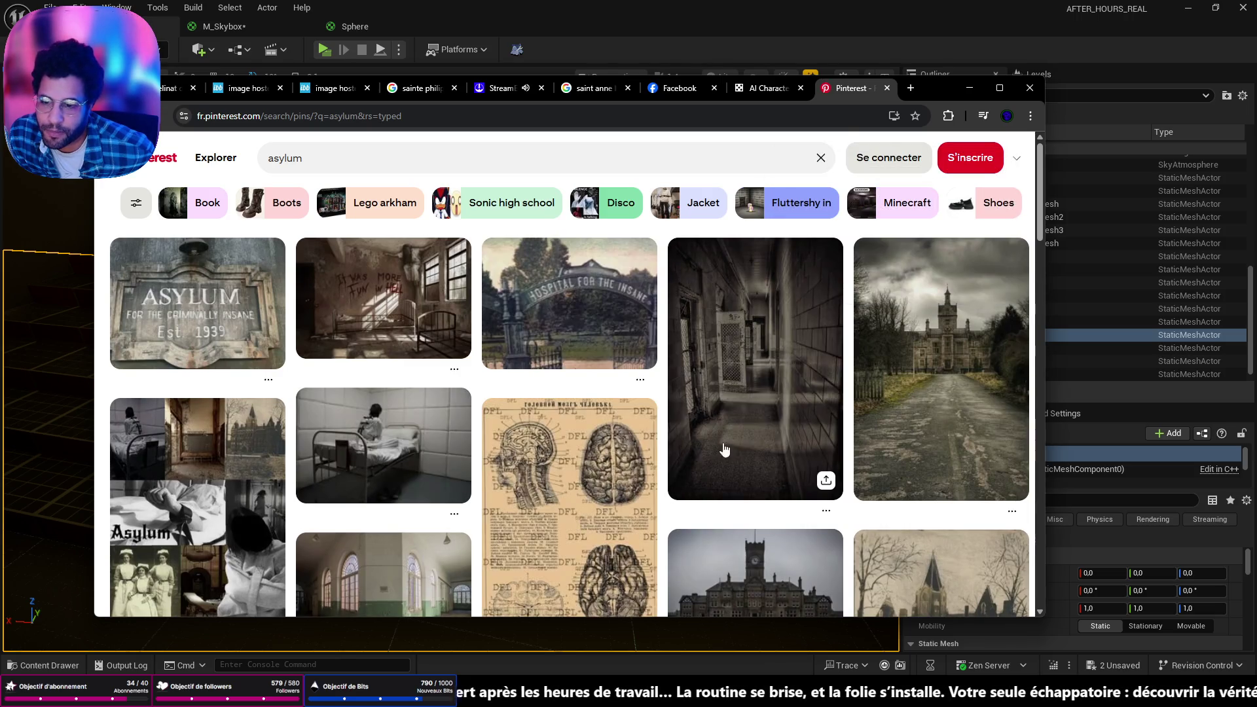
{"action": "scroll", "coordinate": [796, 414], "scroll_direction": "down", "scroll_amount": 4}
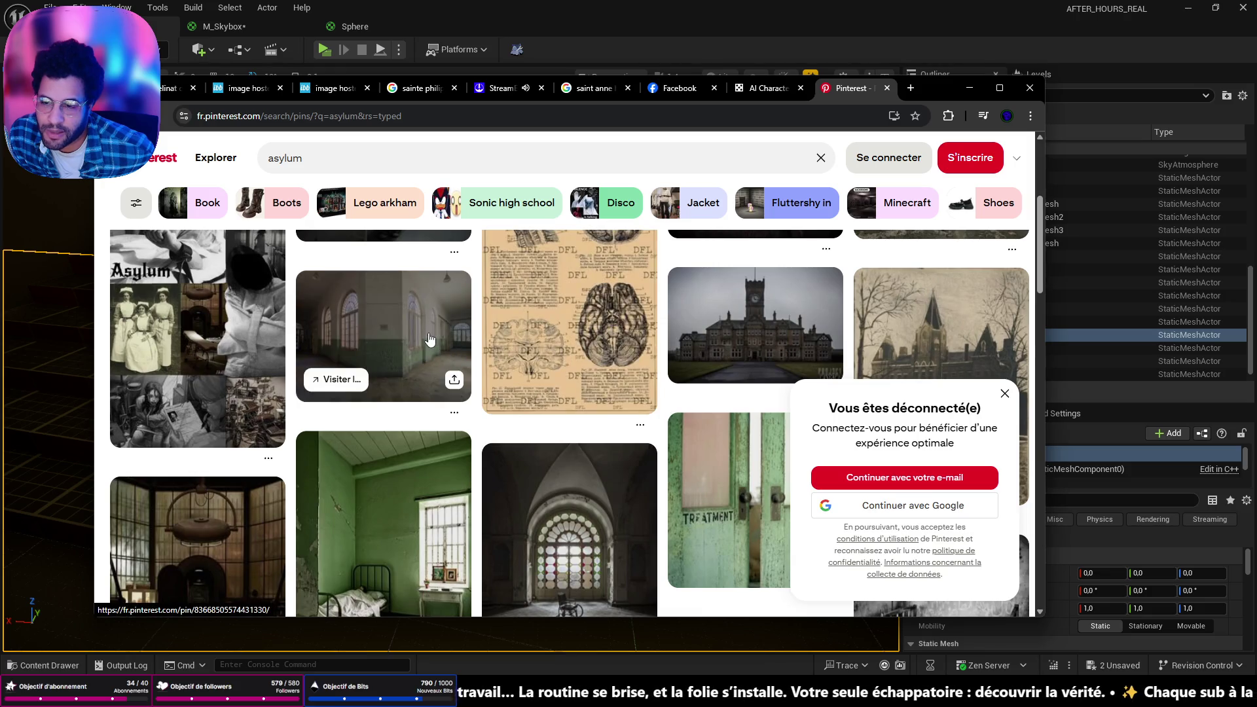
{"action": "scroll", "coordinate": [540, 453], "scroll_direction": "down", "scroll_amount": 4}
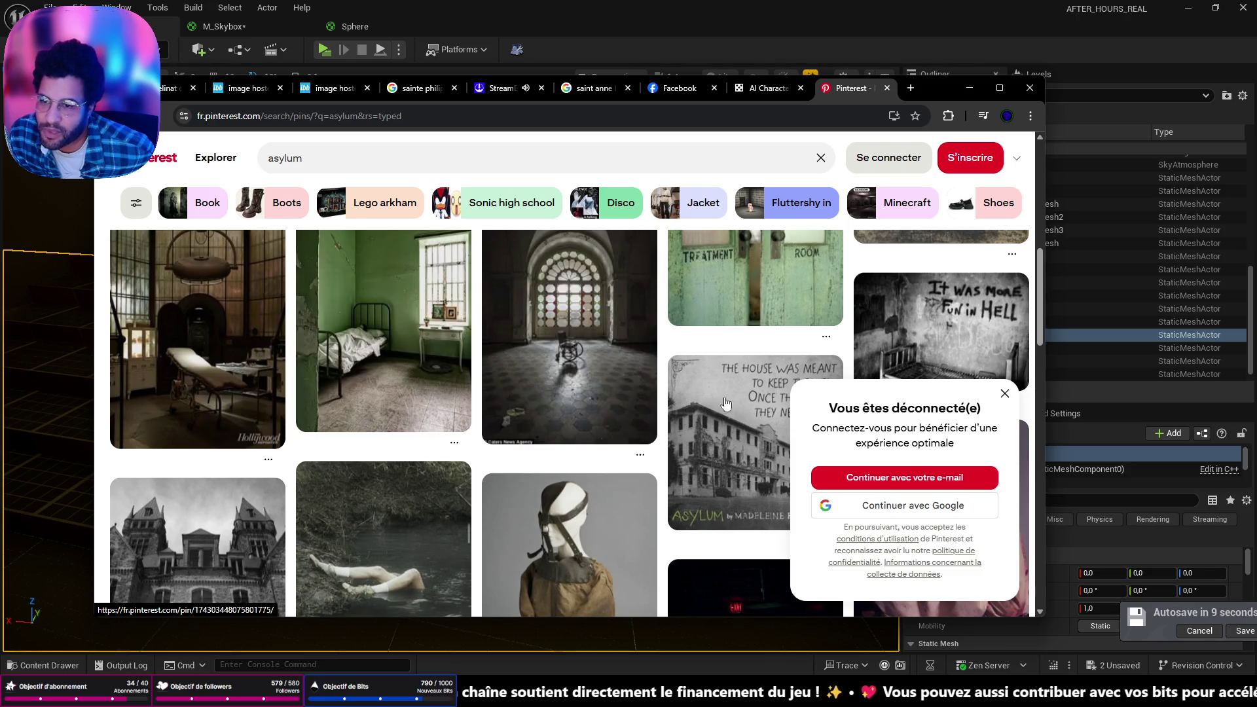
{"action": "key", "text": "alt+Tab"}
Fly the camera into the corridor and Play From Here on its floor
{"action": "mouse_move", "coordinate": [396, 224]}
{"action": "left_mouse_down"}
{"action": "mouse_move", "coordinate": [400, 358]}
{"action": "mouse_move", "coordinate": [493, 597]}
{"action": "left_mouse_up"}
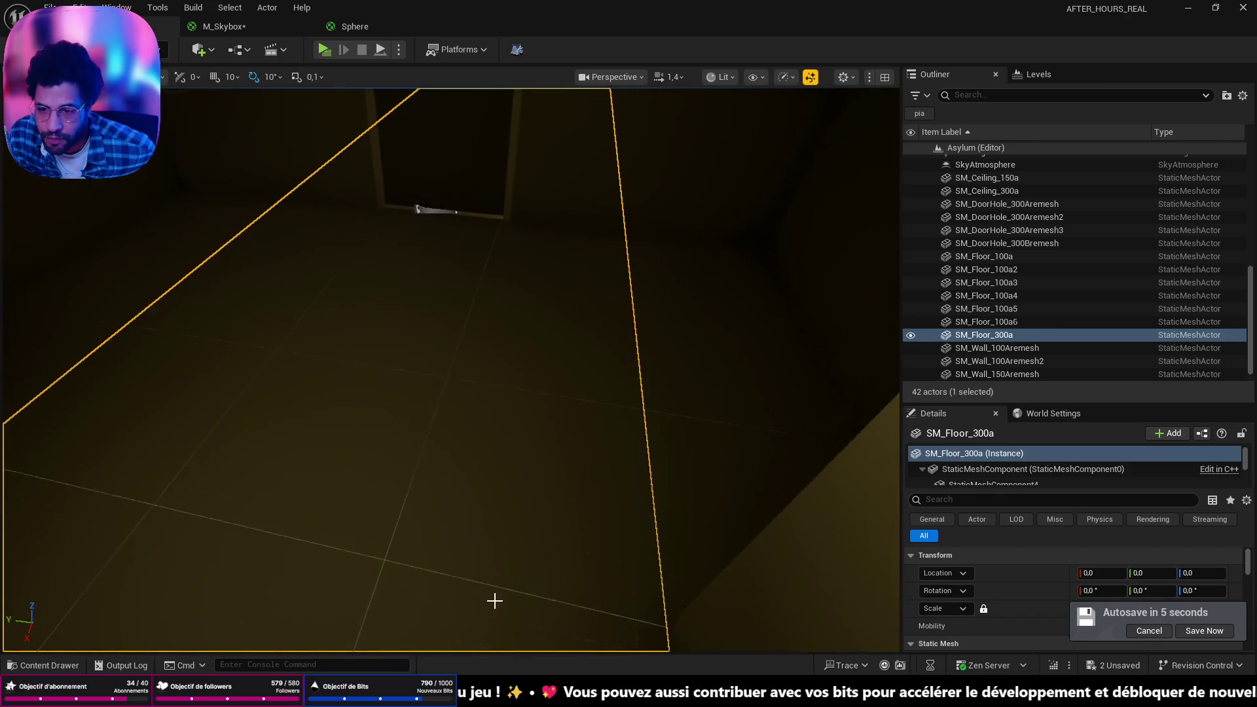
{"action": "right_click", "coordinate": [494, 598]}
{"action": "left_click", "coordinate": [471, 579]}
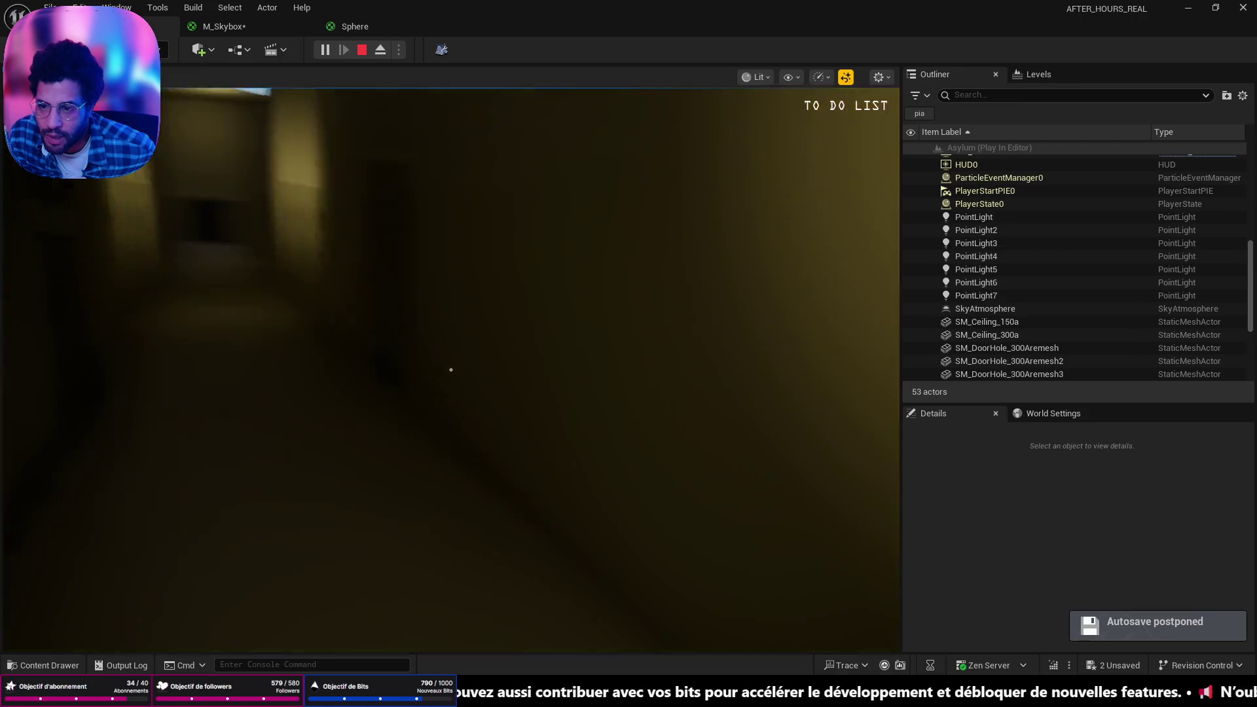
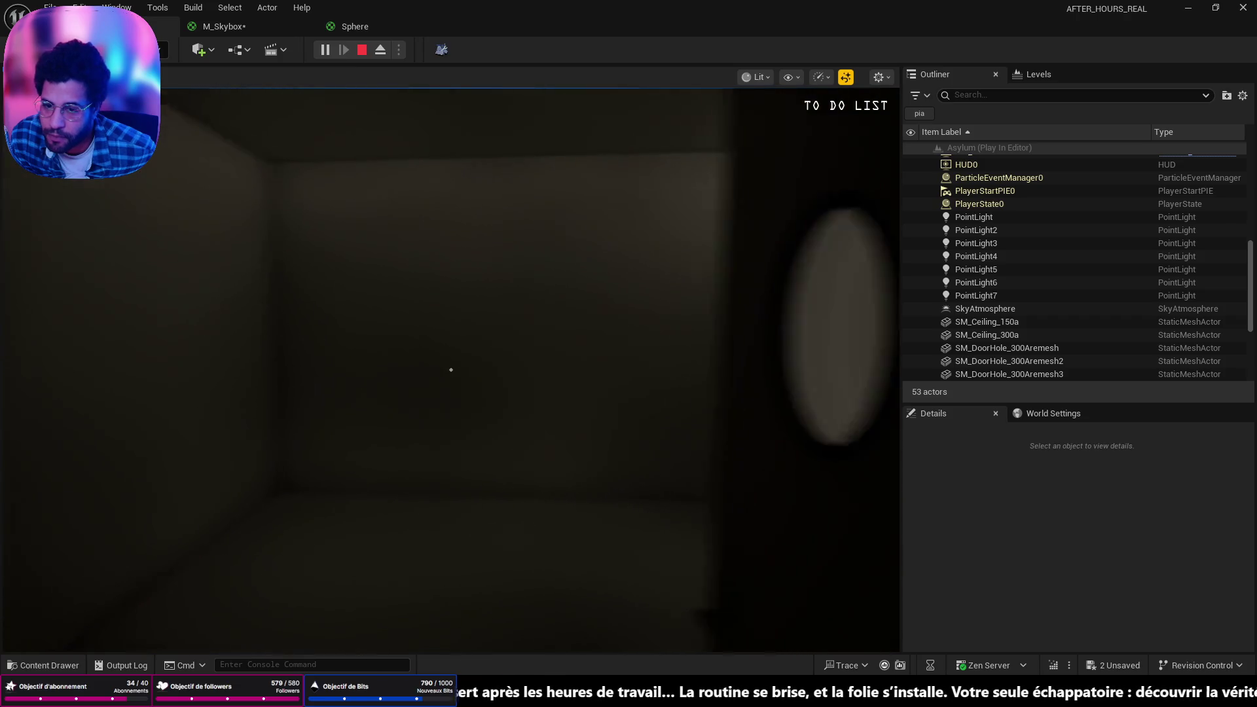
Stop the Play-in-Editor session and bring the 'hôpital psychiatrique' image search forward
{"action": "key", "text": "Escape"}
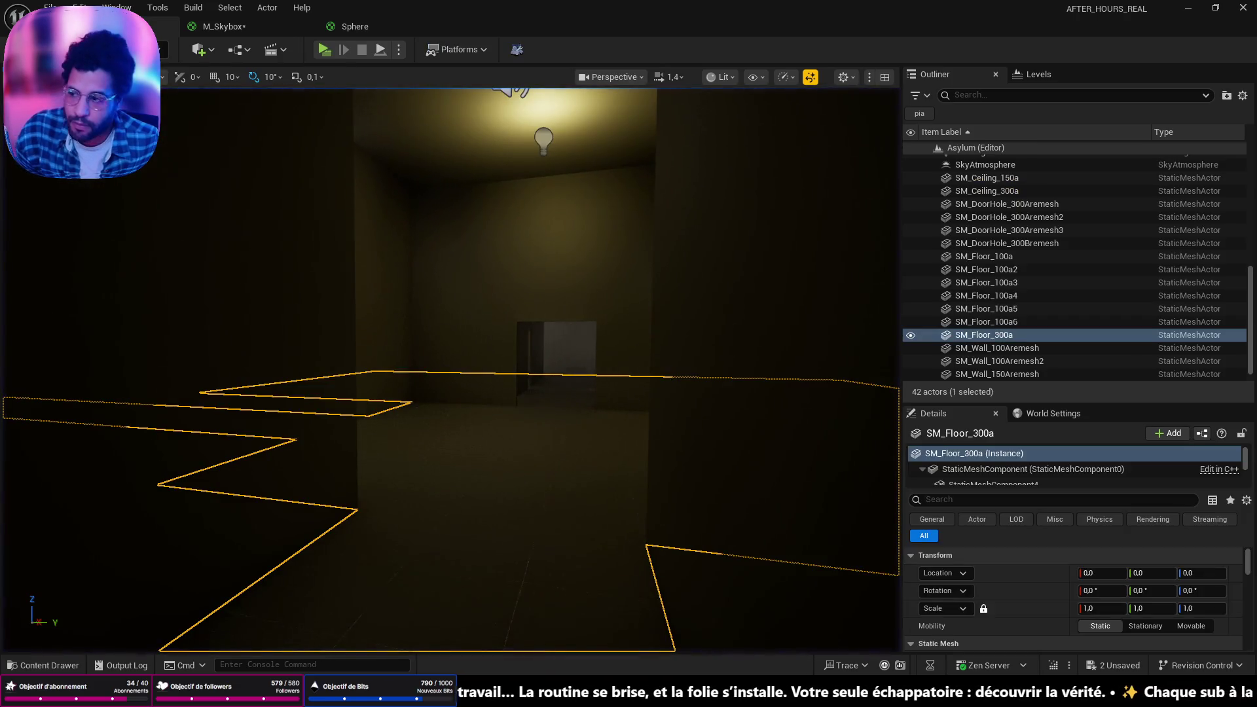
{"action": "key", "text": "alt+Tab"}
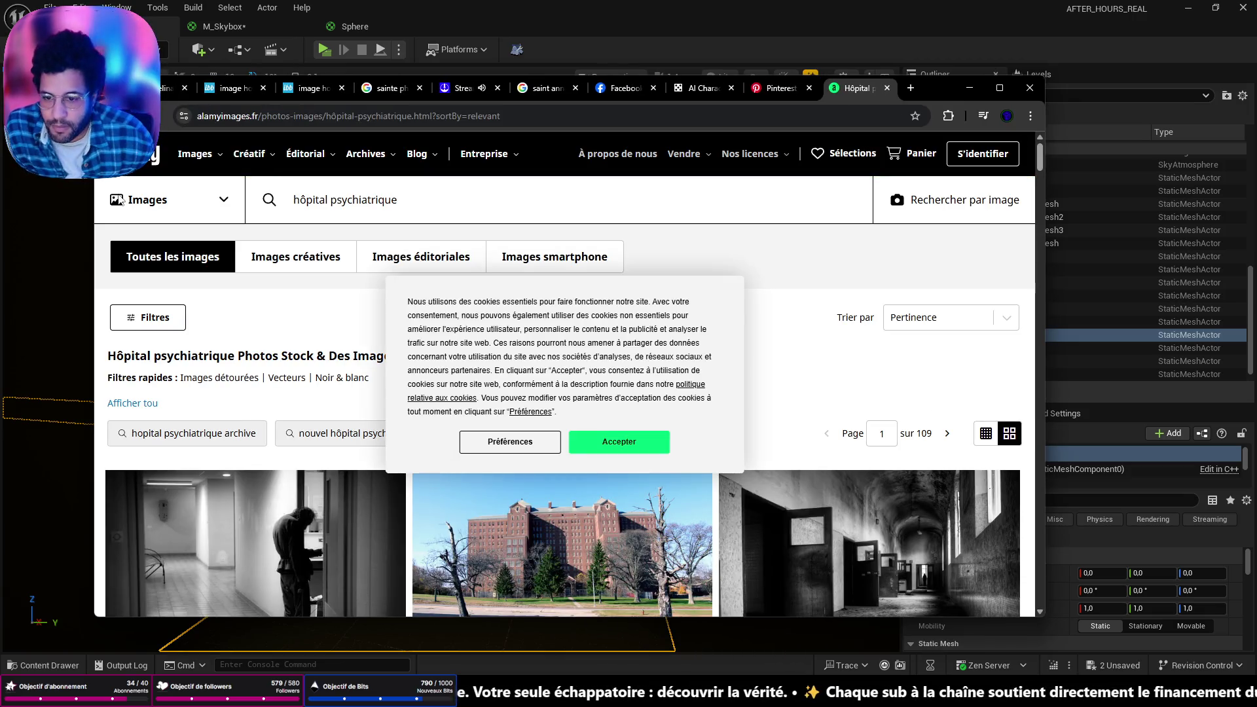
Refuse all optional Alamy cookies through Préférences > Tout refuser, then scroll the results
{"action": "left_click", "coordinate": [499, 443]}
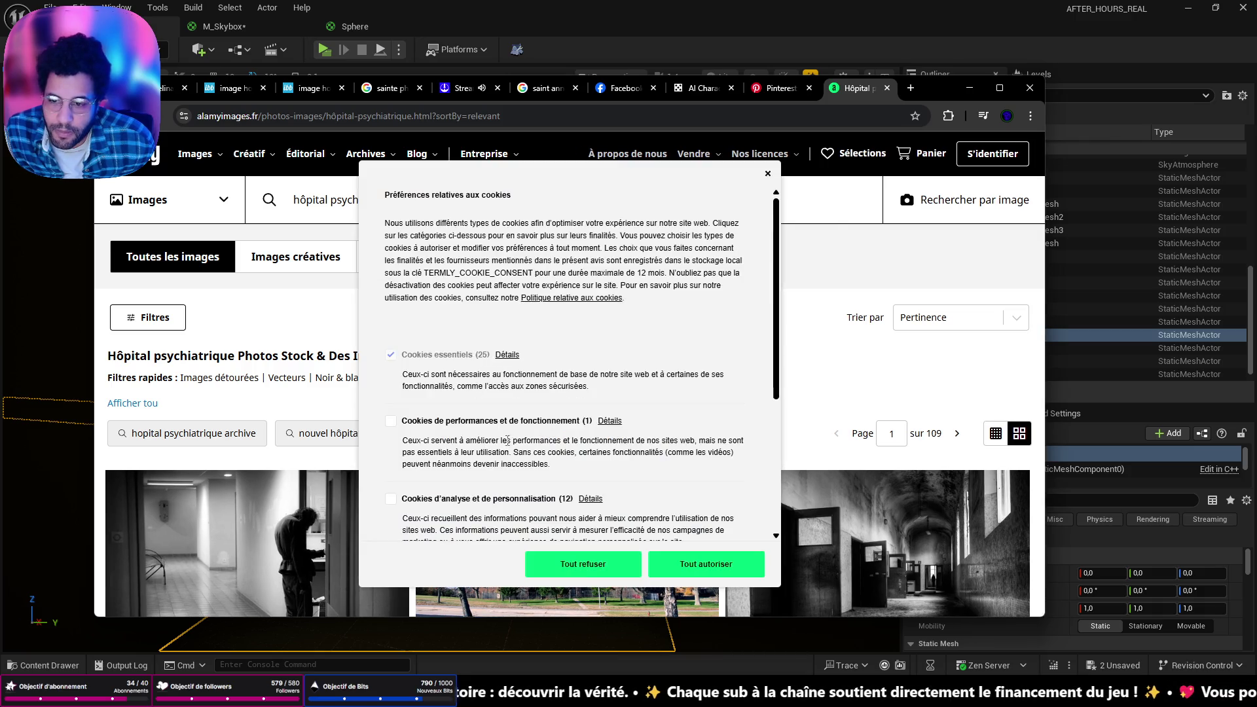
{"action": "left_click", "coordinate": [575, 567]}
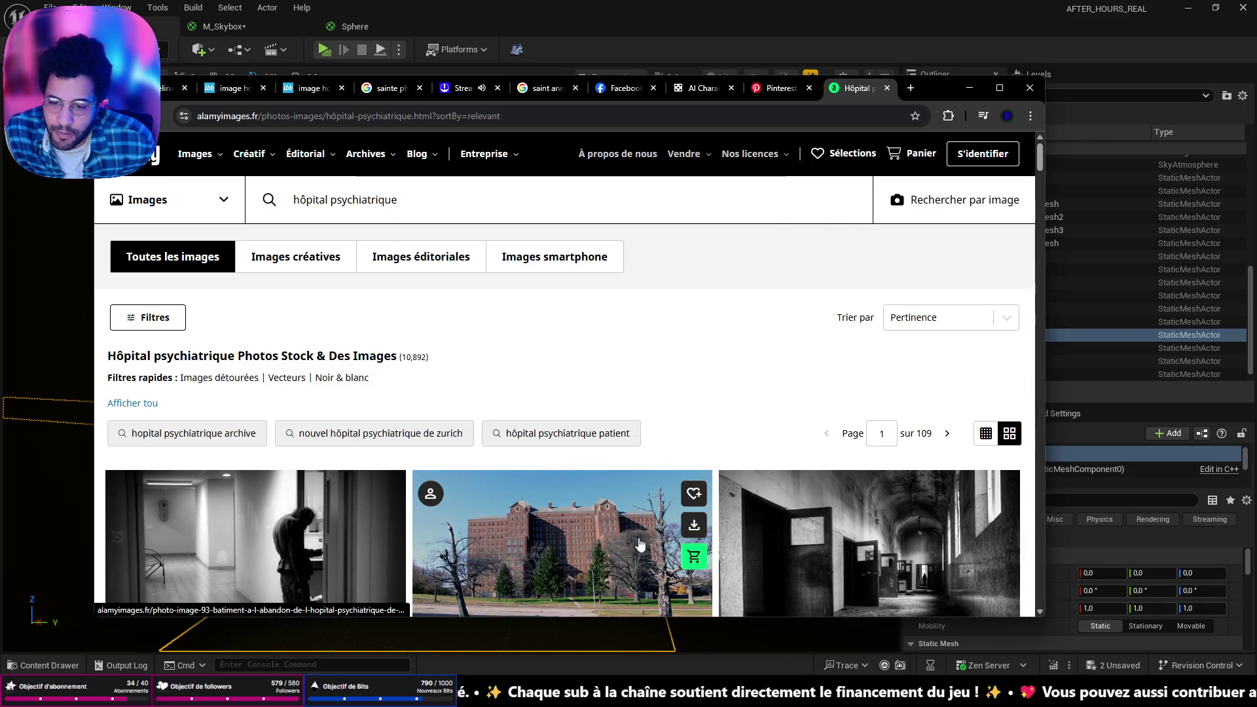
{"action": "scroll", "coordinate": [663, 420], "scroll_direction": "down", "scroll_amount": 3}
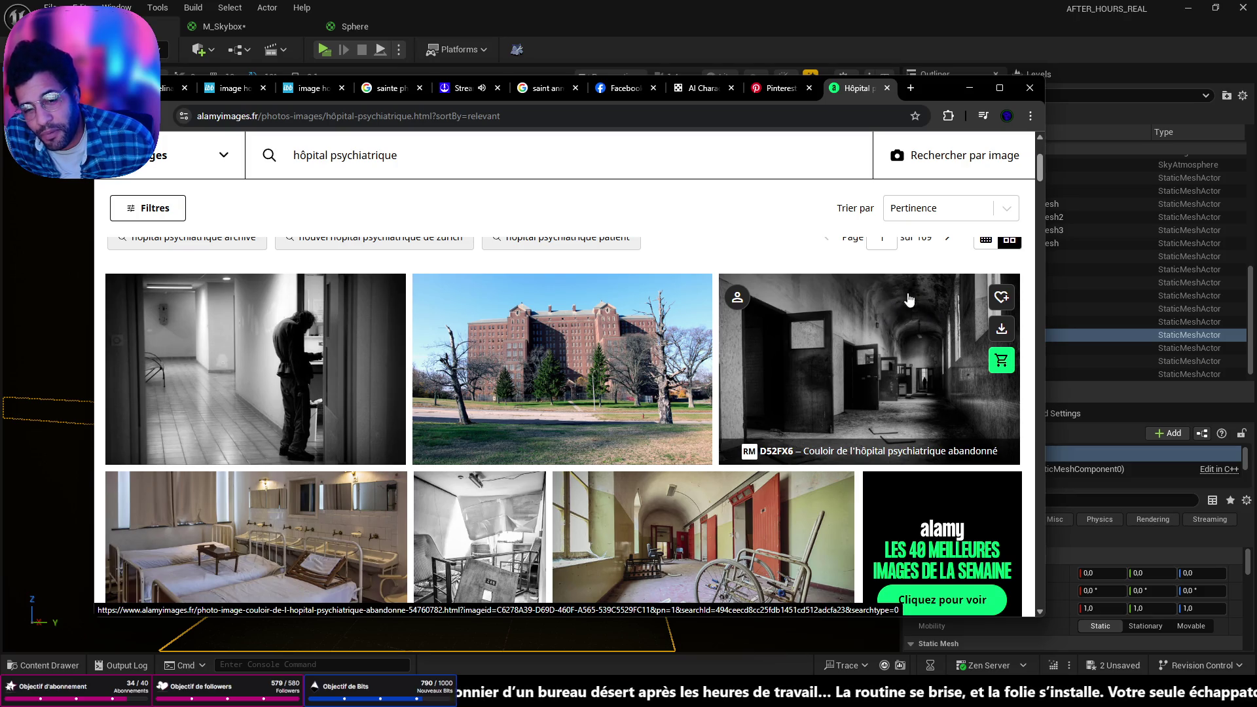
Return to Unreal and fly the viewport camera into the lamp-lit asylum corridor
{"action": "key", "text": "alt+Tab"}
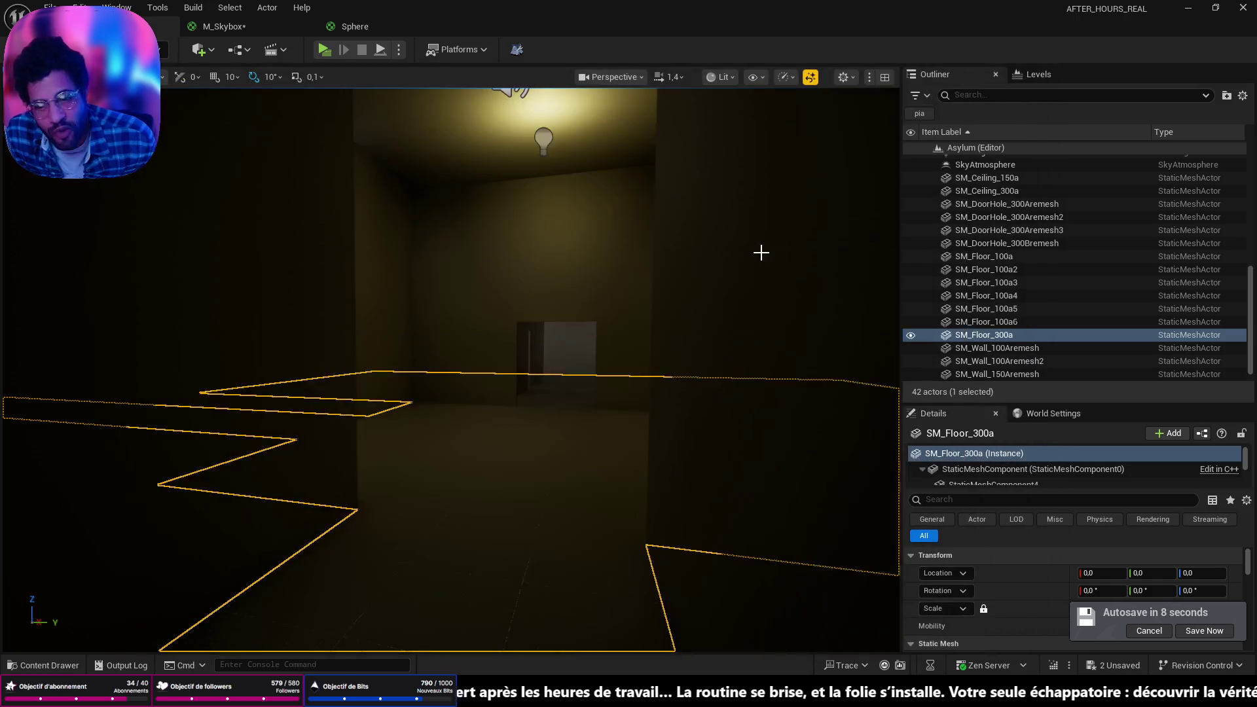
{"action": "mouse_move", "coordinate": [451, 367]}
{"action": "left_mouse_down"}
{"action": "mouse_move", "coordinate": [471, 354]}
{"action": "mouse_move", "coordinate": [452, 392]}
{"action": "mouse_move", "coordinate": [458, 340]}
{"action": "mouse_move", "coordinate": [620, 354]}
{"action": "mouse_move", "coordinate": [536, 366]}
{"action": "mouse_move", "coordinate": [661, 359]}
{"action": "mouse_move", "coordinate": [660, 256]}
{"action": "mouse_move", "coordinate": [660, 334]}
{"action": "mouse_move", "coordinate": [684, 346]}
{"action": "mouse_move", "coordinate": [674, 324]}
{"action": "mouse_move", "coordinate": [642, 378]}
{"action": "left_mouse_up"}
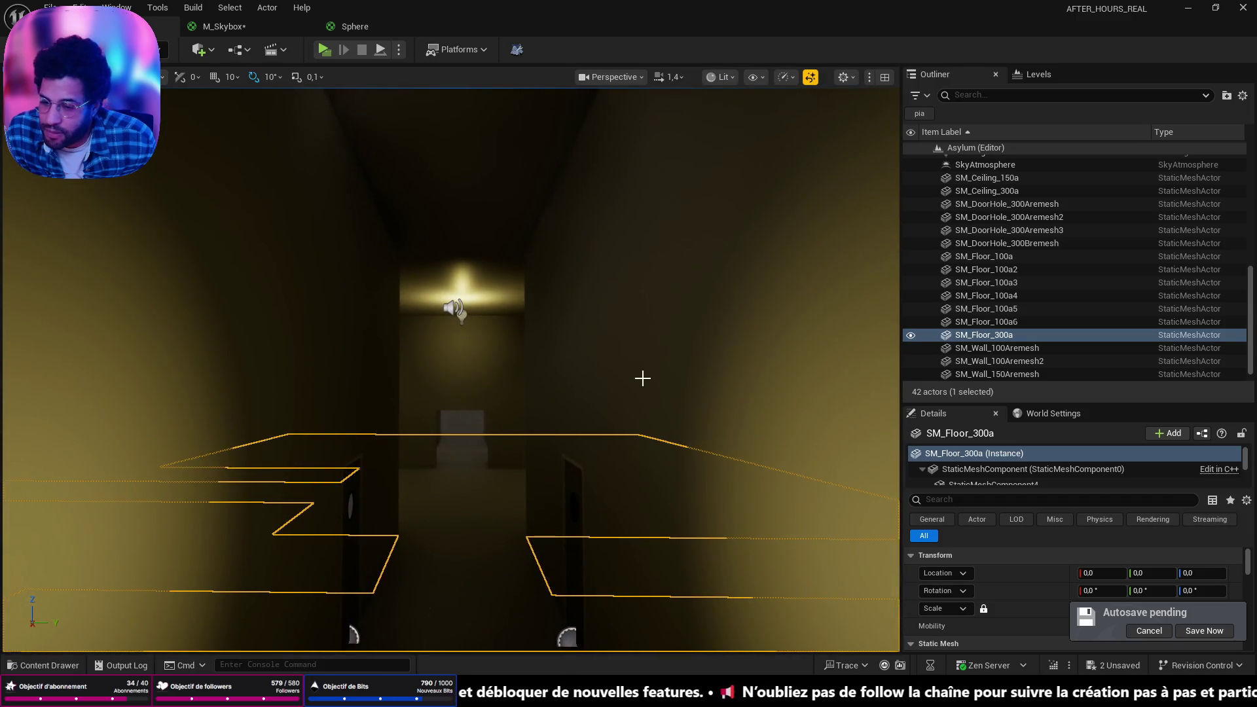
Bring back the Alamy 'hôpital psychiatrique' results and browse down through many rows
{"action": "mouse_move", "coordinate": [959, 698]}
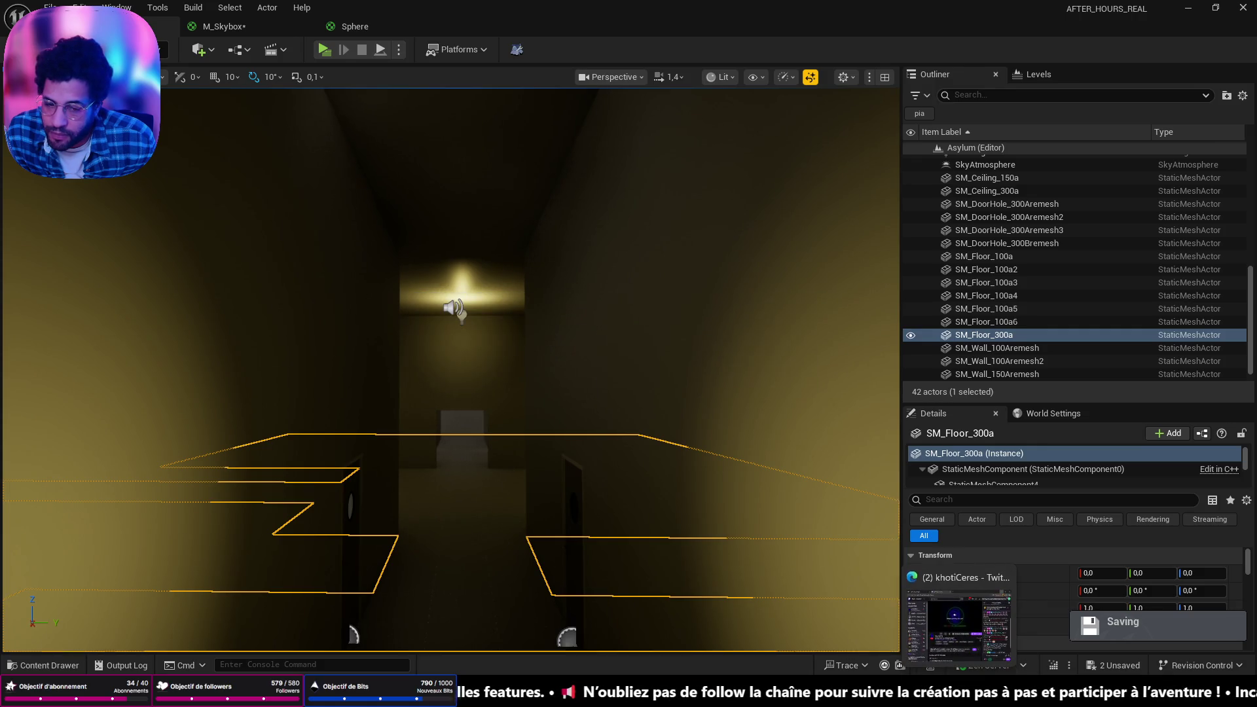
{"action": "left_click", "coordinate": [641, 616]}
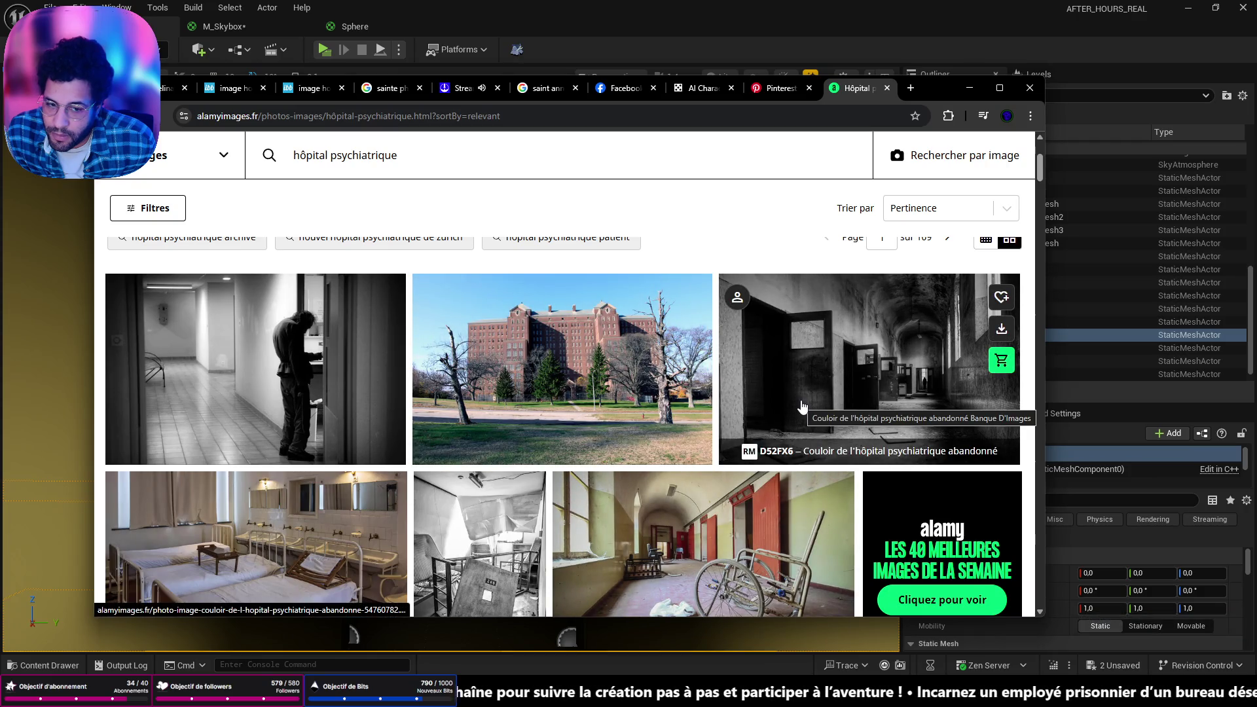
{"action": "scroll", "coordinate": [802, 406], "scroll_direction": "down", "scroll_amount": 4}
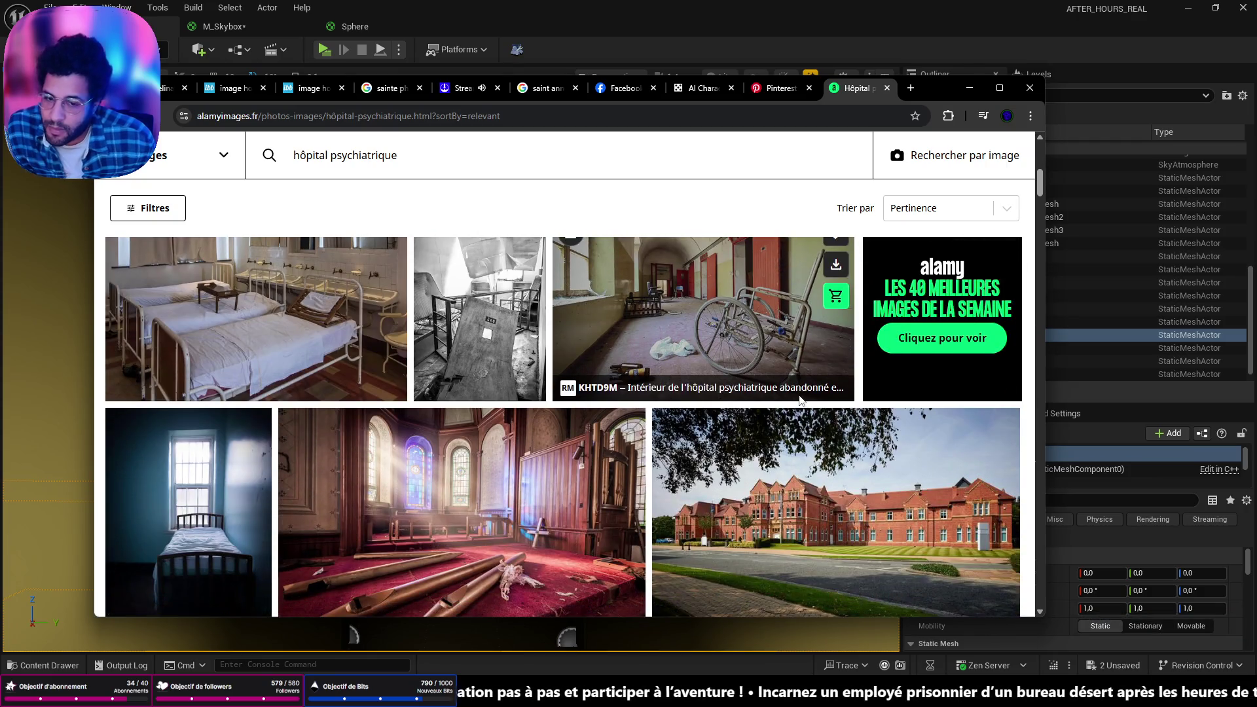
{"action": "scroll", "coordinate": [800, 400], "scroll_direction": "down", "scroll_amount": 3}
{"action": "scroll", "coordinate": [798, 401], "scroll_direction": "down", "scroll_amount": 2}
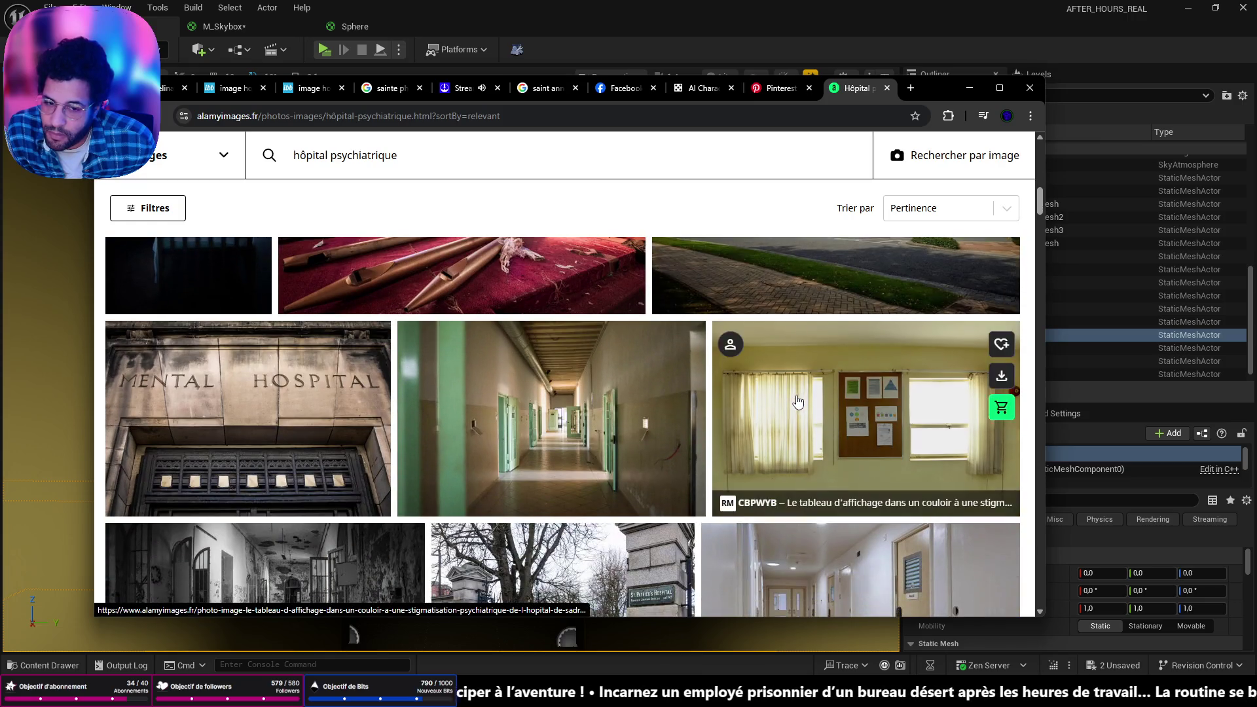
{"action": "scroll", "coordinate": [796, 400], "scroll_direction": "down", "scroll_amount": 3}
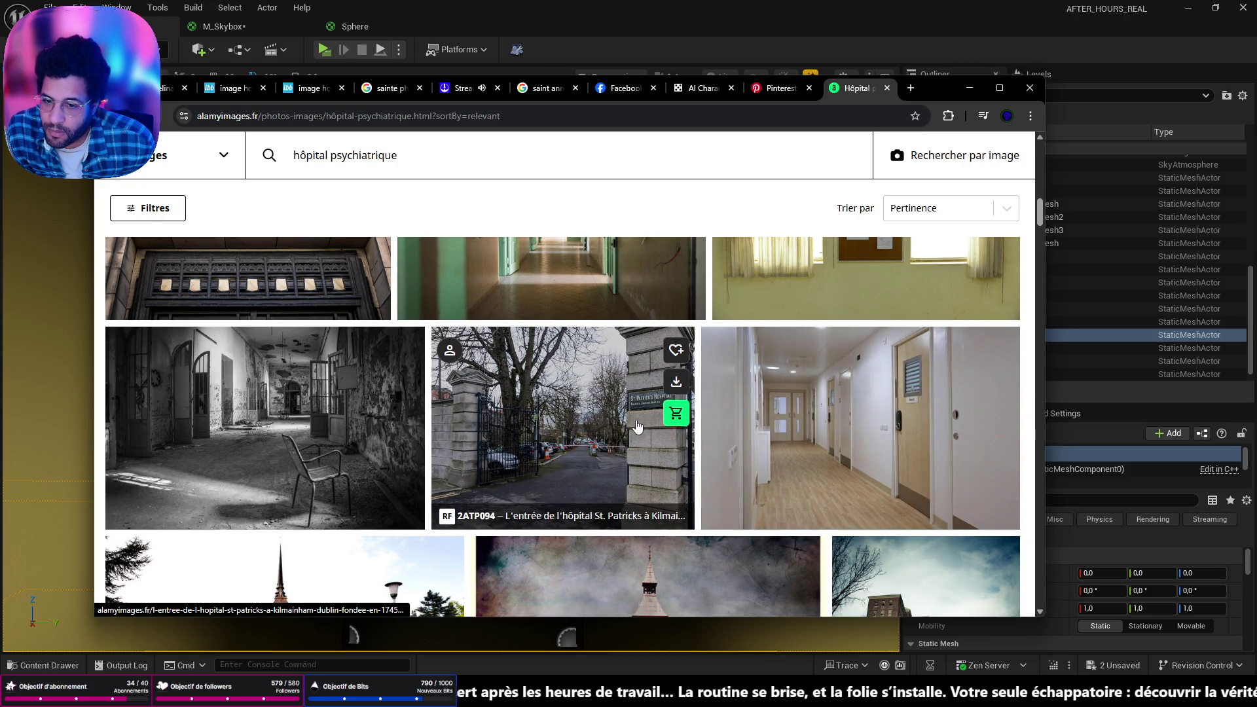
{"action": "scroll", "coordinate": [636, 425], "scroll_direction": "down", "scroll_amount": 3}
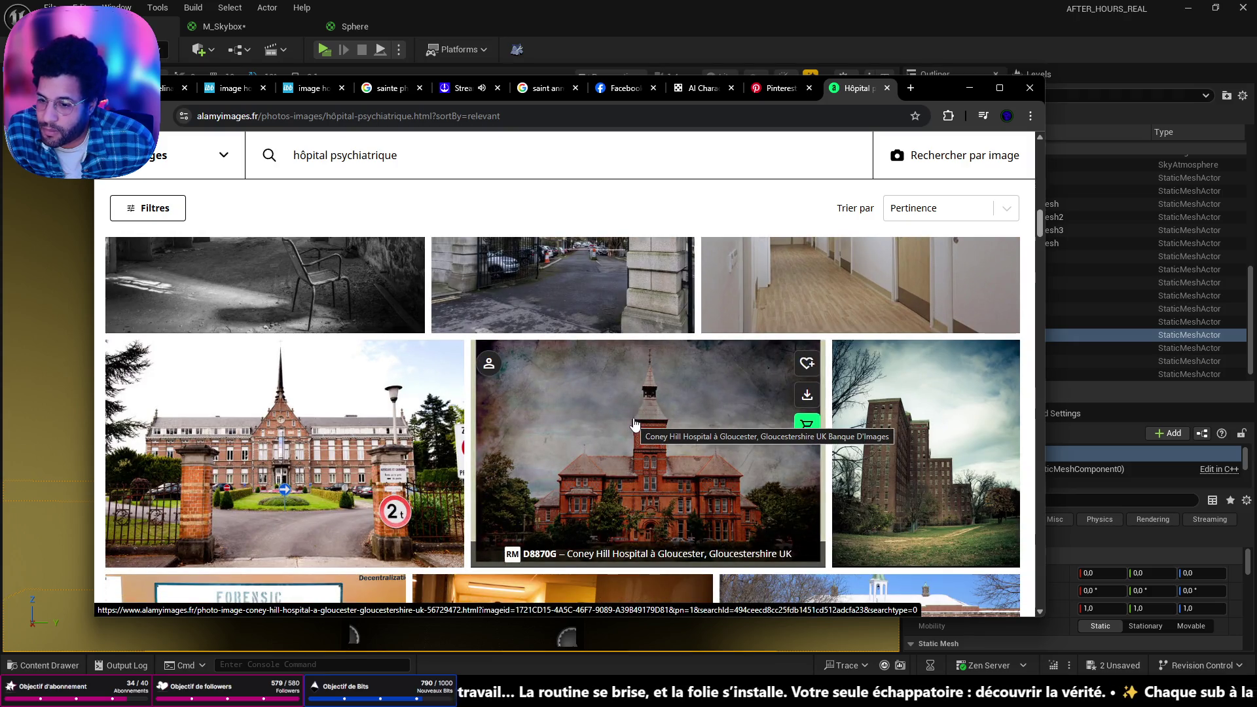
{"action": "scroll", "coordinate": [634, 424], "scroll_direction": "down", "scroll_amount": 5}
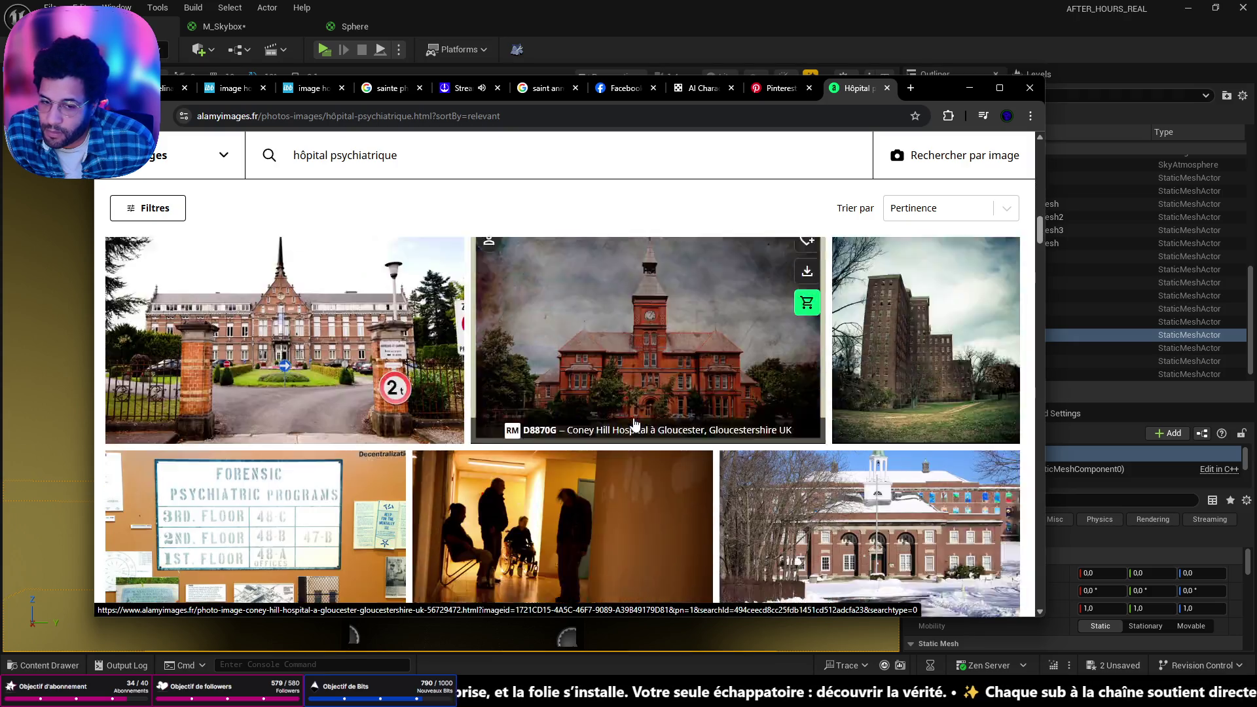
{"action": "mouse_move", "coordinate": [634, 411]}
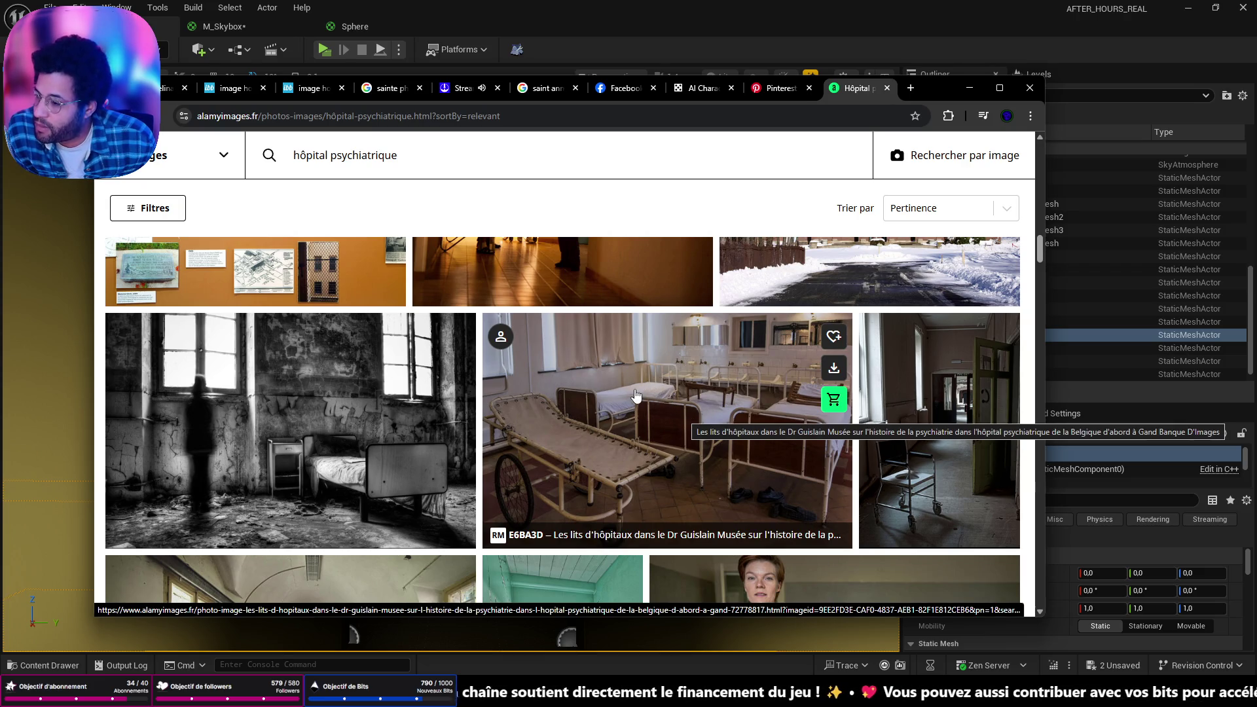
Scroll back up to the first rows of the Alamy results
{"action": "scroll", "coordinate": [635, 395], "scroll_direction": "up", "scroll_amount": 5}
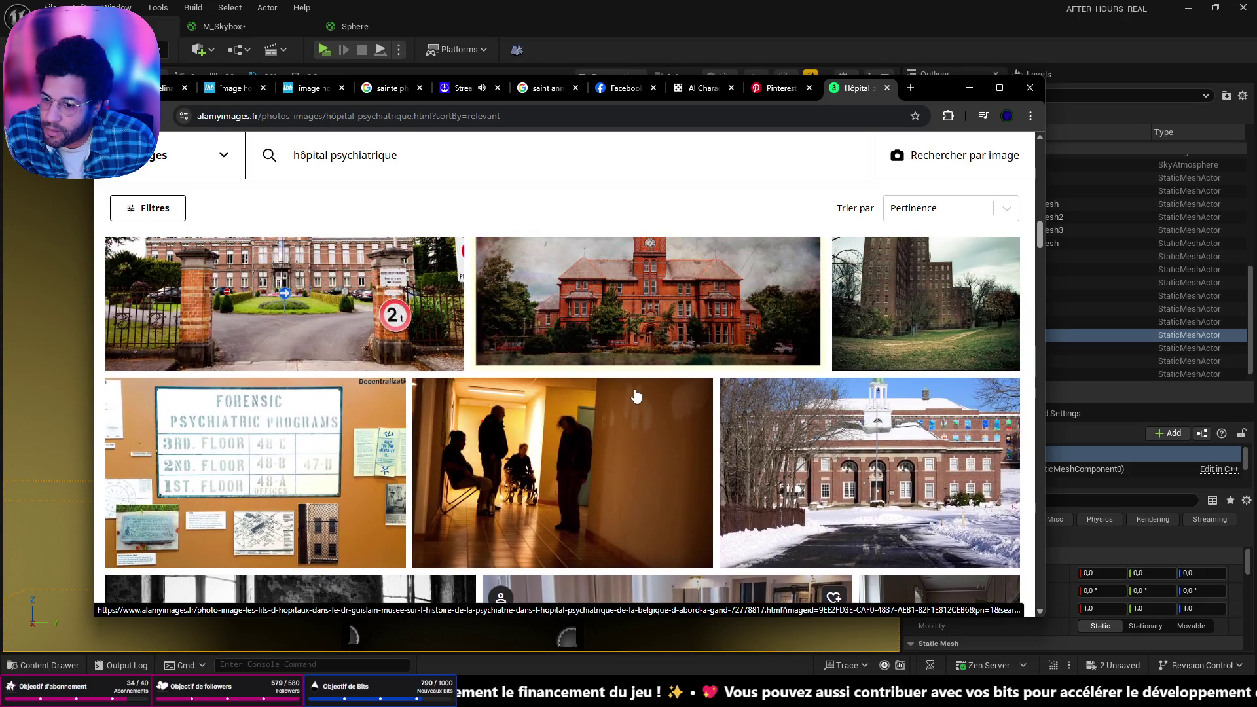
{"action": "scroll", "coordinate": [635, 395], "scroll_direction": "up", "scroll_amount": 2}
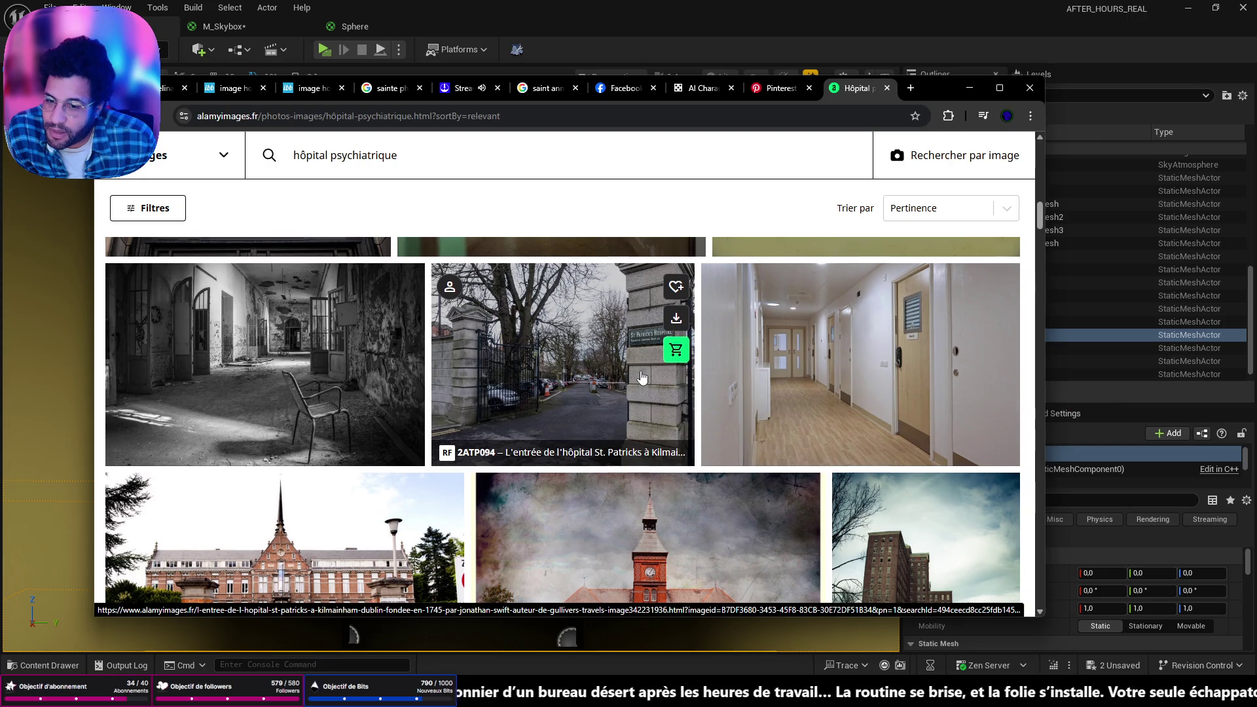
{"action": "scroll", "coordinate": [641, 378], "scroll_direction": "up", "scroll_amount": 2}
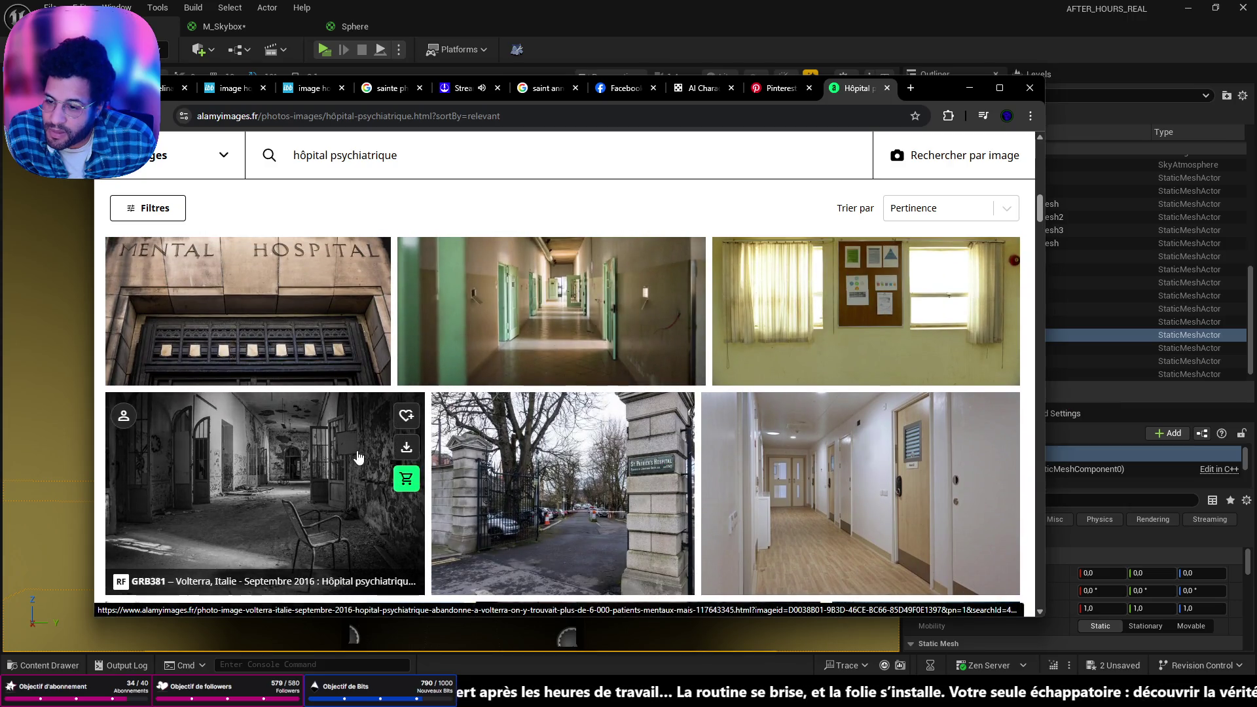
{"action": "scroll", "coordinate": [352, 462], "scroll_direction": "up", "scroll_amount": 4}
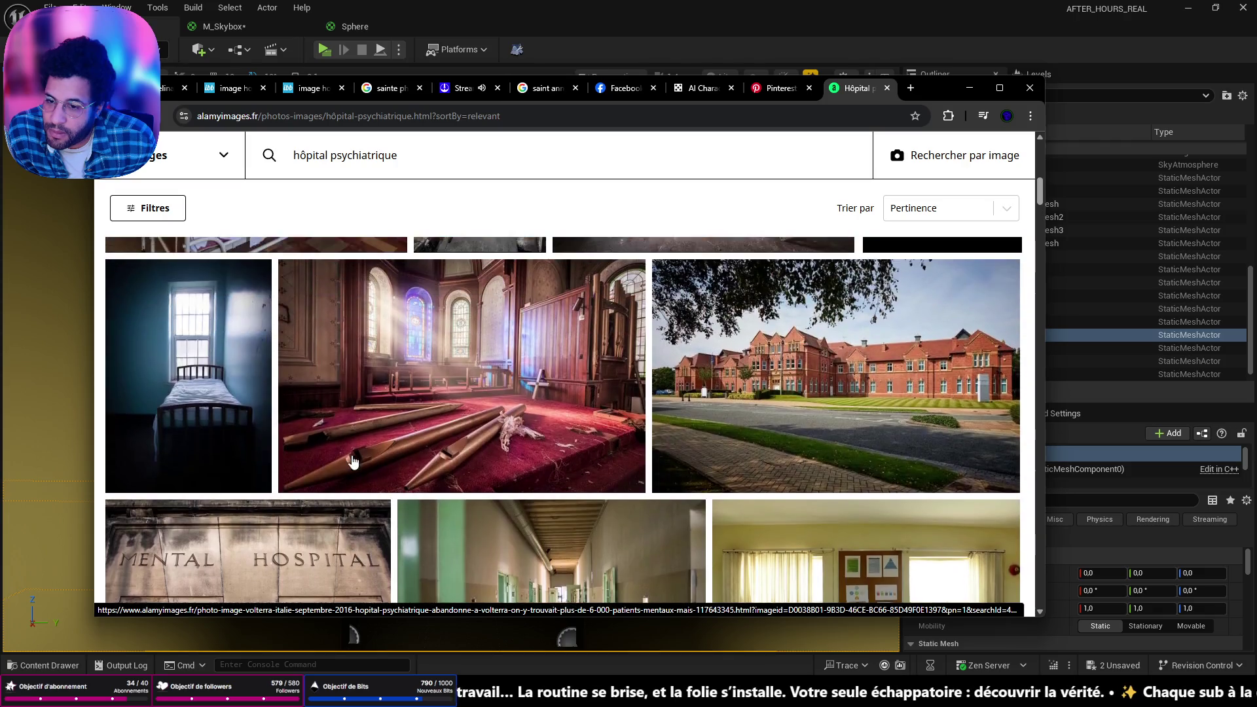
{"action": "scroll", "coordinate": [354, 462], "scroll_direction": "up", "scroll_amount": 3}
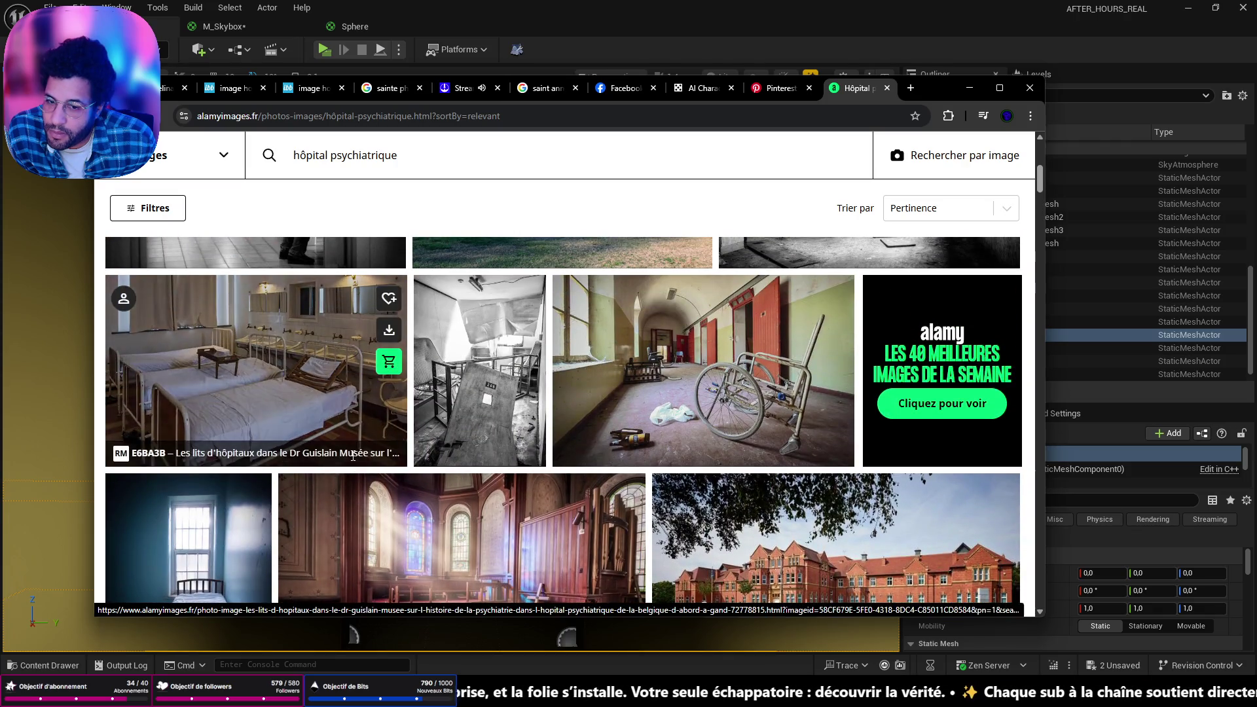
{"action": "scroll", "coordinate": [690, 345], "scroll_direction": "up", "scroll_amount": 2}
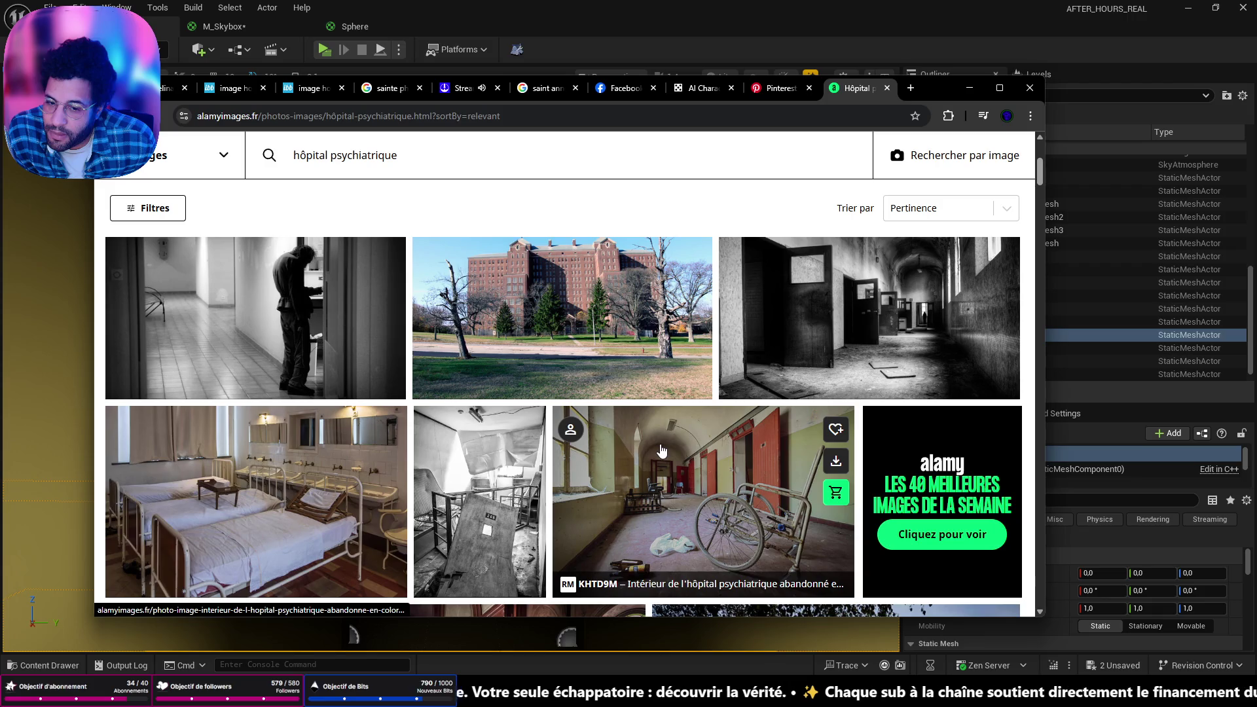
Open the Colorno asylum wheelchair corridor photo and review its details and €22.00 price
{"action": "left_click", "coordinate": [713, 450]}
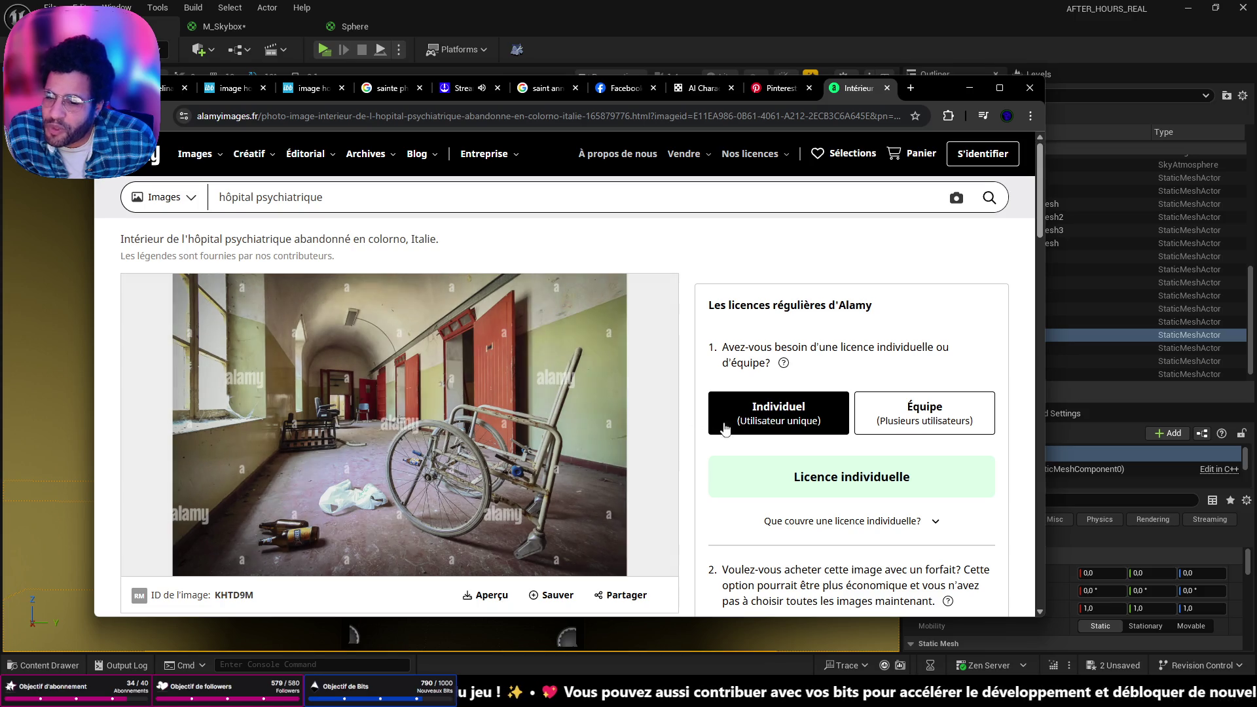
{"action": "scroll", "coordinate": [433, 415], "scroll_direction": "down", "scroll_amount": 3}
{"action": "scroll", "coordinate": [433, 415], "scroll_direction": "up", "scroll_amount": 1}
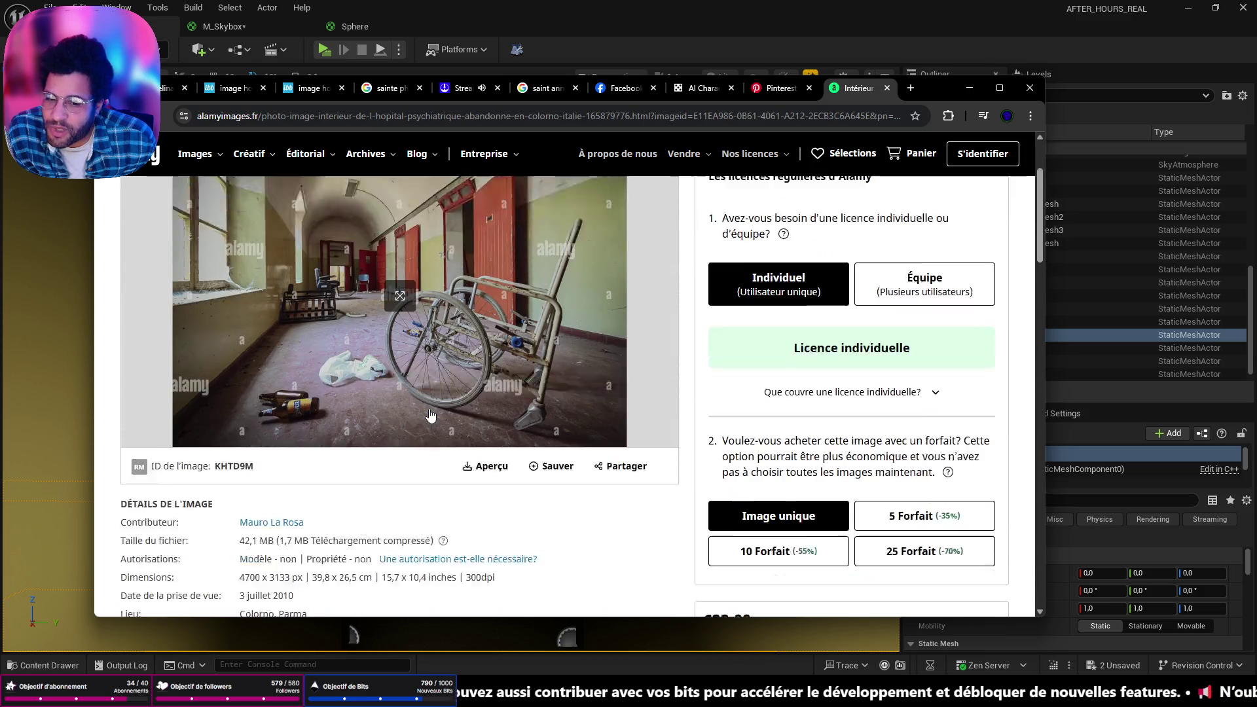
{"action": "scroll", "coordinate": [430, 415], "scroll_direction": "down", "scroll_amount": 3}
{"action": "scroll", "coordinate": [430, 415], "scroll_direction": "up", "scroll_amount": 2}
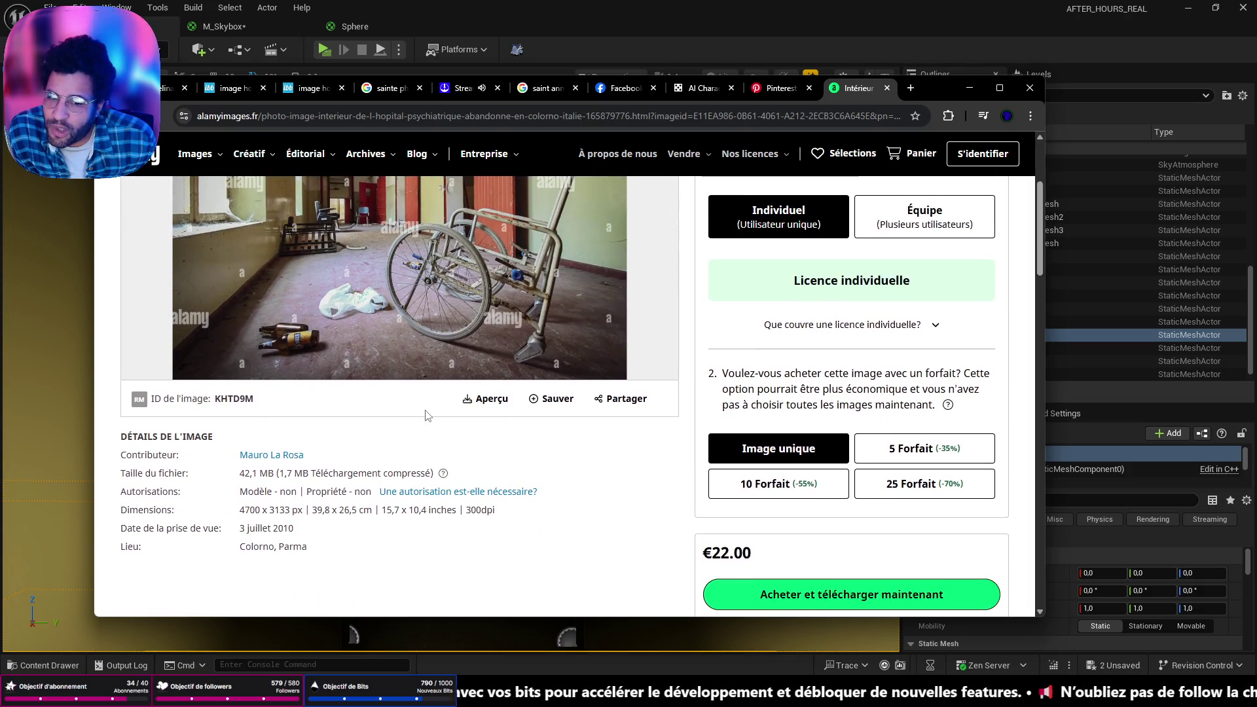
{"action": "scroll", "coordinate": [424, 415], "scroll_direction": "up", "scroll_amount": 3}
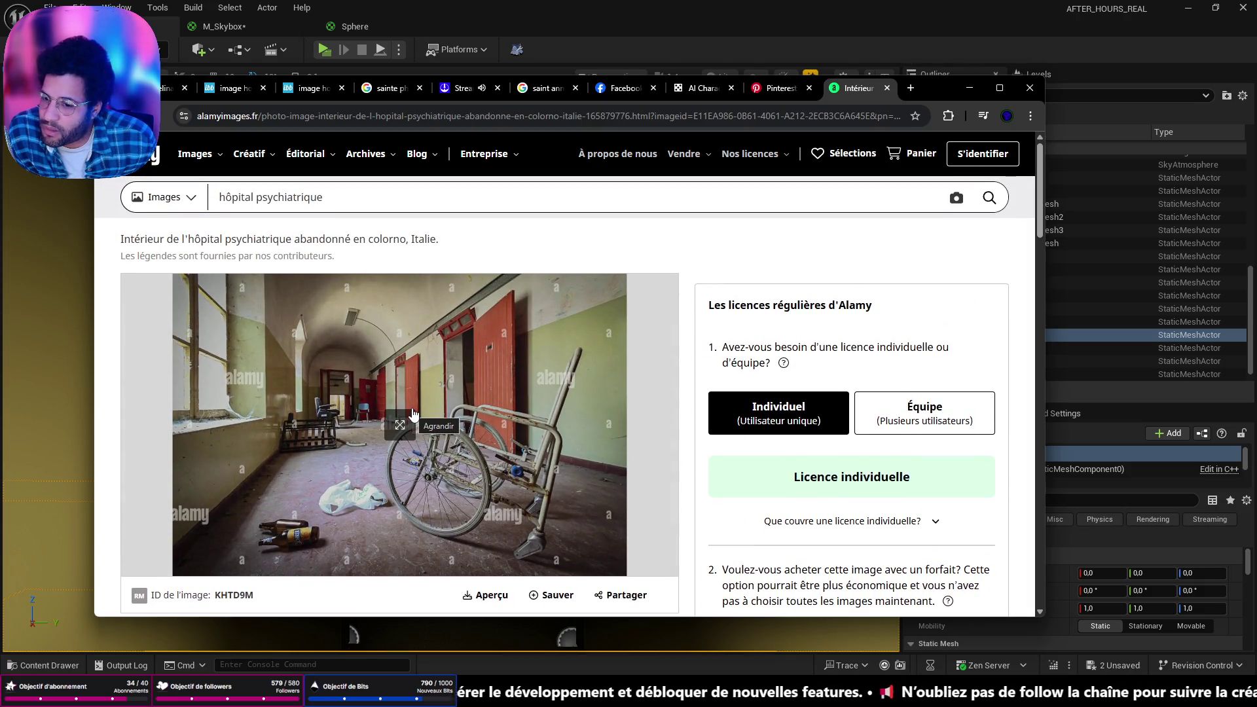
{"action": "scroll", "coordinate": [456, 383], "scroll_direction": "down", "scroll_amount": 5}
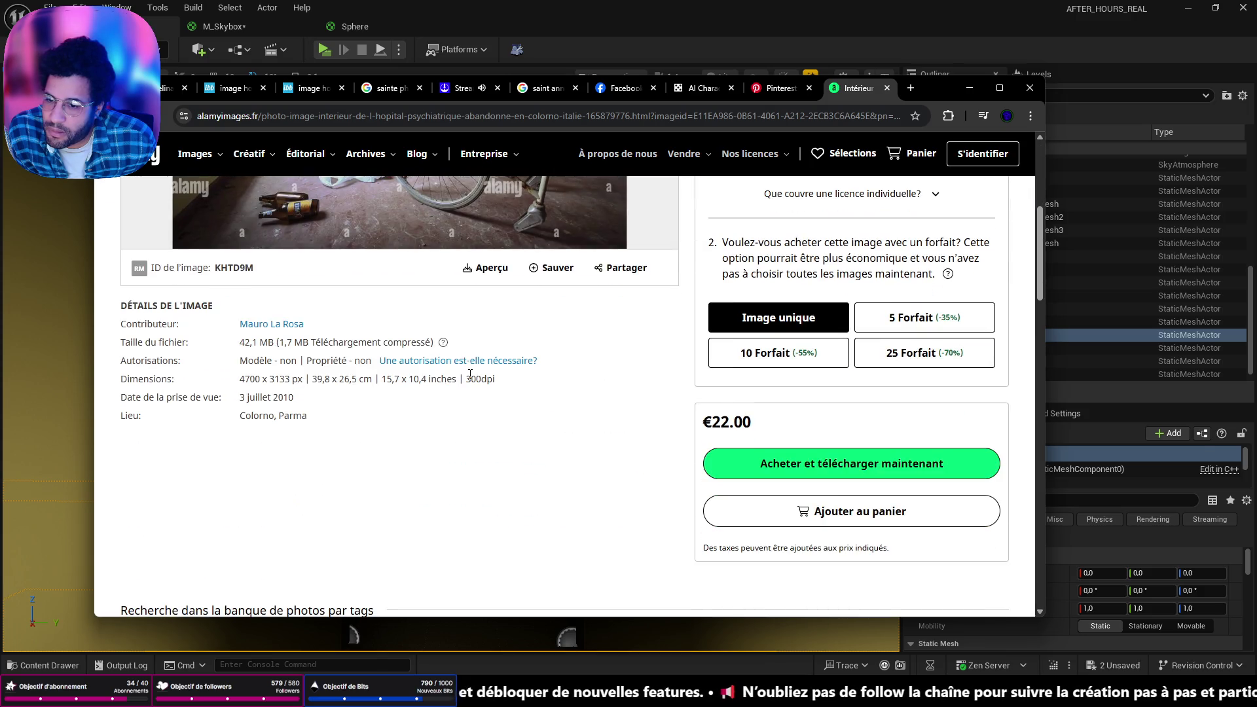
{"action": "scroll", "coordinate": [470, 373], "scroll_direction": "up", "scroll_amount": 5}
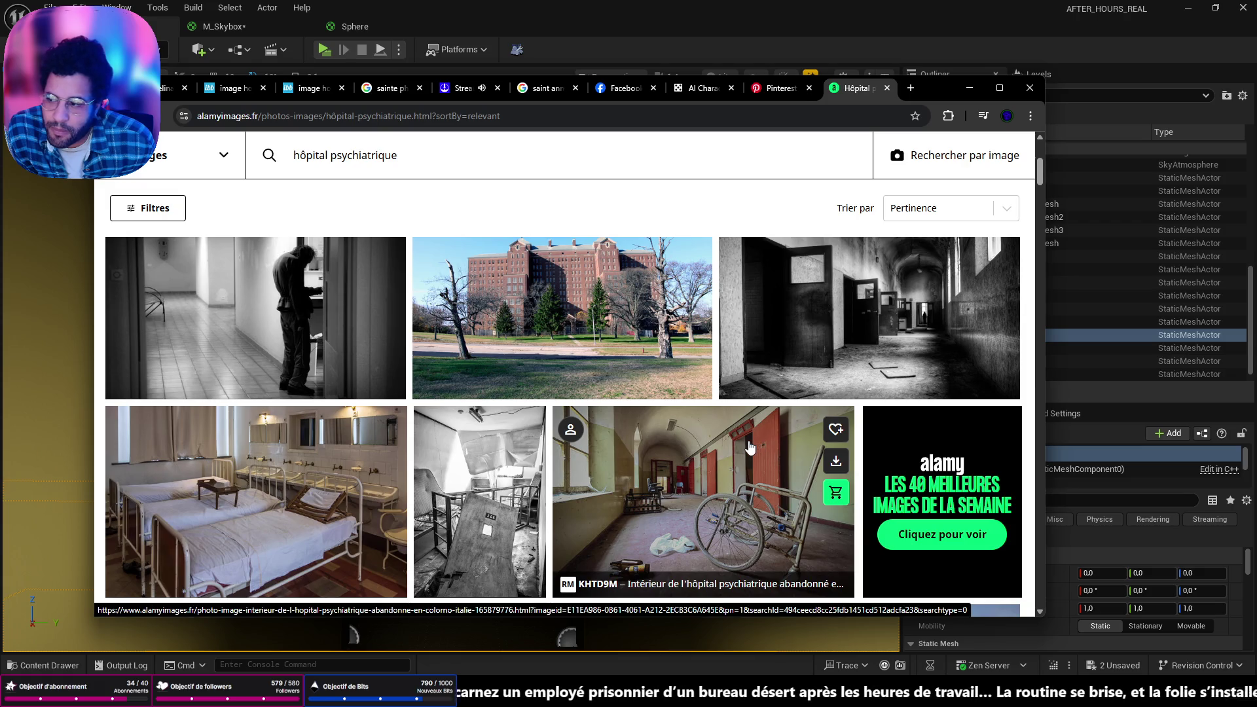
Search 'urbex hopital psychiatrique' in a new tab and open the docteur Maboul article
{"action": "left_click", "coordinate": [910, 88]}
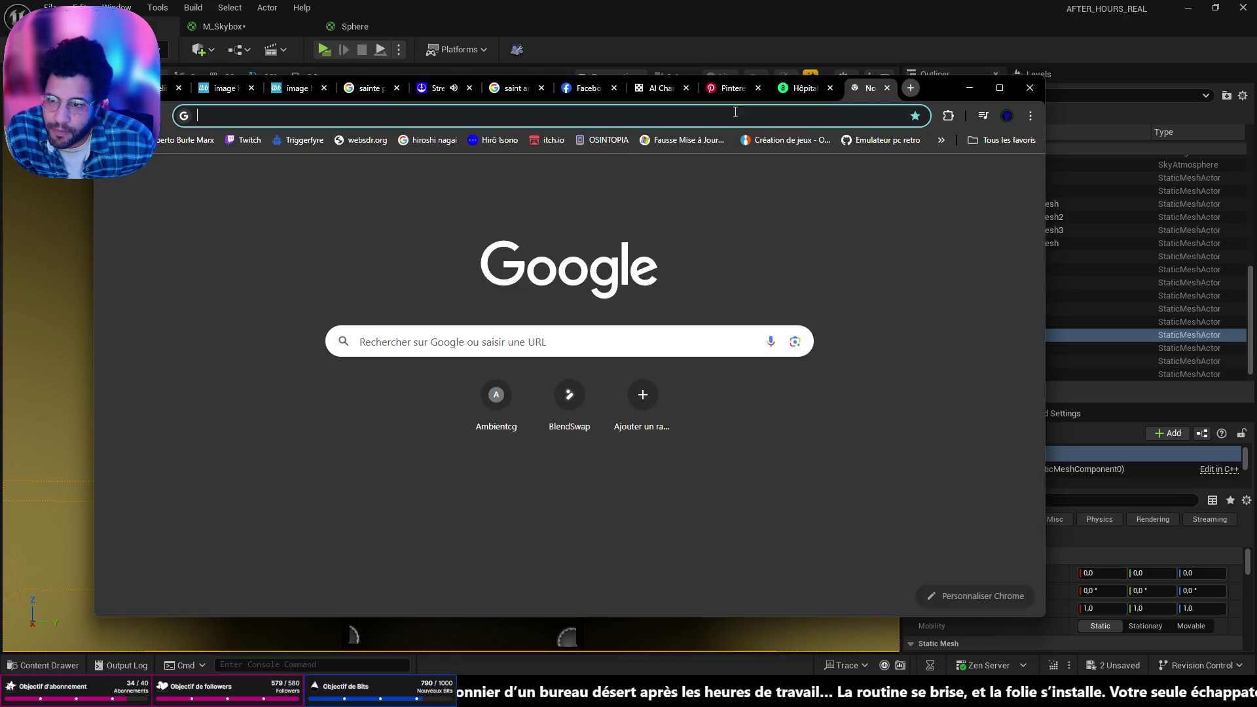
{"action": "type", "text": "urbe"}
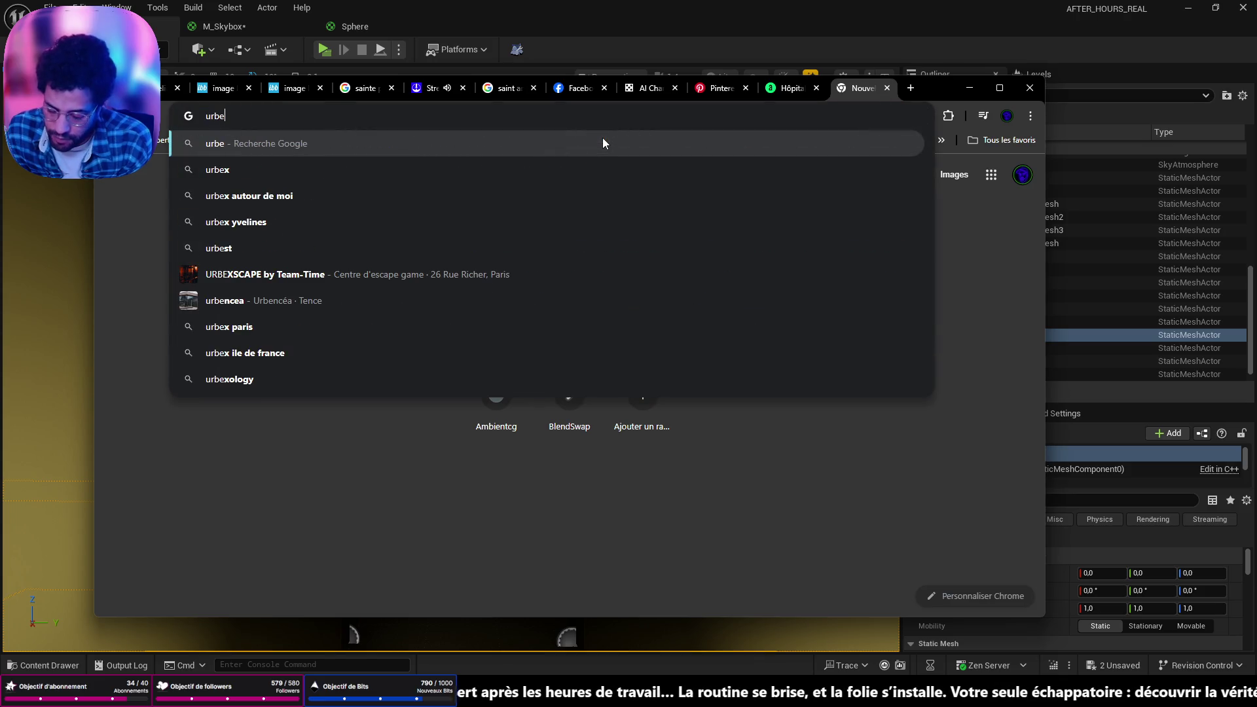
{"action": "type", "text": "x hopi"}
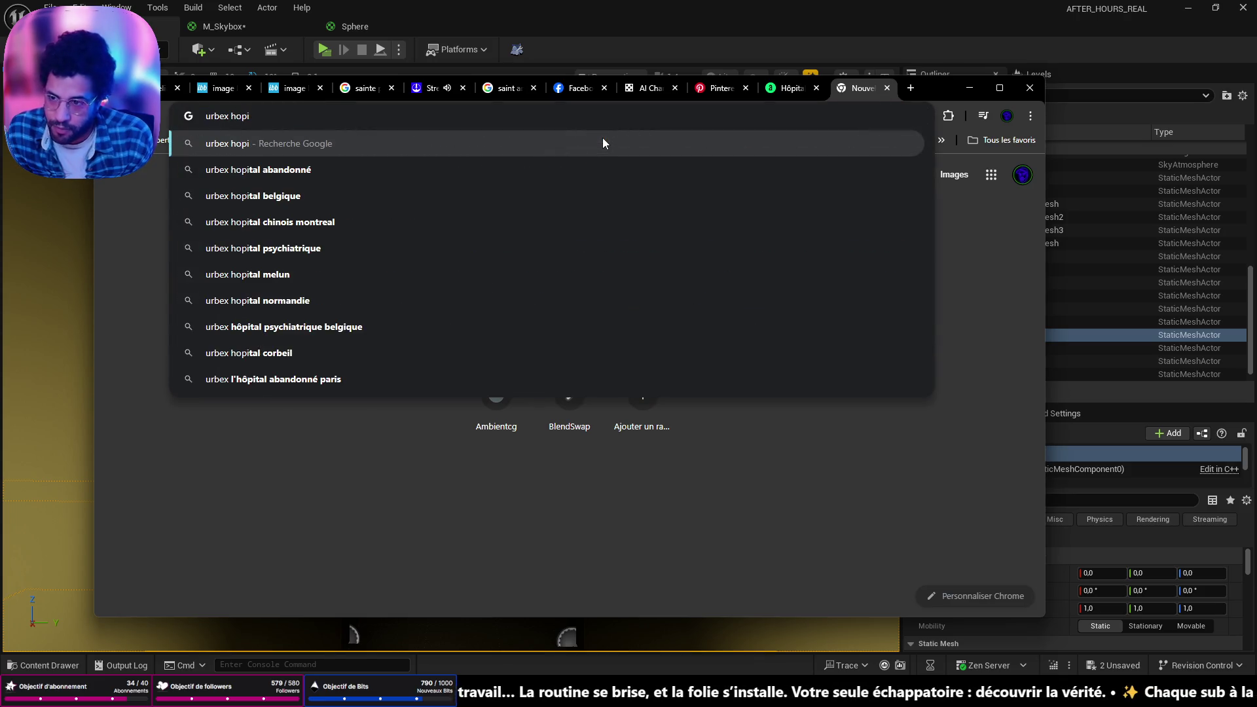
{"action": "key", "text": "Down"}
{"action": "key", "text": "Down"}
{"action": "key", "text": "Down"}
{"action": "key", "text": "Down"}
{"action": "key", "text": "Return"}
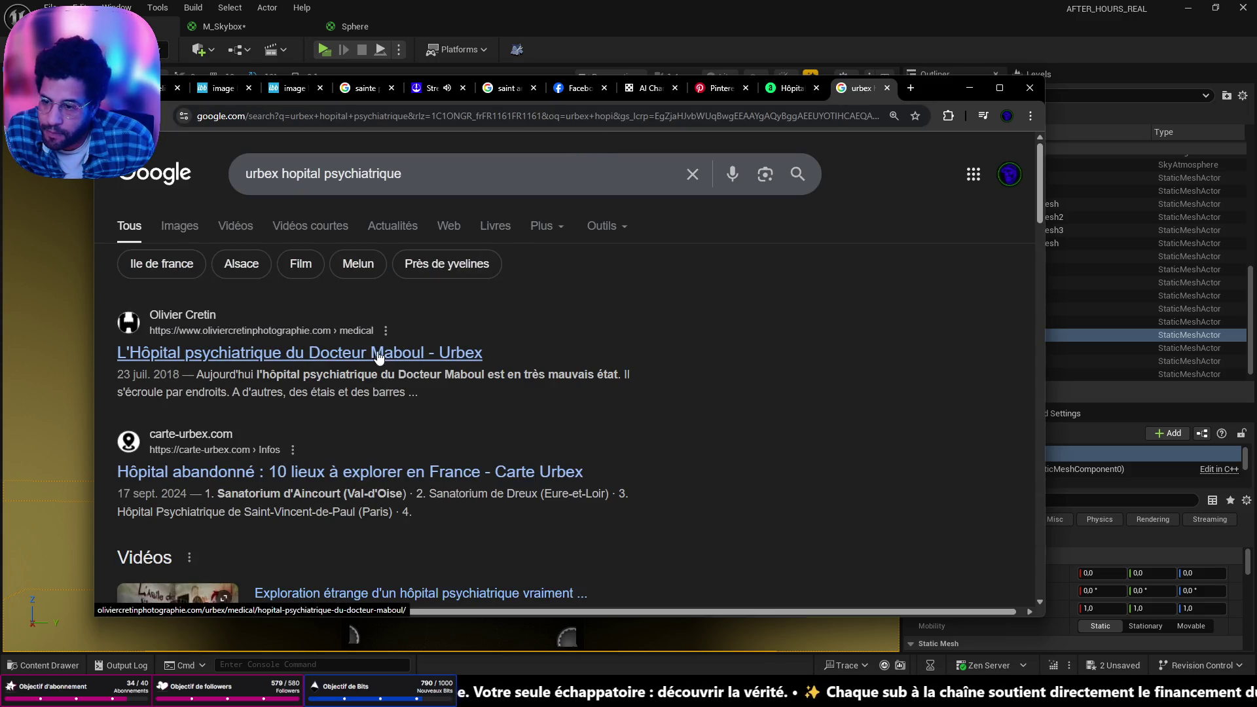
{"action": "left_click", "coordinate": [232, 356]}
Scroll through the docteur Maboul photo series past the first-floor section
{"action": "scroll", "coordinate": [668, 393], "scroll_direction": "down", "scroll_amount": 3}
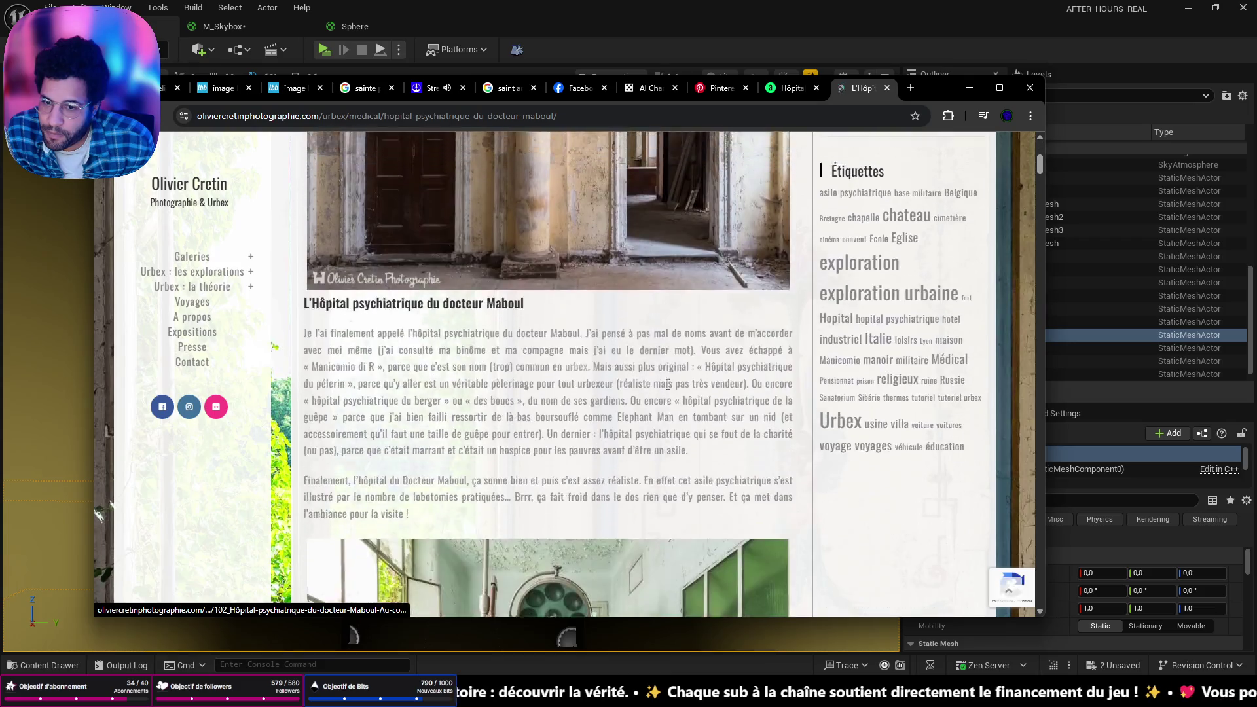
{"action": "scroll", "coordinate": [668, 391], "scroll_direction": "down", "scroll_amount": 10}
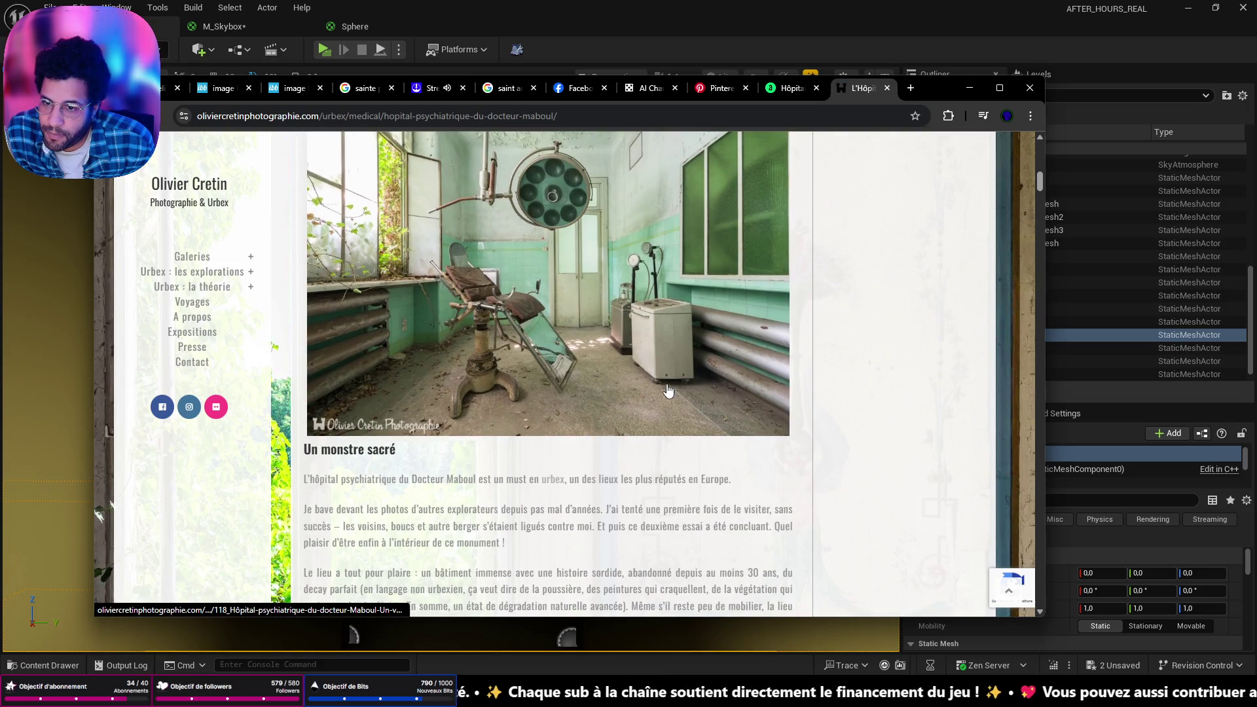
{"action": "scroll", "coordinate": [668, 391], "scroll_direction": "down", "scroll_amount": 5}
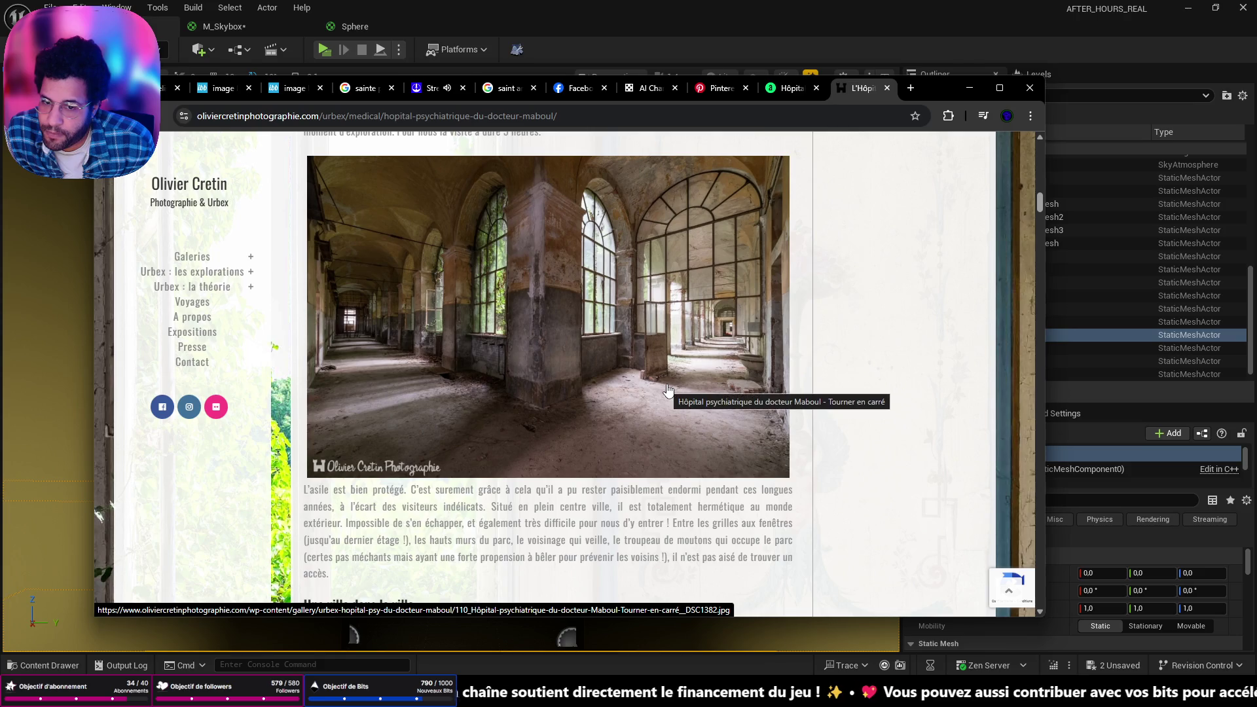
{"action": "scroll", "coordinate": [667, 390], "scroll_direction": "down", "scroll_amount": 10}
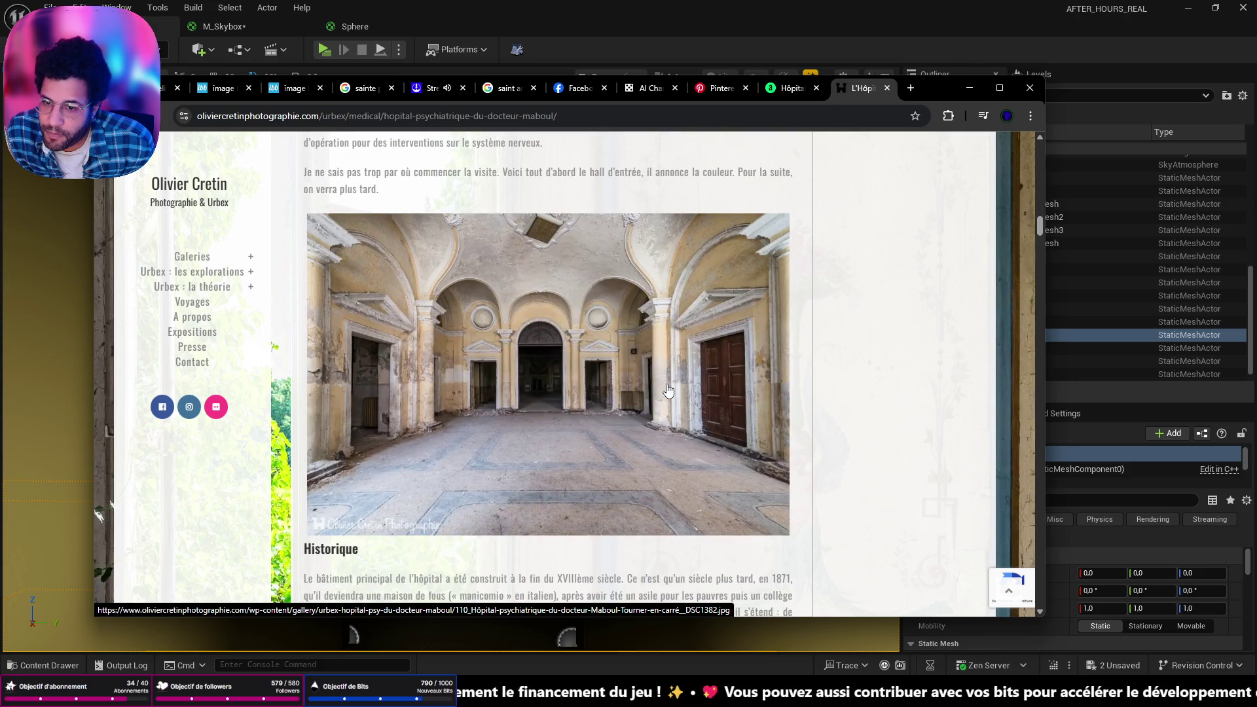
{"action": "scroll", "coordinate": [667, 391], "scroll_direction": "down", "scroll_amount": 10}
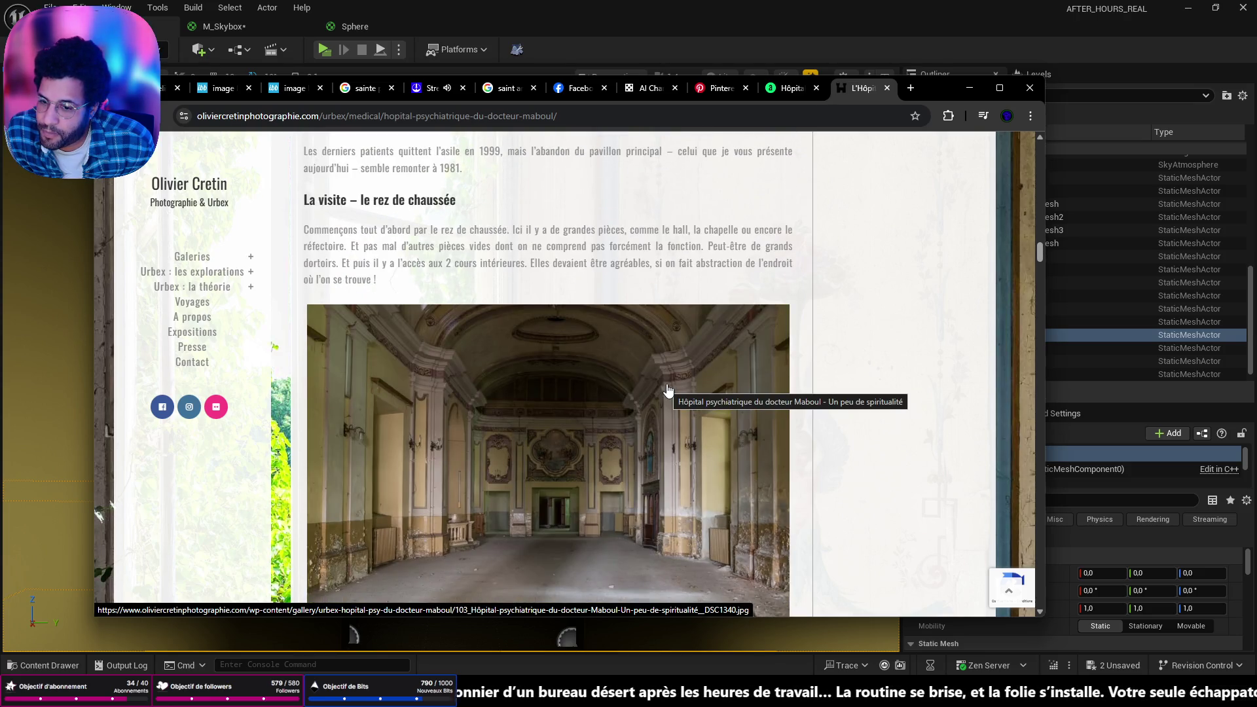
{"action": "scroll", "coordinate": [667, 391], "scroll_direction": "down", "scroll_amount": 10}
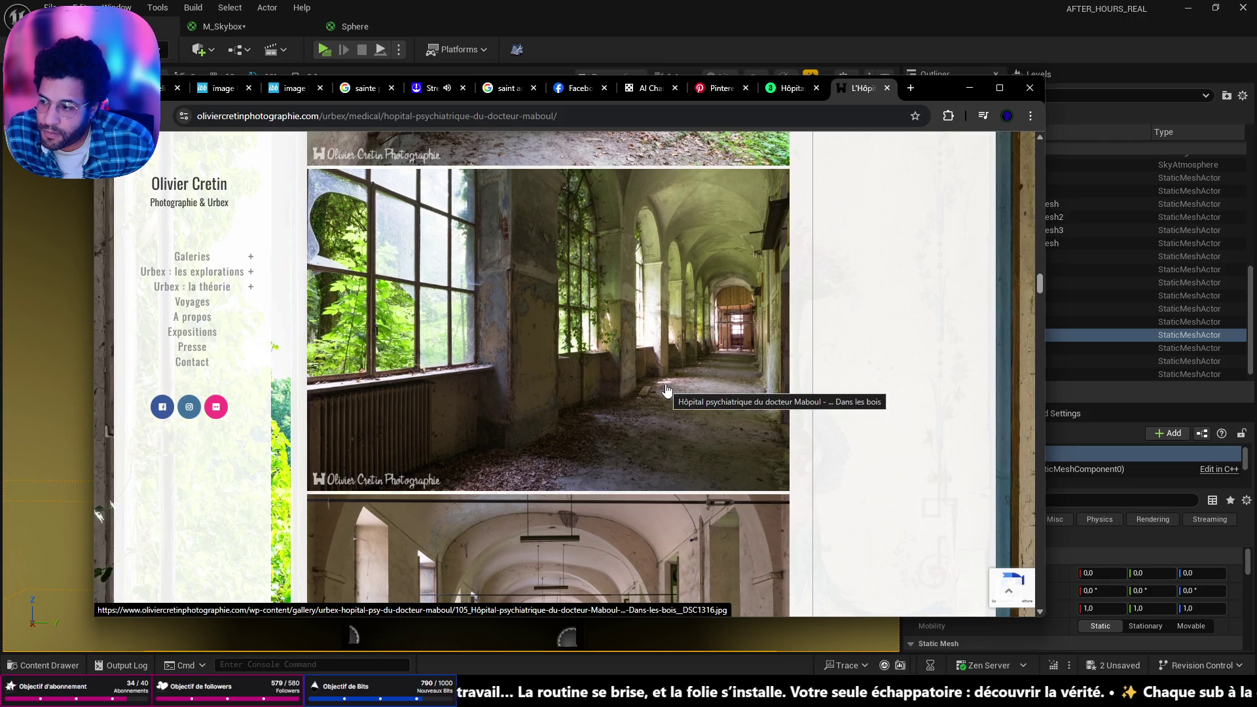
{"action": "scroll", "coordinate": [666, 391], "scroll_direction": "down", "scroll_amount": 5}
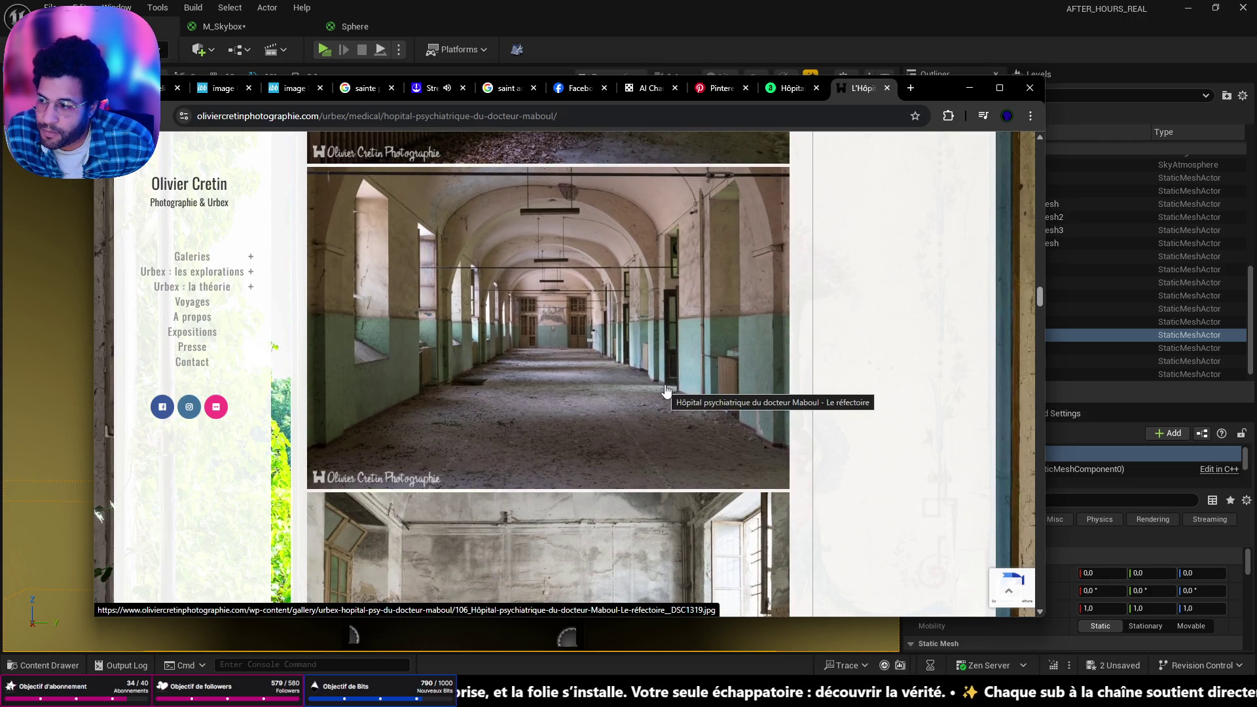
{"action": "scroll", "coordinate": [667, 391], "scroll_direction": "down", "scroll_amount": 5}
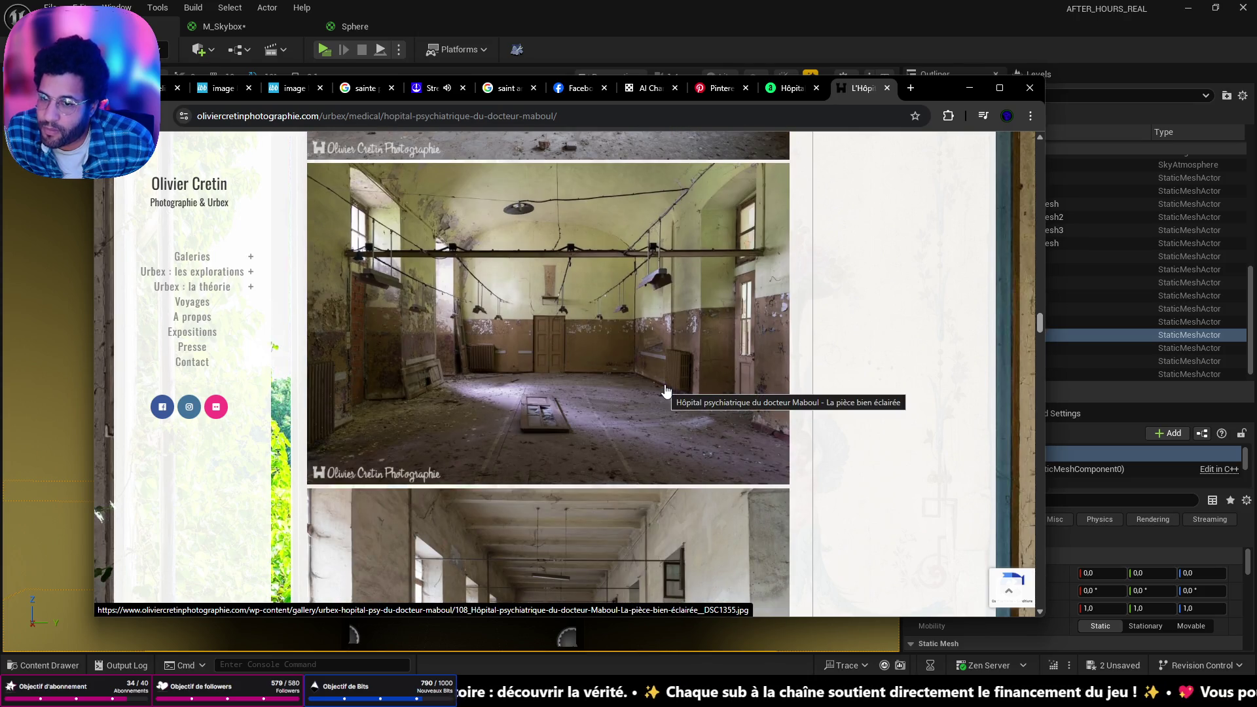
{"action": "scroll", "coordinate": [666, 391], "scroll_direction": "down", "scroll_amount": 5}
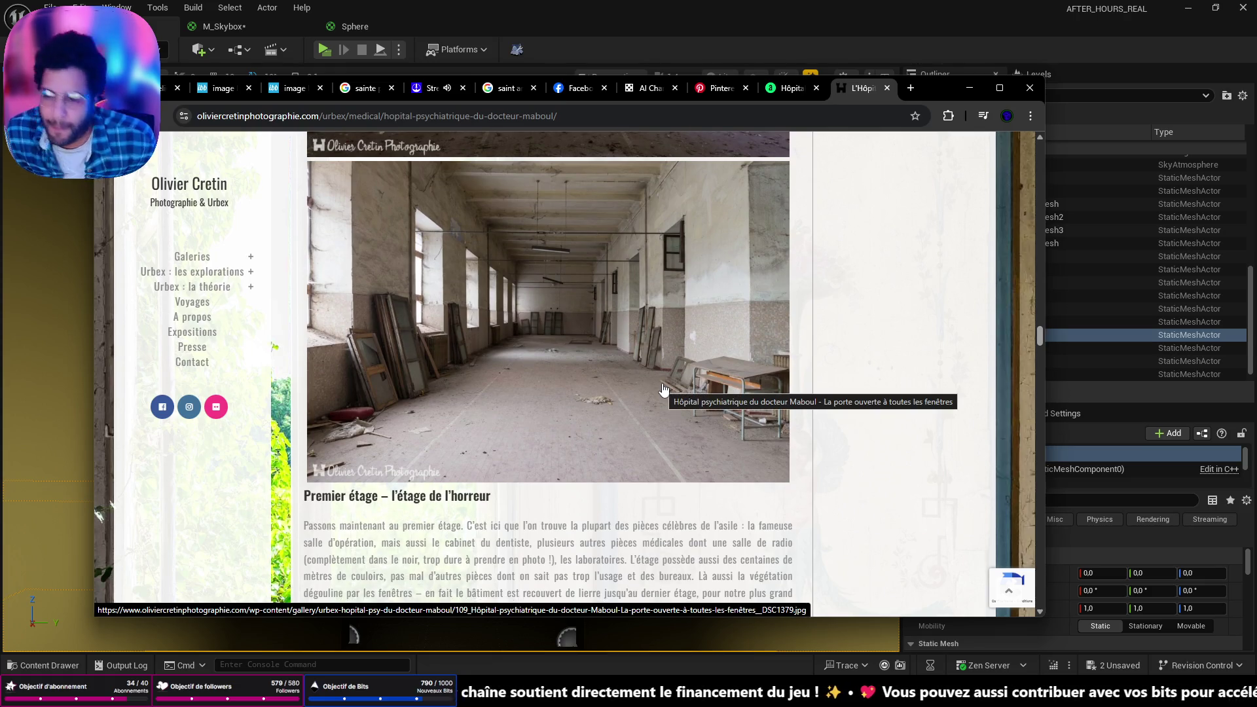
{"action": "scroll", "coordinate": [662, 389], "scroll_direction": "down", "scroll_amount": 5}
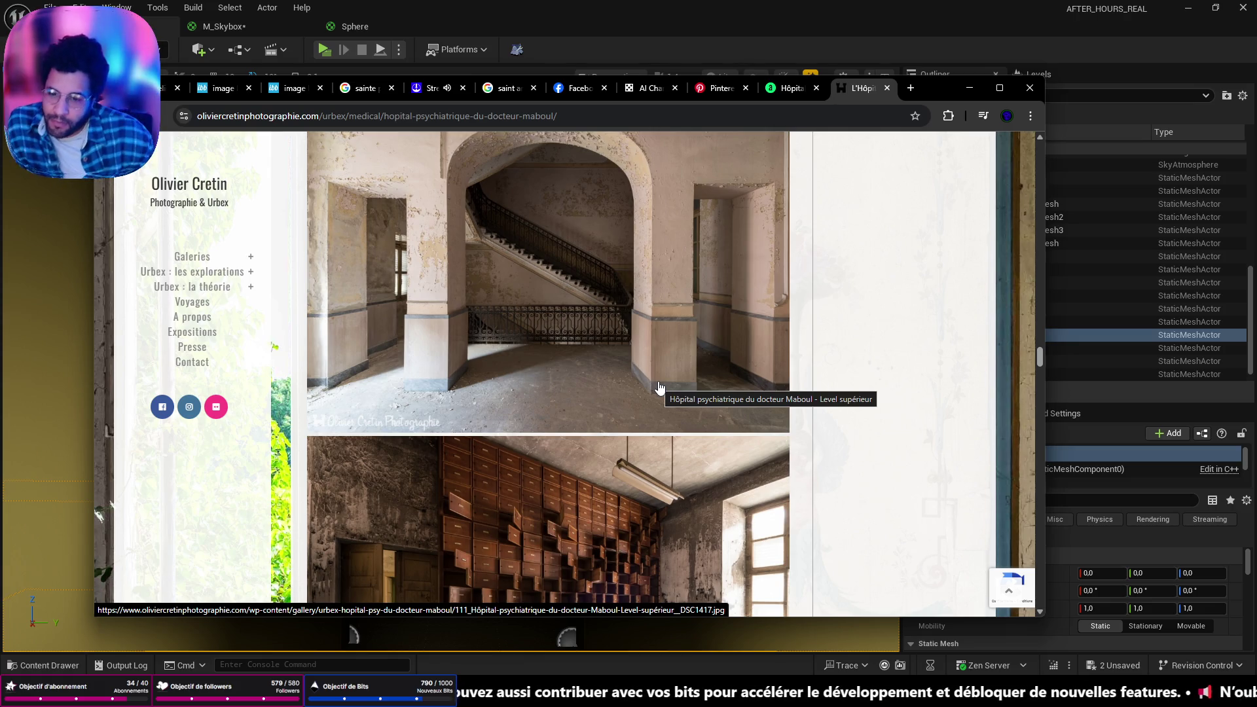
{"action": "scroll", "coordinate": [611, 391], "scroll_direction": "down", "scroll_amount": 5}
{"action": "scroll", "coordinate": [590, 401], "scroll_direction": "down", "scroll_amount": 4}
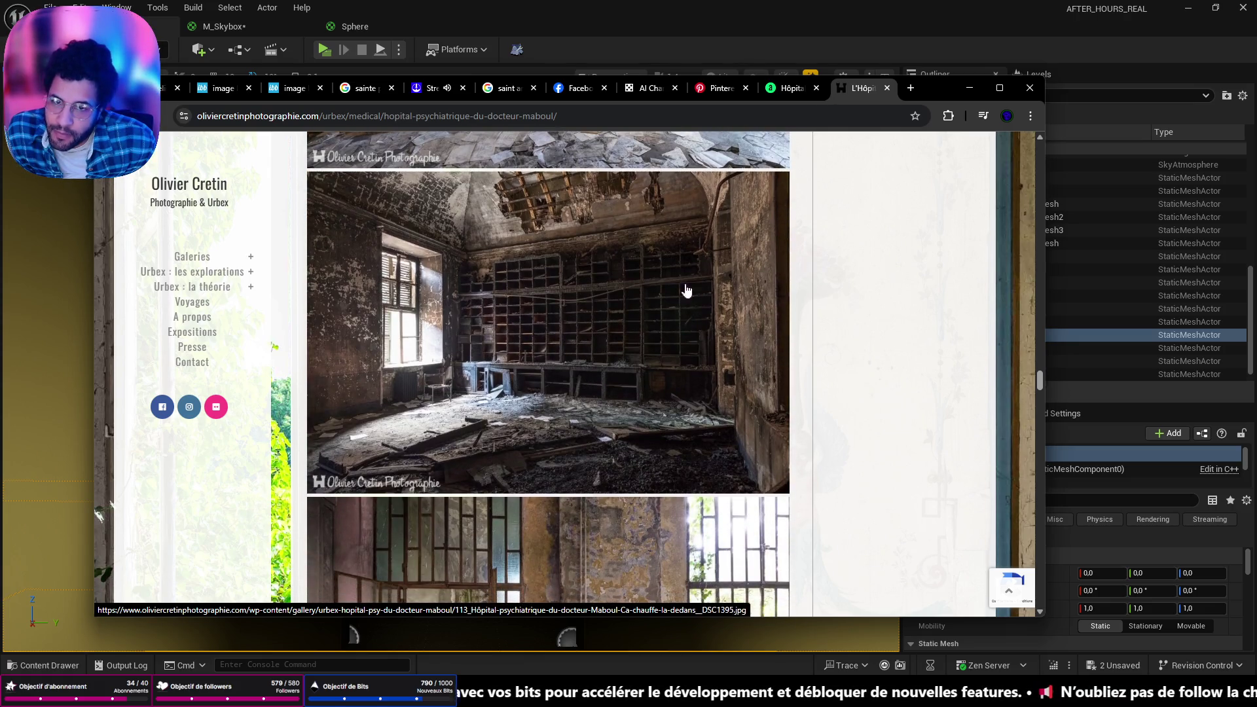
Return to the Alamy results, maximize the browser, and scroll to the page bottom
{"action": "left_click", "coordinate": [777, 95]}
{"action": "scroll", "coordinate": [683, 447], "scroll_direction": "down", "scroll_amount": 10}
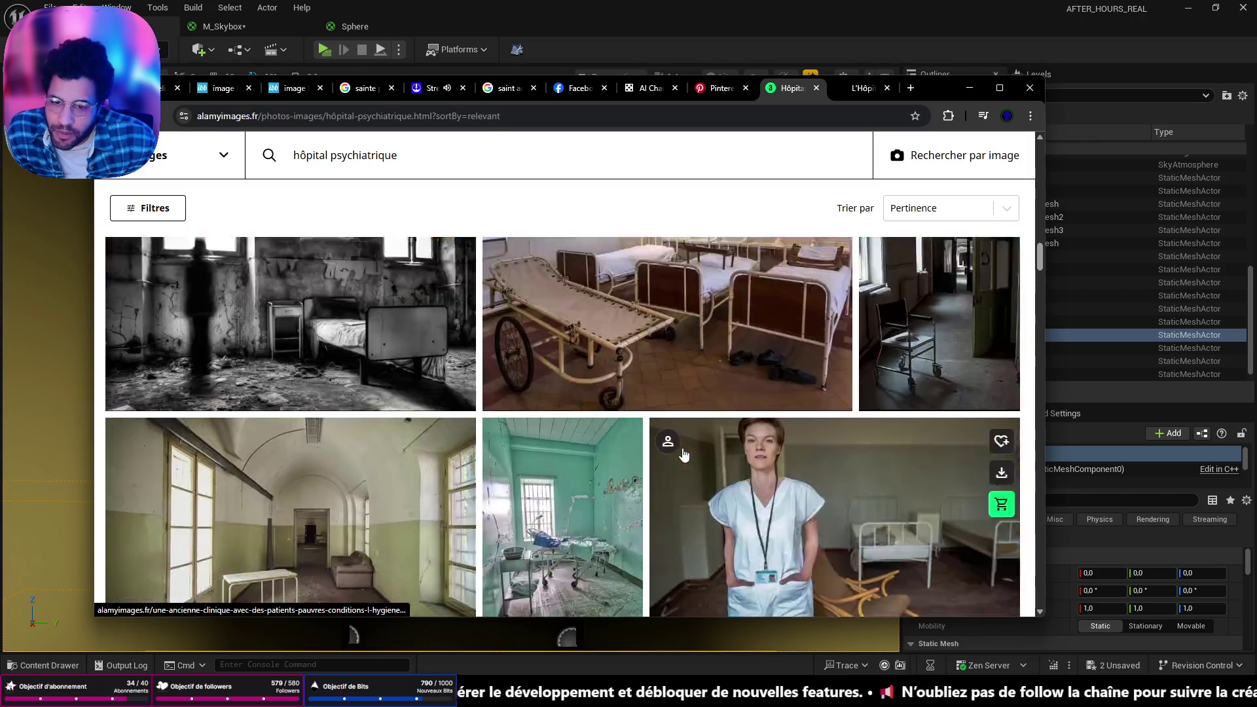
{"action": "scroll", "coordinate": [683, 447], "scroll_direction": "down", "scroll_amount": 5}
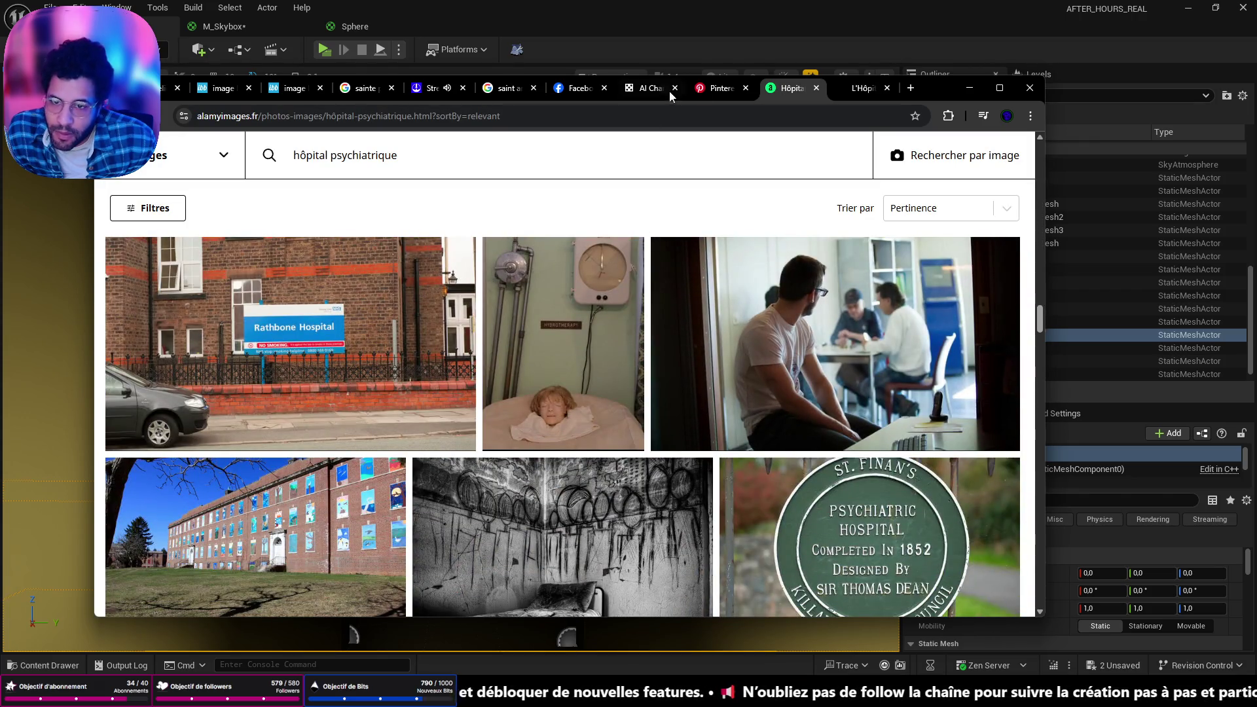
{"action": "key", "text": "super+Up"}
{"action": "scroll", "coordinate": [855, 281], "scroll_direction": "down", "scroll_amount": 5}
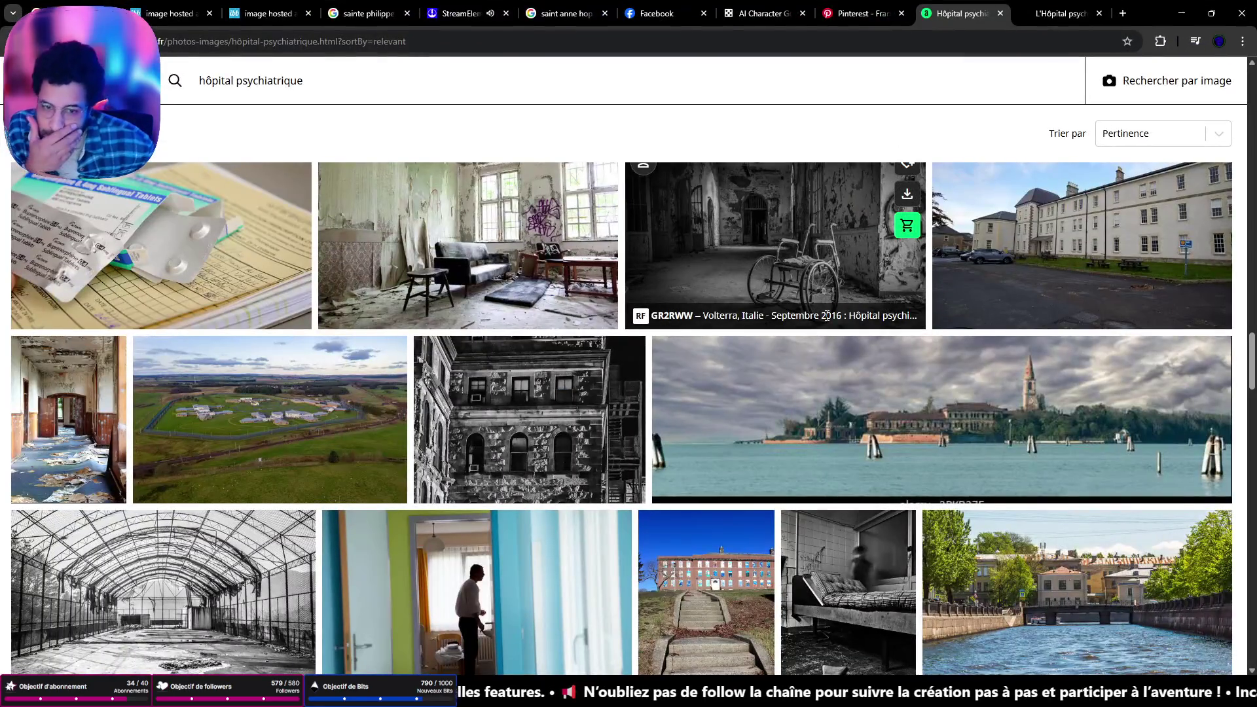
{"action": "scroll", "coordinate": [795, 370], "scroll_direction": "down", "scroll_amount": 4}
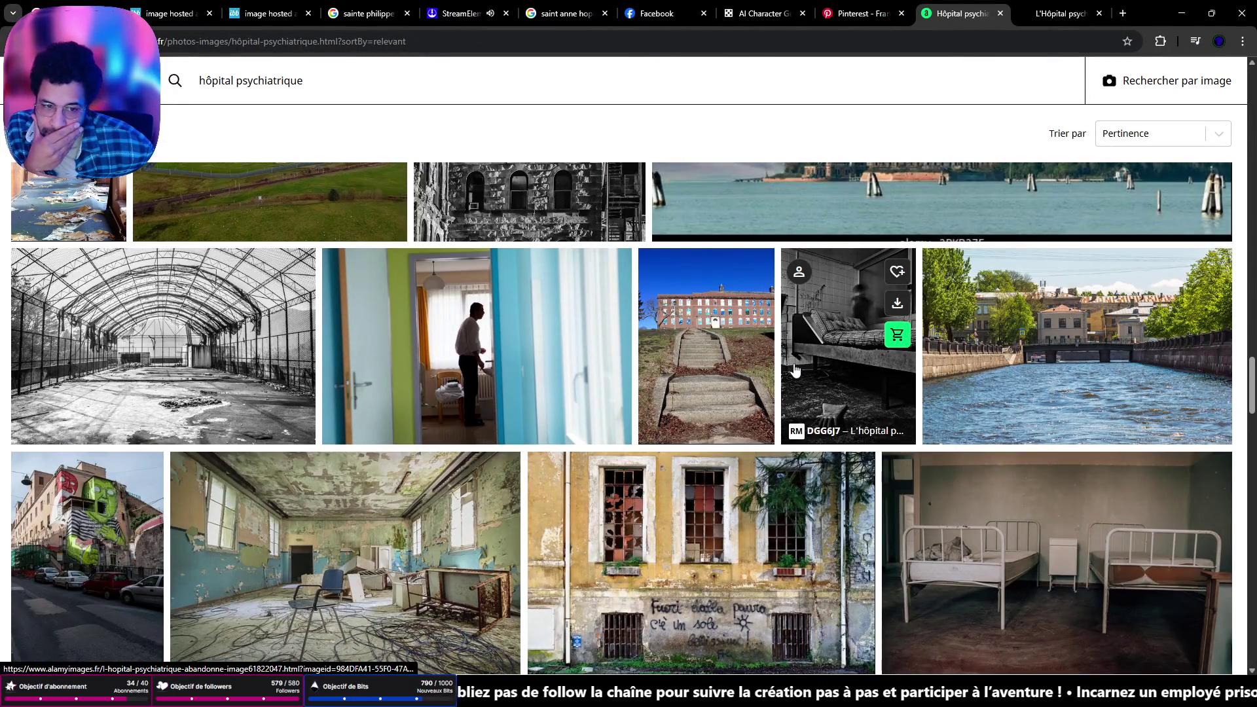
{"action": "scroll", "coordinate": [794, 370], "scroll_direction": "down", "scroll_amount": 6}
{"action": "scroll", "coordinate": [766, 372], "scroll_direction": "down", "scroll_amount": 4}
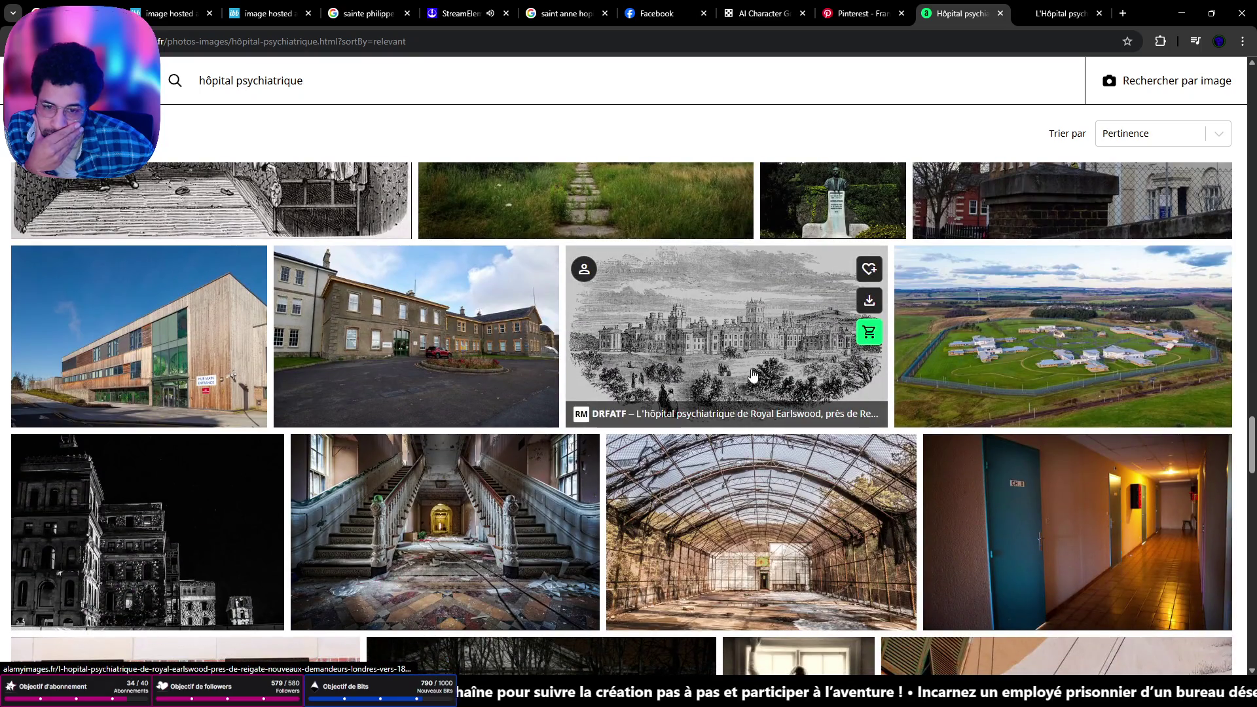
{"action": "scroll", "coordinate": [752, 375], "scroll_direction": "down", "scroll_amount": 1}
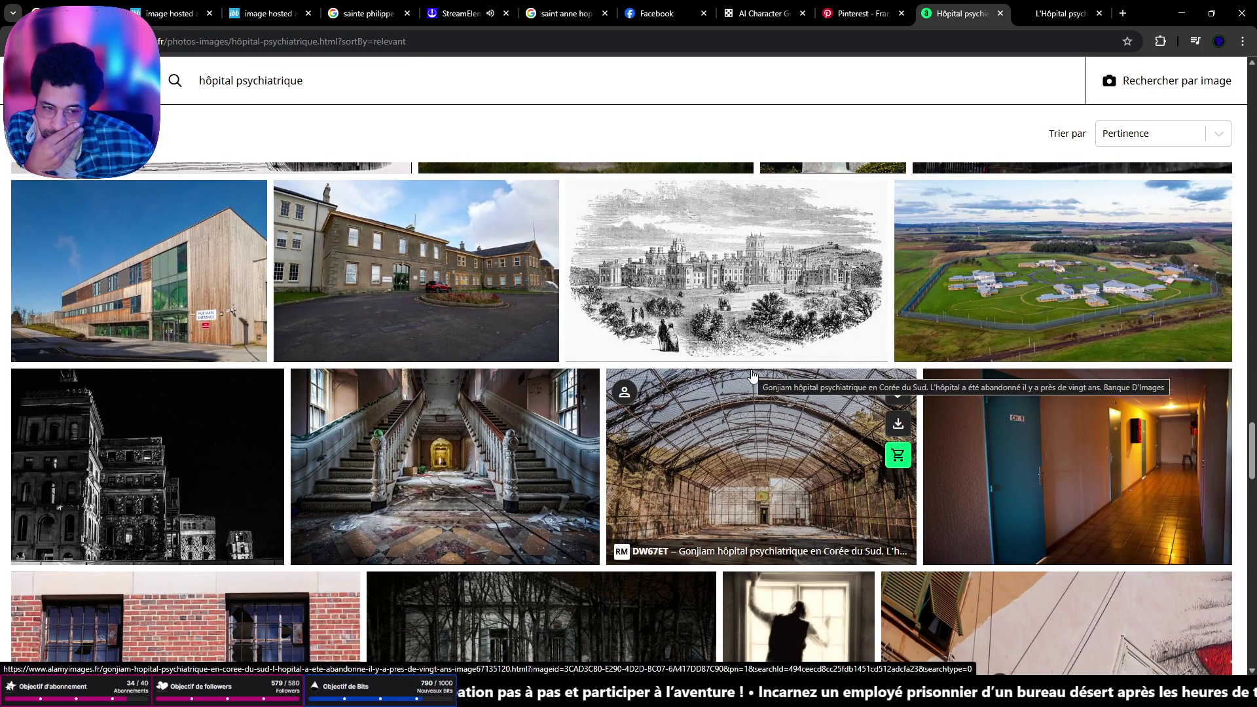
{"action": "scroll", "coordinate": [752, 375], "scroll_direction": "down", "scroll_amount": 4}
{"action": "scroll", "coordinate": [753, 375], "scroll_direction": "down", "scroll_amount": 5}
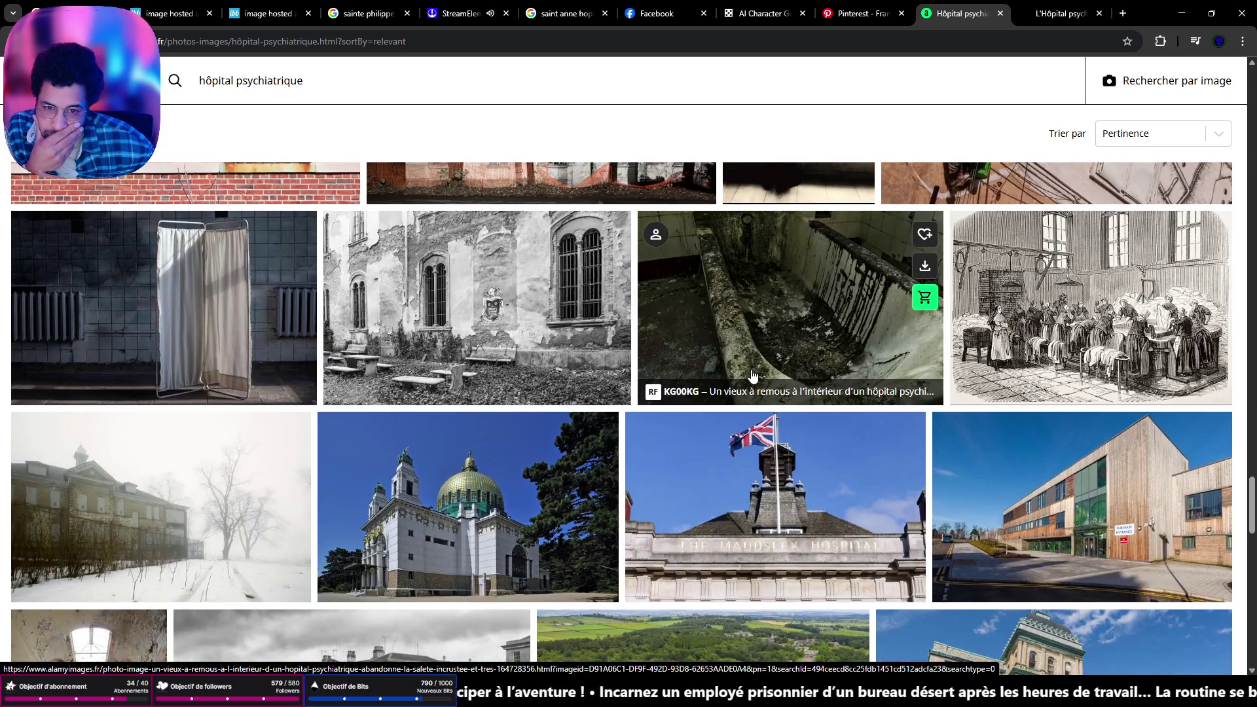
{"action": "scroll", "coordinate": [748, 374], "scroll_direction": "down", "scroll_amount": 2}
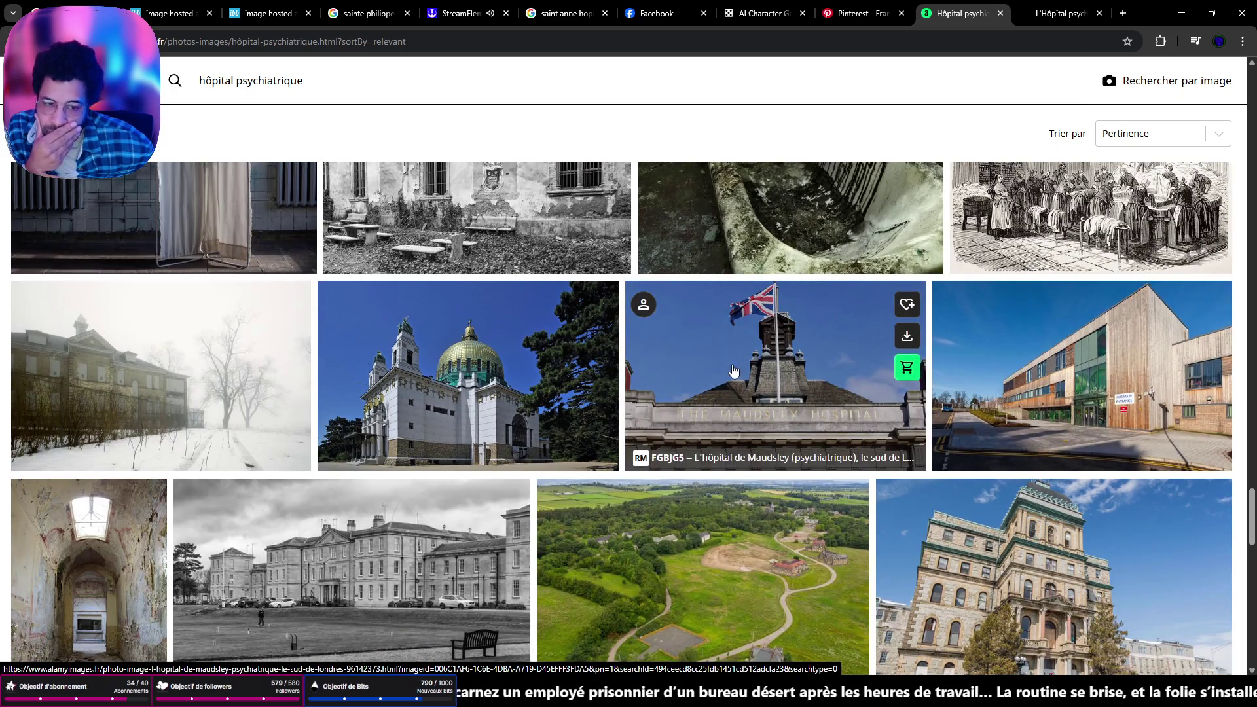
{"action": "scroll", "coordinate": [733, 370], "scroll_direction": "down", "scroll_amount": 4}
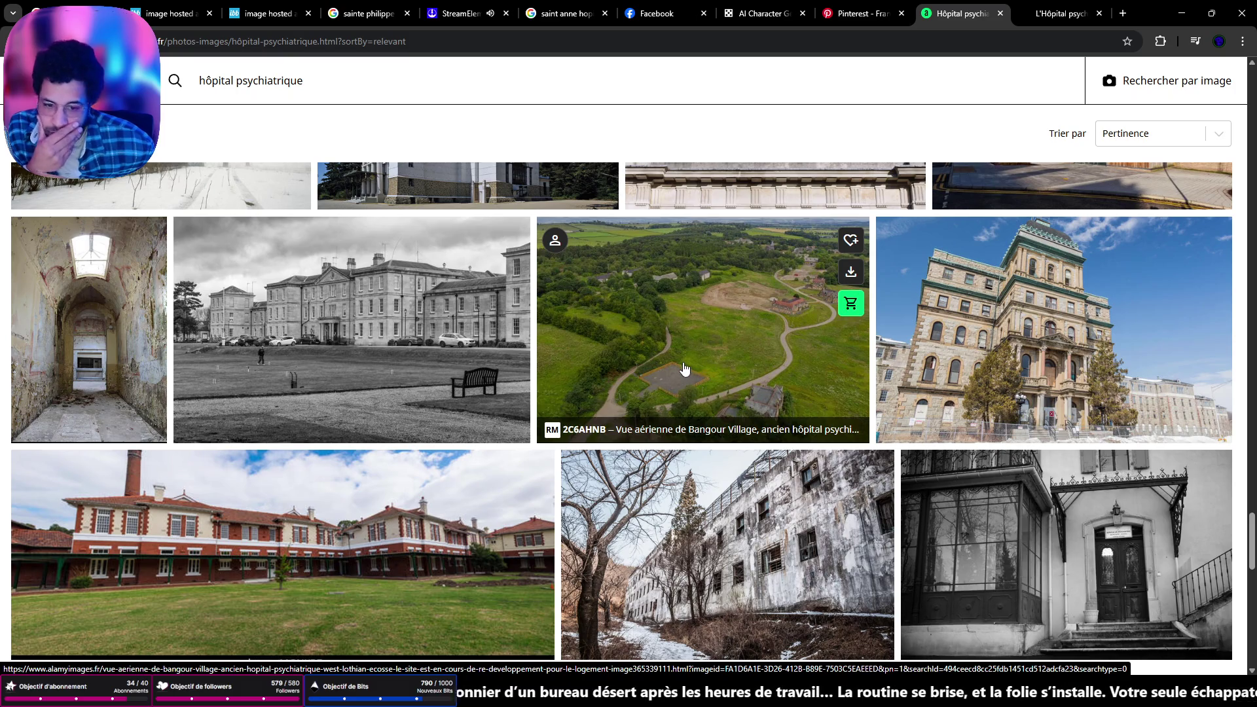
{"action": "scroll", "coordinate": [669, 365], "scroll_direction": "down", "scroll_amount": 8}
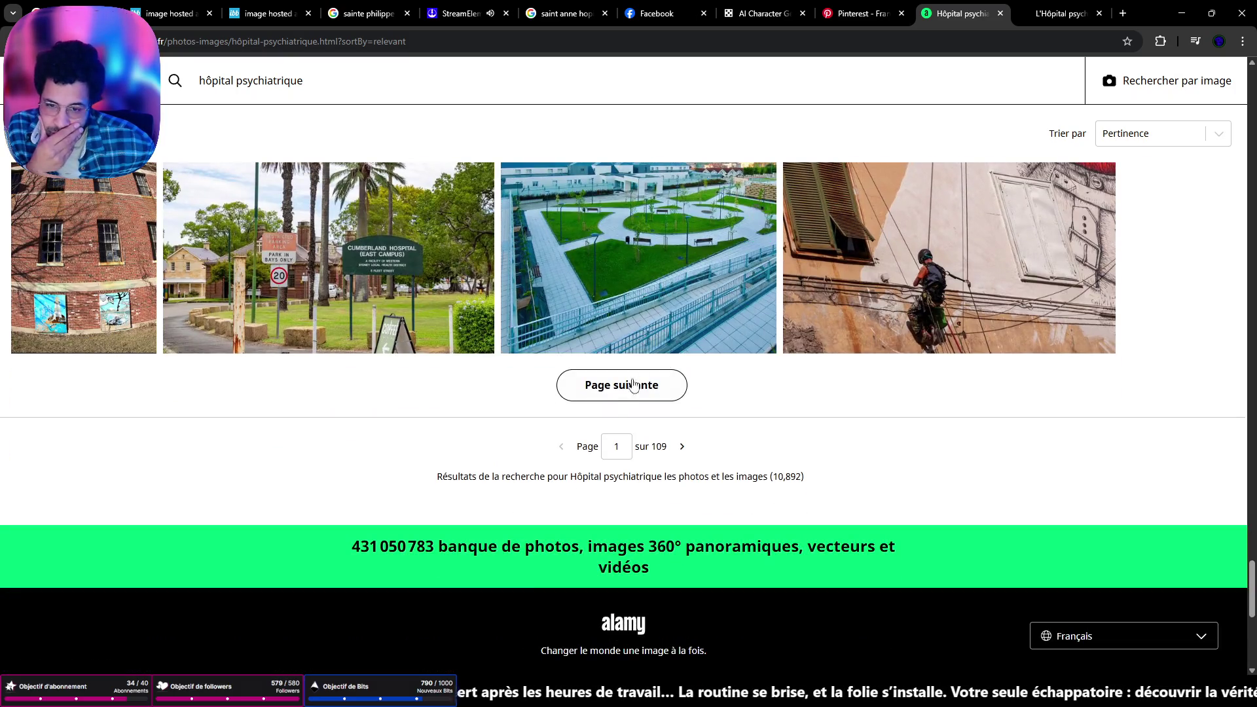
Go to page 2 of the hôpital psychiatrique results and scroll through it
{"action": "left_click", "coordinate": [682, 448]}
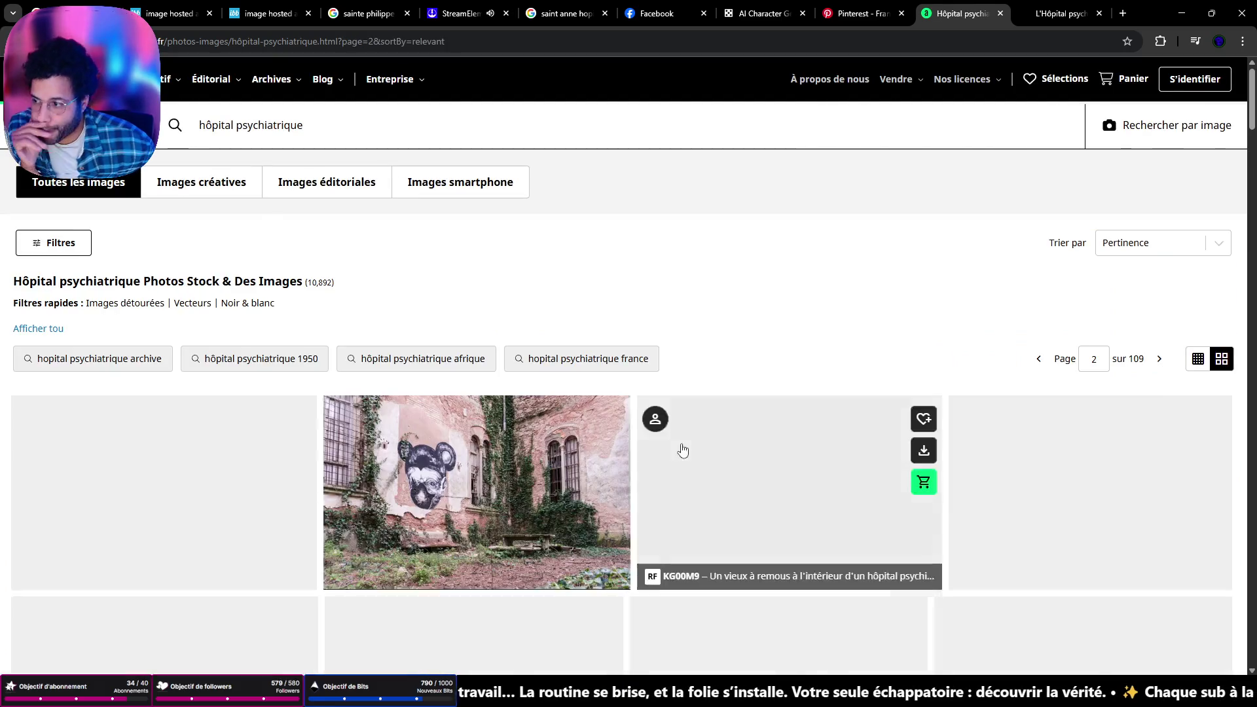
{"action": "scroll", "coordinate": [678, 446], "scroll_direction": "down", "scroll_amount": 3}
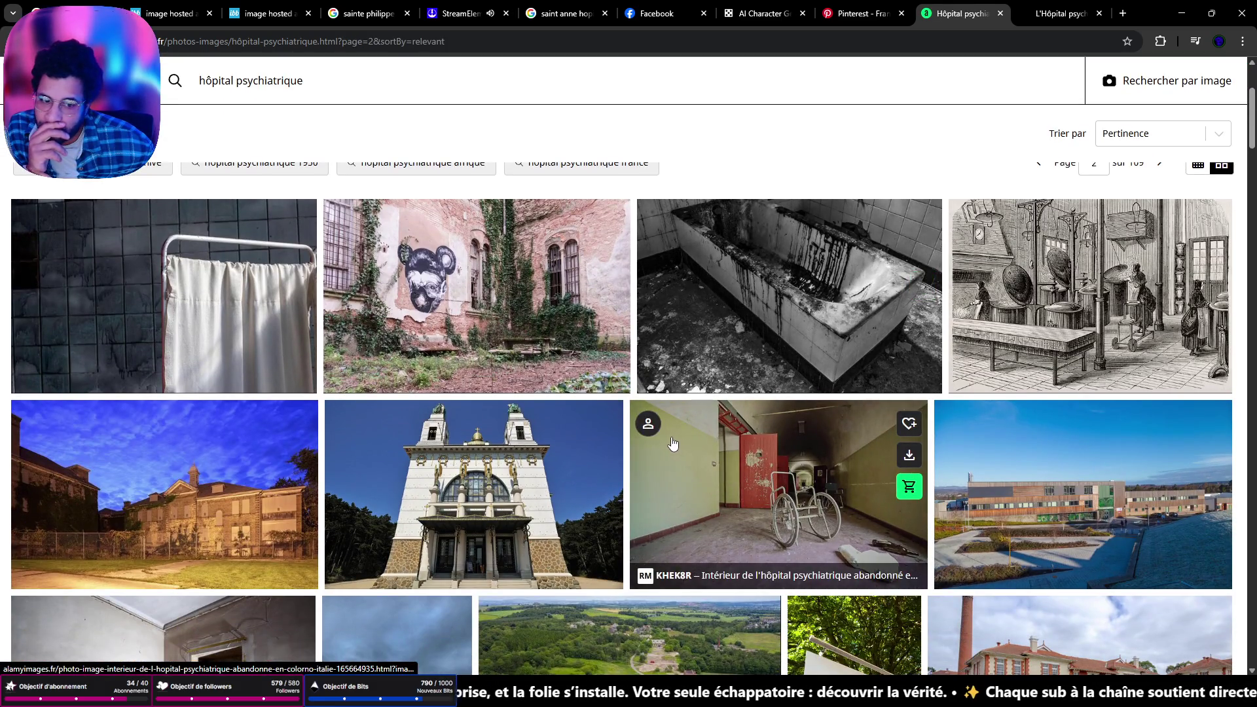
{"action": "scroll", "coordinate": [672, 444], "scroll_direction": "down", "scroll_amount": 3}
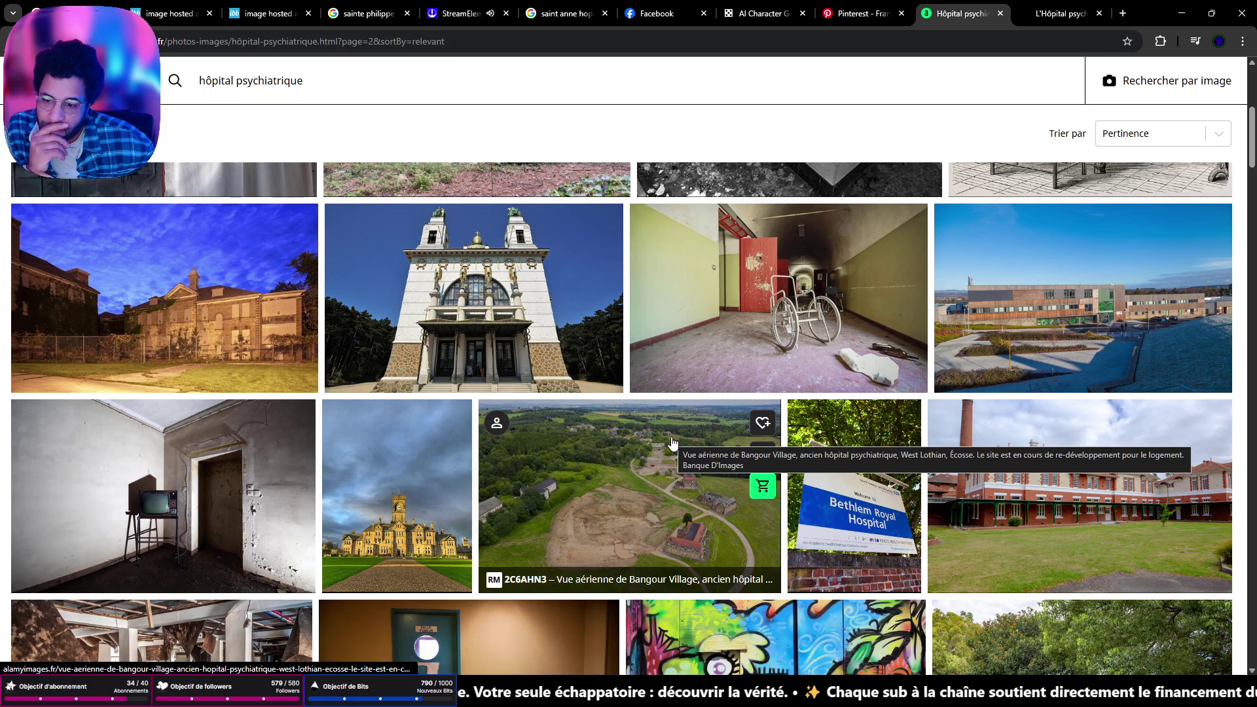
{"action": "scroll", "coordinate": [672, 443], "scroll_direction": "down", "scroll_amount": 3}
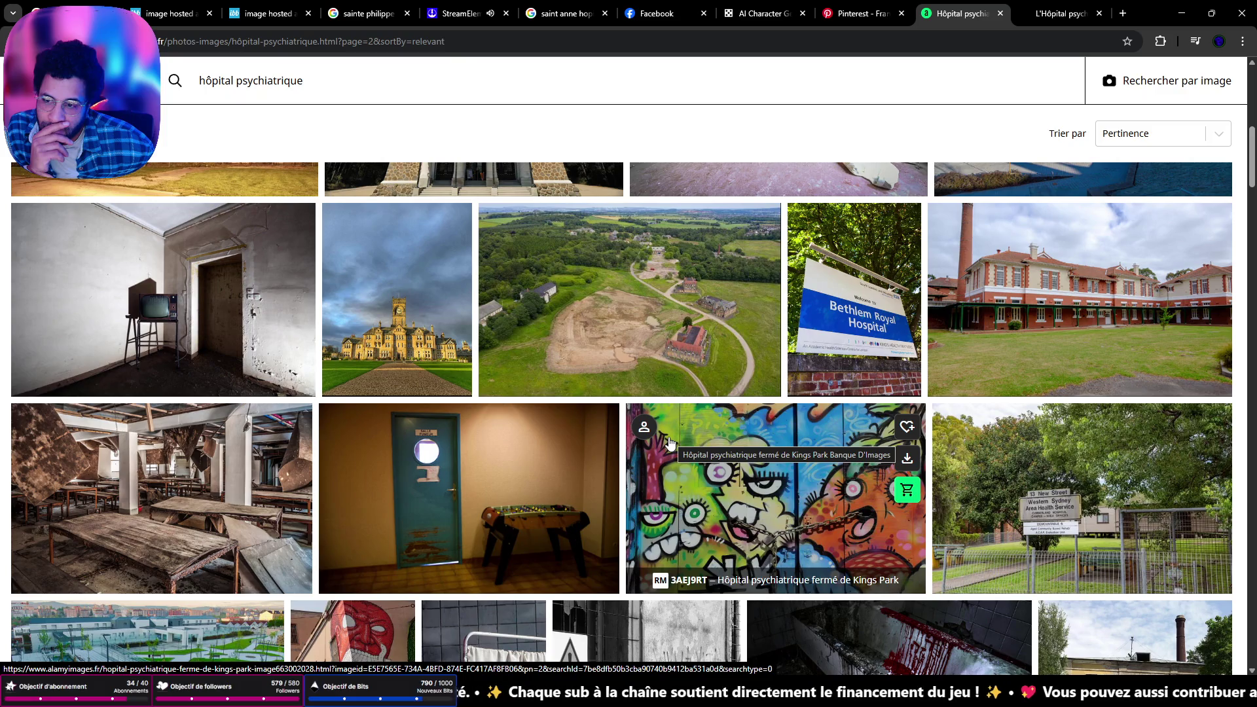
{"action": "scroll", "coordinate": [669, 443], "scroll_direction": "down", "scroll_amount": 3}
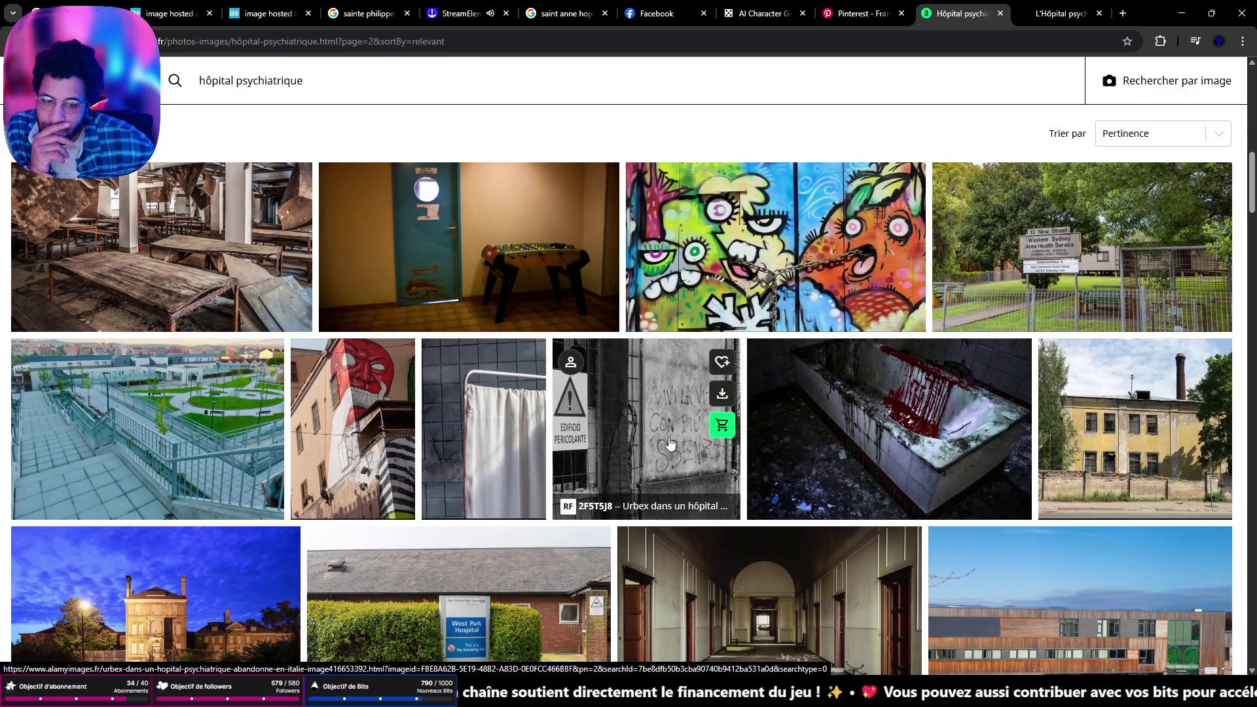
{"action": "scroll", "coordinate": [661, 443], "scroll_direction": "down", "scroll_amount": 4}
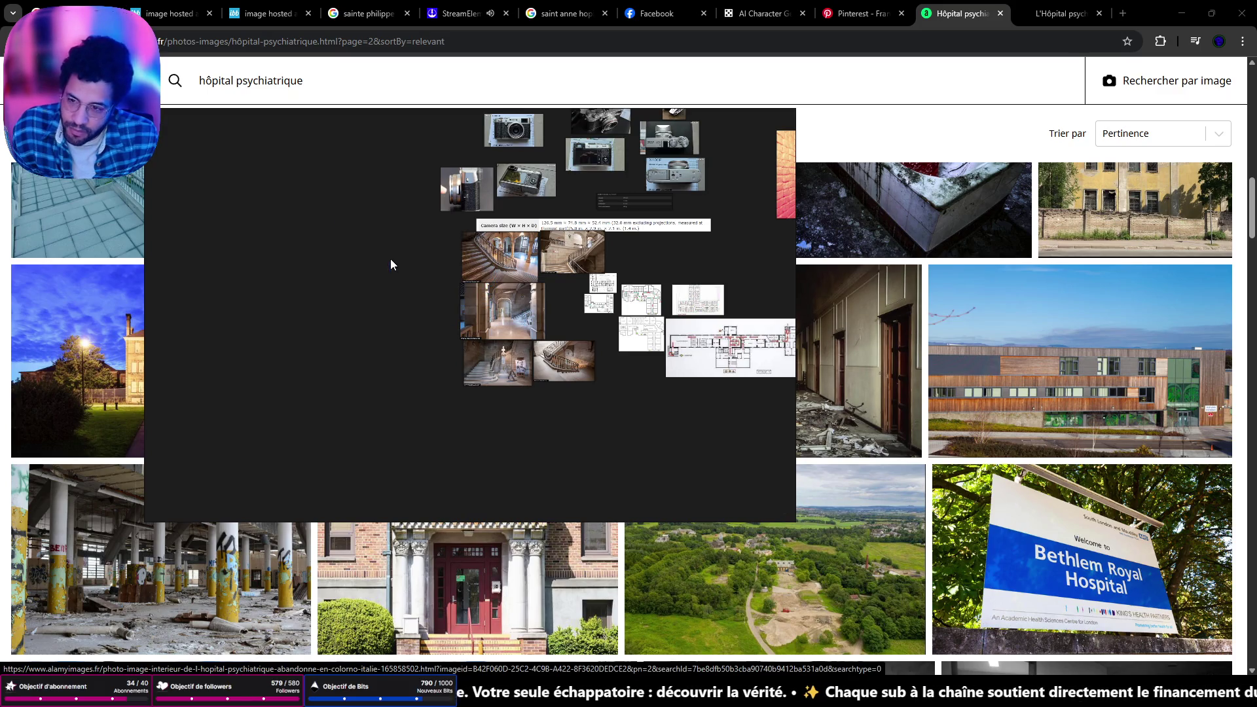
Move PureRef aside and open the abandoned Colorno corridor photo's detail page
{"action": "left_click_drag", "start_coordinate": [680, 118], "coordinate": [574, 116]}
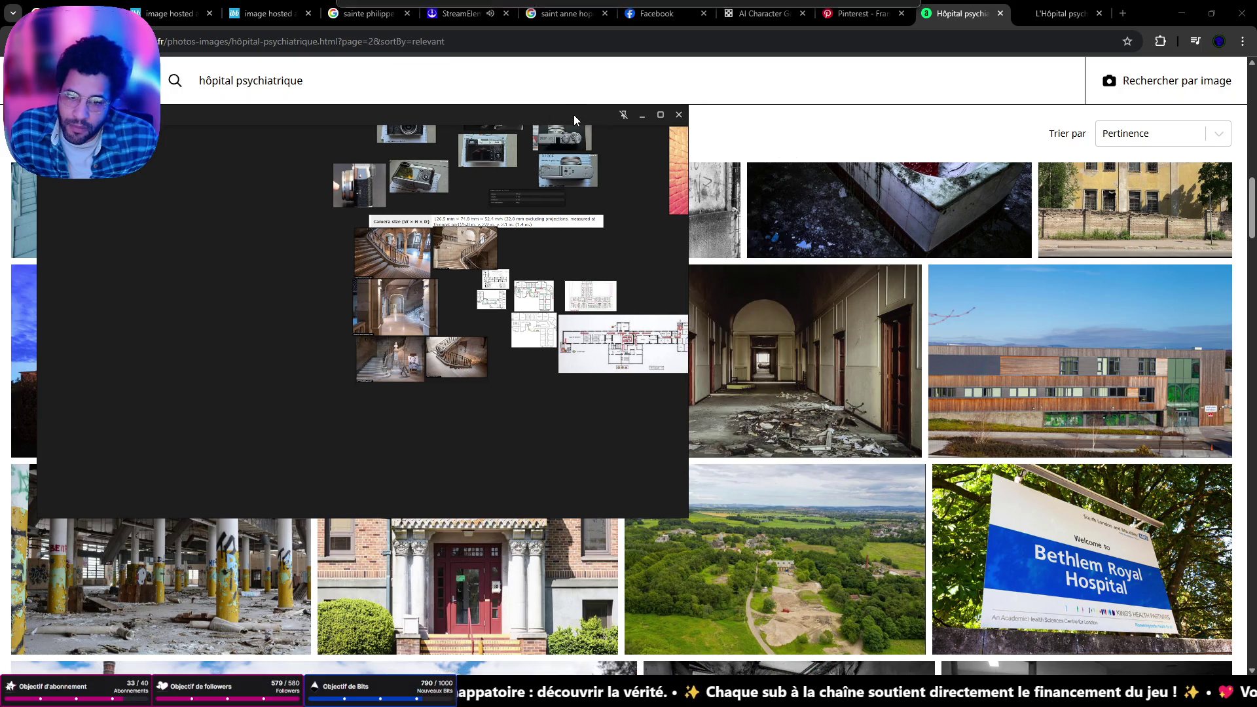
{"action": "left_click", "coordinate": [825, 309]}
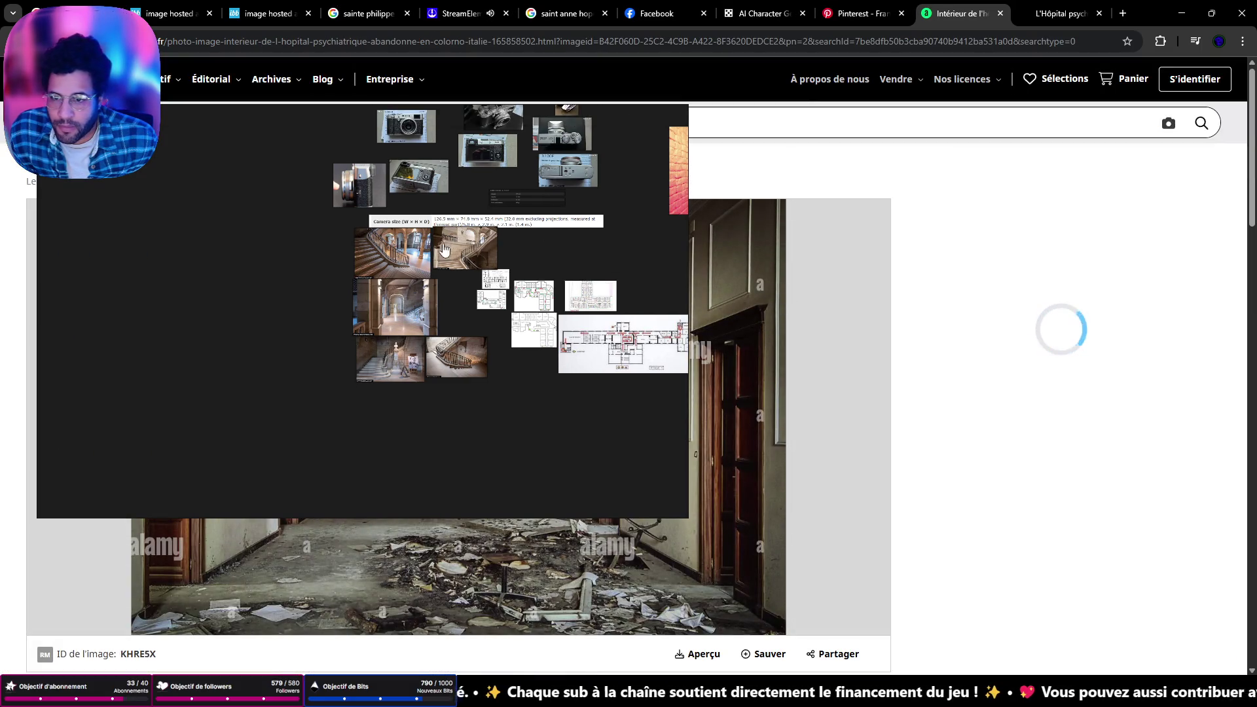
{"action": "left_click", "coordinate": [752, 235]}
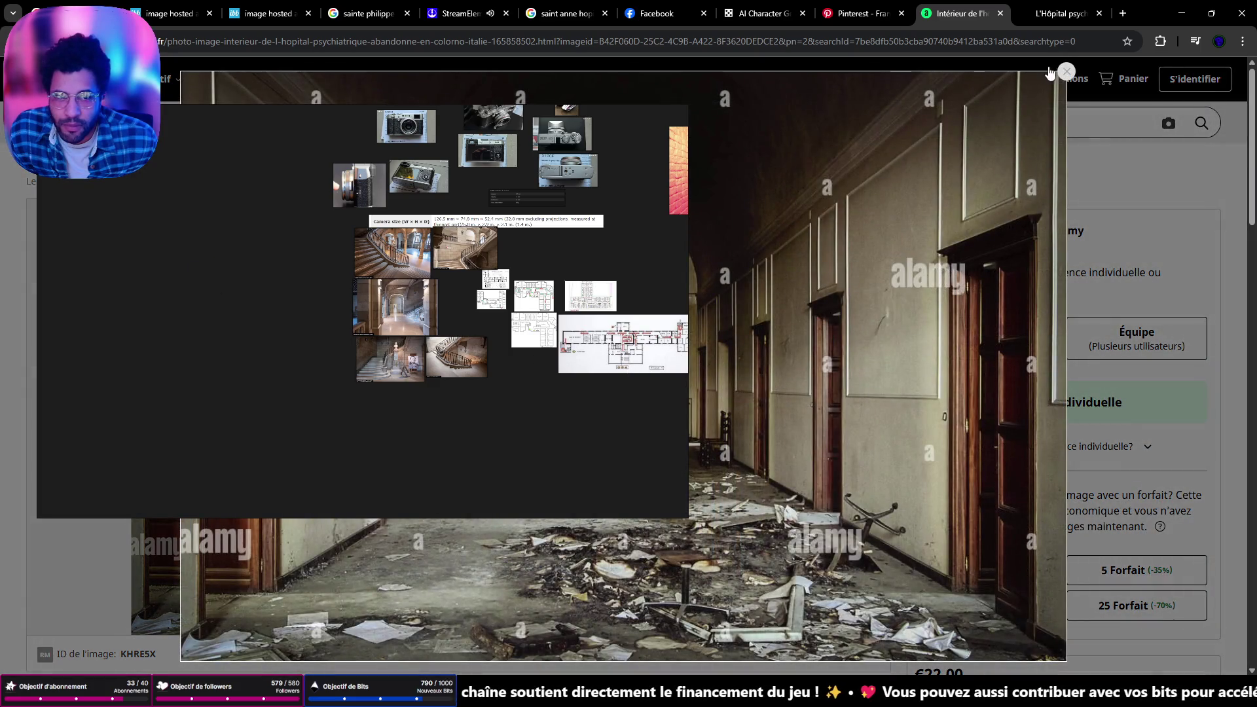
{"action": "left_click", "coordinate": [1065, 72]}
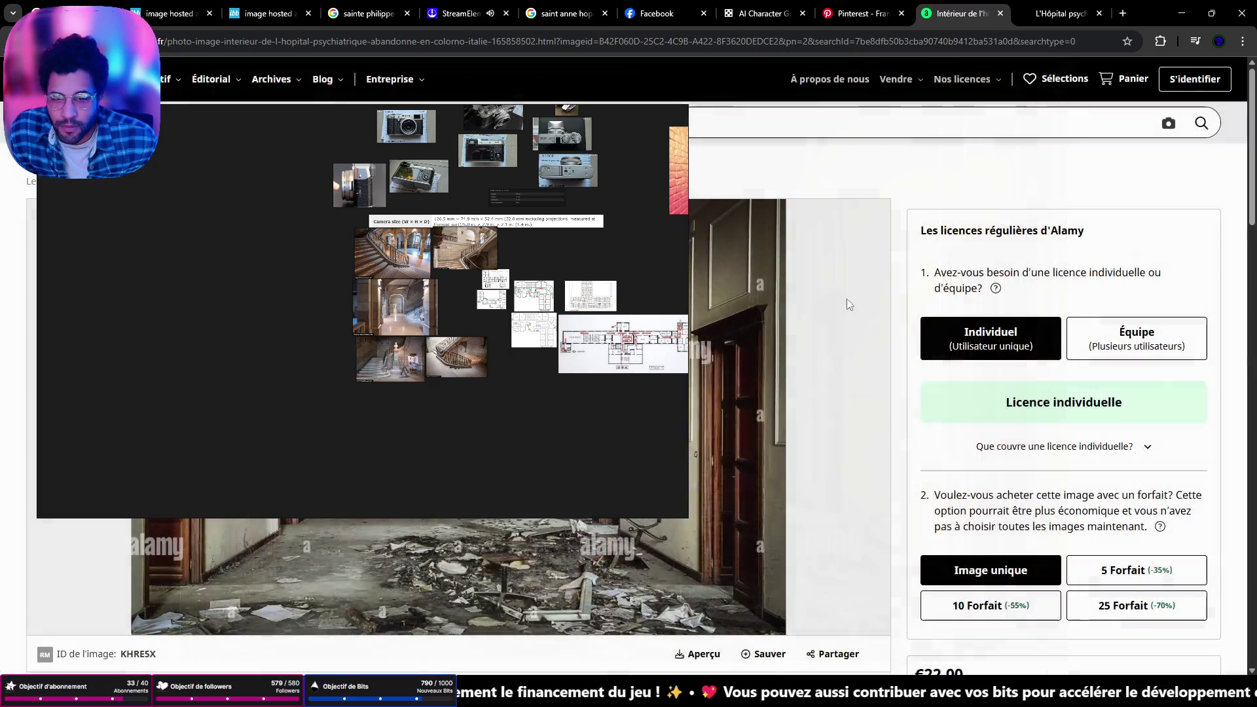
{"action": "left_click", "coordinate": [567, 228]}
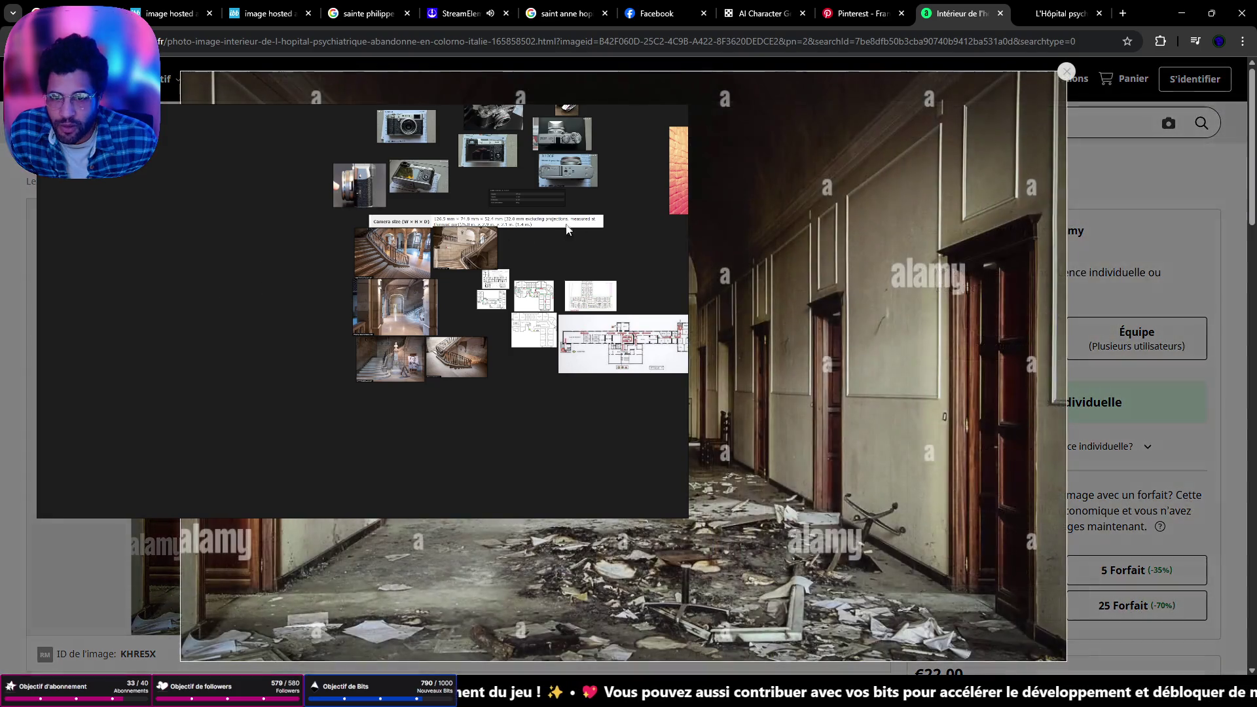
{"action": "left_click", "coordinate": [1065, 72]}
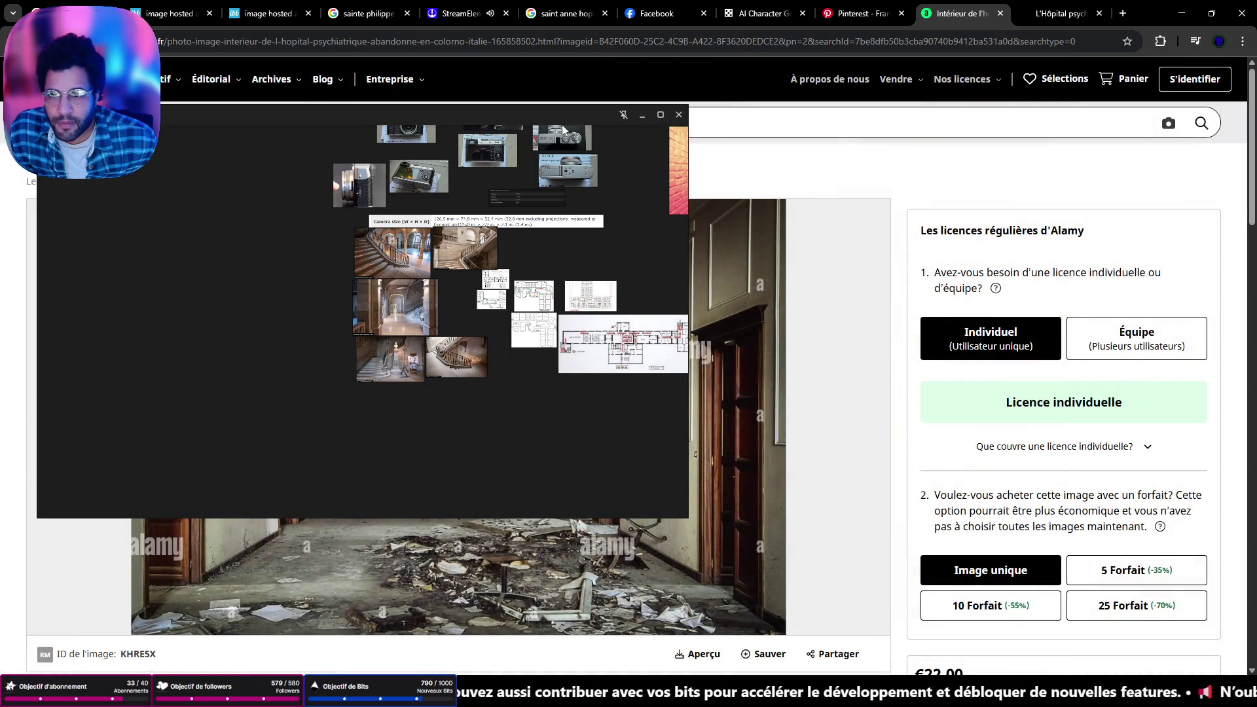
{"action": "left_click", "coordinate": [642, 117]}
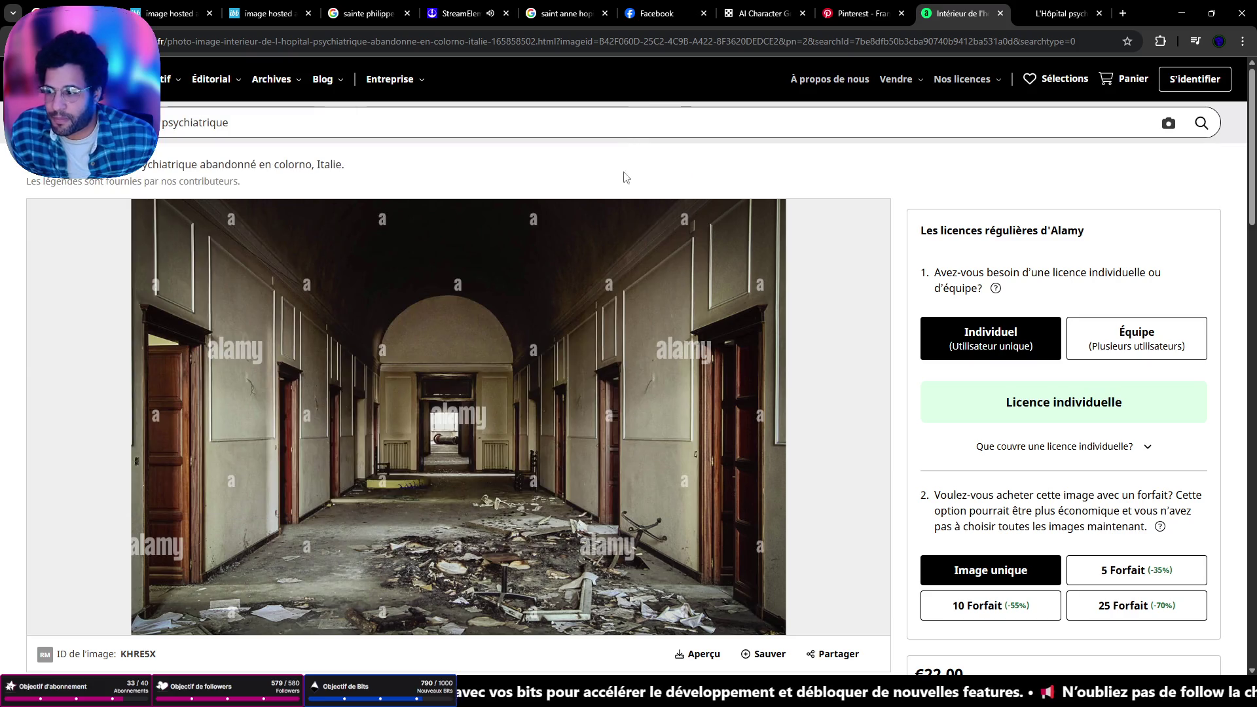
{"action": "scroll", "coordinate": [628, 281], "scroll_direction": "down", "scroll_amount": 1}
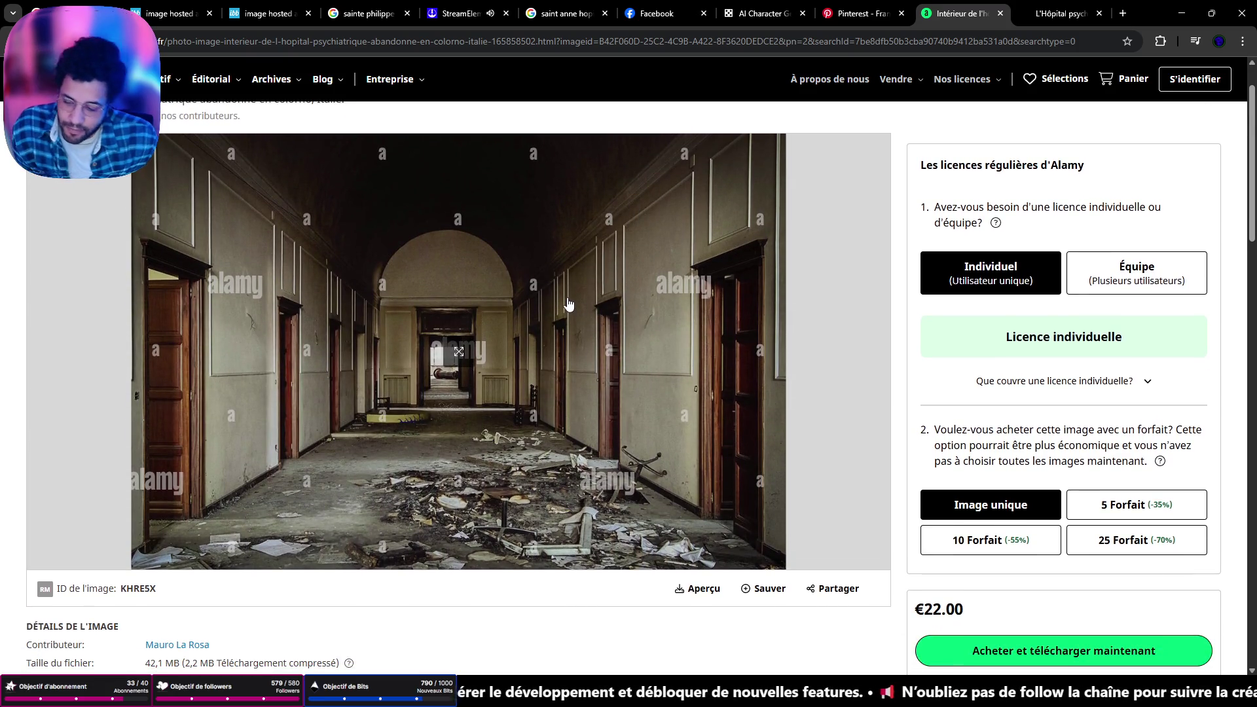
Snip the corridor photo, paste it onto the PureRef board, and enlarge it beside the staircase images
{"action": "key", "text": "super+shift+s"}
{"action": "mouse_move", "coordinate": [30, 128]}
{"action": "left_mouse_down"}
{"action": "mouse_move", "coordinate": [621, 404]}
{"action": "mouse_move", "coordinate": [897, 596]}
{"action": "mouse_move", "coordinate": [853, 567]}
{"action": "mouse_move", "coordinate": [608, 482]}
{"action": "left_mouse_up"}
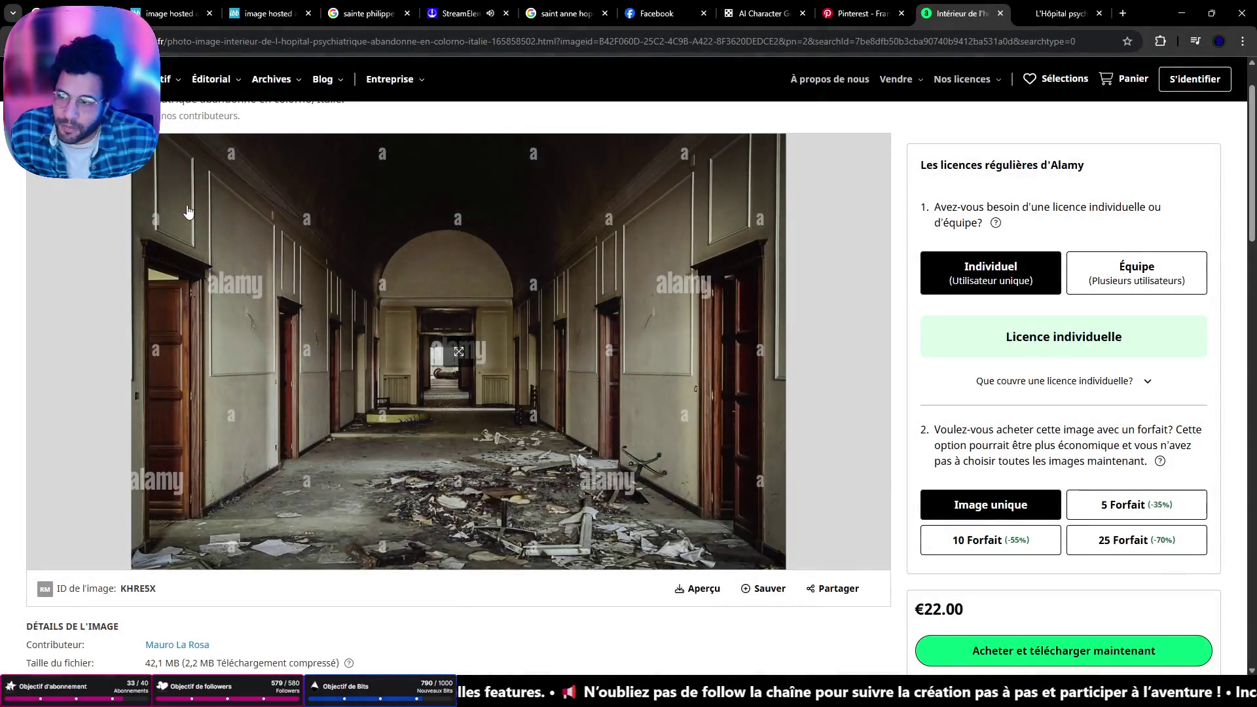
{"action": "key", "text": "super+shift+s"}
{"action": "mouse_move", "coordinate": [129, 133]}
{"action": "left_mouse_down"}
{"action": "mouse_move", "coordinate": [760, 562]}
{"action": "mouse_move", "coordinate": [792, 558]}
{"action": "mouse_move", "coordinate": [785, 567]}
{"action": "left_mouse_up"}
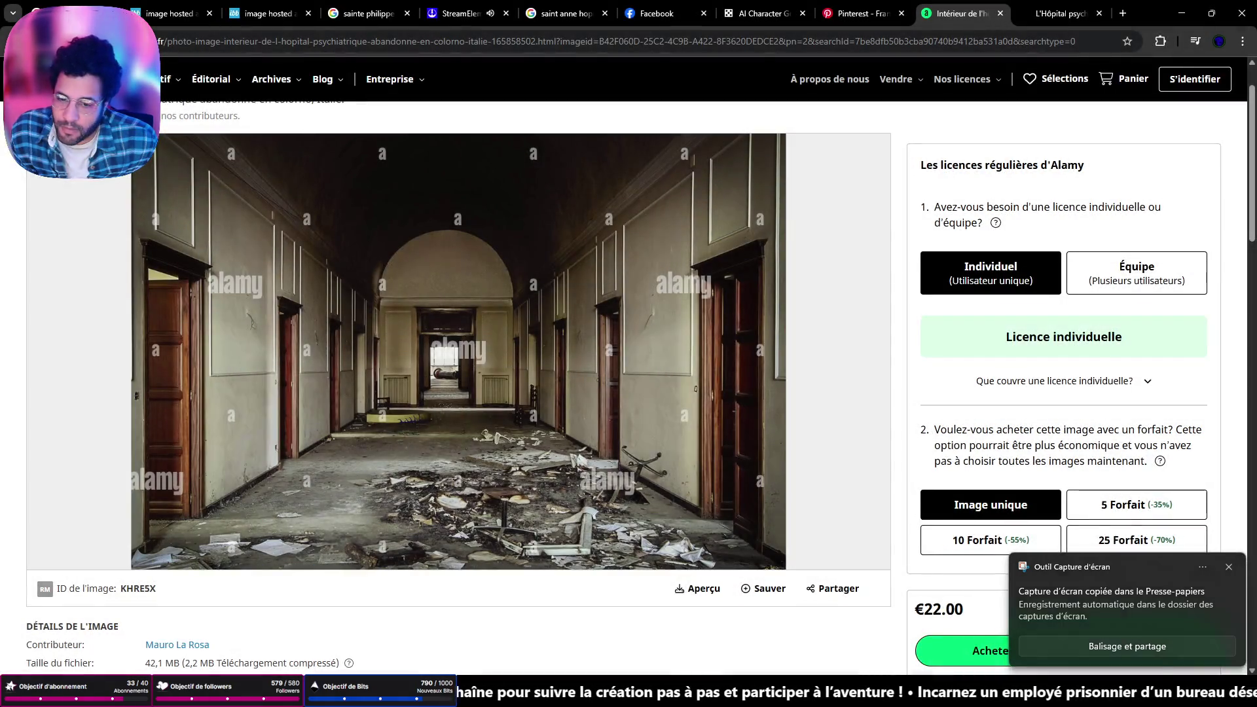
{"action": "right_click", "coordinate": [163, 320]}
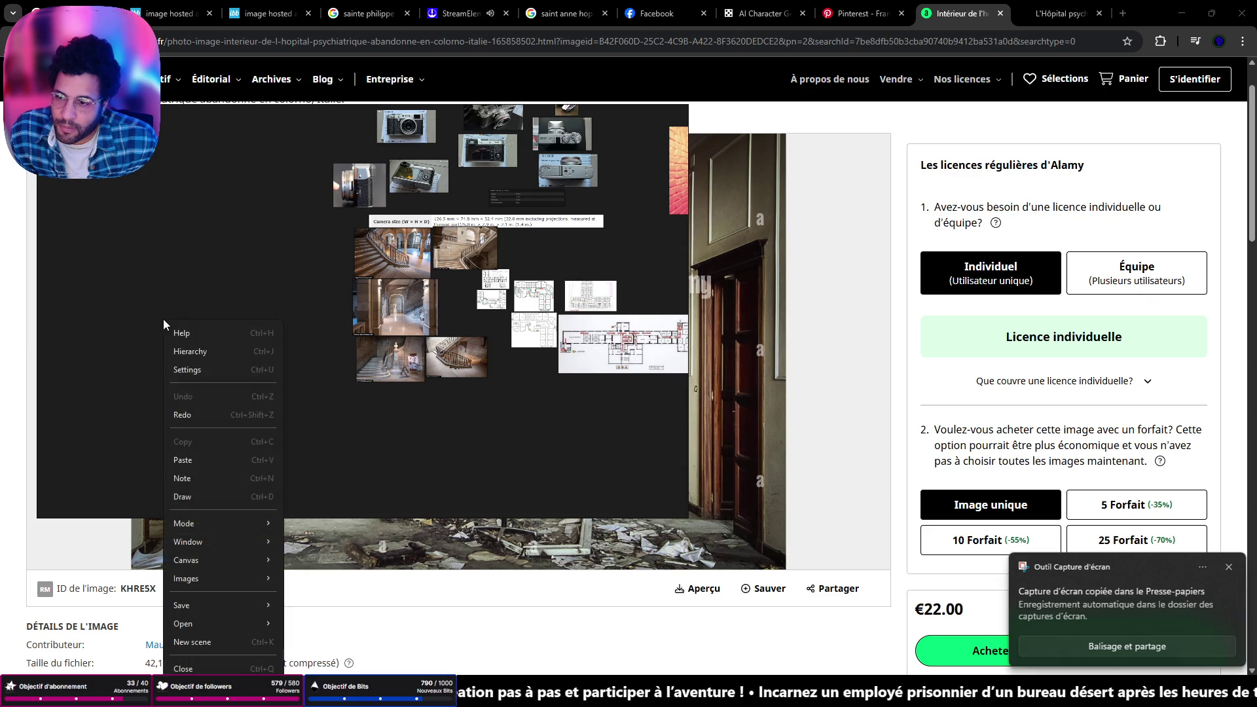
{"action": "left_click", "coordinate": [195, 453]}
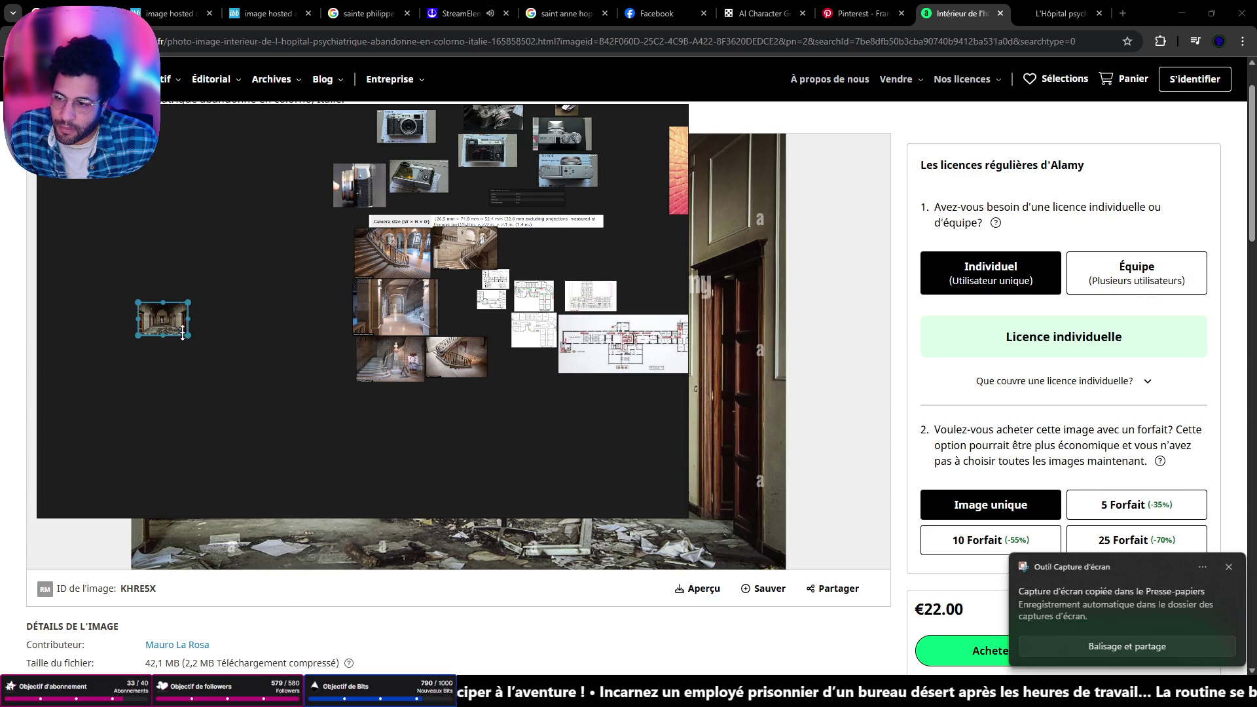
{"action": "left_click_drag", "start_coordinate": [188, 335], "coordinate": [348, 442]}
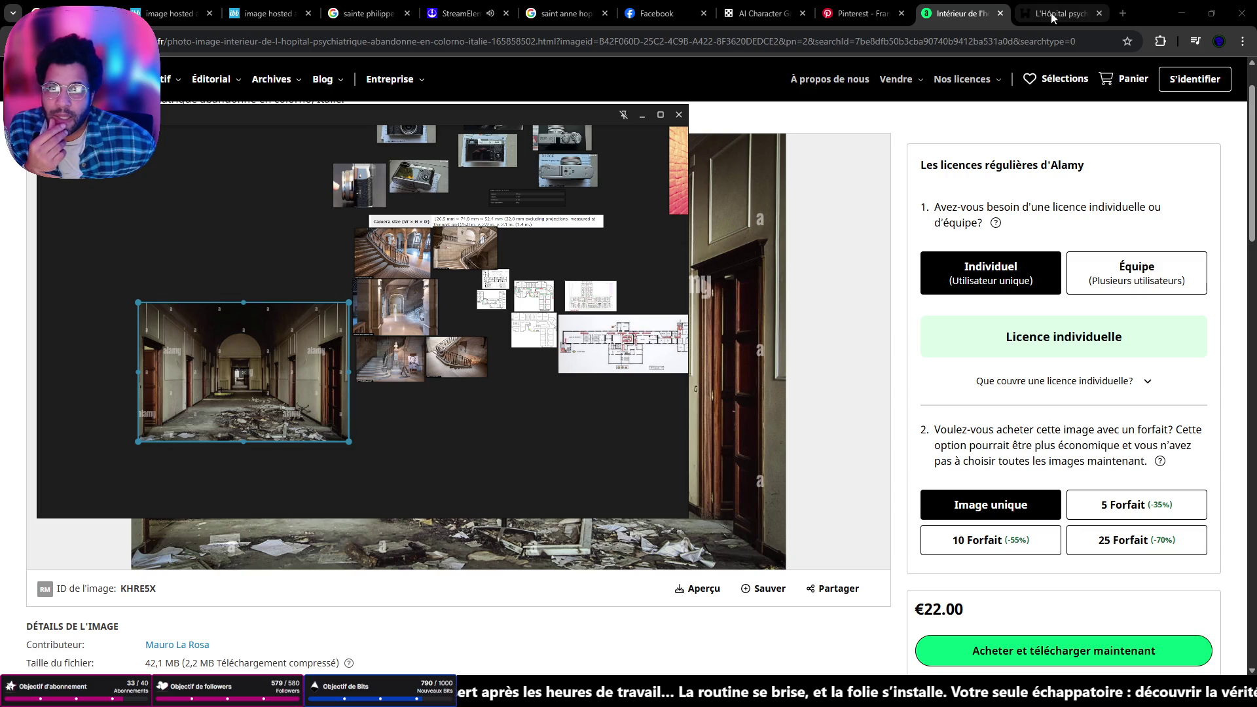
Review the pencil asylum-plan images in the AI Character Generator with PureRef hidden
{"action": "left_click", "coordinate": [767, 15]}
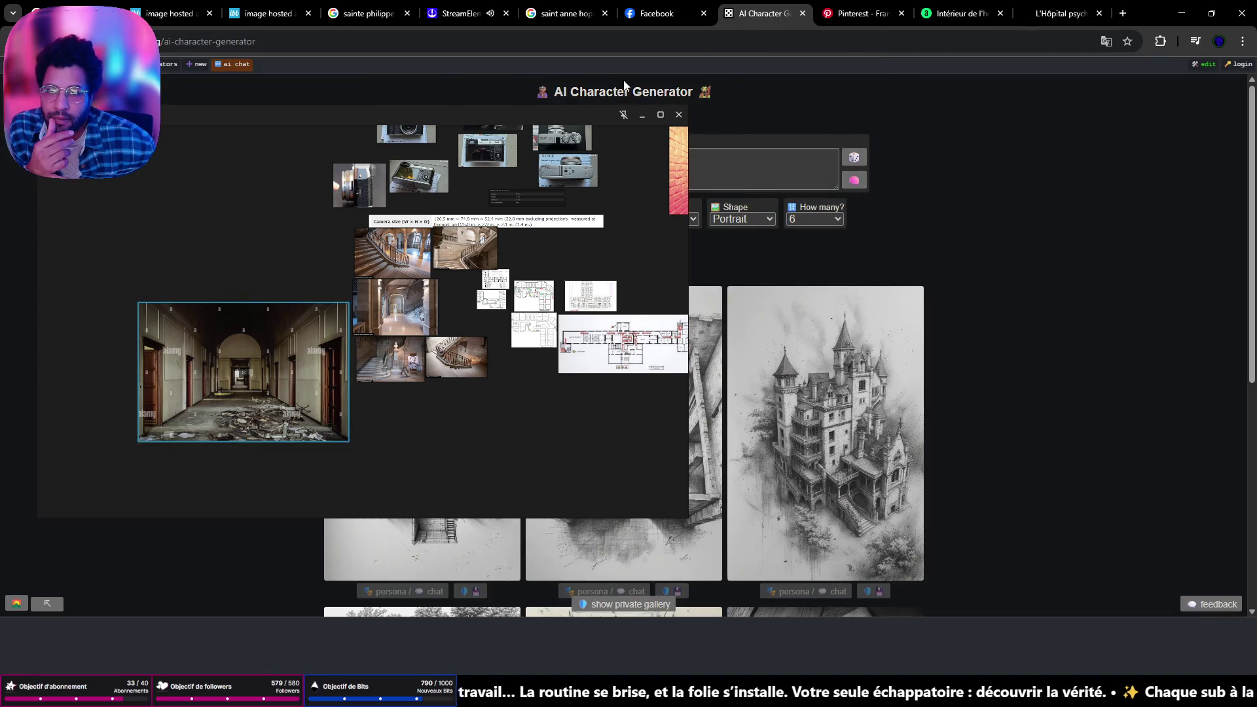
{"action": "left_click", "coordinate": [637, 119]}
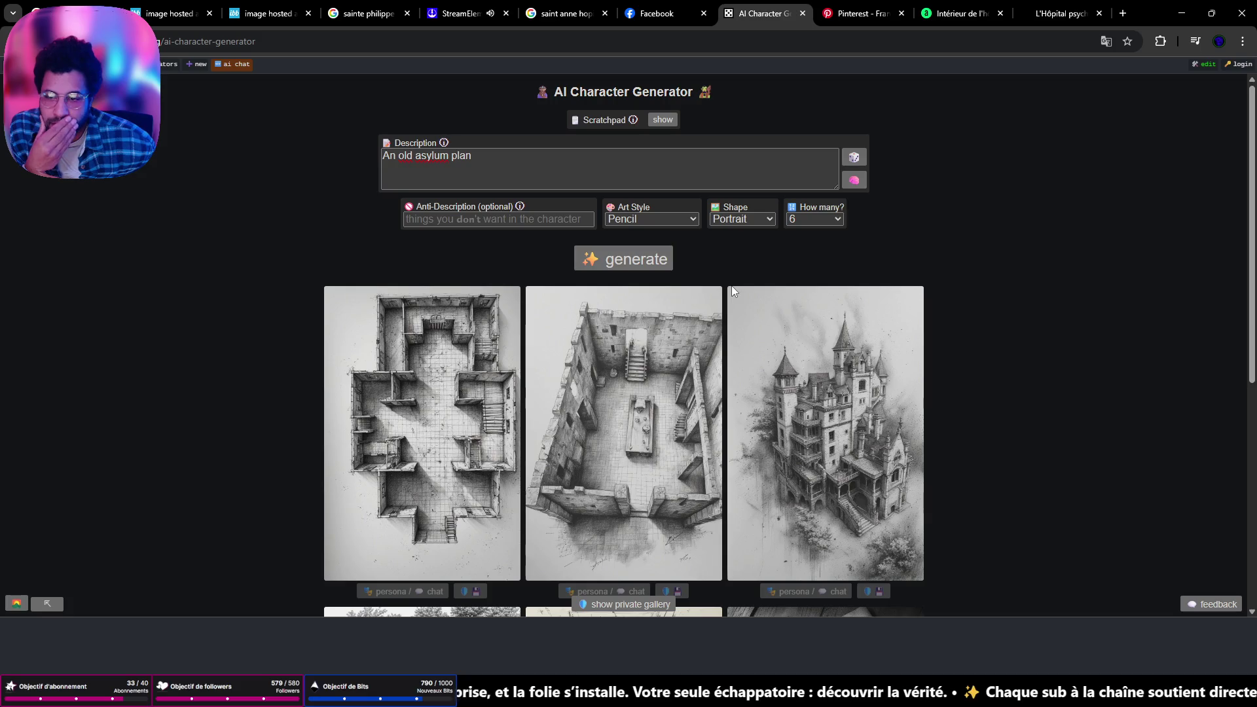
{"action": "scroll", "coordinate": [732, 285], "scroll_direction": "down", "scroll_amount": 3}
{"action": "scroll", "coordinate": [717, 308], "scroll_direction": "down", "scroll_amount": 3}
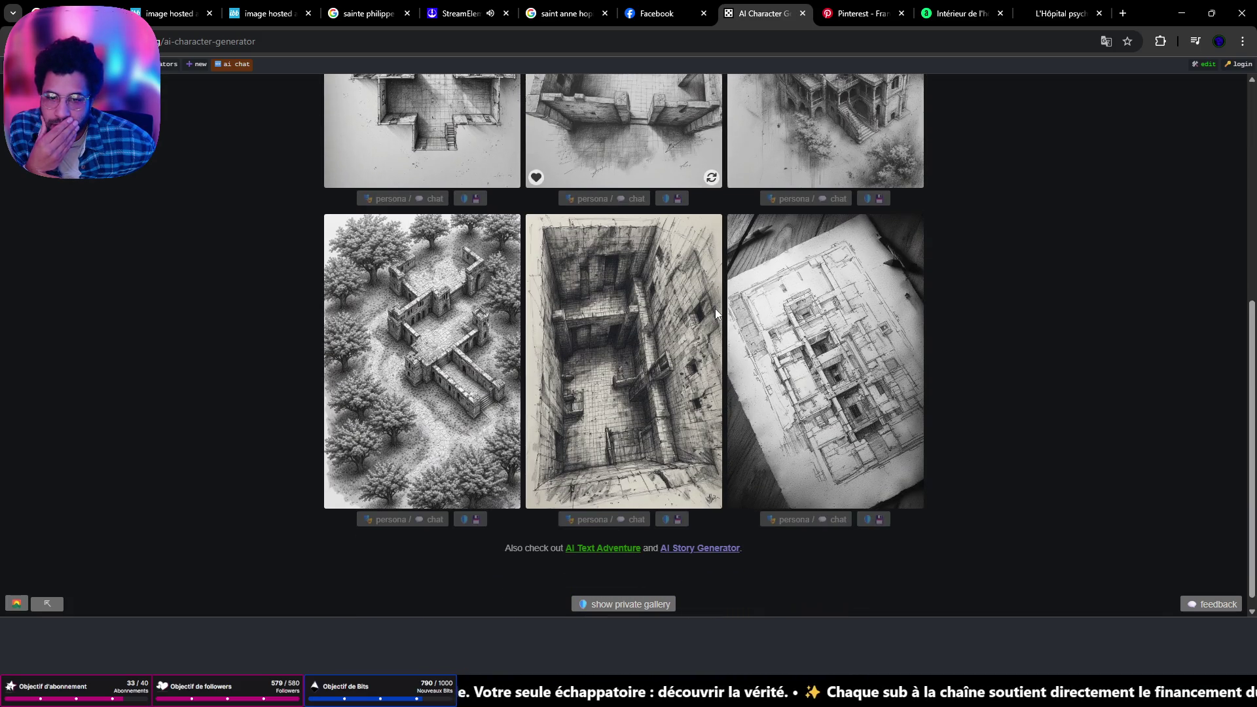
{"action": "scroll", "coordinate": [701, 313], "scroll_direction": "down", "scroll_amount": 1}
{"action": "mouse_move", "coordinate": [700, 313]}
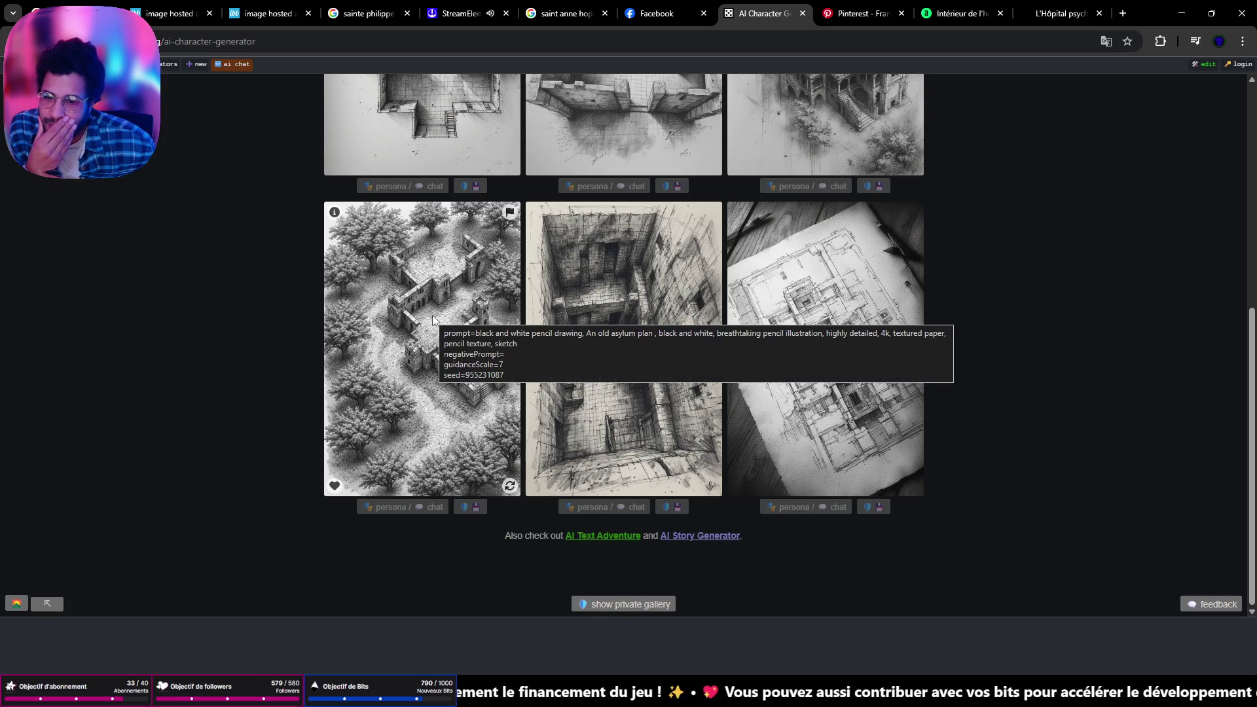
{"action": "scroll", "coordinate": [617, 304], "scroll_direction": "up", "scroll_amount": 3}
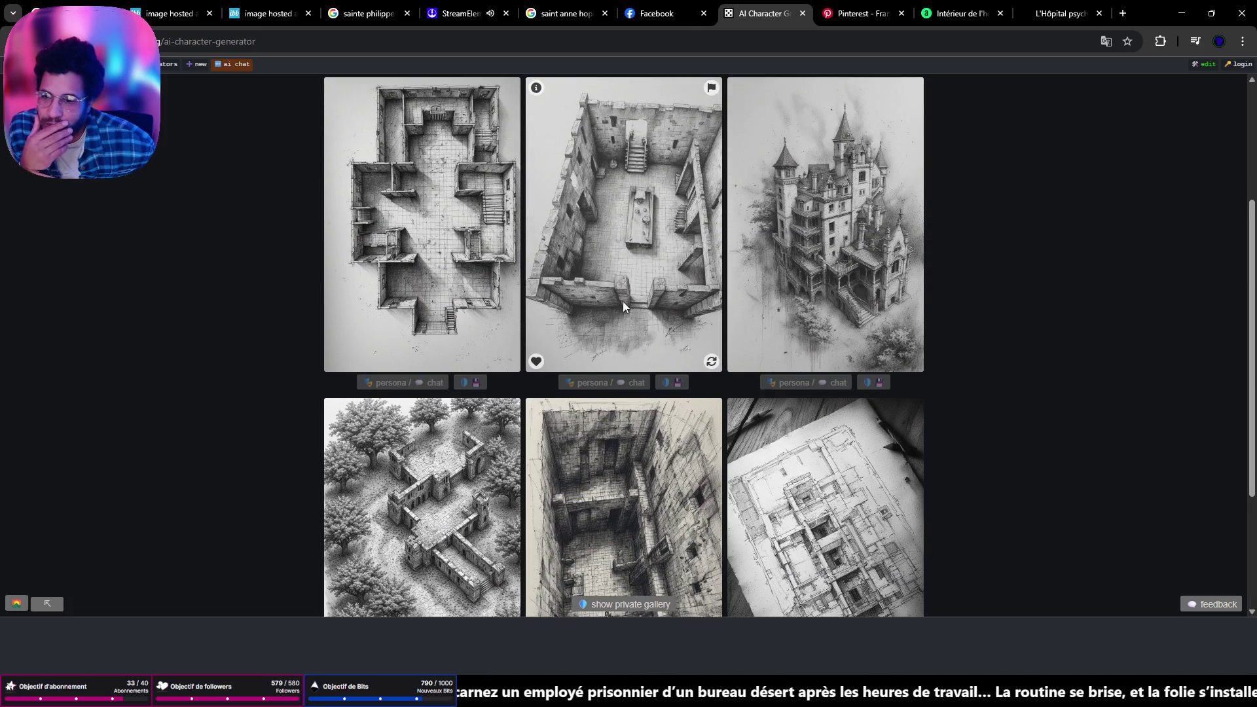
{"action": "scroll", "coordinate": [717, 298], "scroll_direction": "up", "scroll_amount": 3}
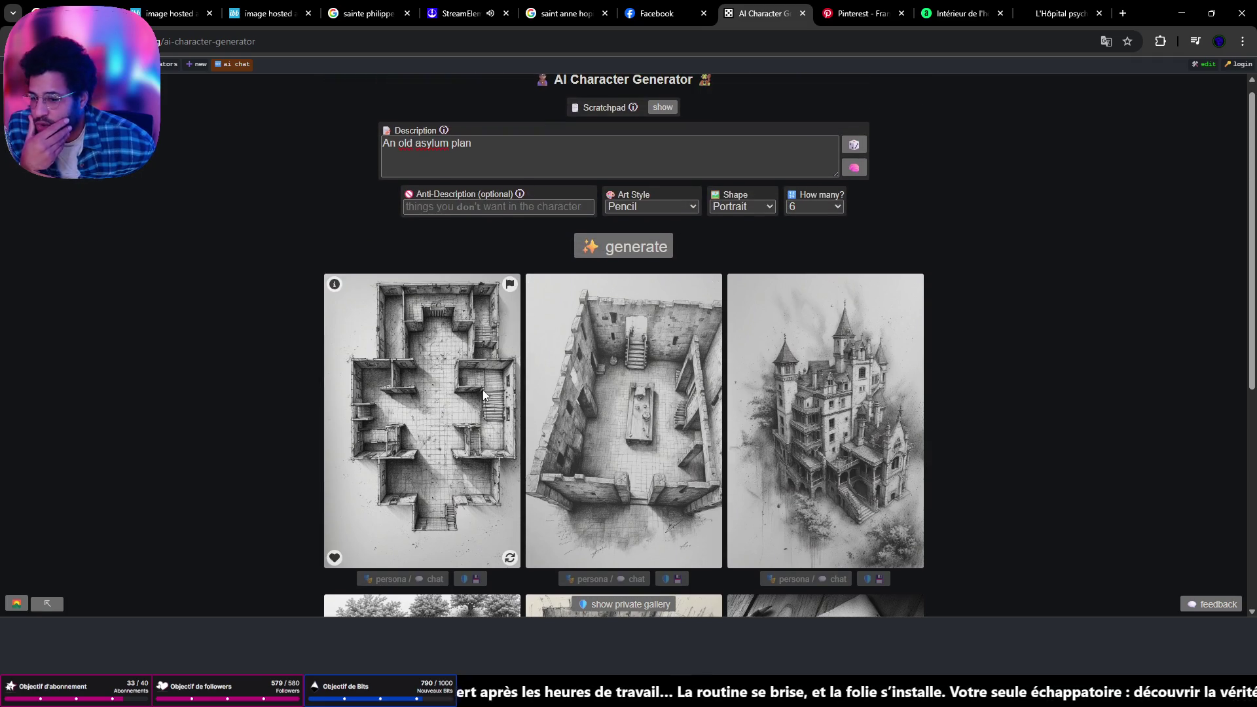
{"action": "mouse_move", "coordinate": [487, 381]}
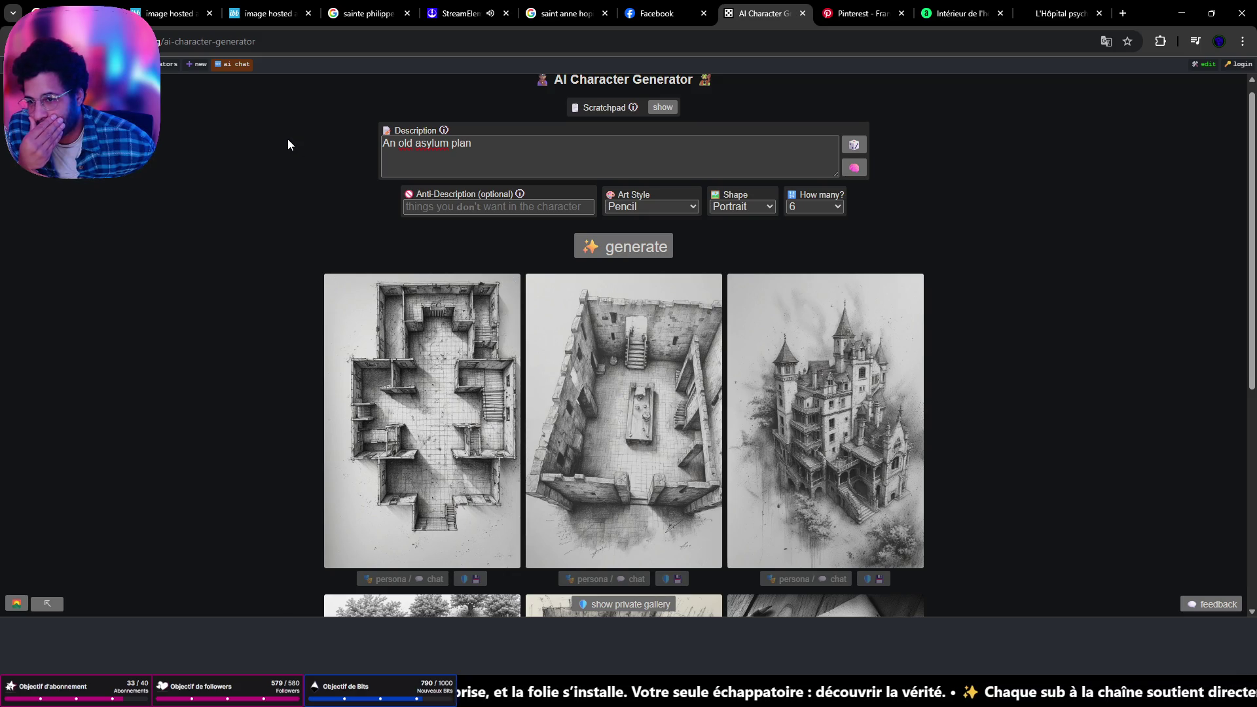
Reopen the Colorno corridor photo full-size in its own tab
{"action": "left_click", "coordinate": [302, 41]}
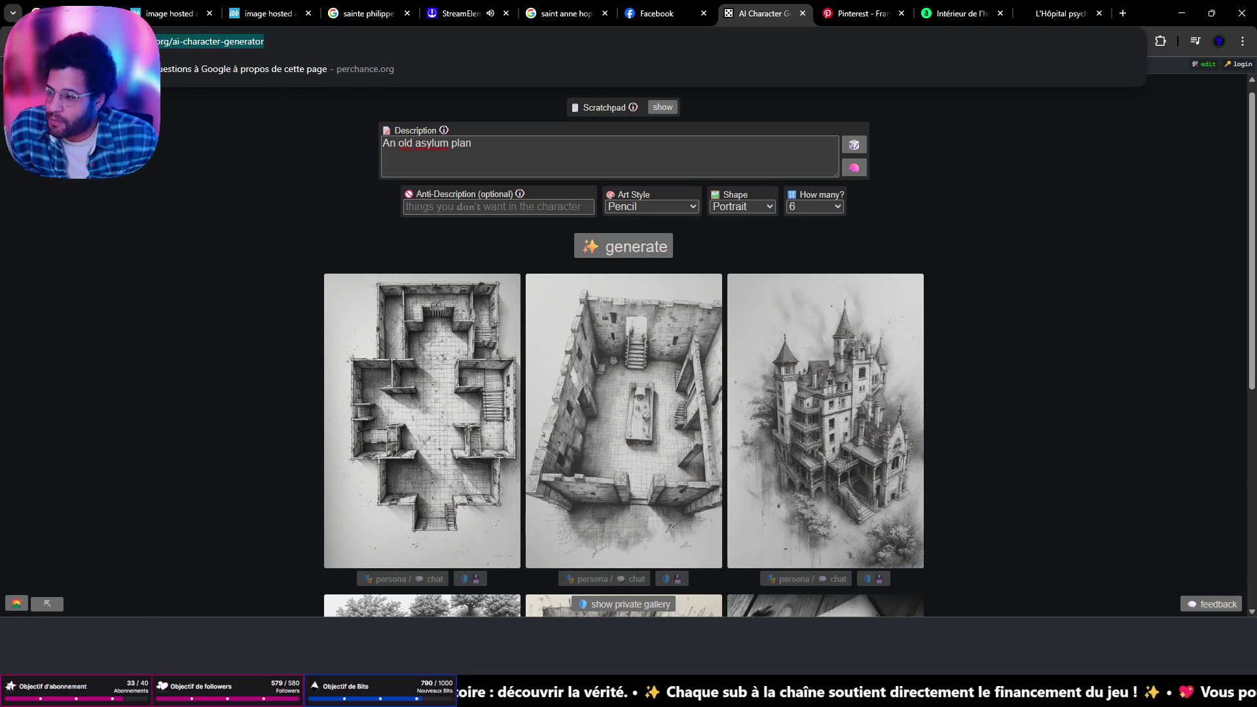
{"action": "key", "text": "alt+Tab"}
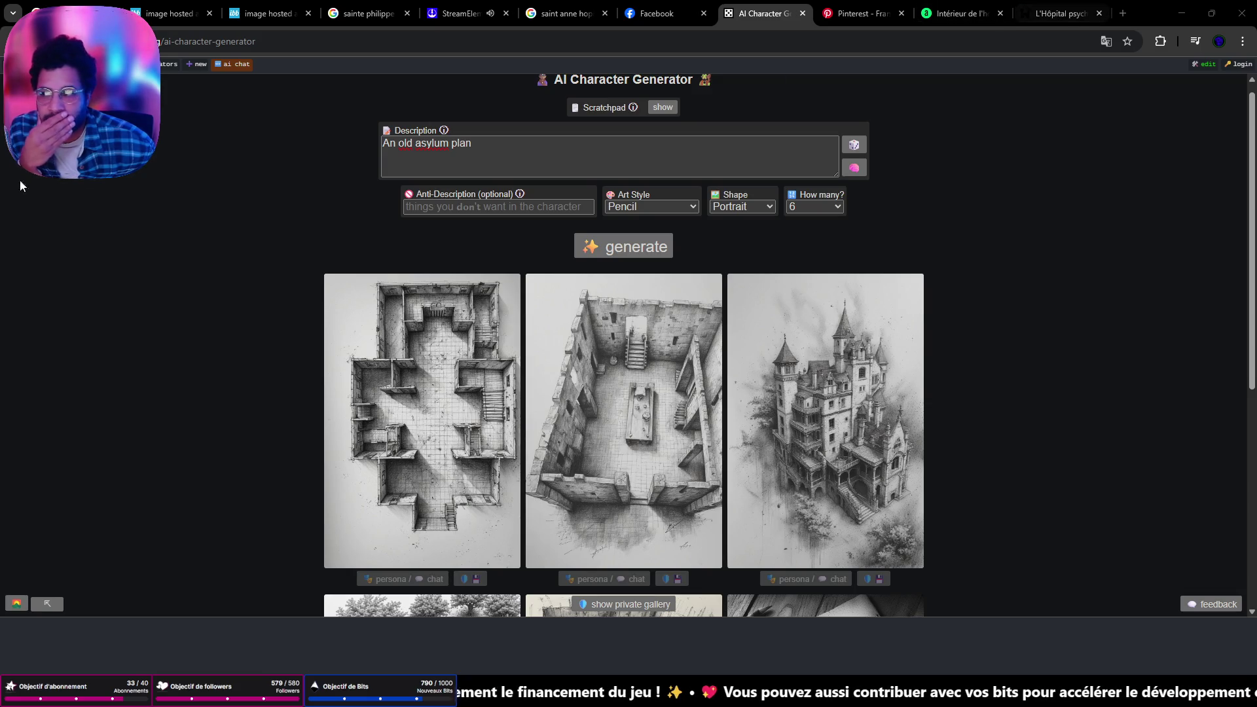
{"action": "key", "text": "ctrl+shift+t"}
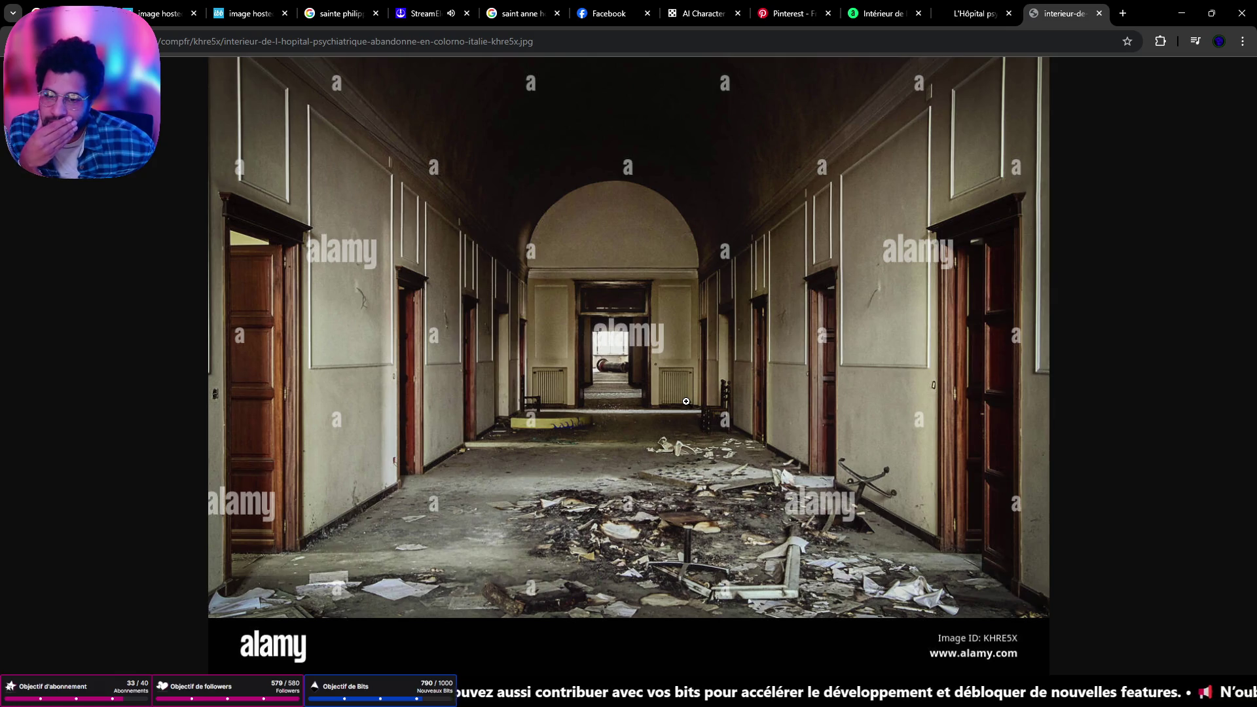
Switch to the docteur Maboul urbex post and scroll back up through its gallery
{"action": "left_click", "coordinate": [885, 14]}
{"action": "left_click", "coordinate": [793, 15]}
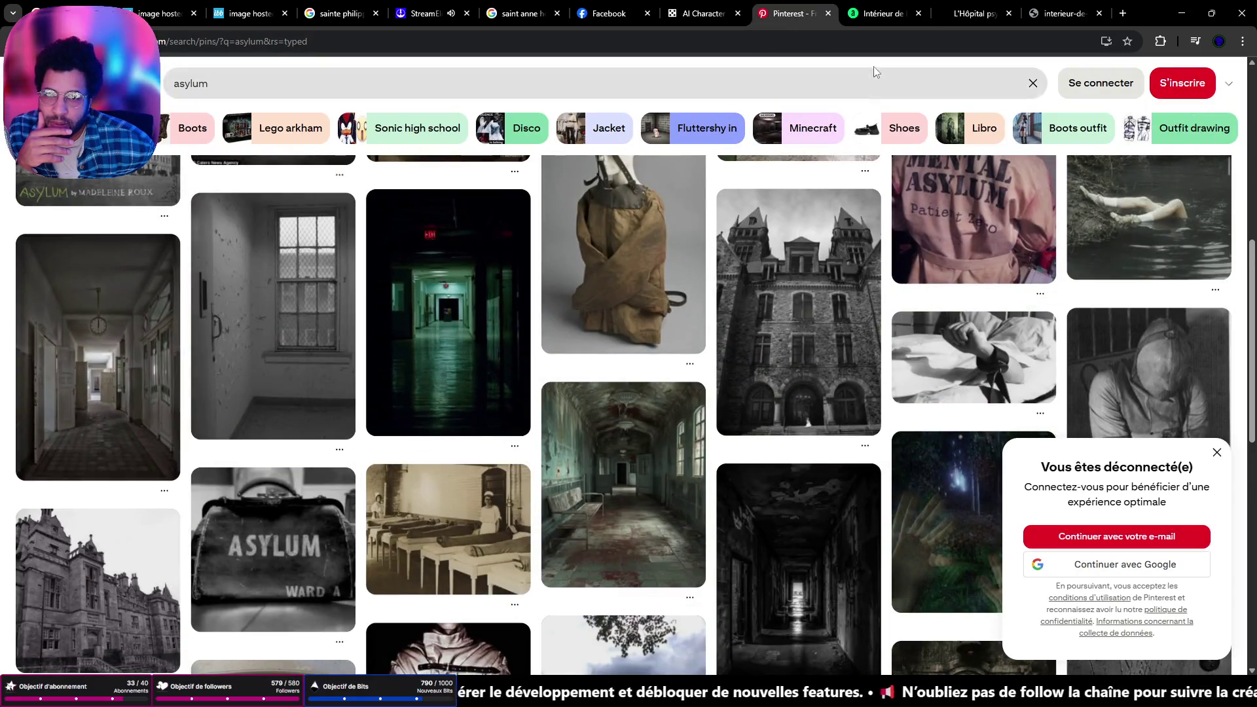
{"action": "left_click", "coordinate": [953, 14]}
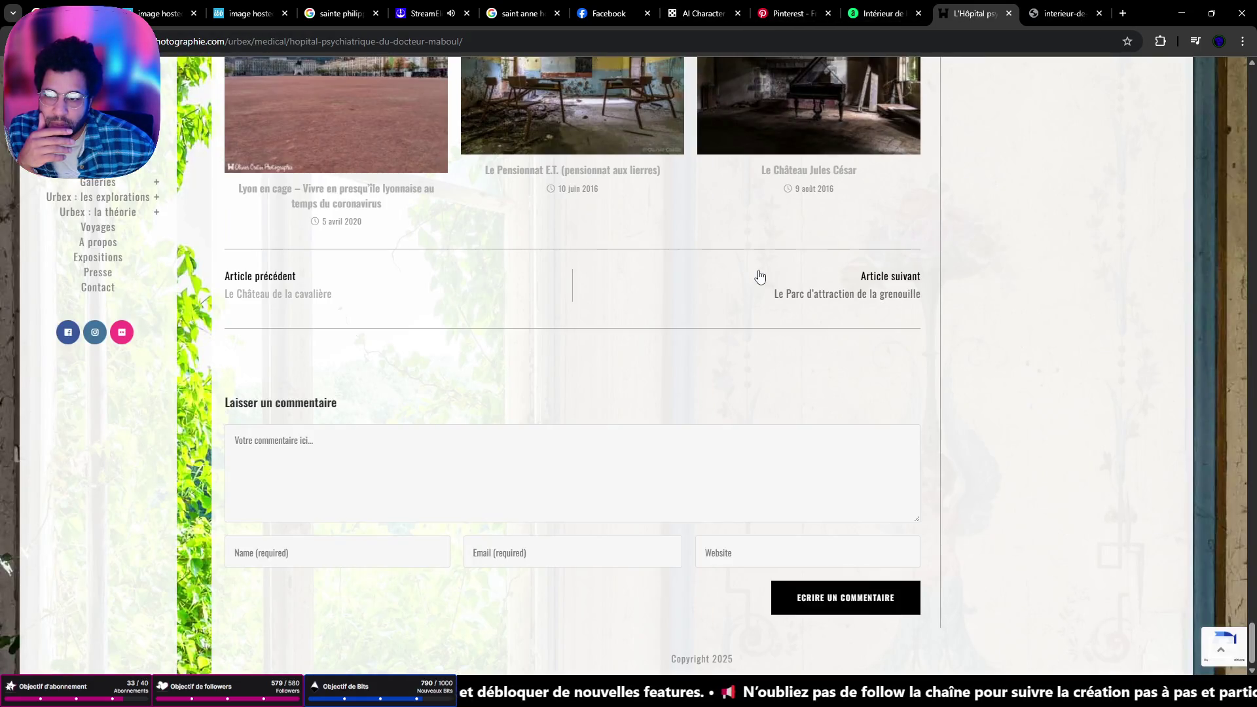
{"action": "scroll", "coordinate": [757, 280], "scroll_direction": "up", "scroll_amount": 3}
{"action": "scroll", "coordinate": [757, 284], "scroll_direction": "up", "scroll_amount": 6}
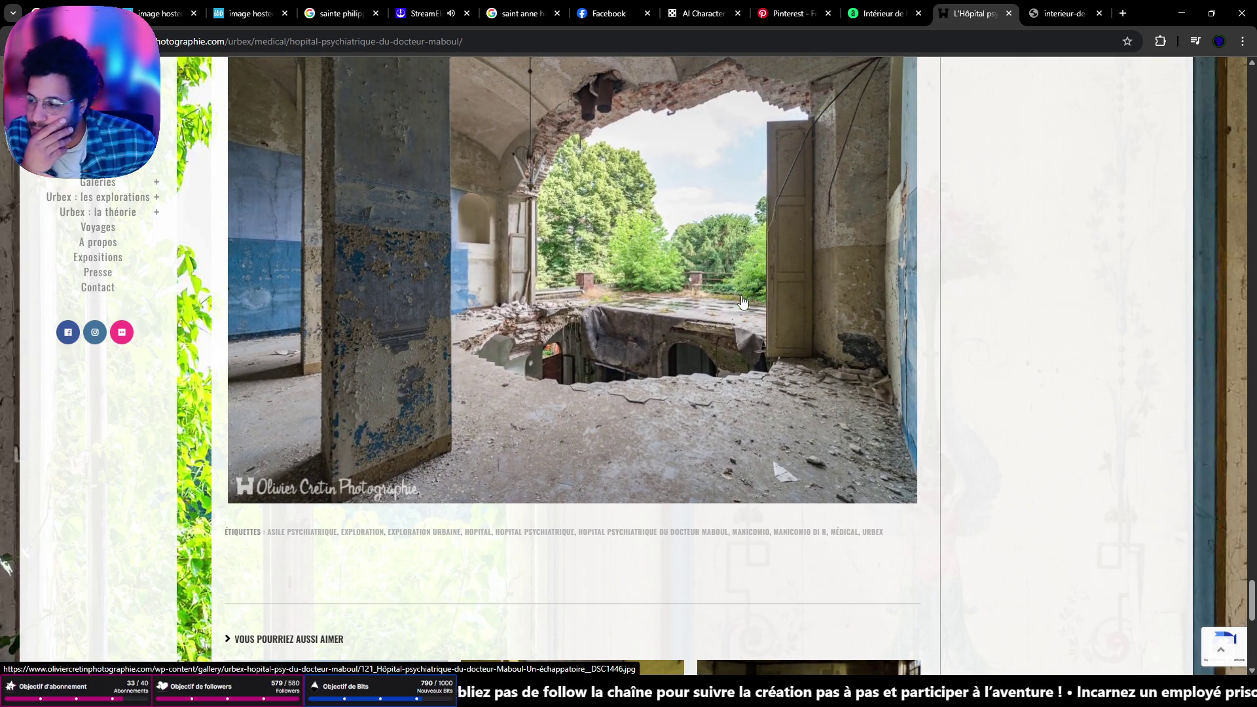
{"action": "scroll", "coordinate": [708, 300], "scroll_direction": "up", "scroll_amount": 2}
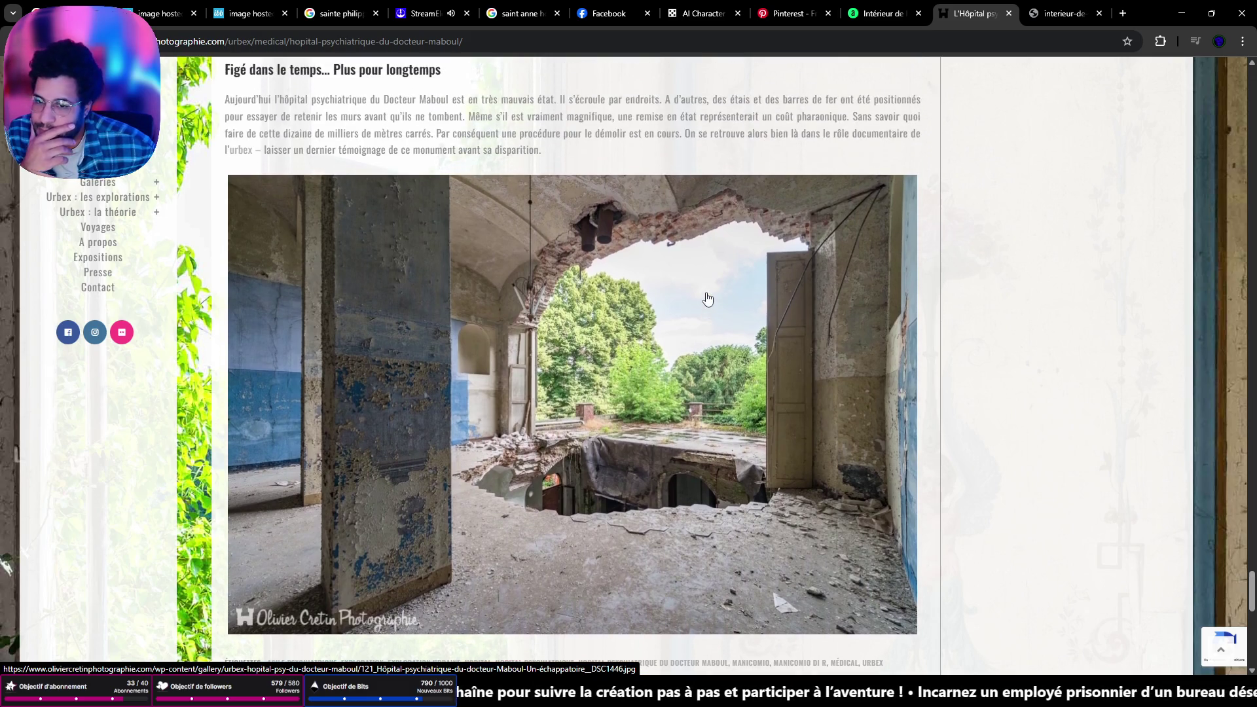
{"action": "scroll", "coordinate": [707, 299], "scroll_direction": "up", "scroll_amount": 7}
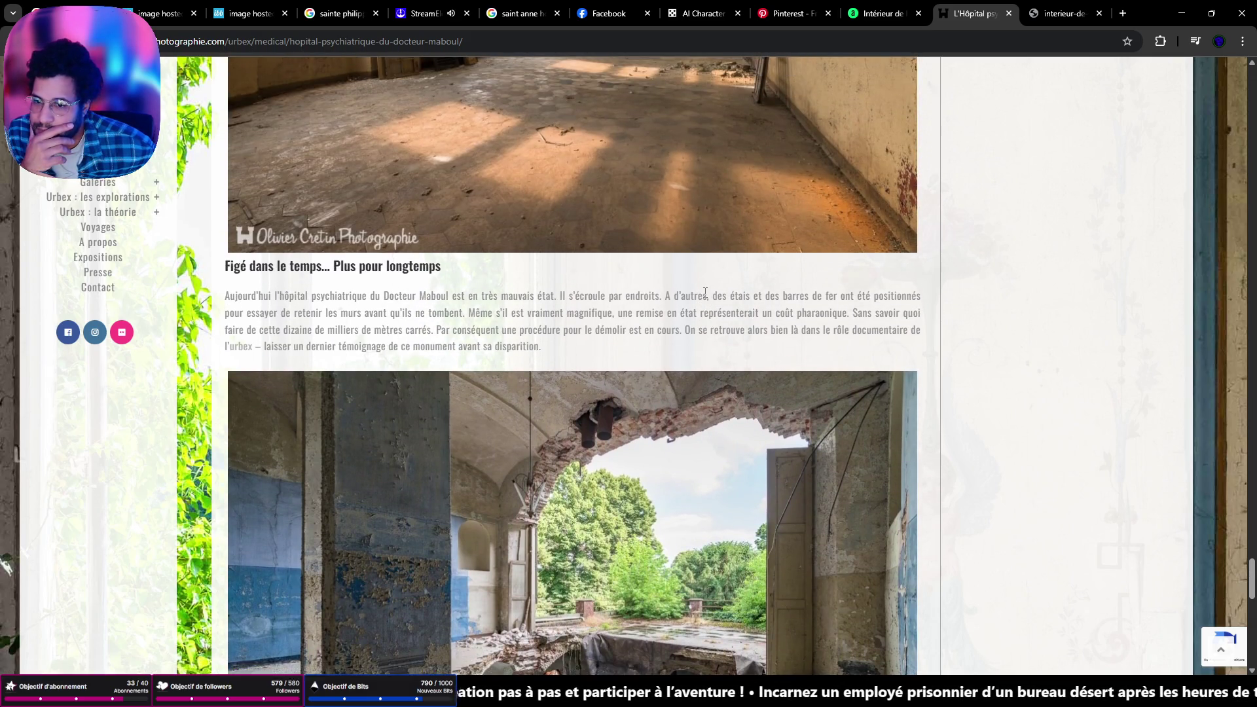
{"action": "scroll", "coordinate": [687, 300], "scroll_direction": "up", "scroll_amount": 4}
{"action": "scroll", "coordinate": [681, 301], "scroll_direction": "down", "scroll_amount": 4}
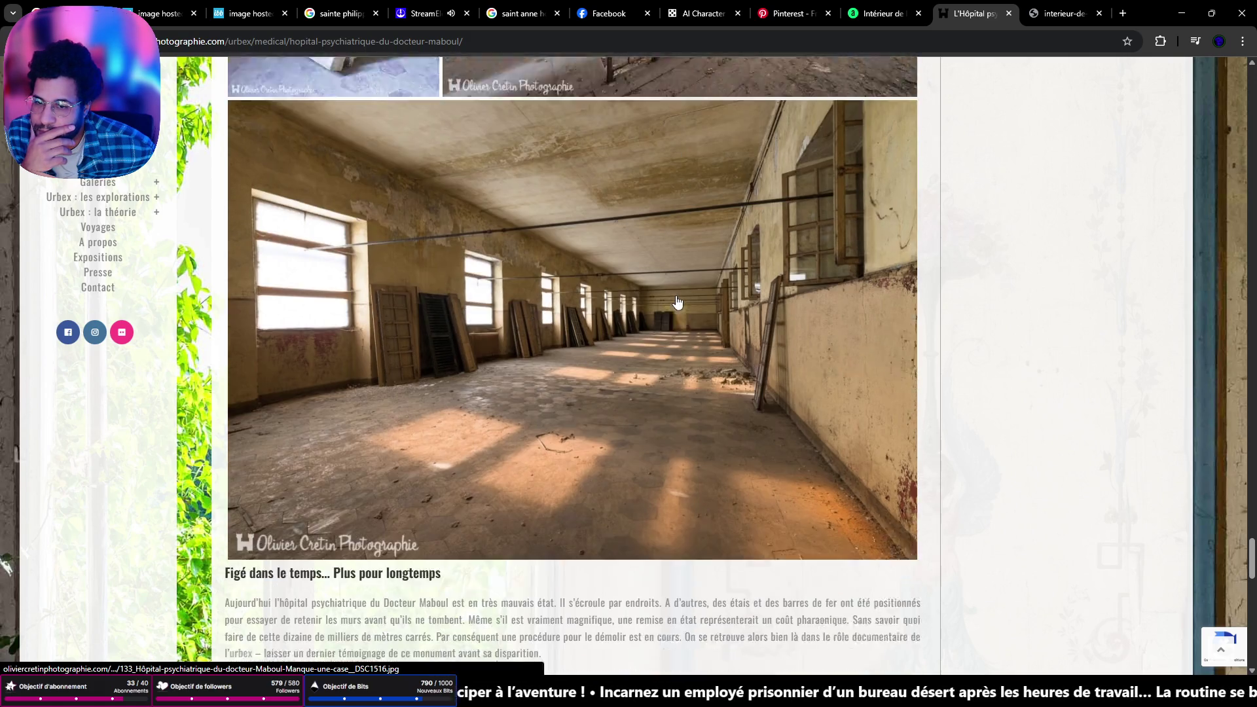
{"action": "scroll", "coordinate": [678, 303], "scroll_direction": "up", "scroll_amount": 1}
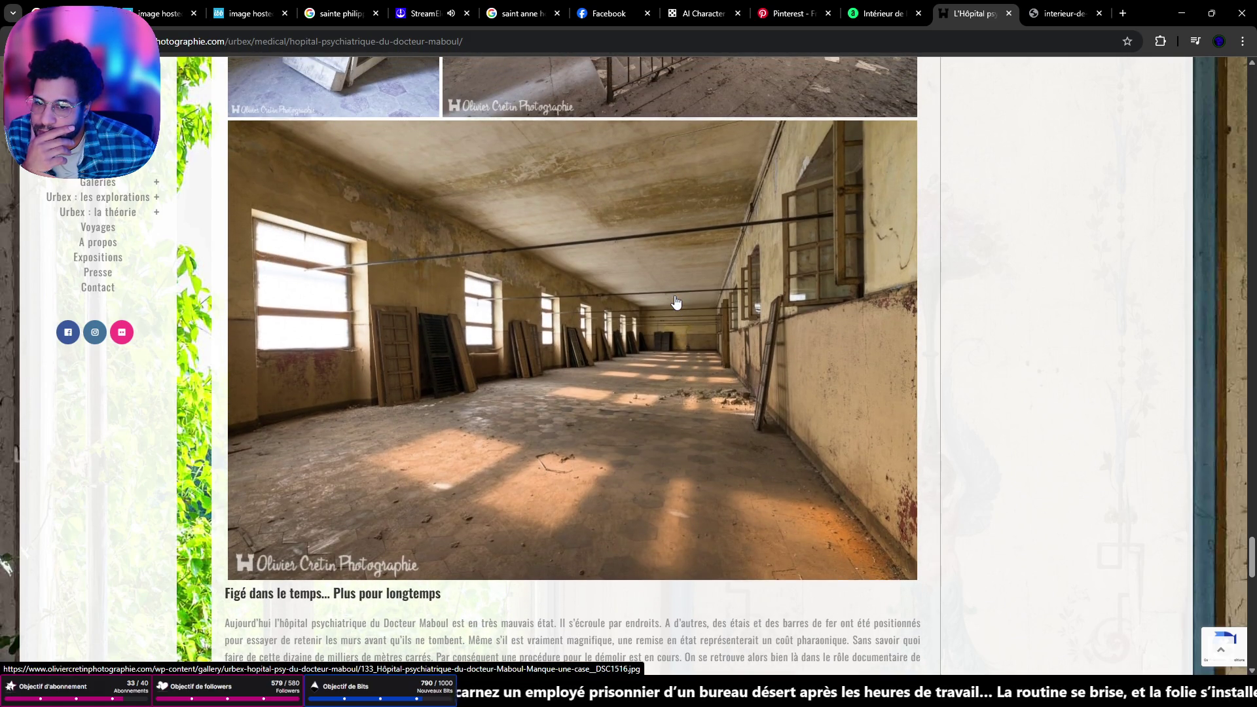
{"action": "scroll", "coordinate": [676, 302], "scroll_direction": "up", "scroll_amount": 5}
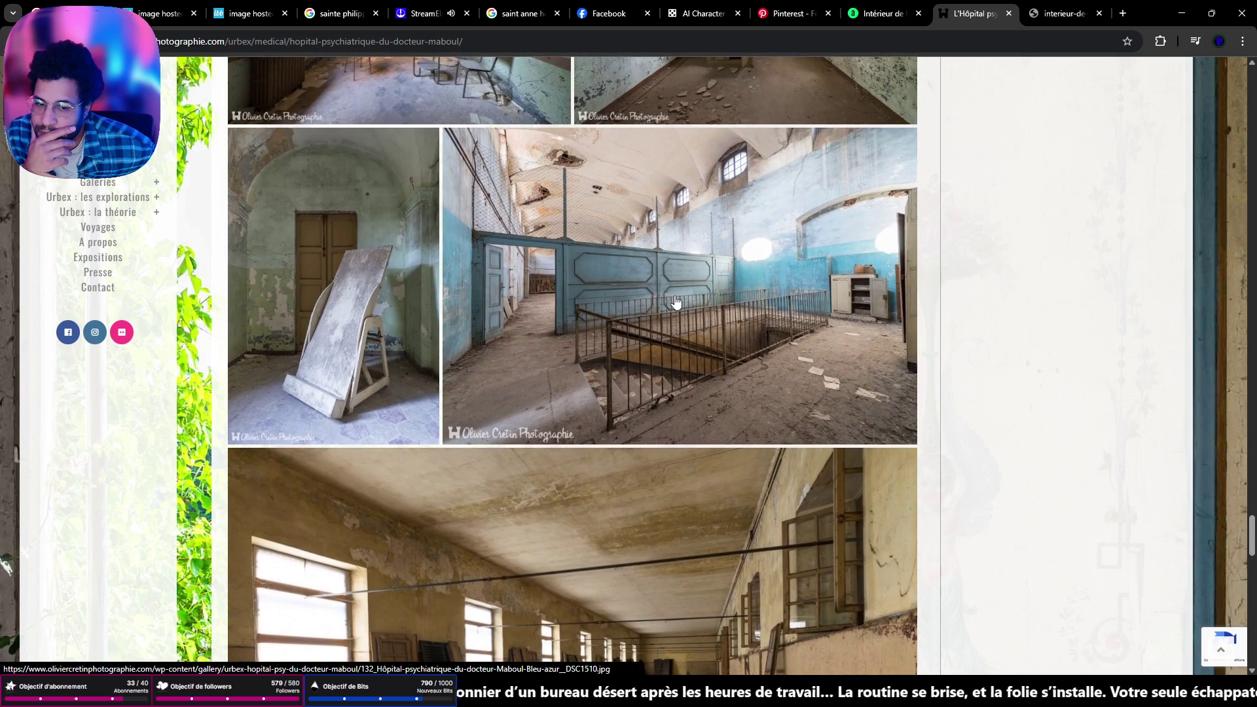
Scroll to the article's top and return to the Google 'urbex hopital psychiatrique' results
{"action": "scroll", "coordinate": [676, 301], "scroll_direction": "up", "scroll_amount": 3}
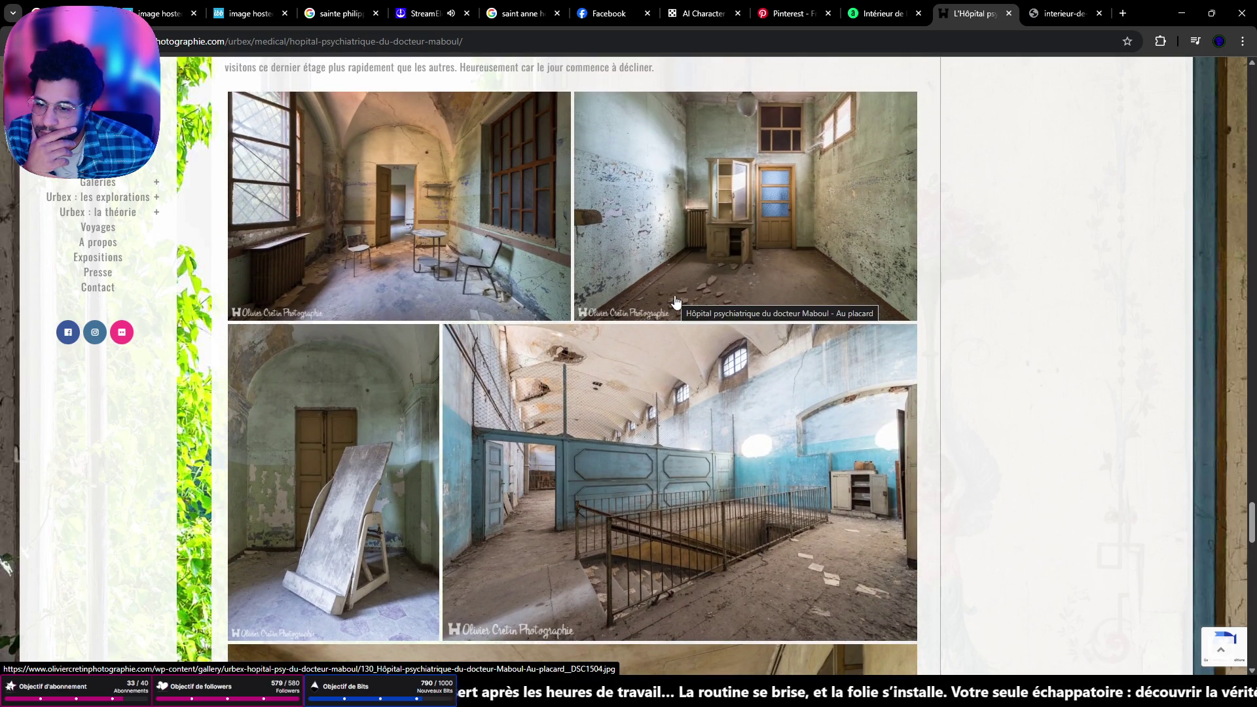
{"action": "scroll", "coordinate": [676, 302], "scroll_direction": "up", "scroll_amount": 8}
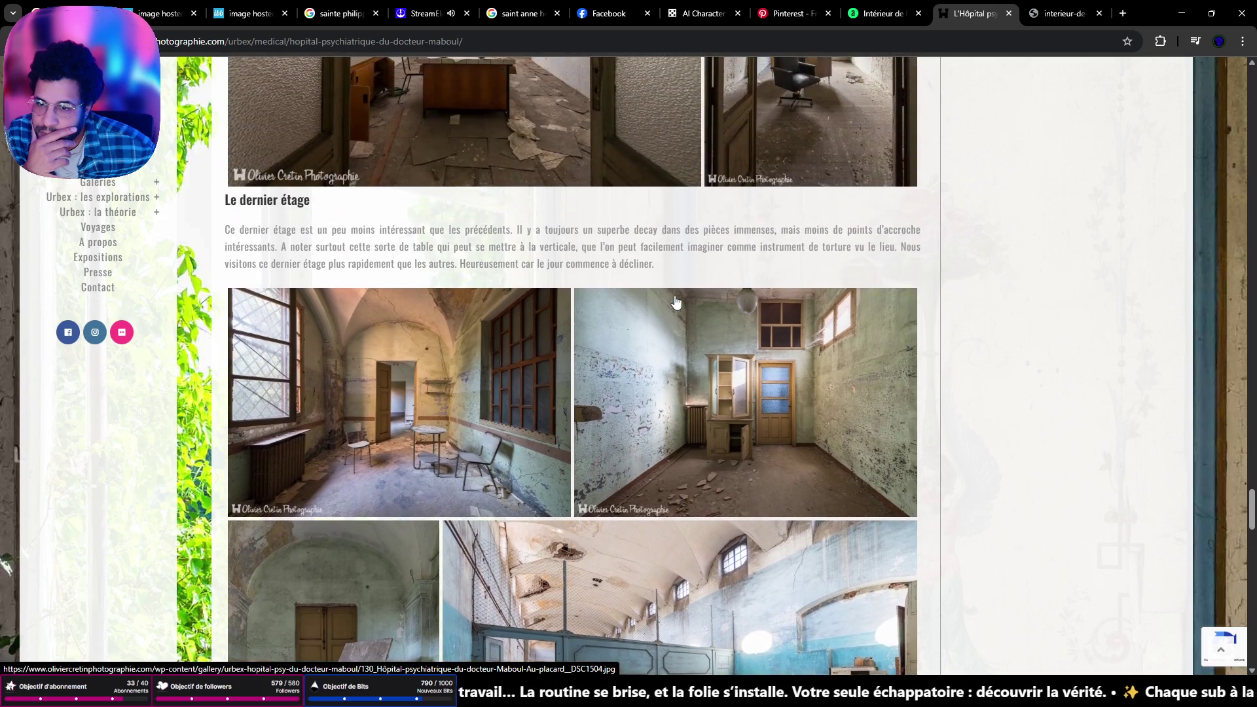
{"action": "scroll", "coordinate": [676, 302], "scroll_direction": "up", "scroll_amount": 1}
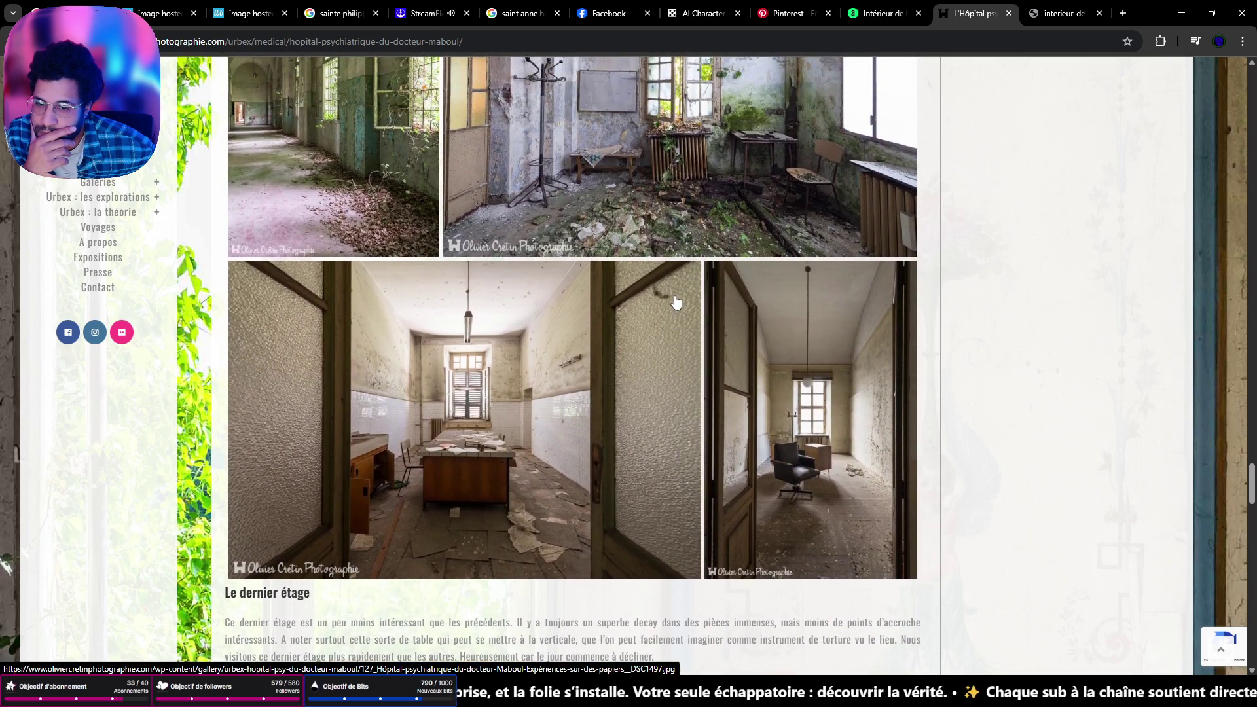
{"action": "scroll", "coordinate": [677, 302], "scroll_direction": "up", "scroll_amount": 3}
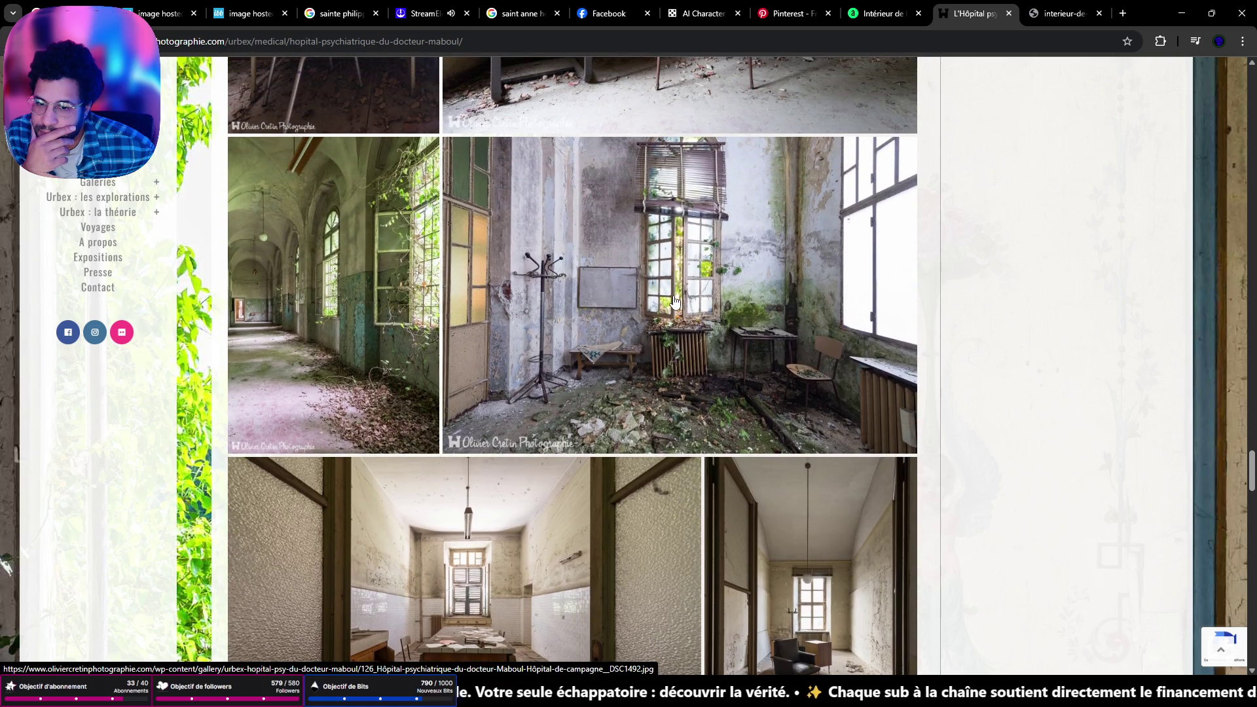
{"action": "scroll", "coordinate": [676, 302], "scroll_direction": "up", "scroll_amount": 4}
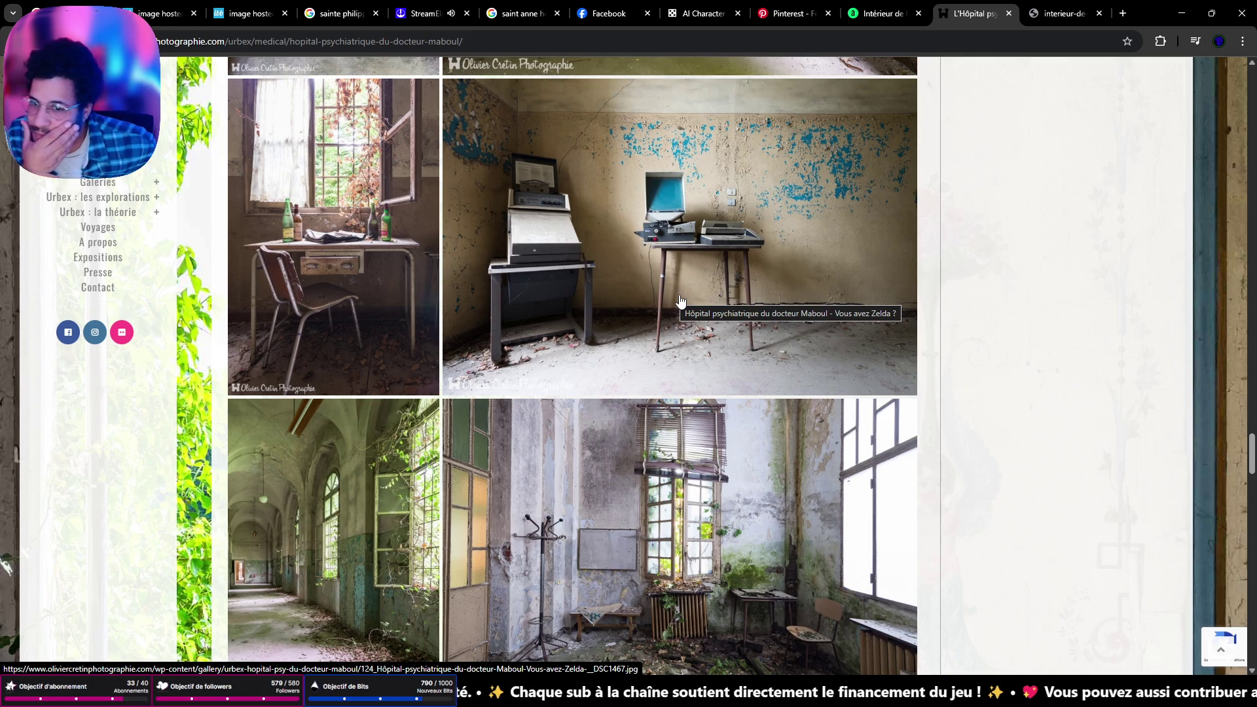
{"action": "scroll", "coordinate": [681, 303], "scroll_direction": "up", "scroll_amount": 5}
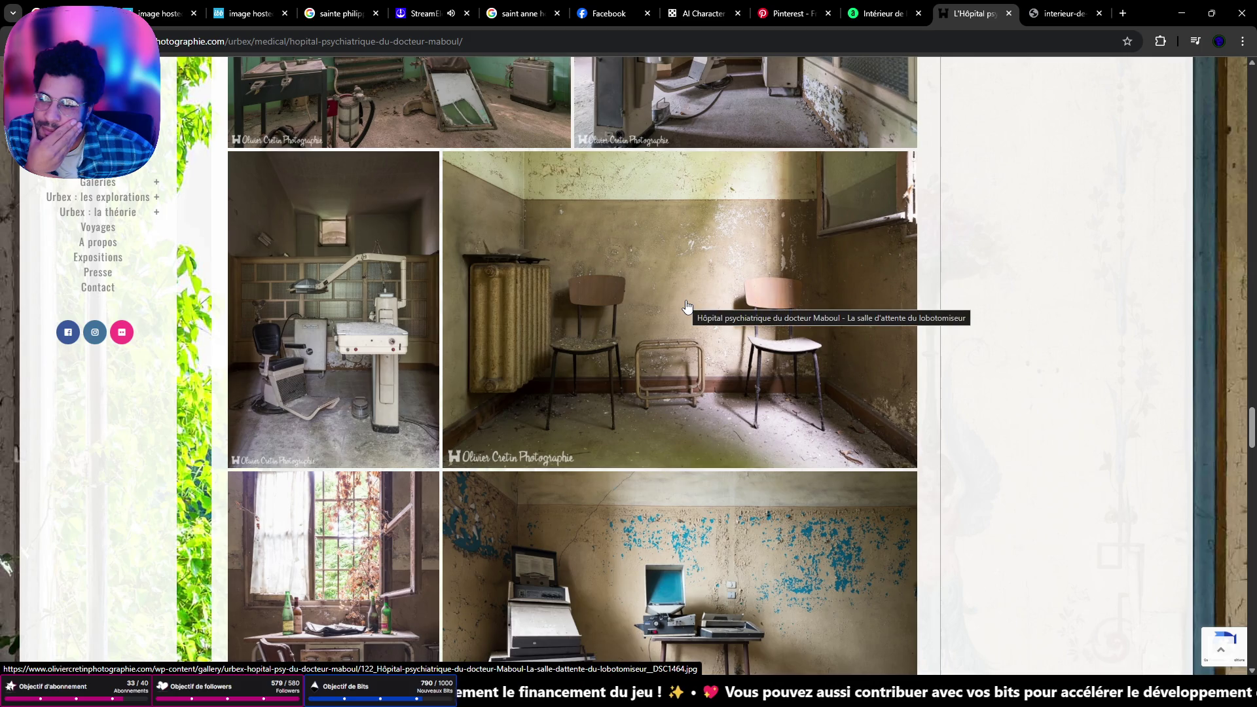
{"action": "scroll", "coordinate": [844, 332], "scroll_direction": "up", "scroll_amount": 4}
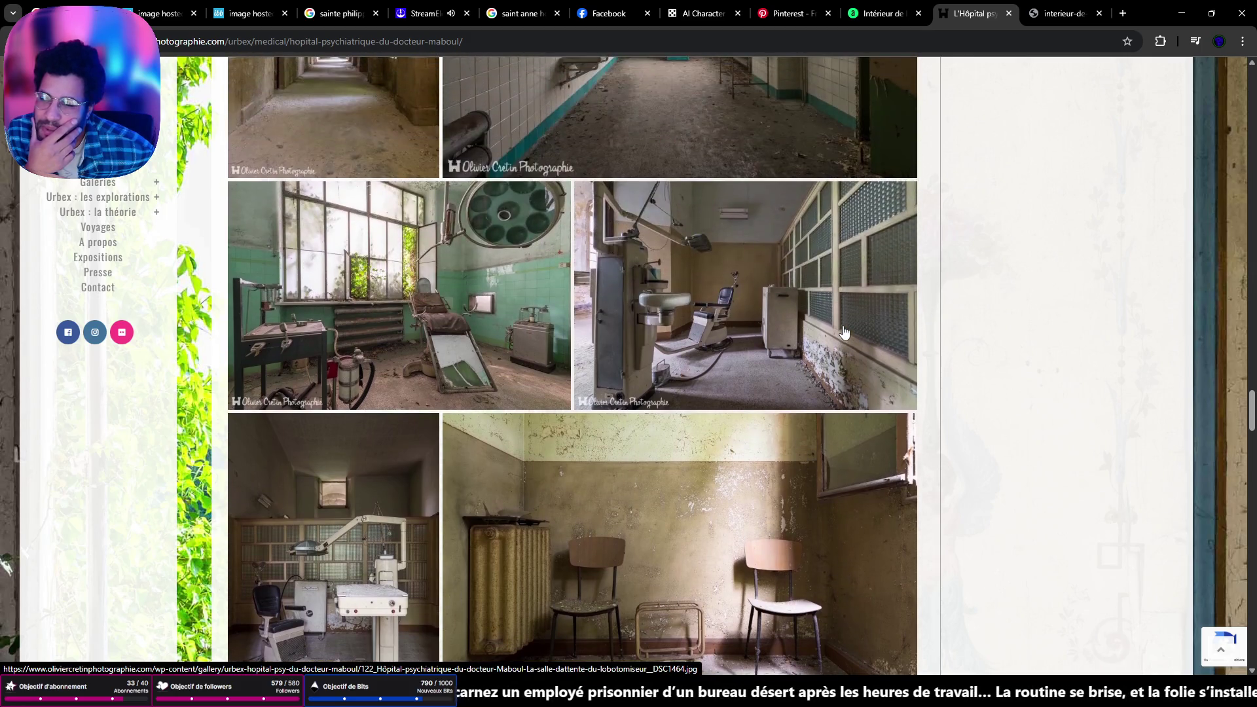
{"action": "scroll", "coordinate": [844, 332], "scroll_direction": "up", "scroll_amount": 4}
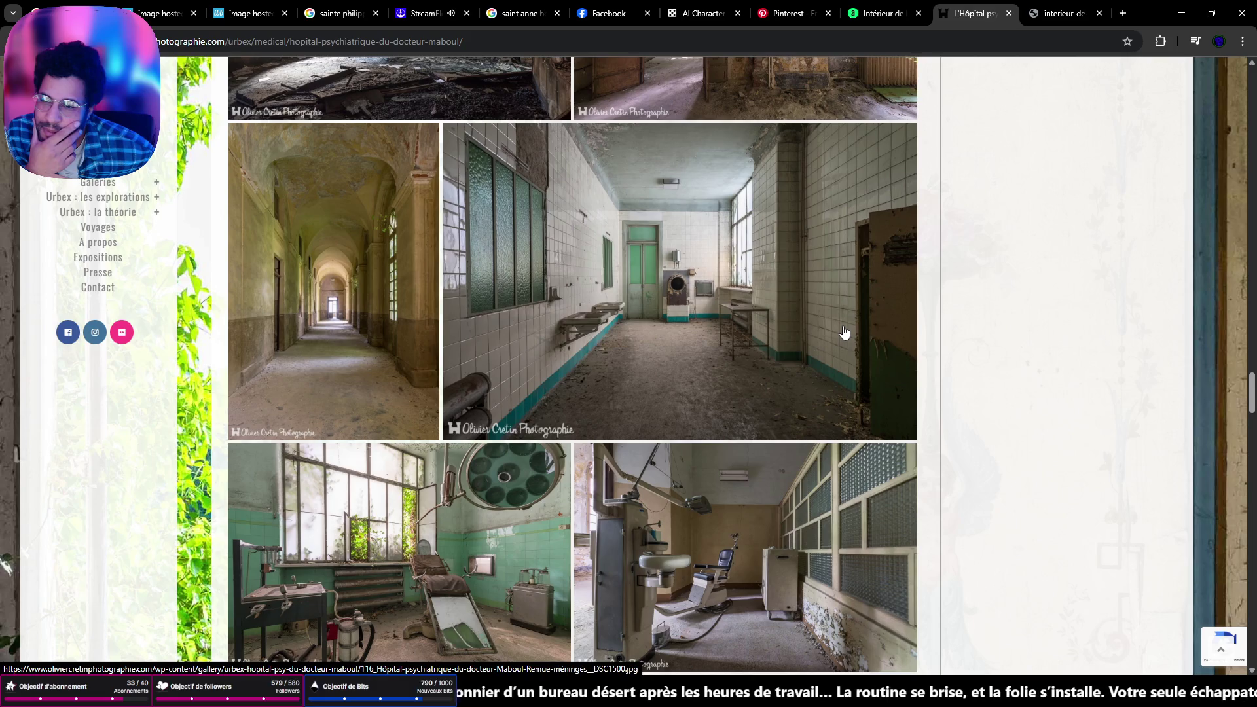
{"action": "scroll", "coordinate": [843, 332], "scroll_direction": "up", "scroll_amount": 3}
{"action": "scroll", "coordinate": [843, 332], "scroll_direction": "up", "scroll_amount": 15}
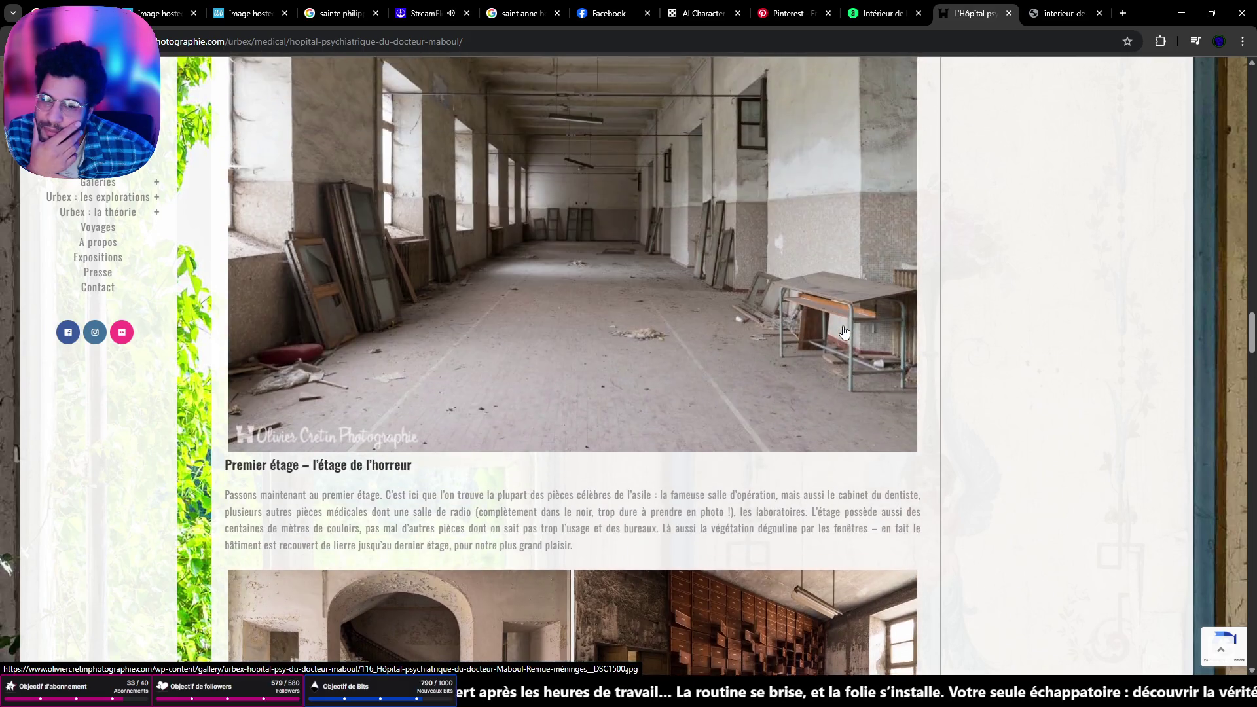
{"action": "scroll", "coordinate": [850, 322], "scroll_direction": "up", "scroll_amount": 5}
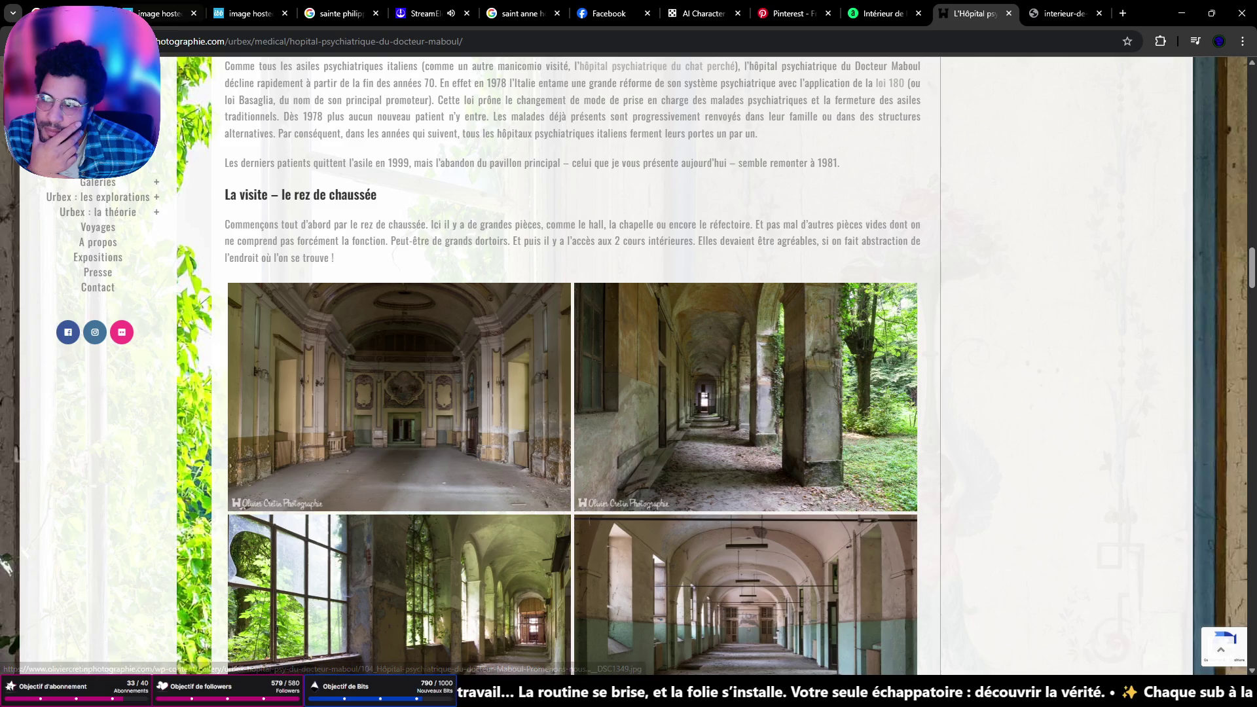
{"action": "key", "text": "alt+Left"}
Open the Docteur Maboul asylum search result in a background tab
{"action": "middle_click", "coordinate": [267, 279]}
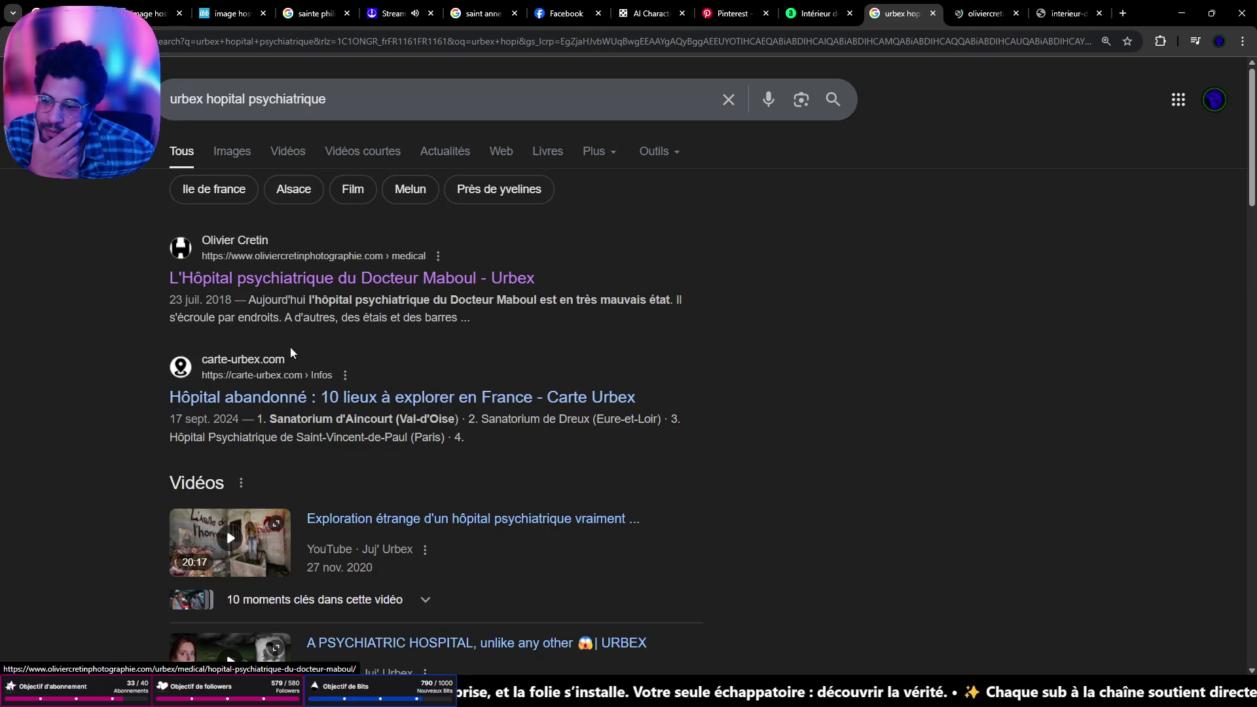
{"action": "scroll", "coordinate": [292, 406], "scroll_direction": "down", "scroll_amount": 9}
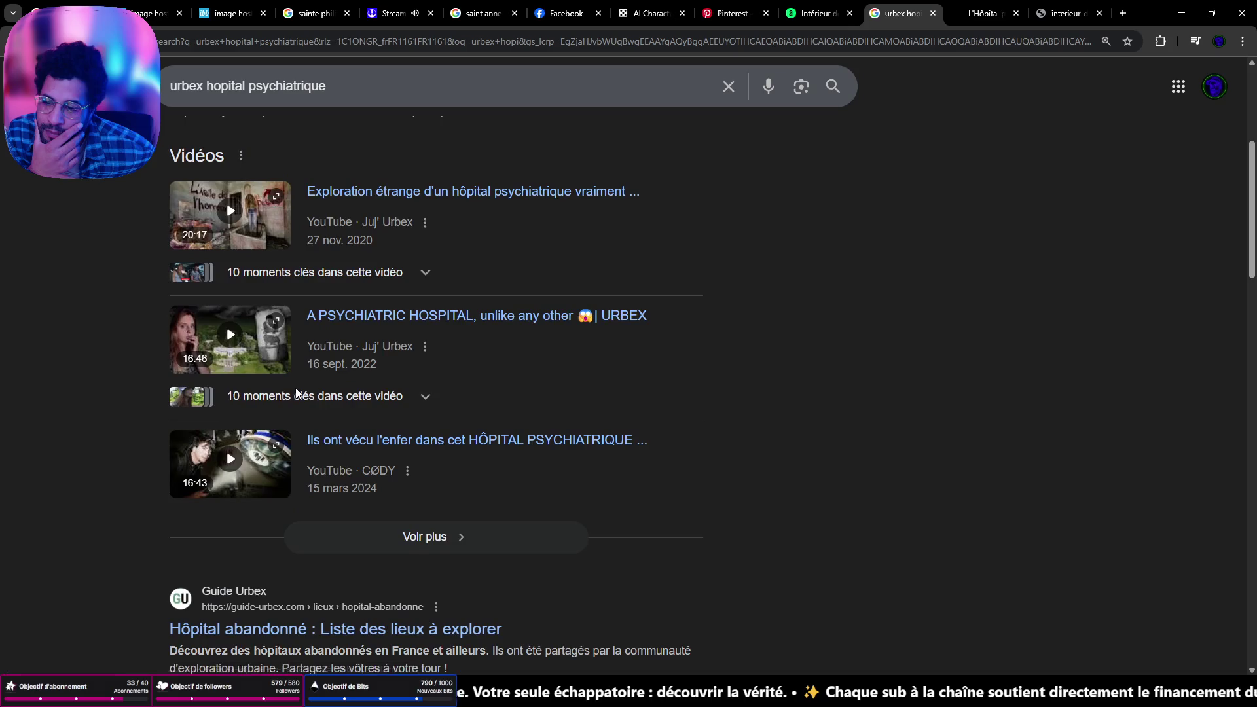
{"action": "scroll", "coordinate": [293, 372], "scroll_direction": "down", "scroll_amount": 3}
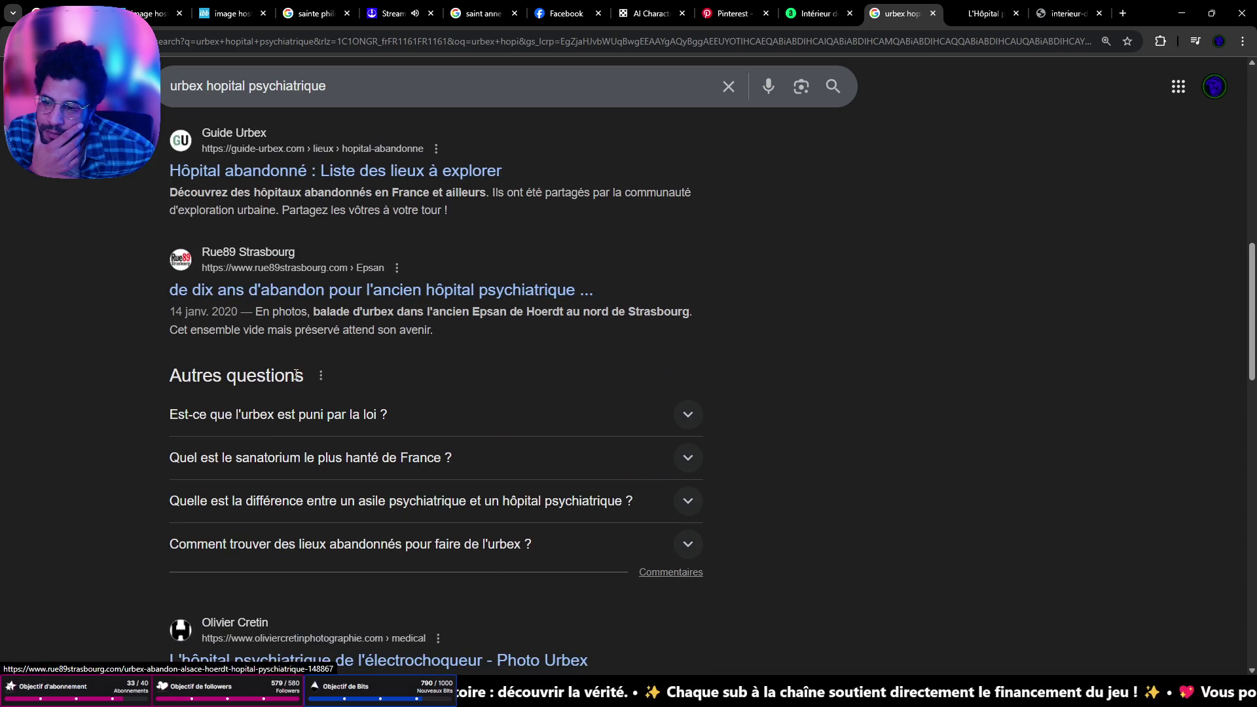
Read through the Rue89 Hoerdt hospital article in a new tab, then close it
{"action": "middle_click", "coordinate": [351, 298]}
{"action": "left_click", "coordinate": [985, 14]}
{"action": "scroll", "coordinate": [772, 338], "scroll_direction": "down", "scroll_amount": 5}
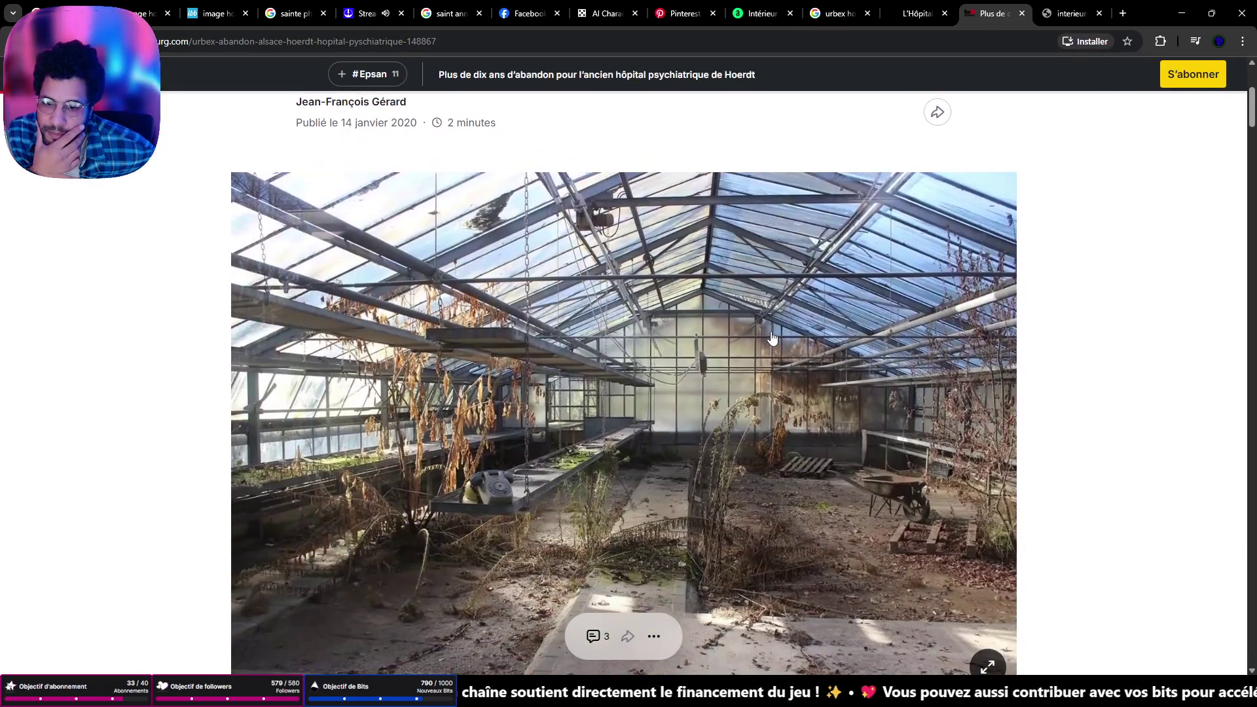
{"action": "scroll", "coordinate": [772, 338], "scroll_direction": "down", "scroll_amount": 15}
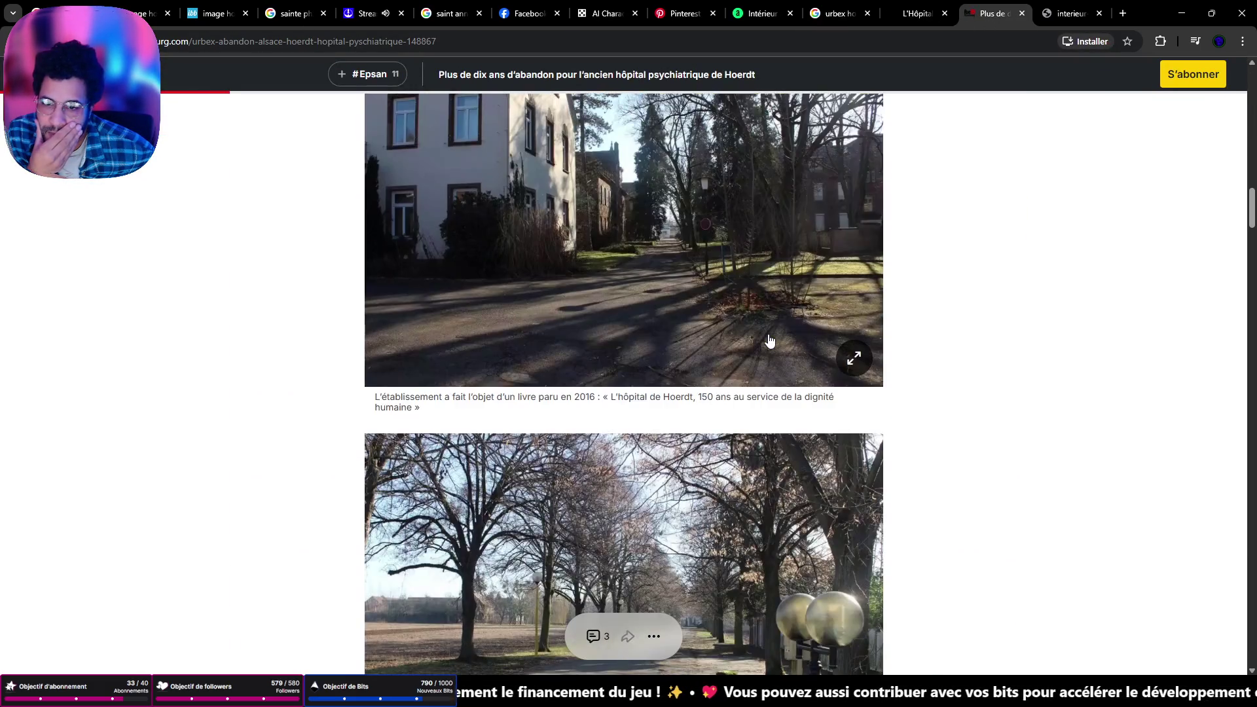
{"action": "scroll", "coordinate": [770, 340], "scroll_direction": "down", "scroll_amount": 20}
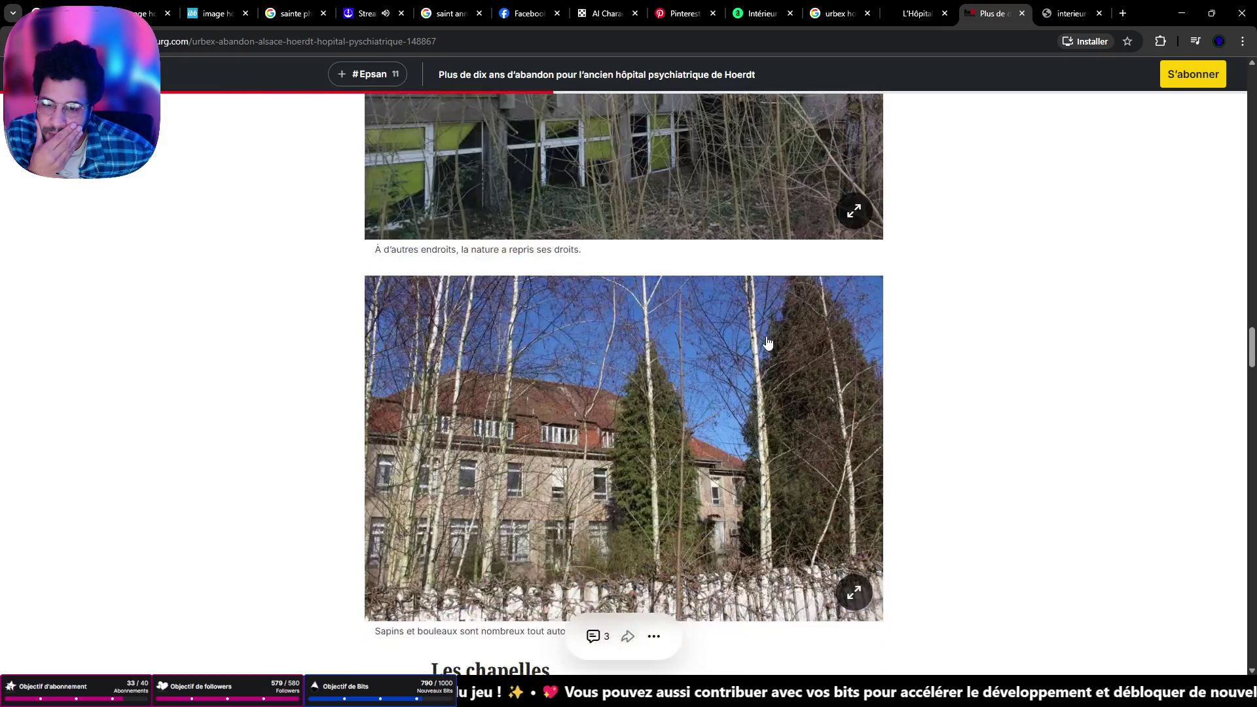
{"action": "scroll", "coordinate": [767, 342], "scroll_direction": "down", "scroll_amount": 20}
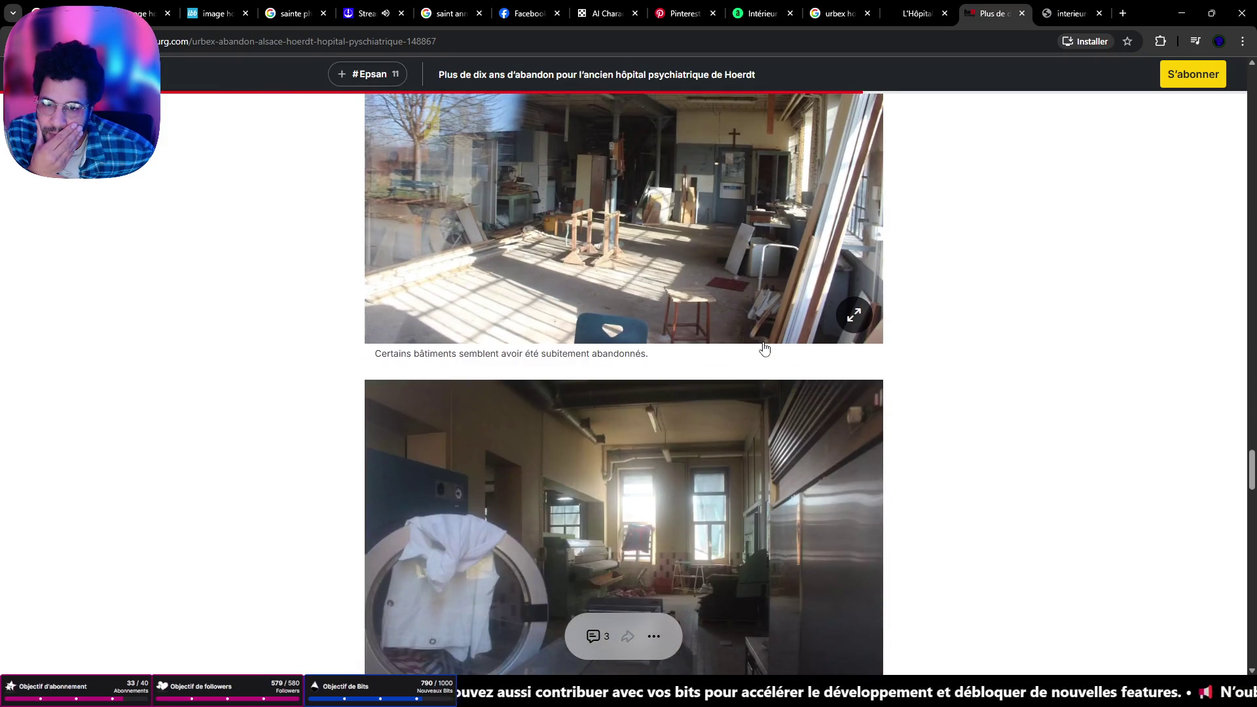
{"action": "scroll", "coordinate": [764, 347], "scroll_direction": "up", "scroll_amount": 4}
{"action": "scroll", "coordinate": [763, 344], "scroll_direction": "down", "scroll_amount": 5}
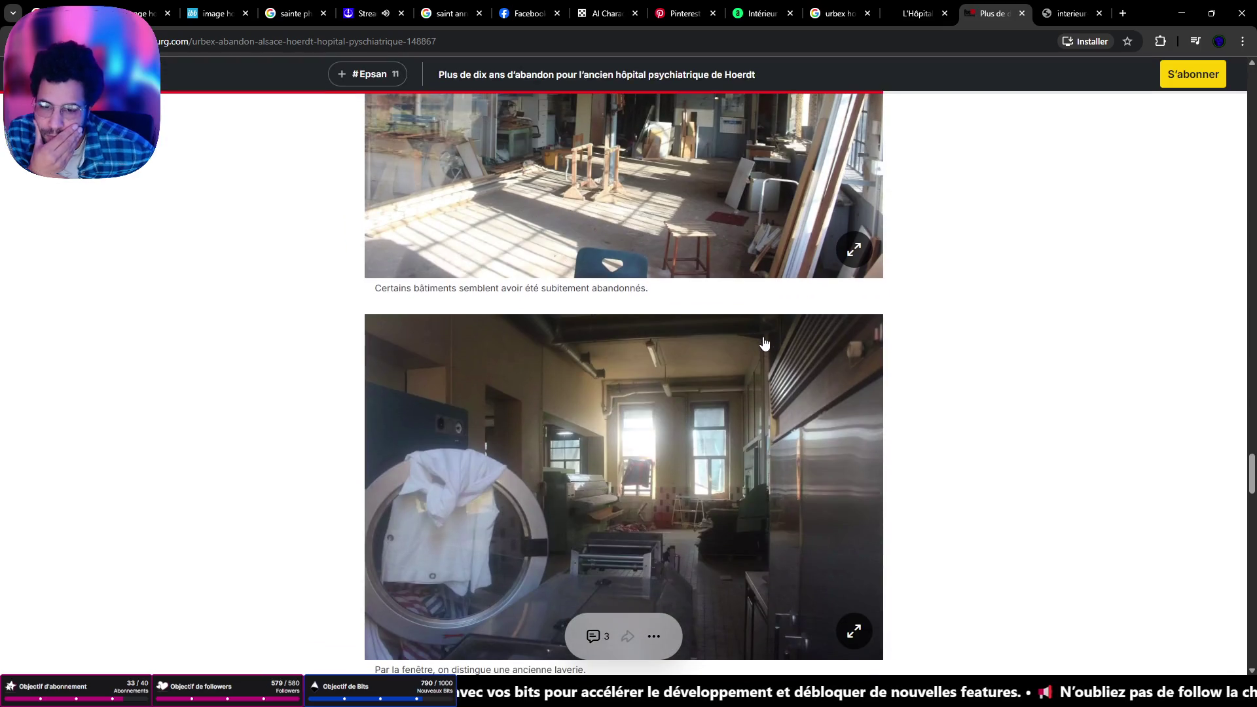
{"action": "scroll", "coordinate": [764, 341], "scroll_direction": "down", "scroll_amount": 5}
{"action": "scroll", "coordinate": [739, 327], "scroll_direction": "down", "scroll_amount": 20}
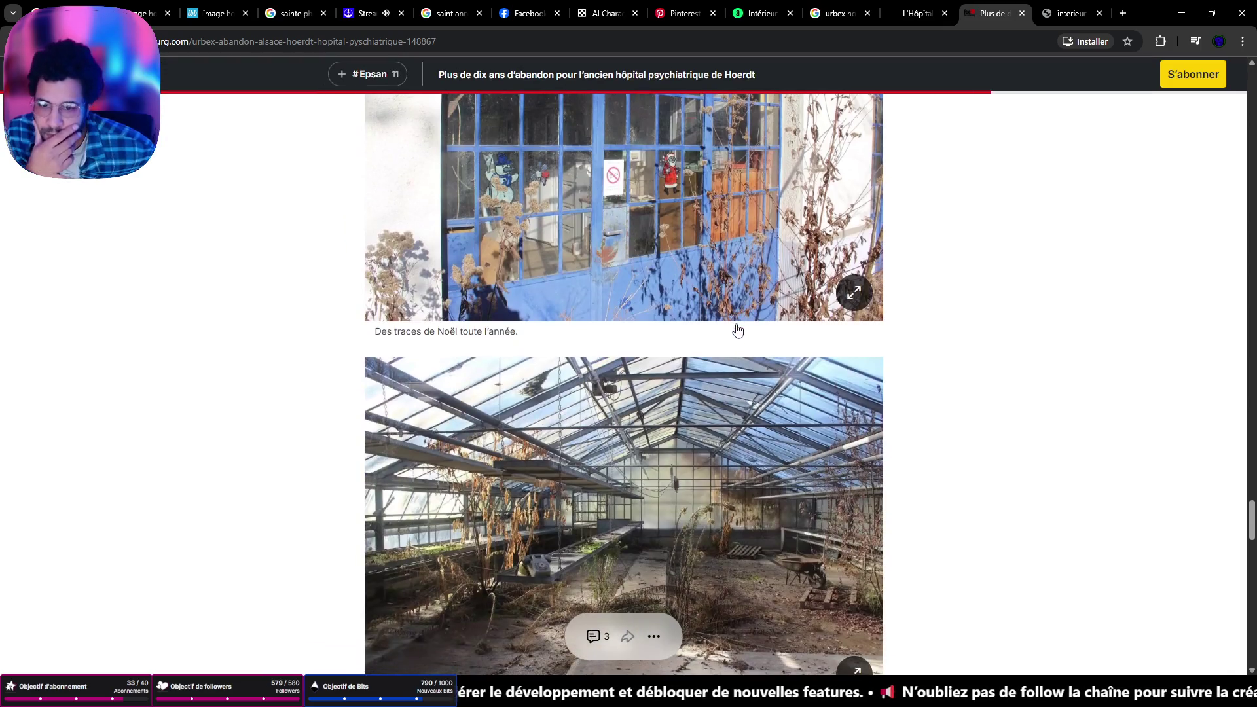
{"action": "scroll", "coordinate": [733, 339], "scroll_direction": "down", "scroll_amount": 5}
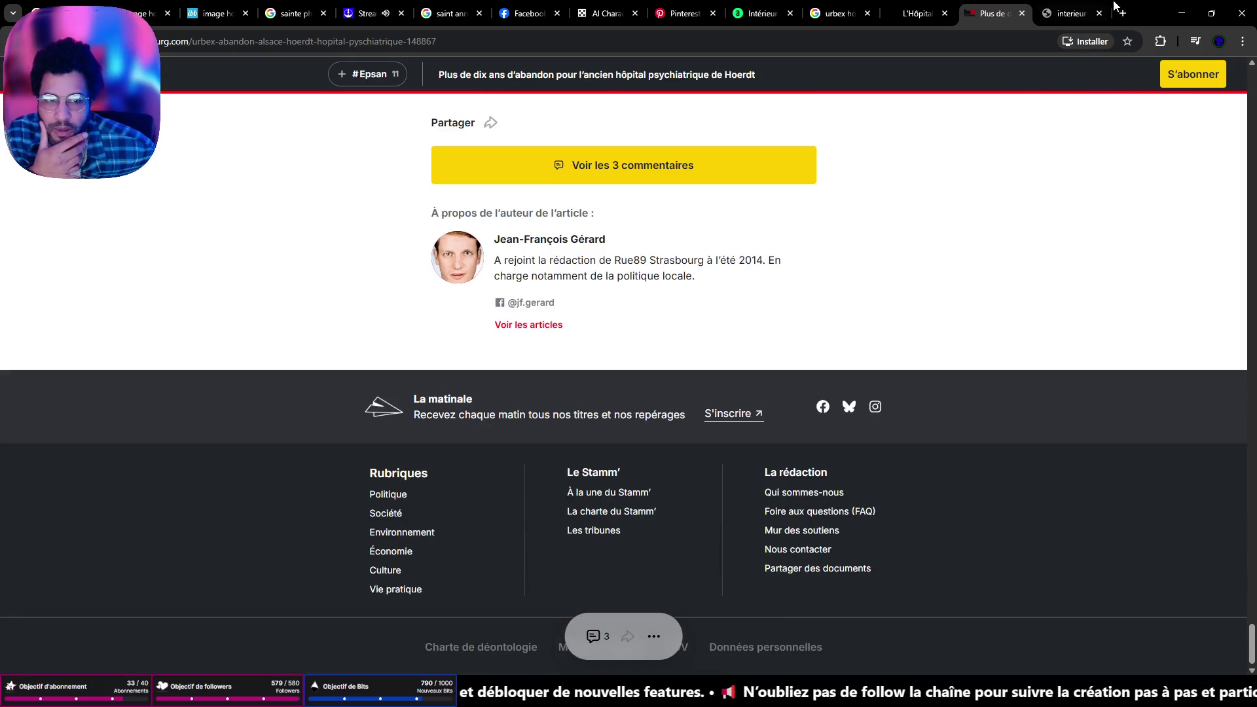
{"action": "key", "text": "ctrl+w"}
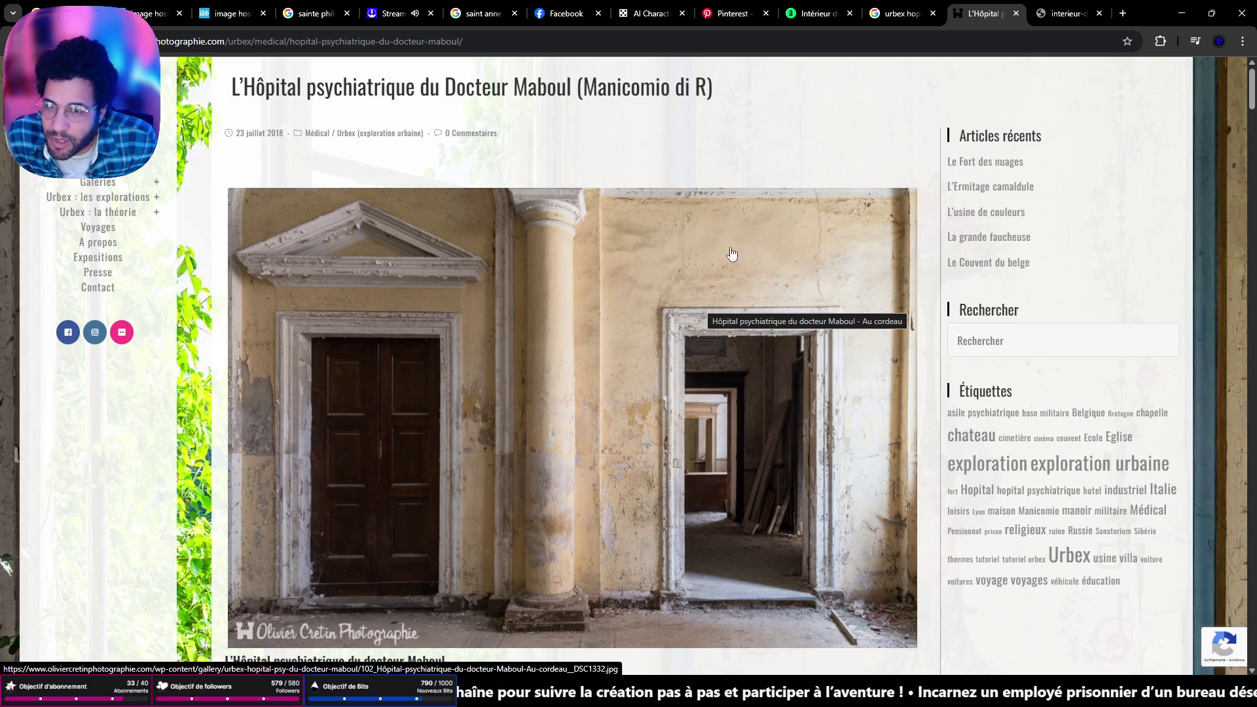
Bookmark the Docteur Maboul article page
{"action": "left_click", "coordinate": [1126, 42]}
{"action": "left_click", "coordinate": [1031, 175]}
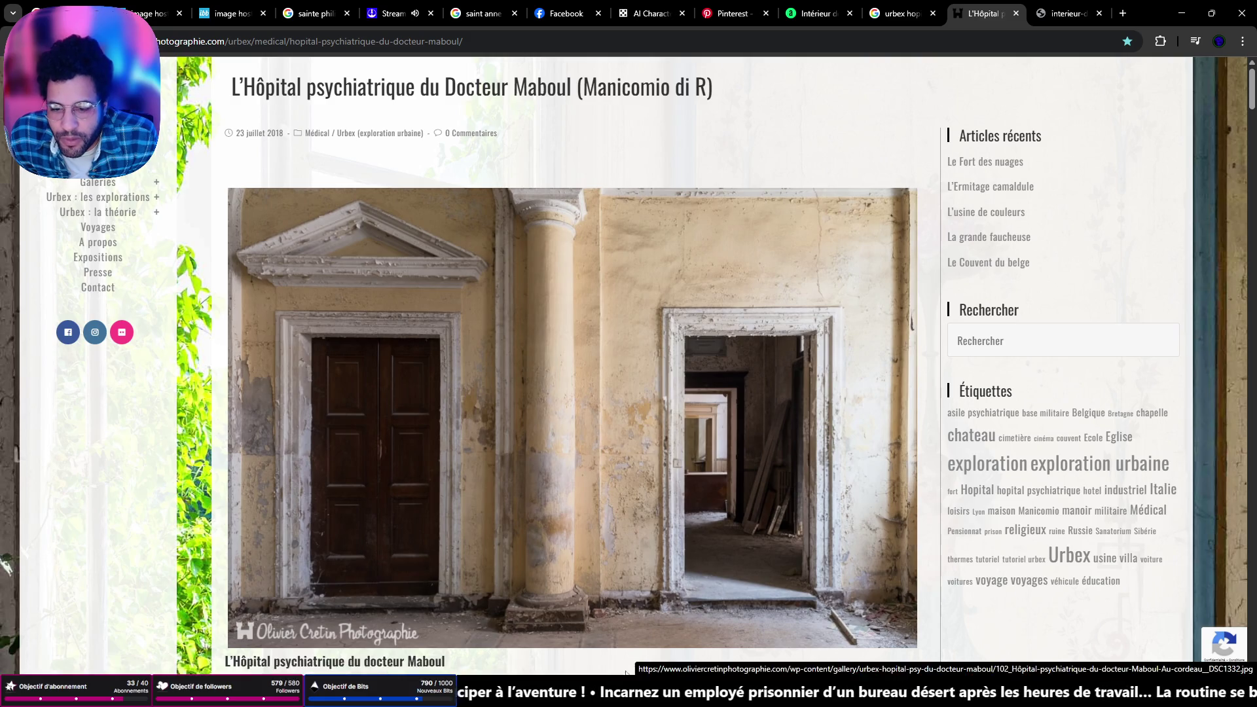
{"action": "key", "text": "alt+Tab"}
{"action": "scroll", "coordinate": [624, 321], "scroll_direction": "down", "scroll_amount": 3}
Paste the doorway photo, add the green operating-room photo, and enlarge the arch photo beside the corridor
{"action": "key", "text": "ctrl+v"}
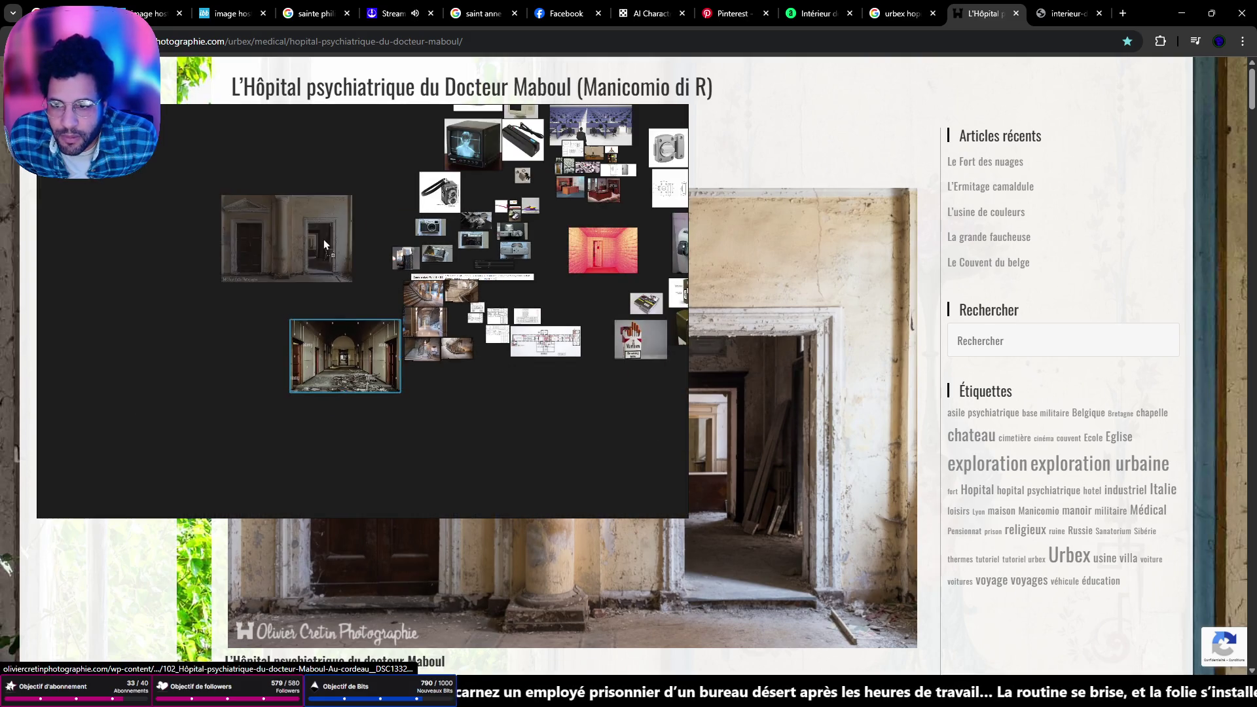
{"action": "left_click_drag", "start_coordinate": [257, 235], "coordinate": [371, 313]}
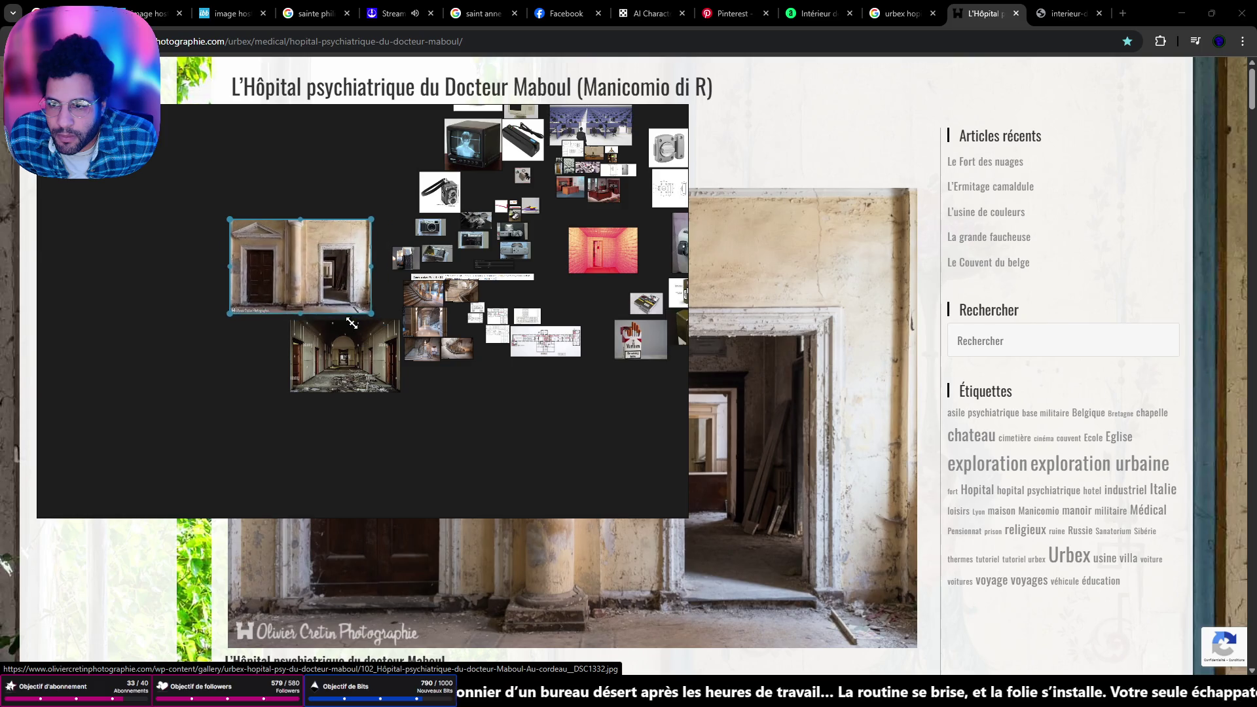
{"action": "scroll", "coordinate": [887, 444], "scroll_direction": "down", "scroll_amount": 5}
{"action": "mouse_move", "coordinate": [887, 458]}
{"action": "left_mouse_down"}
{"action": "mouse_move", "coordinate": [391, 284]}
{"action": "mouse_move", "coordinate": [313, 125]}
{"action": "mouse_move", "coordinate": [321, 151]}
{"action": "mouse_move", "coordinate": [237, 216]}
{"action": "left_mouse_up"}
{"action": "scroll", "coordinate": [837, 503], "scroll_direction": "down", "scroll_amount": 8}
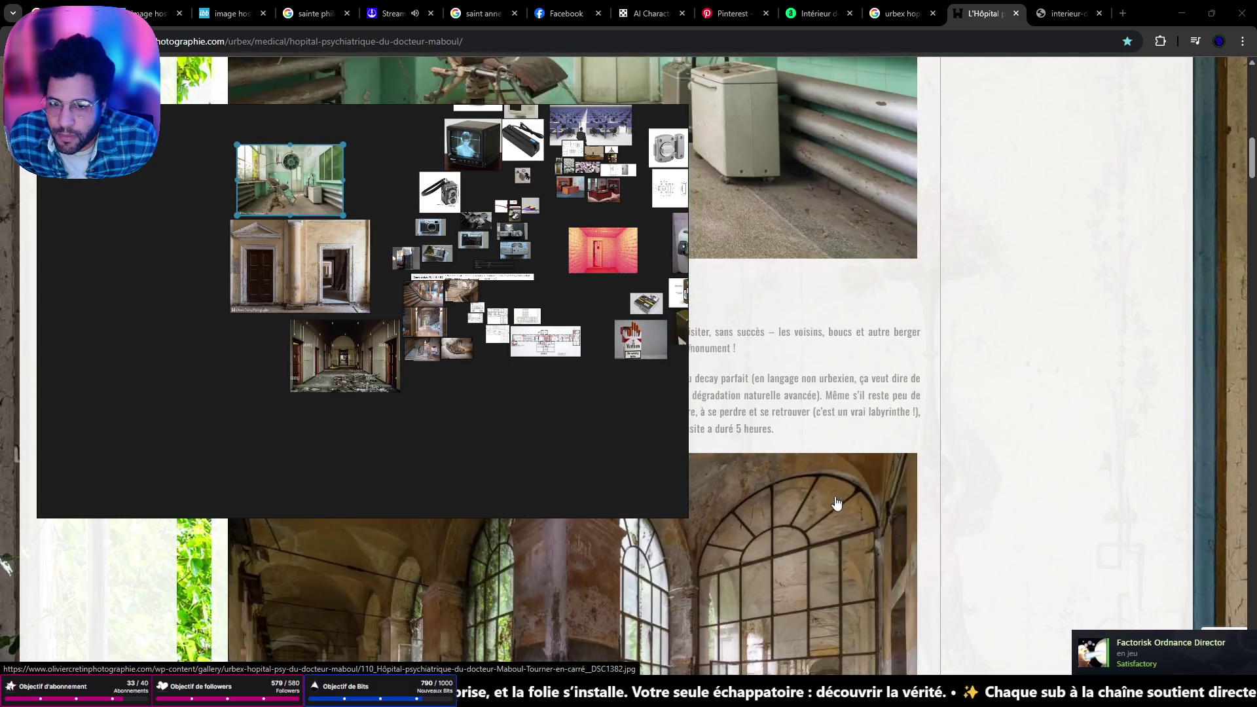
{"action": "scroll", "coordinate": [836, 502], "scroll_direction": "down", "scroll_amount": 5}
{"action": "mouse_move", "coordinate": [837, 502]}
{"action": "left_mouse_down"}
{"action": "mouse_move", "coordinate": [681, 378]}
{"action": "mouse_move", "coordinate": [246, 371]}
{"action": "mouse_move", "coordinate": [267, 370]}
{"action": "mouse_move", "coordinate": [178, 427]}
{"action": "left_mouse_up"}
{"action": "left_click_drag", "start_coordinate": [230, 393], "coordinate": [239, 354]}
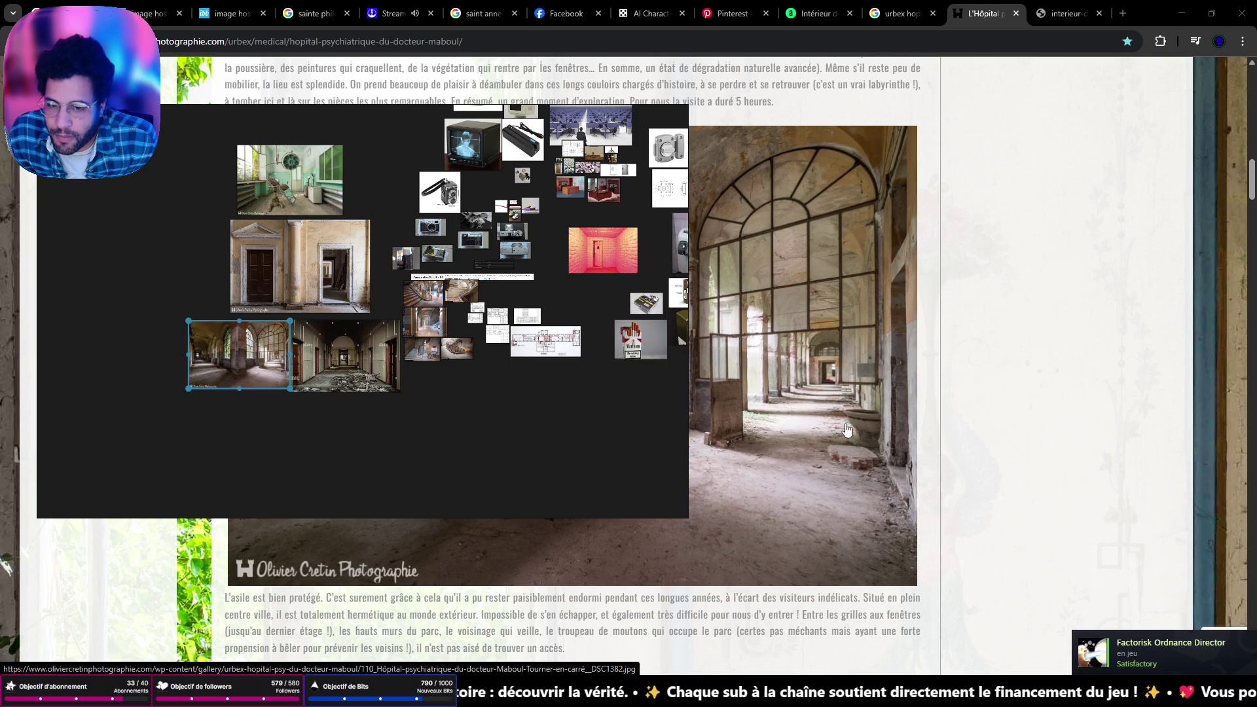
Add and enlarge the hall photo next to the door photo, tucking another gallery photo beneath it
{"action": "scroll", "coordinate": [846, 428], "scroll_direction": "down", "scroll_amount": 8}
{"action": "left_click_drag", "start_coordinate": [847, 429], "coordinate": [440, 207]}
{"action": "mouse_move", "coordinate": [440, 207]}
{"action": "left_mouse_down"}
{"action": "mouse_move", "coordinate": [212, 243]}
{"action": "mouse_move", "coordinate": [207, 262]}
{"action": "left_mouse_up"}
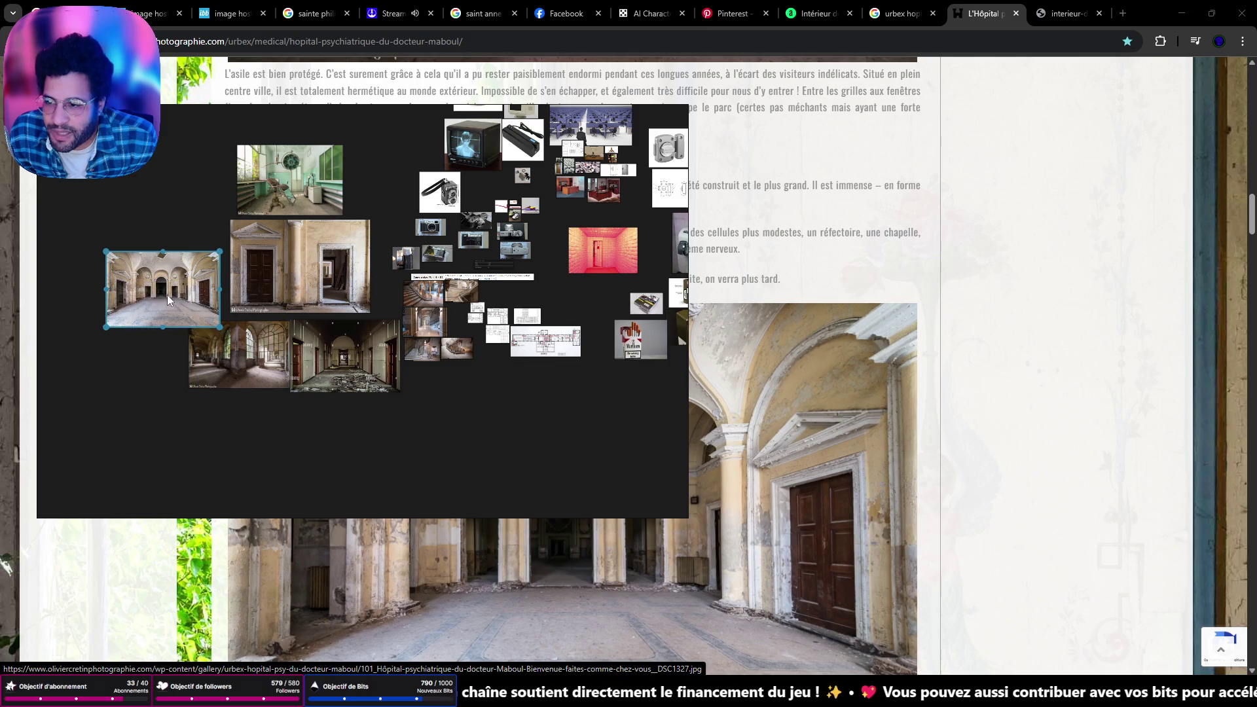
{"action": "left_click_drag", "start_coordinate": [167, 295], "coordinate": [175, 283]}
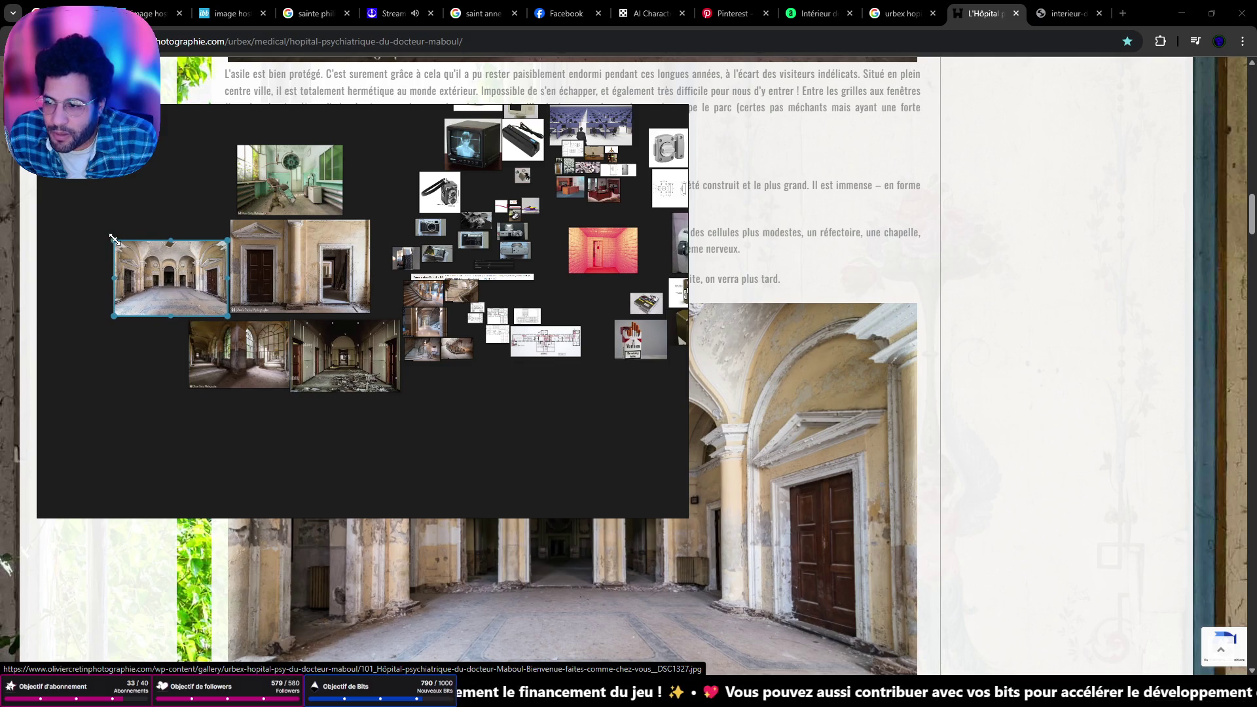
{"action": "left_click_drag", "start_coordinate": [114, 239], "coordinate": [42, 188]}
{"action": "scroll", "coordinate": [557, 406], "scroll_direction": "down", "scroll_amount": 1}
{"action": "scroll", "coordinate": [831, 455], "scroll_direction": "down", "scroll_amount": 10}
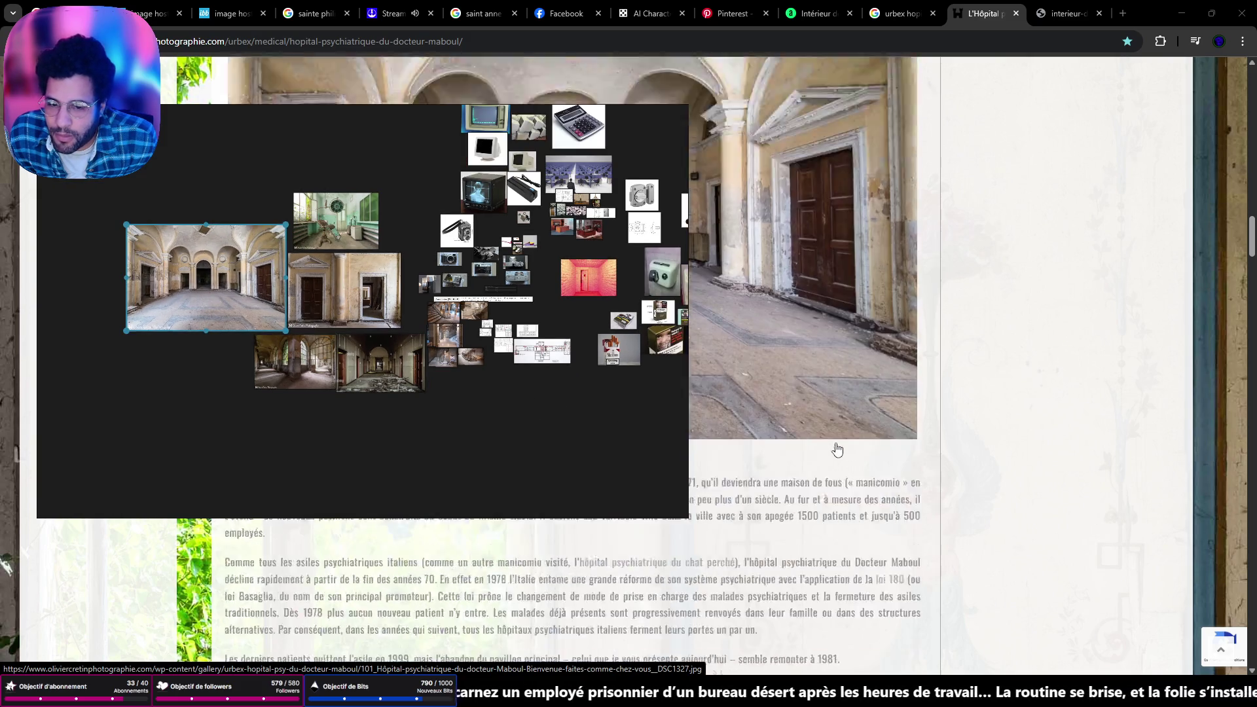
{"action": "mouse_move", "coordinate": [506, 546]}
{"action": "left_mouse_down"}
{"action": "mouse_move", "coordinate": [207, 395]}
{"action": "mouse_move", "coordinate": [328, 483]}
{"action": "left_mouse_up"}
{"action": "left_click_drag", "start_coordinate": [264, 432], "coordinate": [187, 367]}
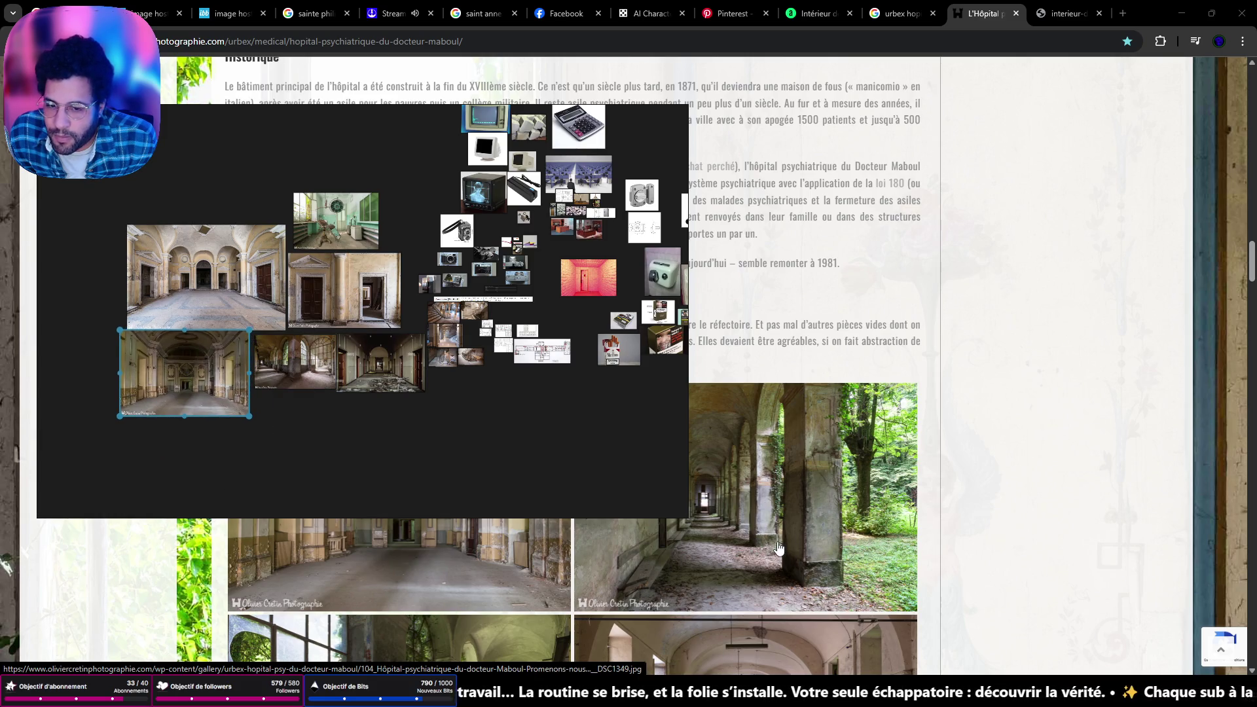
Add the small window-lit hall photo and enlarge it
{"action": "mouse_move", "coordinate": [779, 548]}
{"action": "left_mouse_down"}
{"action": "mouse_move", "coordinate": [322, 474]}
{"action": "mouse_move", "coordinate": [669, 546]}
{"action": "mouse_move", "coordinate": [851, 517]}
{"action": "left_mouse_up"}
{"action": "scroll", "coordinate": [897, 509], "scroll_direction": "down", "scroll_amount": 4}
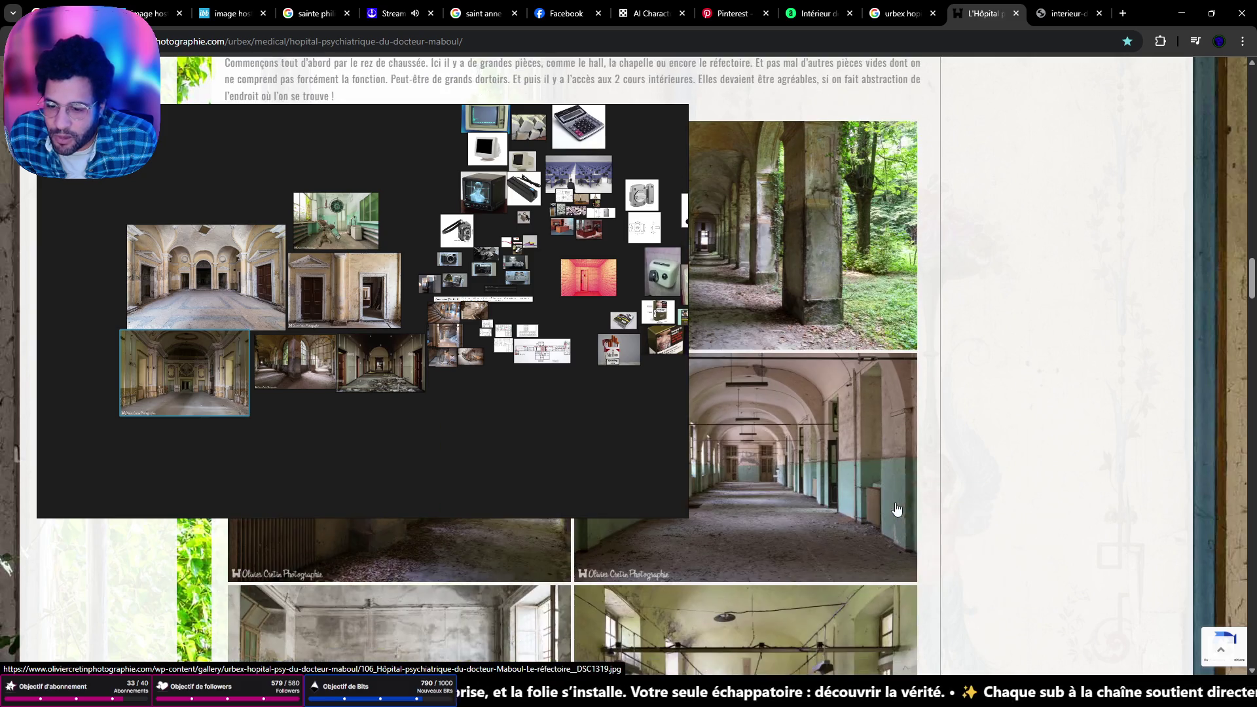
{"action": "scroll", "coordinate": [894, 508], "scroll_direction": "up", "scroll_amount": 2}
{"action": "left_click", "coordinate": [393, 461]}
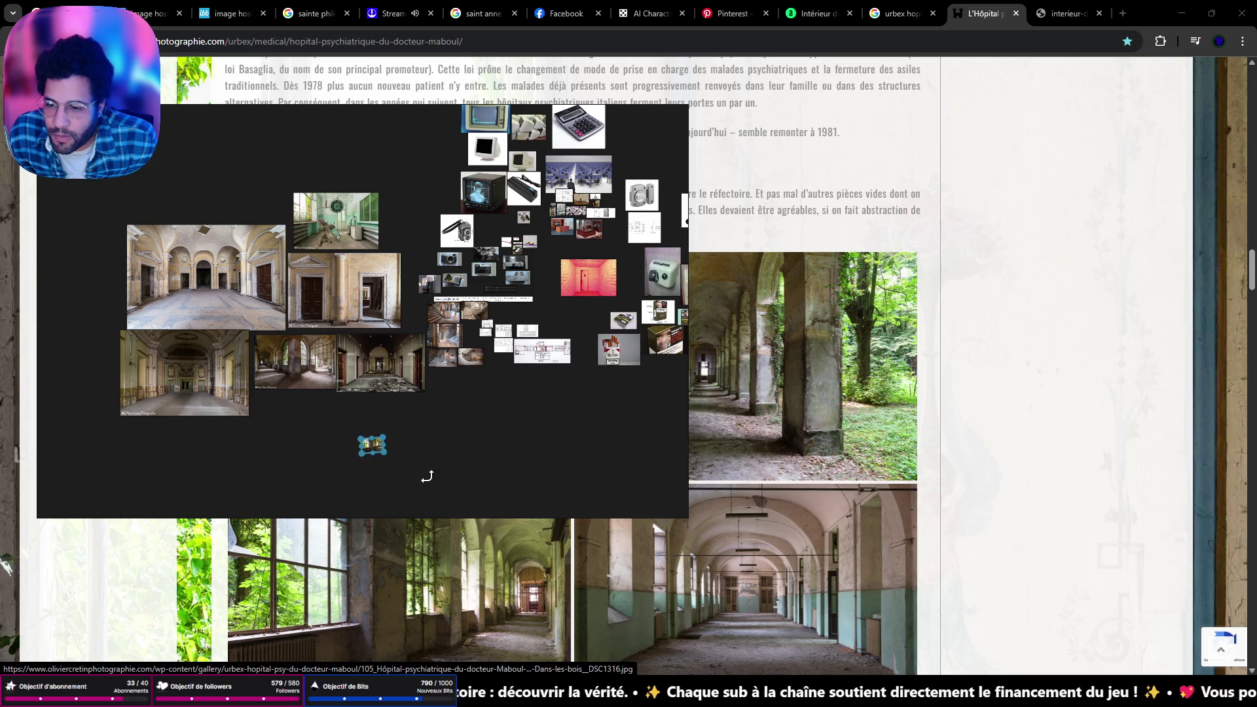
{"action": "mouse_move", "coordinate": [382, 452]}
{"action": "left_mouse_down"}
{"action": "mouse_move", "coordinate": [443, 482]}
{"action": "mouse_move", "coordinate": [316, 426]}
{"action": "left_mouse_up"}
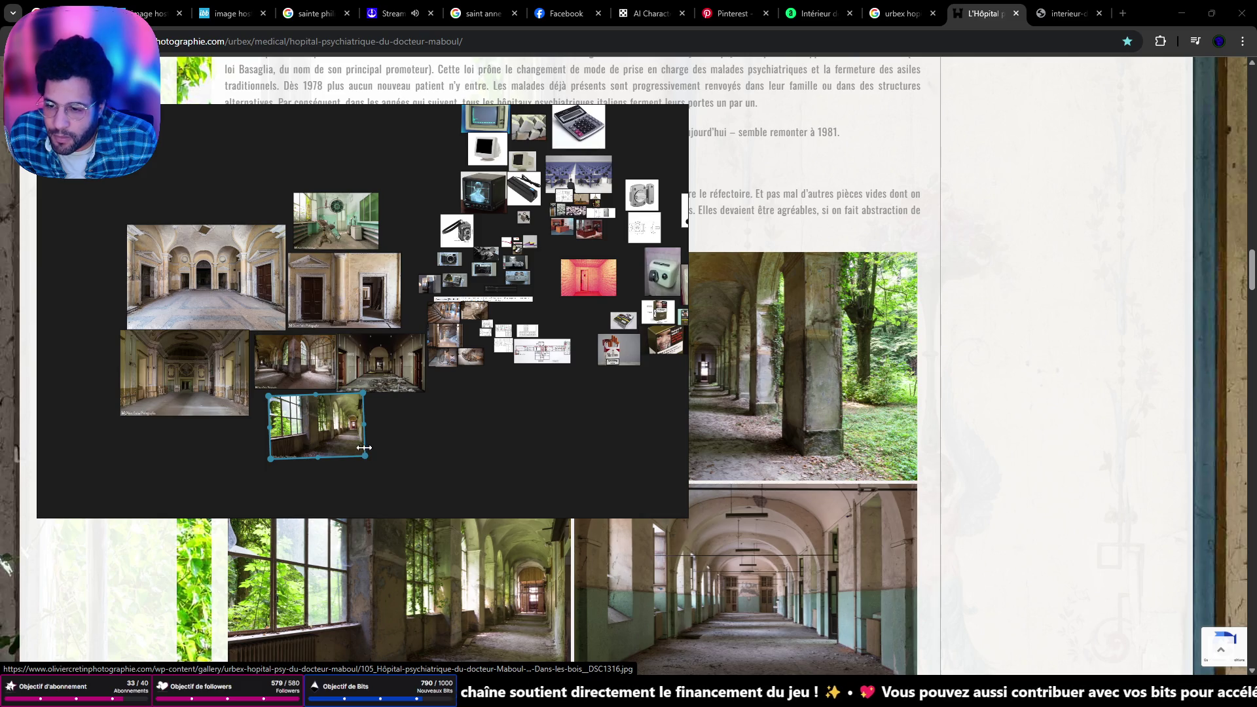
{"action": "scroll", "coordinate": [767, 572], "scroll_direction": "down", "scroll_amount": 2}
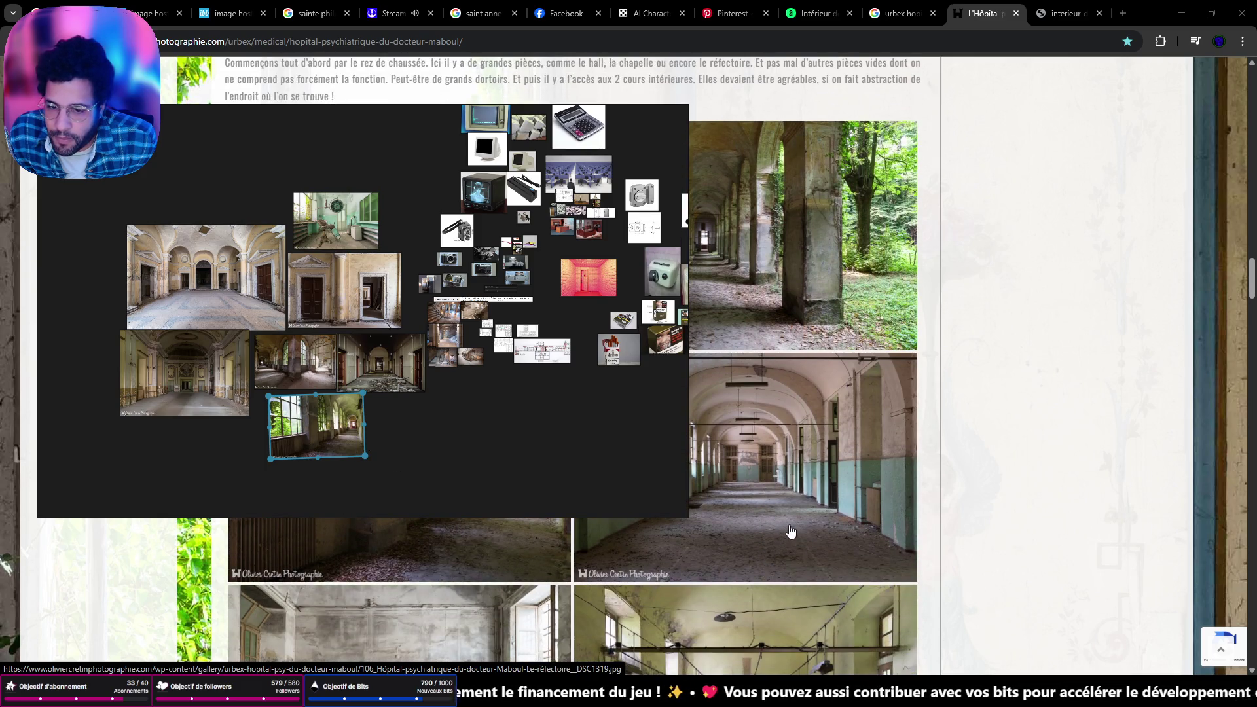
Add the corridor, room and bare room photos, nudging the room photo into place
{"action": "mouse_move", "coordinate": [794, 524]}
{"action": "left_mouse_down"}
{"action": "mouse_move", "coordinate": [208, 473]}
{"action": "mouse_move", "coordinate": [166, 483]}
{"action": "mouse_move", "coordinate": [58, 413]}
{"action": "left_mouse_up"}
{"action": "left_click_drag", "start_coordinate": [155, 460], "coordinate": [206, 462]}
{"action": "scroll", "coordinate": [688, 553], "scroll_direction": "down", "scroll_amount": 3}
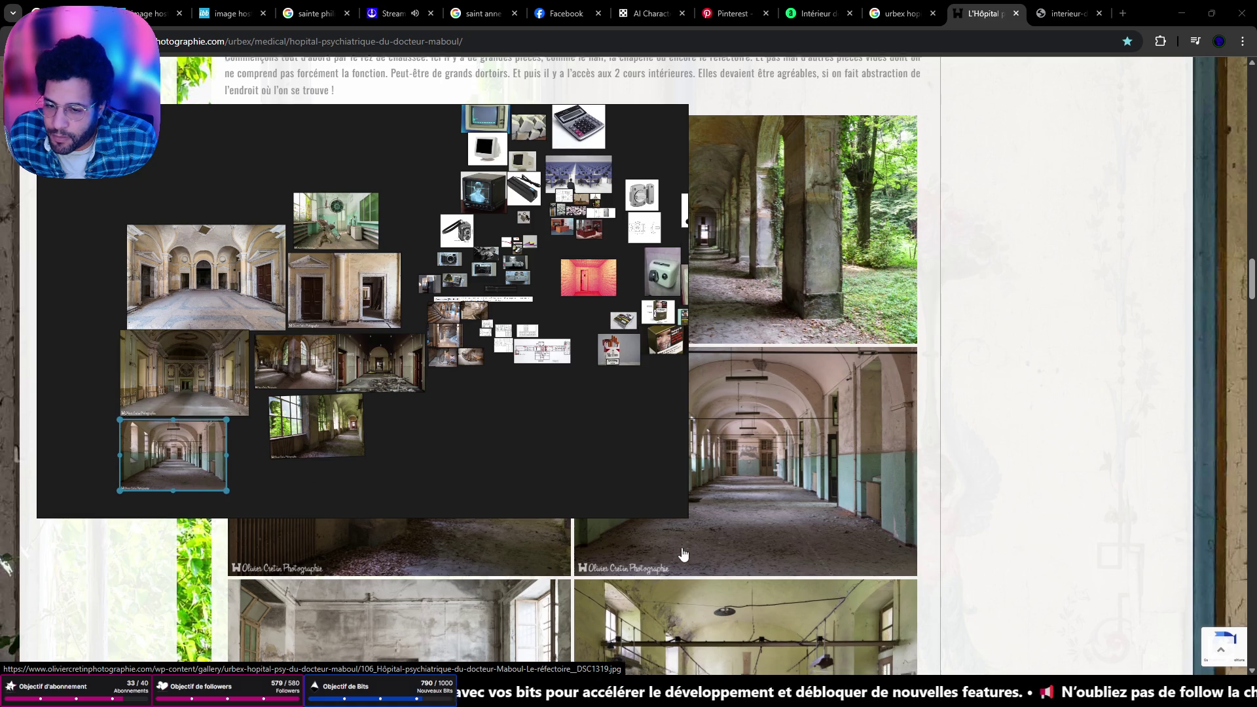
{"action": "mouse_move", "coordinate": [805, 553]}
{"action": "left_mouse_down"}
{"action": "mouse_move", "coordinate": [394, 417]}
{"action": "mouse_move", "coordinate": [143, 187]}
{"action": "mouse_move", "coordinate": [169, 195]}
{"action": "left_mouse_up"}
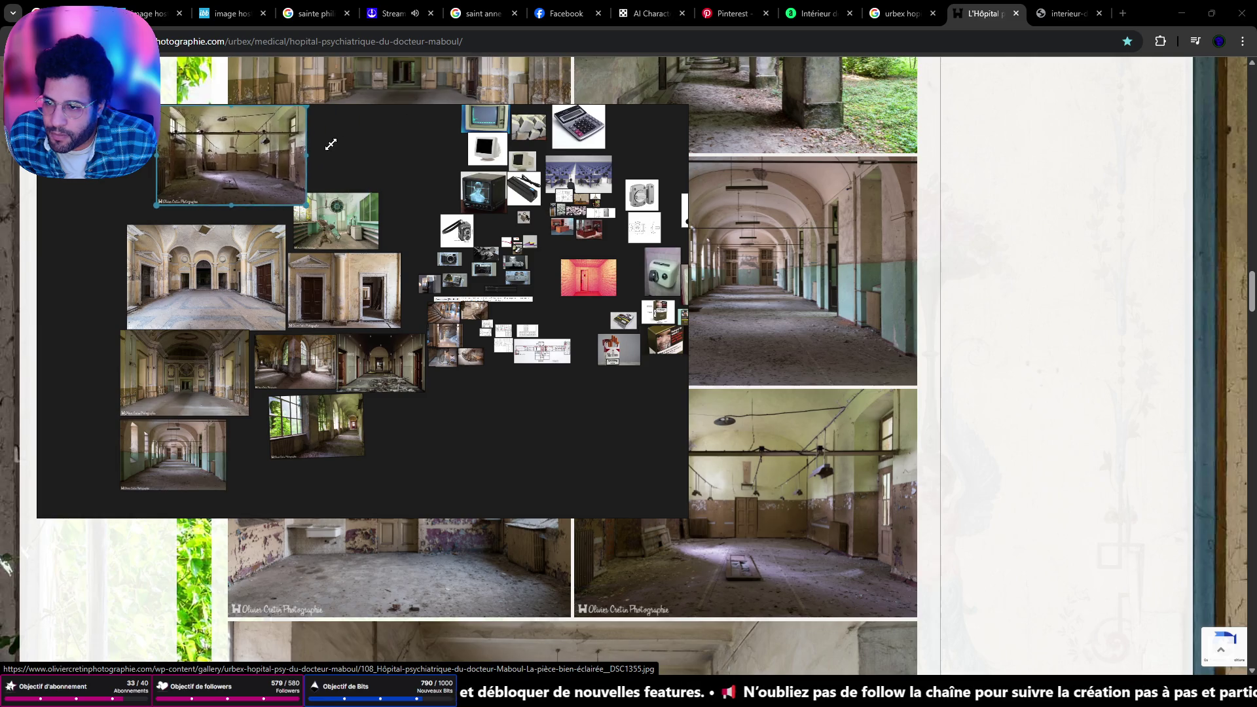
{"action": "left_click_drag", "start_coordinate": [249, 171], "coordinate": [241, 188]}
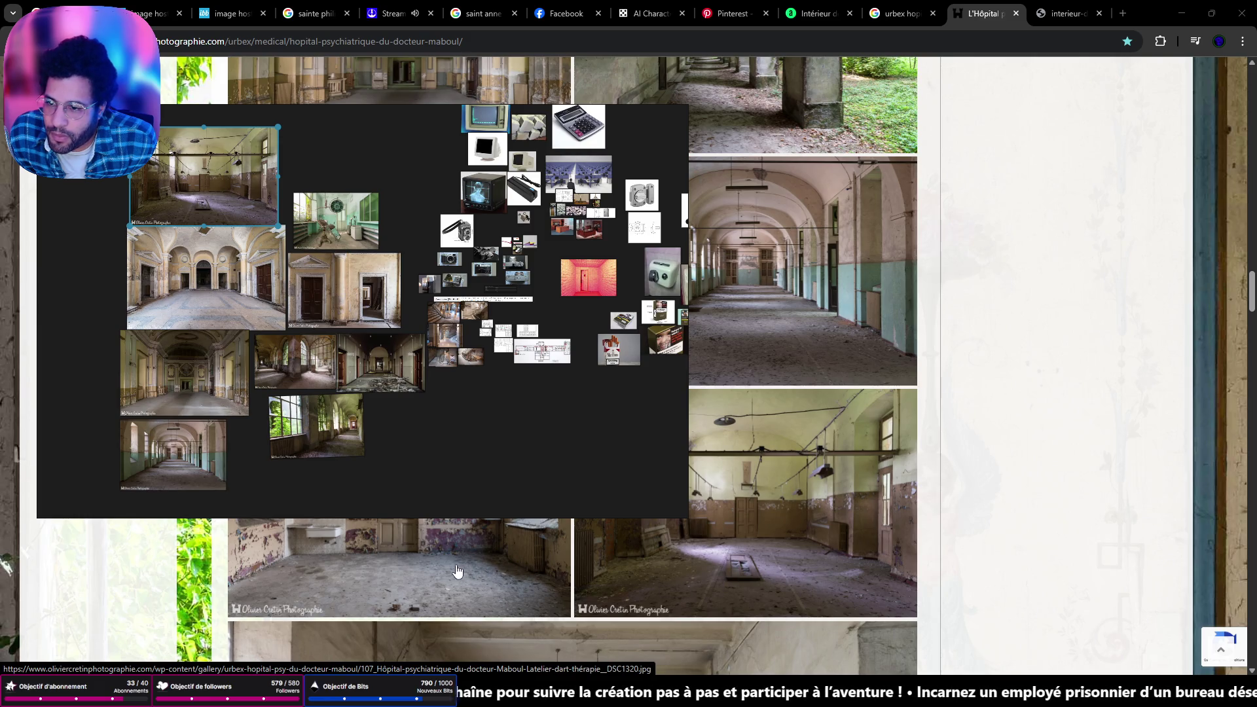
{"action": "mouse_move", "coordinate": [456, 571]}
{"action": "left_mouse_down"}
{"action": "mouse_move", "coordinate": [602, 489]}
{"action": "mouse_move", "coordinate": [478, 461]}
{"action": "left_mouse_up"}
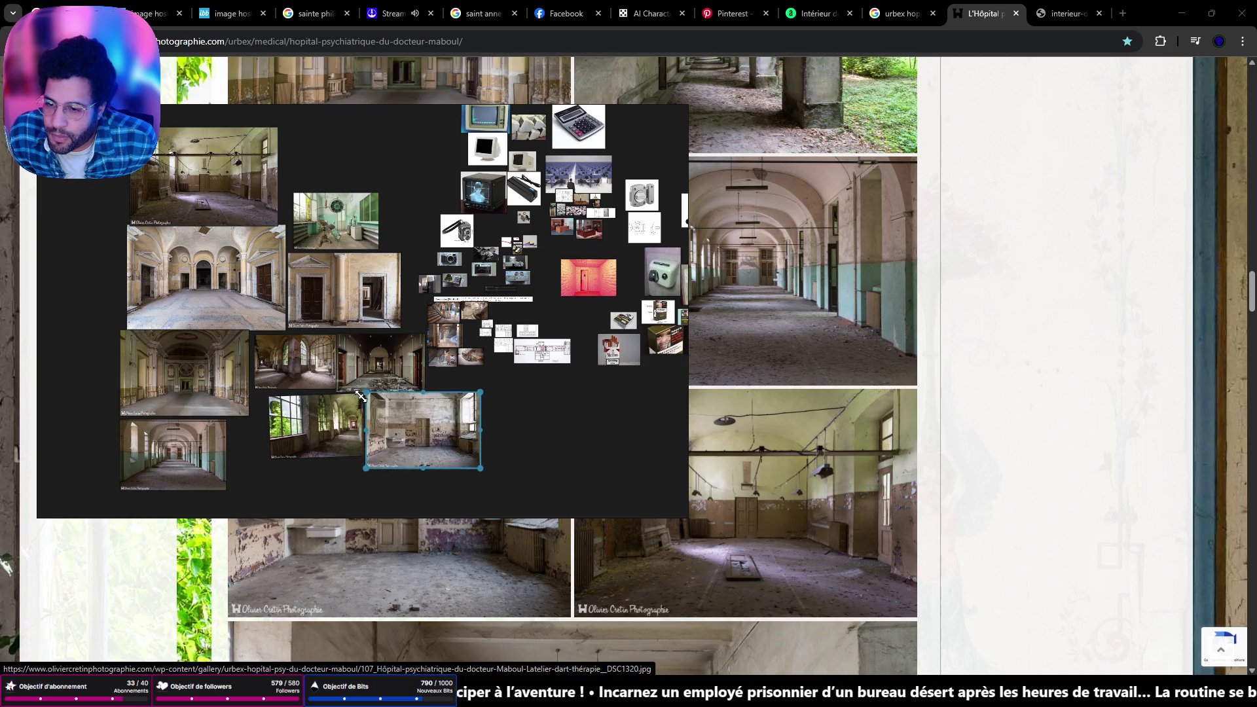
{"action": "scroll", "coordinate": [887, 536], "scroll_direction": "down", "scroll_amount": 5}
Add the next page photo, the drawer-cabinet room and the staircase hall photos to the board
{"action": "mouse_move", "coordinate": [883, 534]}
{"action": "left_mouse_down"}
{"action": "mouse_move", "coordinate": [476, 415]}
{"action": "mouse_move", "coordinate": [415, 481]}
{"action": "mouse_move", "coordinate": [355, 482]}
{"action": "mouse_move", "coordinate": [418, 162]}
{"action": "mouse_move", "coordinate": [415, 190]}
{"action": "left_mouse_up"}
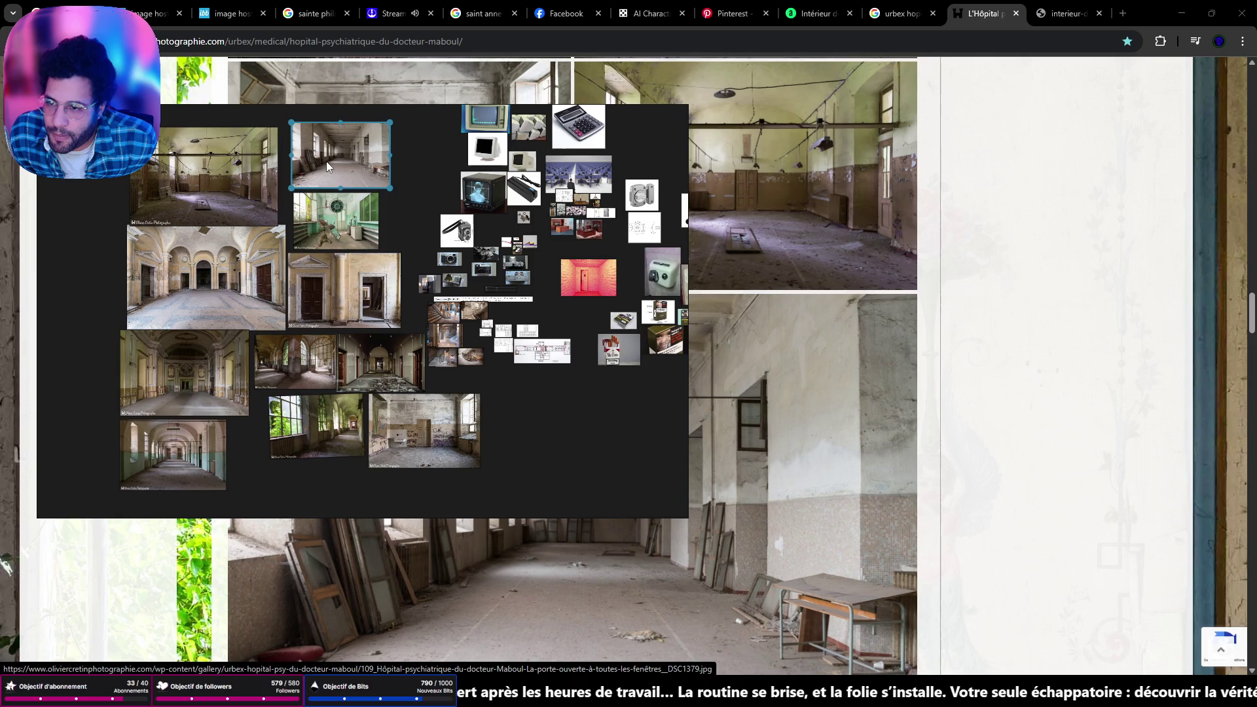
{"action": "scroll", "coordinate": [845, 432], "scroll_direction": "down", "scroll_amount": 7}
{"action": "mouse_move", "coordinate": [738, 532]}
{"action": "left_mouse_down"}
{"action": "mouse_move", "coordinate": [642, 436]}
{"action": "mouse_move", "coordinate": [466, 464]}
{"action": "mouse_move", "coordinate": [523, 421]}
{"action": "mouse_move", "coordinate": [555, 423]}
{"action": "left_mouse_up"}
{"action": "scroll", "coordinate": [503, 317], "scroll_direction": "down", "scroll_amount": 1}
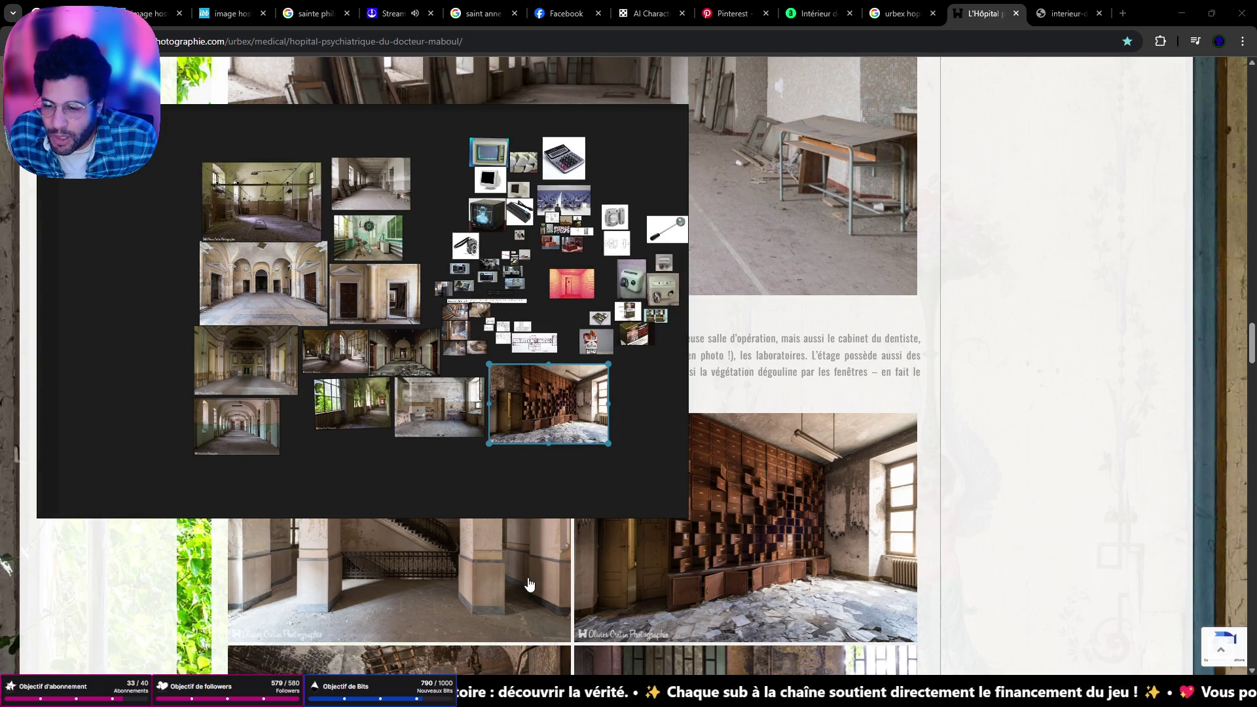
{"action": "mouse_move", "coordinate": [529, 583]}
{"action": "left_mouse_down"}
{"action": "mouse_move", "coordinate": [412, 473]}
{"action": "mouse_move", "coordinate": [406, 485]}
{"action": "mouse_move", "coordinate": [342, 456]}
{"action": "mouse_move", "coordinate": [208, 438]}
{"action": "mouse_move", "coordinate": [407, 487]}
{"action": "mouse_move", "coordinate": [224, 379]}
{"action": "mouse_move", "coordinate": [121, 176]}
{"action": "left_mouse_up"}
{"action": "scroll", "coordinate": [794, 582], "scroll_direction": "down", "scroll_amount": 3}
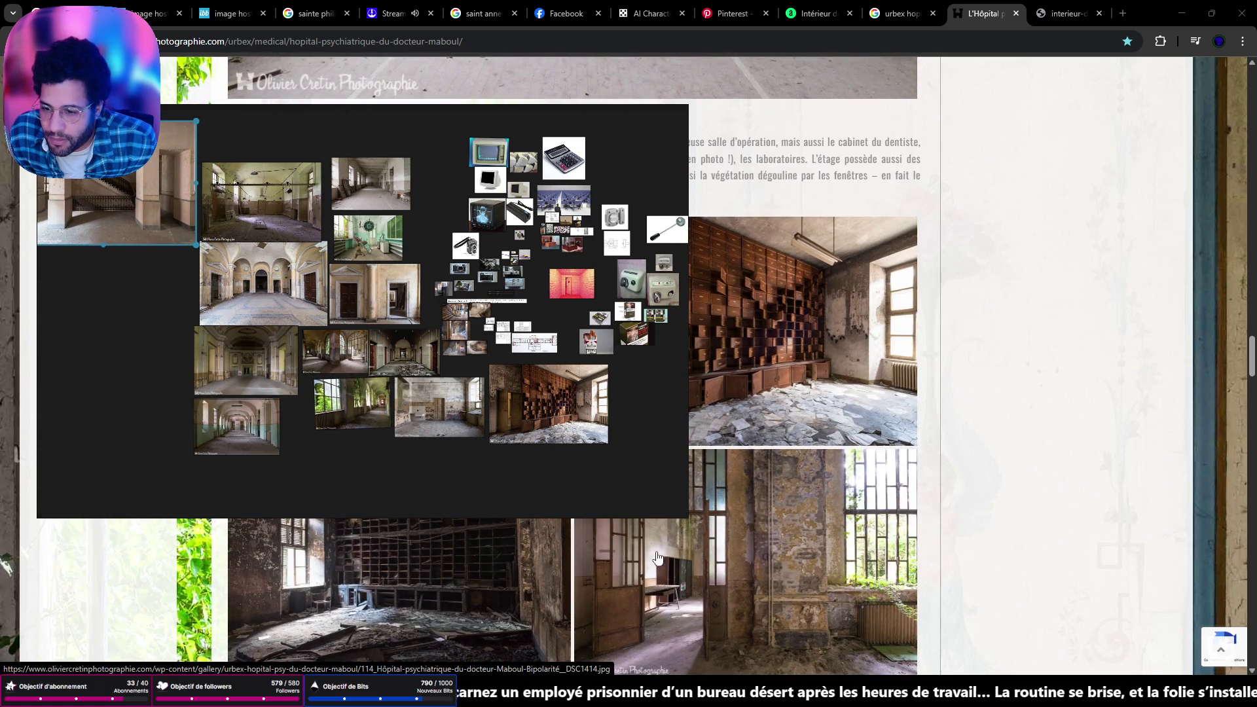
{"action": "scroll", "coordinate": [701, 591], "scroll_direction": "down", "scroll_amount": 4}
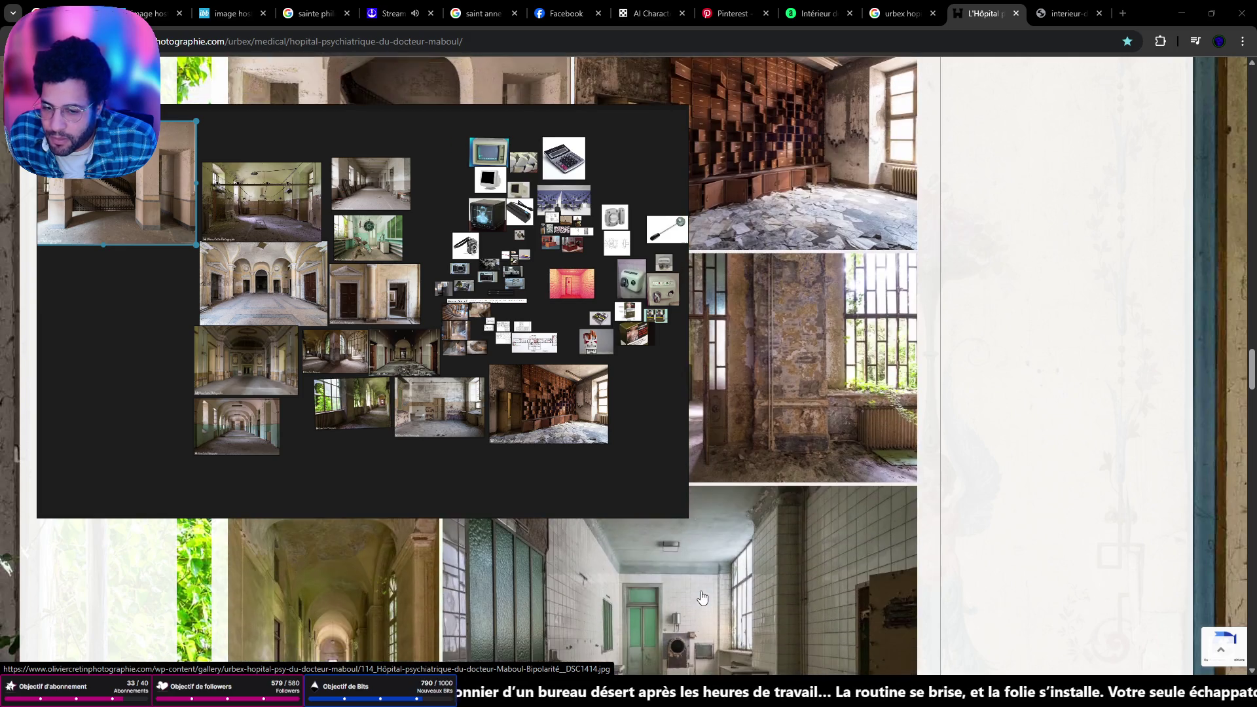
Add the tiled hospital room, the arched yellow corridor beneath it, and an enlarged operating-room photo
{"action": "mouse_move", "coordinate": [705, 599]}
{"action": "left_mouse_down"}
{"action": "mouse_move", "coordinate": [131, 330]}
{"action": "mouse_move", "coordinate": [202, 324]}
{"action": "mouse_move", "coordinate": [172, 324]}
{"action": "mouse_move", "coordinate": [44, 245]}
{"action": "left_mouse_up"}
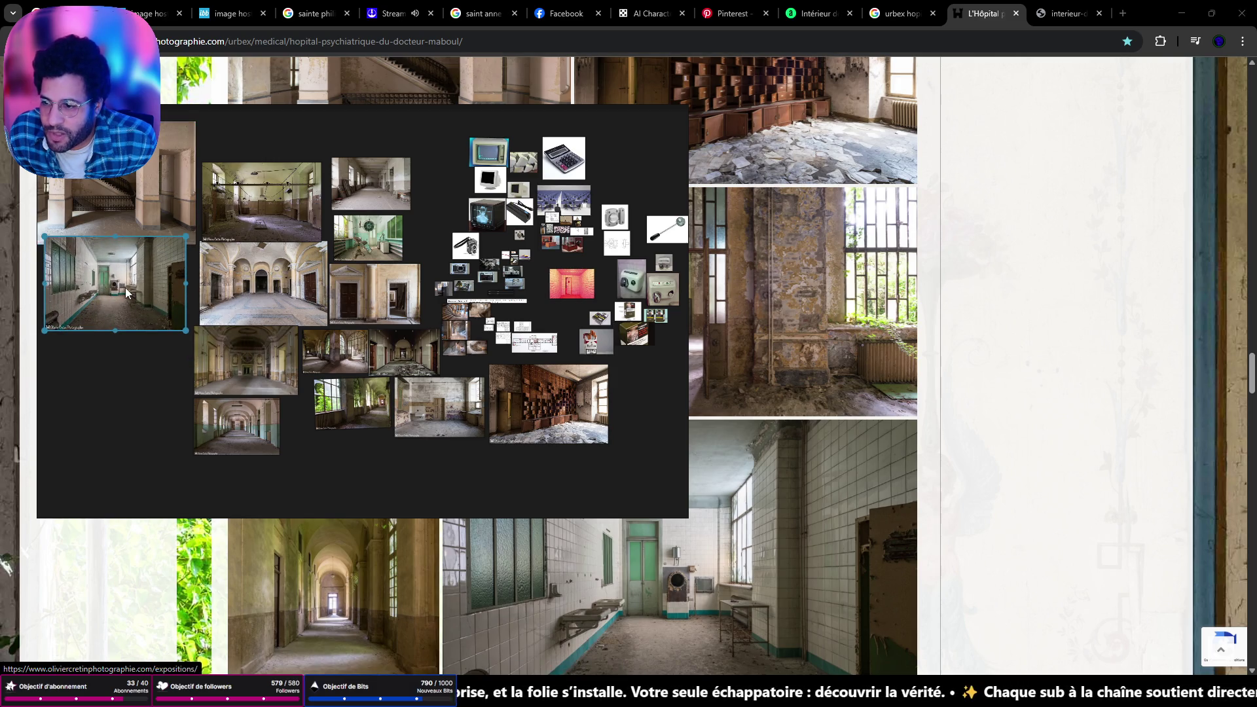
{"action": "mouse_move", "coordinate": [386, 631]}
{"action": "left_mouse_down"}
{"action": "mouse_move", "coordinate": [320, 558]}
{"action": "mouse_move", "coordinate": [126, 431]}
{"action": "left_mouse_up"}
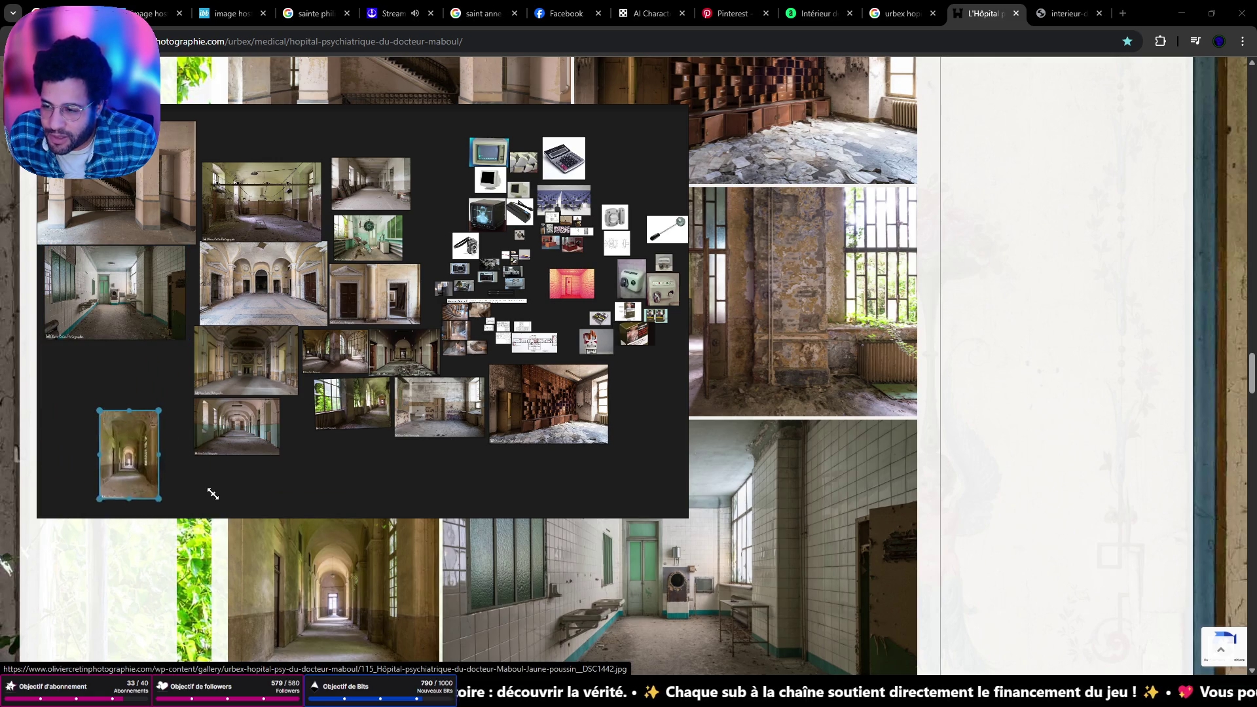
{"action": "mouse_move", "coordinate": [154, 479]}
{"action": "left_mouse_down"}
{"action": "mouse_move", "coordinate": [97, 437]}
{"action": "mouse_move", "coordinate": [93, 407]}
{"action": "left_mouse_up"}
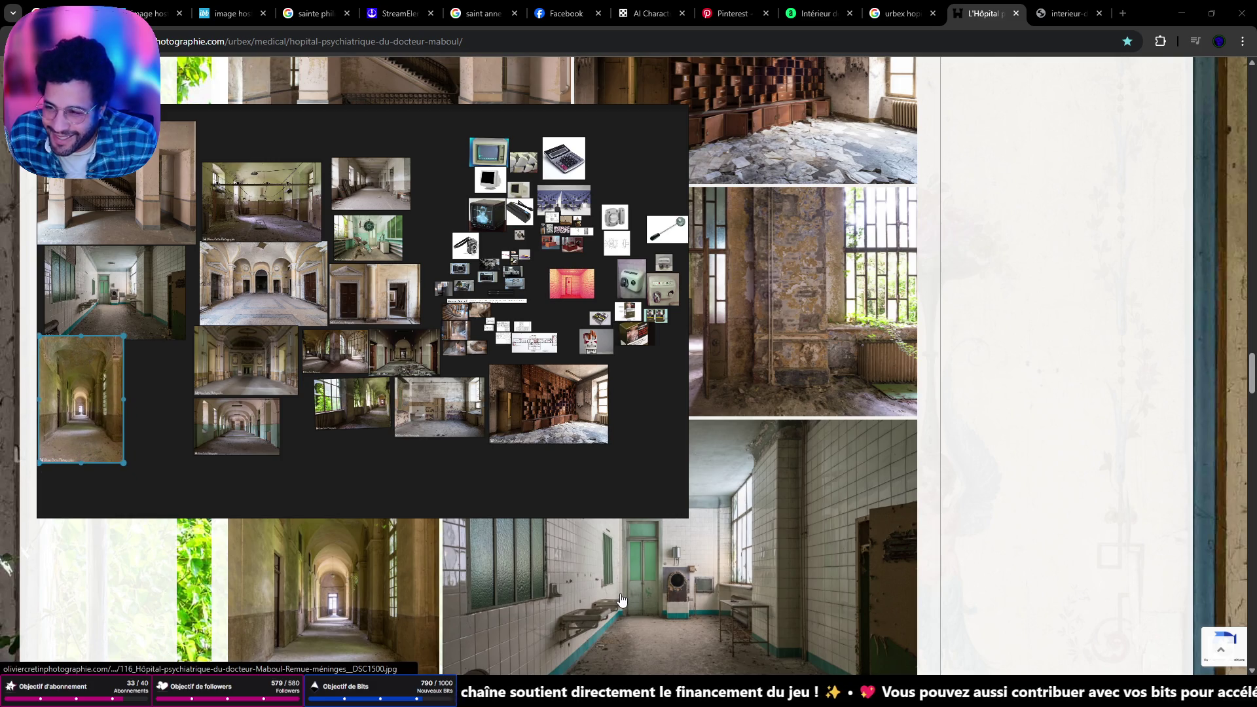
{"action": "scroll", "coordinate": [884, 533], "scroll_direction": "down", "scroll_amount": 5}
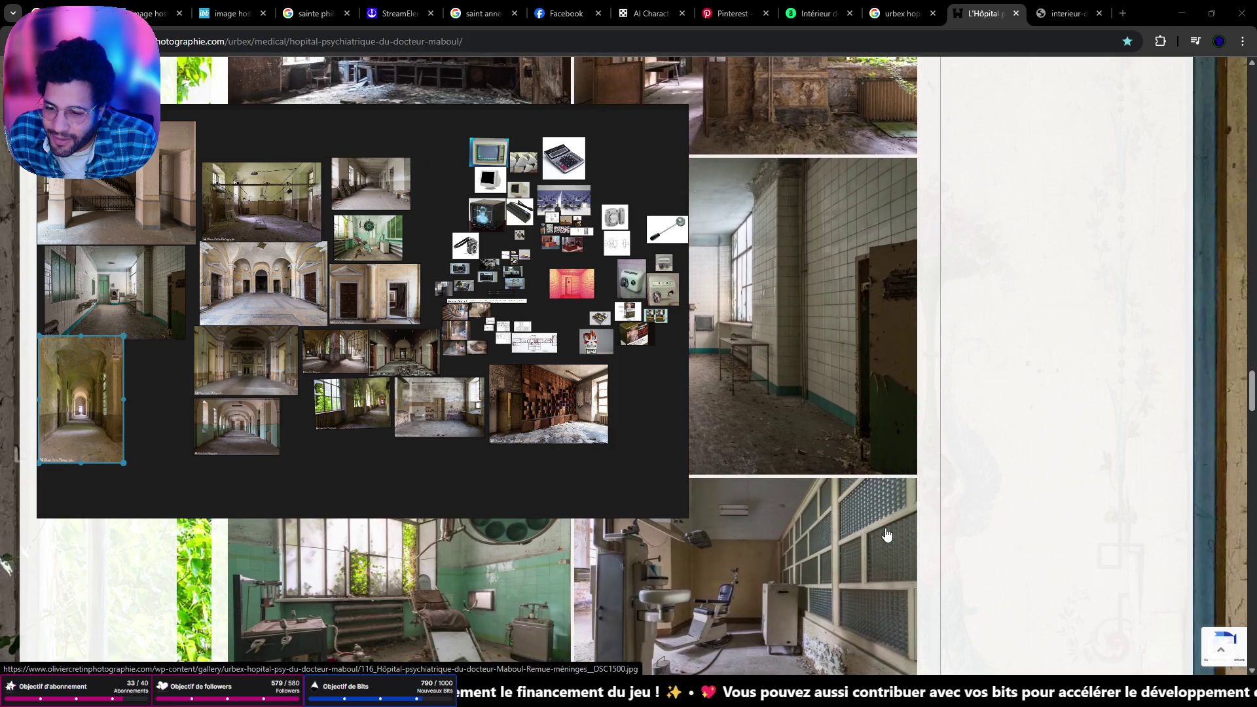
{"action": "mouse_move", "coordinate": [504, 586]}
{"action": "left_mouse_down"}
{"action": "mouse_move", "coordinate": [439, 536]}
{"action": "mouse_move", "coordinate": [238, 446]}
{"action": "left_mouse_up"}
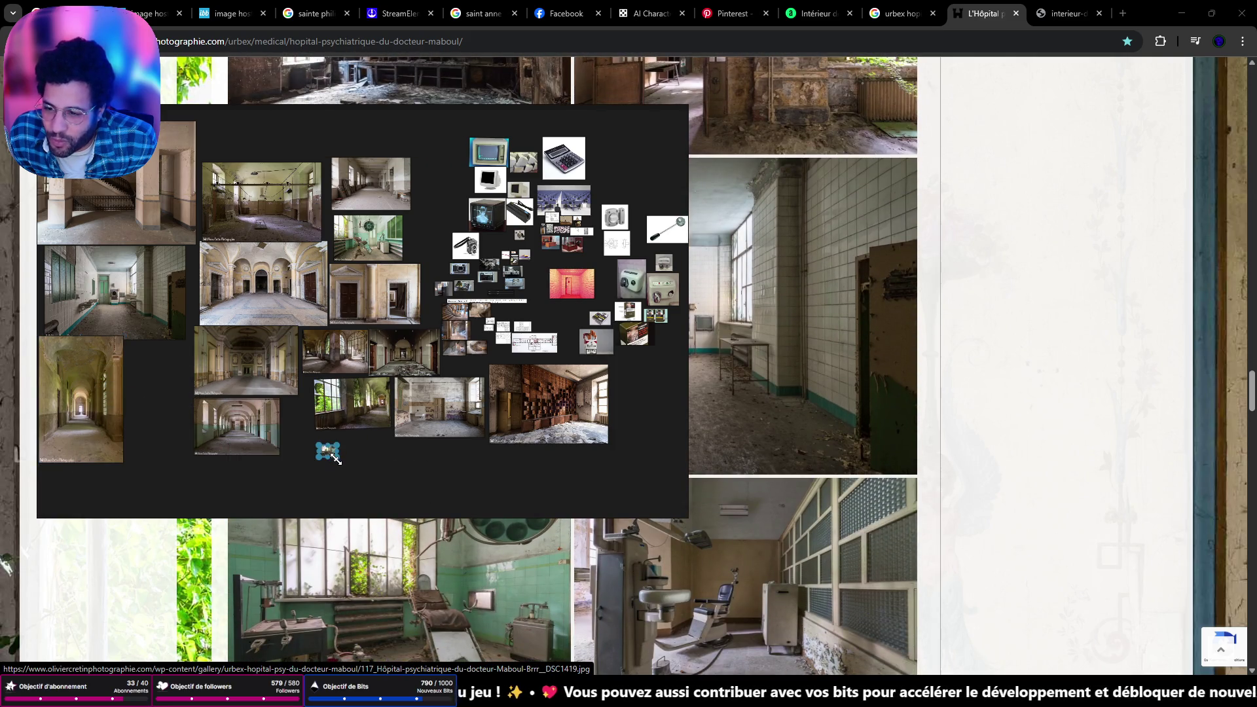
{"action": "mouse_move", "coordinate": [335, 460]}
{"action": "left_mouse_down"}
{"action": "mouse_move", "coordinate": [461, 517]}
{"action": "mouse_move", "coordinate": [445, 524]}
{"action": "left_mouse_up"}
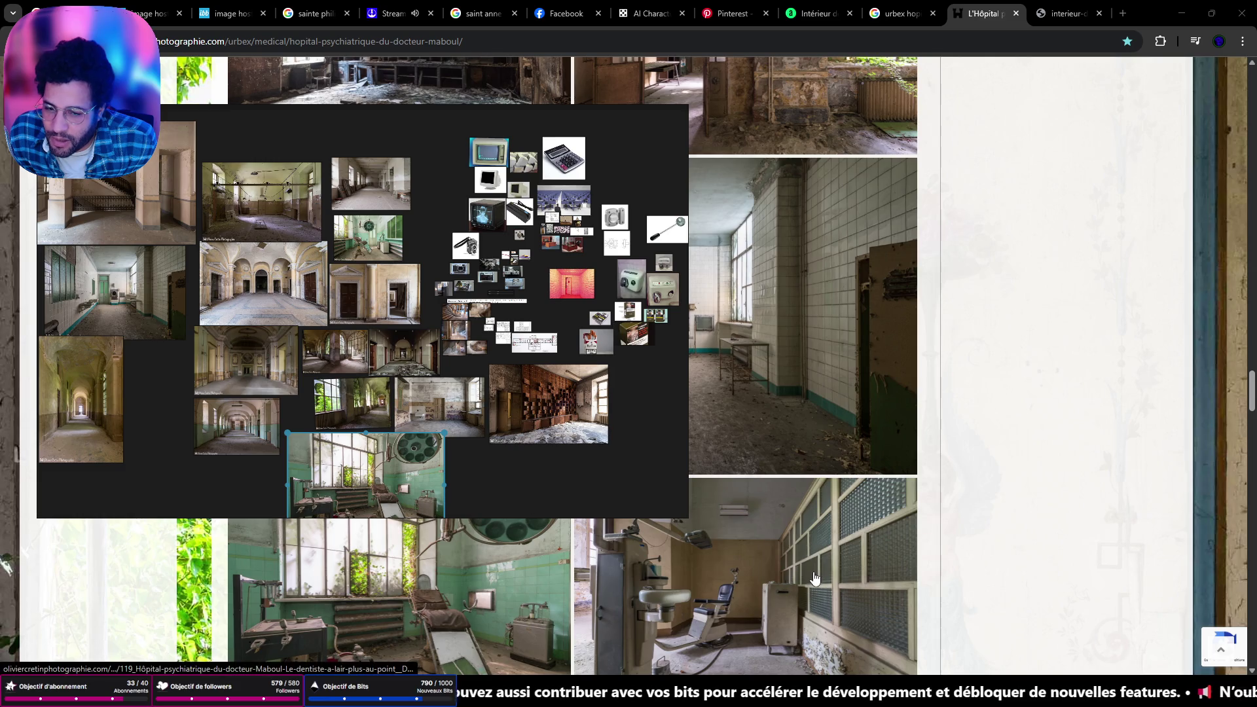
Add the dental-room photo beside the arched corridor, plus another gallery photo
{"action": "mouse_move", "coordinate": [813, 578]}
{"action": "left_mouse_down"}
{"action": "mouse_move", "coordinate": [341, 468]}
{"action": "mouse_move", "coordinate": [209, 475]}
{"action": "mouse_move", "coordinate": [320, 517]}
{"action": "mouse_move", "coordinate": [246, 502]}
{"action": "left_mouse_up"}
{"action": "scroll", "coordinate": [921, 545], "scroll_direction": "down", "scroll_amount": 4}
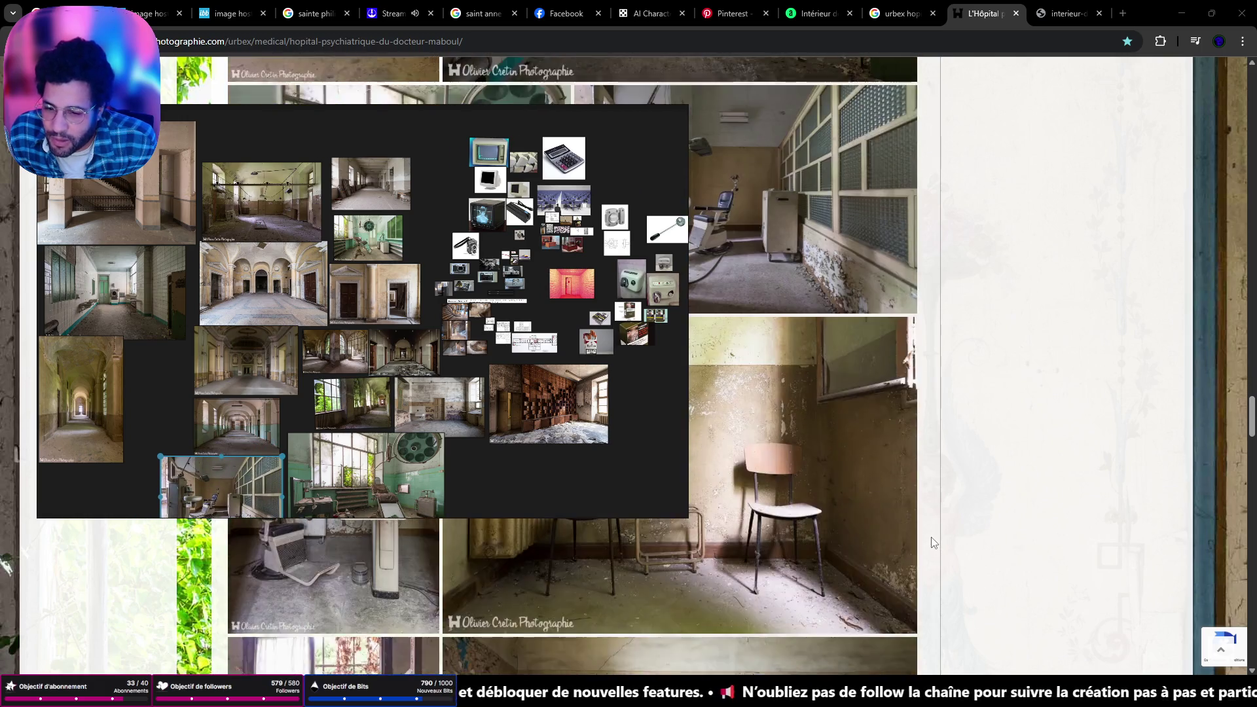
{"action": "left_click_drag", "start_coordinate": [175, 453], "coordinate": [177, 374]}
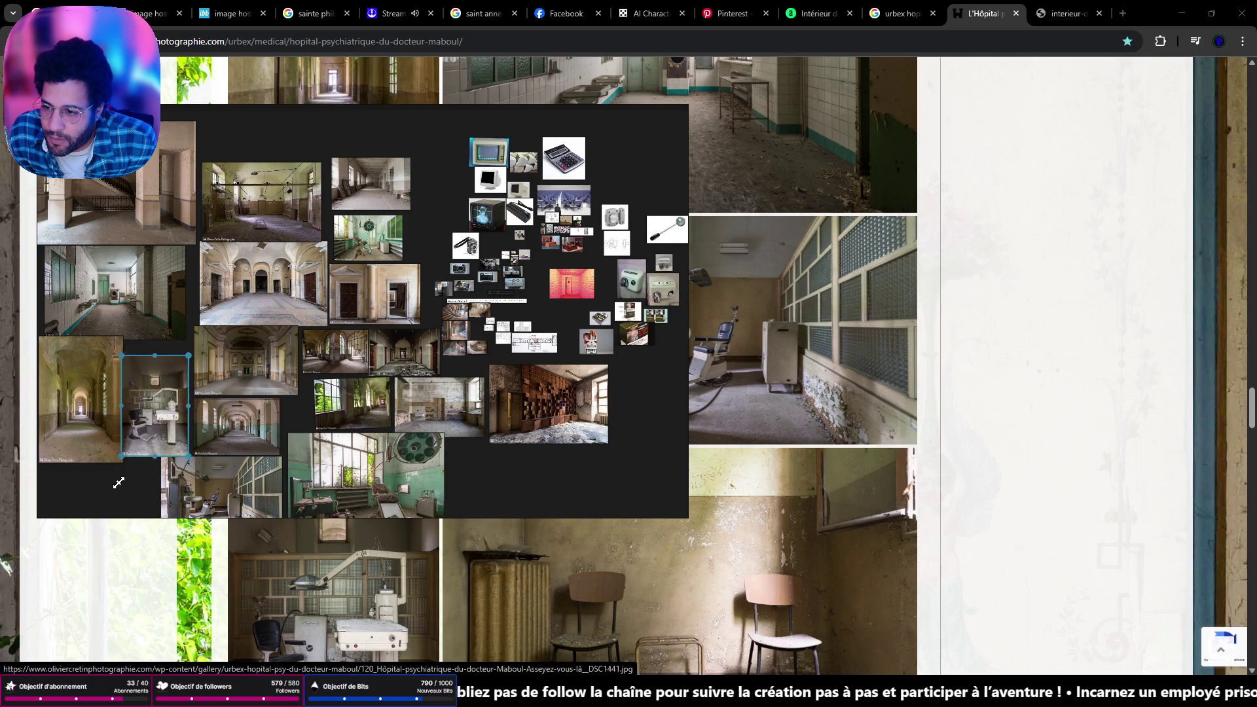
{"action": "scroll", "coordinate": [844, 473], "scroll_direction": "down", "scroll_amount": 3}
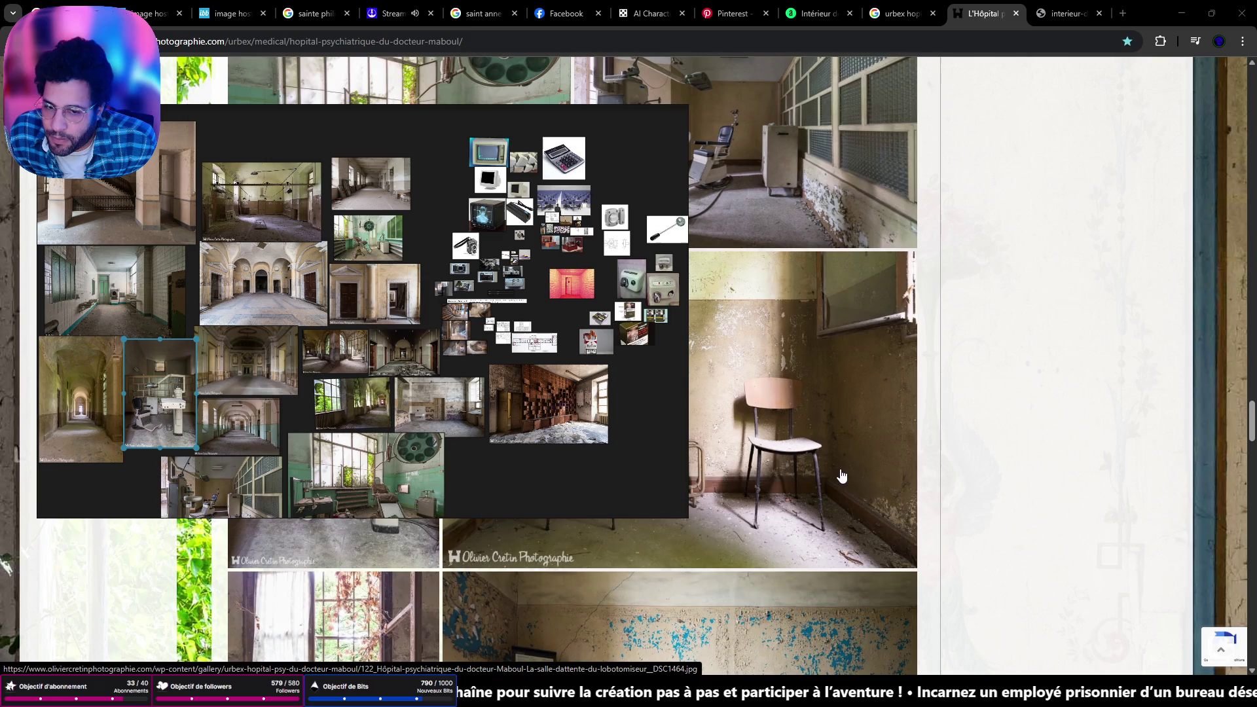
{"action": "mouse_move", "coordinate": [843, 471]}
{"action": "left_mouse_down"}
{"action": "mouse_move", "coordinate": [590, 466]}
{"action": "mouse_move", "coordinate": [572, 497]}
{"action": "mouse_move", "coordinate": [492, 441]}
{"action": "mouse_move", "coordinate": [528, 469]}
{"action": "mouse_move", "coordinate": [501, 470]}
{"action": "mouse_move", "coordinate": [553, 523]}
{"action": "mouse_move", "coordinate": [563, 516]}
{"action": "left_mouse_up"}
{"action": "scroll", "coordinate": [889, 525], "scroll_direction": "down", "scroll_amount": 1}
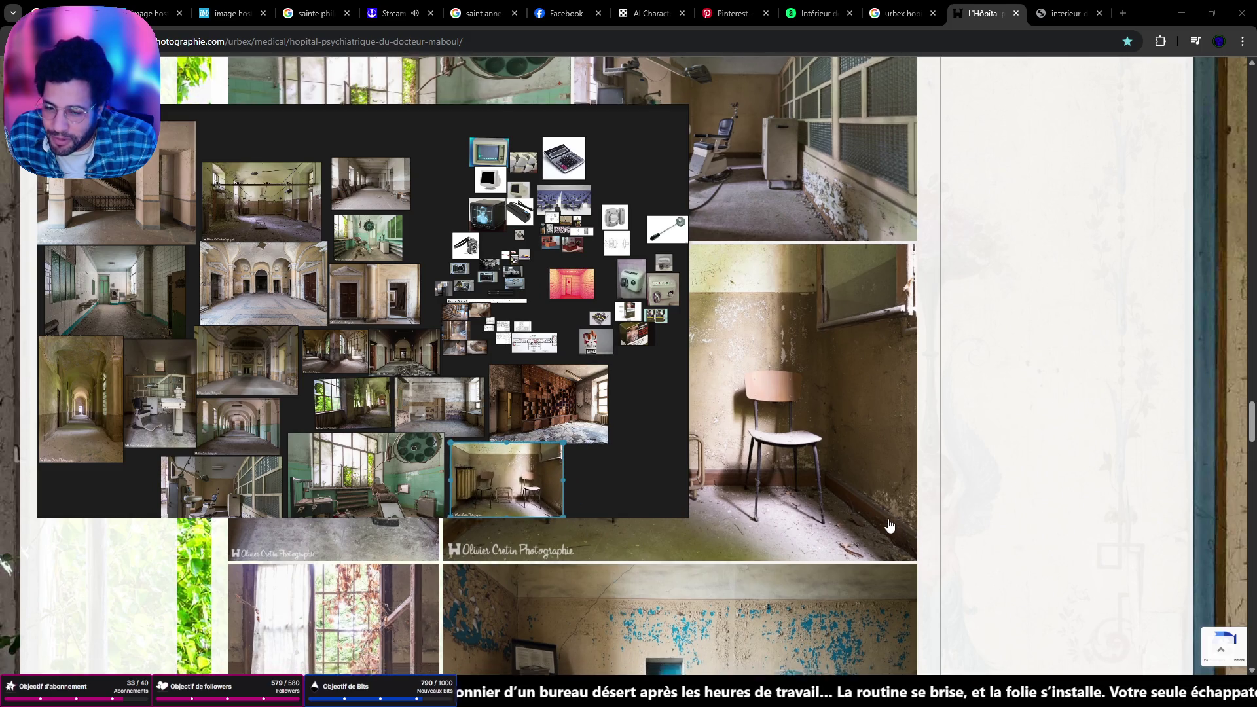
{"action": "scroll", "coordinate": [889, 525], "scroll_direction": "down", "scroll_amount": 2}
{"action": "scroll", "coordinate": [875, 525], "scroll_direction": "down", "scroll_amount": 1}
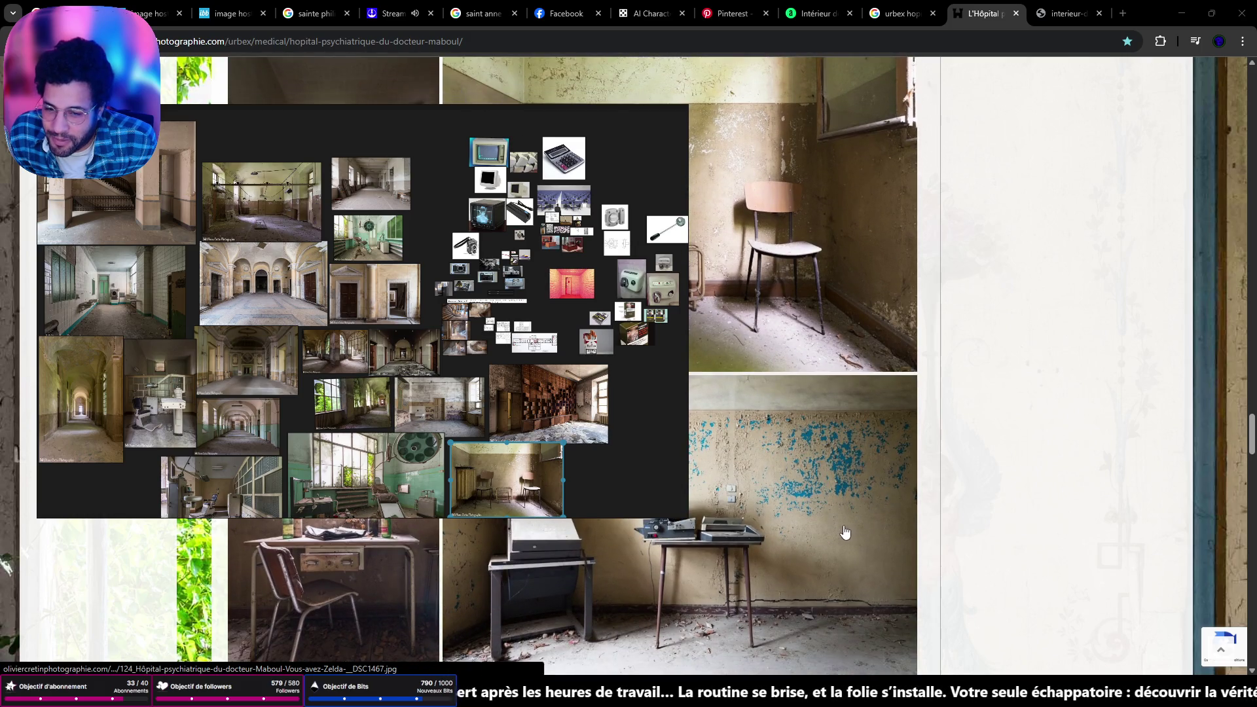
{"action": "scroll", "coordinate": [526, 423], "scroll_direction": "down", "scroll_amount": 4}
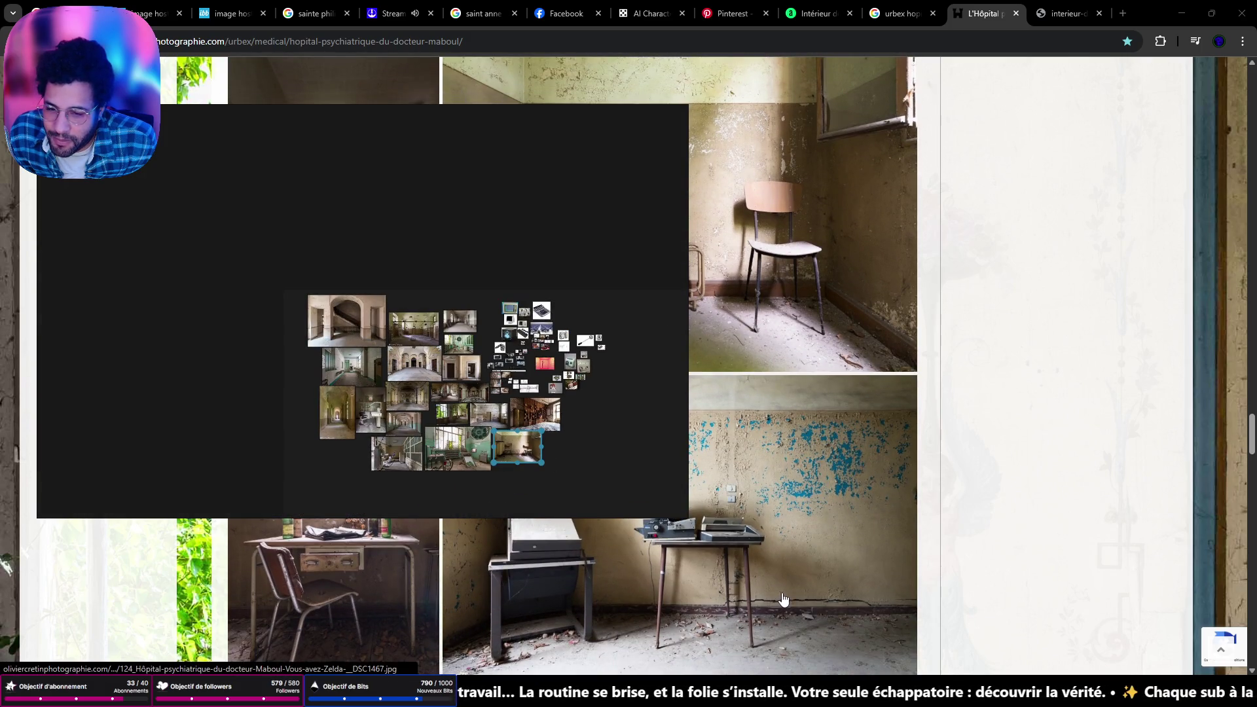
{"action": "scroll", "coordinate": [782, 599], "scroll_direction": "down", "scroll_amount": 5}
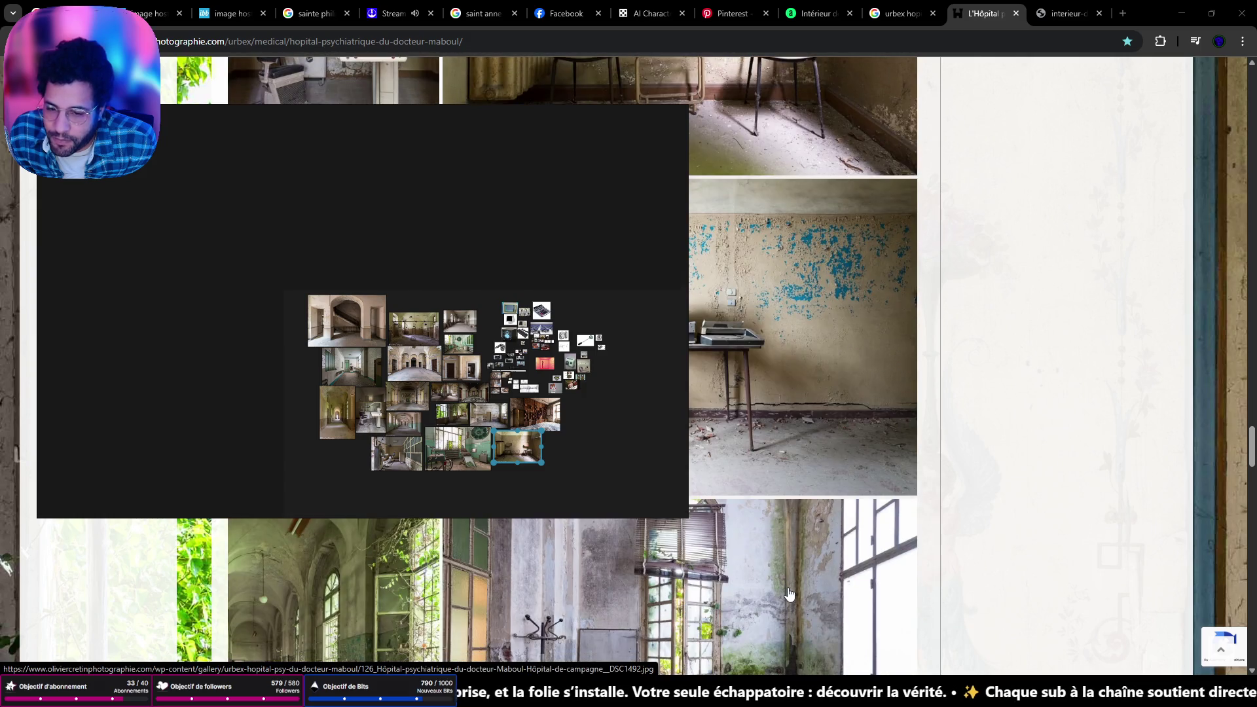
{"action": "scroll", "coordinate": [777, 586], "scroll_direction": "down", "scroll_amount": 5}
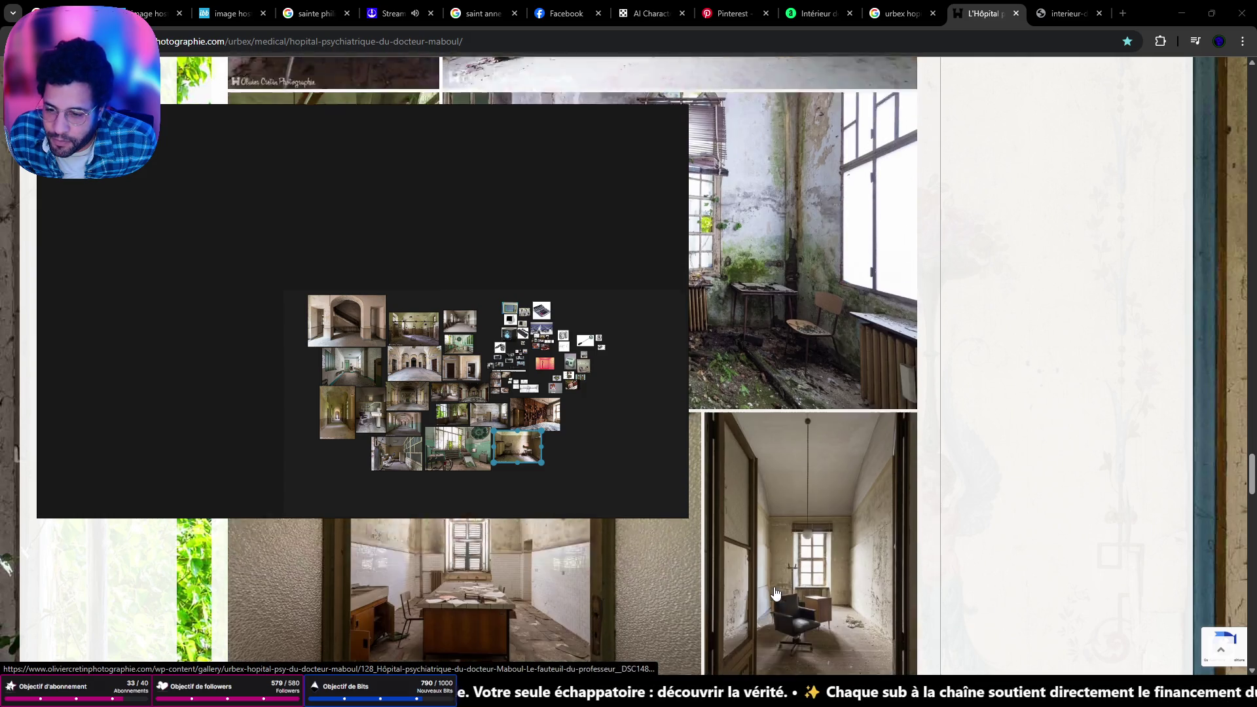
Add the desk-room and armchair room photos, enlarging the new one beside the staircase
{"action": "mouse_move", "coordinate": [537, 596]}
{"action": "left_mouse_down"}
{"action": "mouse_move", "coordinate": [275, 459]}
{"action": "mouse_move", "coordinate": [236, 458]}
{"action": "mouse_move", "coordinate": [247, 431]}
{"action": "mouse_move", "coordinate": [304, 422]}
{"action": "left_mouse_up"}
{"action": "mouse_move", "coordinate": [841, 583]}
{"action": "left_mouse_down"}
{"action": "mouse_move", "coordinate": [627, 355]}
{"action": "mouse_move", "coordinate": [280, 370]}
{"action": "left_mouse_up"}
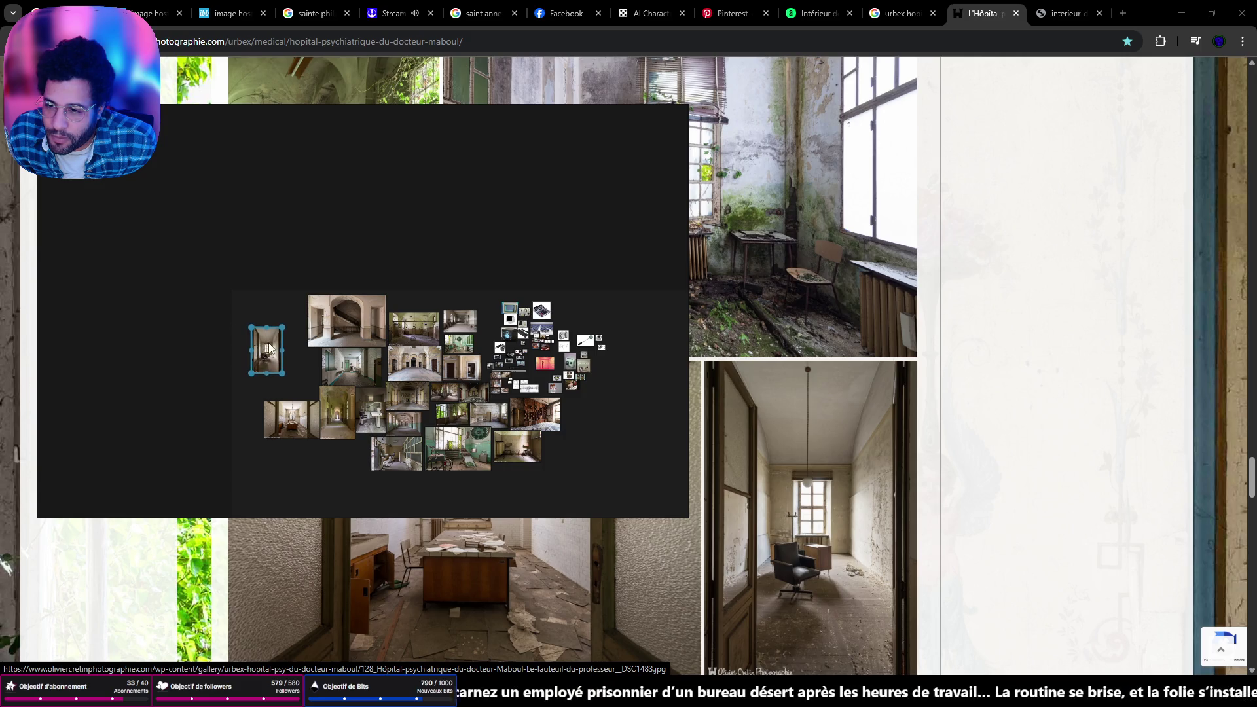
{"action": "left_click_drag", "start_coordinate": [269, 353], "coordinate": [301, 374]}
{"action": "scroll", "coordinate": [883, 470], "scroll_direction": "down", "scroll_amount": 5}
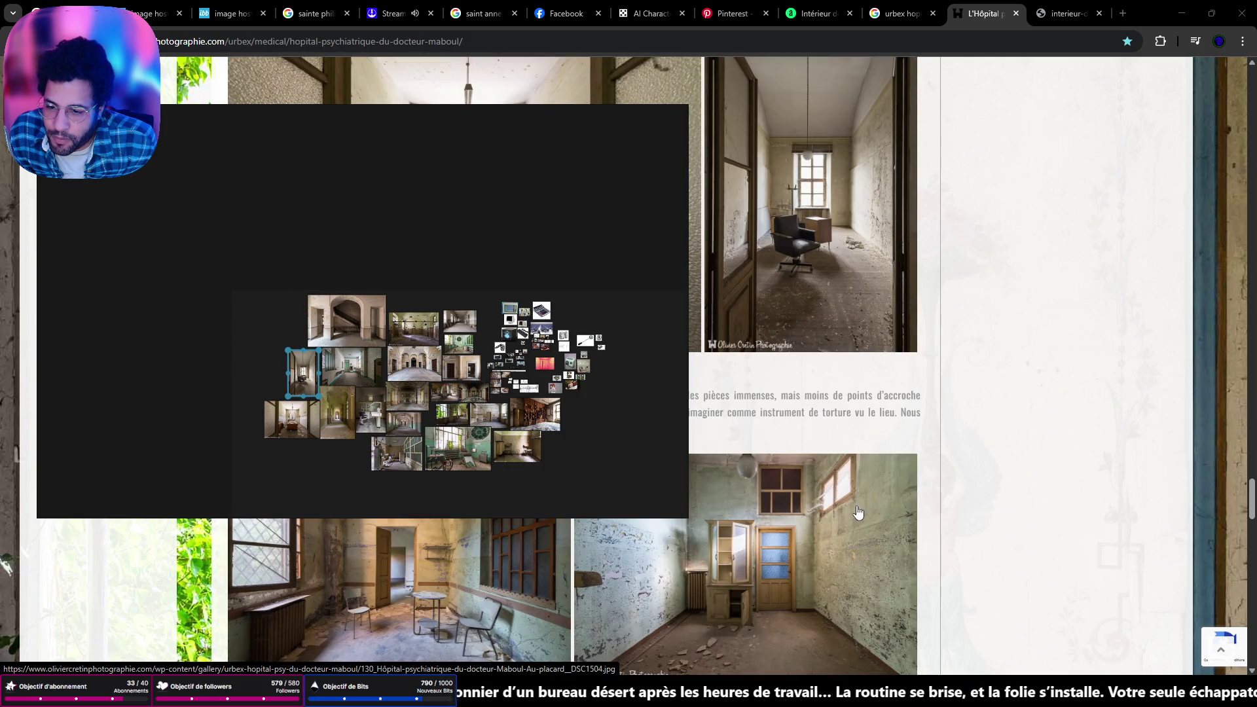
{"action": "left_click", "coordinate": [557, 485]}
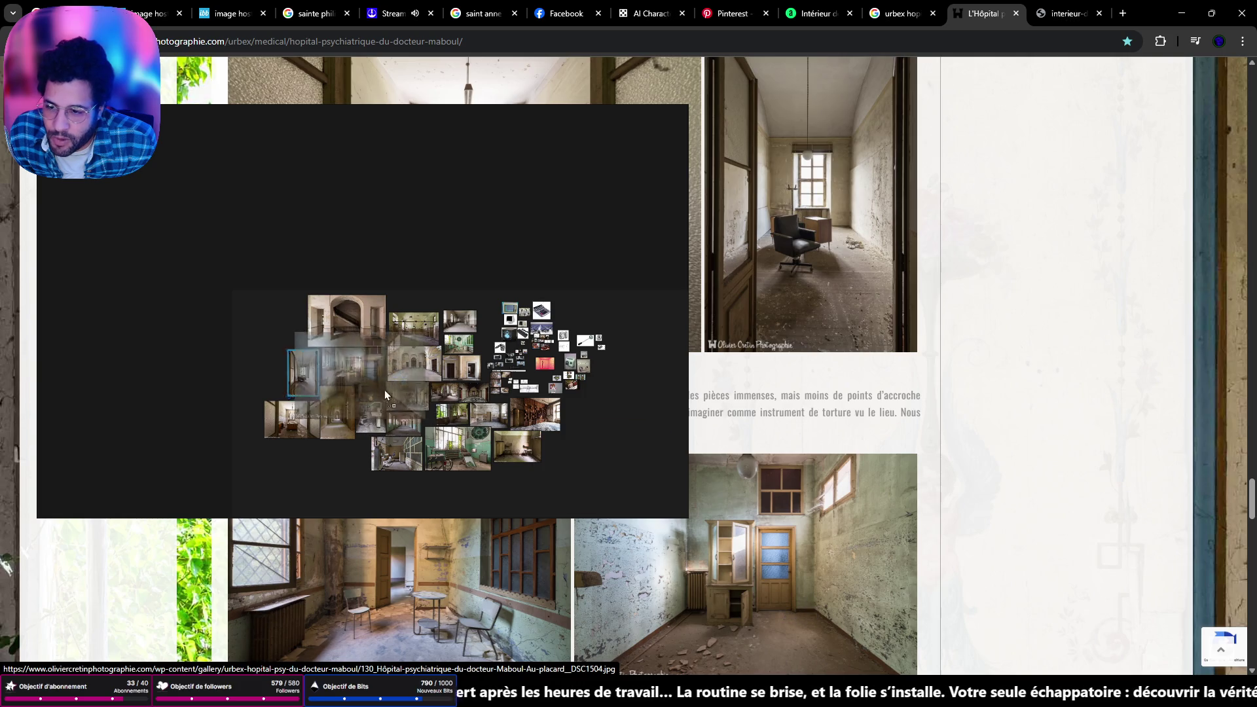
{"action": "scroll", "coordinate": [265, 341], "scroll_direction": "up", "scroll_amount": 3}
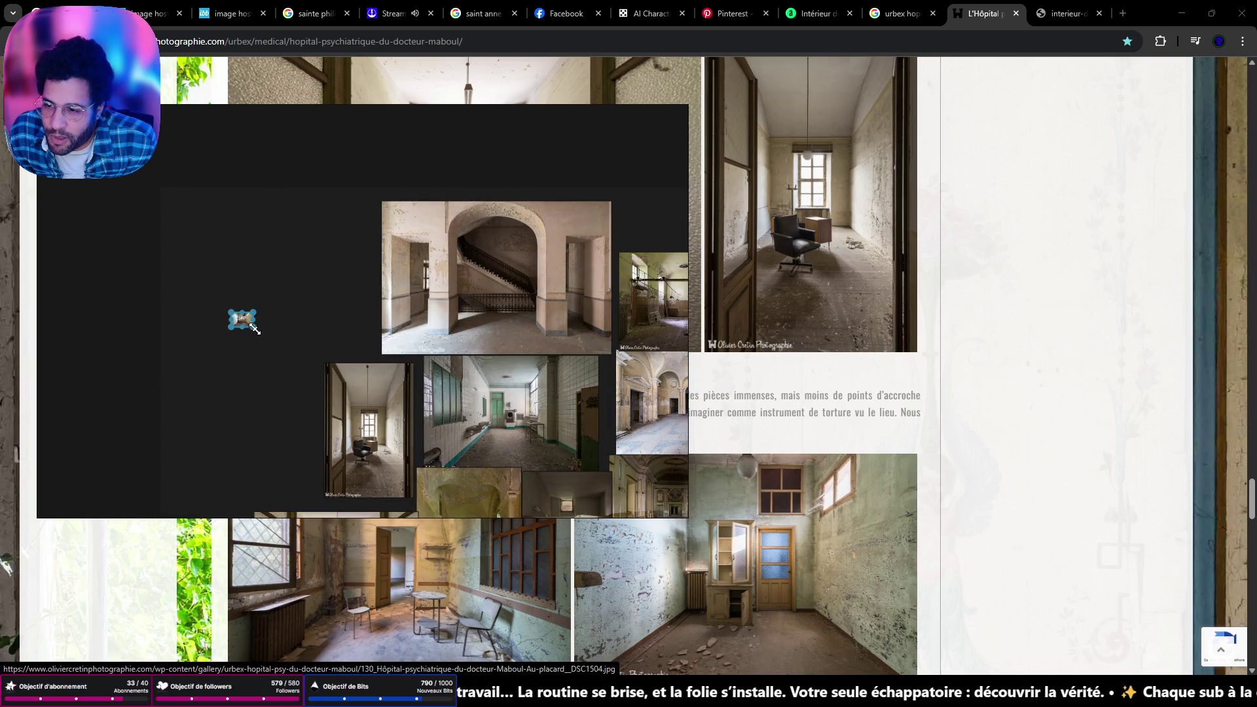
{"action": "mouse_move", "coordinate": [255, 329]}
{"action": "left_mouse_down"}
{"action": "mouse_move", "coordinate": [337, 378]}
{"action": "mouse_move", "coordinate": [288, 301]}
{"action": "mouse_move", "coordinate": [332, 229]}
{"action": "left_mouse_up"}
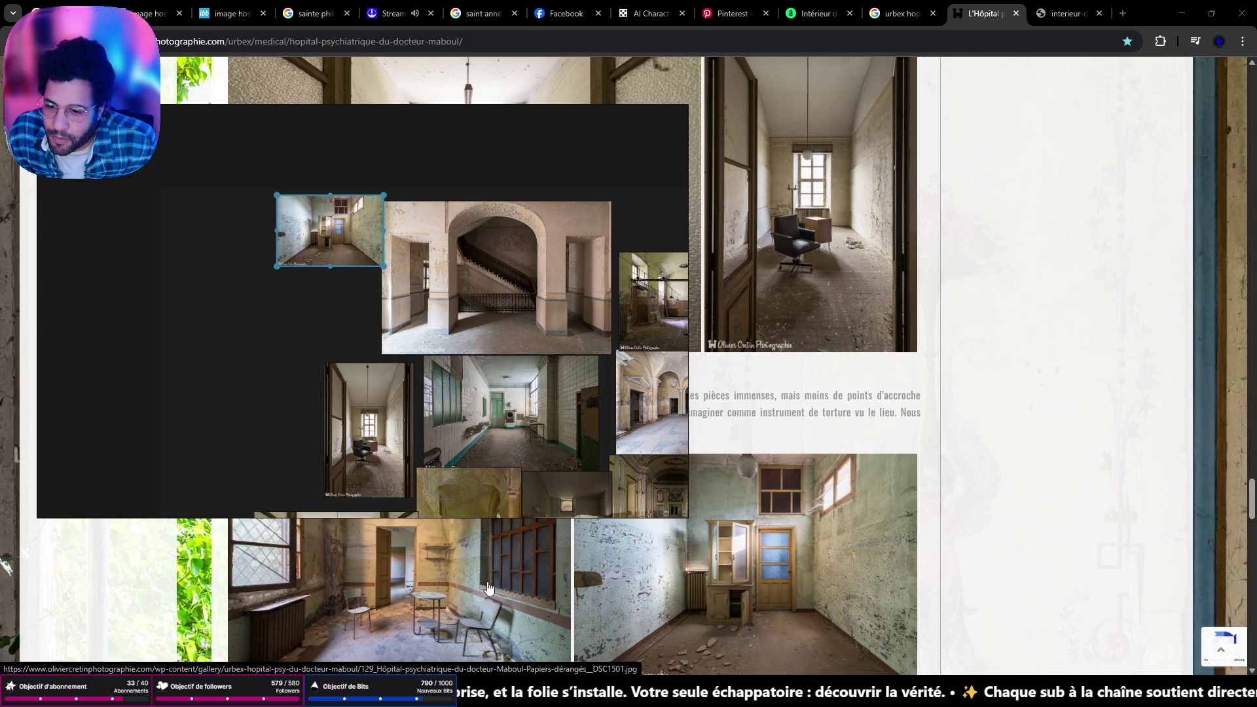
Add the table-and-chairs, blue hall, leaning-panel room and sunlit corridor photos to the collage
{"action": "mouse_move", "coordinate": [488, 588]}
{"action": "left_mouse_down"}
{"action": "mouse_move", "coordinate": [239, 367]}
{"action": "mouse_move", "coordinate": [259, 370]}
{"action": "mouse_move", "coordinate": [372, 294]}
{"action": "mouse_move", "coordinate": [360, 301]}
{"action": "left_mouse_up"}
{"action": "scroll", "coordinate": [746, 527], "scroll_direction": "down", "scroll_amount": 4}
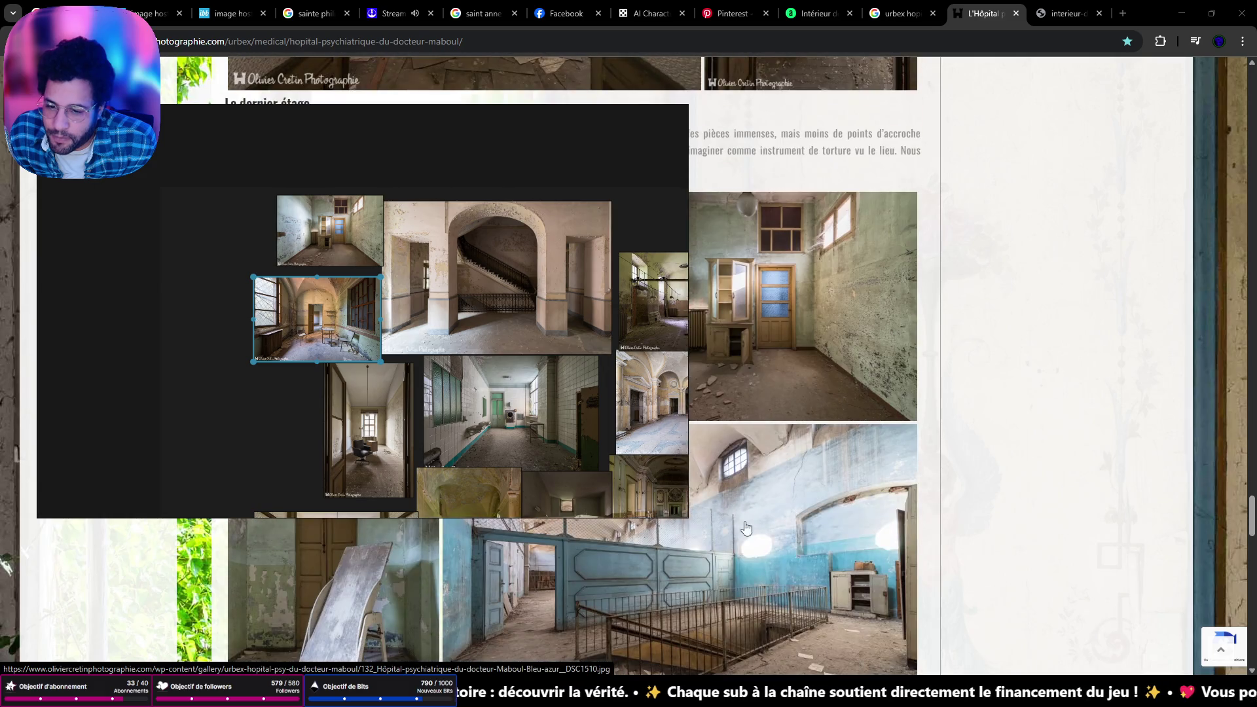
{"action": "mouse_move", "coordinate": [795, 592]}
{"action": "left_mouse_down"}
{"action": "mouse_move", "coordinate": [277, 437]}
{"action": "mouse_move", "coordinate": [375, 363]}
{"action": "mouse_move", "coordinate": [288, 385]}
{"action": "left_mouse_up"}
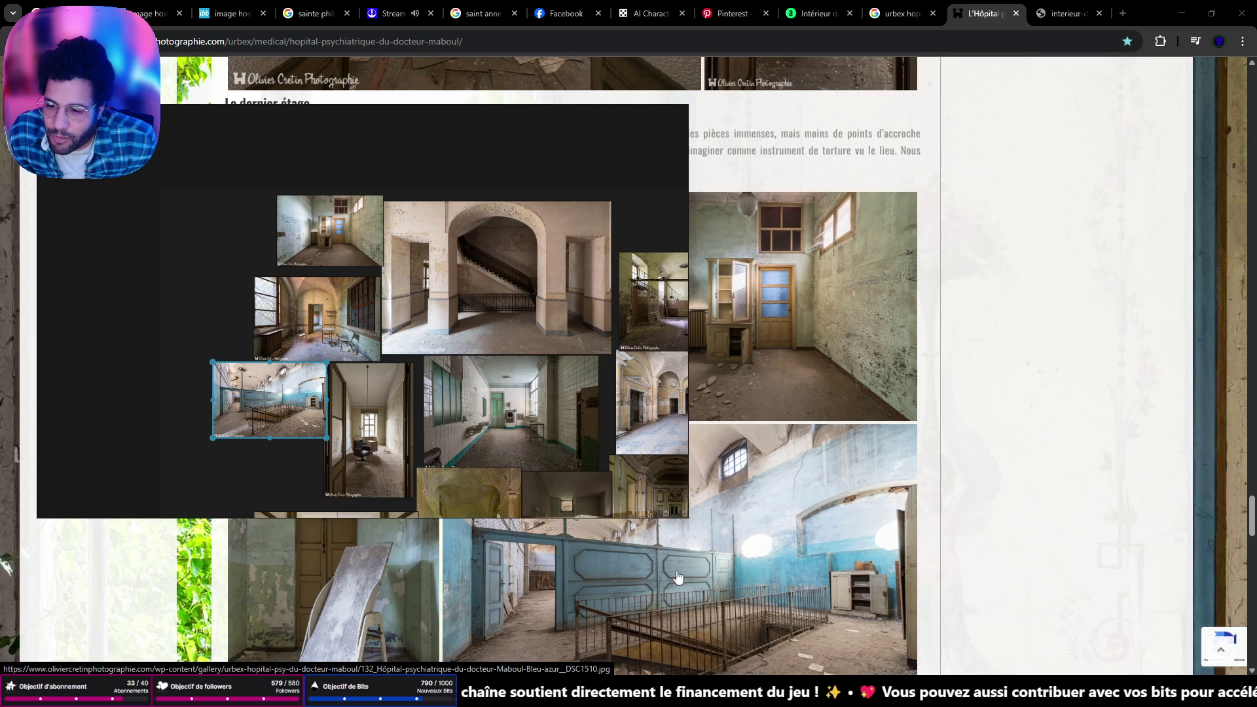
{"action": "scroll", "coordinate": [678, 576], "scroll_direction": "down", "scroll_amount": 4}
{"action": "scroll", "coordinate": [678, 576], "scroll_direction": "up", "scroll_amount": 4}
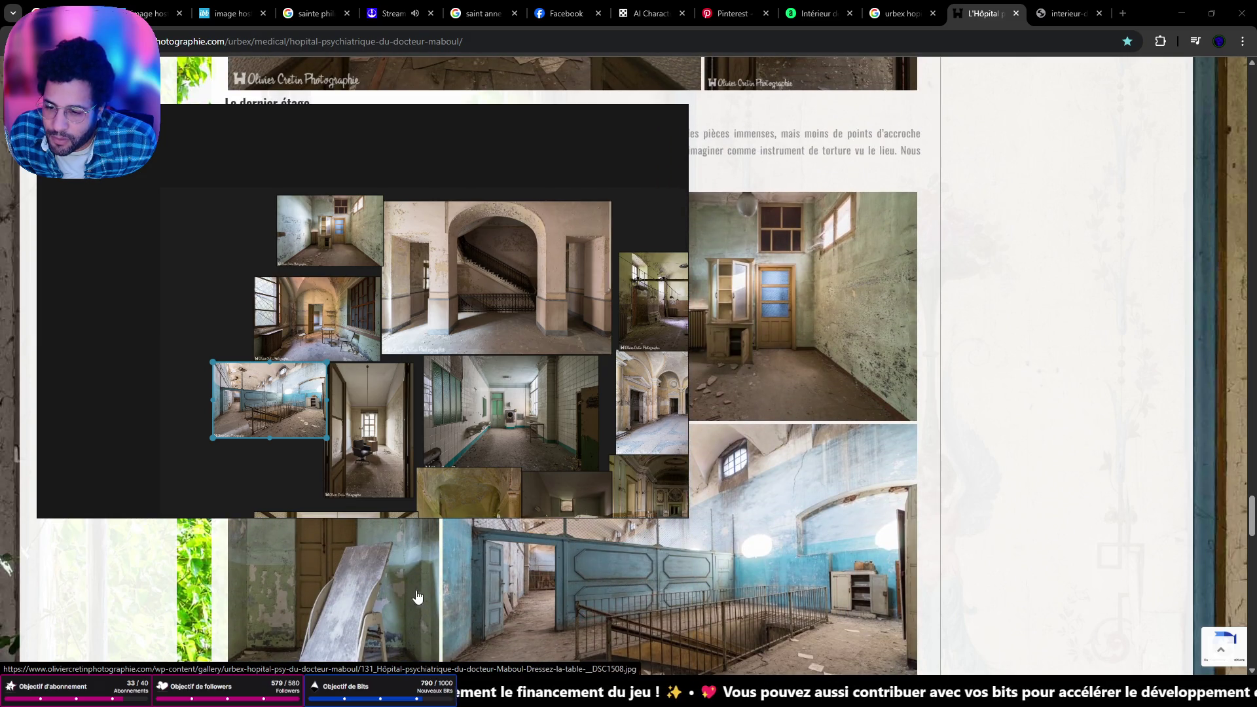
{"action": "mouse_move", "coordinate": [417, 597]}
{"action": "left_mouse_down"}
{"action": "mouse_move", "coordinate": [369, 502]}
{"action": "mouse_move", "coordinate": [221, 345]}
{"action": "mouse_move", "coordinate": [216, 276]}
{"action": "left_mouse_up"}
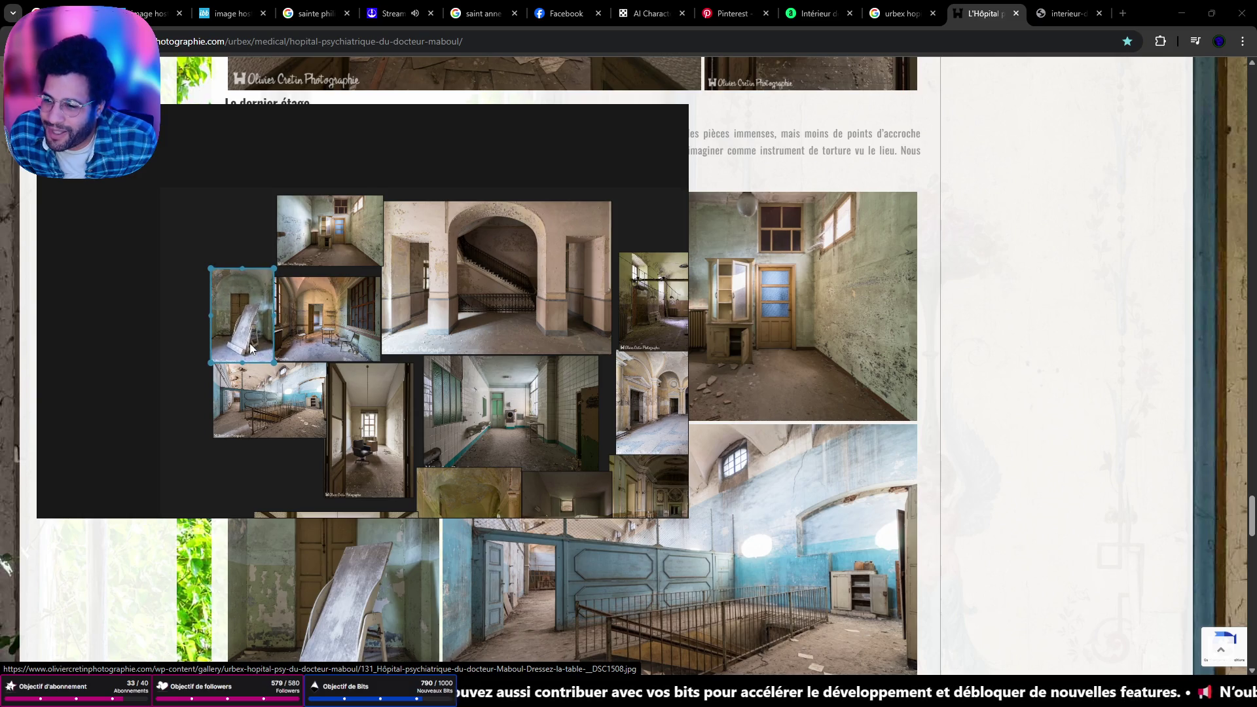
{"action": "mouse_move", "coordinate": [248, 340]}
{"action": "left_mouse_down"}
{"action": "mouse_move", "coordinate": [243, 248]}
{"action": "mouse_move", "coordinate": [223, 332]}
{"action": "left_mouse_up"}
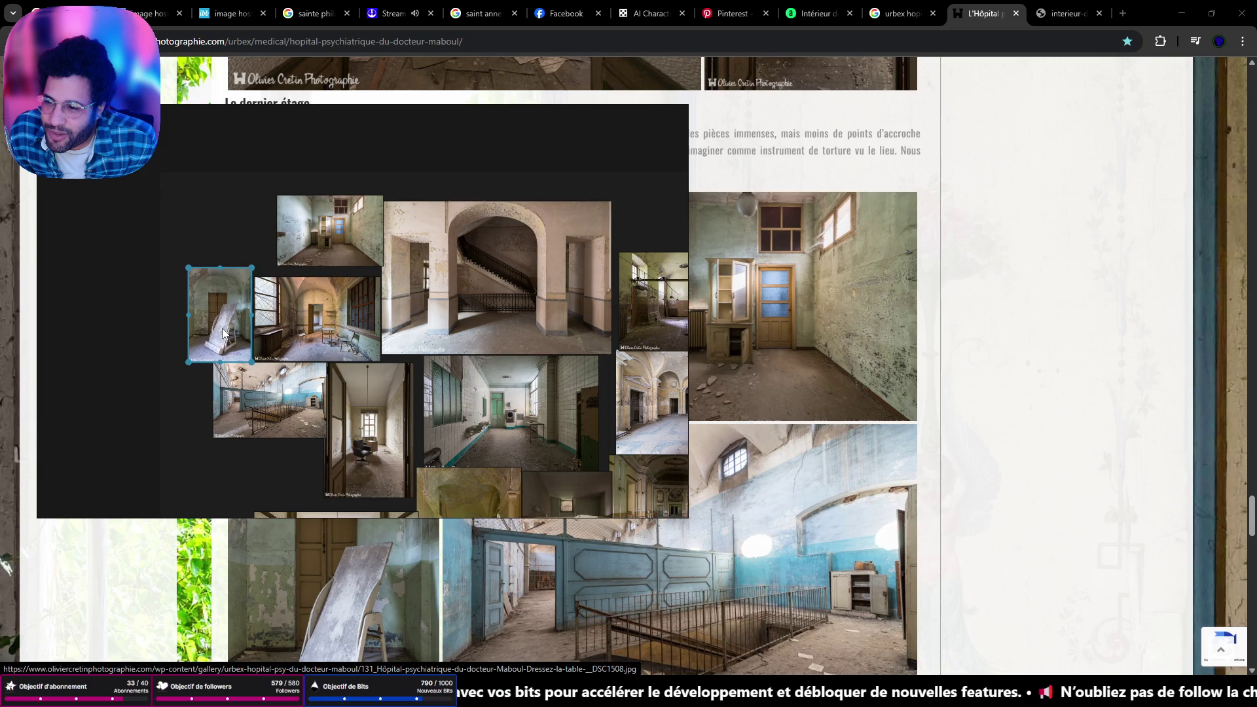
{"action": "scroll", "coordinate": [838, 573], "scroll_direction": "down", "scroll_amount": 9}
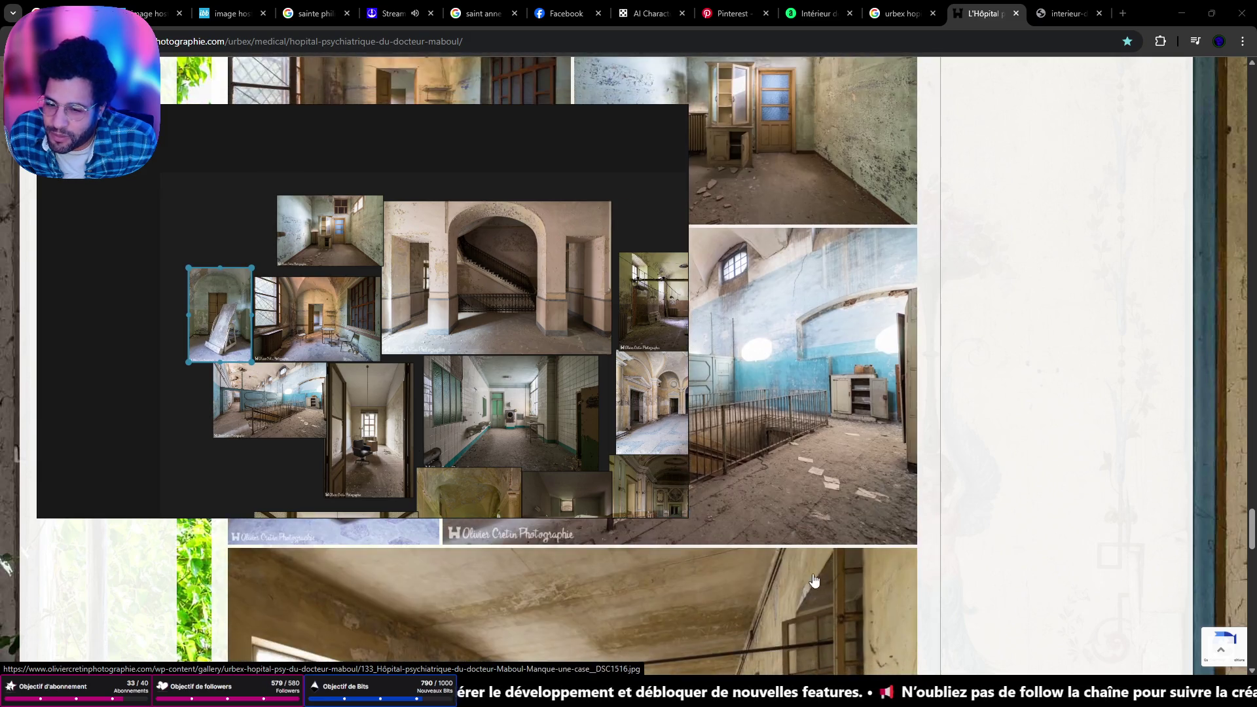
{"action": "mouse_move", "coordinate": [786, 570]}
{"action": "left_mouse_down"}
{"action": "mouse_move", "coordinate": [254, 280]}
{"action": "mouse_move", "coordinate": [287, 472]}
{"action": "left_mouse_up"}
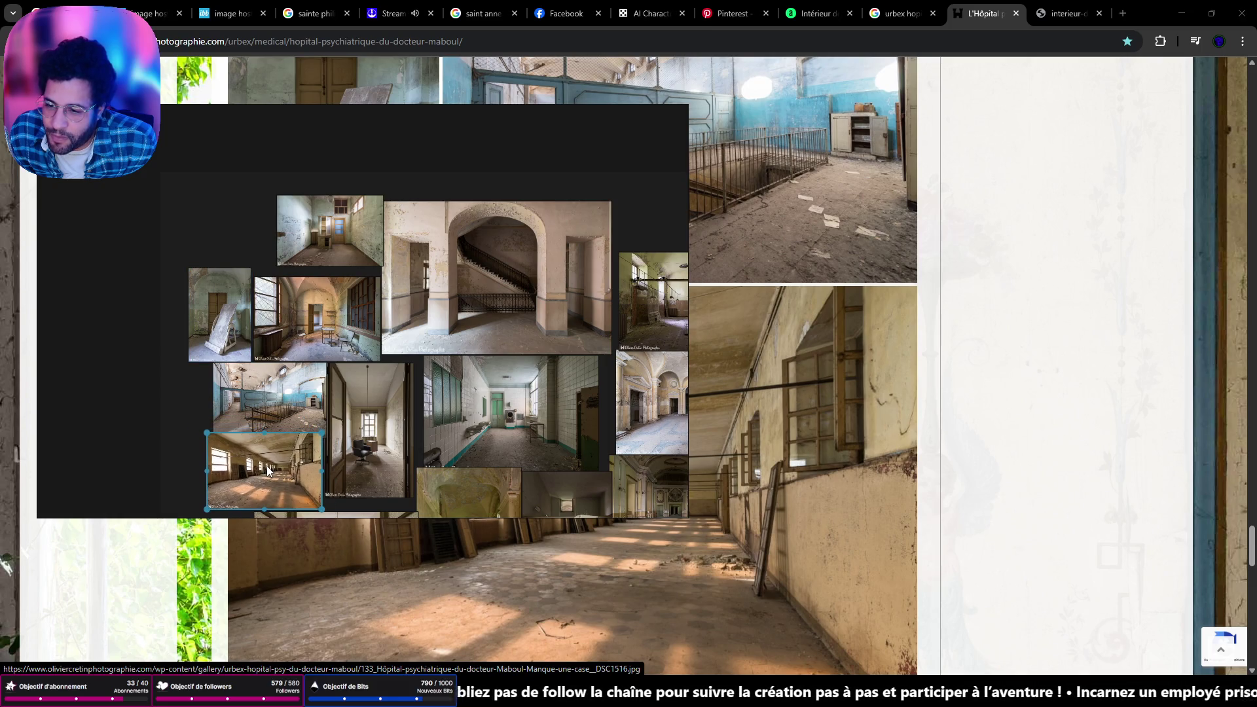
{"action": "scroll", "coordinate": [841, 543], "scroll_direction": "down", "scroll_amount": 15}
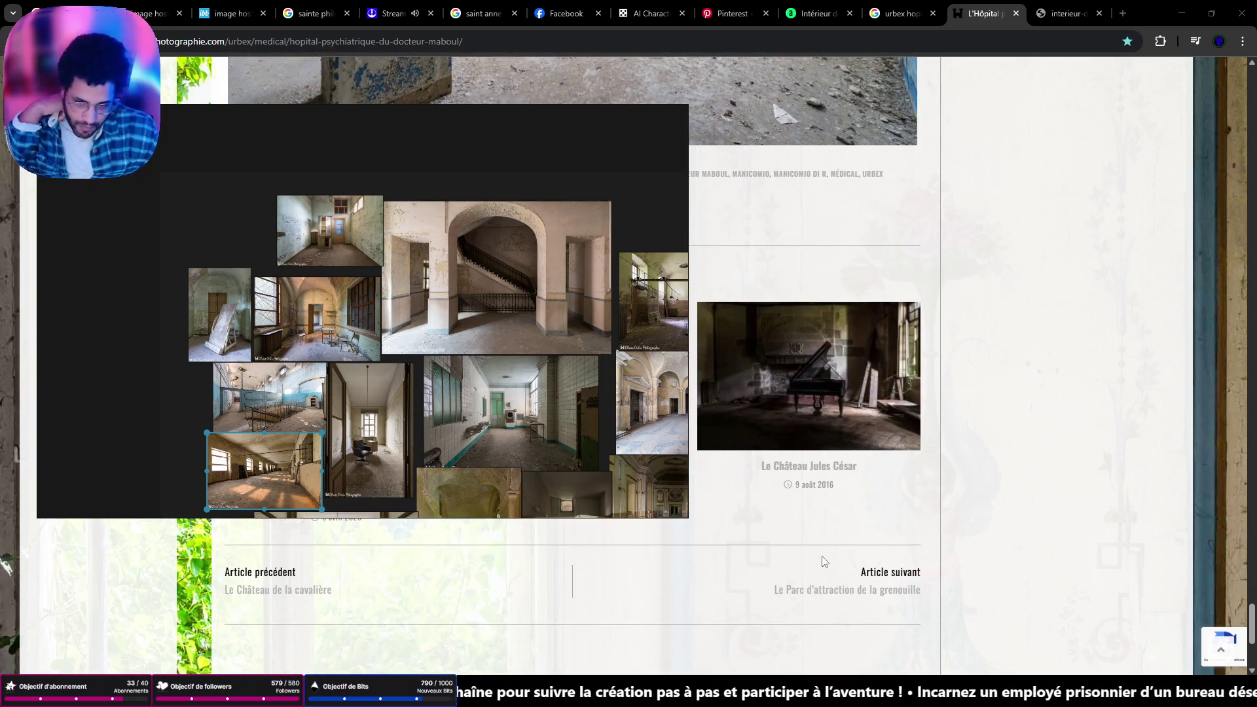
Zoom and pan the board onto the leaning-board and window photos, then minimize Unreal Editor
{"action": "left_click", "coordinate": [1180, 13]}
{"action": "scroll", "coordinate": [476, 327], "scroll_direction": "down", "scroll_amount": 2}
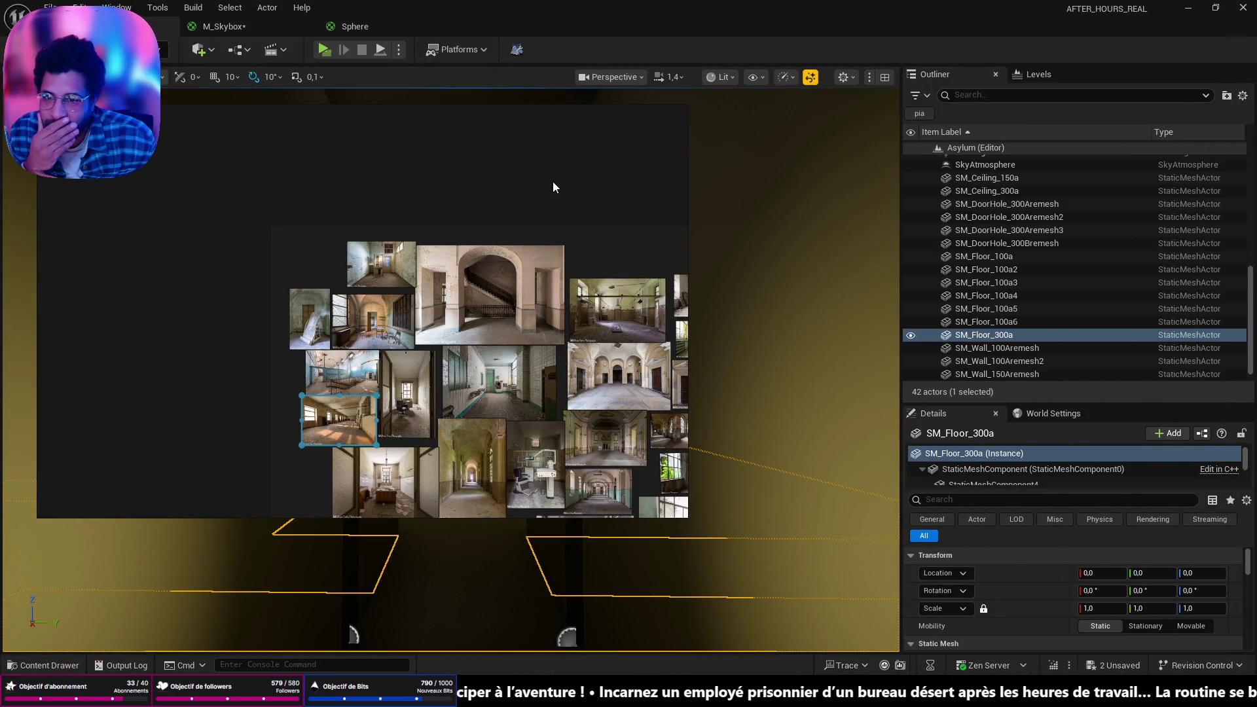
{"action": "scroll", "coordinate": [553, 327], "scroll_direction": "down", "scroll_amount": 2}
{"action": "scroll", "coordinate": [589, 419], "scroll_direction": "up", "scroll_amount": 2}
{"action": "scroll", "coordinate": [347, 226], "scroll_direction": "up", "scroll_amount": 5}
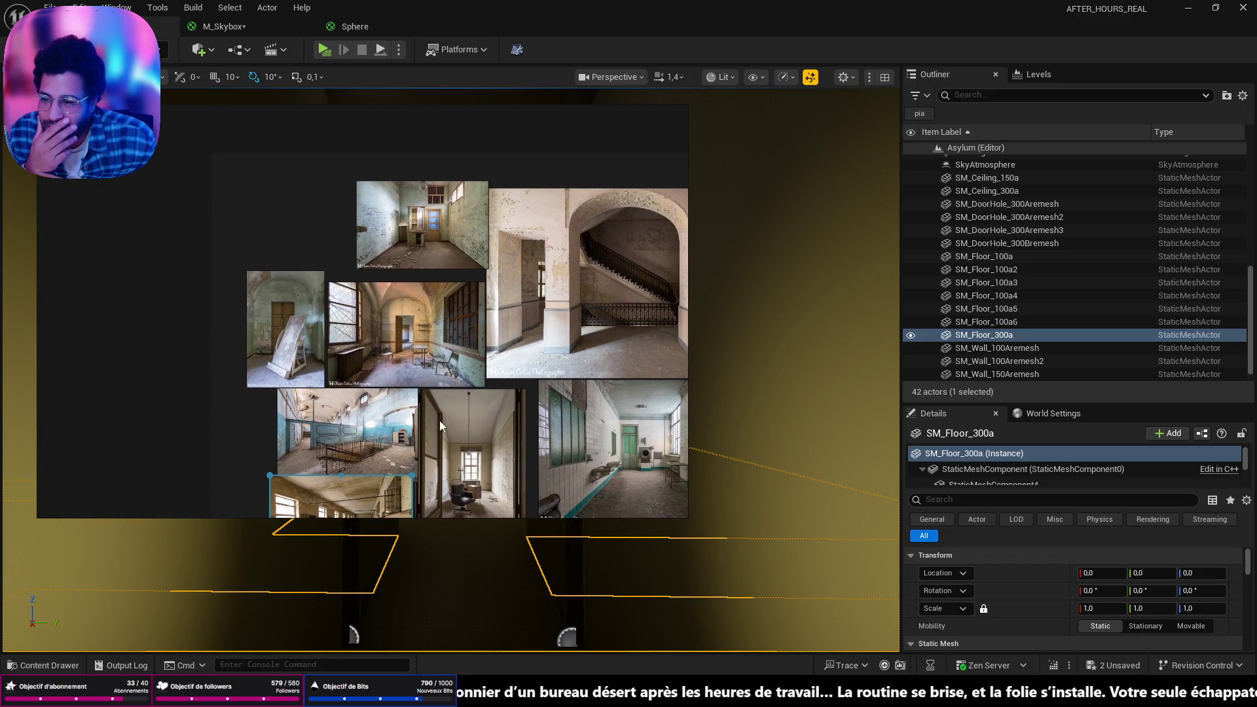
{"action": "scroll", "coordinate": [252, 324], "scroll_direction": "up", "scroll_amount": 3}
{"action": "left_click_drag", "start_coordinate": [414, 387], "coordinate": [420, 348]}
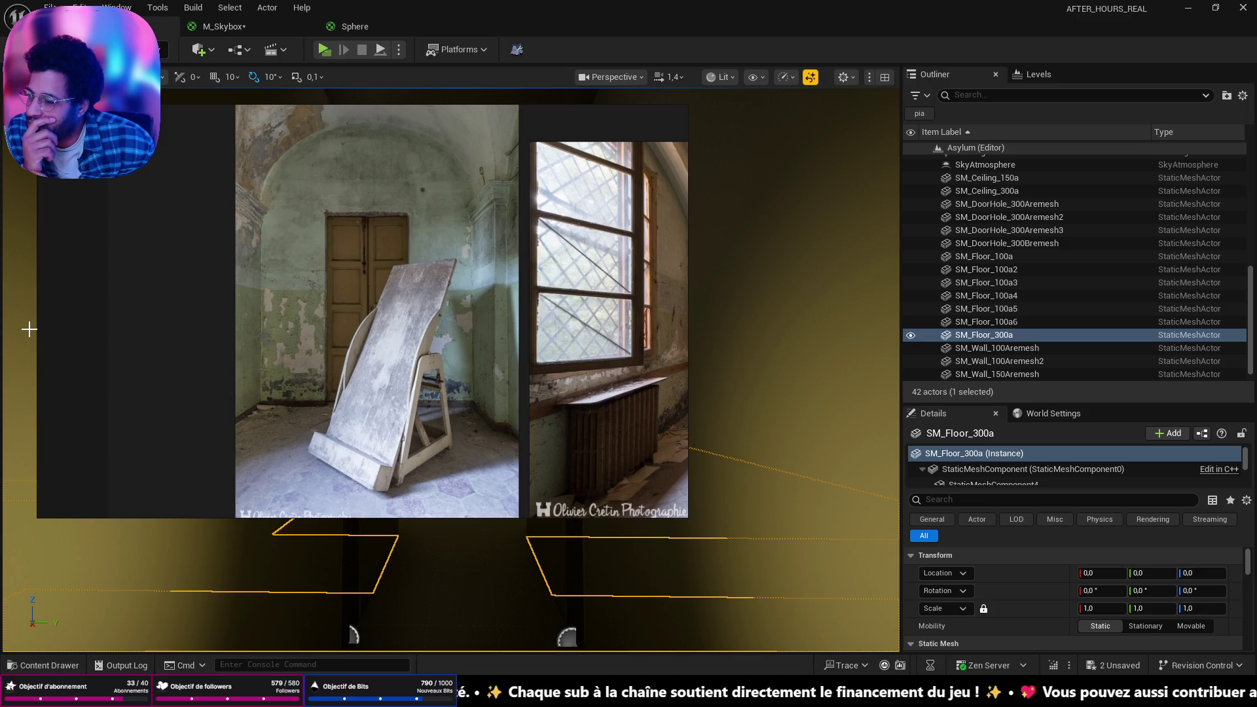
{"action": "left_click", "coordinate": [1188, 9]}
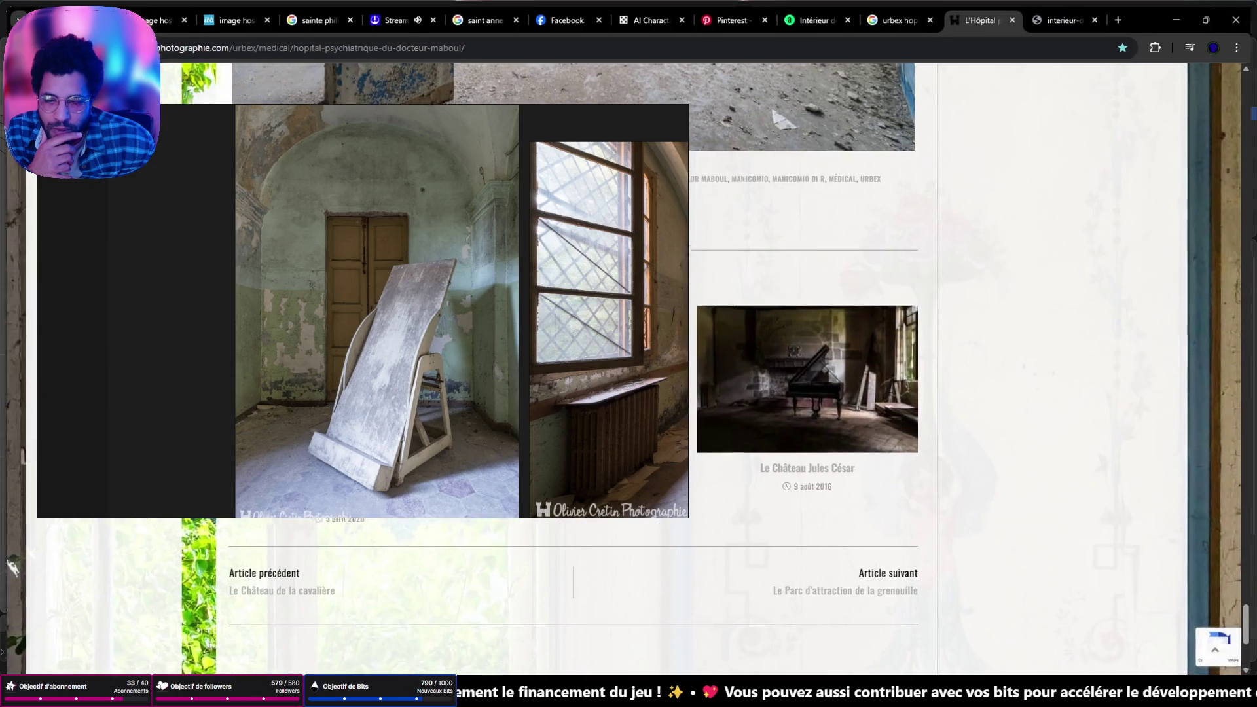
{"action": "left_click", "coordinate": [748, 111]}
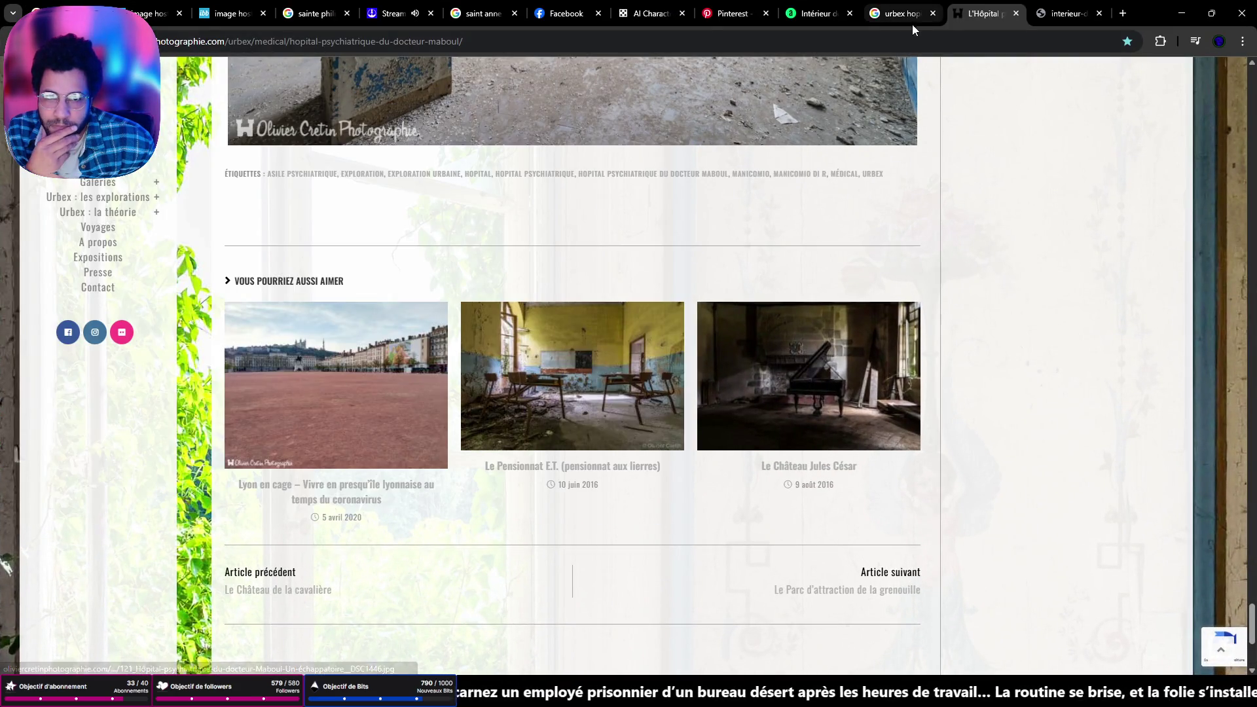
Change the generator description from 'An old asylum plan' to 'abandonned asylum plan'
{"action": "left_click", "coordinate": [622, 15]}
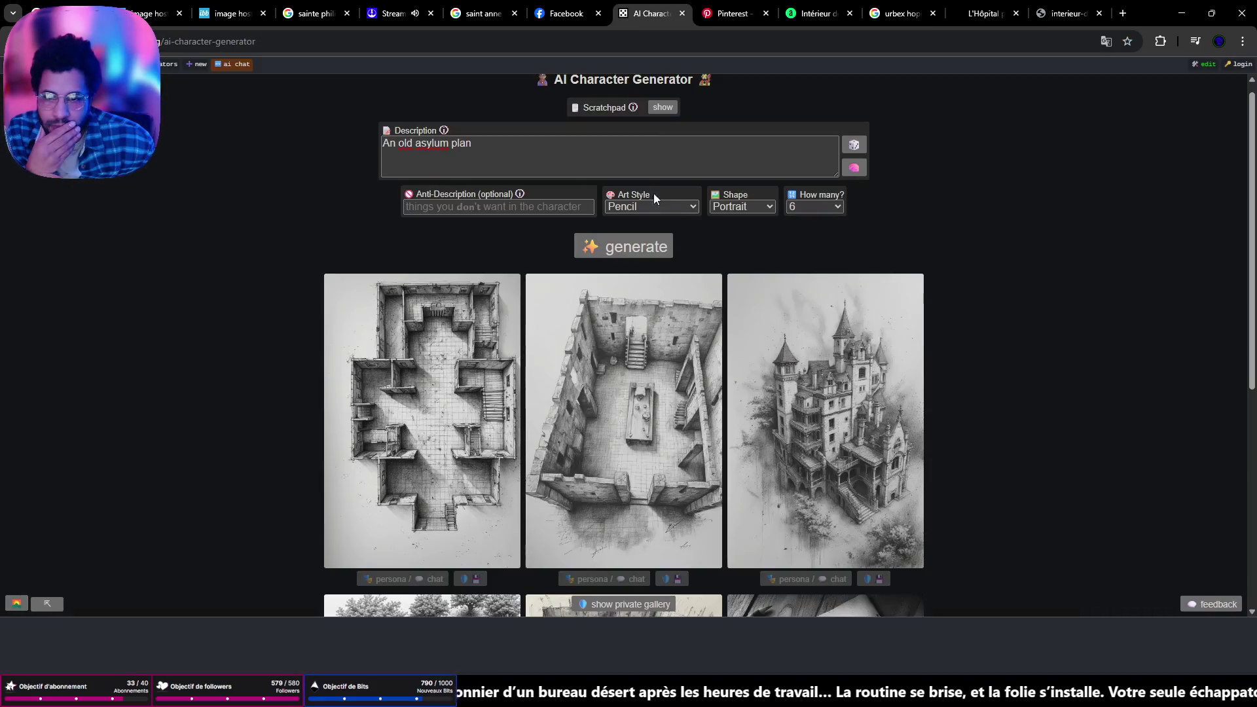
{"action": "key", "text": "ctrl+a"}
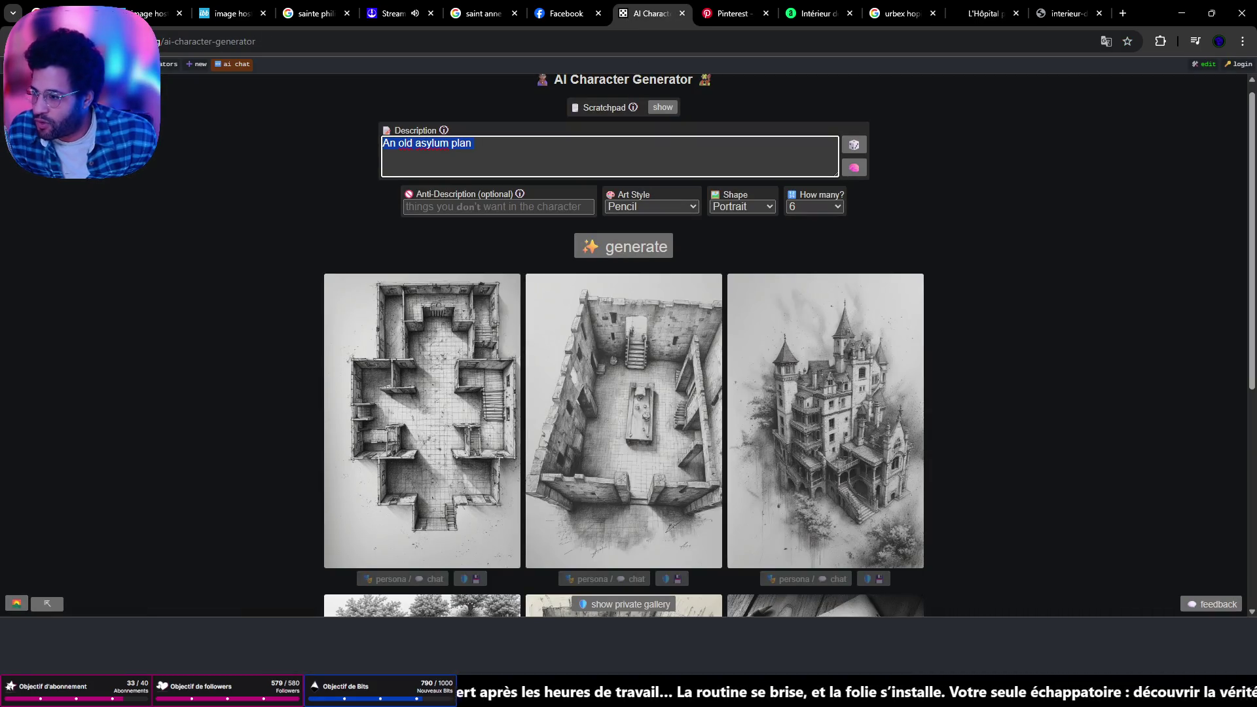
{"action": "type", "text": "a"}
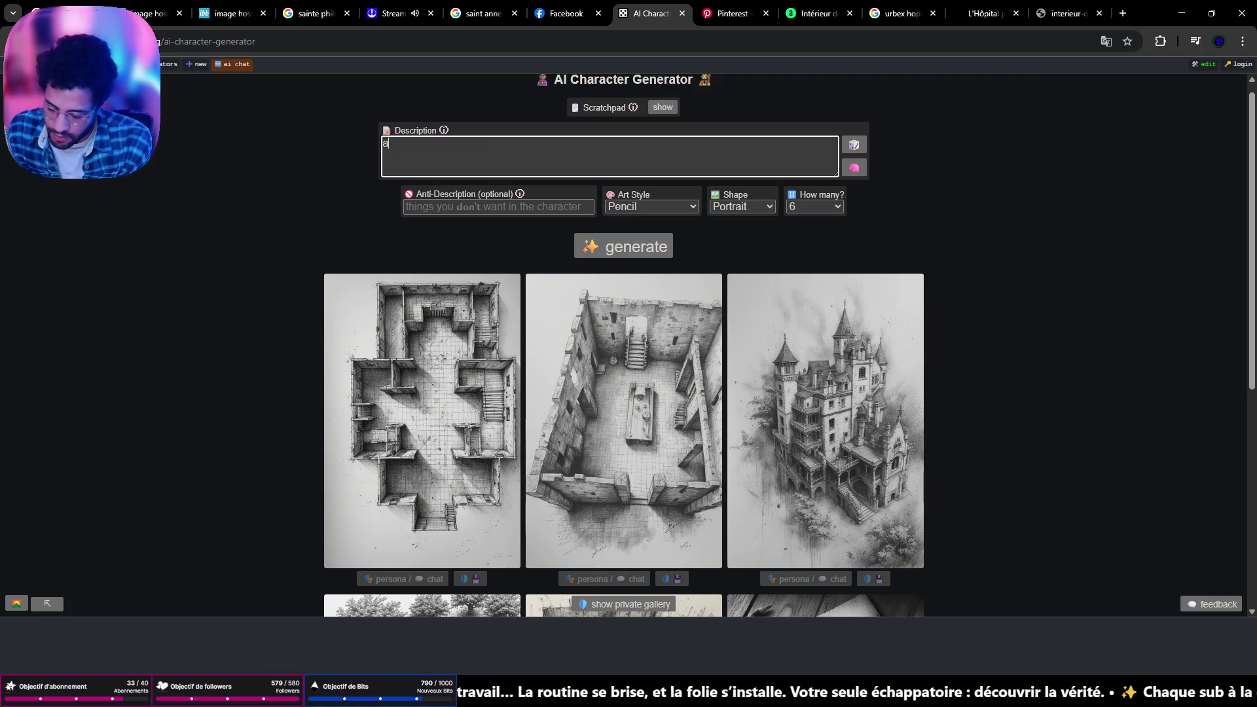
{"action": "type", "text": "band"}
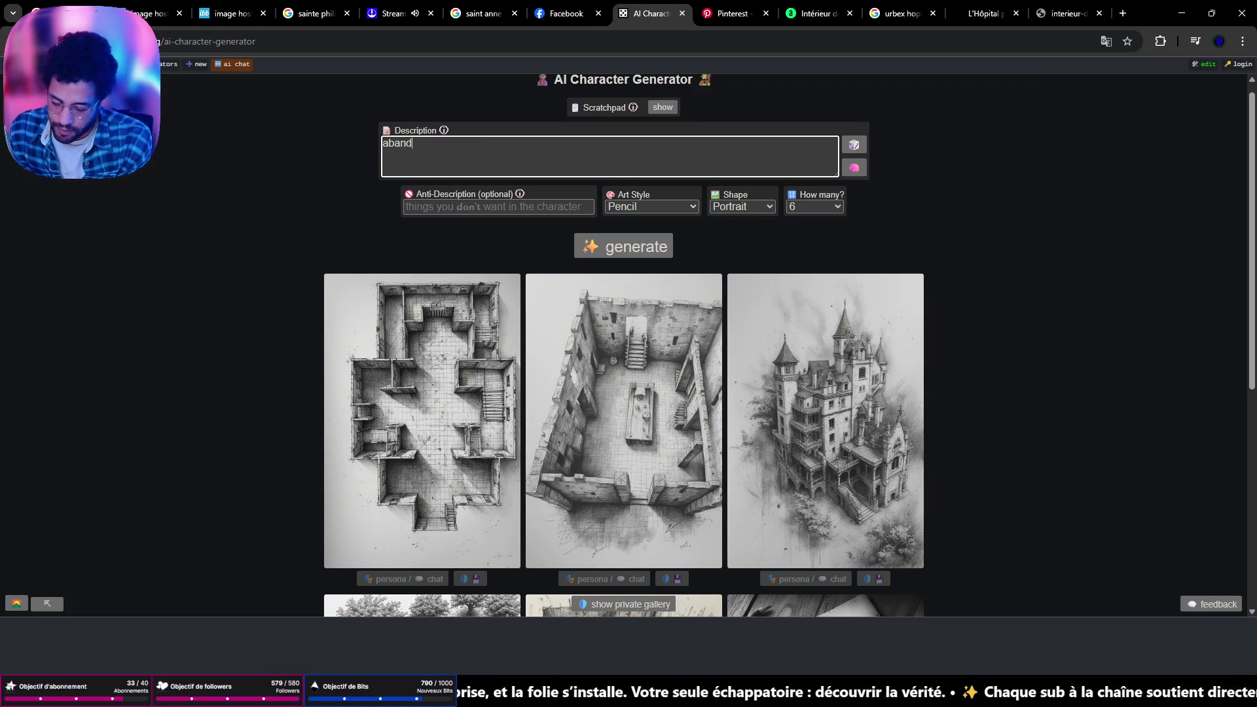
{"action": "type", "text": "onned hospital"}
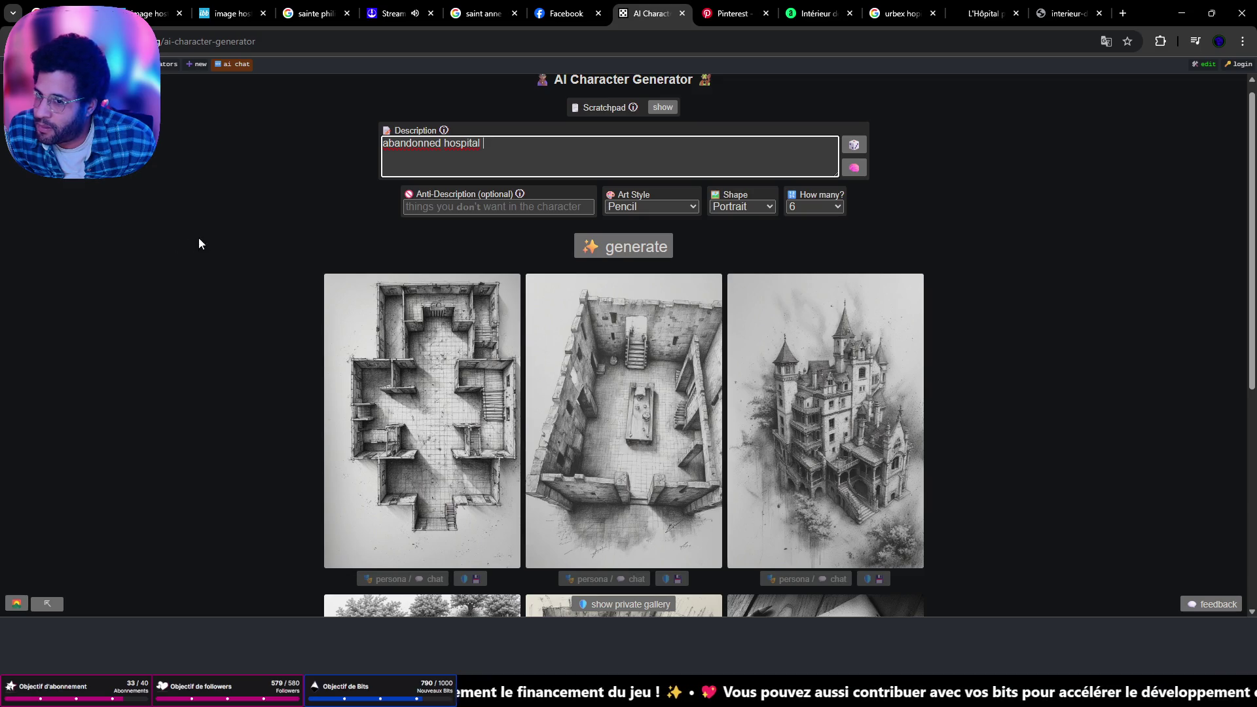
{"action": "double_click", "coordinate": [575, 157]}
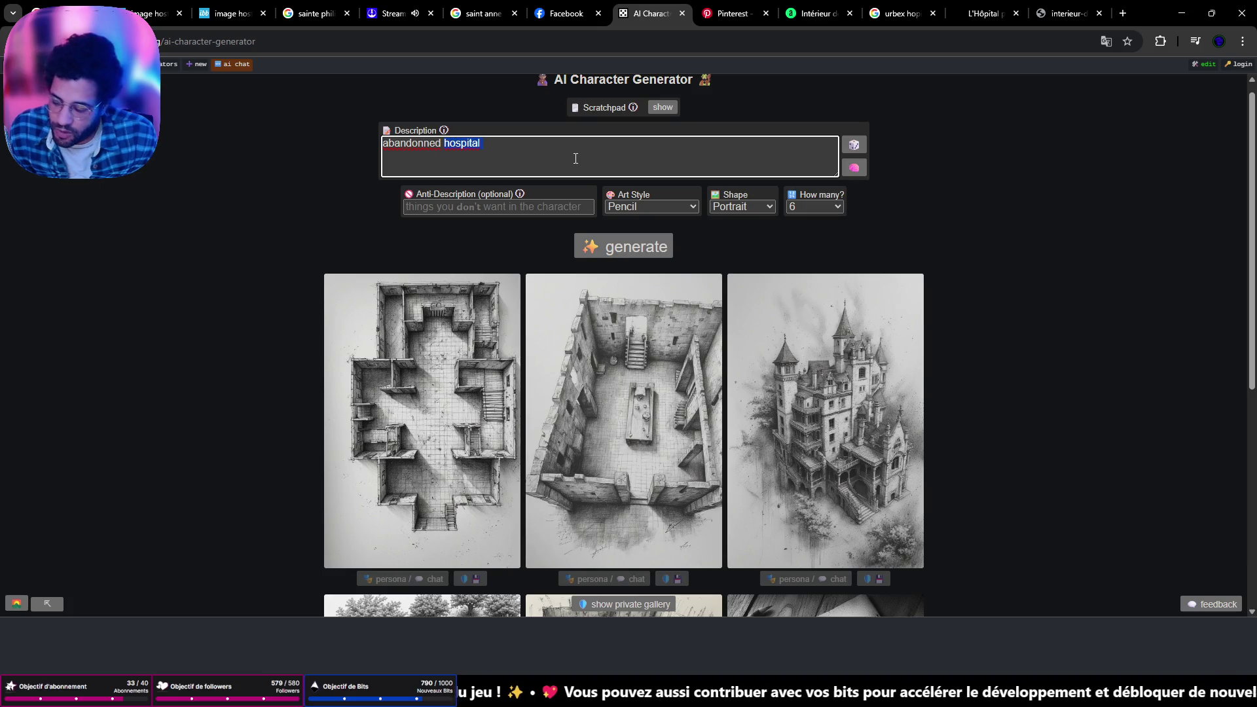
{"action": "key", "text": "BackSpace"}
{"action": "type", "text": "asylum plan"}
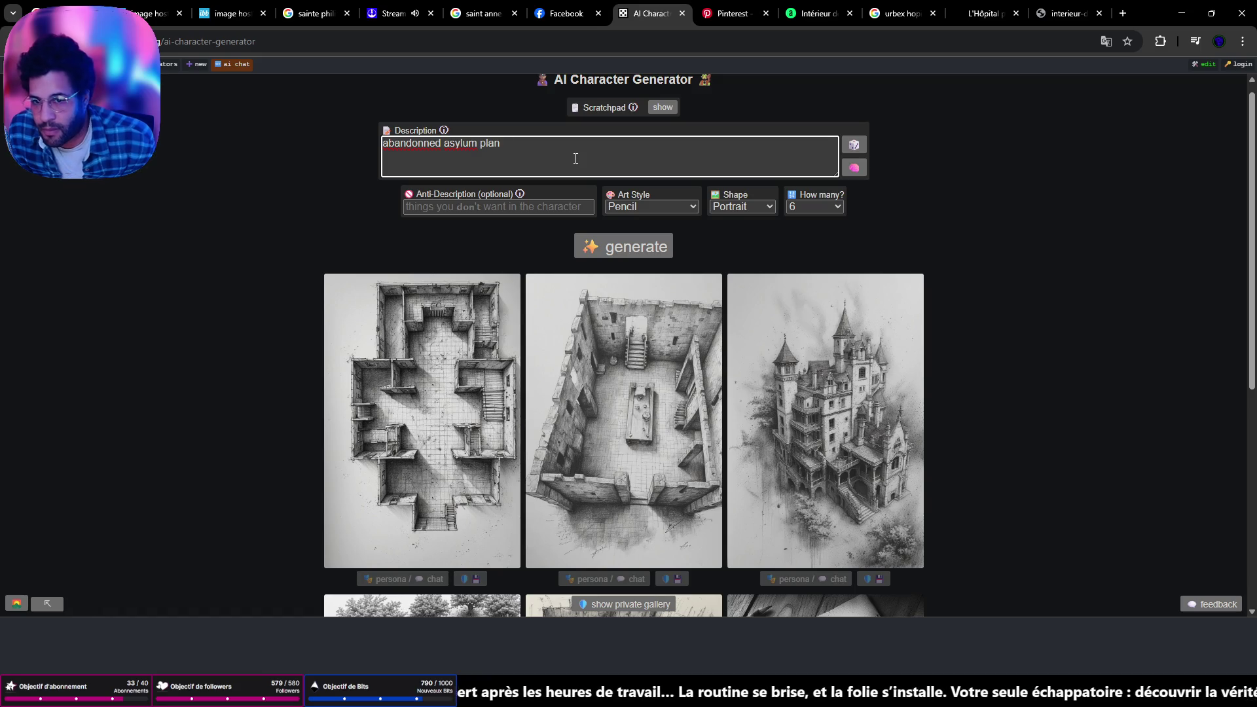
Set the art style to Cinematic
{"action": "left_click", "coordinate": [693, 207]}
{"action": "scroll", "coordinate": [658, 327], "scroll_direction": "down", "scroll_amount": 3}
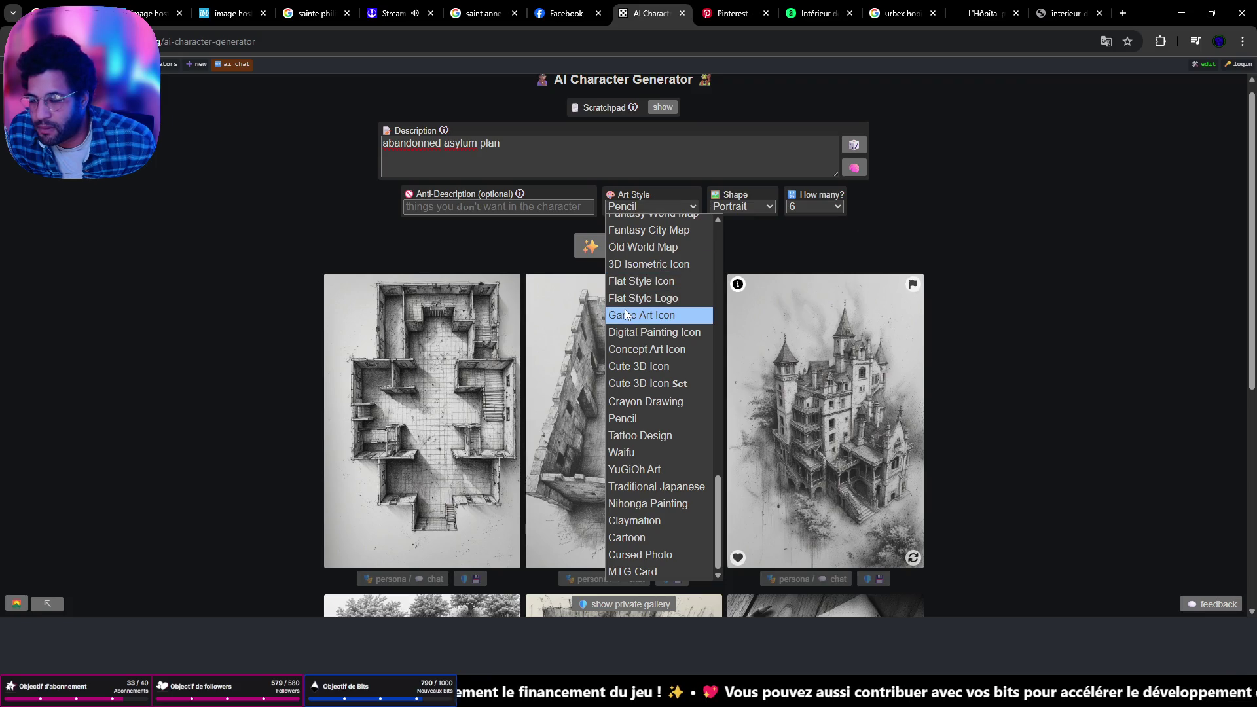
{"action": "left_click", "coordinate": [811, 247]}
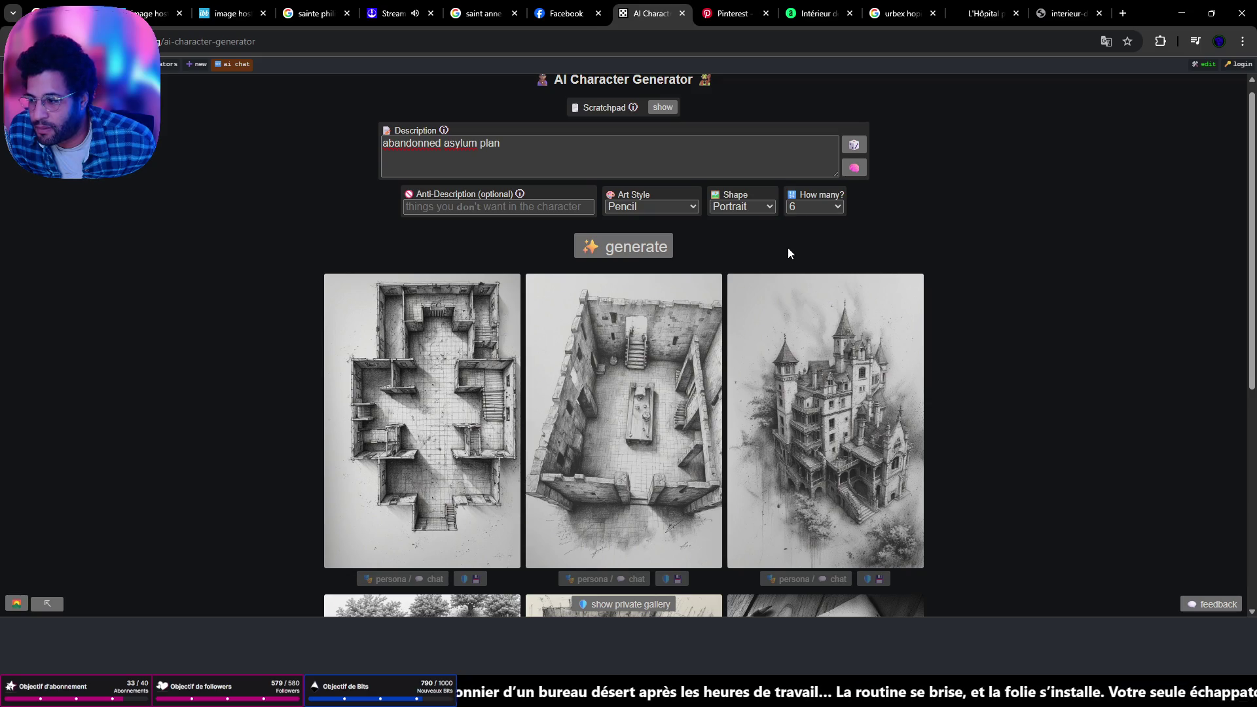
{"action": "left_click", "coordinate": [677, 205]}
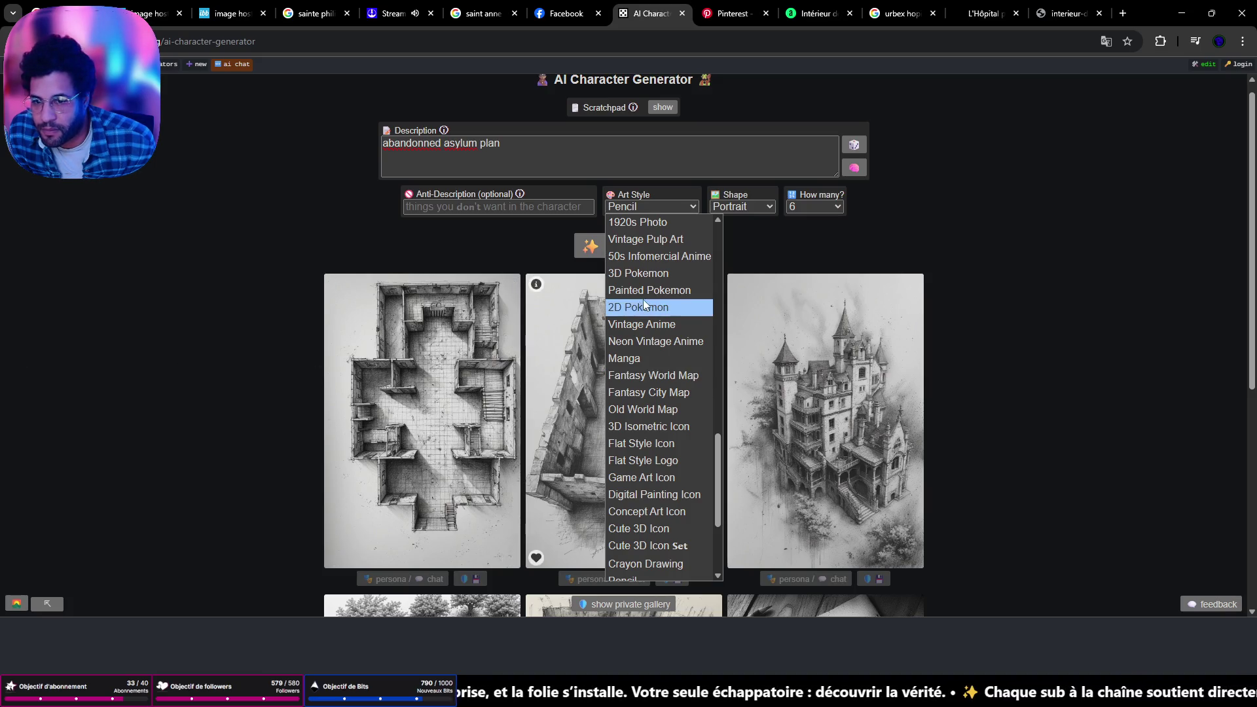
{"action": "scroll", "coordinate": [659, 298], "scroll_direction": "up", "scroll_amount": 10}
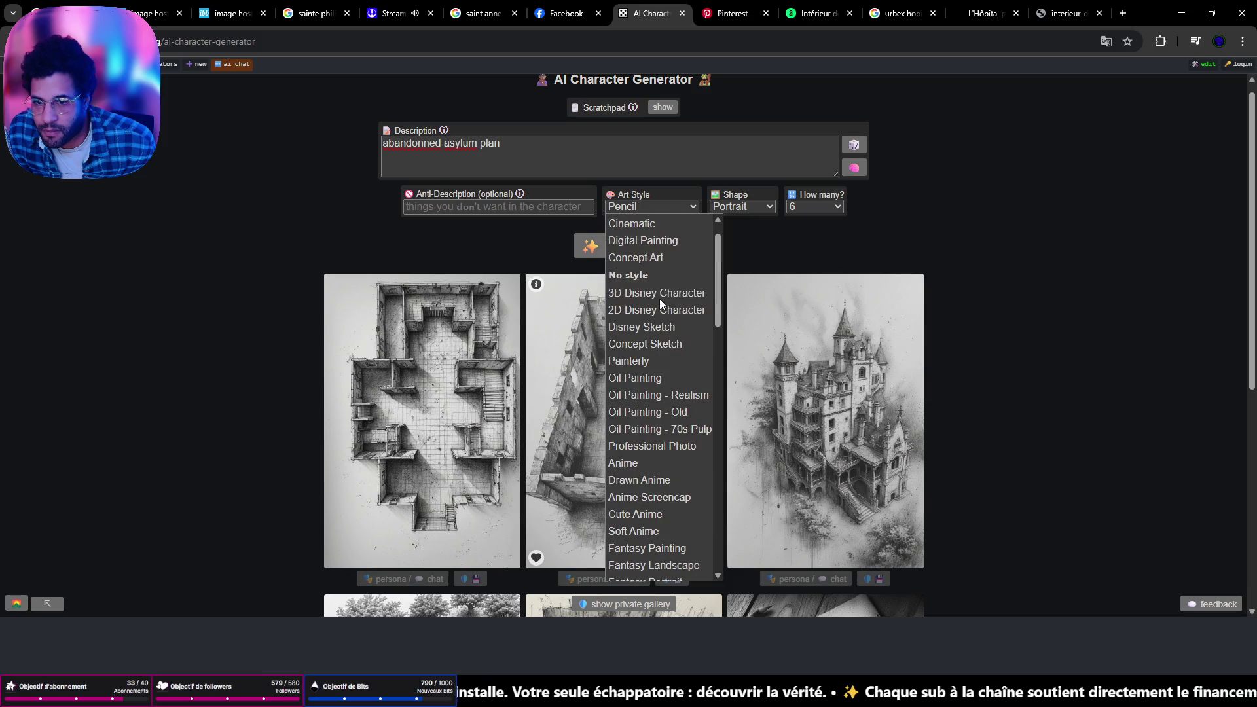
{"action": "left_click", "coordinate": [638, 222]}
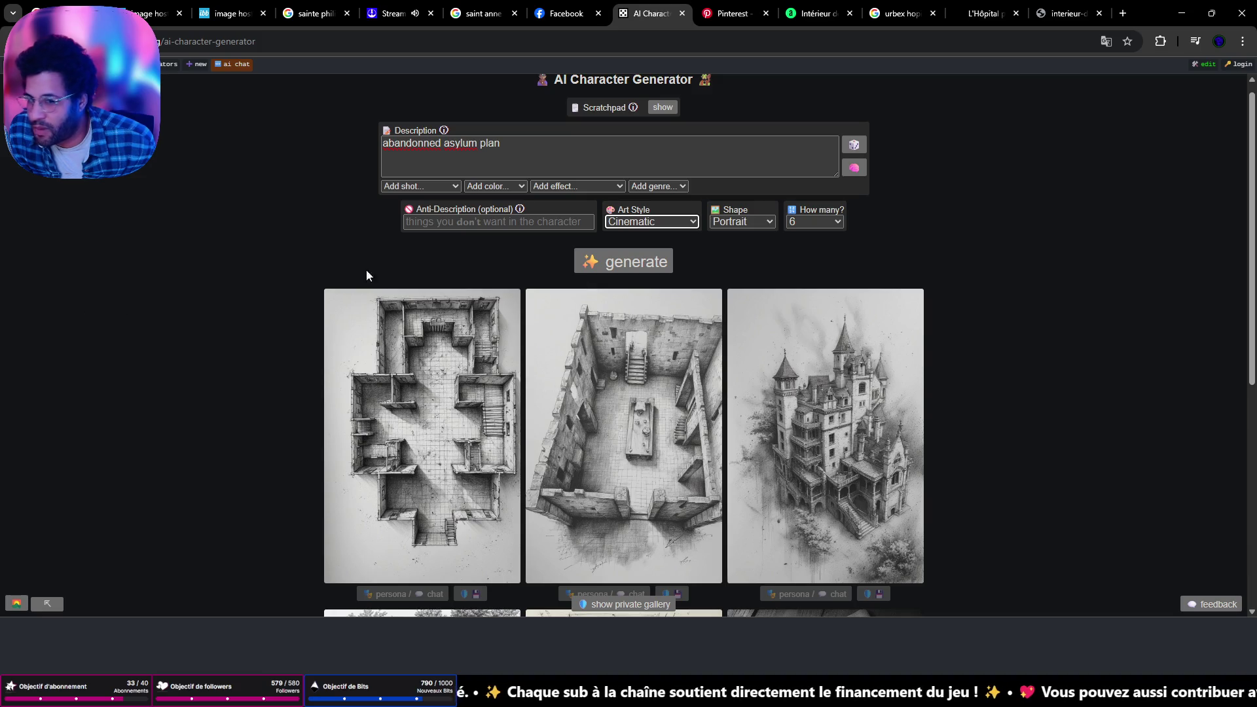
Choose Landscape shape and 12 images, then generate the new batch
{"action": "left_click", "coordinate": [741, 221]}
{"action": "left_click", "coordinate": [755, 269]}
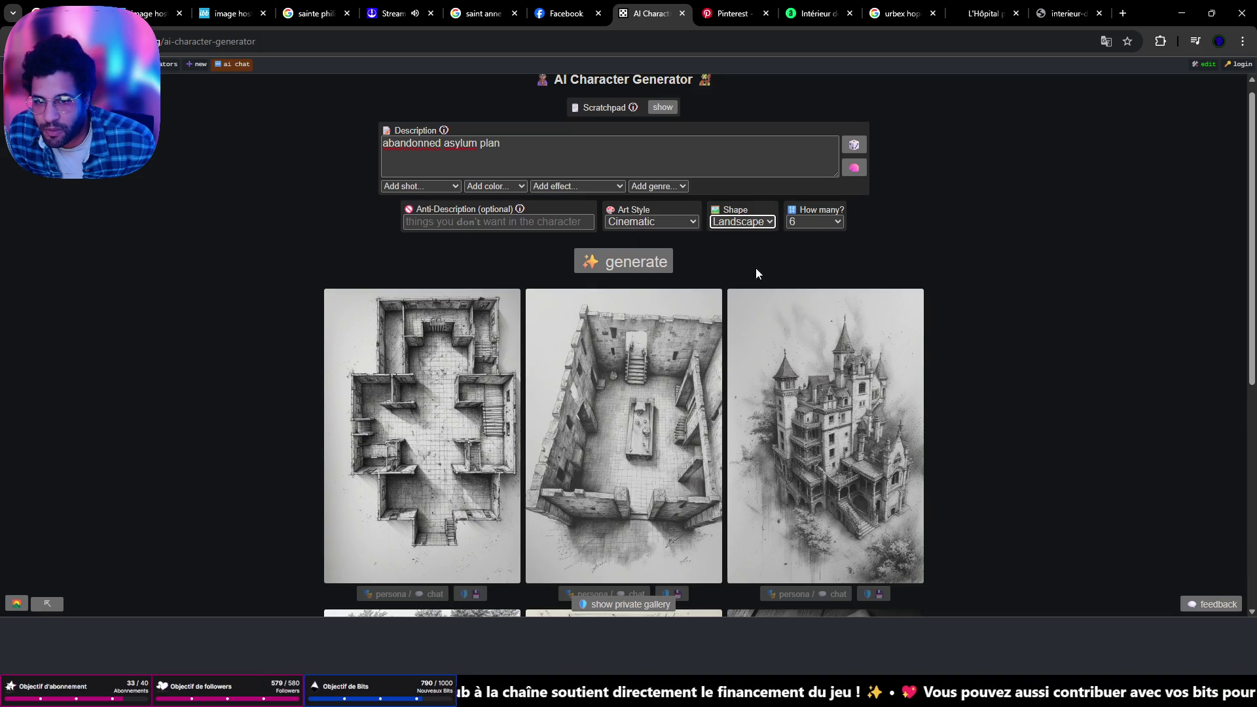
{"action": "left_click", "coordinate": [819, 222]}
{"action": "left_click", "coordinate": [816, 271]}
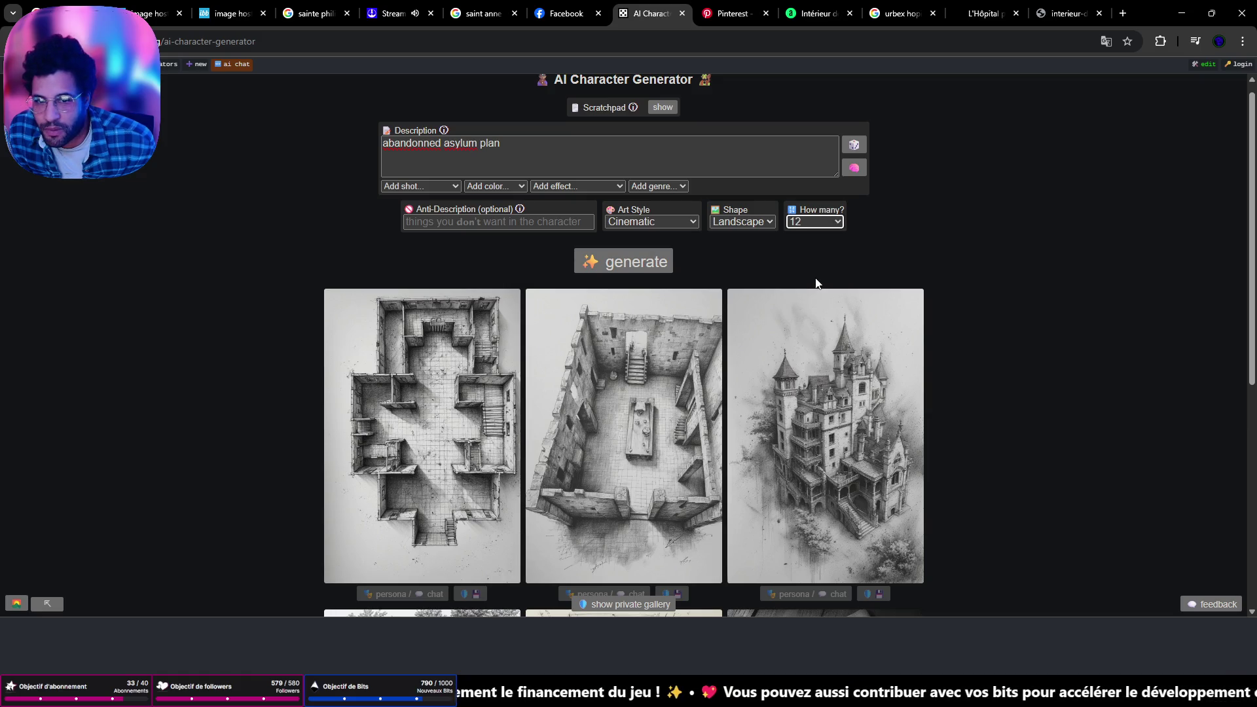
{"action": "left_click", "coordinate": [627, 263]}
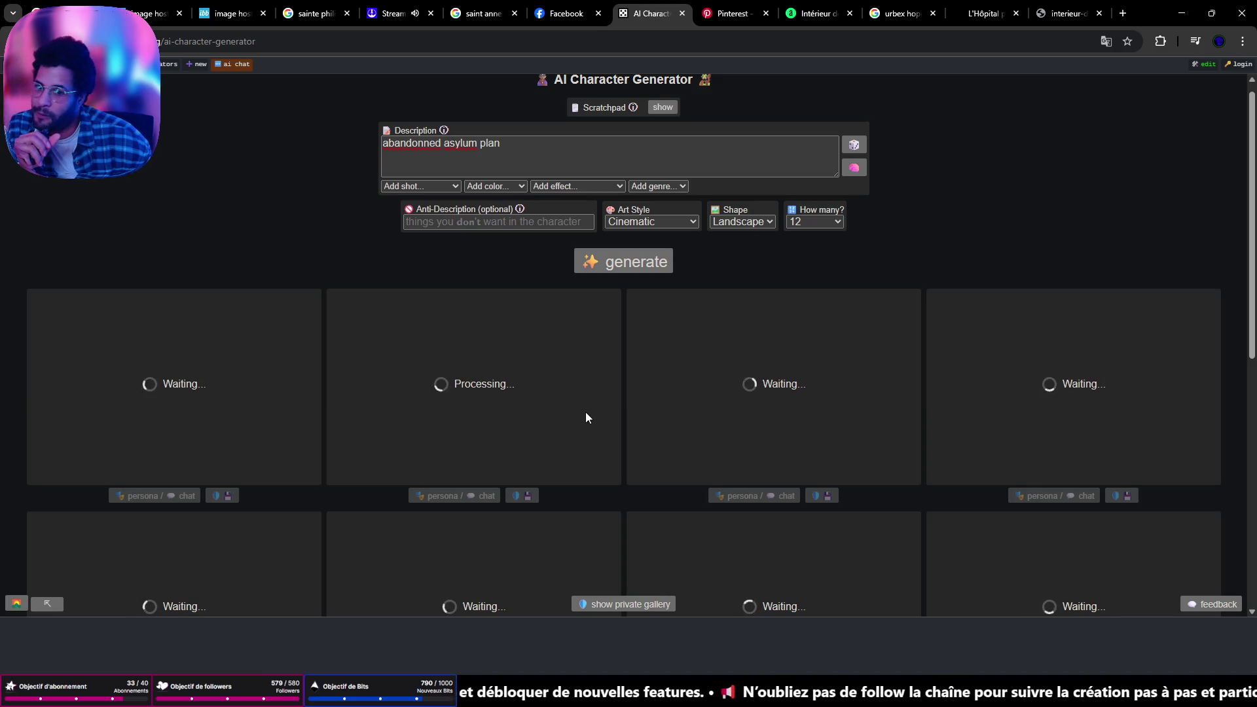
Scroll through the finished asylum batch, clicking into the description and back out unchanged
{"action": "scroll", "coordinate": [566, 403], "scroll_direction": "down", "scroll_amount": 3}
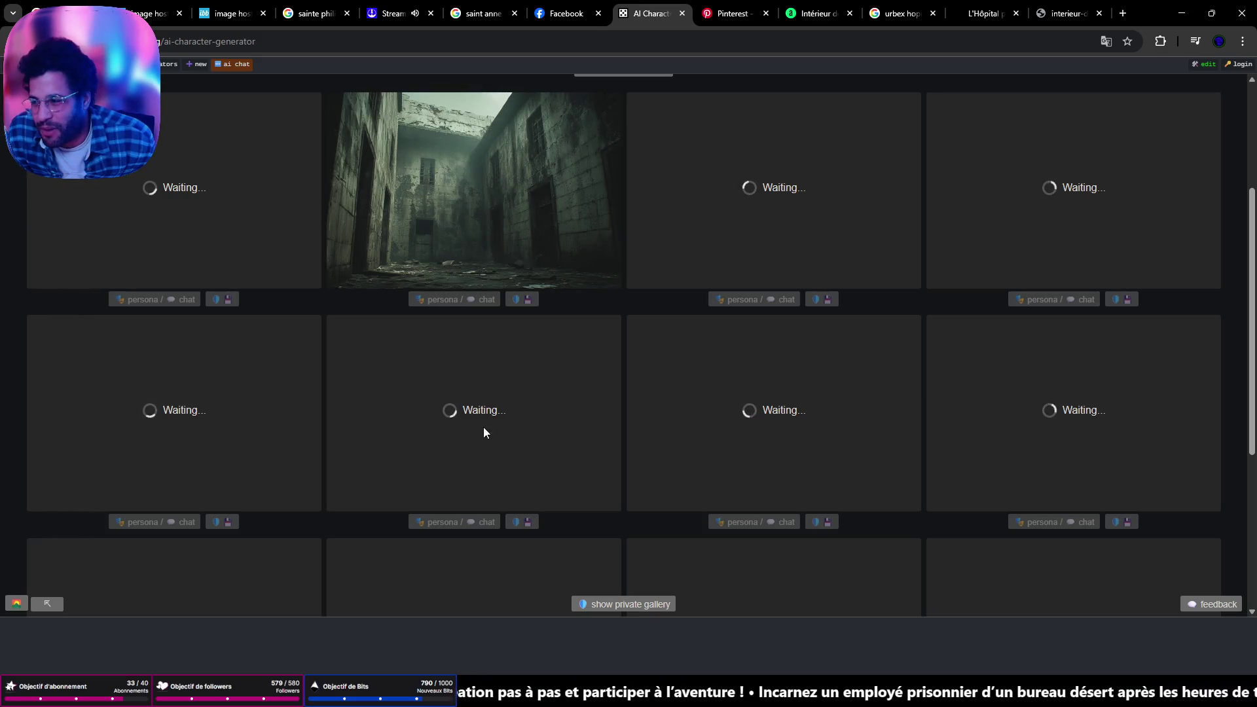
{"action": "scroll", "coordinate": [483, 427], "scroll_direction": "up", "scroll_amount": 3}
{"action": "scroll", "coordinate": [465, 472], "scroll_direction": "down", "scroll_amount": 3}
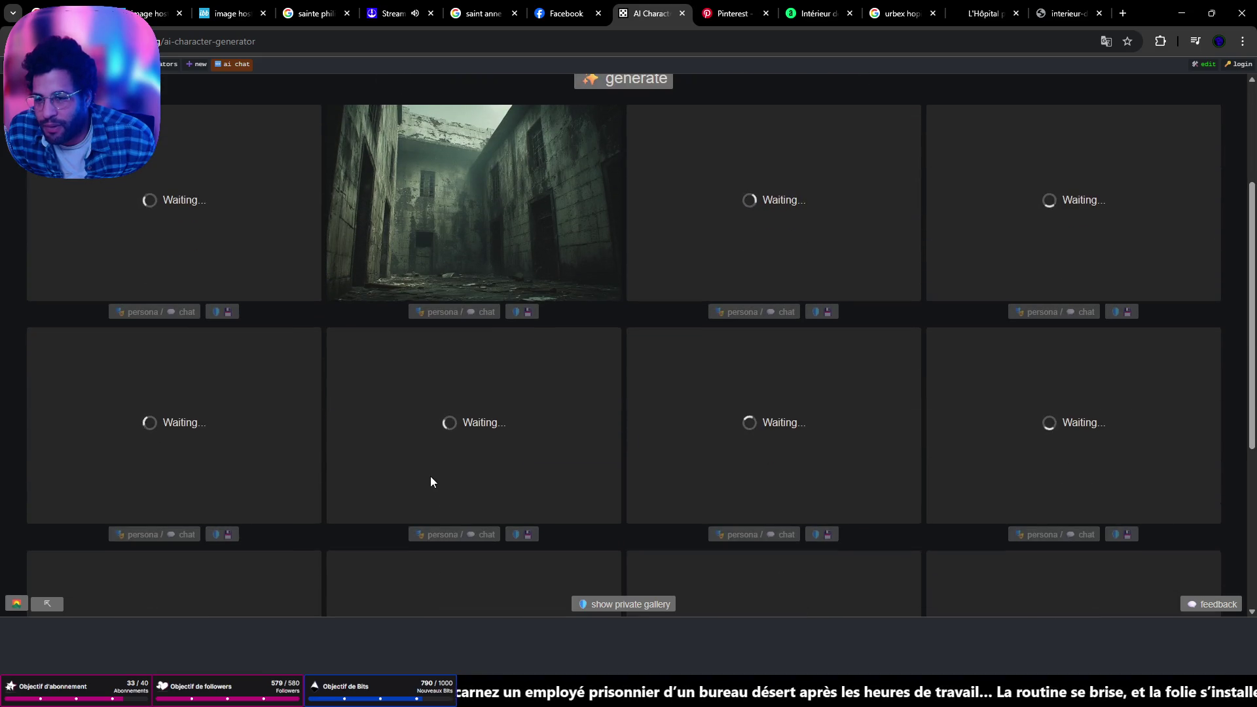
{"action": "scroll", "coordinate": [367, 499], "scroll_direction": "down", "scroll_amount": 2}
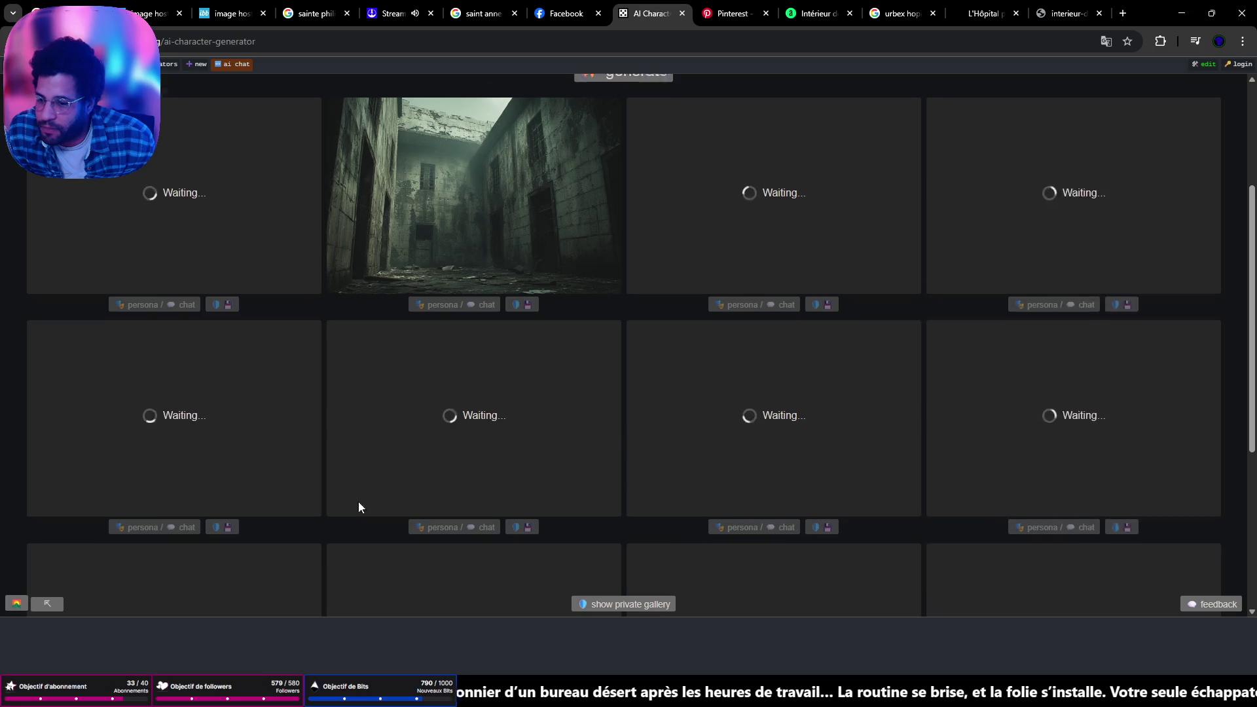
{"action": "scroll", "coordinate": [354, 504], "scroll_direction": "up", "scroll_amount": 2}
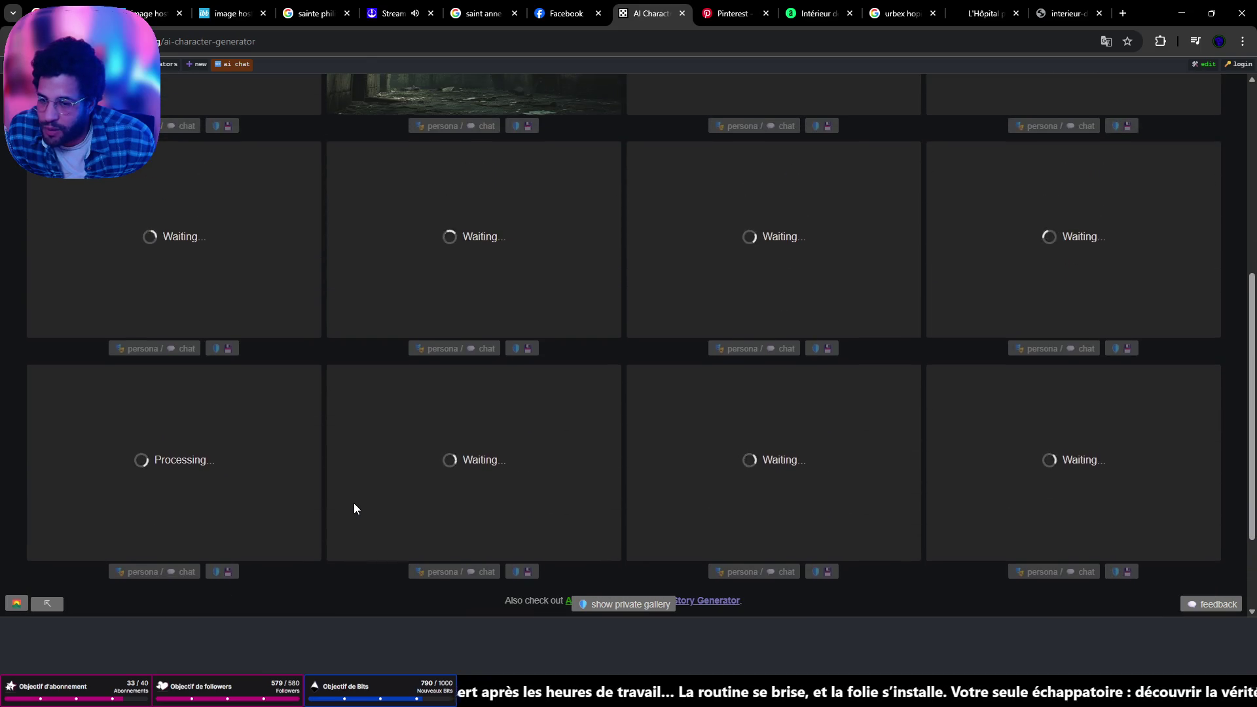
{"action": "scroll", "coordinate": [353, 508], "scroll_direction": "up", "scroll_amount": 1}
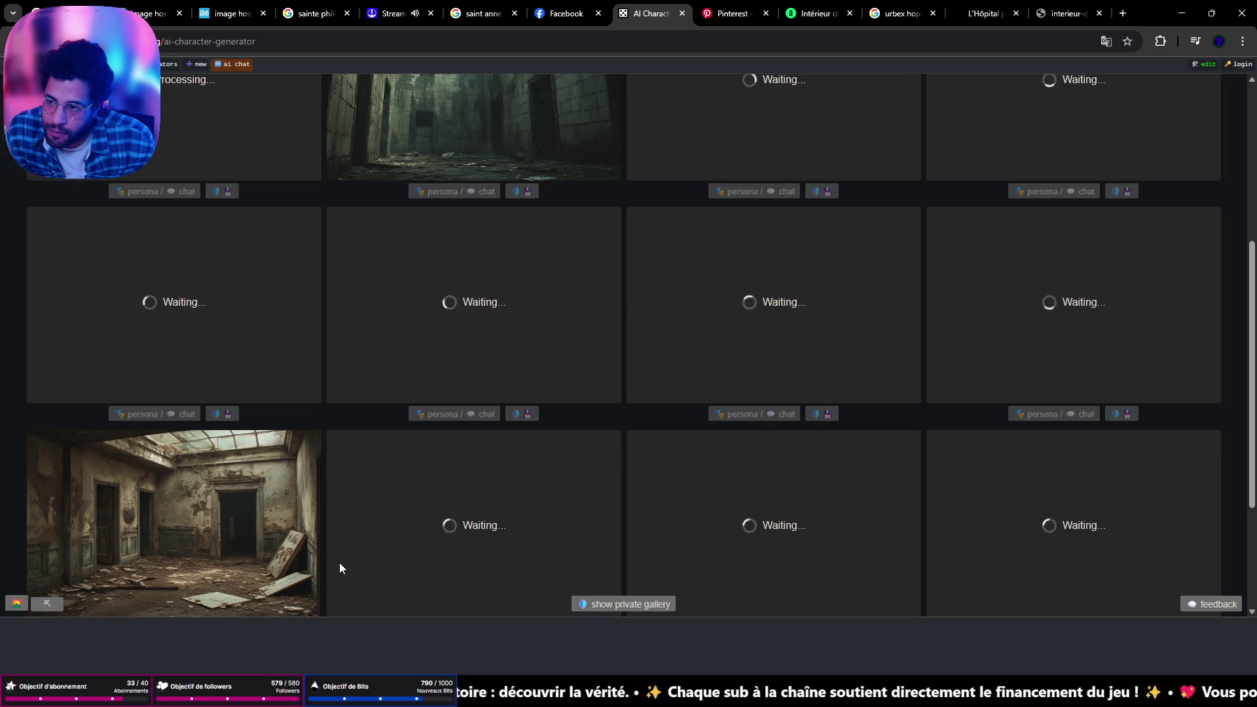
{"action": "scroll", "coordinate": [338, 562], "scroll_direction": "up", "scroll_amount": 5}
{"action": "left_click", "coordinate": [517, 167]}
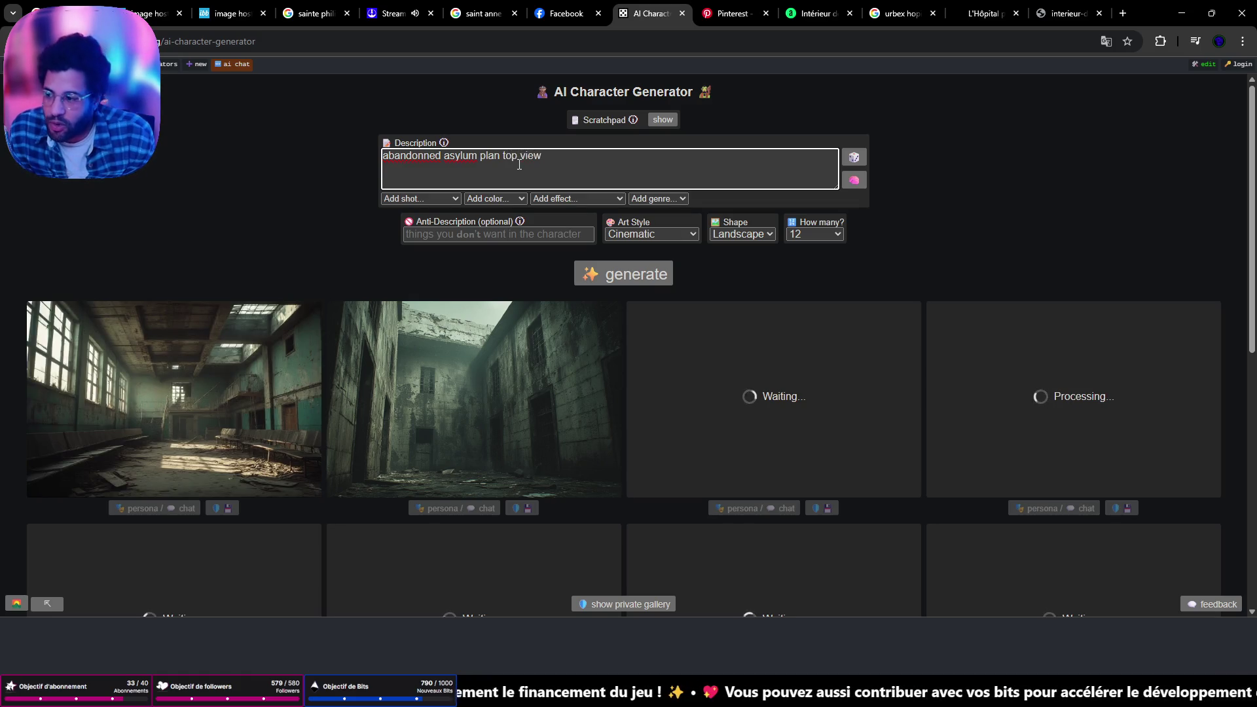
{"action": "left_click", "coordinate": [289, 208]}
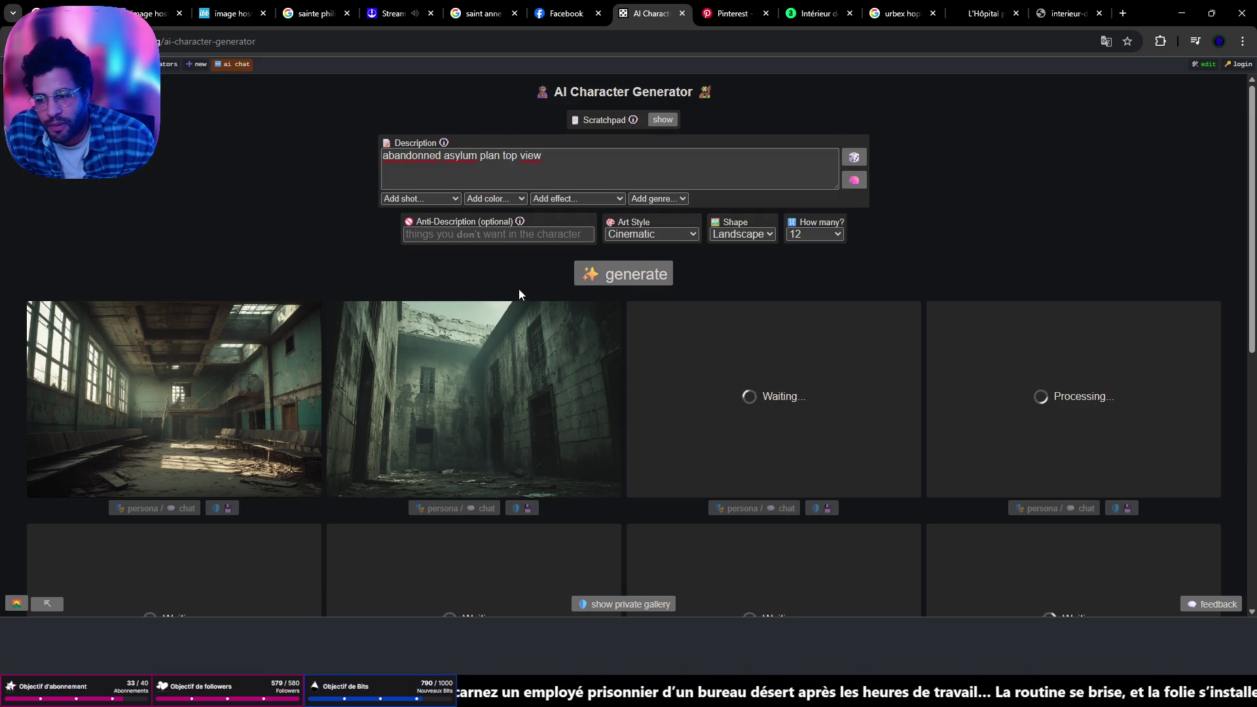
Read the image prompts, then open and dismiss the staircase hall image's save options
{"action": "mouse_move", "coordinate": [238, 445]}
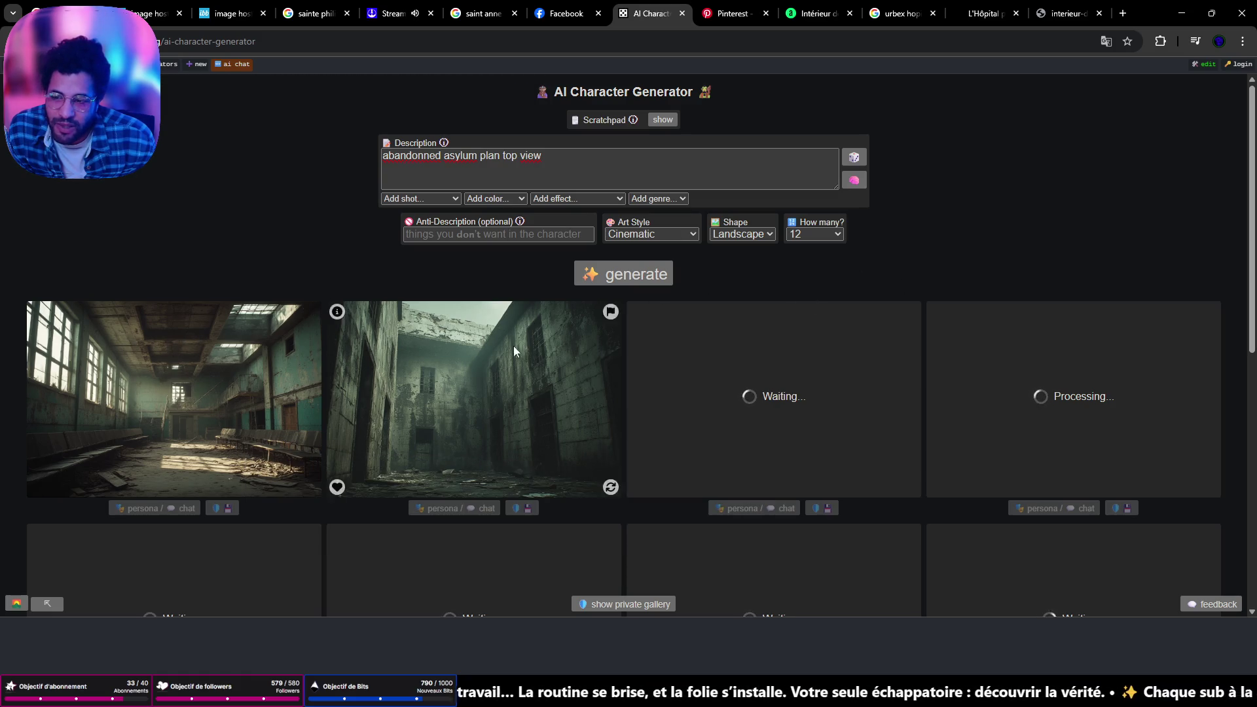
{"action": "mouse_move", "coordinate": [44, 371]}
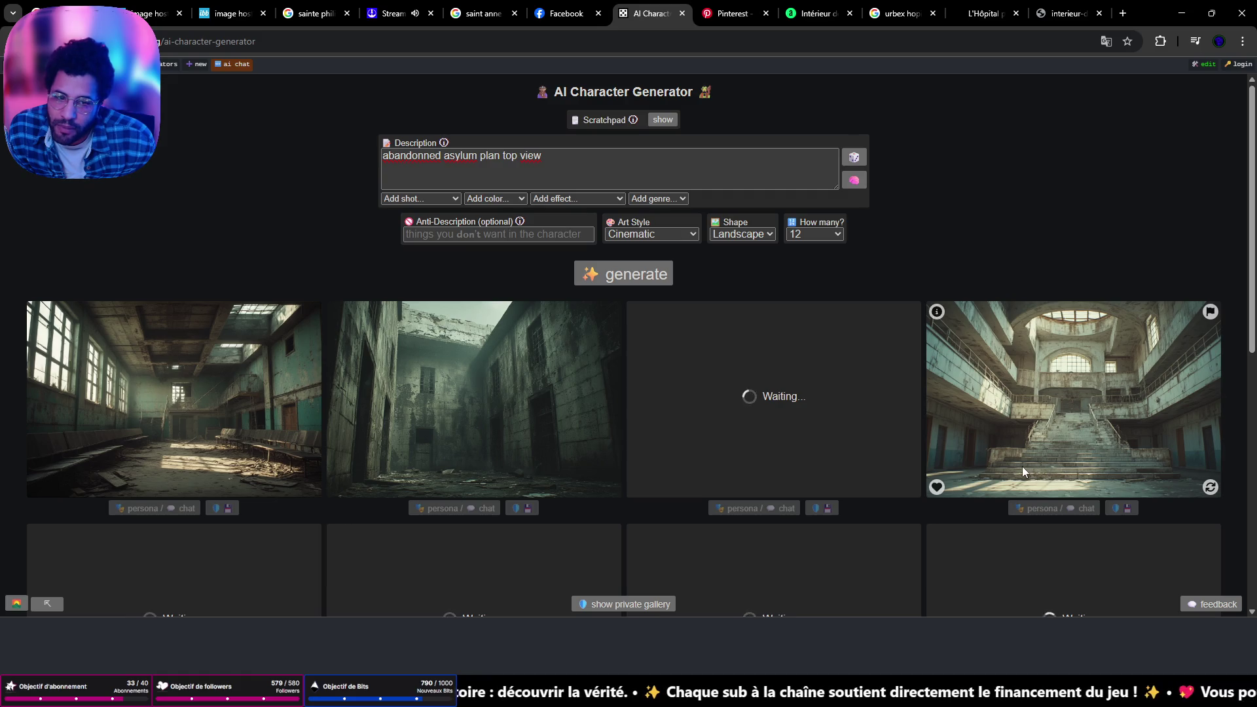
{"action": "mouse_move", "coordinate": [996, 466]}
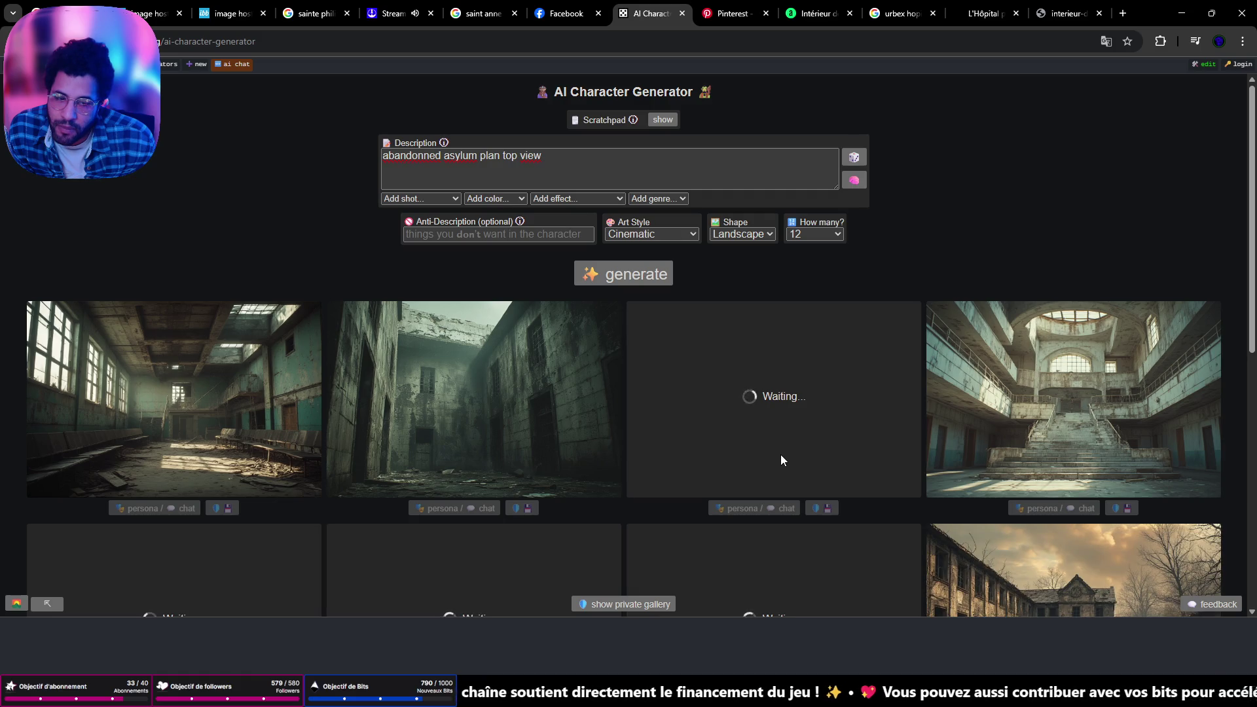
{"action": "scroll", "coordinate": [1078, 478], "scroll_direction": "down", "scroll_amount": 3}
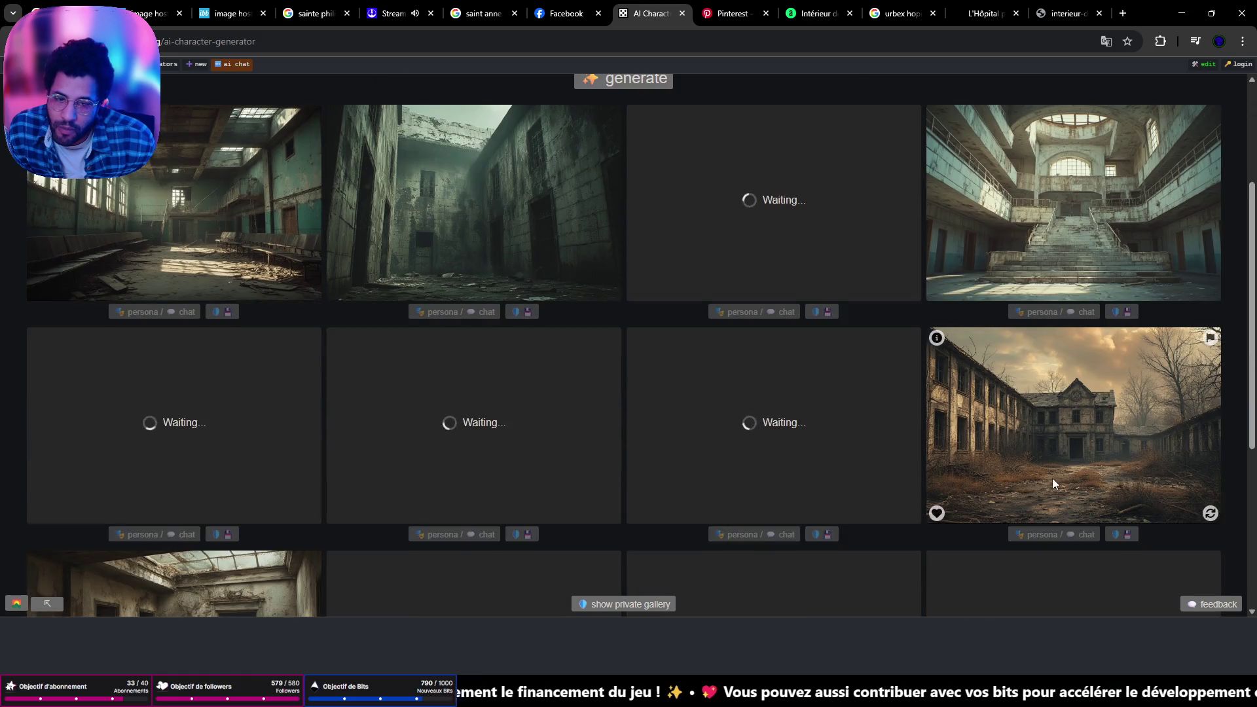
{"action": "scroll", "coordinate": [1051, 481], "scroll_direction": "down", "scroll_amount": 5}
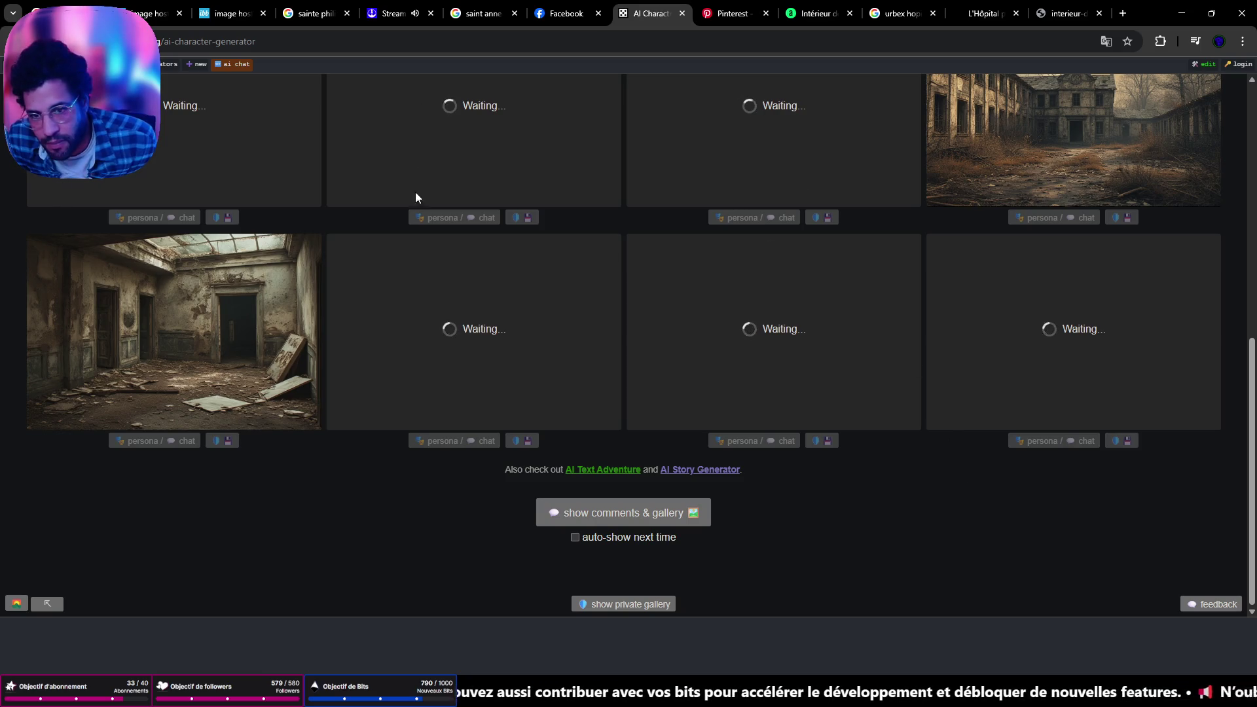
{"action": "scroll", "coordinate": [451, 321], "scroll_direction": "up", "scroll_amount": 5}
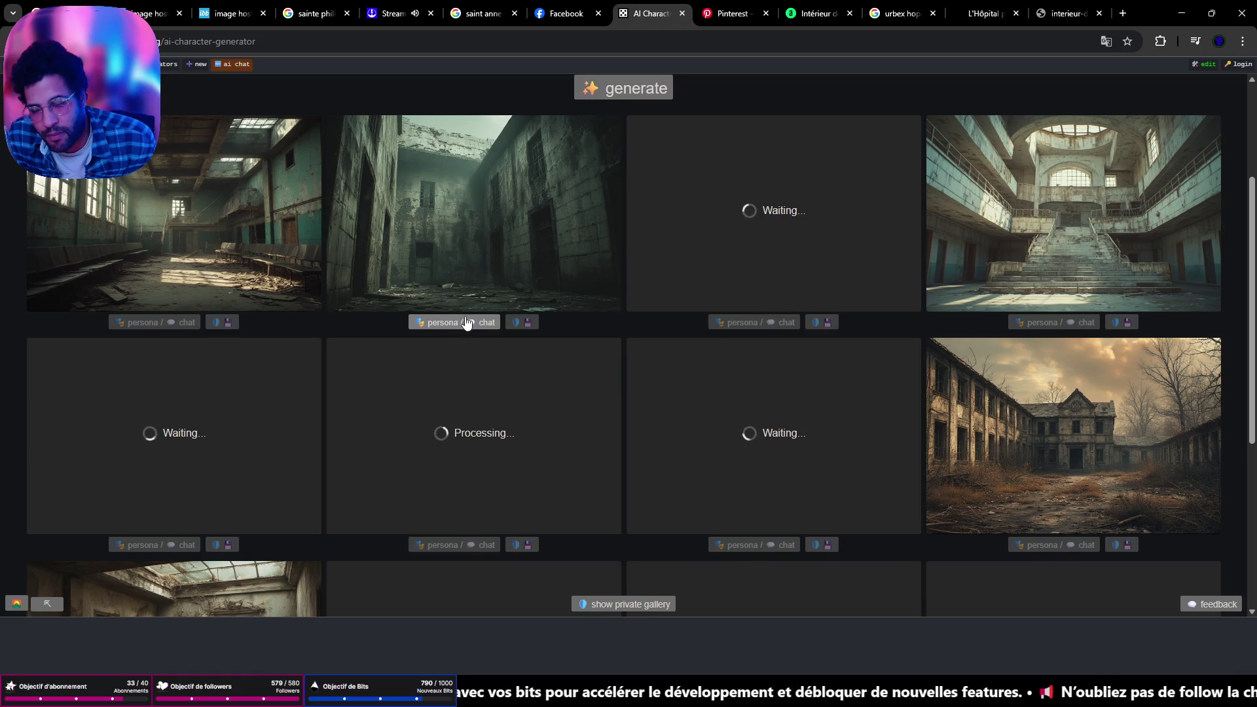
{"action": "scroll", "coordinate": [466, 322], "scroll_direction": "up", "scroll_amount": 3}
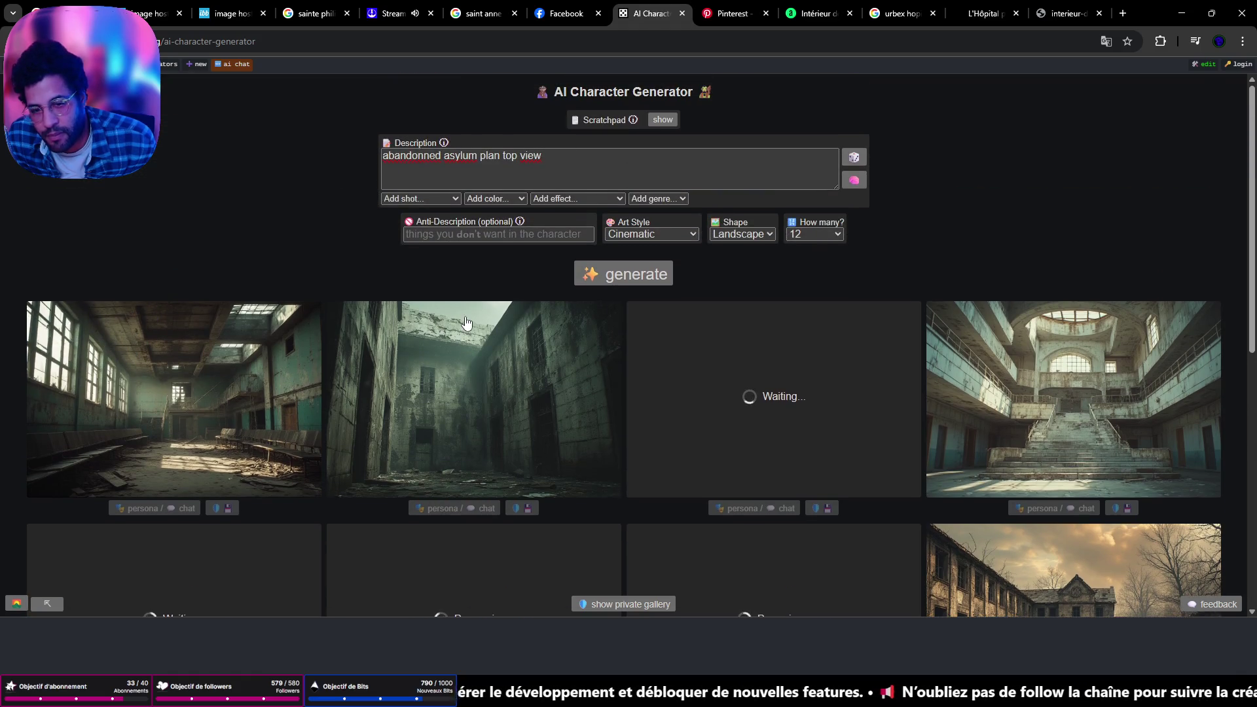
{"action": "mouse_move", "coordinate": [464, 316]}
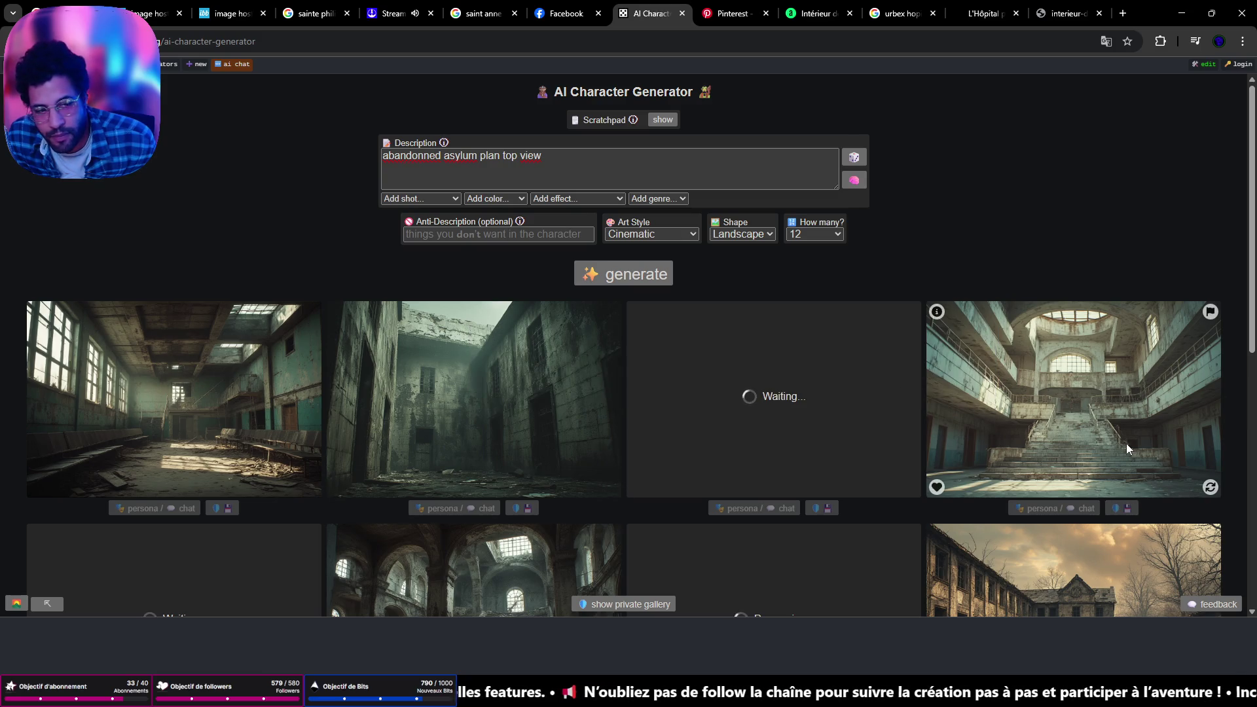
{"action": "left_click", "coordinate": [934, 488]}
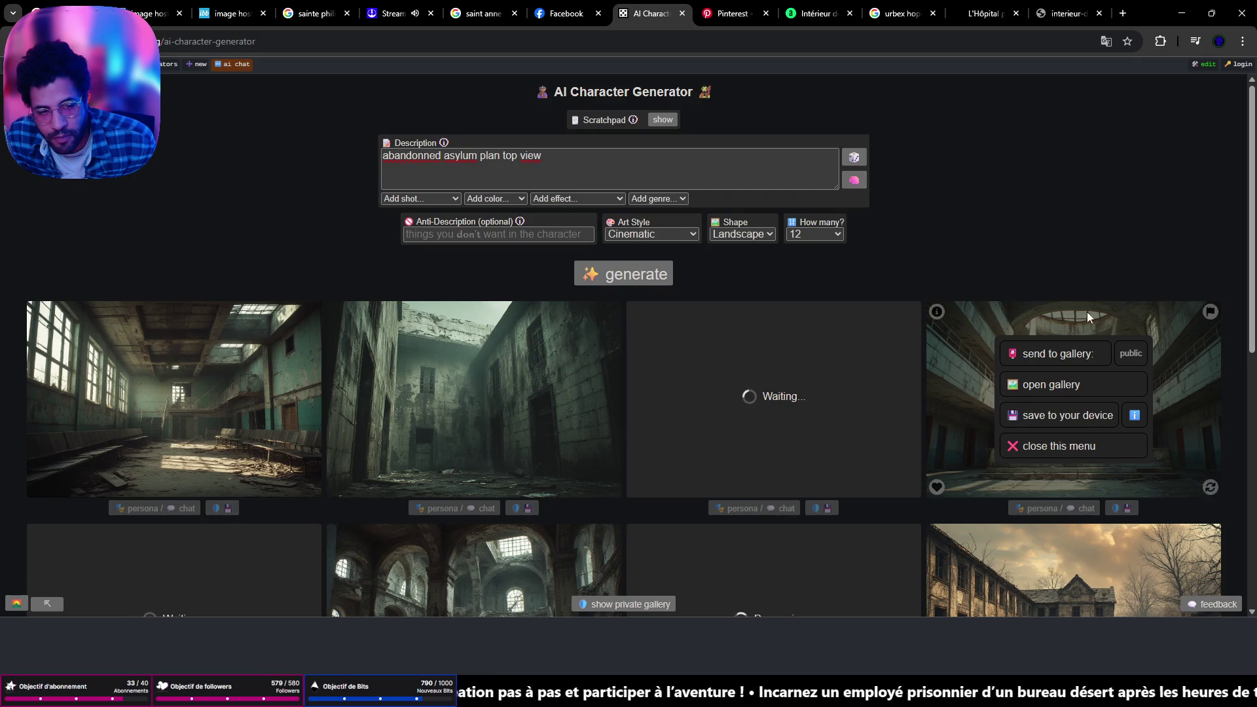
{"action": "left_click", "coordinate": [1015, 446]}
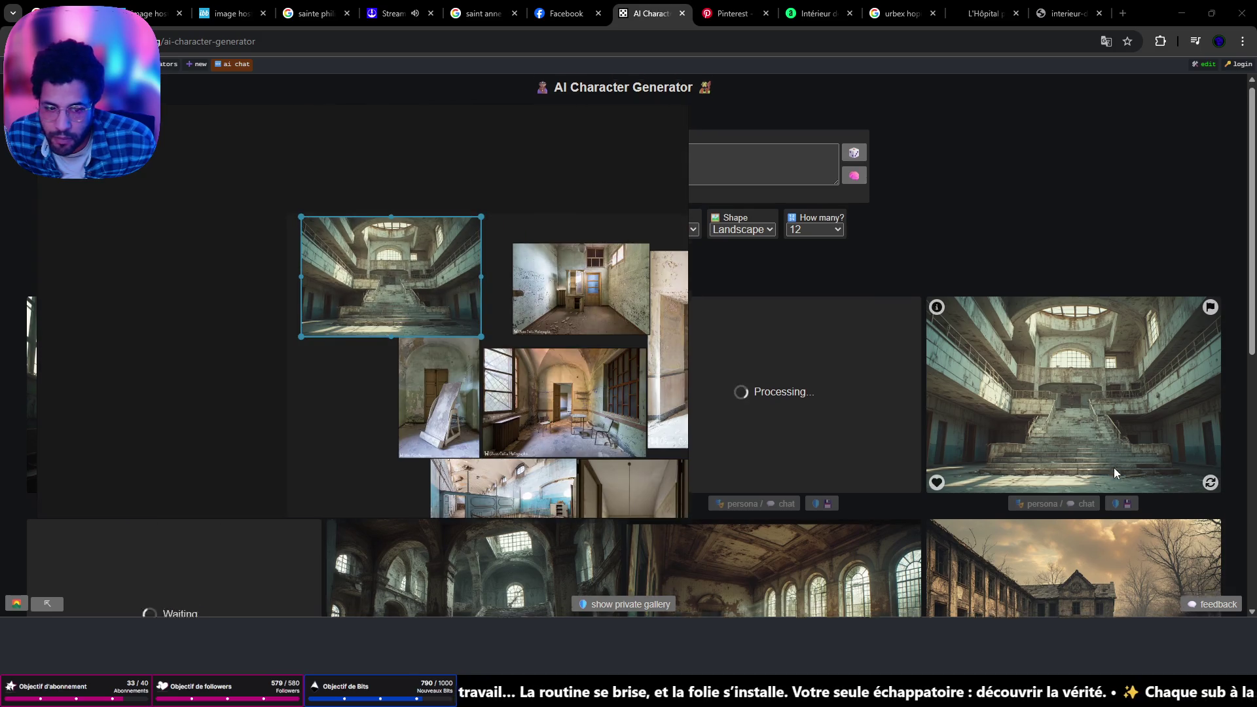
Review the remaining renders, then bring the after hours board forward and nudge it up-right
{"action": "scroll", "coordinate": [1114, 468], "scroll_direction": "down", "scroll_amount": 3}
{"action": "scroll", "coordinate": [606, 417], "scroll_direction": "down", "scroll_amount": 3}
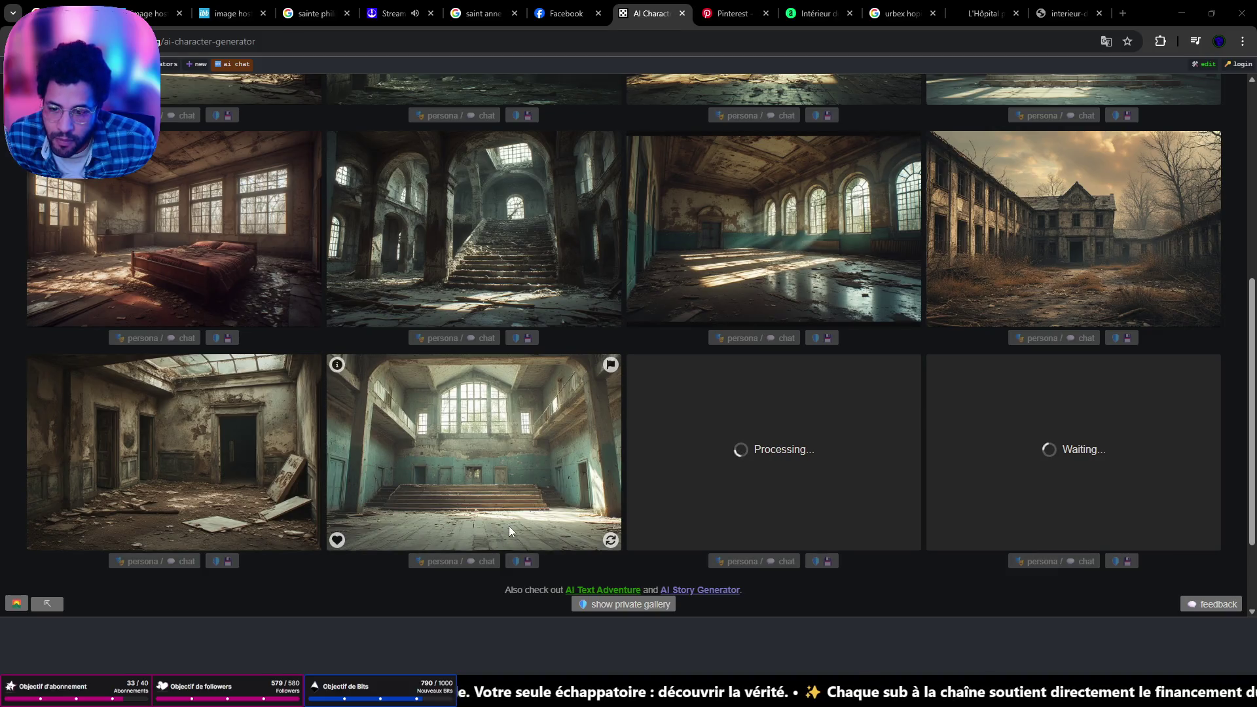
{"action": "scroll", "coordinate": [524, 489], "scroll_direction": "up", "scroll_amount": 4}
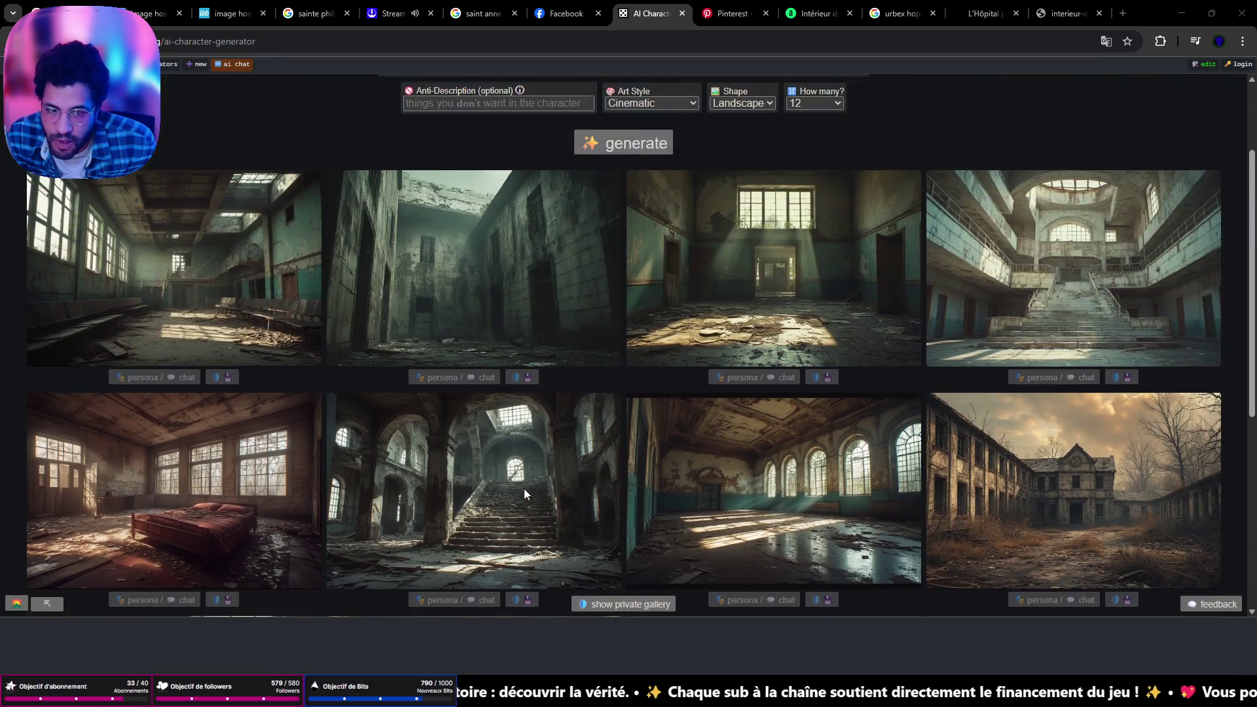
{"action": "scroll", "coordinate": [524, 488], "scroll_direction": "down", "scroll_amount": 4}
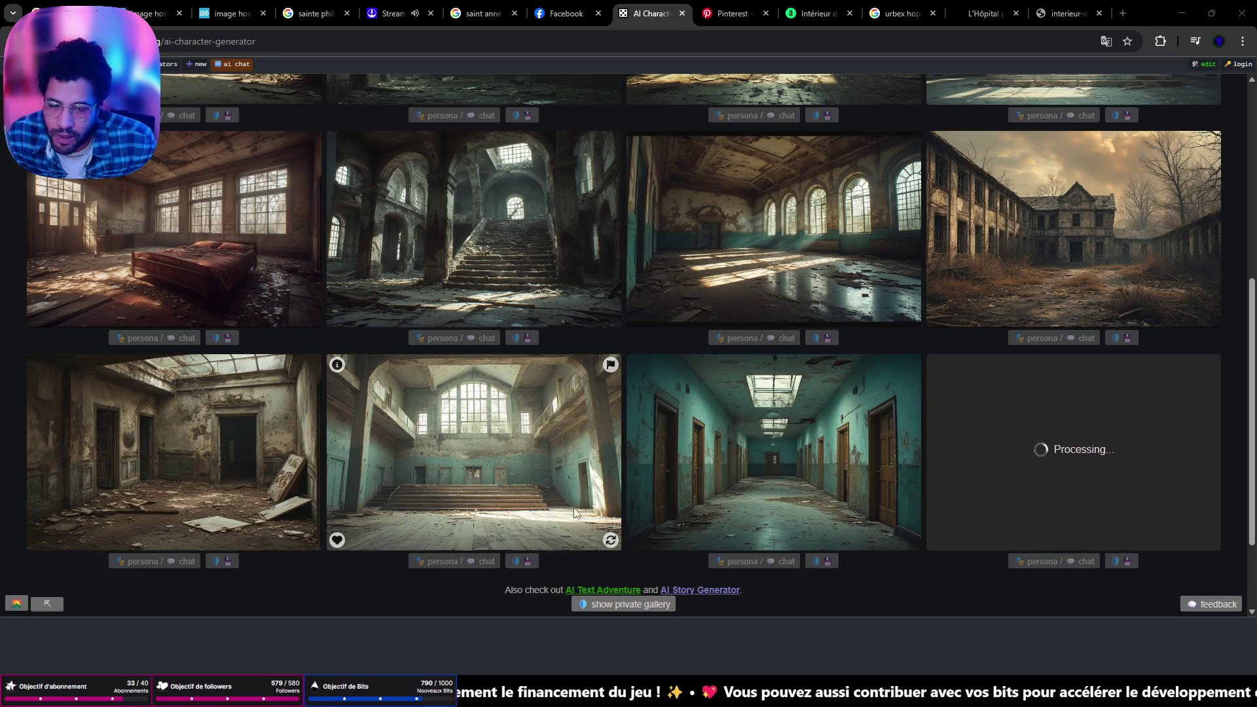
{"action": "mouse_move", "coordinate": [811, 520]}
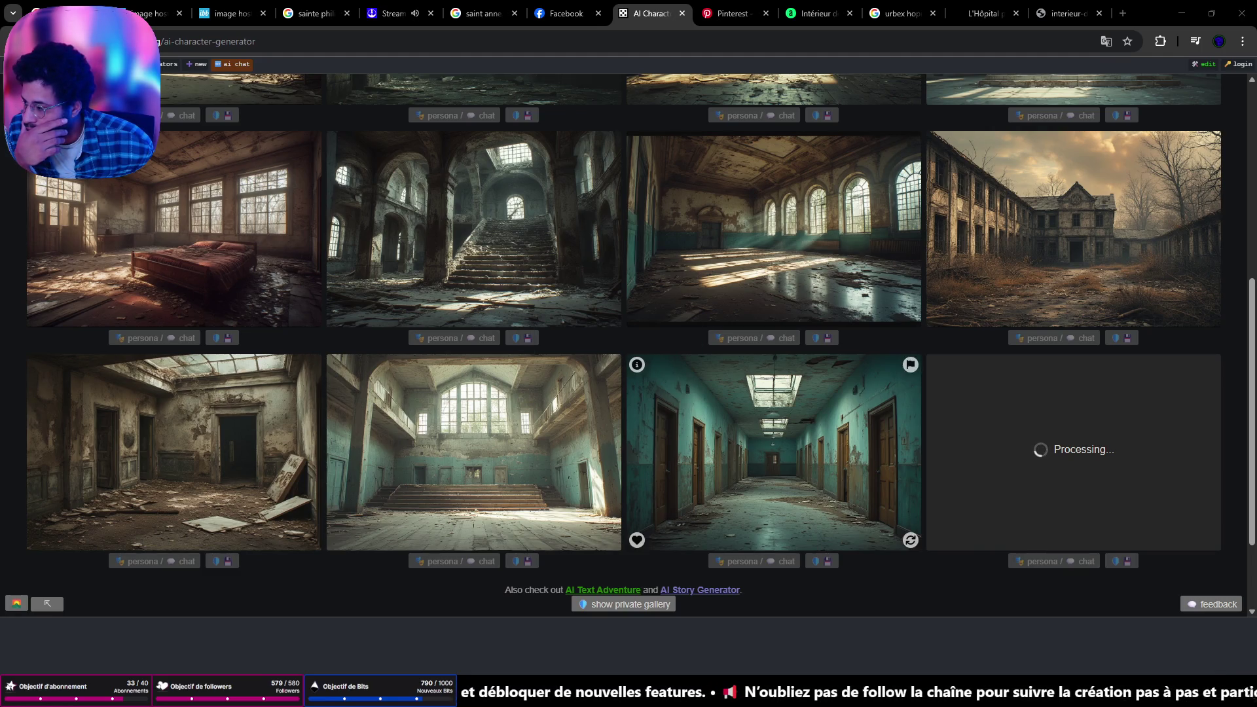
{"action": "scroll", "coordinate": [949, 409], "scroll_direction": "down", "scroll_amount": 2}
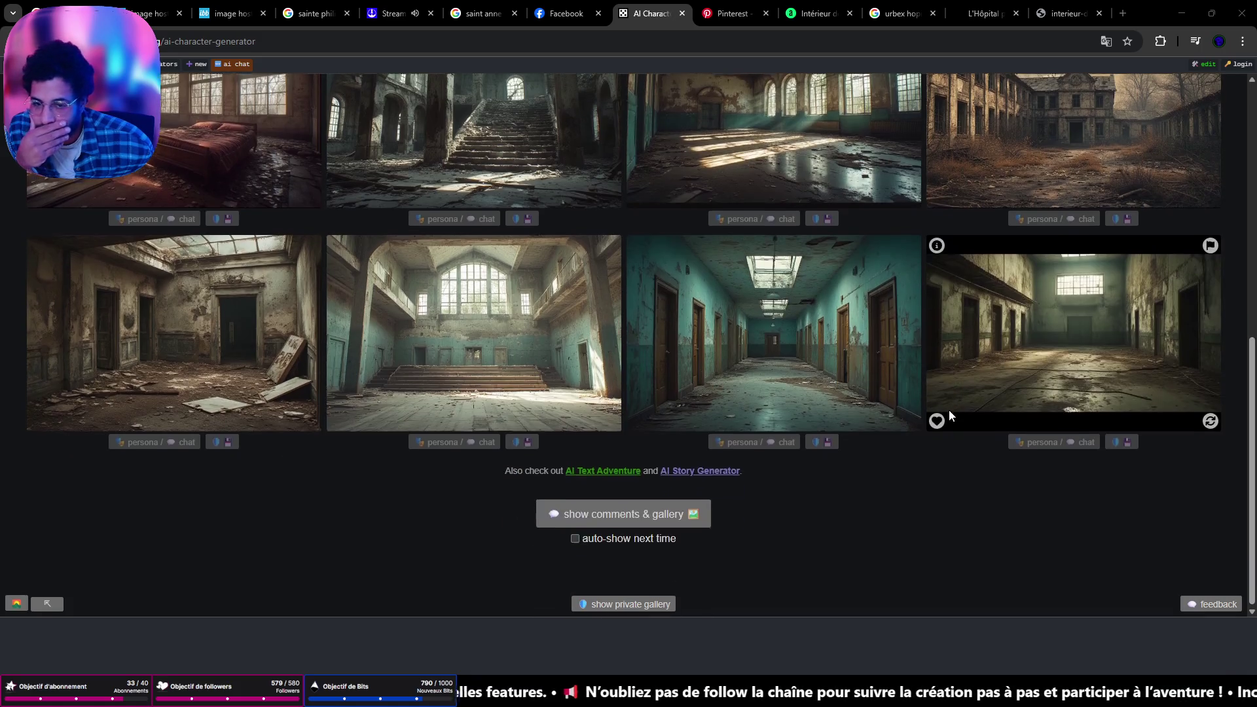
{"action": "mouse_move", "coordinate": [1067, 342]}
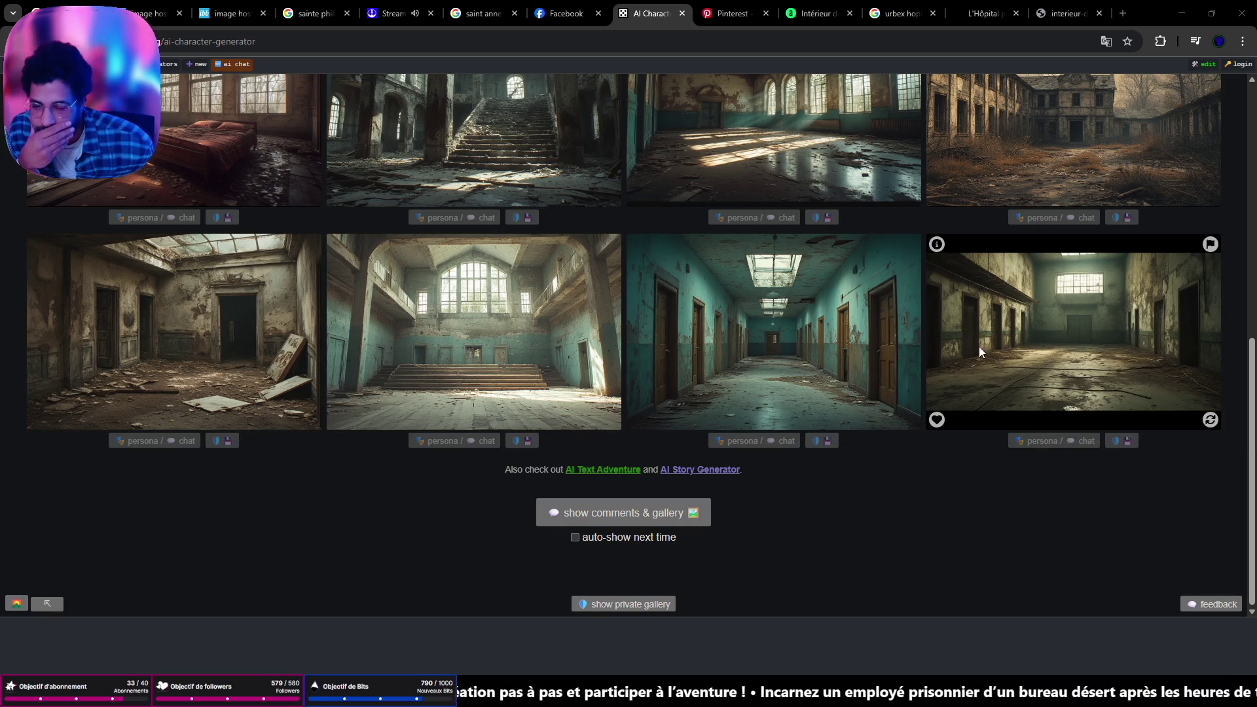
{"action": "mouse_move", "coordinate": [940, 372]}
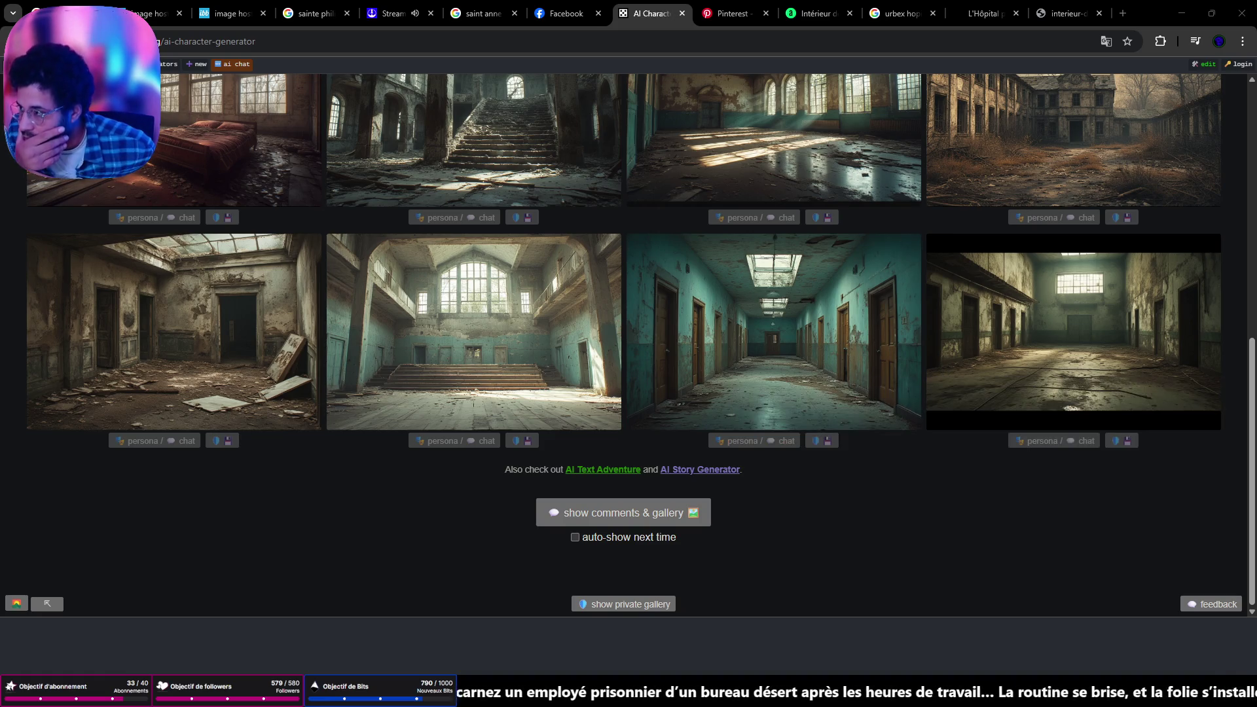
{"action": "key", "text": "alt+Tab"}
{"action": "left_click_drag", "start_coordinate": [671, 228], "coordinate": [689, 183]}
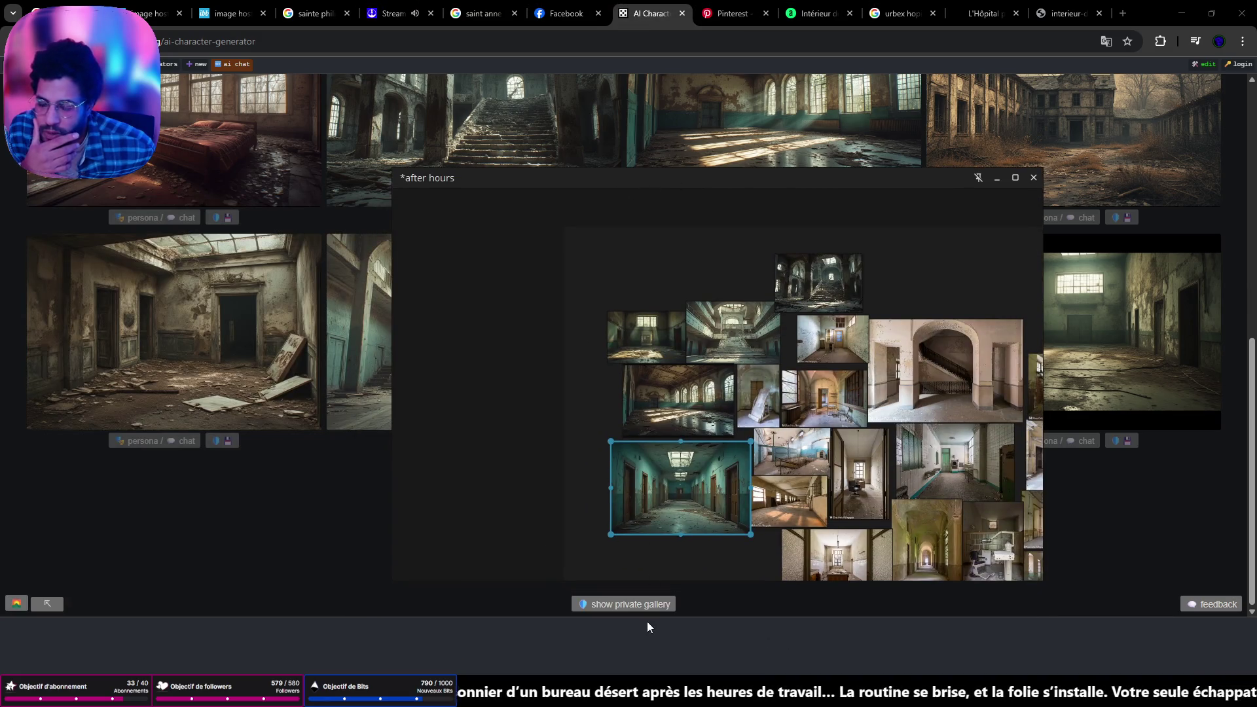
Search Google for 'pure ref' from the alamy image tab
{"action": "left_click", "coordinate": [1074, 19]}
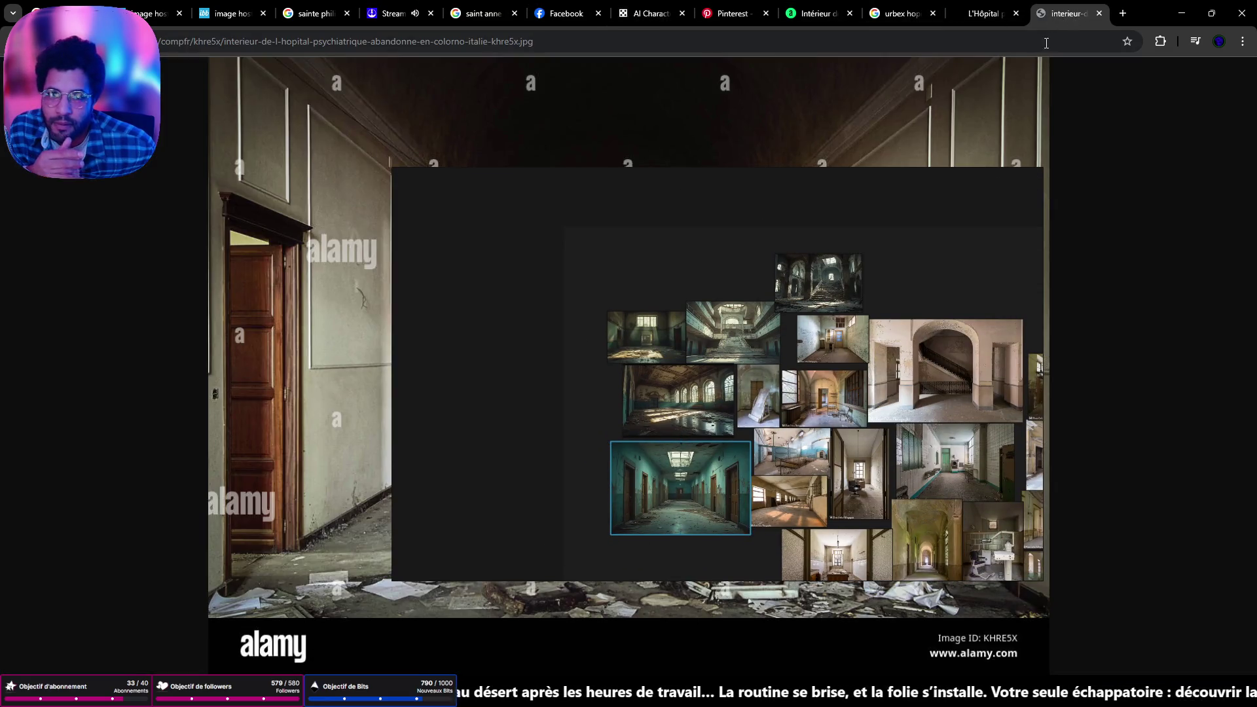
{"action": "left_click", "coordinate": [942, 39]}
{"action": "type", "text": "pure ref"}
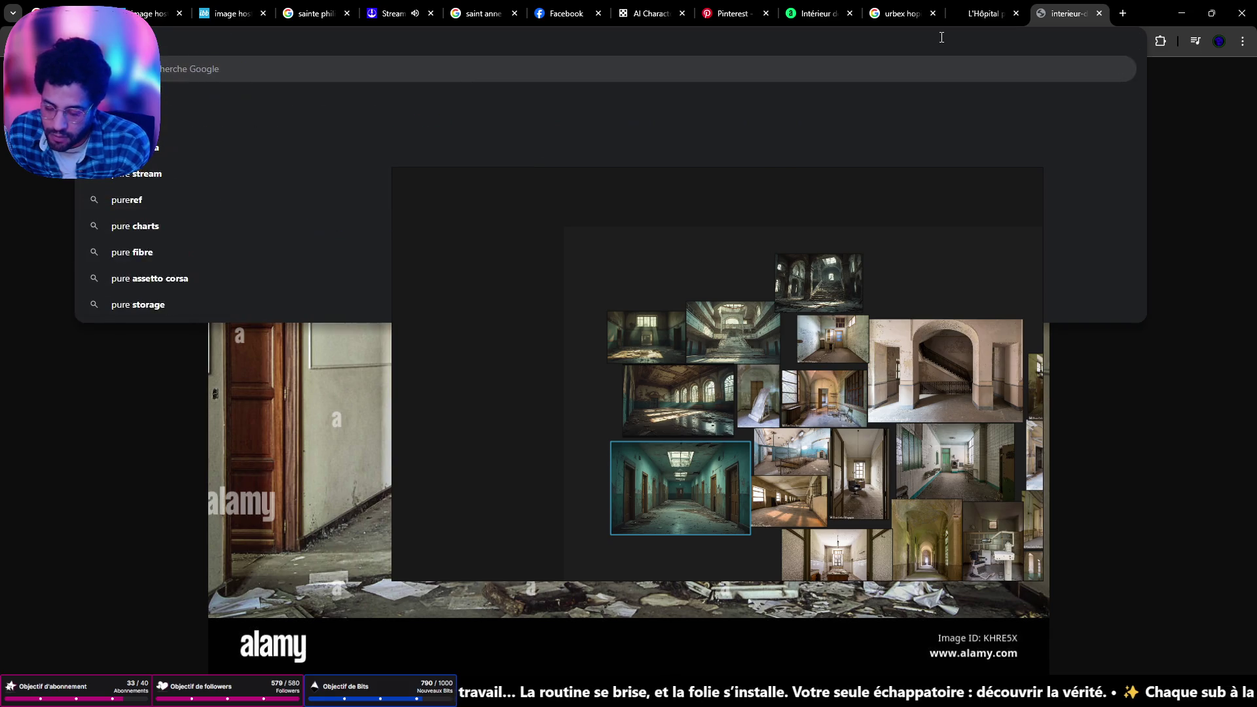
{"action": "key", "text": "Return"}
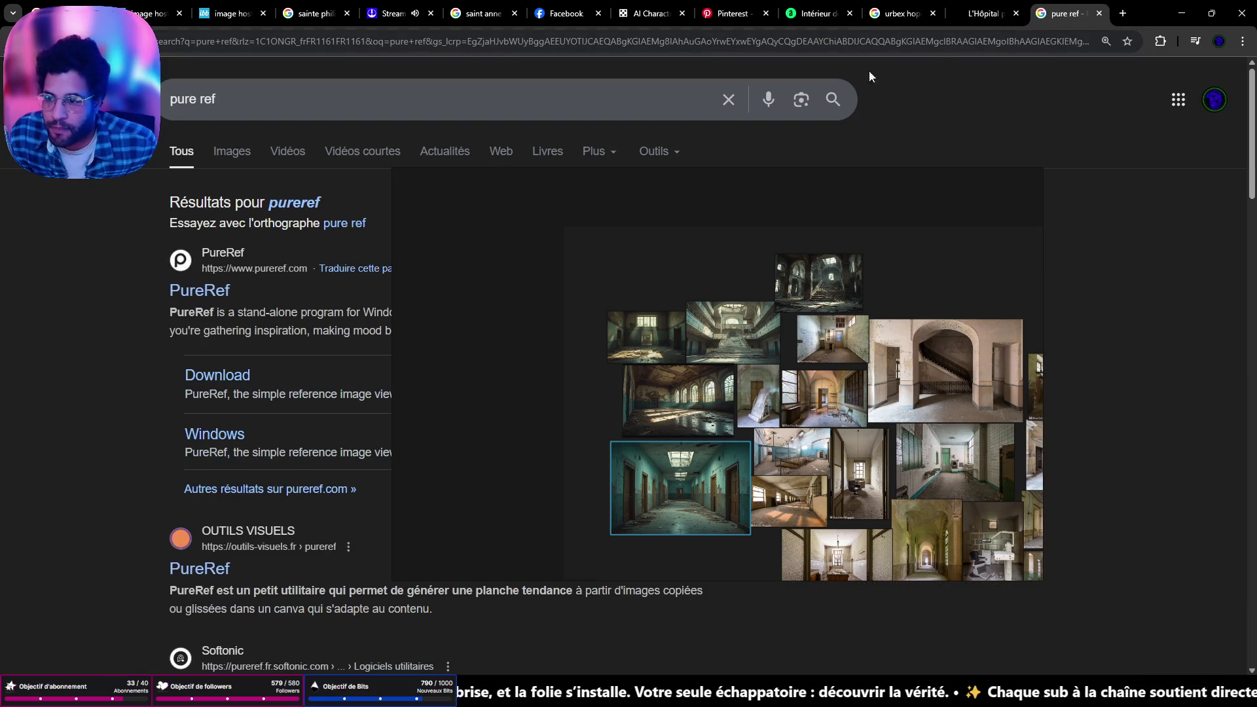
Zoom and pan the board to reveal the hospital photos on the left
{"action": "scroll", "coordinate": [916, 370], "scroll_direction": "down", "scroll_amount": 5}
{"action": "scroll", "coordinate": [802, 364], "scroll_direction": "up", "scroll_amount": 6}
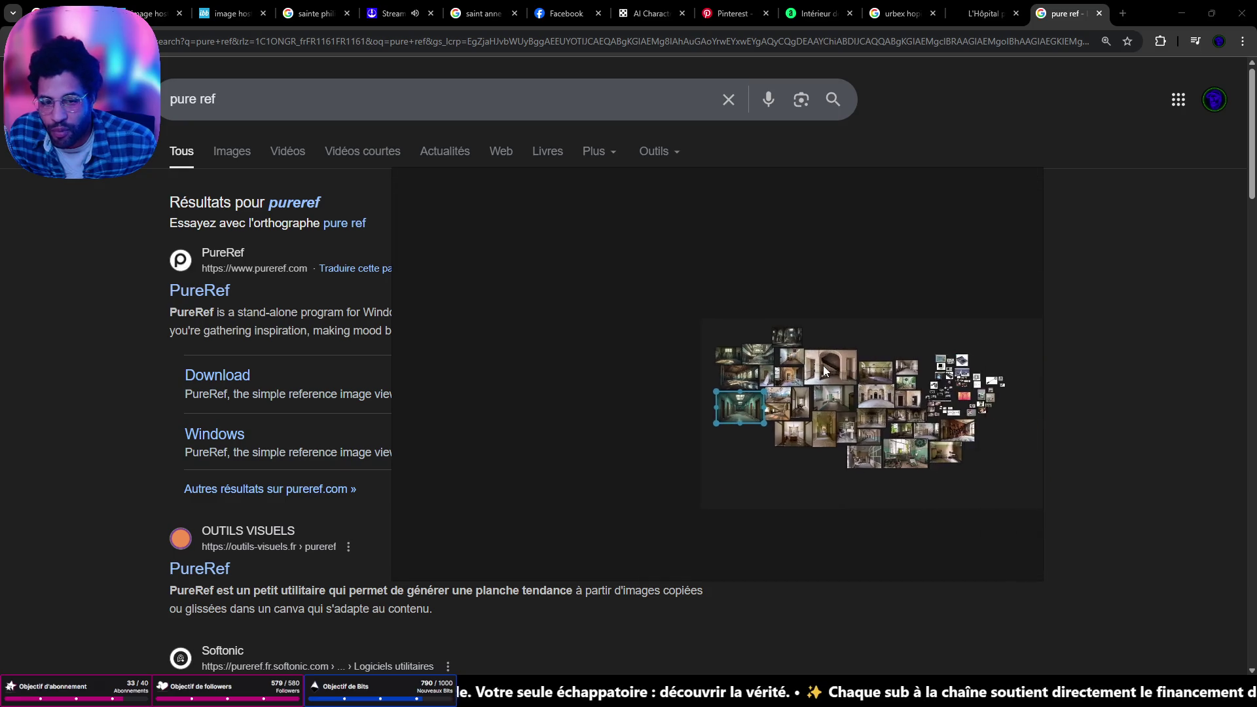
{"action": "scroll", "coordinate": [801, 364], "scroll_direction": "up", "scroll_amount": 2}
{"action": "scroll", "coordinate": [720, 340], "scroll_direction": "down", "scroll_amount": 2}
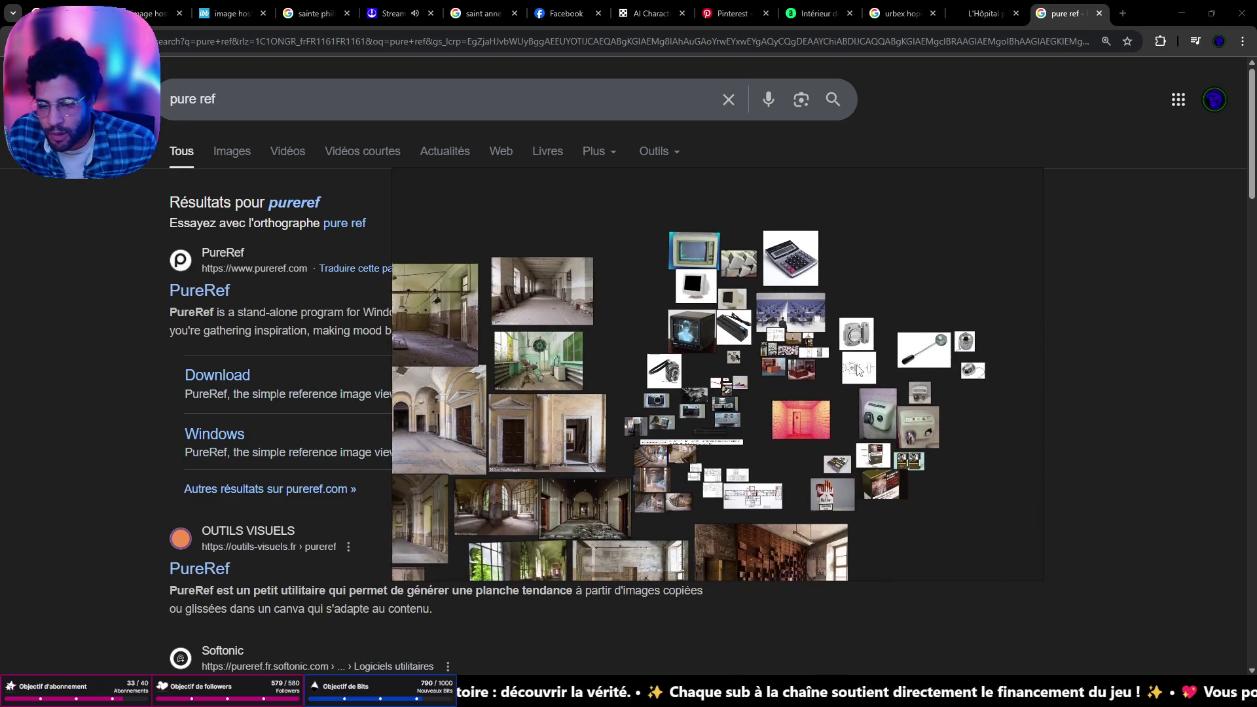
{"action": "scroll", "coordinate": [622, 367], "scroll_direction": "down", "scroll_amount": 2}
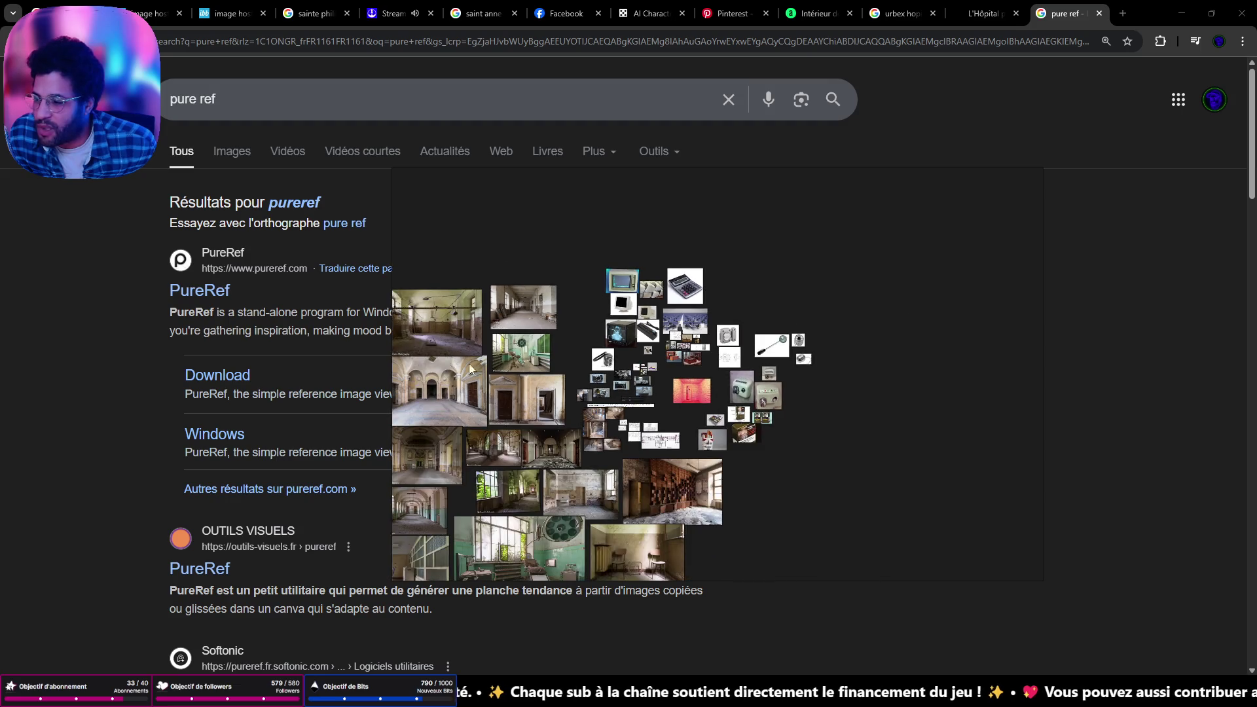
{"action": "mouse_move", "coordinate": [469, 363]}
{"action": "left_mouse_down"}
{"action": "mouse_move", "coordinate": [587, 359]}
{"action": "mouse_move", "coordinate": [728, 327]}
{"action": "mouse_move", "coordinate": [1014, 364]}
{"action": "mouse_move", "coordinate": [951, 363]}
{"action": "left_mouse_up"}
{"action": "mouse_move", "coordinate": [984, 188]}
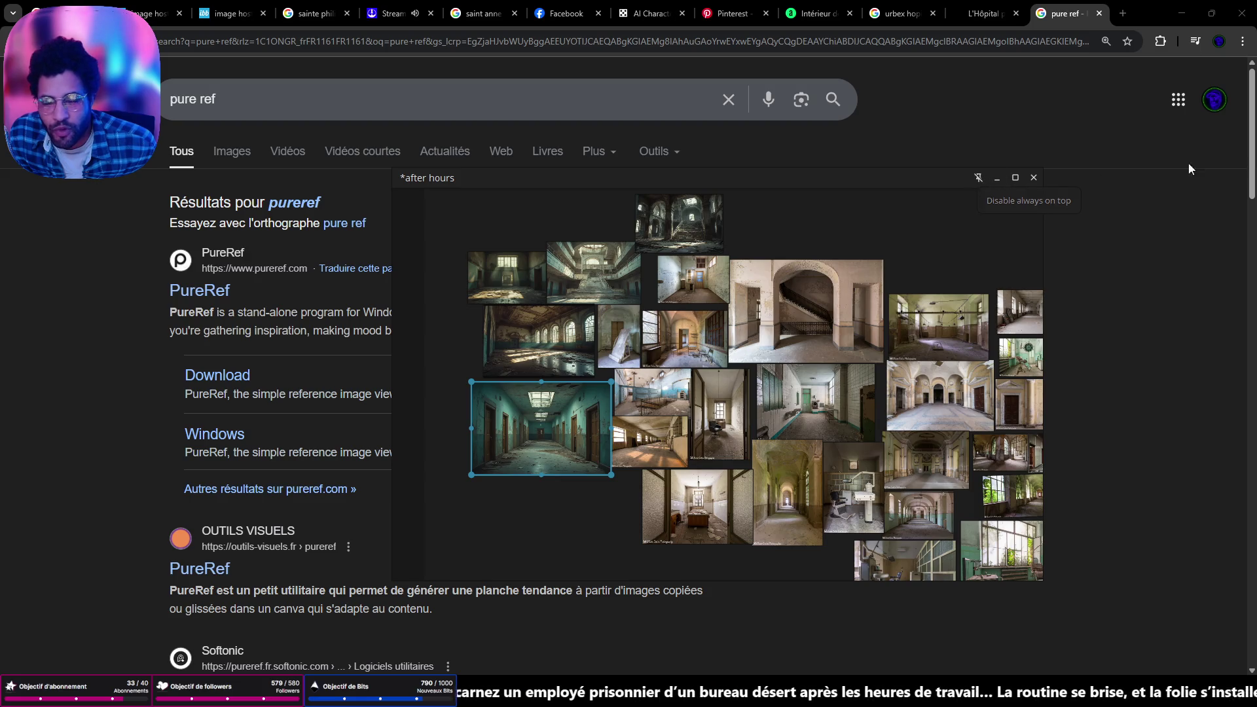
Turn off the board's always-on-top setting, then return the board to the front
{"action": "left_click", "coordinate": [982, 181]}
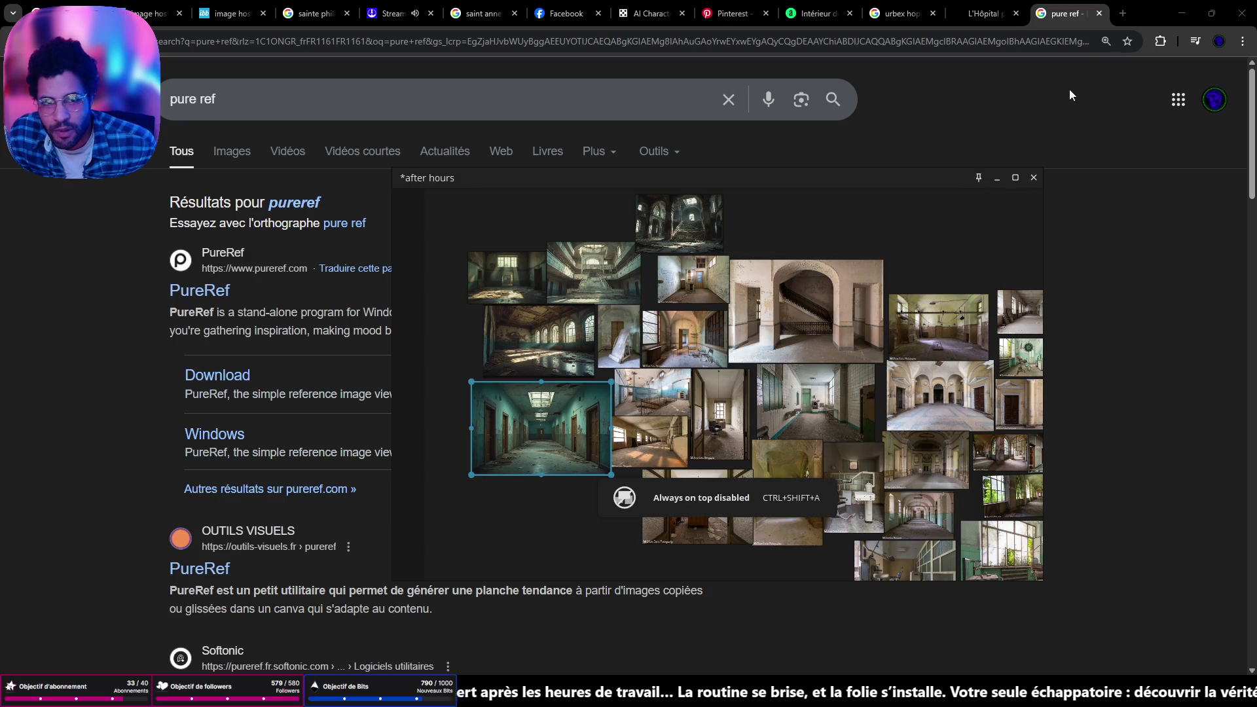
{"action": "right_click", "coordinate": [980, 178]}
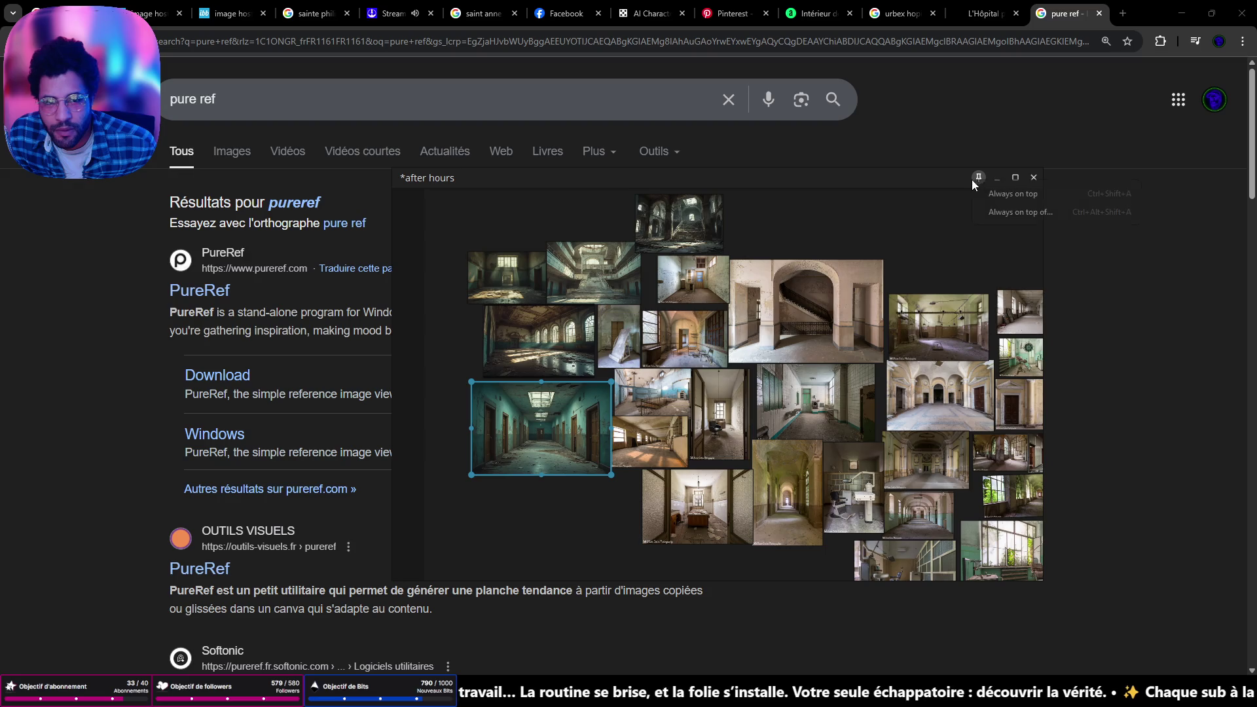
{"action": "left_click", "coordinate": [1046, 165]}
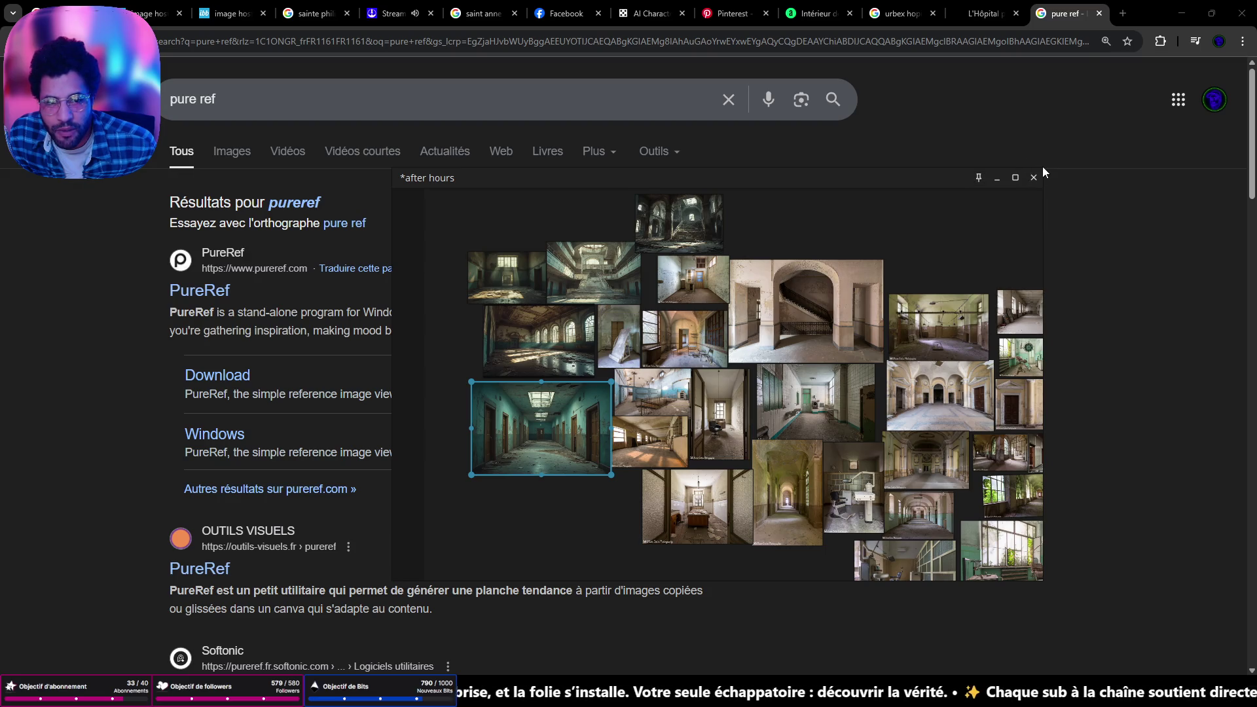
{"action": "left_click", "coordinate": [1042, 166]}
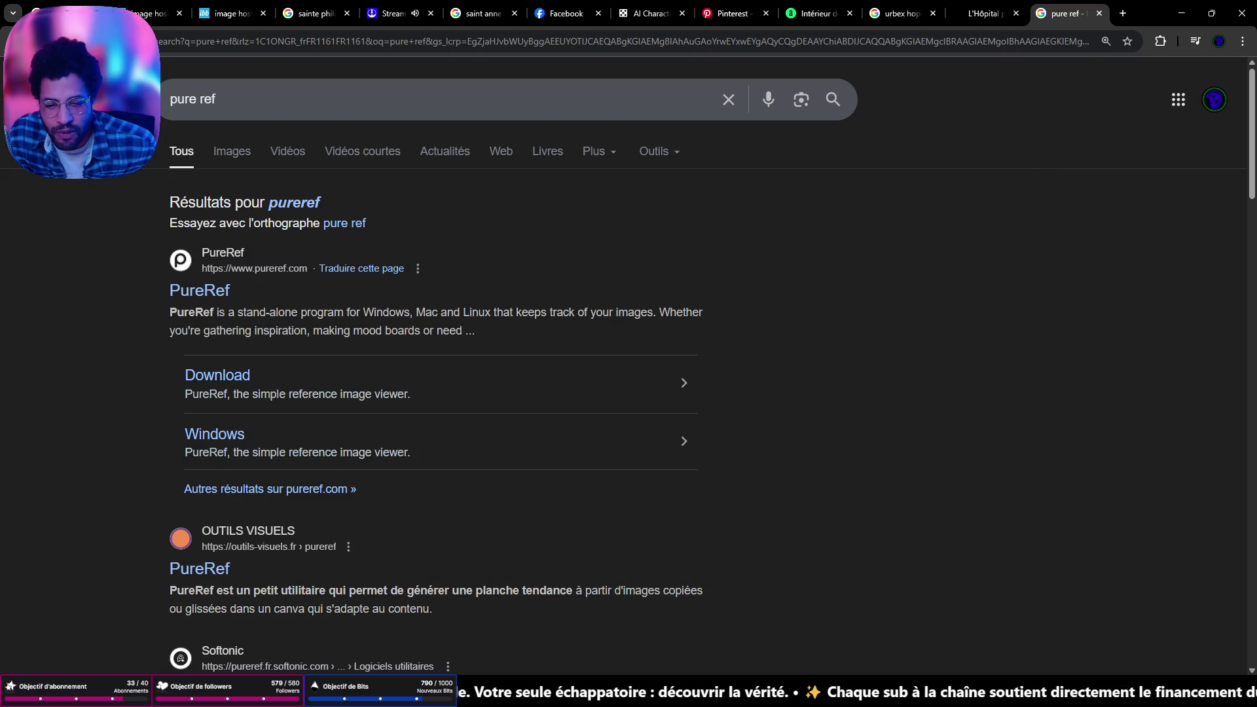
{"action": "key", "text": "alt+Tab"}
Shrink the board window, pan right and select the teal corridor image
{"action": "left_click_drag", "start_coordinate": [1043, 169], "coordinate": [821, 266]}
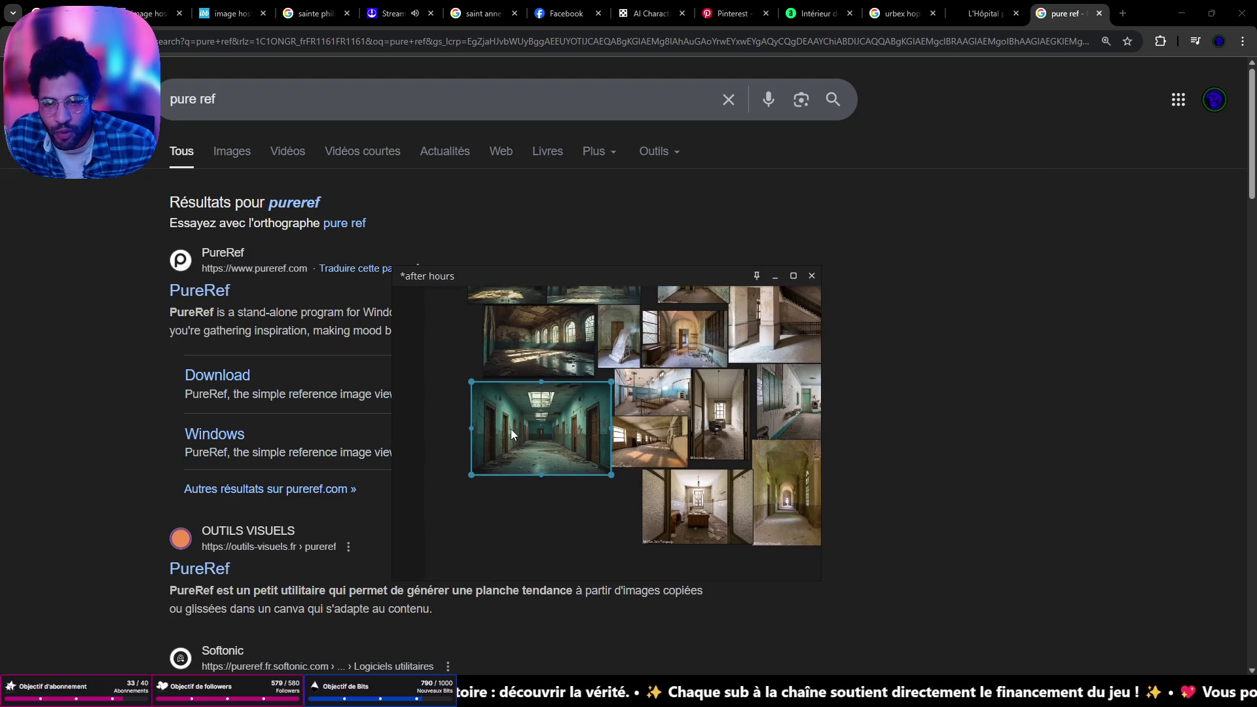
{"action": "left_click_drag", "start_coordinate": [510, 430], "coordinate": [624, 430]}
{"action": "scroll", "coordinate": [625, 430], "scroll_direction": "up", "scroll_amount": 5}
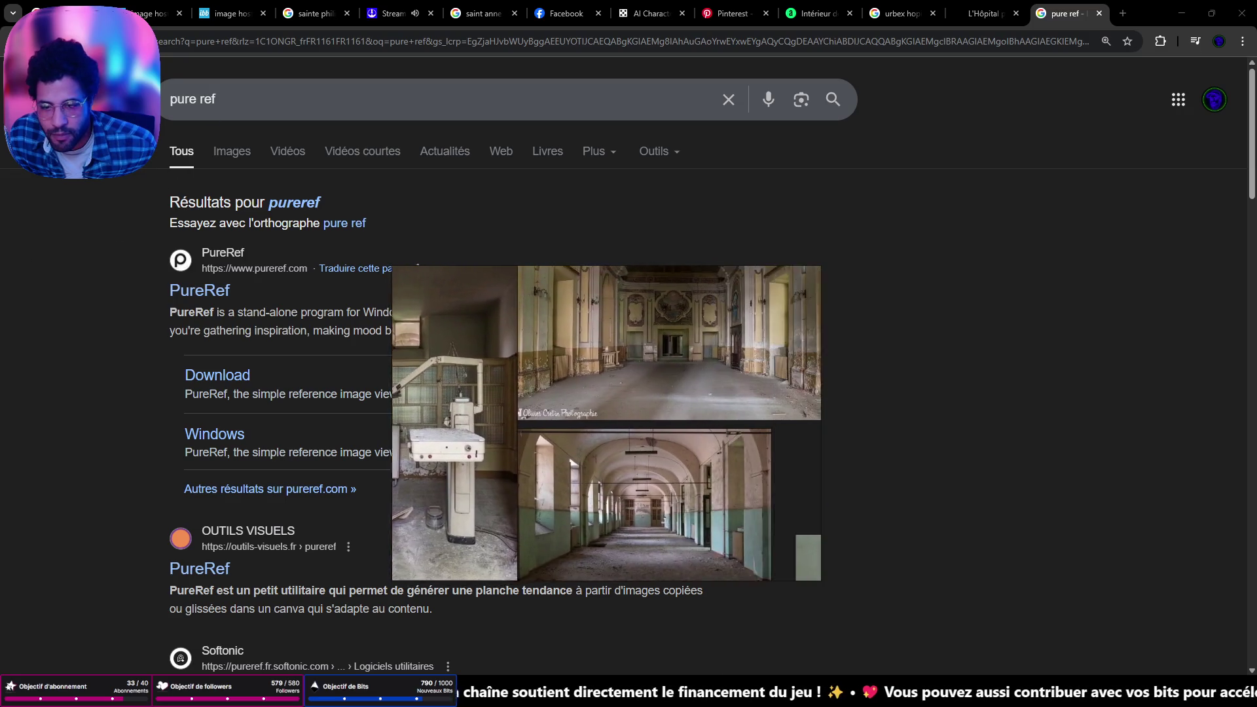
{"action": "scroll", "coordinate": [434, 406], "scroll_direction": "down", "scroll_amount": 4}
{"action": "left_click", "coordinate": [433, 406]}
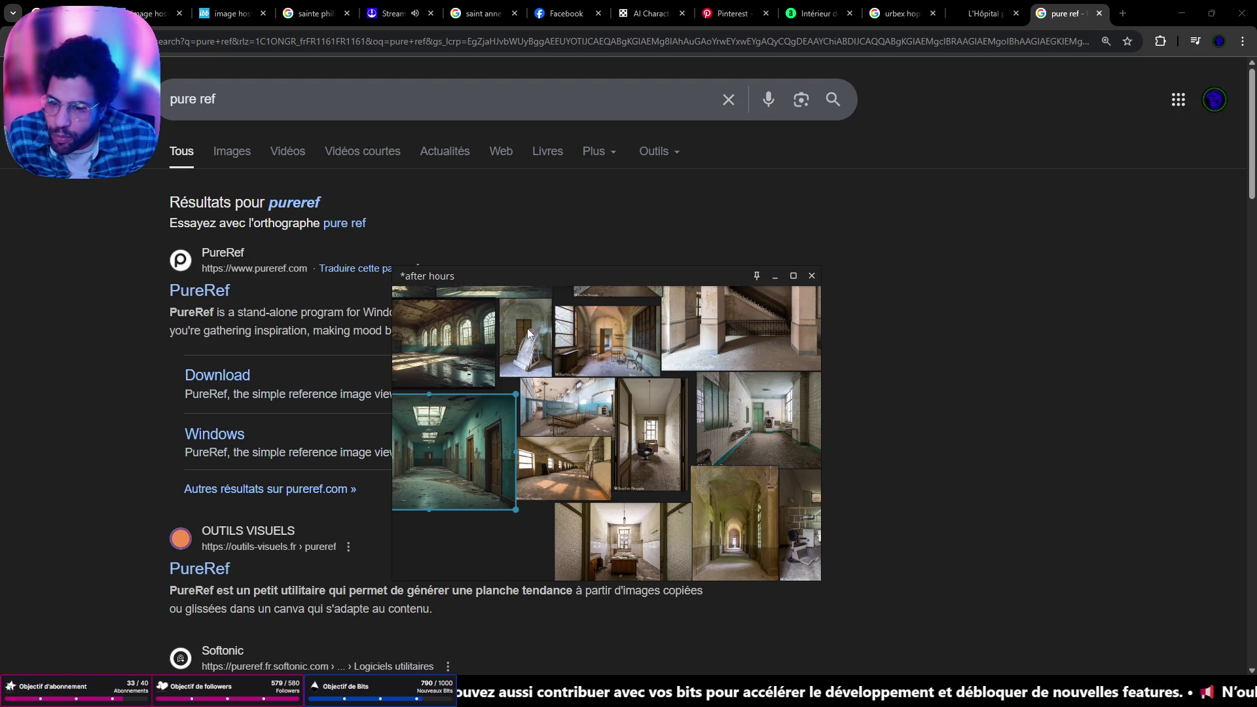
Pan to the cluster of small images and zoom in and out around them
{"action": "scroll", "coordinate": [554, 371], "scroll_direction": "down", "scroll_amount": 2}
{"action": "mouse_move", "coordinate": [548, 517]}
{"action": "left_mouse_down"}
{"action": "mouse_move", "coordinate": [553, 463]}
{"action": "mouse_move", "coordinate": [544, 480]}
{"action": "mouse_move", "coordinate": [607, 517]}
{"action": "left_mouse_up"}
{"action": "left_click_drag", "start_coordinate": [700, 357], "coordinate": [465, 443]}
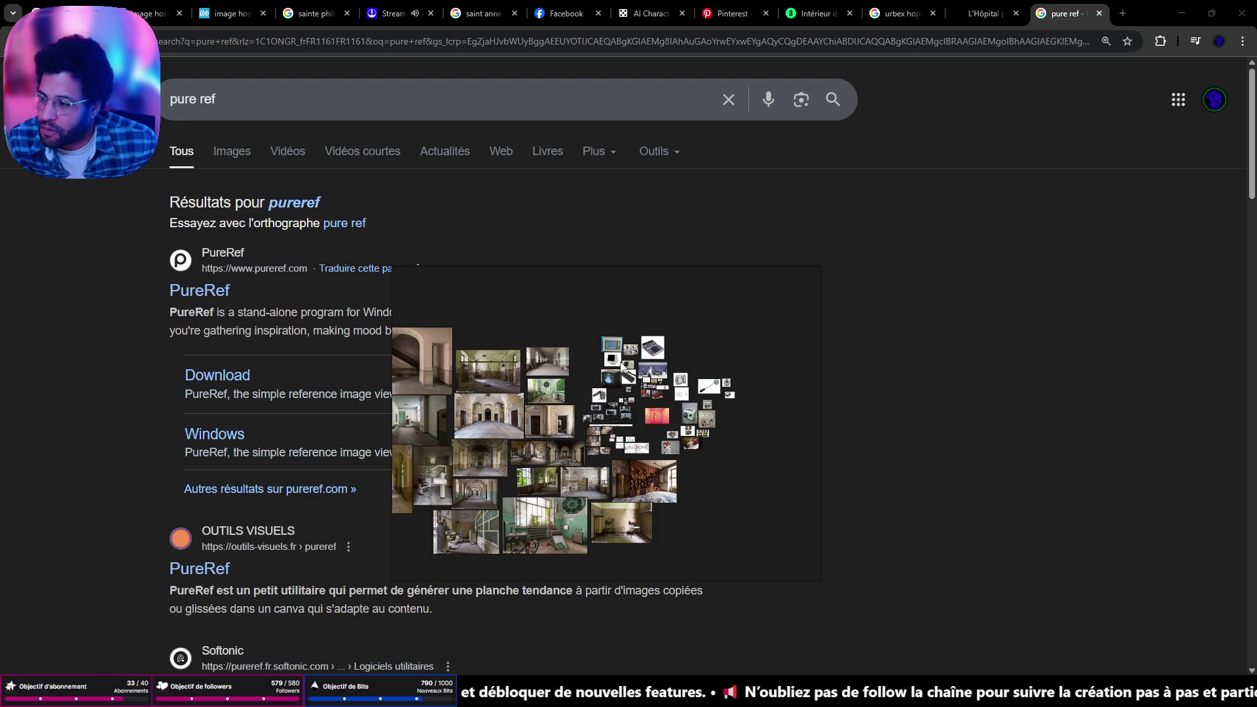
{"action": "scroll", "coordinate": [628, 392], "scroll_direction": "up", "scroll_amount": 6}
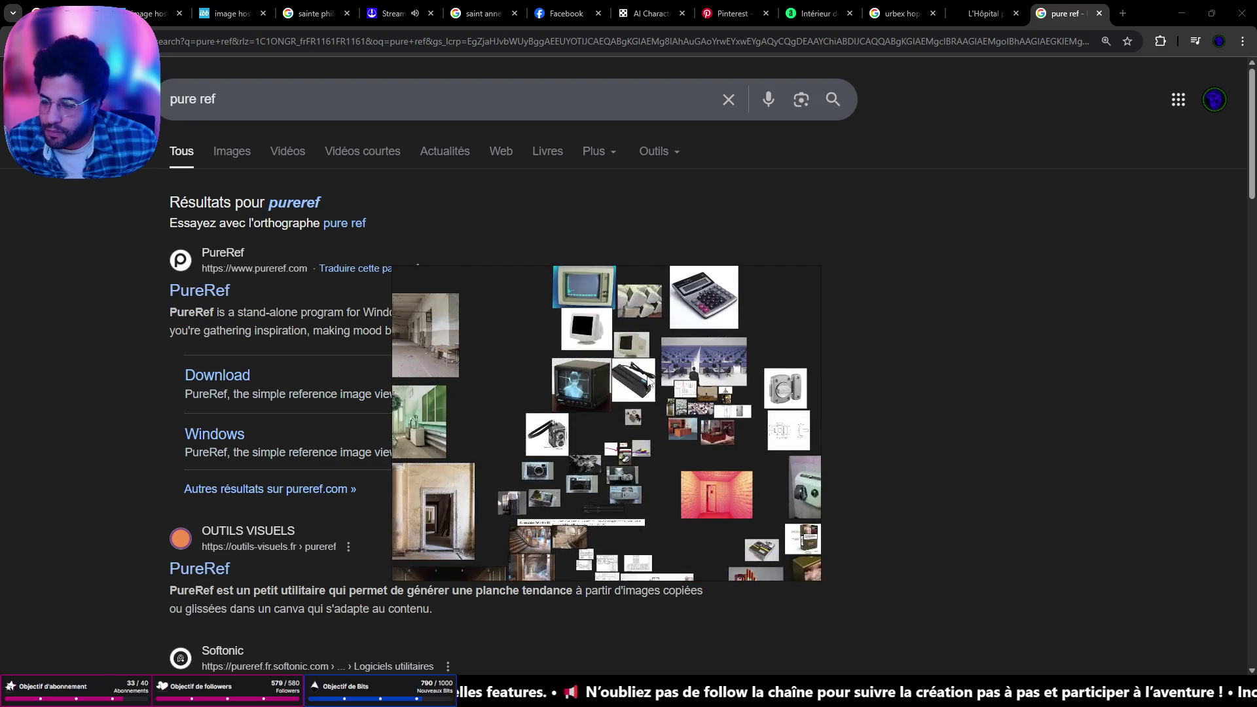
{"action": "scroll", "coordinate": [584, 315], "scroll_direction": "down", "scroll_amount": 5}
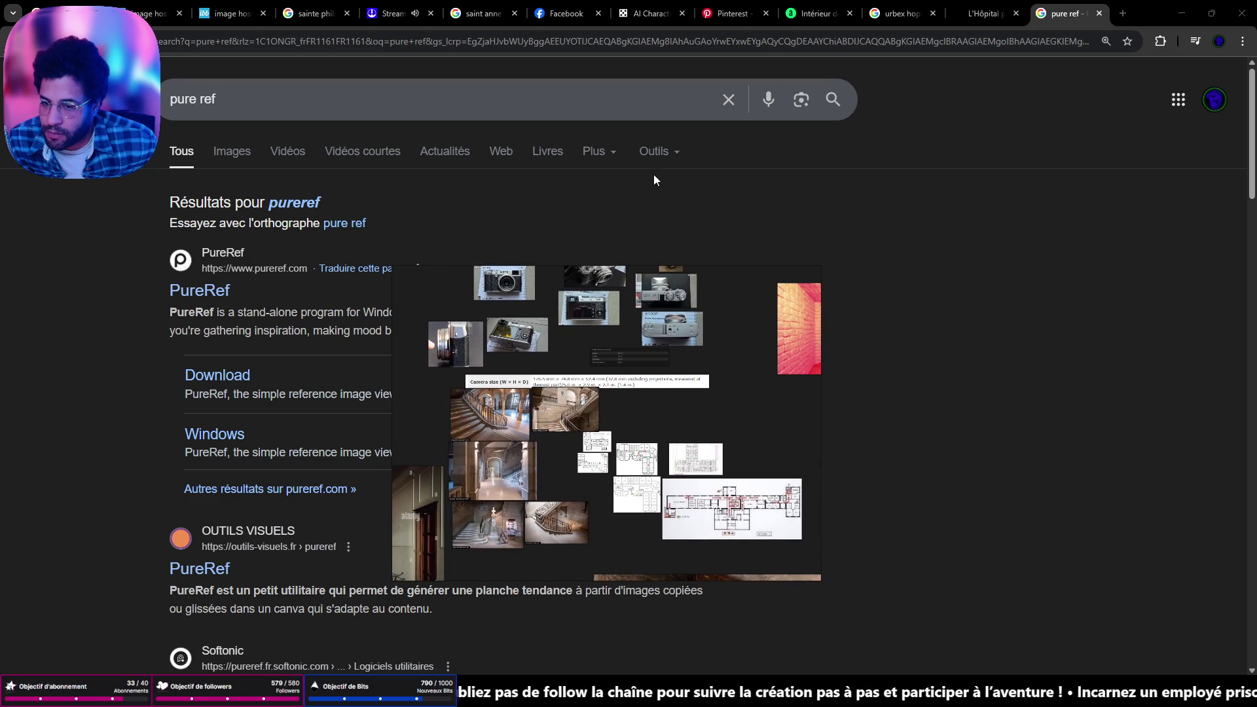
{"action": "scroll", "coordinate": [592, 470], "scroll_direction": "up", "scroll_amount": 4}
{"action": "scroll", "coordinate": [681, 313], "scroll_direction": "up", "scroll_amount": 5}
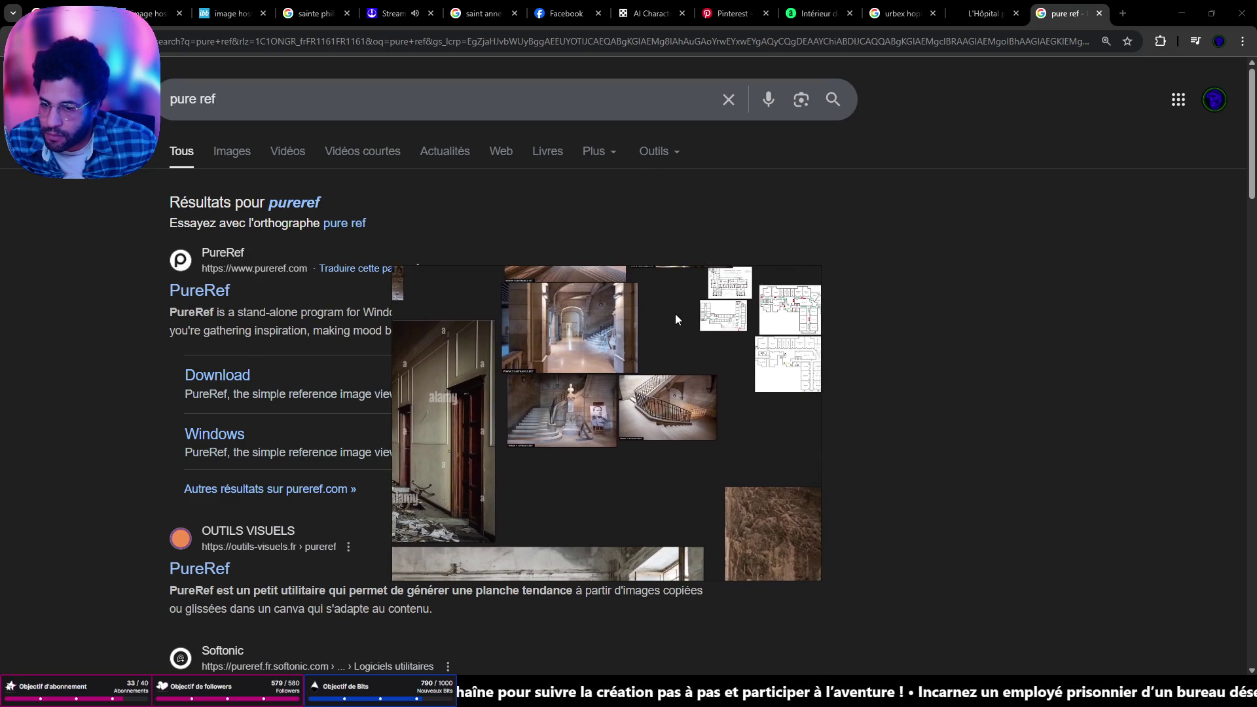
{"action": "scroll", "coordinate": [603, 355], "scroll_direction": "up", "scroll_amount": 4}
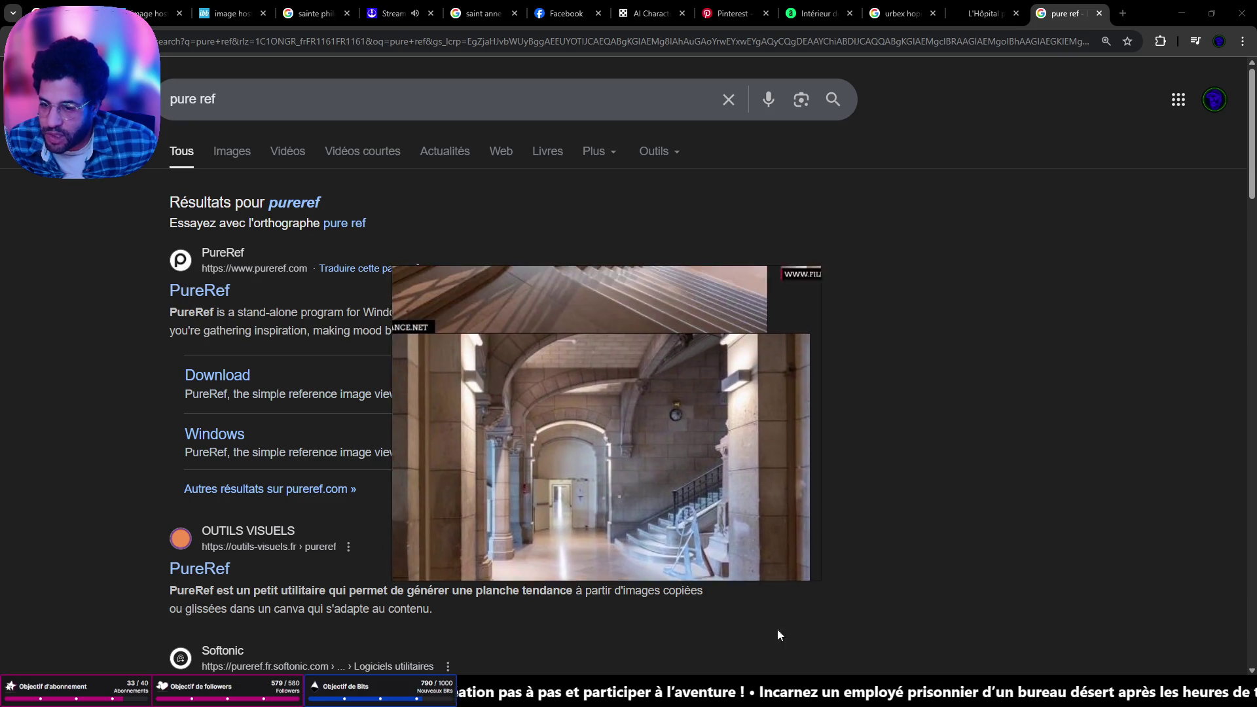
{"action": "scroll", "coordinate": [753, 314], "scroll_direction": "down", "scroll_amount": 2}
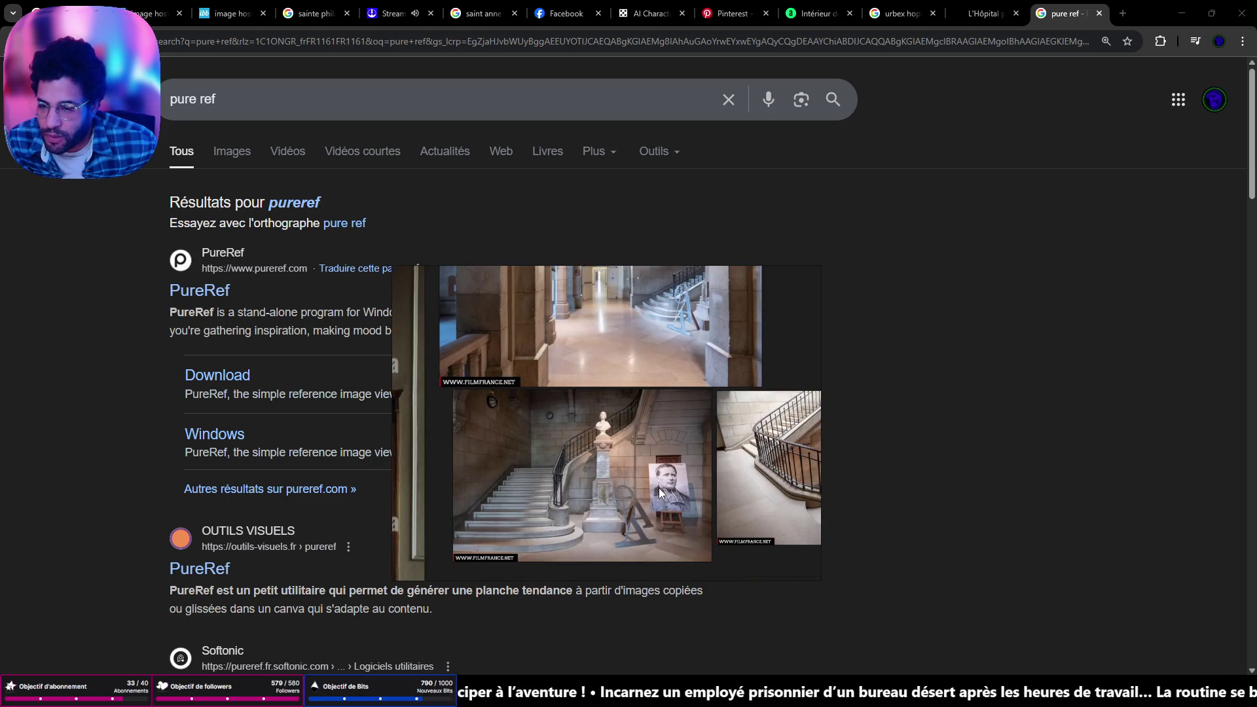
{"action": "scroll", "coordinate": [657, 485], "scroll_direction": "down", "scroll_amount": 2}
{"action": "scroll", "coordinate": [473, 427], "scroll_direction": "up", "scroll_amount": 3}
{"action": "scroll", "coordinate": [669, 339], "scroll_direction": "down", "scroll_amount": 1}
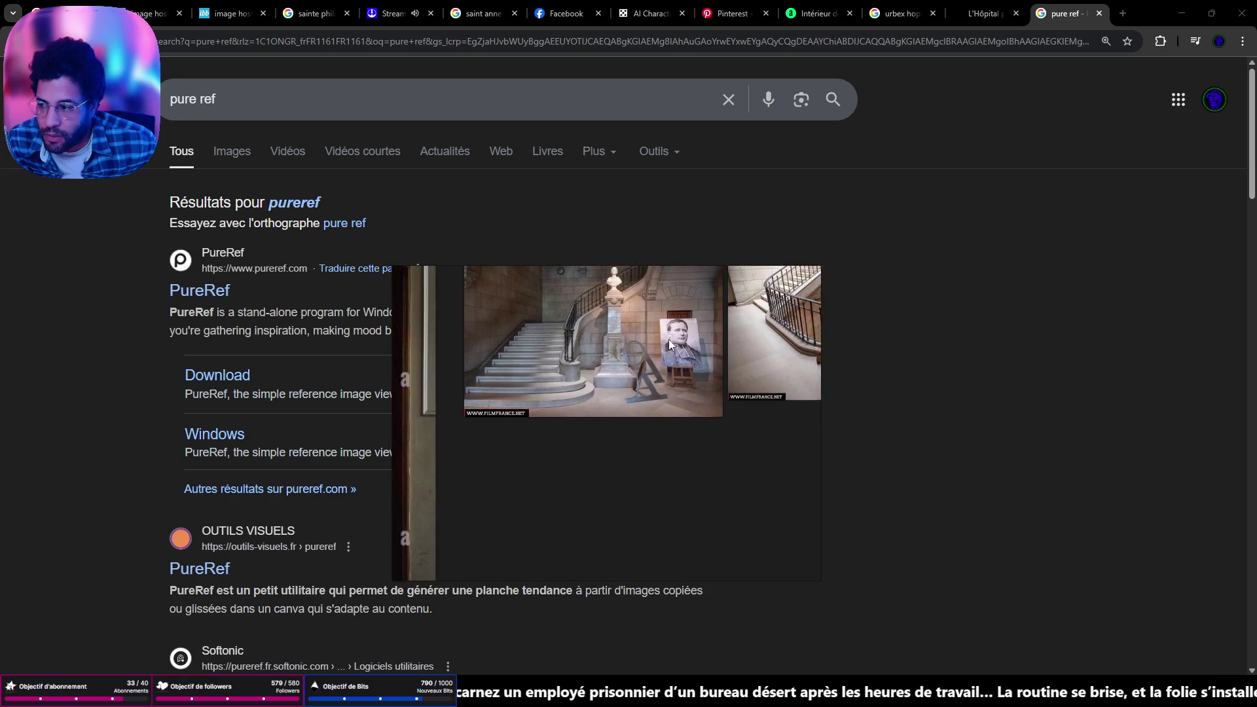
{"action": "scroll", "coordinate": [673, 496], "scroll_direction": "down", "scroll_amount": 4}
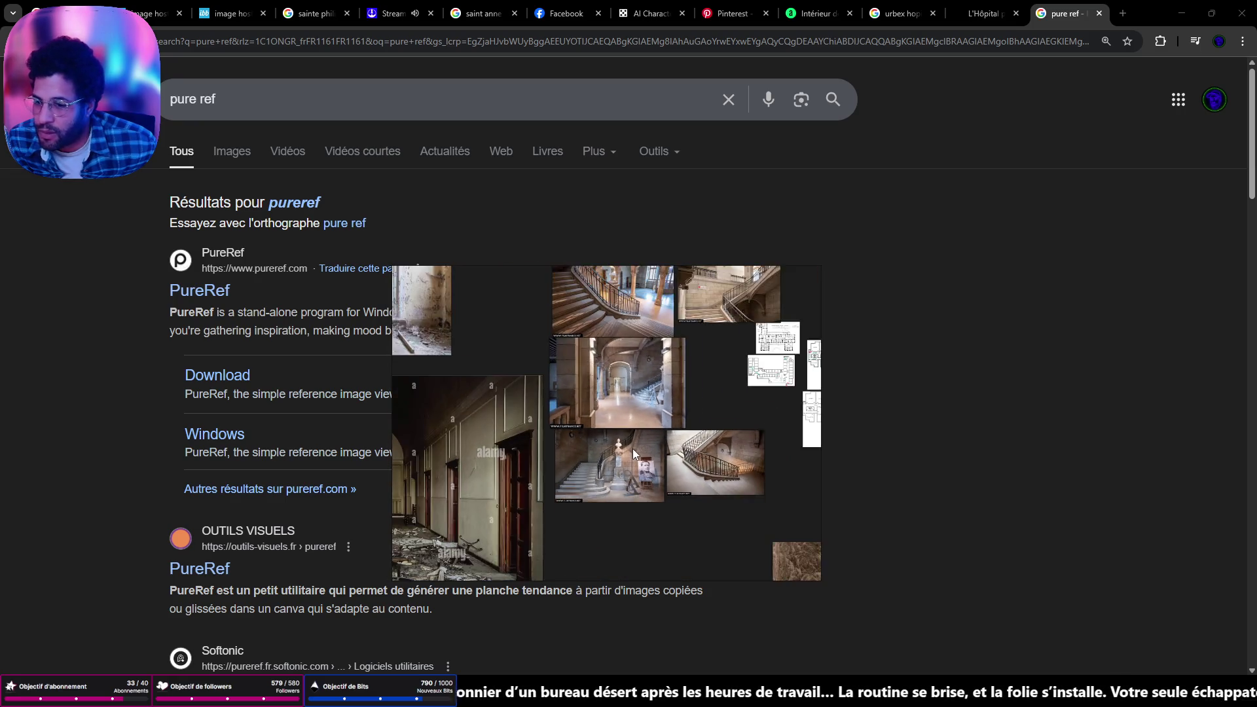
{"action": "scroll", "coordinate": [637, 453], "scroll_direction": "down", "scroll_amount": 3}
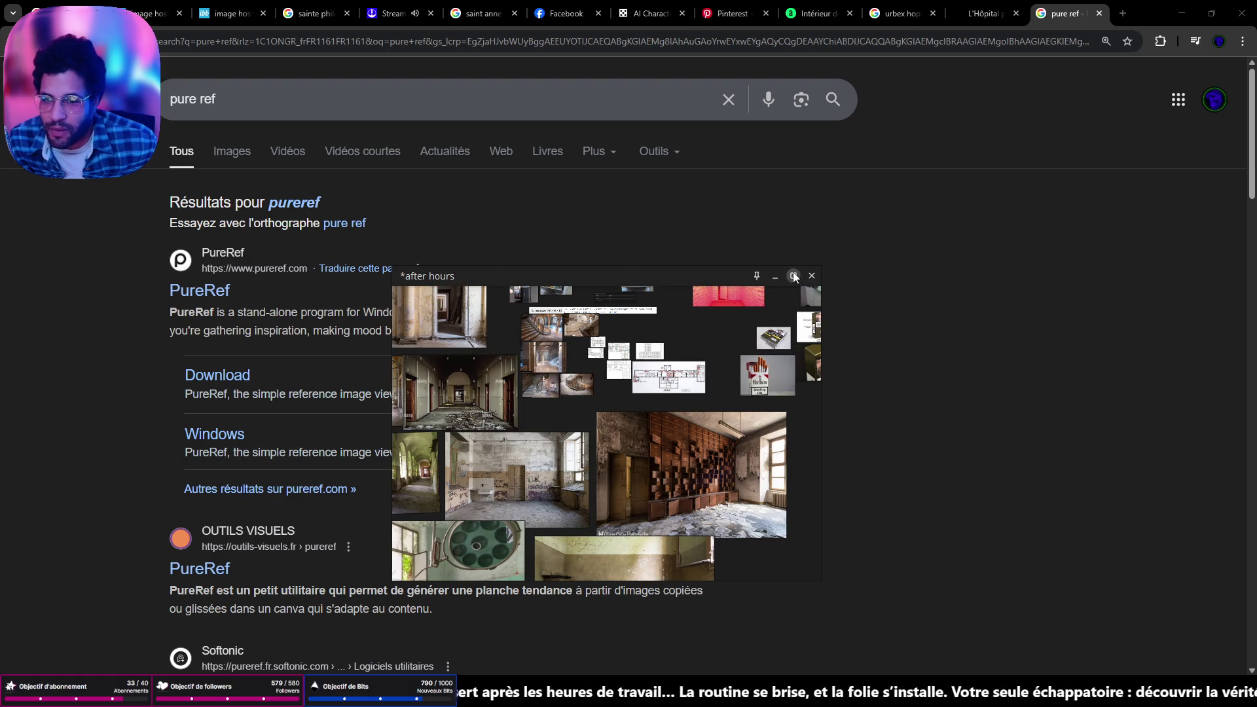
Exit PureRef without saving, then reopen the 'after hours' board file
{"action": "left_click", "coordinate": [811, 277]}
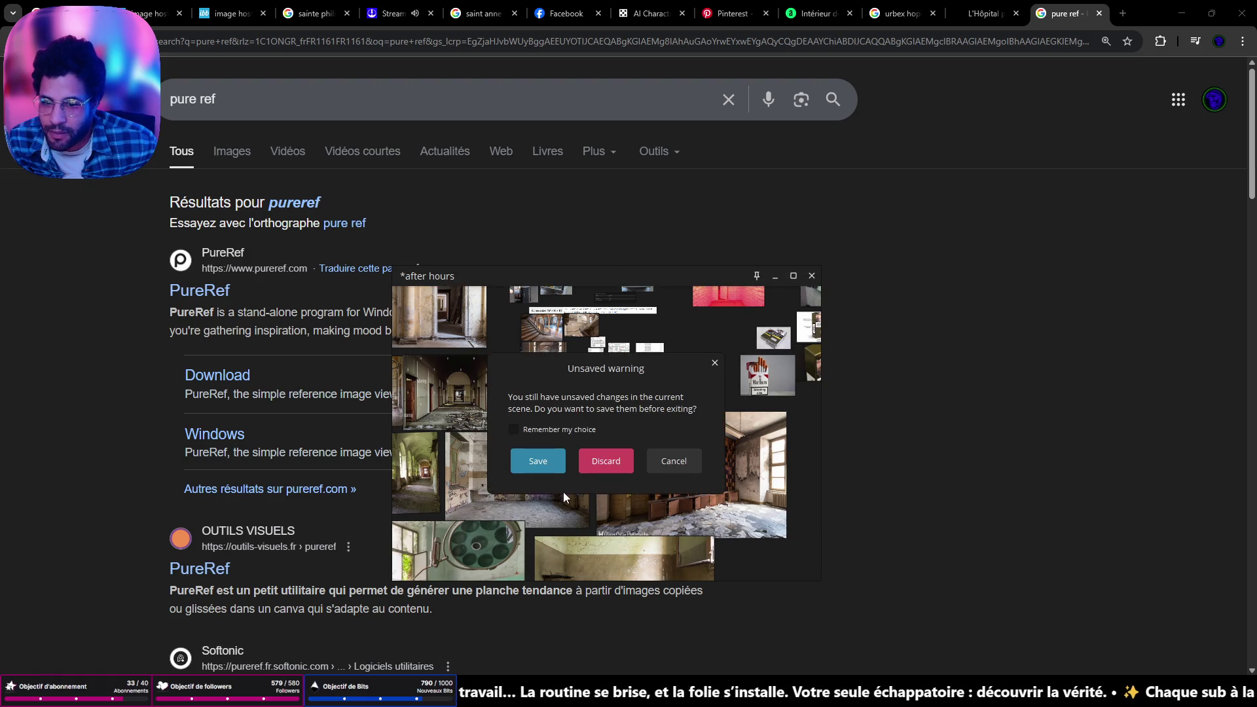
{"action": "left_click", "coordinate": [537, 465]}
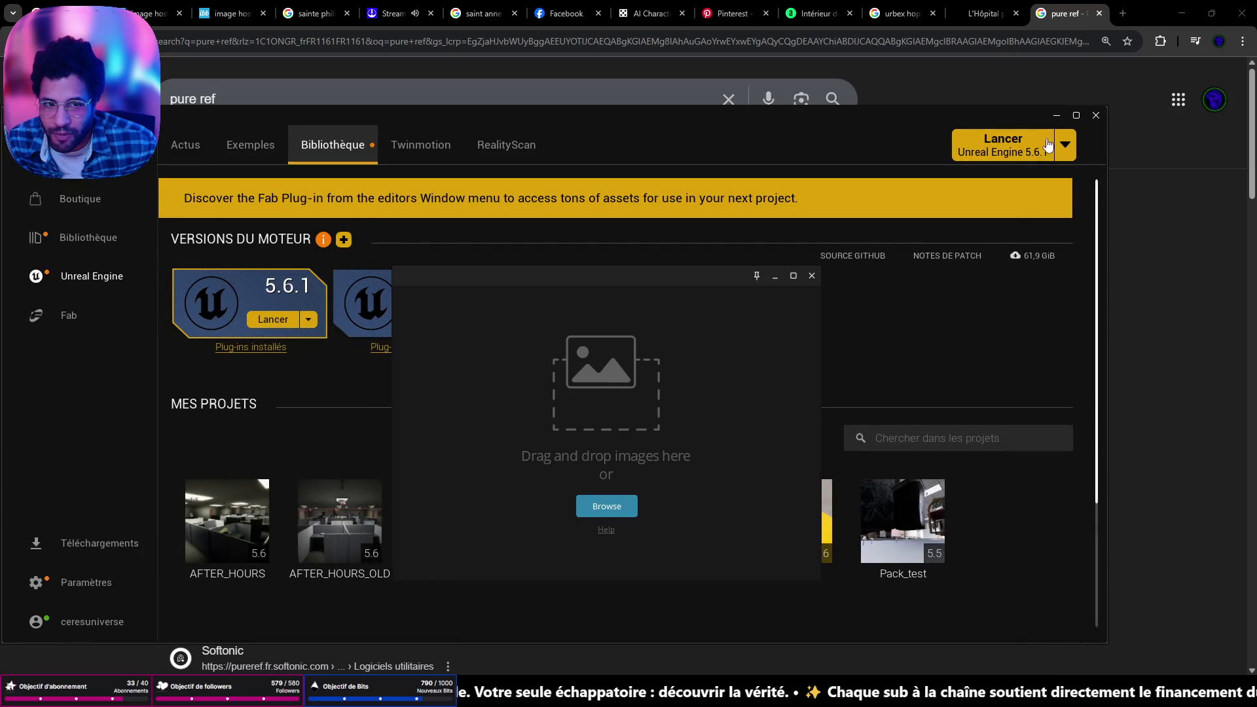
{"action": "left_click", "coordinate": [1057, 115]}
{"action": "left_click", "coordinate": [630, 505]}
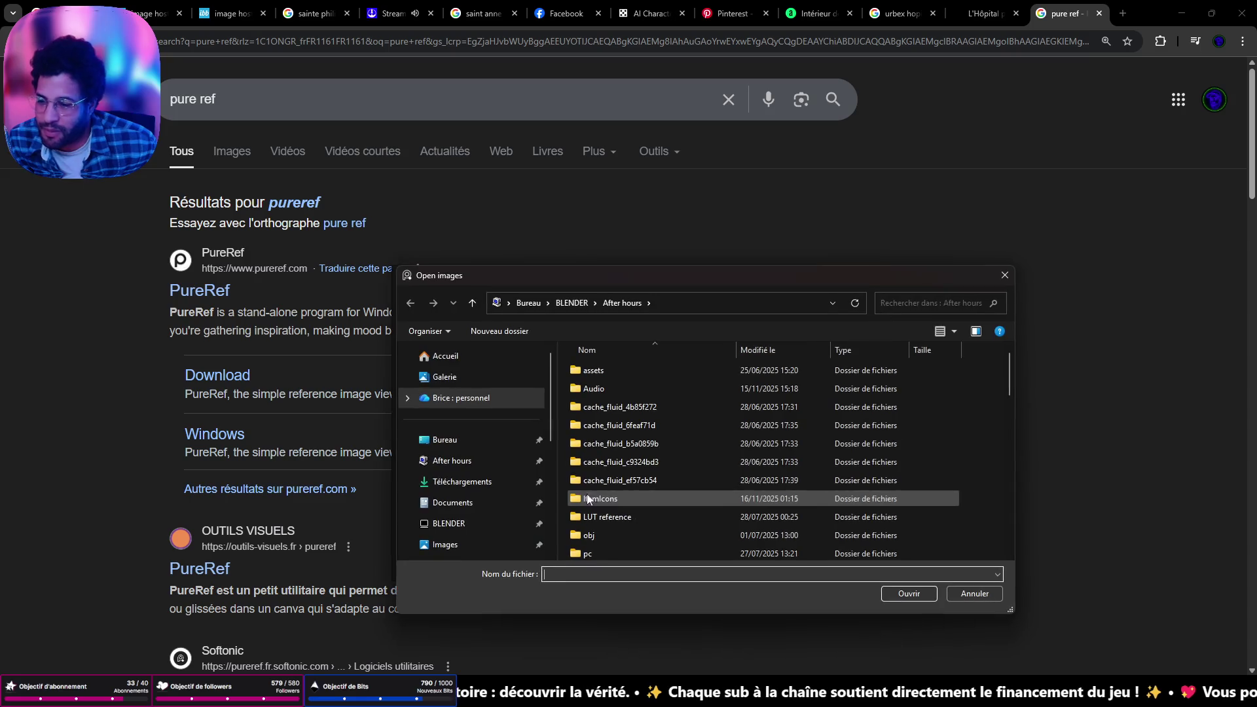
{"action": "scroll", "coordinate": [589, 505], "scroll_direction": "down", "scroll_amount": 5}
{"action": "left_click", "coordinate": [616, 515]}
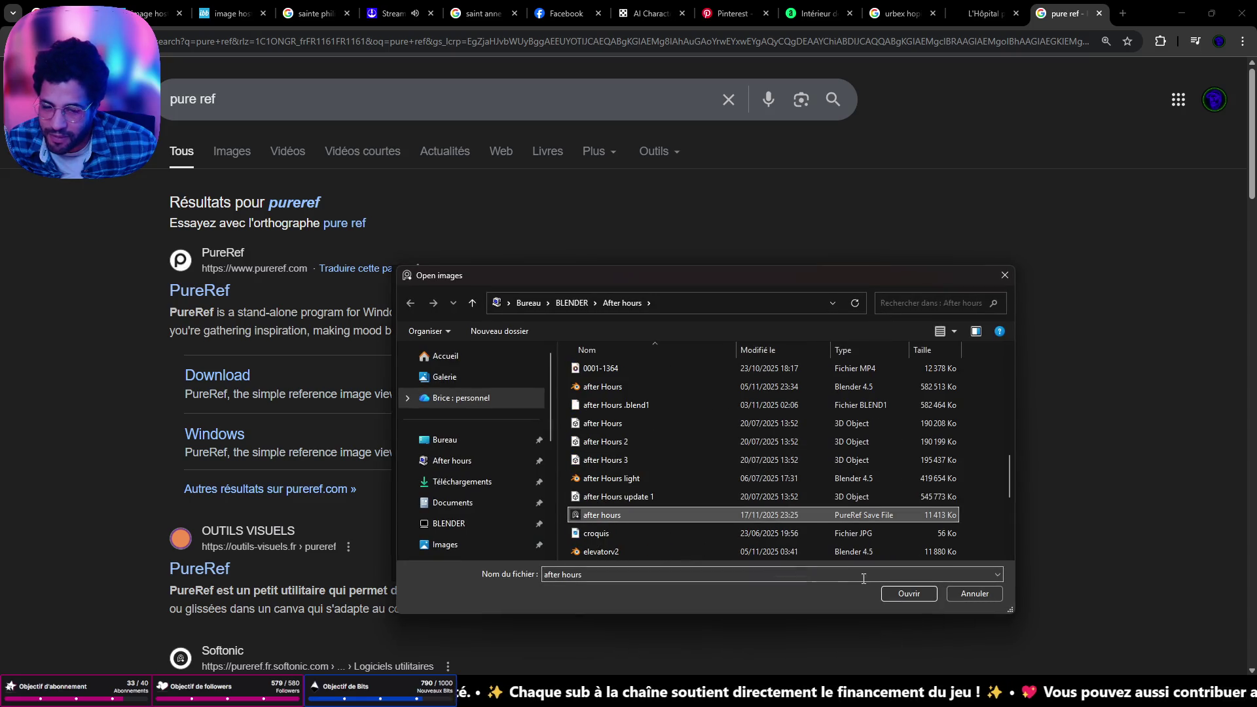
{"action": "left_click", "coordinate": [908, 593]}
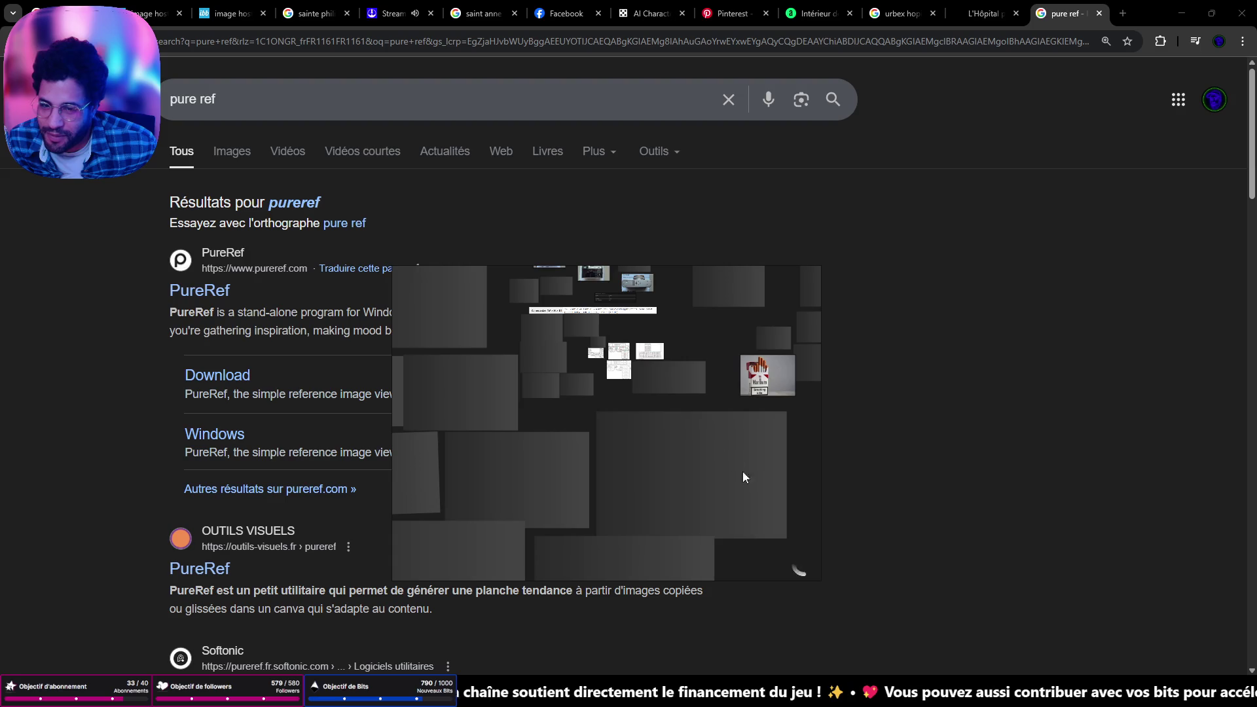
Turn on drawing mode, draw a test pen scribble, erase it, and return to the pen
{"action": "scroll", "coordinate": [647, 418], "scroll_direction": "down", "scroll_amount": 5}
{"action": "scroll", "coordinate": [733, 458], "scroll_direction": "up", "scroll_amount": 5}
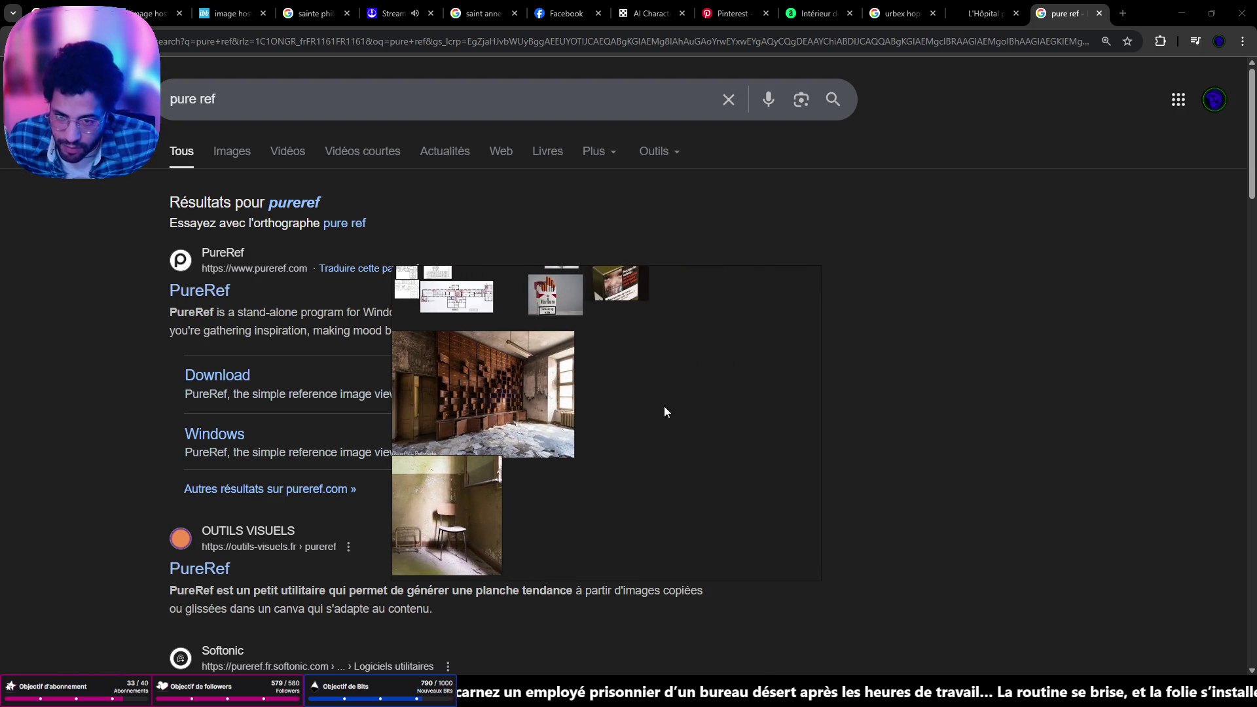
{"action": "key", "text": "d"}
{"action": "key", "text": "p"}
{"action": "left_click_drag", "start_coordinate": [645, 391], "coordinate": [707, 440]}
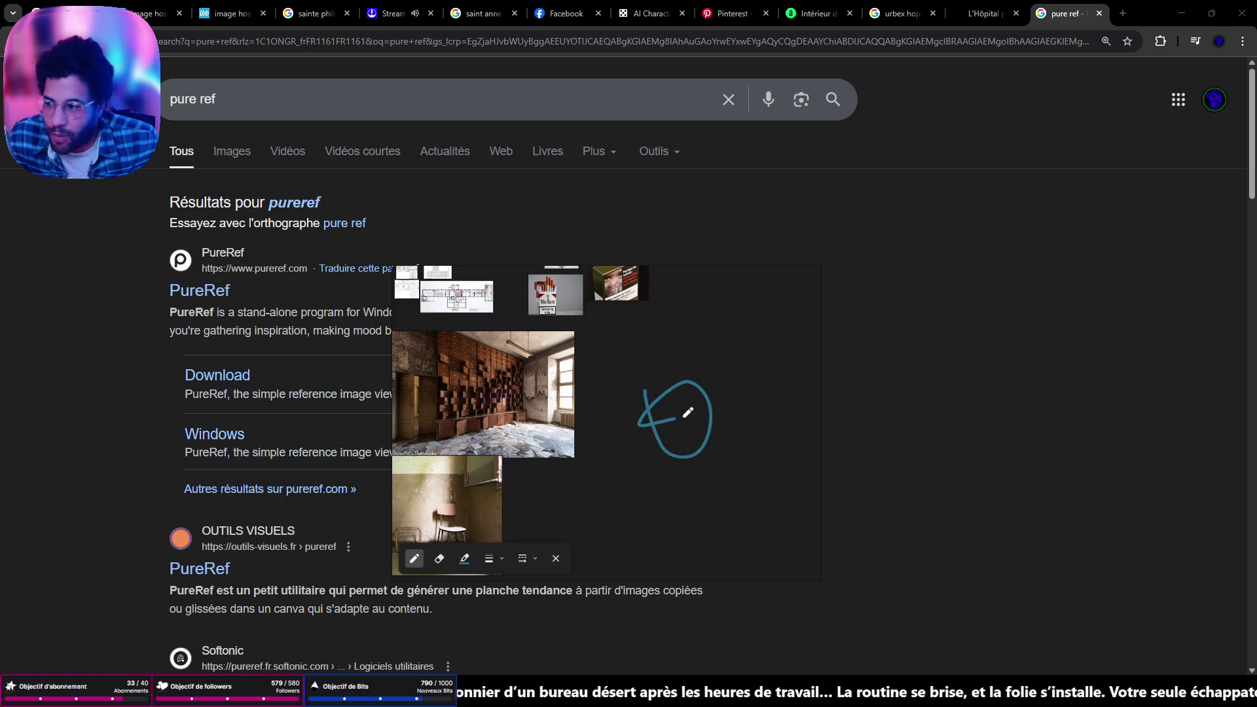
{"action": "key", "text": "e"}
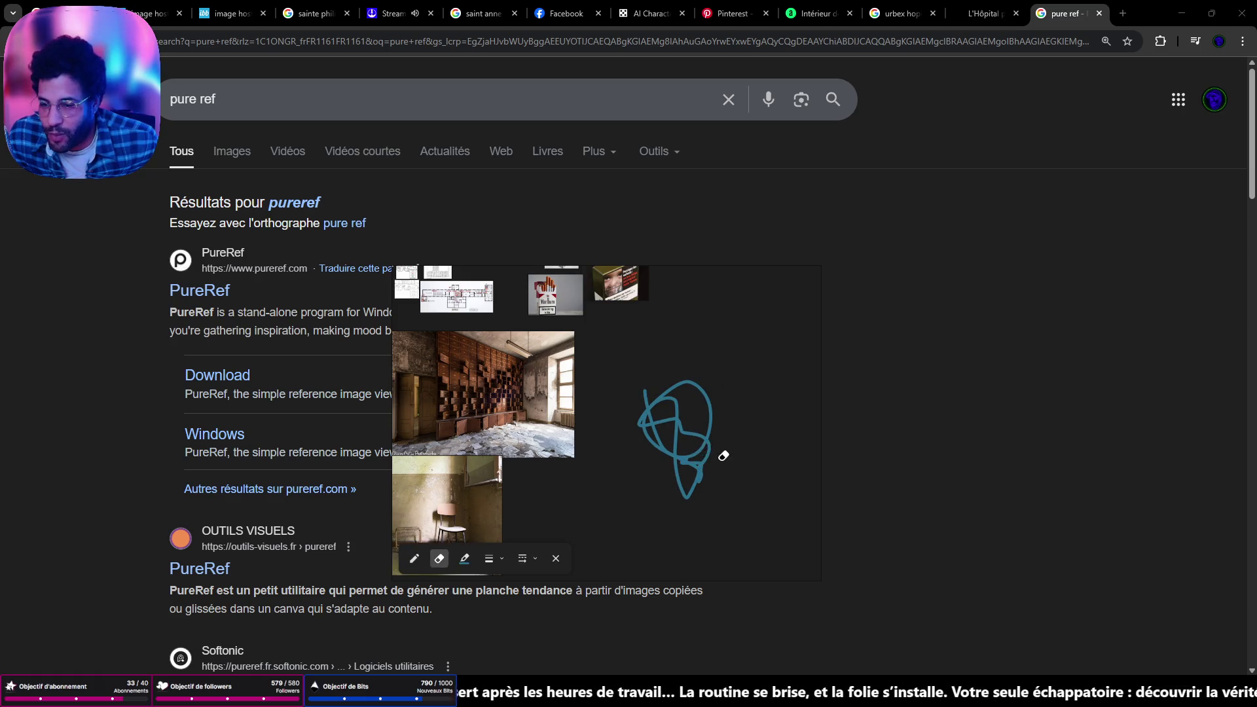
{"action": "left_click_drag", "start_coordinate": [724, 451], "coordinate": [714, 424]}
{"action": "key", "text": "p"}
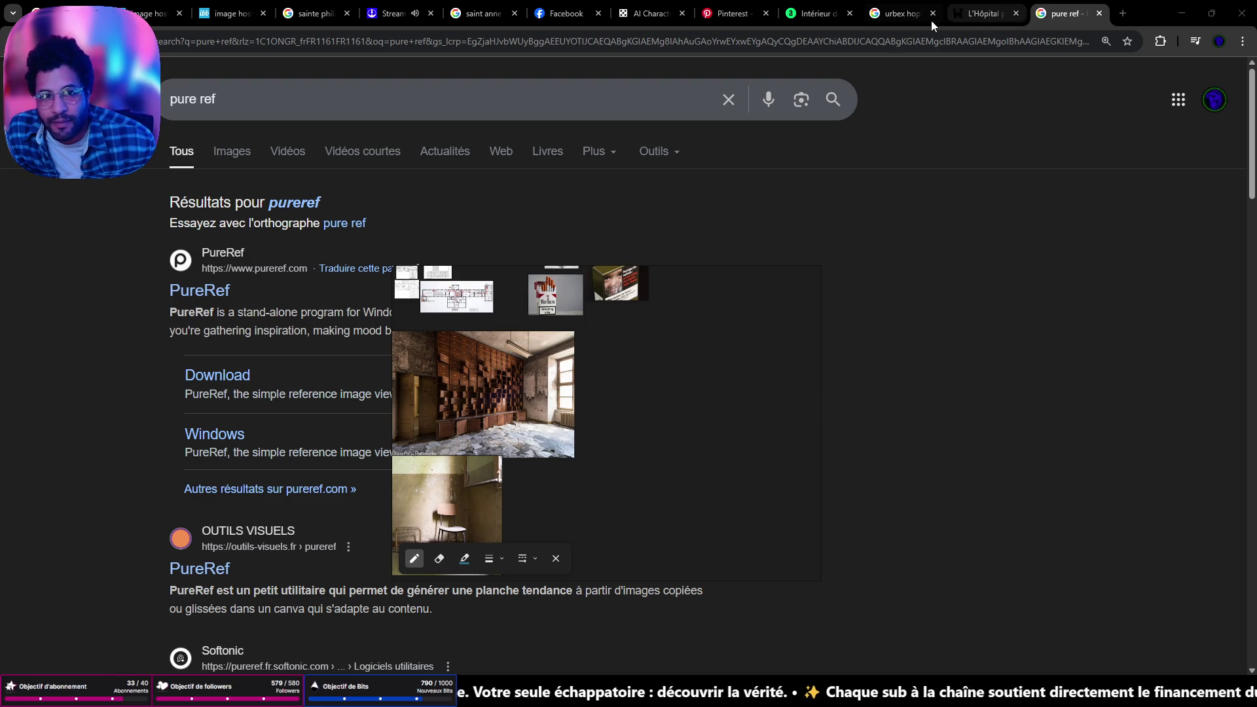
Generate a 12-image batch for 'abandonned asylum plan top view', then bring the board back over the page
{"action": "left_click", "coordinate": [995, 19]}
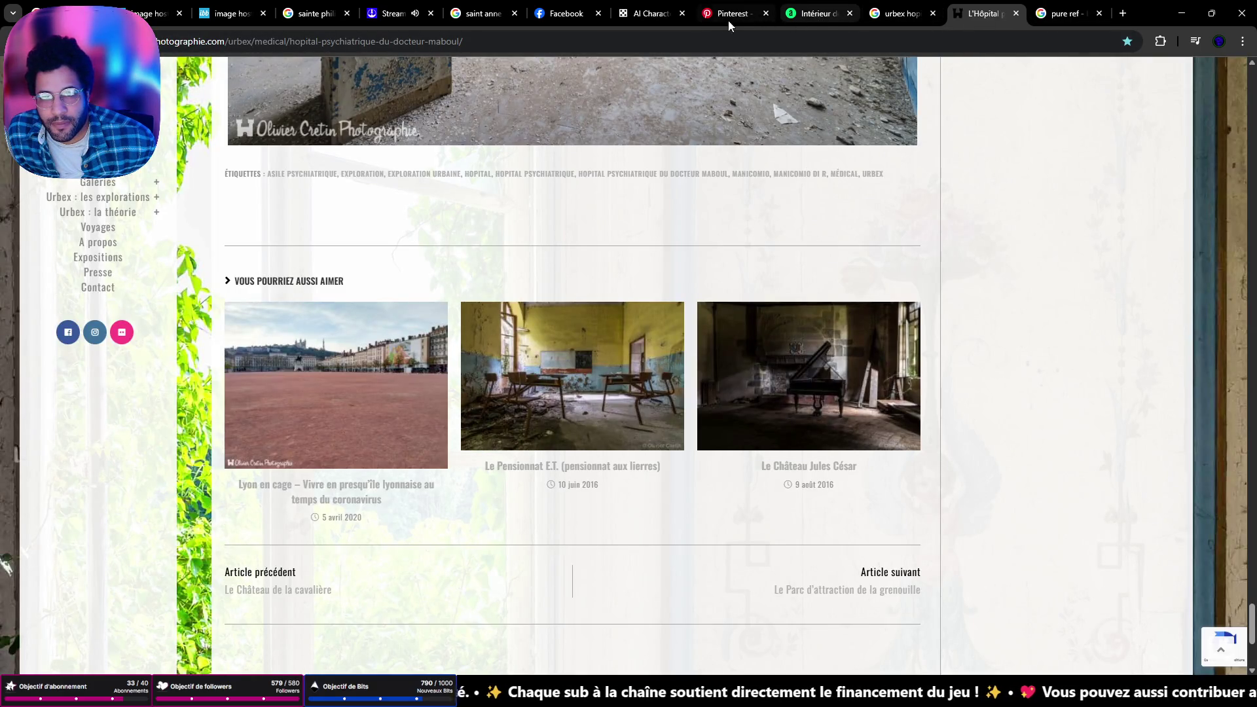
{"action": "left_click", "coordinate": [651, 20]}
{"action": "scroll", "coordinate": [629, 522], "scroll_direction": "up", "scroll_amount": 10}
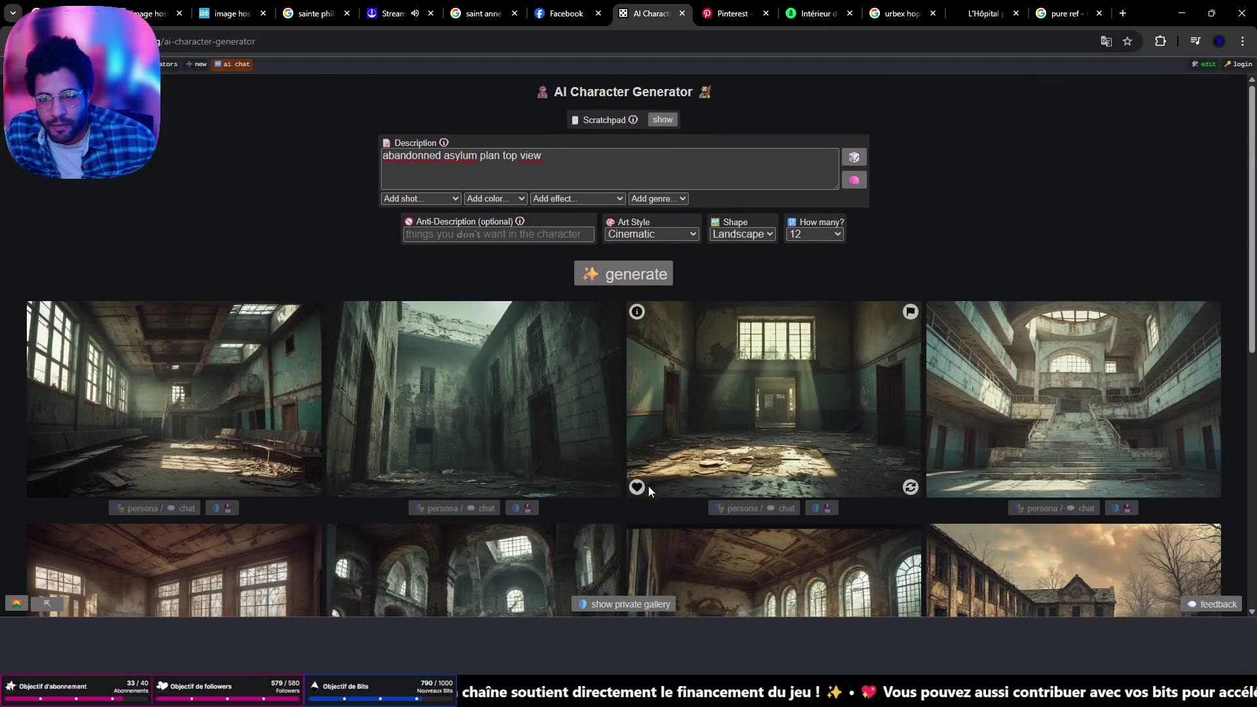
{"action": "left_click", "coordinate": [639, 275]}
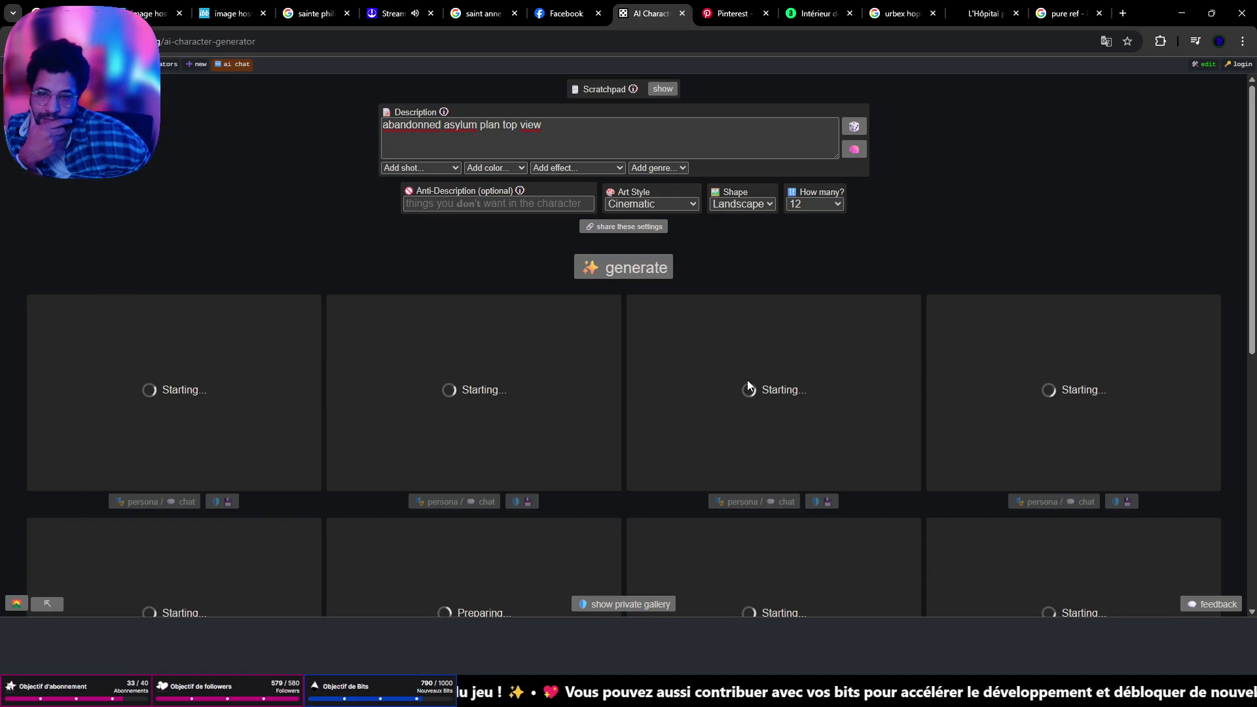
{"action": "scroll", "coordinate": [748, 382], "scroll_direction": "down", "scroll_amount": 5}
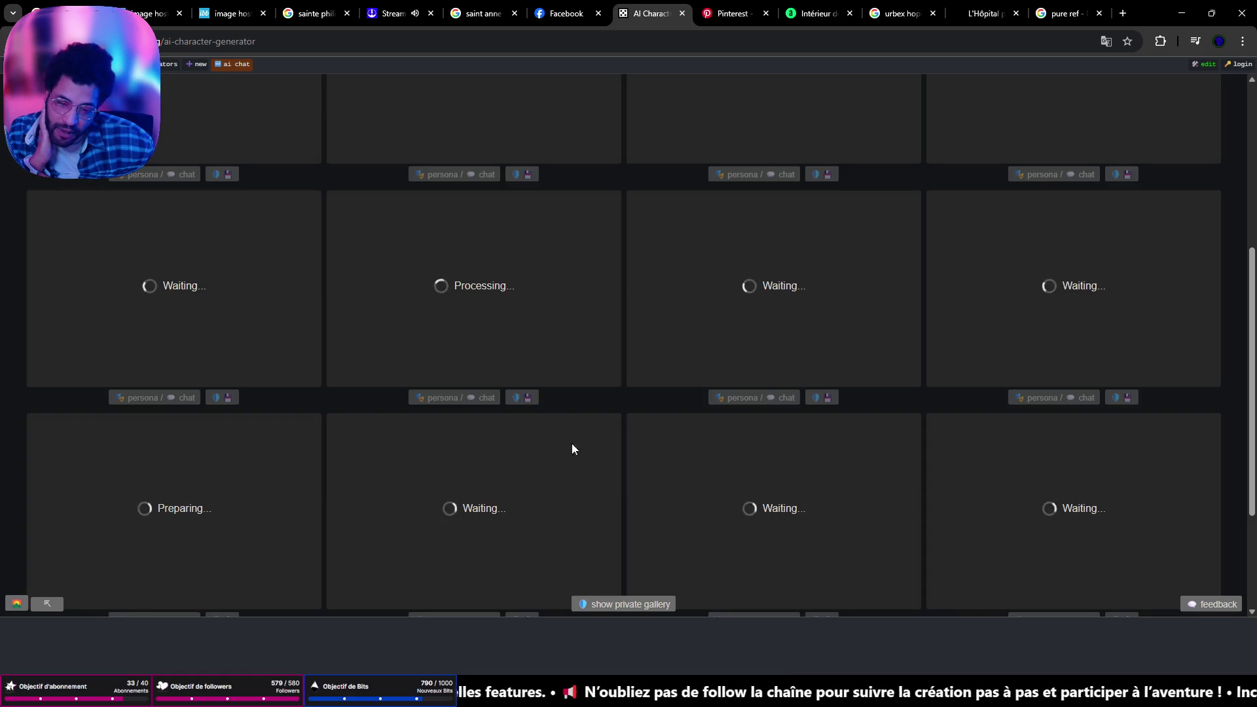
{"action": "left_click", "coordinate": [713, 694]}
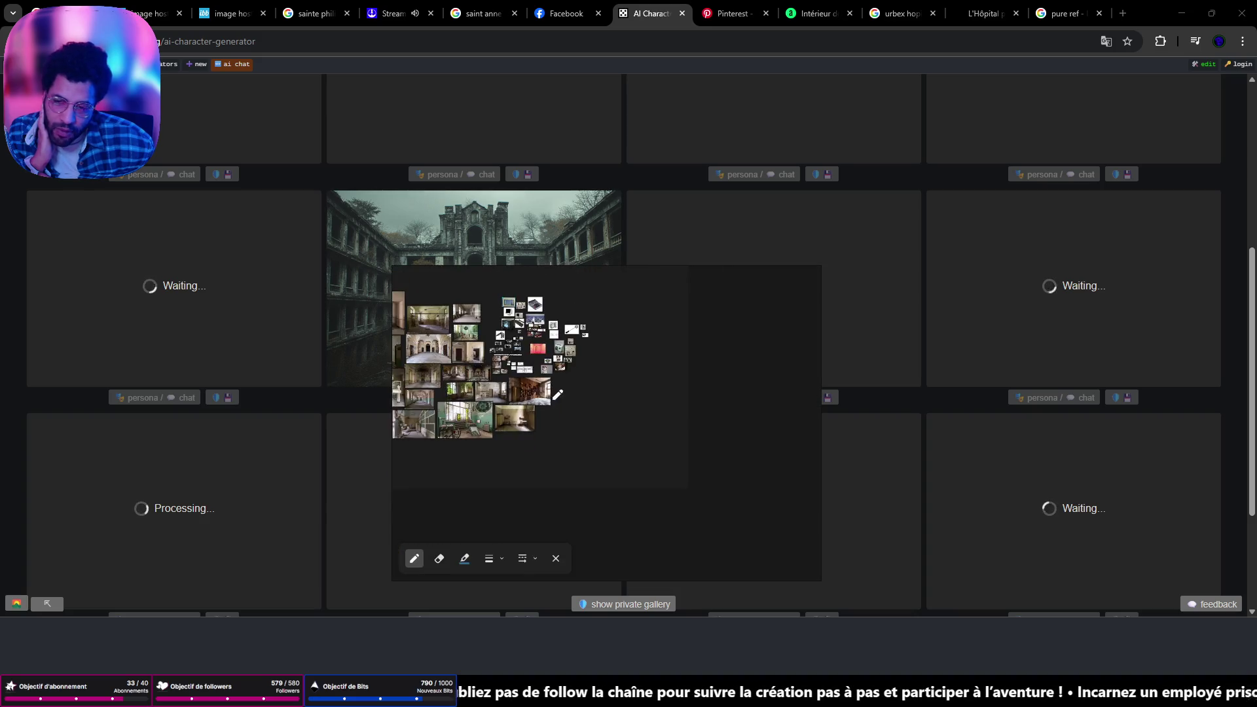
Zoom and pan across the ground-floor and hospital floor plans on the board
{"action": "scroll", "coordinate": [692, 403], "scroll_direction": "up", "scroll_amount": 5}
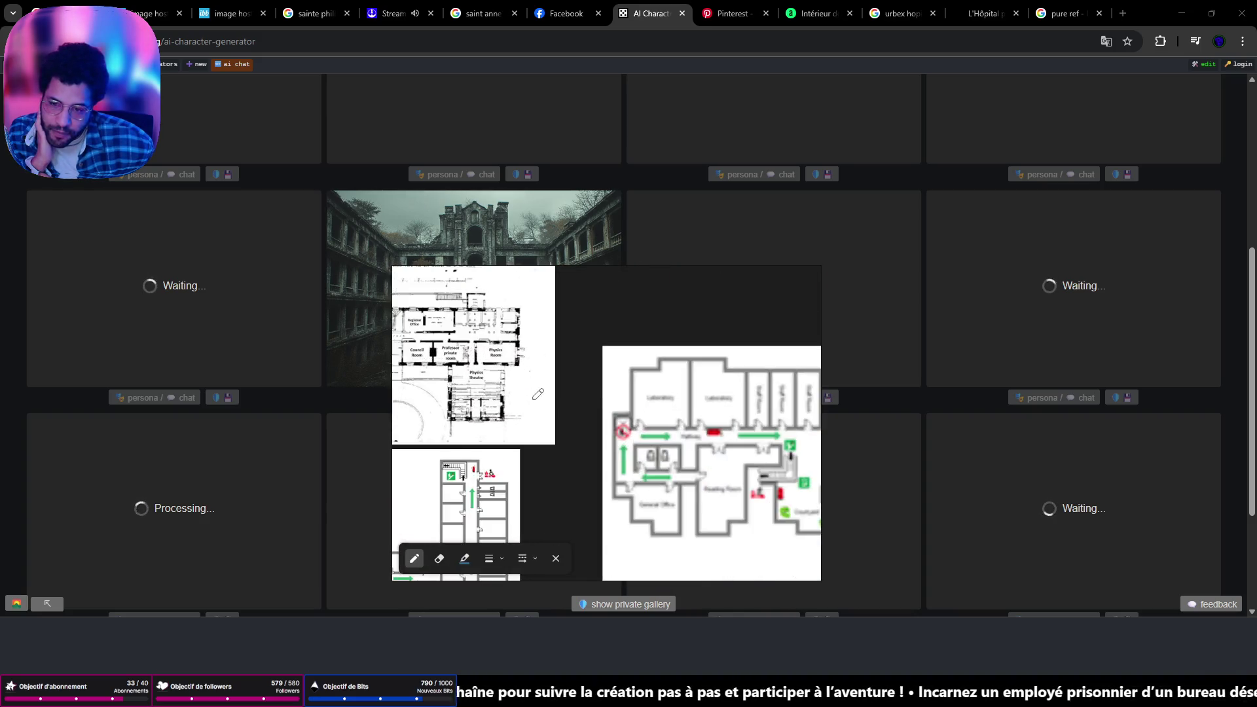
{"action": "mouse_move", "coordinate": [692, 402]}
{"action": "left_mouse_down"}
{"action": "mouse_move", "coordinate": [723, 418]}
{"action": "mouse_move", "coordinate": [703, 252]}
{"action": "left_mouse_up"}
{"action": "scroll", "coordinate": [722, 451], "scroll_direction": "down", "scroll_amount": 2}
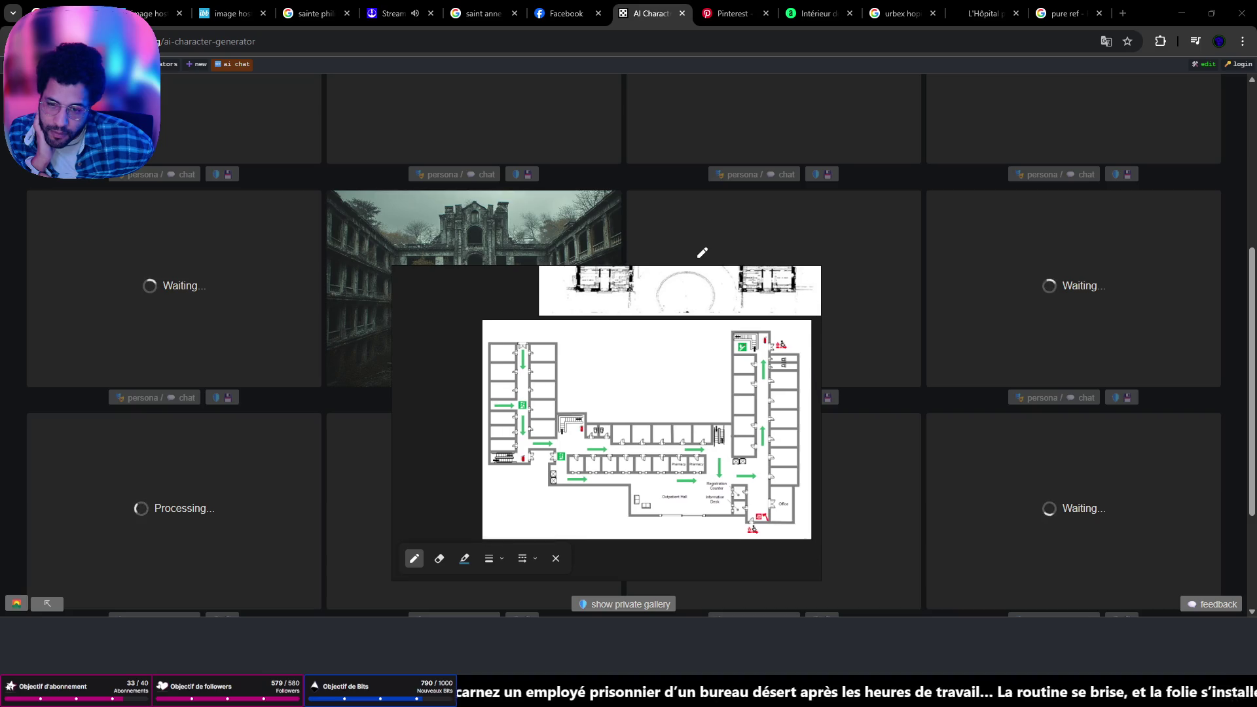
{"action": "scroll", "coordinate": [699, 360], "scroll_direction": "up", "scroll_amount": 3}
{"action": "mouse_move", "coordinate": [699, 361]}
{"action": "left_mouse_down"}
{"action": "mouse_move", "coordinate": [503, 419]}
{"action": "mouse_move", "coordinate": [480, 386]}
{"action": "mouse_move", "coordinate": [507, 447]}
{"action": "left_mouse_up"}
{"action": "scroll", "coordinate": [506, 448], "scroll_direction": "down", "scroll_amount": 2}
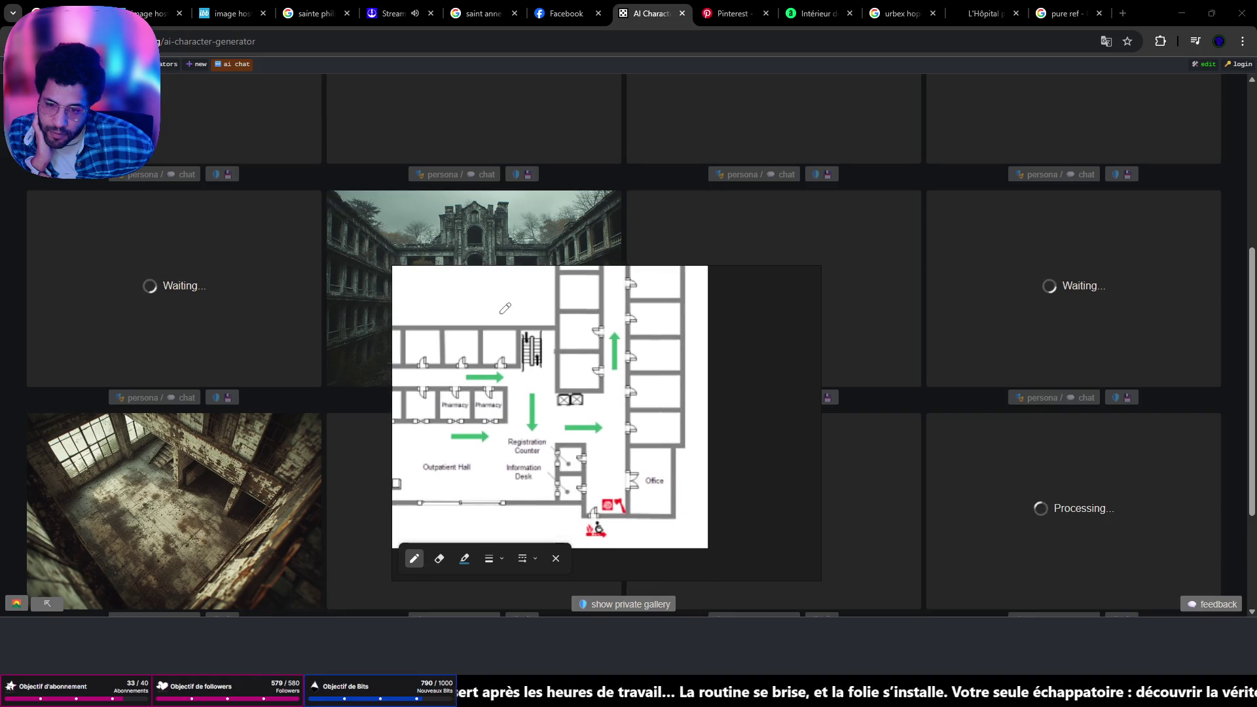
{"action": "scroll", "coordinate": [778, 367], "scroll_direction": "up", "scroll_amount": 2}
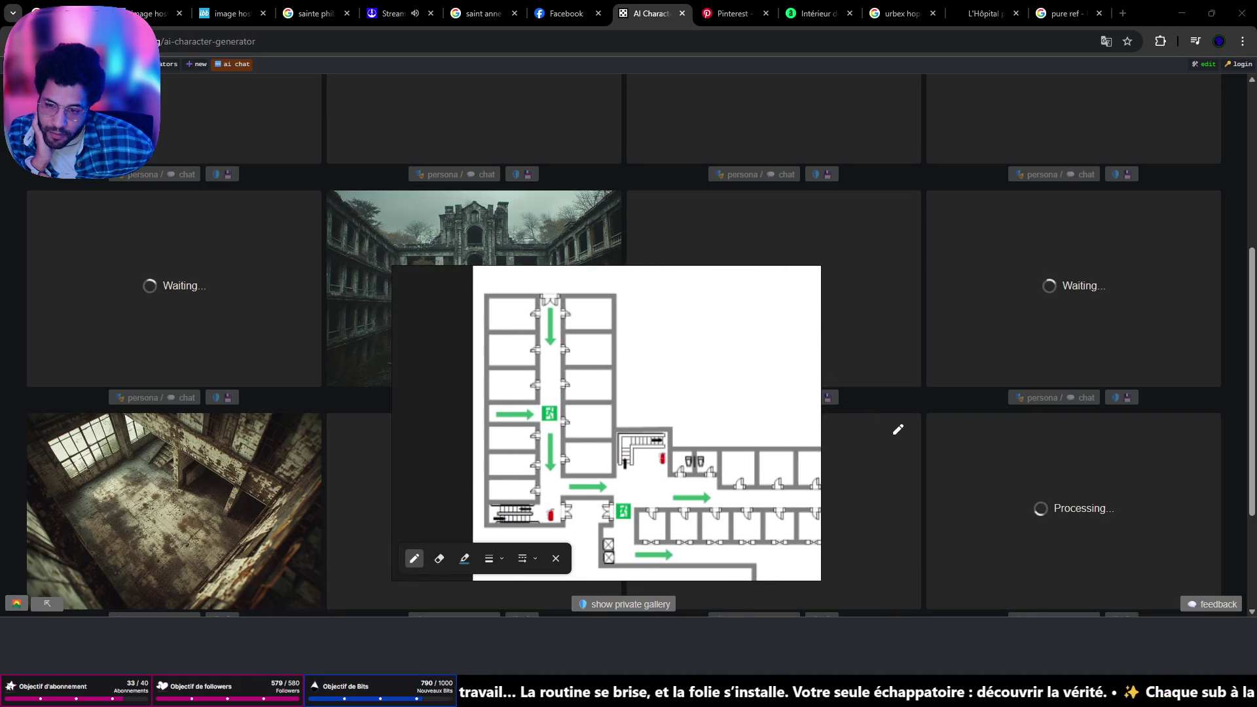
{"action": "scroll", "coordinate": [720, 317], "scroll_direction": "down", "scroll_amount": 3}
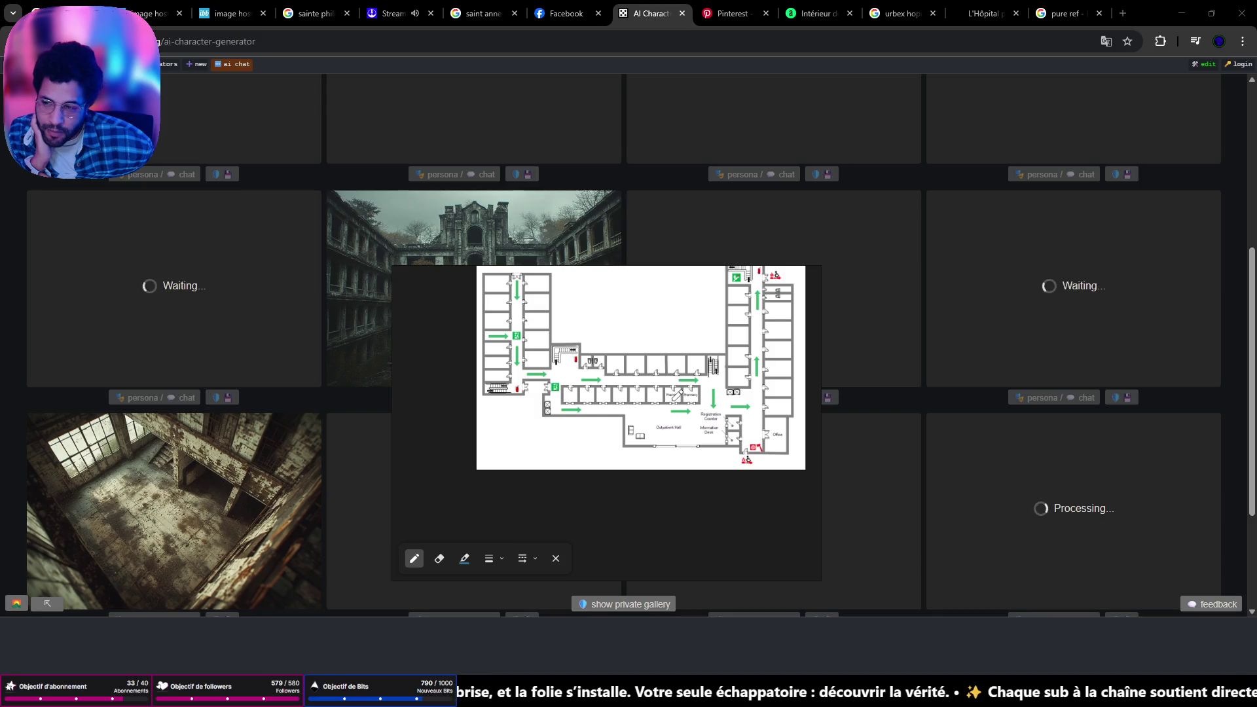
{"action": "scroll", "coordinate": [678, 394], "scroll_direction": "down", "scroll_amount": 2}
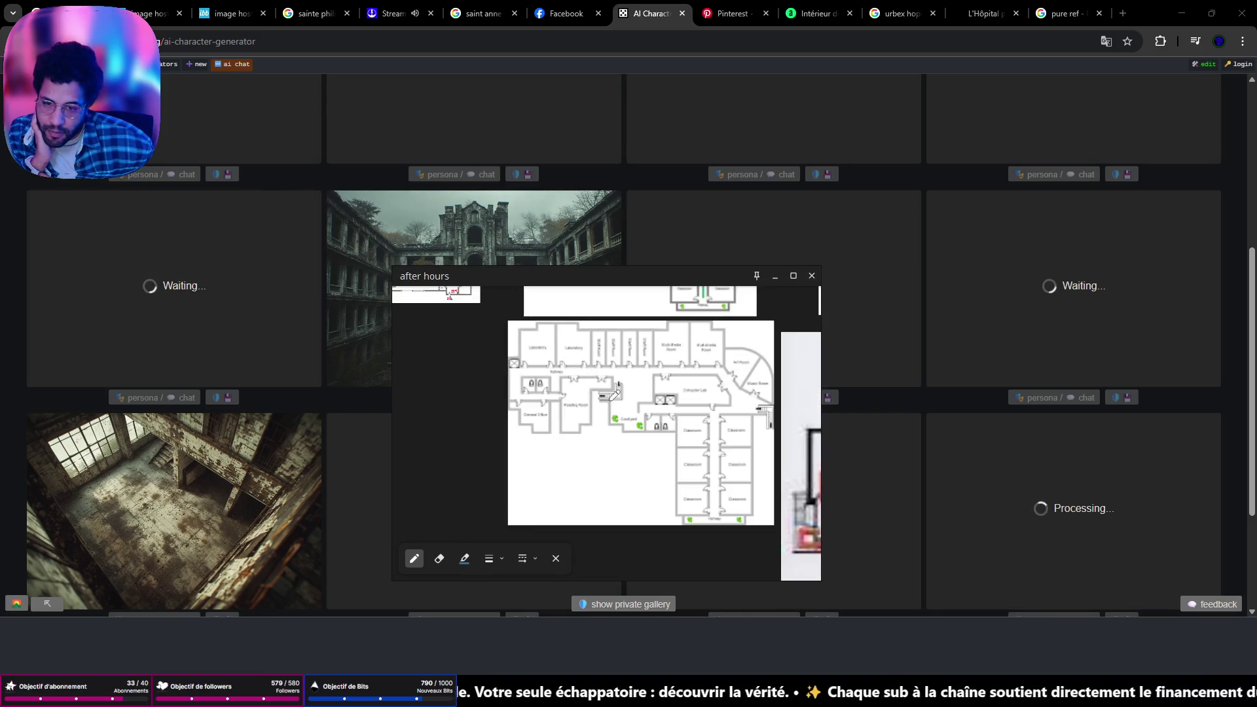
{"action": "scroll", "coordinate": [616, 395], "scroll_direction": "down", "scroll_amount": 1}
{"action": "scroll", "coordinate": [665, 397], "scroll_direction": "down", "scroll_amount": 2}
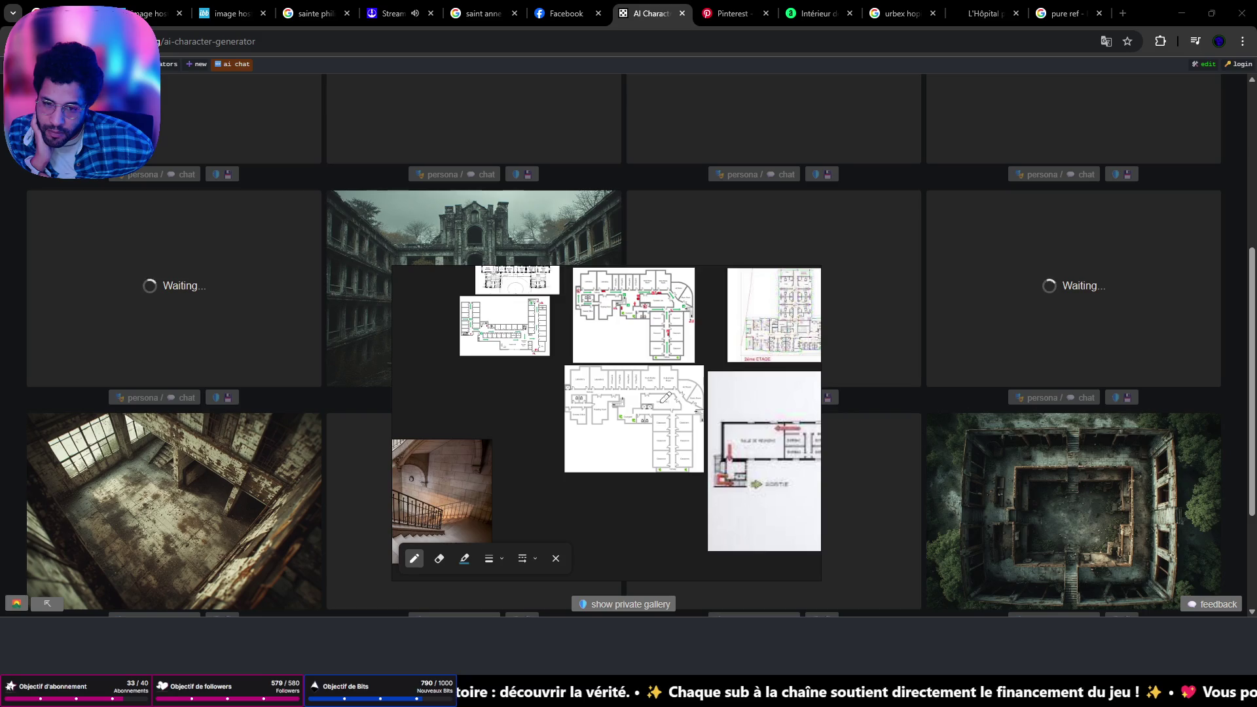
{"action": "scroll", "coordinate": [665, 397], "scroll_direction": "right", "scroll_amount": 5}
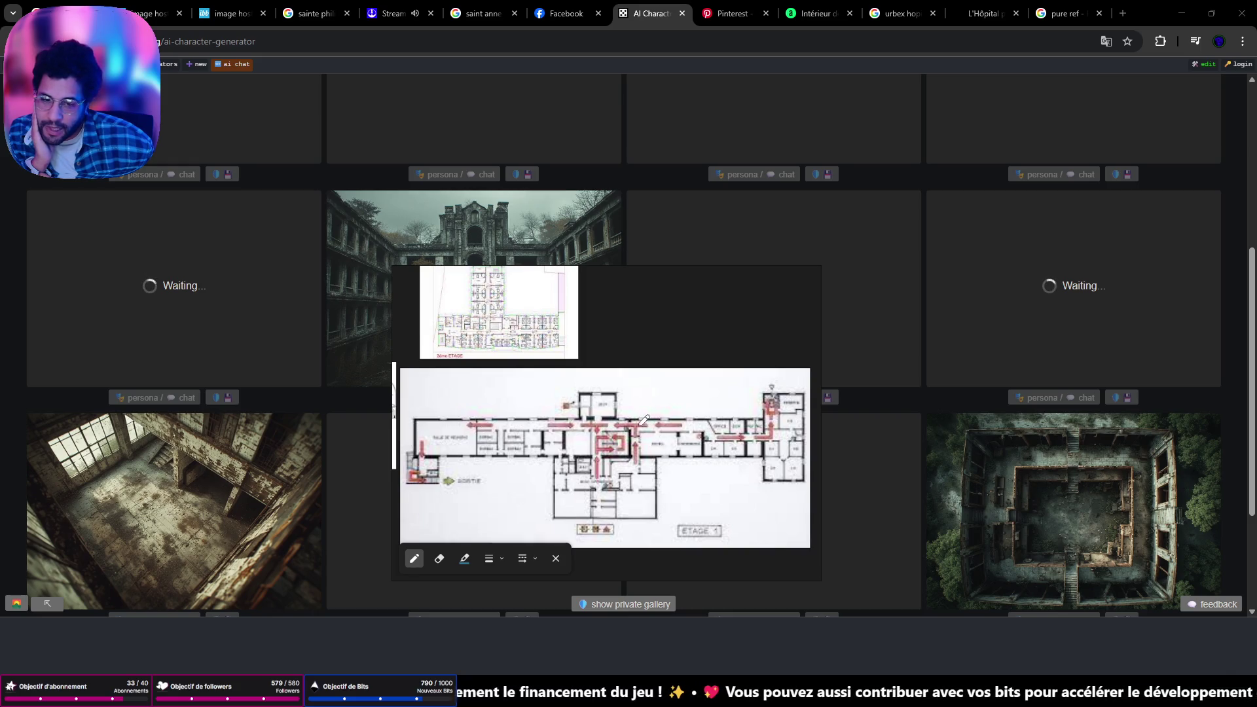
{"action": "scroll", "coordinate": [652, 428], "scroll_direction": "down", "scroll_amount": 5}
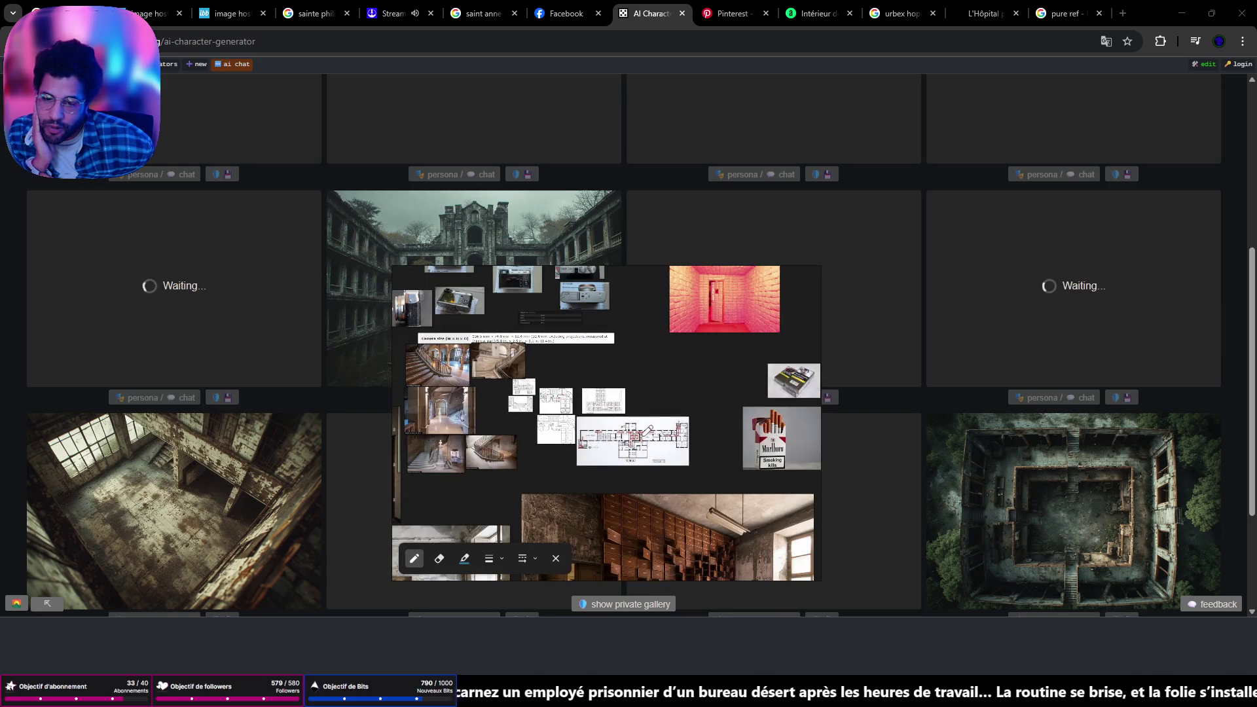
{"action": "left_click", "coordinate": [752, 278]}
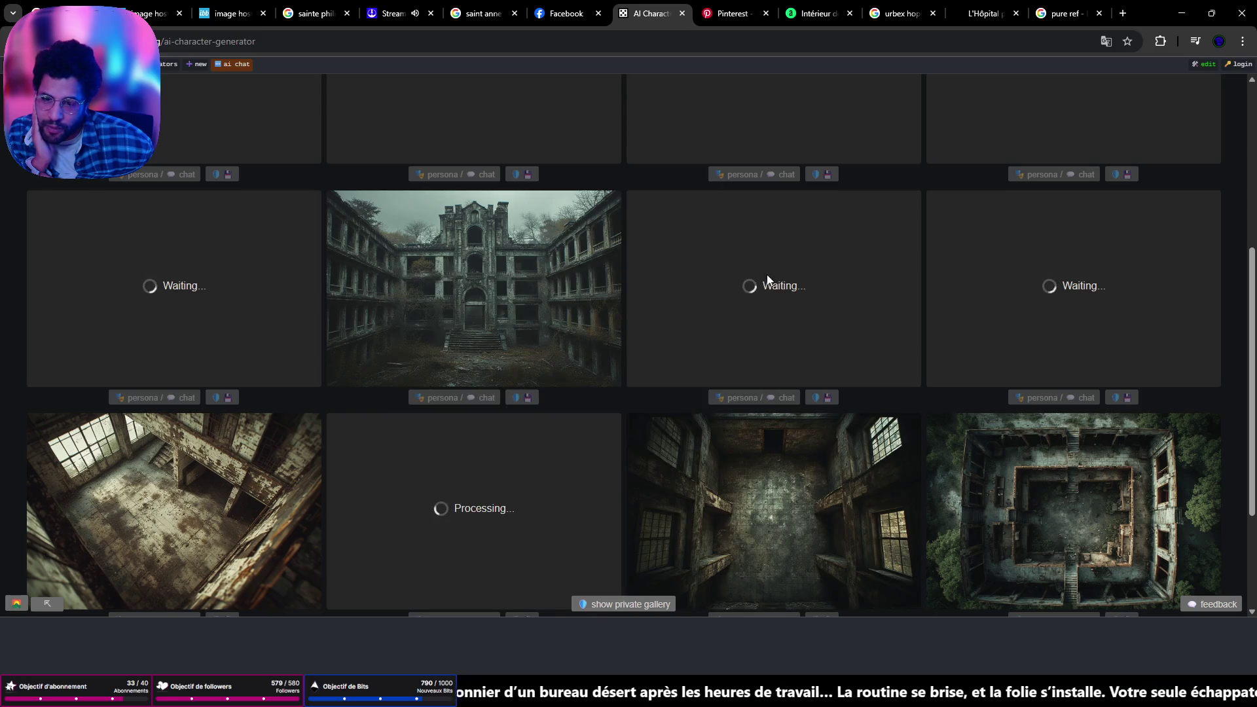
{"action": "mouse_move", "coordinate": [502, 292]}
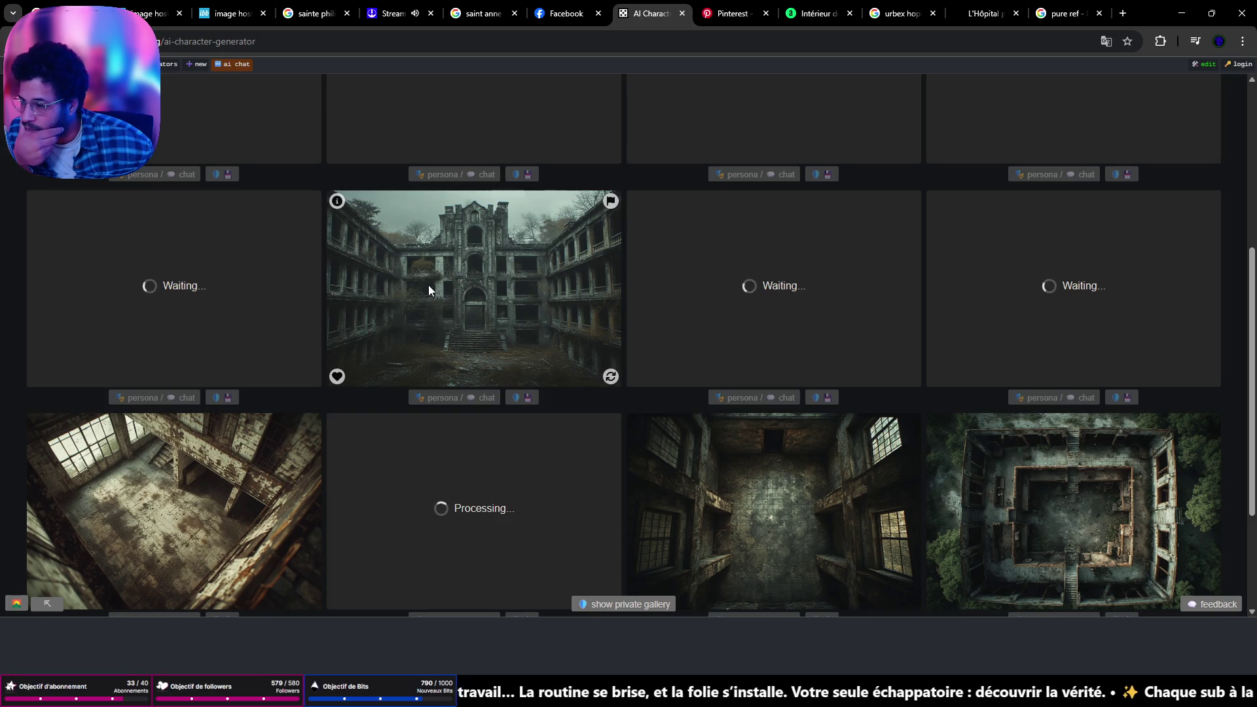
{"action": "mouse_move", "coordinate": [429, 286]}
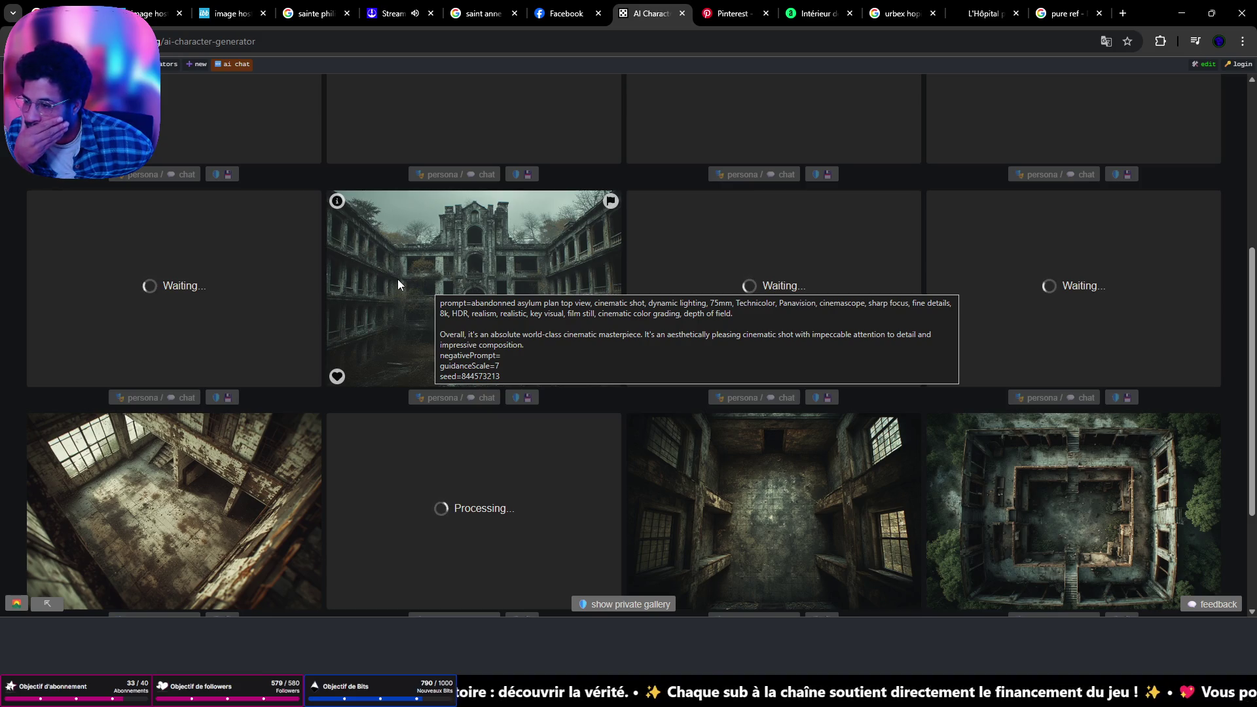
Search Google for 'plan architecture en anglais'
{"action": "left_click", "coordinate": [1054, 20]}
{"action": "left_click_drag", "start_coordinate": [499, 98], "coordinate": [151, 99]}
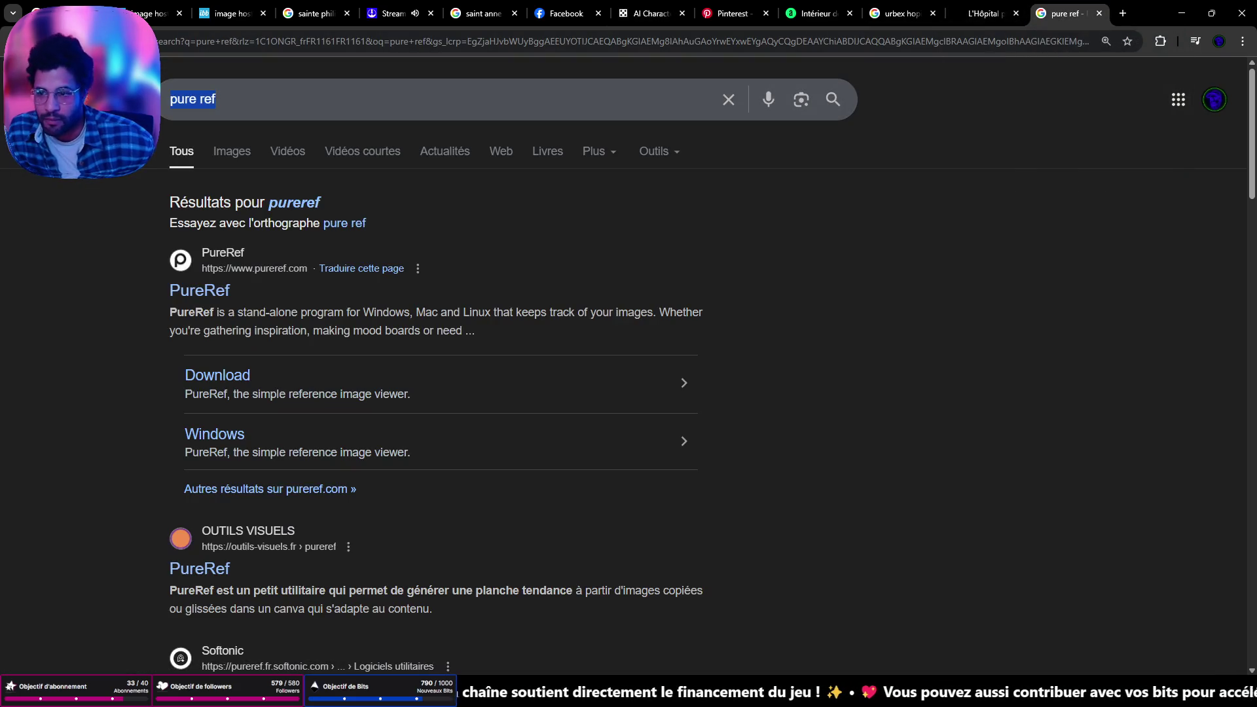
{"action": "type", "text": "plan en"}
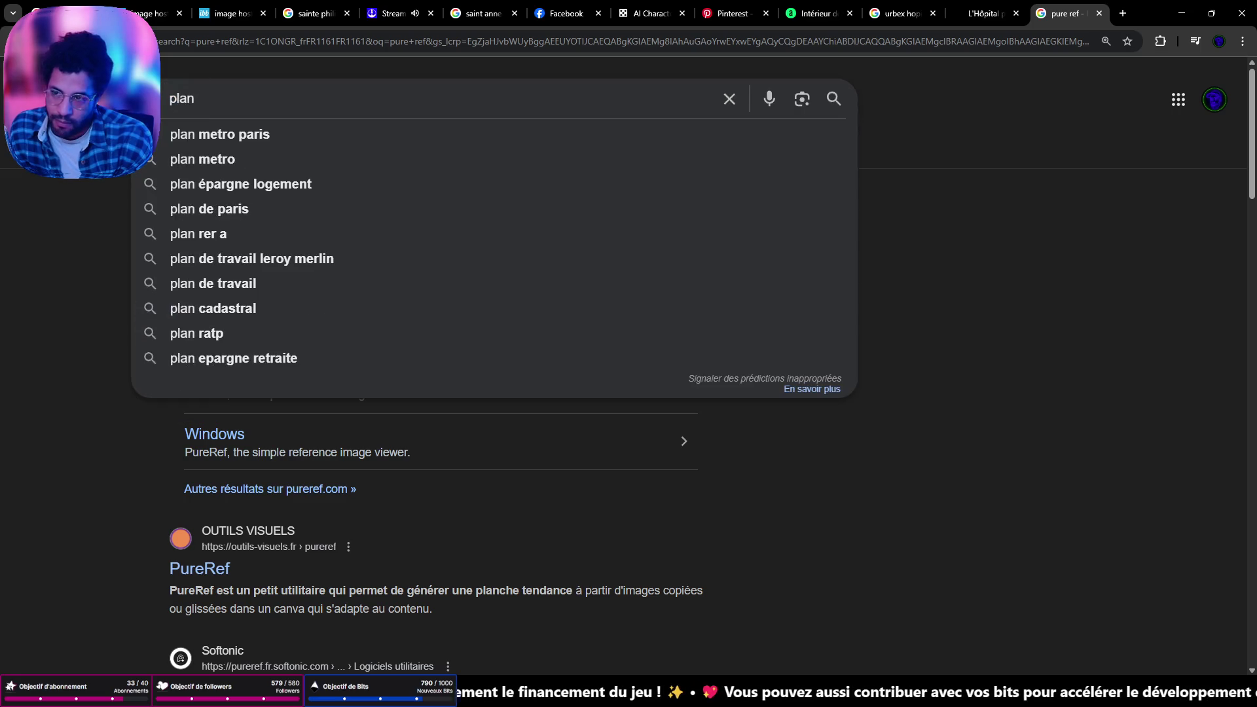
{"action": "key", "text": "Down"}
{"action": "key", "text": "Return"}
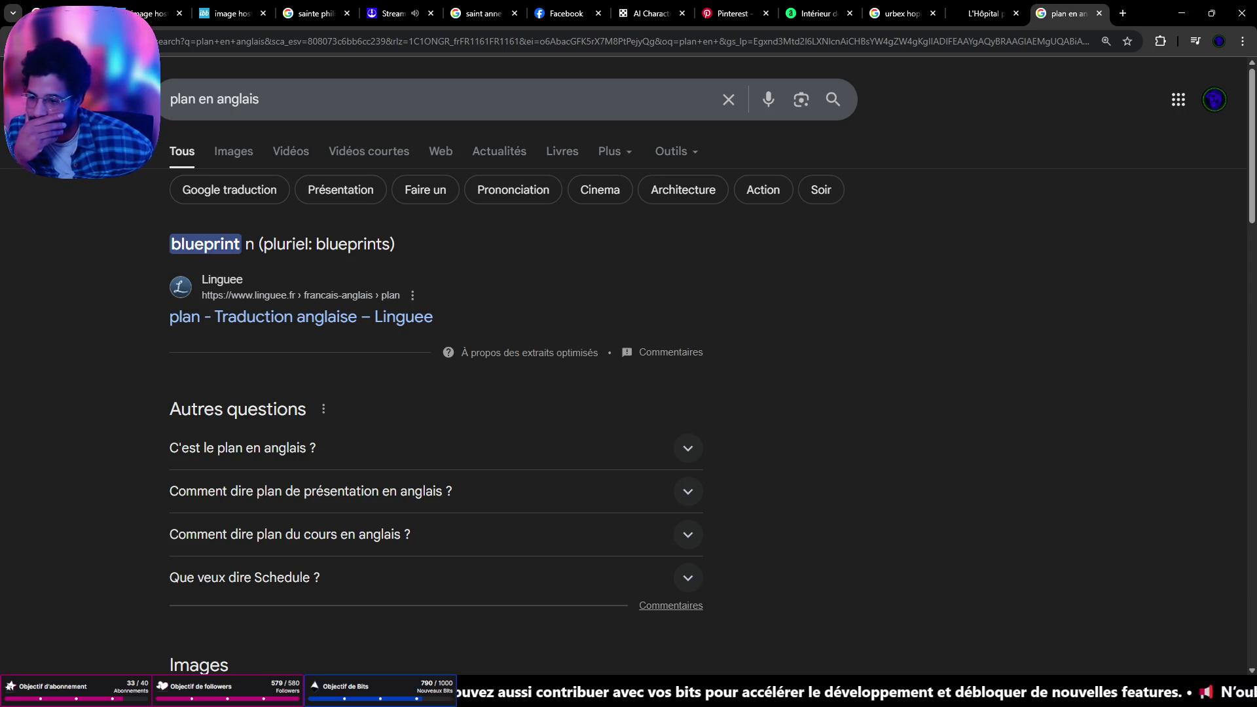
{"action": "left_click", "coordinate": [198, 91]}
{"action": "type", "text": "ar"}
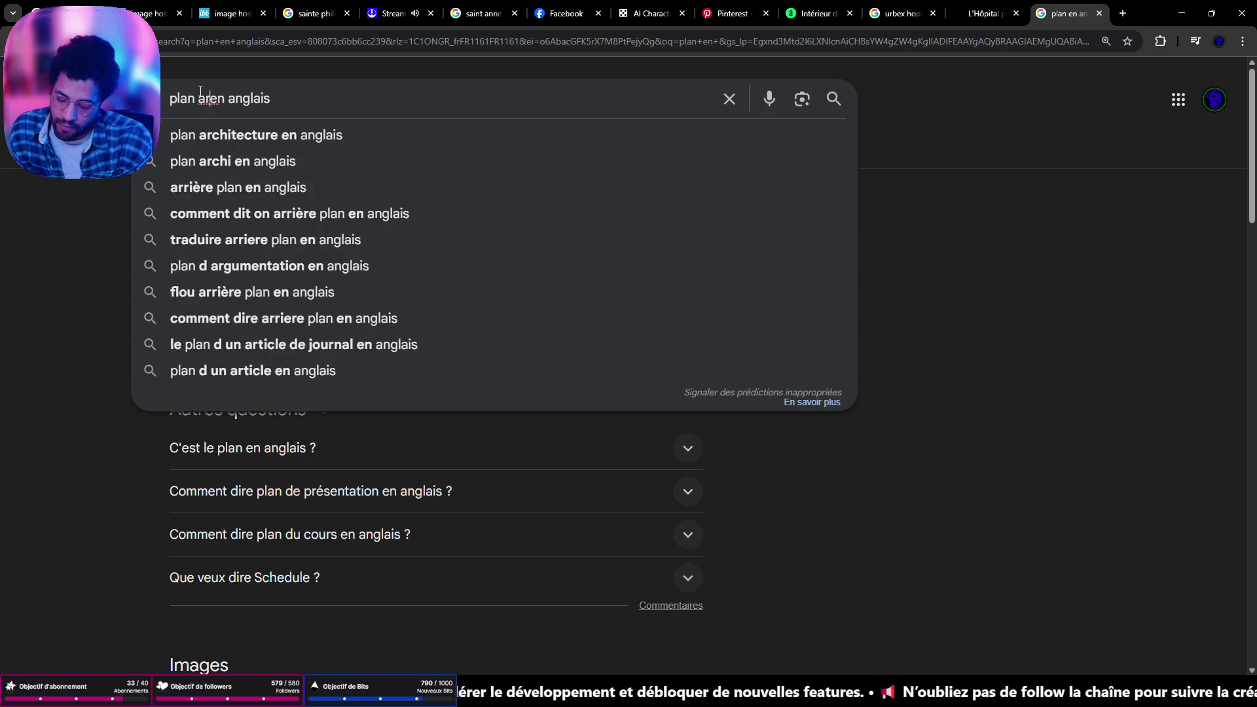
{"action": "type", "text": "chi"}
{"action": "key", "text": "Down"}
{"action": "key", "text": "Return"}
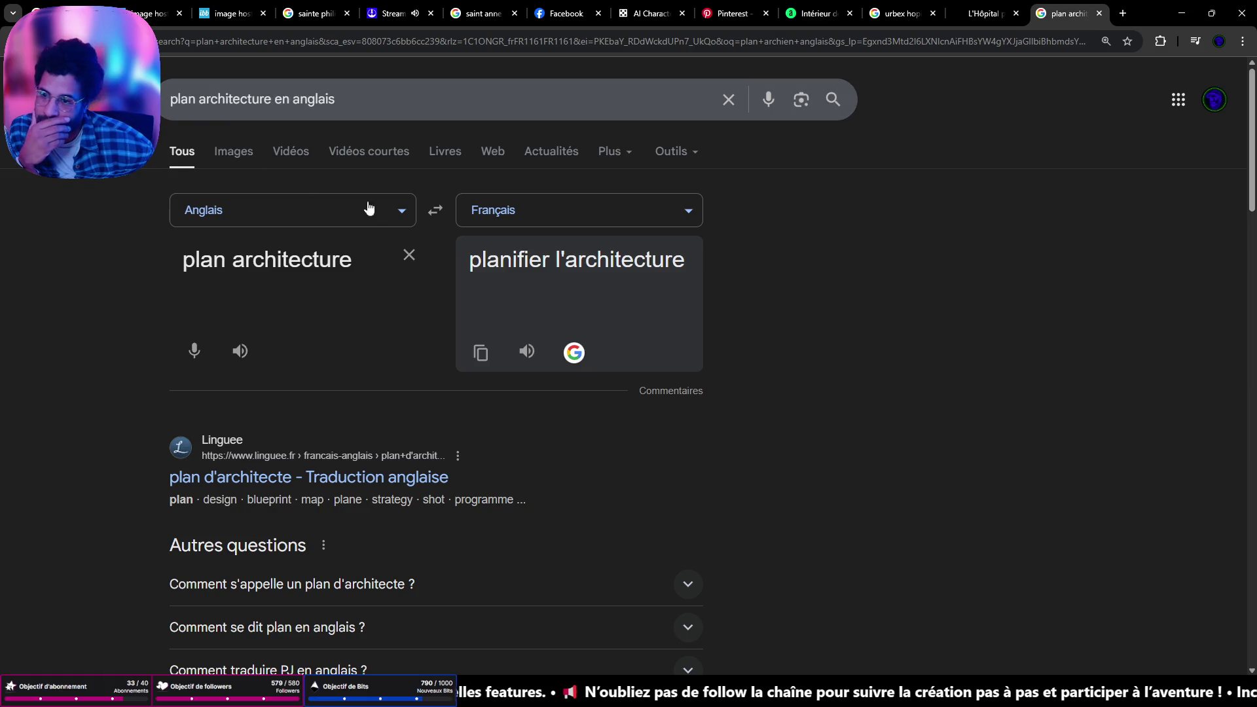
Set the translator to French→English and enter 'plan de masse'
{"action": "left_click", "coordinate": [436, 219]}
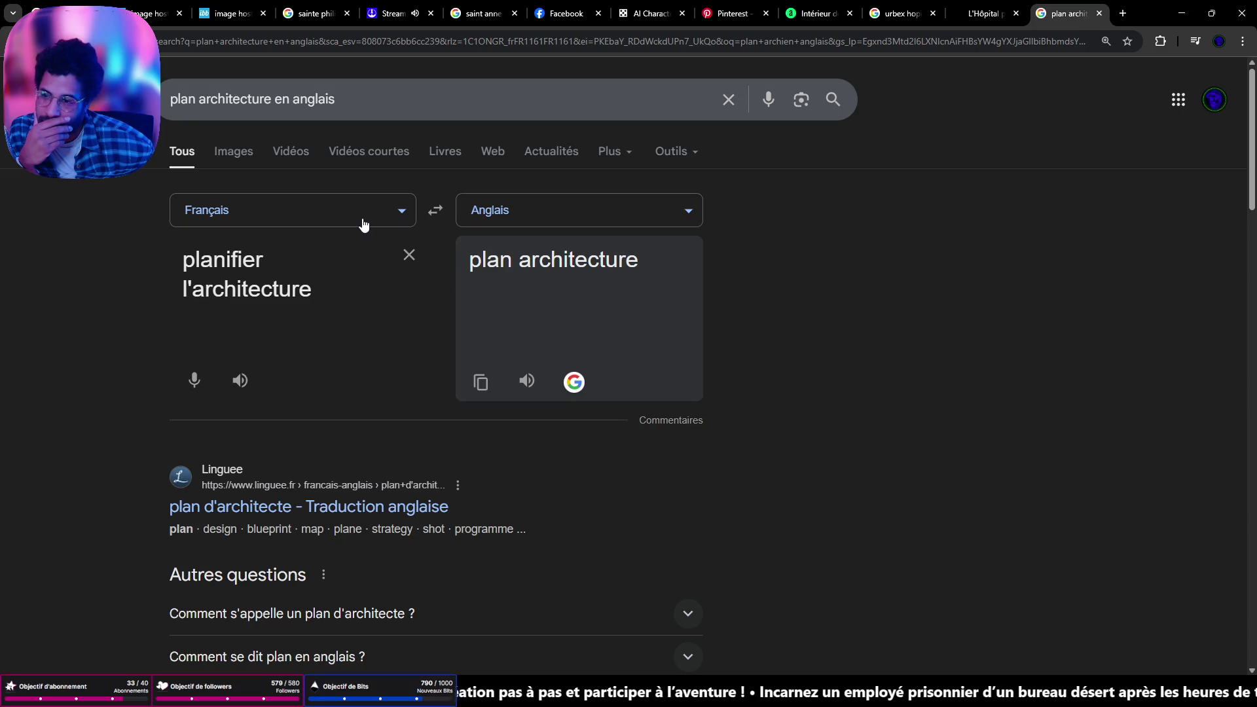
{"action": "triple_click", "coordinate": [303, 256]}
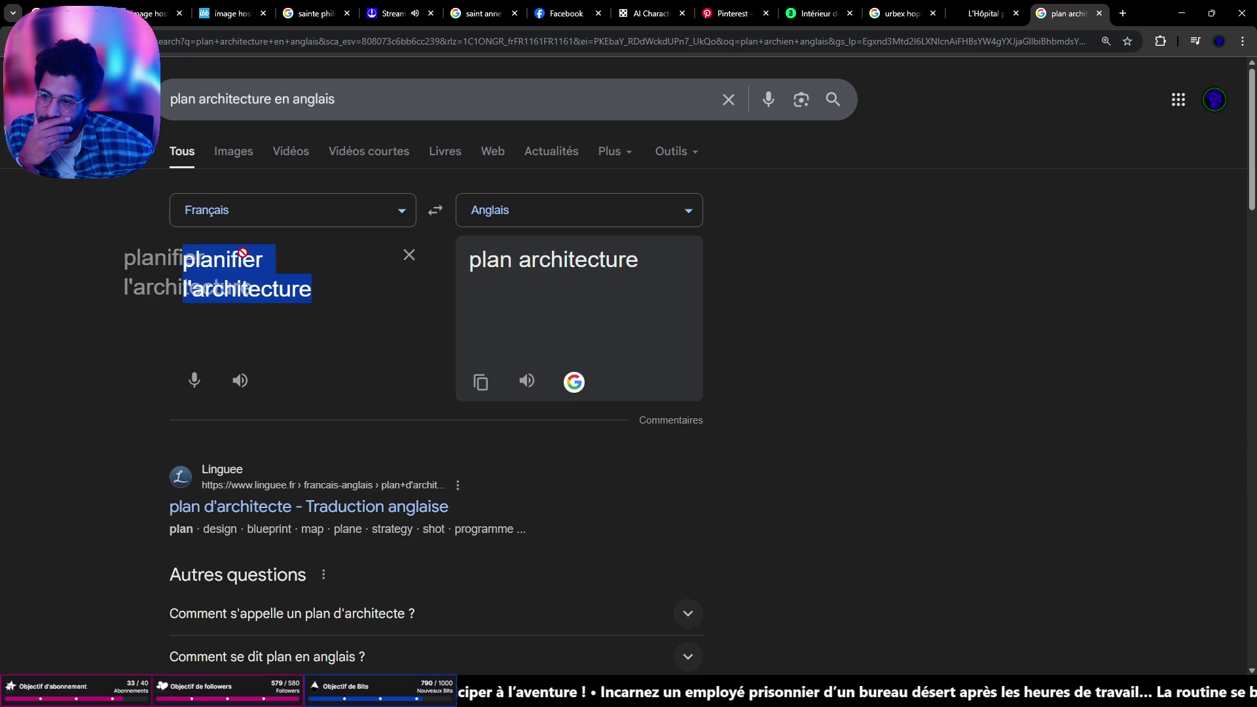
{"action": "left_click_drag", "start_coordinate": [226, 260], "coordinate": [277, 268]}
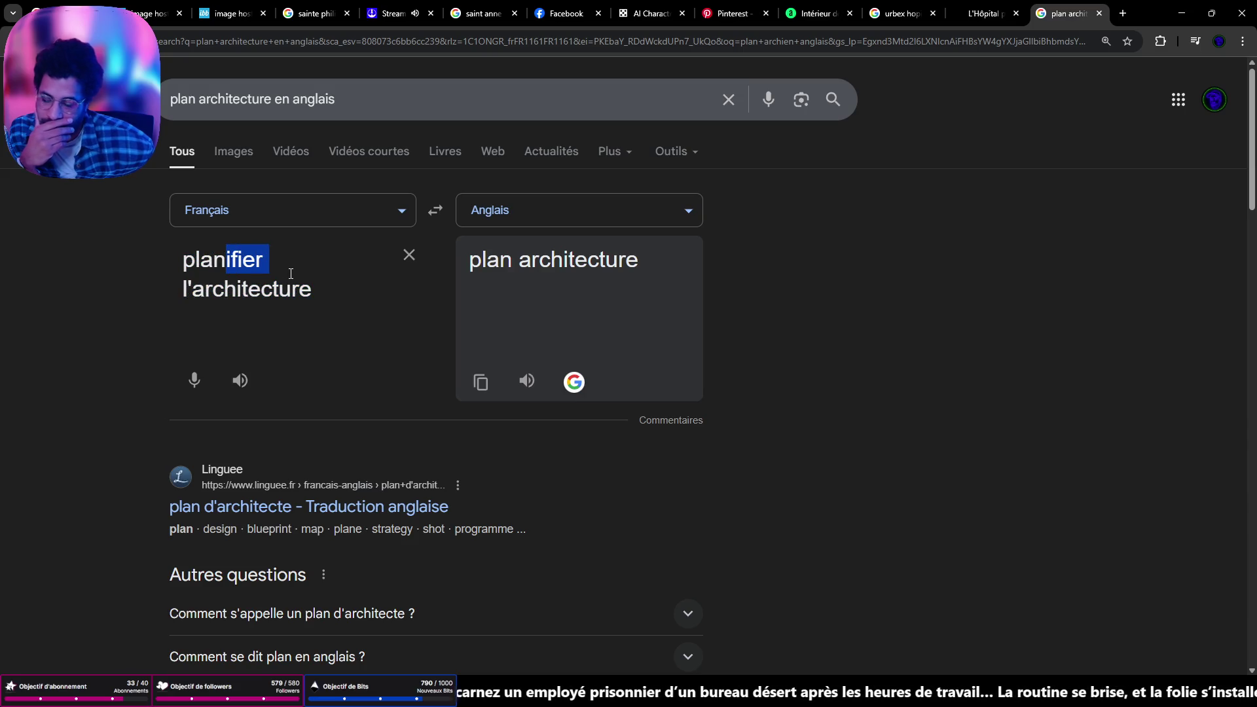
{"action": "key", "text": "BackSpace"}
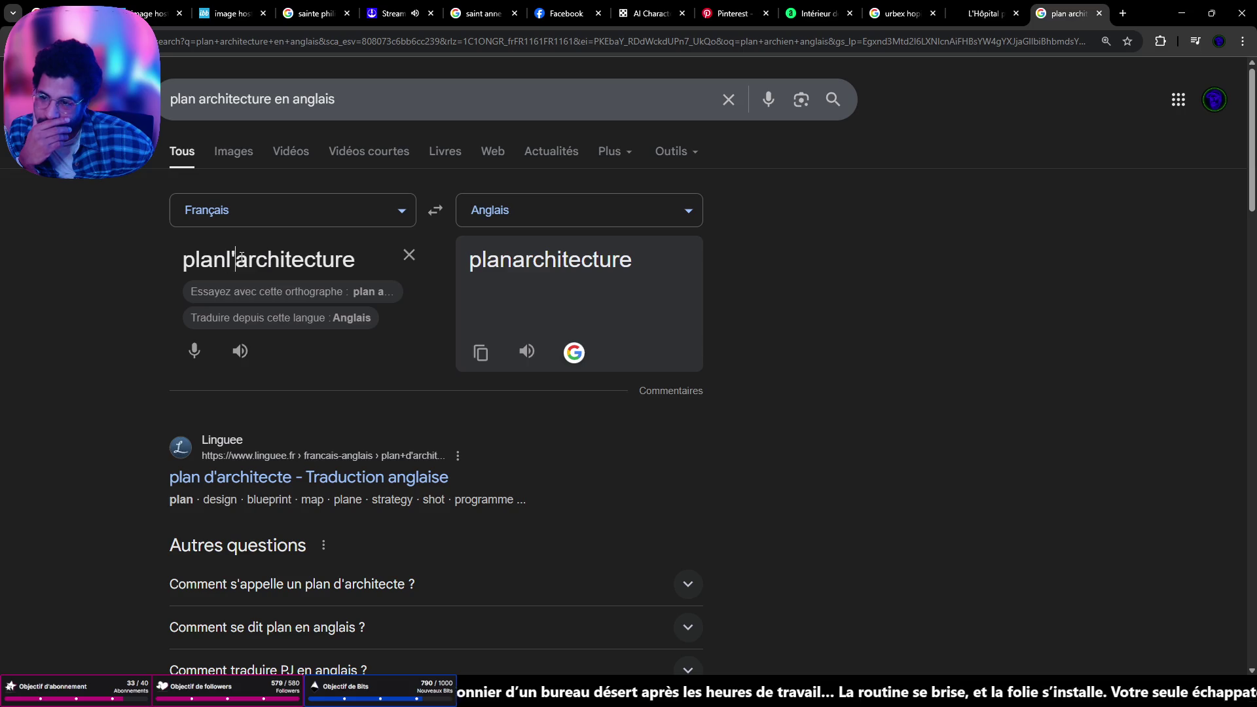
{"action": "key", "text": "BackSpace"}
{"action": "key", "text": "BackSpace"}
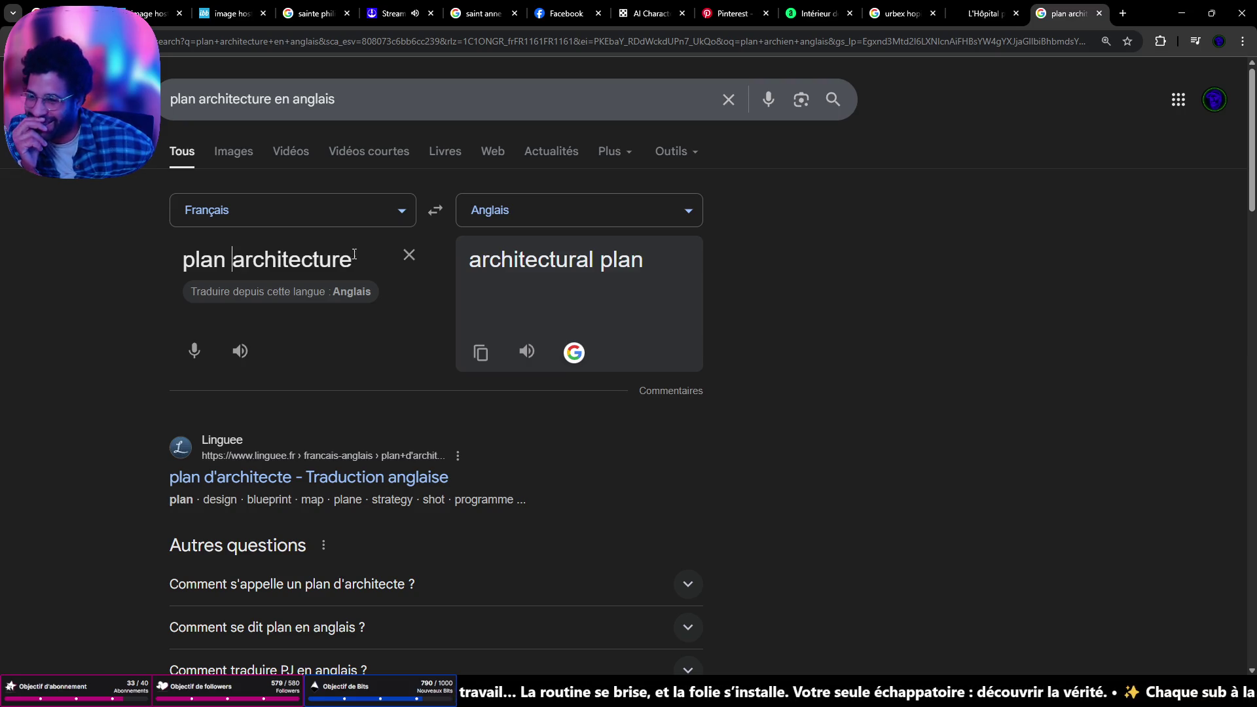
{"action": "left_click_drag", "start_coordinate": [353, 264], "coordinate": [38, 225]}
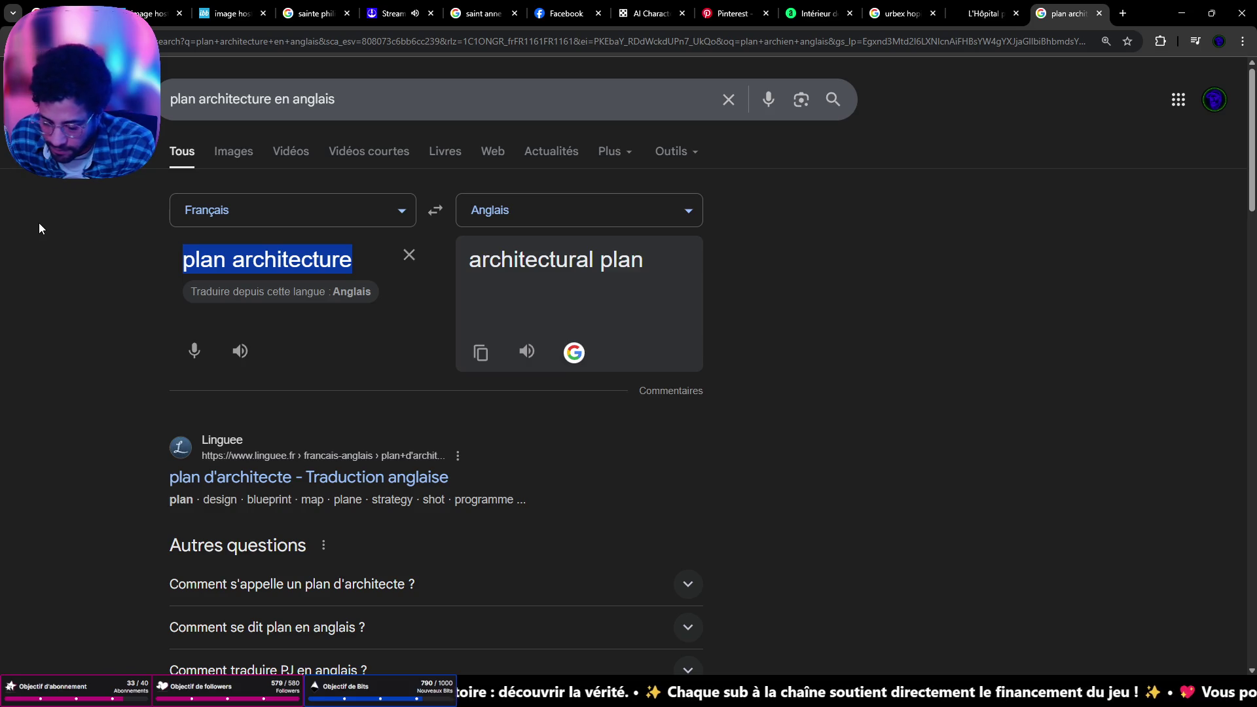
{"action": "type", "text": "plan de masse"}
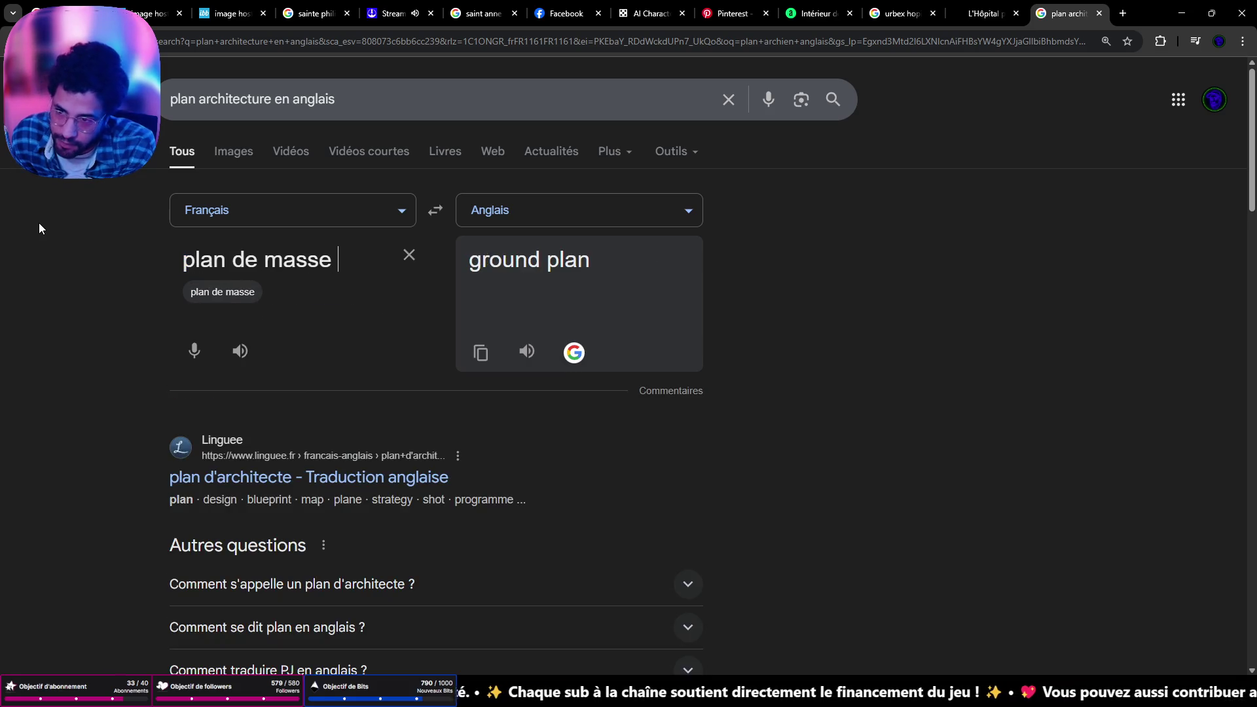
Copy the English translation 'ground plan' and go back to the generator page
{"action": "left_click_drag", "start_coordinate": [592, 261], "coordinate": [441, 261]}
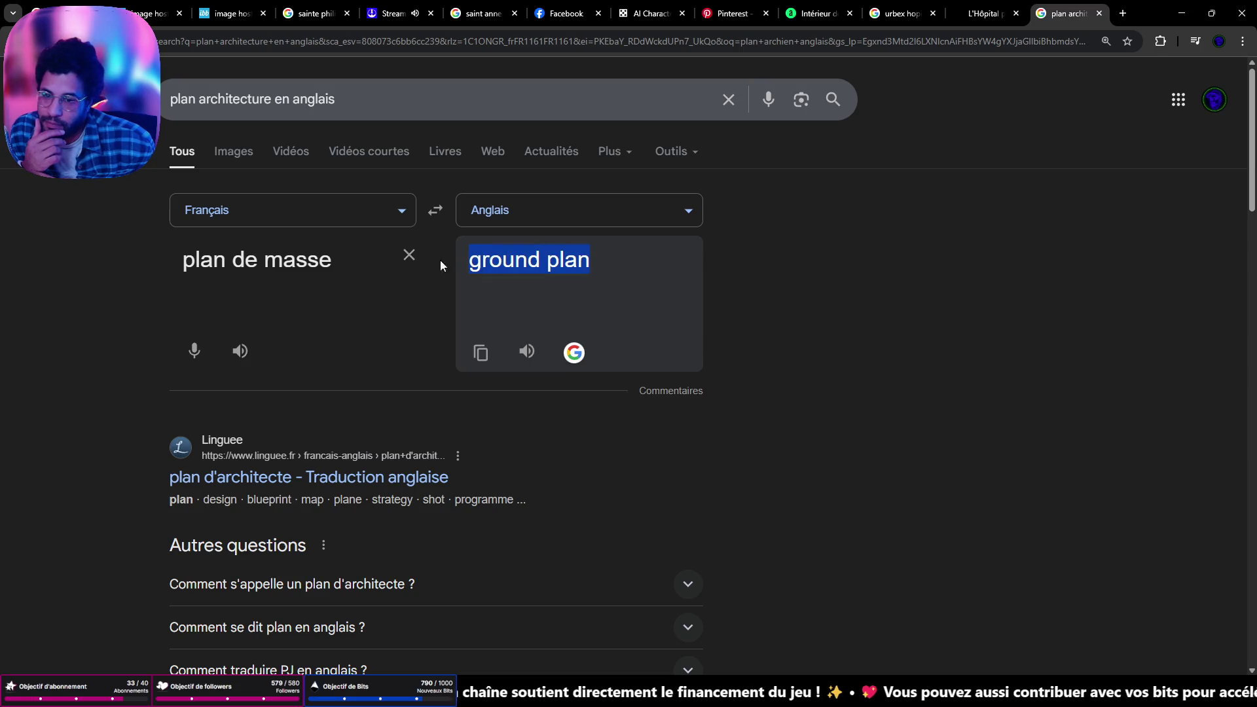
{"action": "right_click", "coordinate": [515, 265]}
{"action": "left_click", "coordinate": [541, 283]}
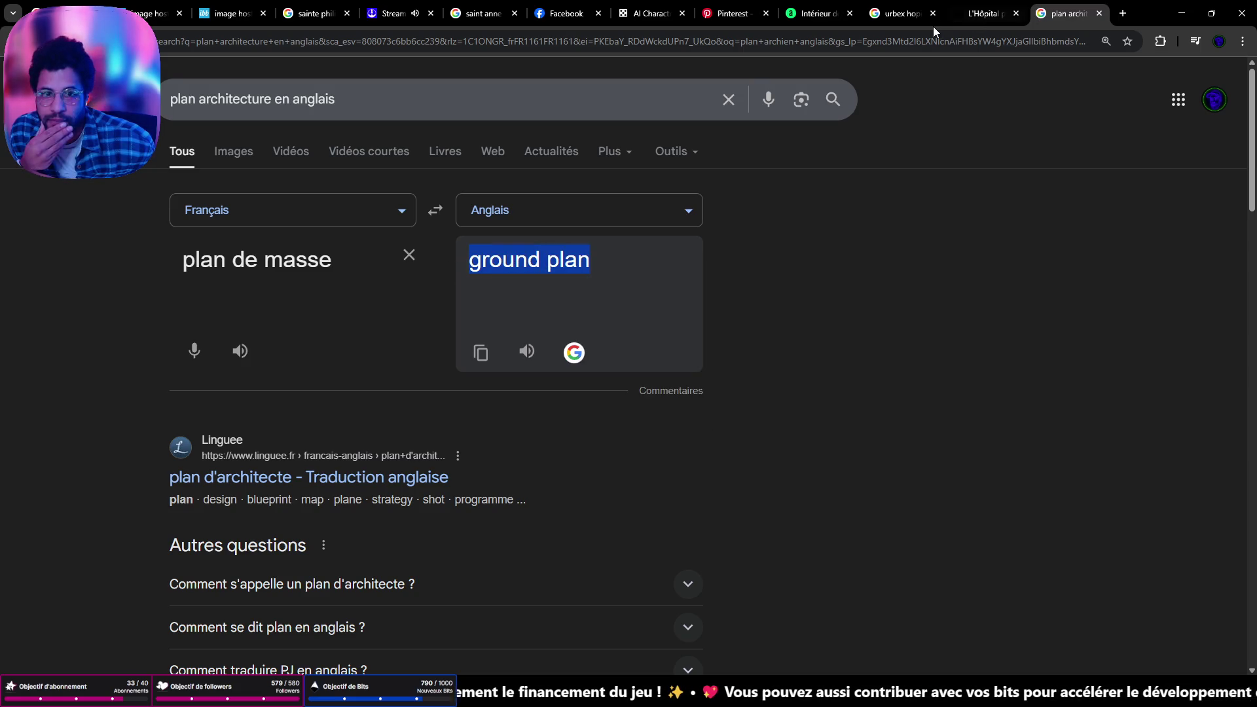
{"action": "left_click", "coordinate": [648, 13]}
Replace 'plan top view' with the pasted 'ground plan' and generate a new batch
{"action": "scroll", "coordinate": [548, 258], "scroll_direction": "up", "scroll_amount": 5}
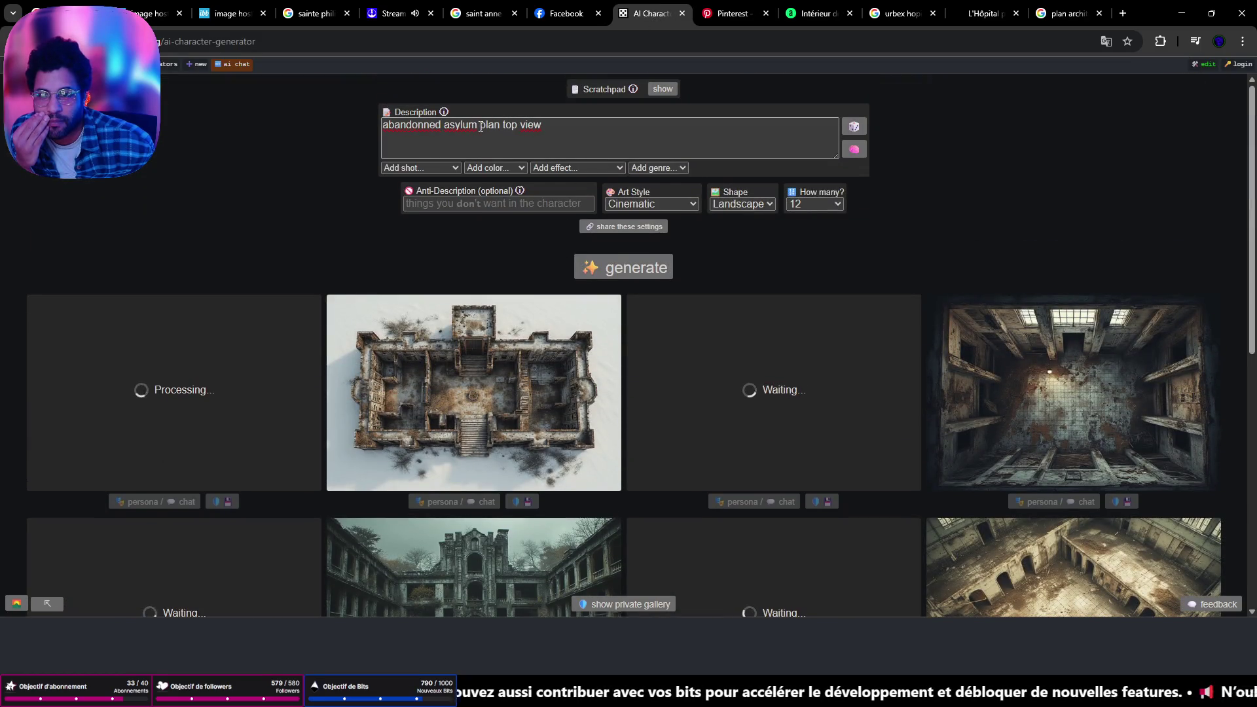
{"action": "left_click_drag", "start_coordinate": [480, 125], "coordinate": [628, 134]}
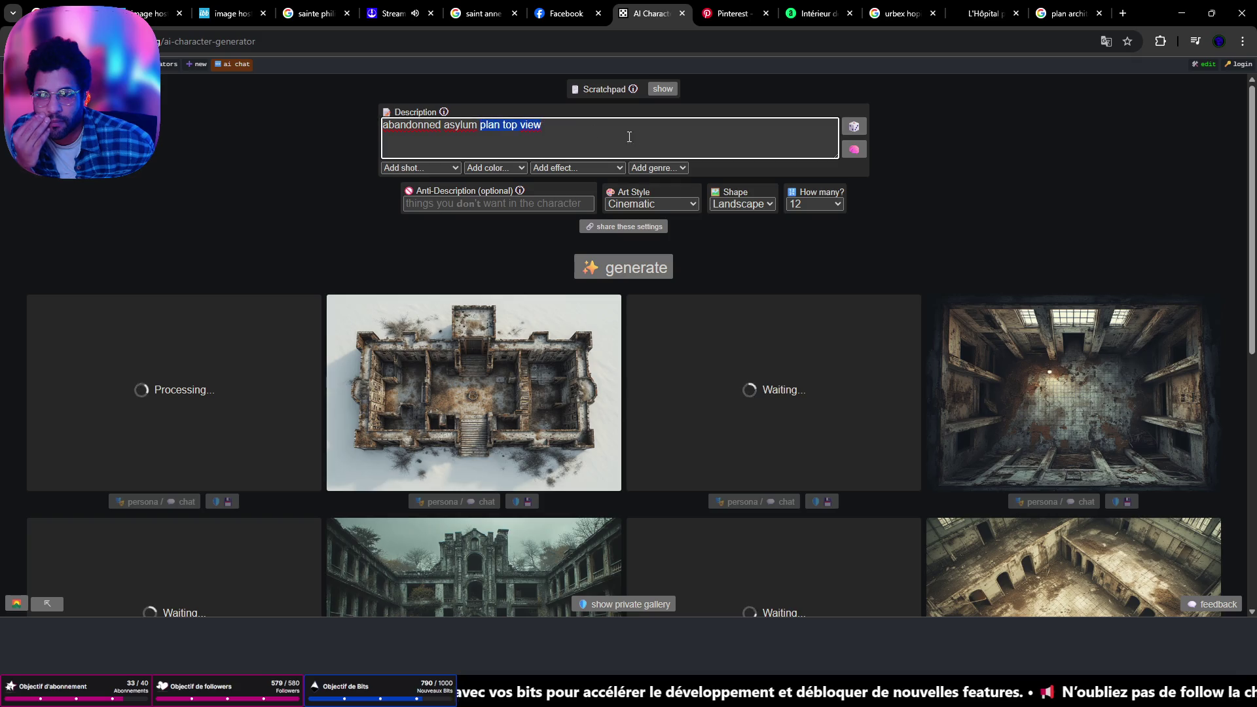
{"action": "key", "text": "ctrl+v"}
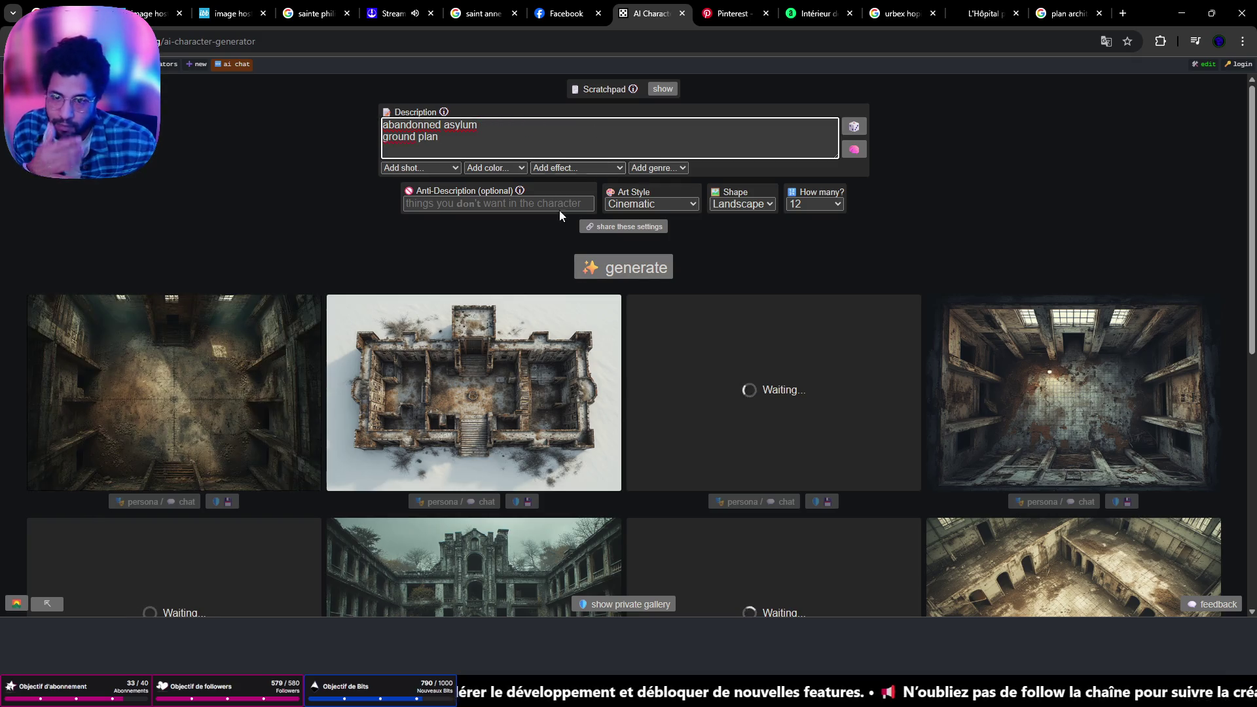
{"action": "left_click", "coordinate": [637, 272]}
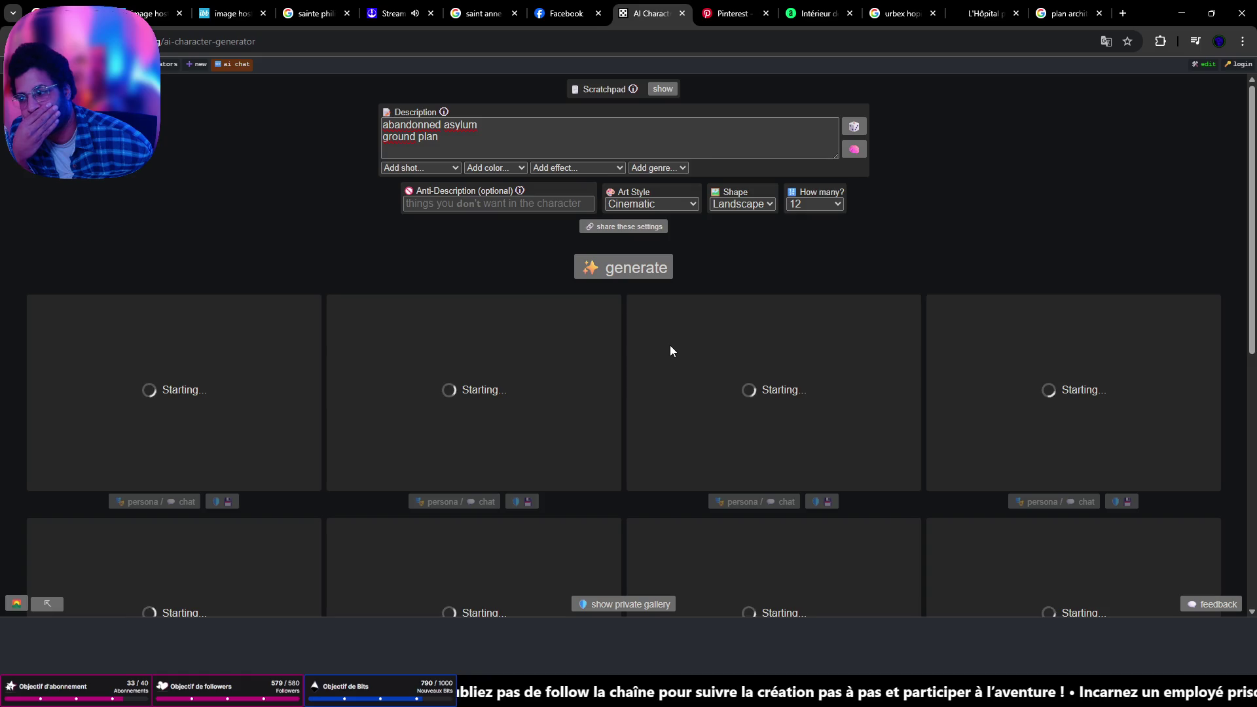
Scroll through the new batch of facades, decaying rooms and an overgrown courtyard
{"action": "scroll", "coordinate": [668, 347], "scroll_direction": "down", "scroll_amount": 3}
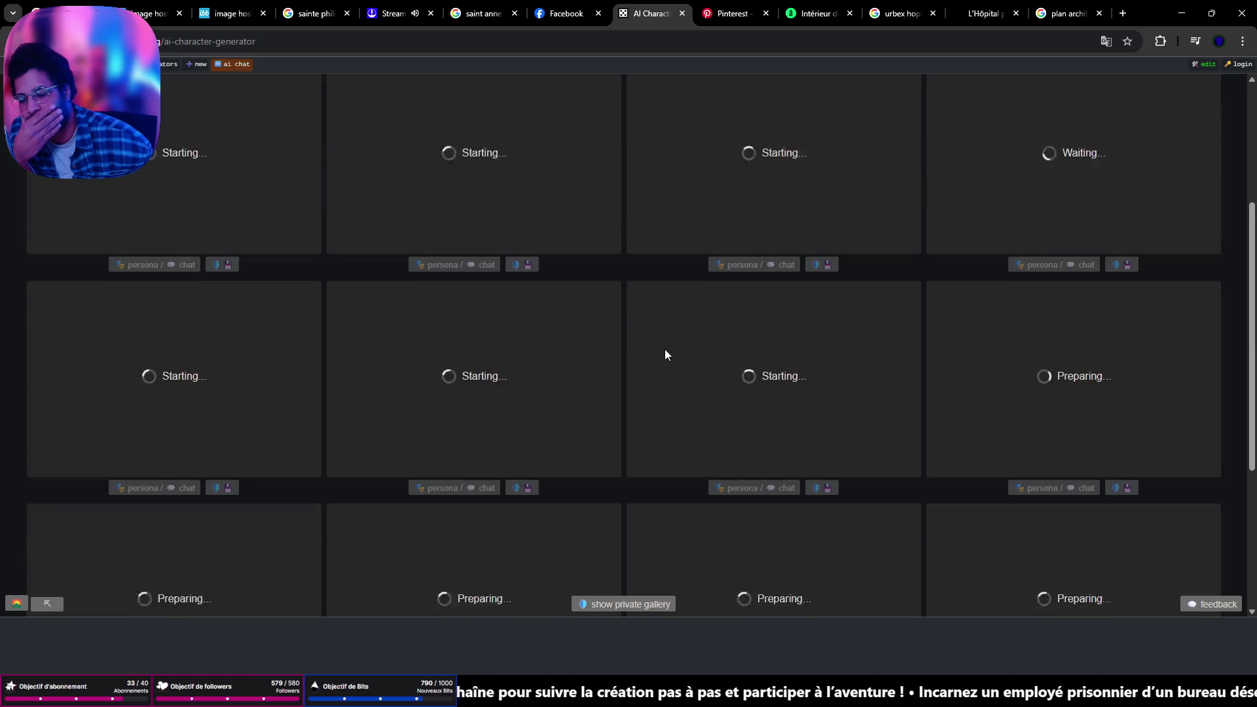
{"action": "scroll", "coordinate": [663, 349], "scroll_direction": "up", "scroll_amount": 3}
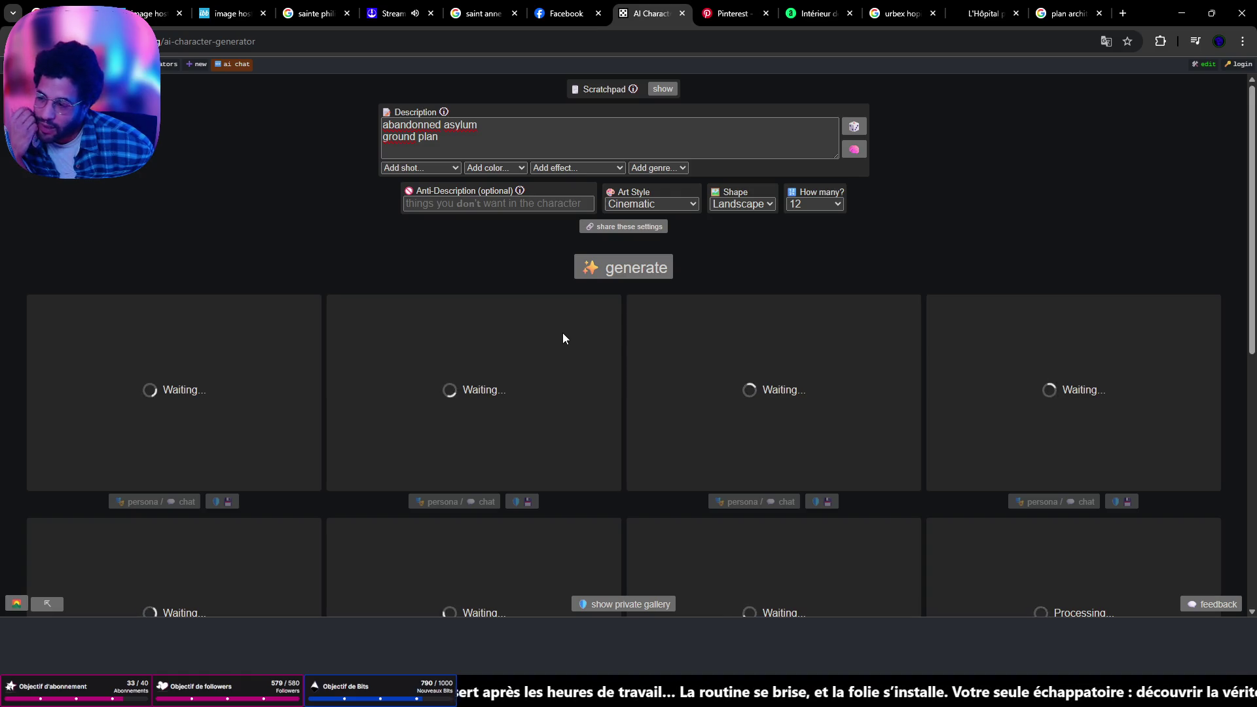
{"action": "scroll", "coordinate": [560, 337], "scroll_direction": "down", "scroll_amount": 4}
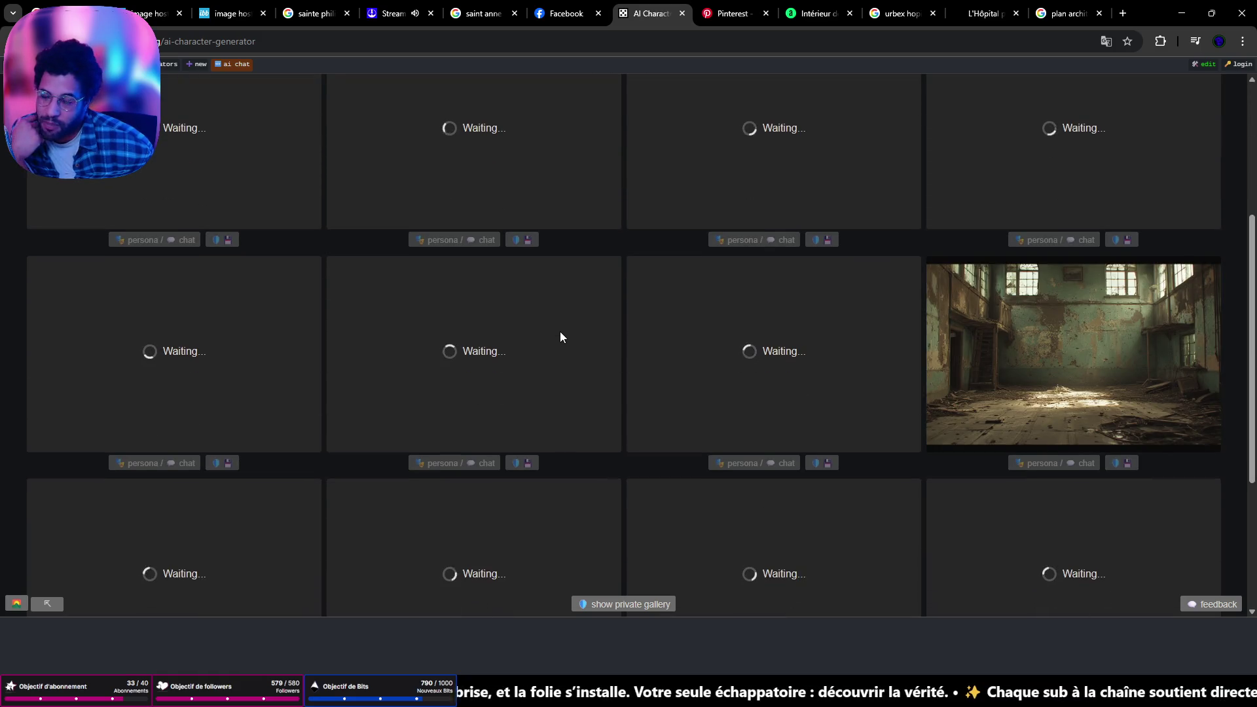
{"action": "scroll", "coordinate": [544, 331], "scroll_direction": "down", "scroll_amount": 4}
{"action": "scroll", "coordinate": [540, 333], "scroll_direction": "up", "scroll_amount": 8}
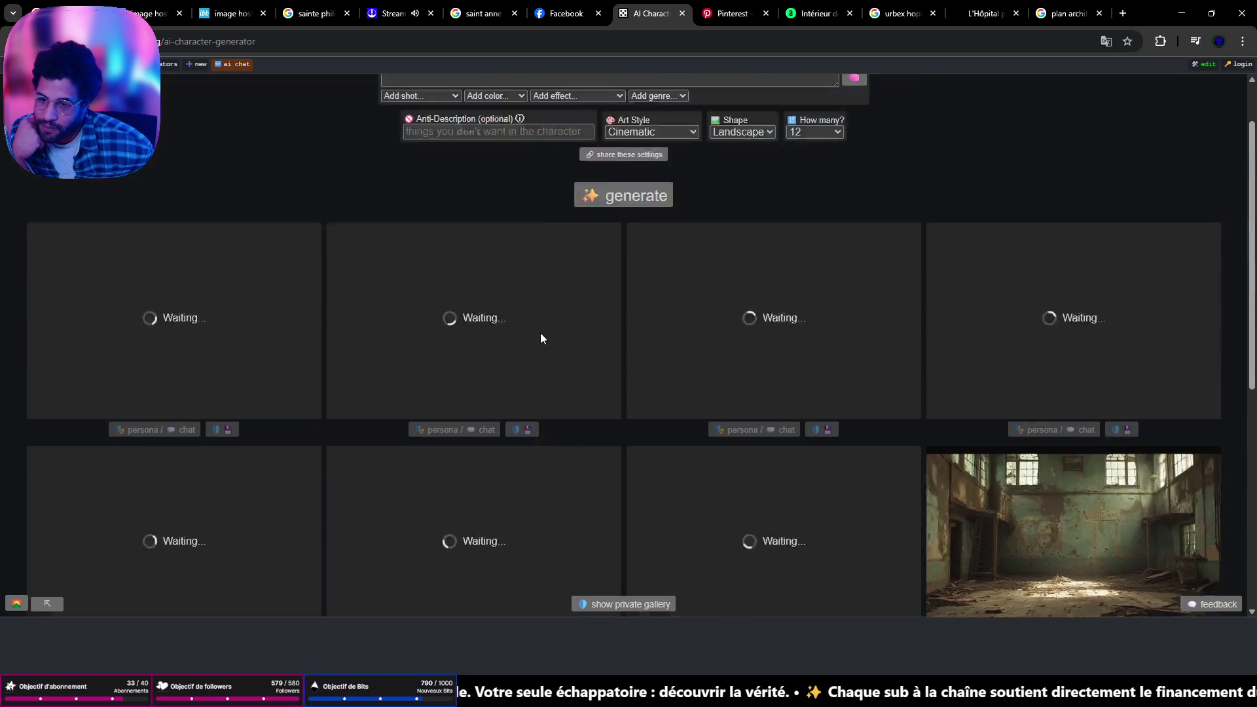
{"action": "scroll", "coordinate": [541, 335], "scroll_direction": "down", "scroll_amount": 6}
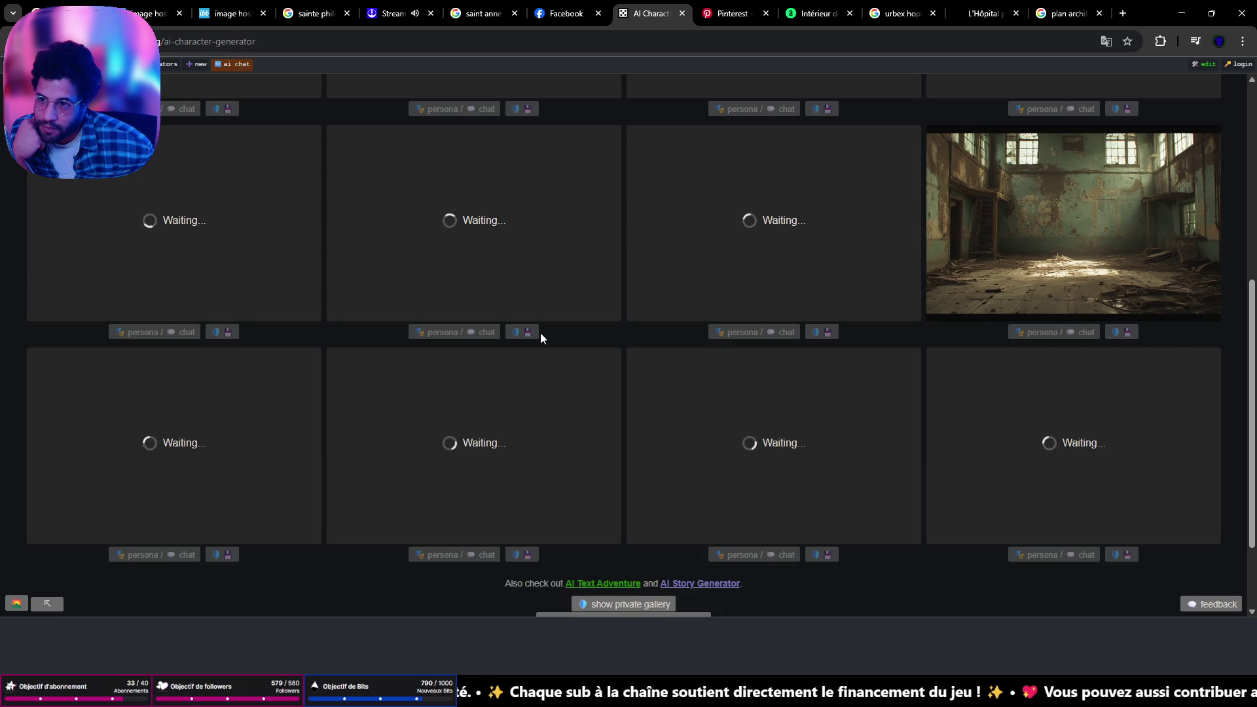
{"action": "scroll", "coordinate": [540, 332], "scroll_direction": "up", "scroll_amount": 6}
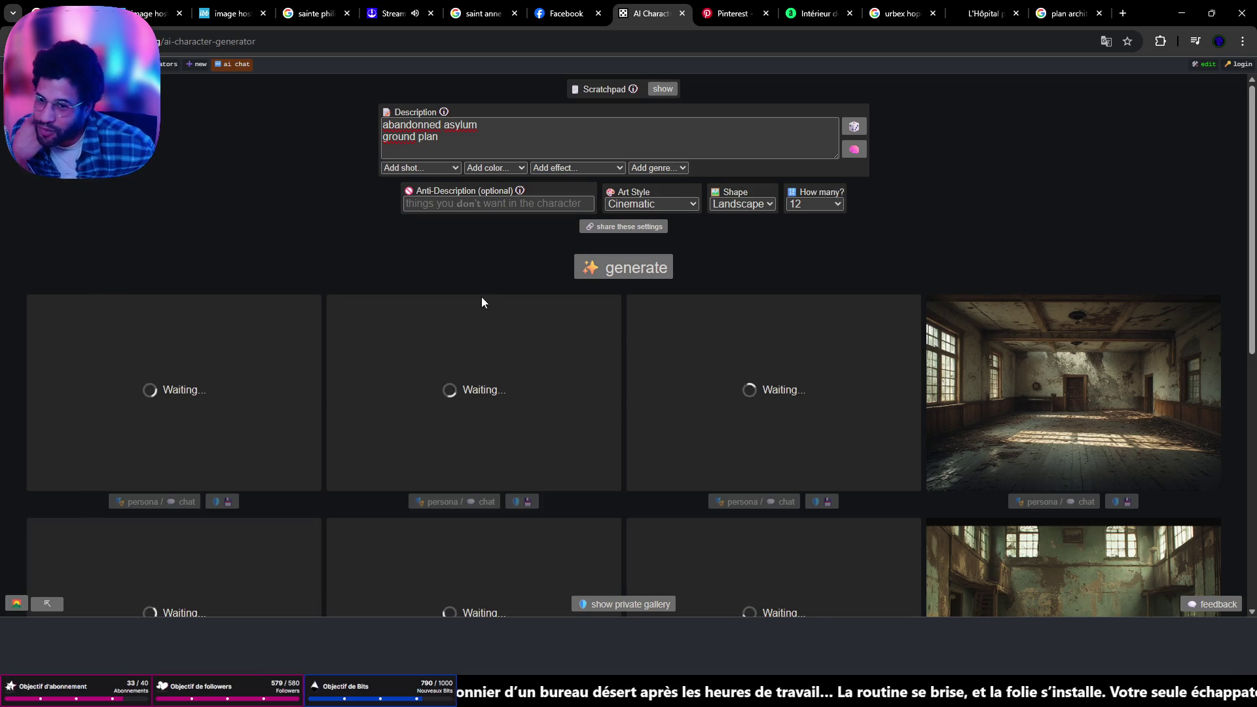
{"action": "scroll", "coordinate": [706, 325], "scroll_direction": "down", "scroll_amount": 3}
{"action": "scroll", "coordinate": [706, 325], "scroll_direction": "down", "scroll_amount": 3}
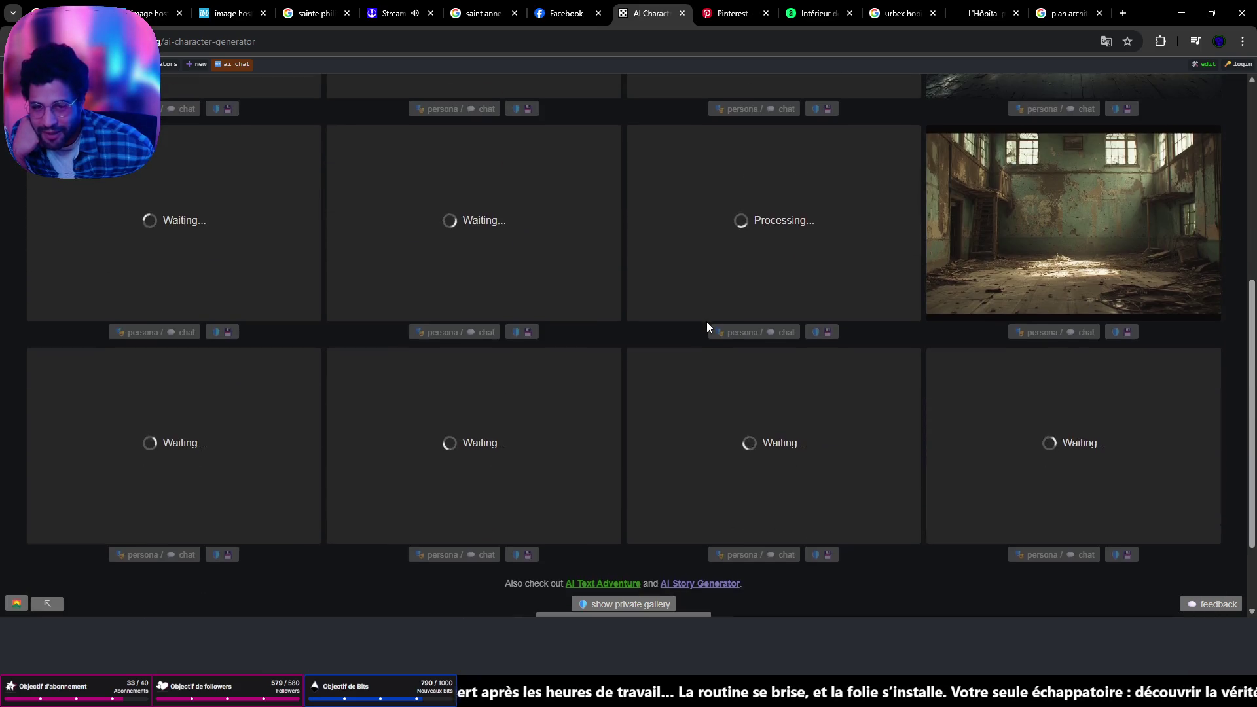
{"action": "scroll", "coordinate": [706, 325], "scroll_direction": "up", "scroll_amount": 2}
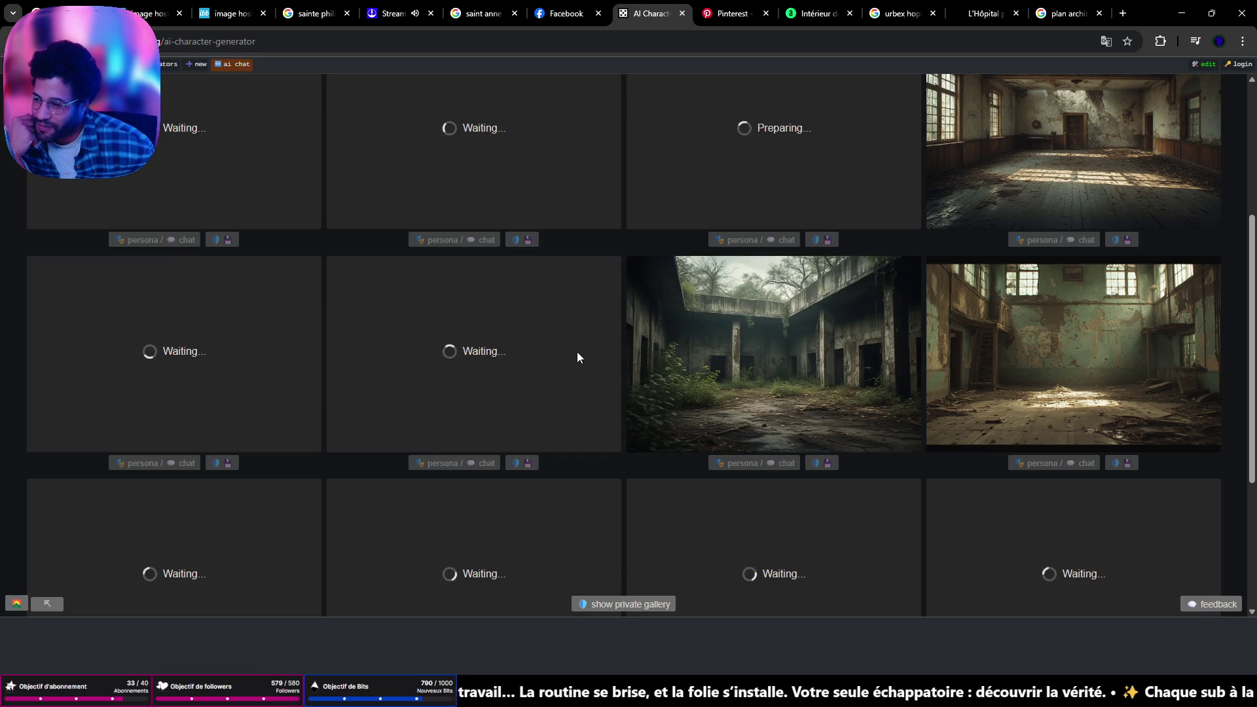
{"action": "scroll", "coordinate": [576, 351], "scroll_direction": "up", "scroll_amount": 4}
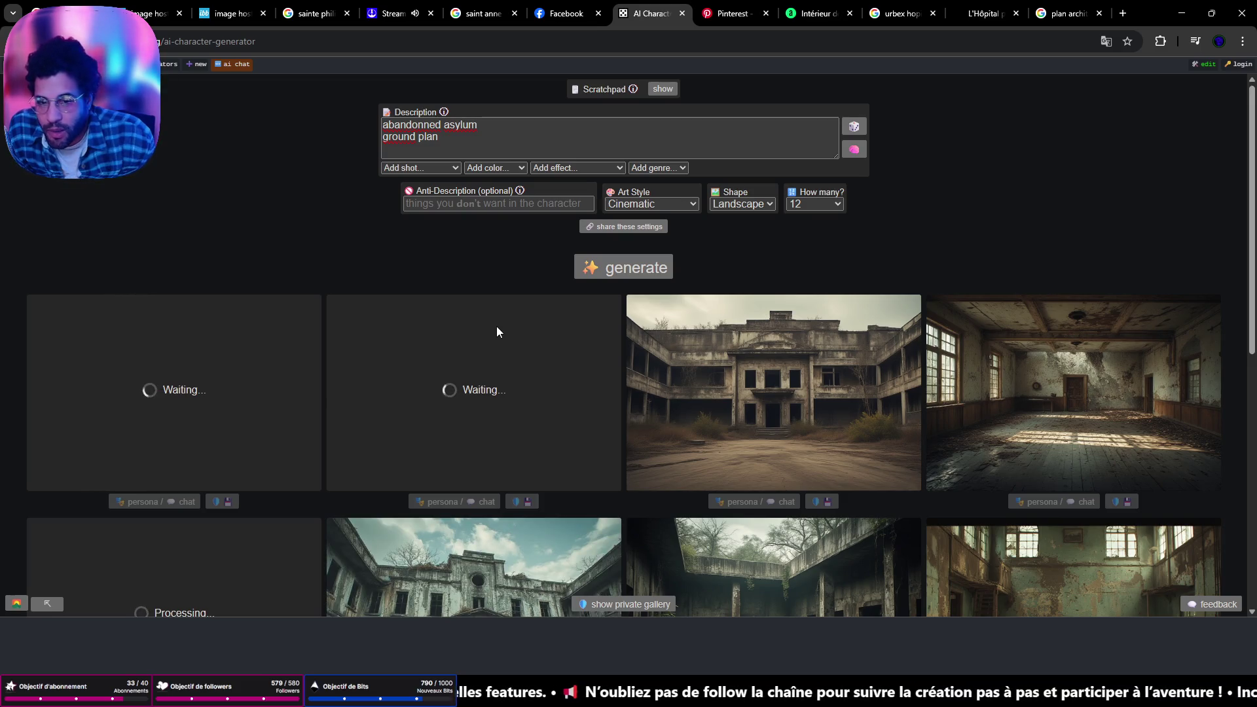
{"action": "scroll", "coordinate": [688, 320], "scroll_direction": "down", "scroll_amount": 5}
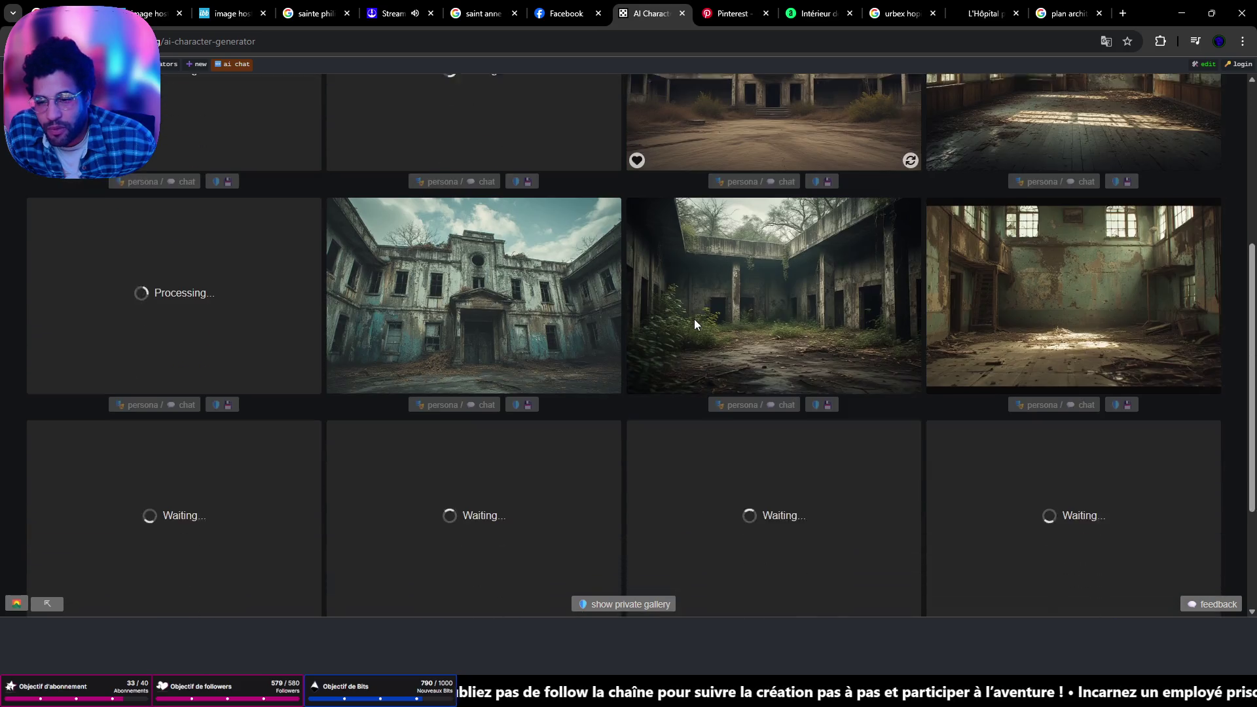
{"action": "scroll", "coordinate": [694, 320], "scroll_direction": "down", "scroll_amount": 3}
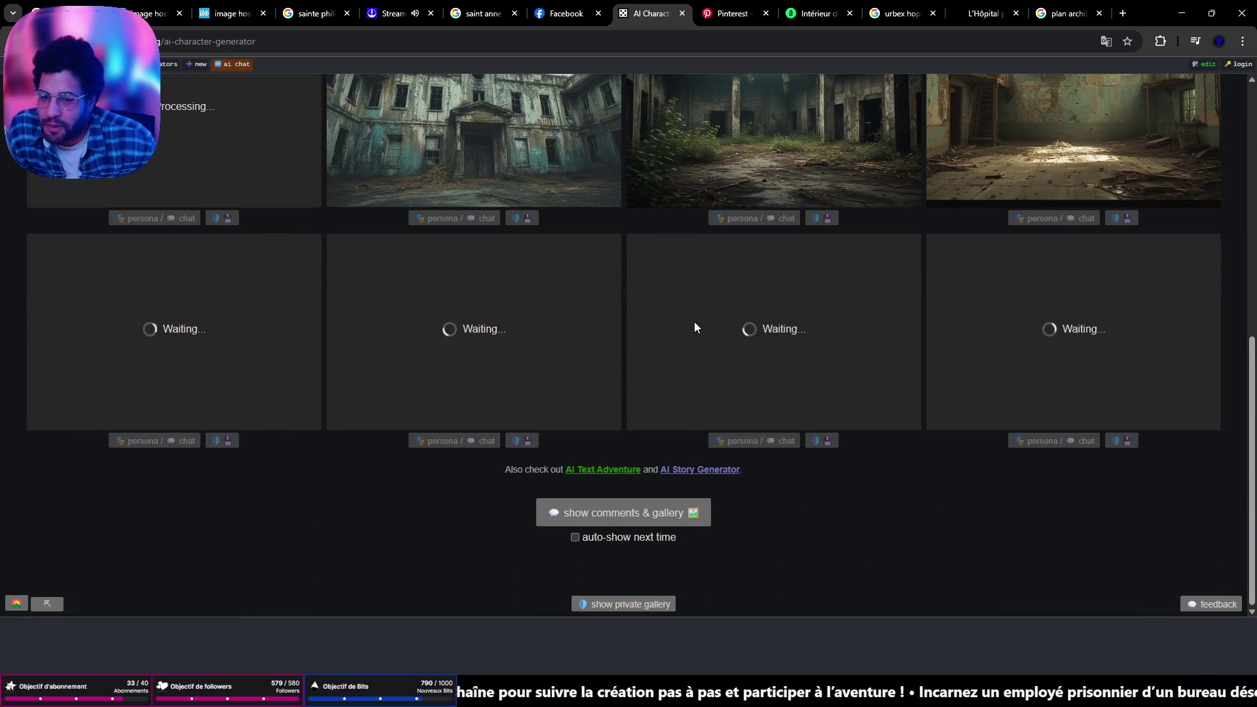
{"action": "scroll", "coordinate": [694, 321], "scroll_direction": "up", "scroll_amount": 7}
{"action": "scroll", "coordinate": [694, 321], "scroll_direction": "up", "scroll_amount": 1}
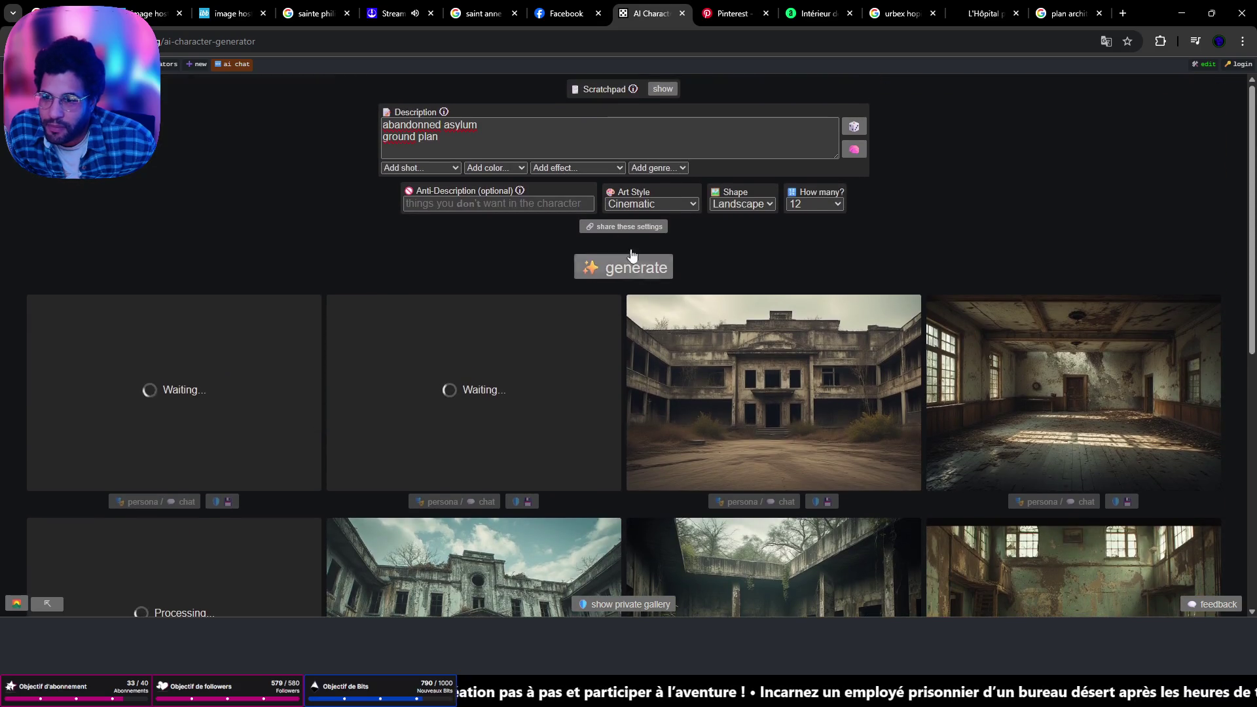
Replace 'ground plan' with 'blueprint' in the description and generate a fresh batch
{"action": "left_click_drag", "start_coordinate": [468, 142], "coordinate": [383, 154]}
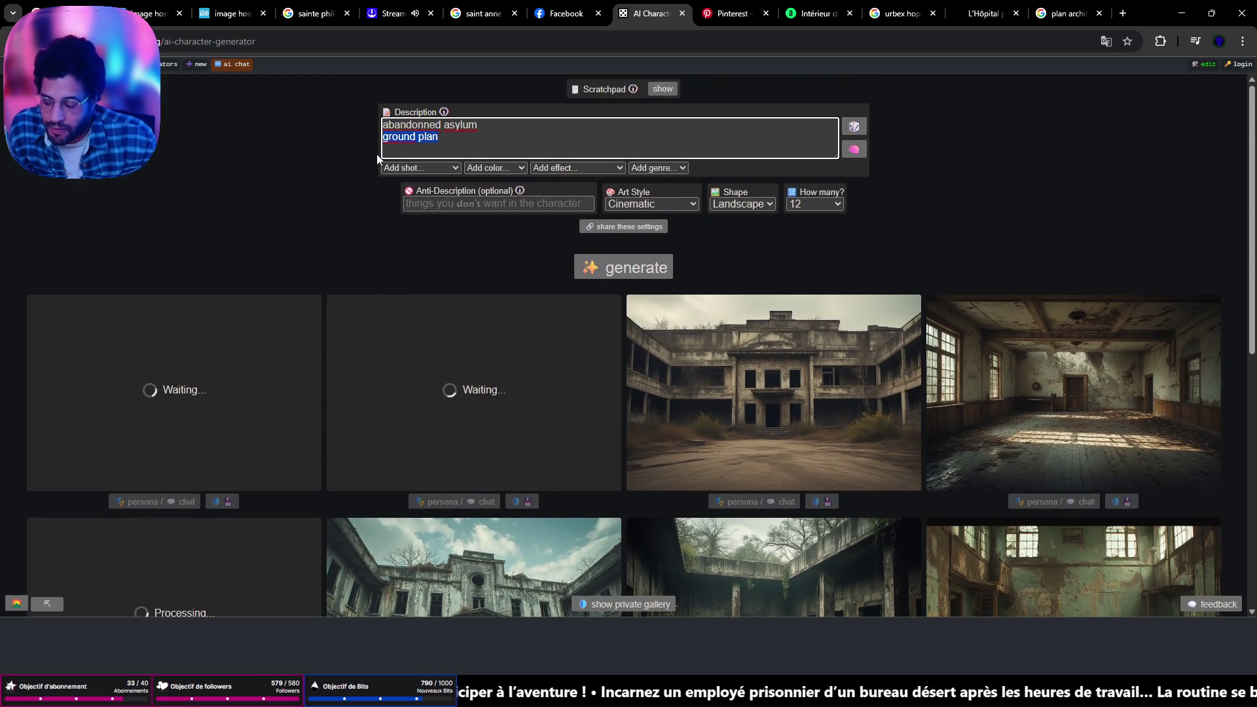
{"action": "type", "text": "blue"}
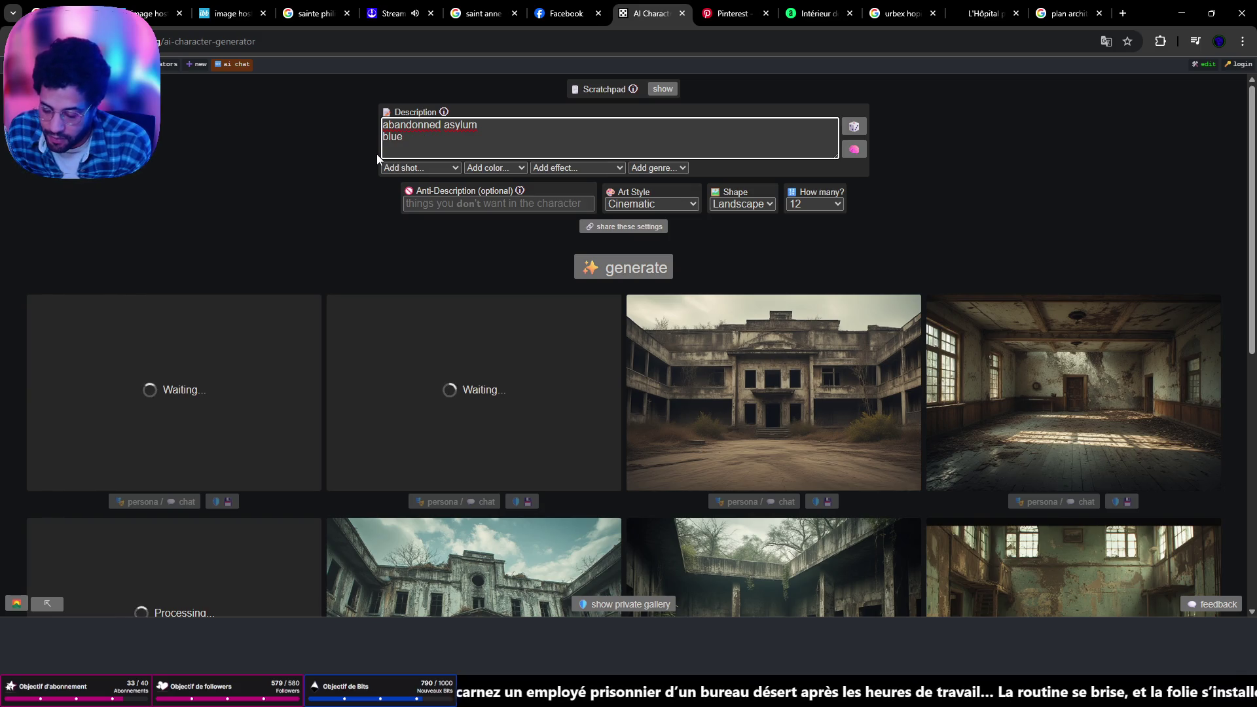
{"action": "type", "text": "print"}
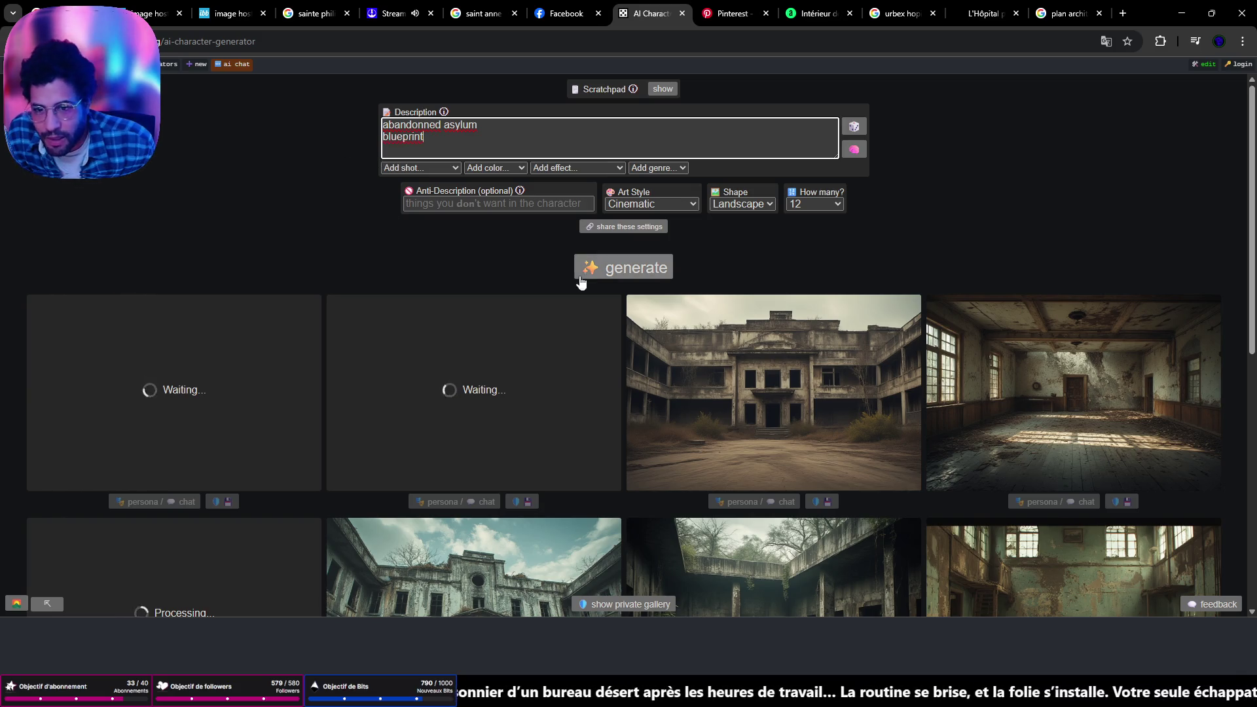
{"action": "left_click", "coordinate": [597, 270]}
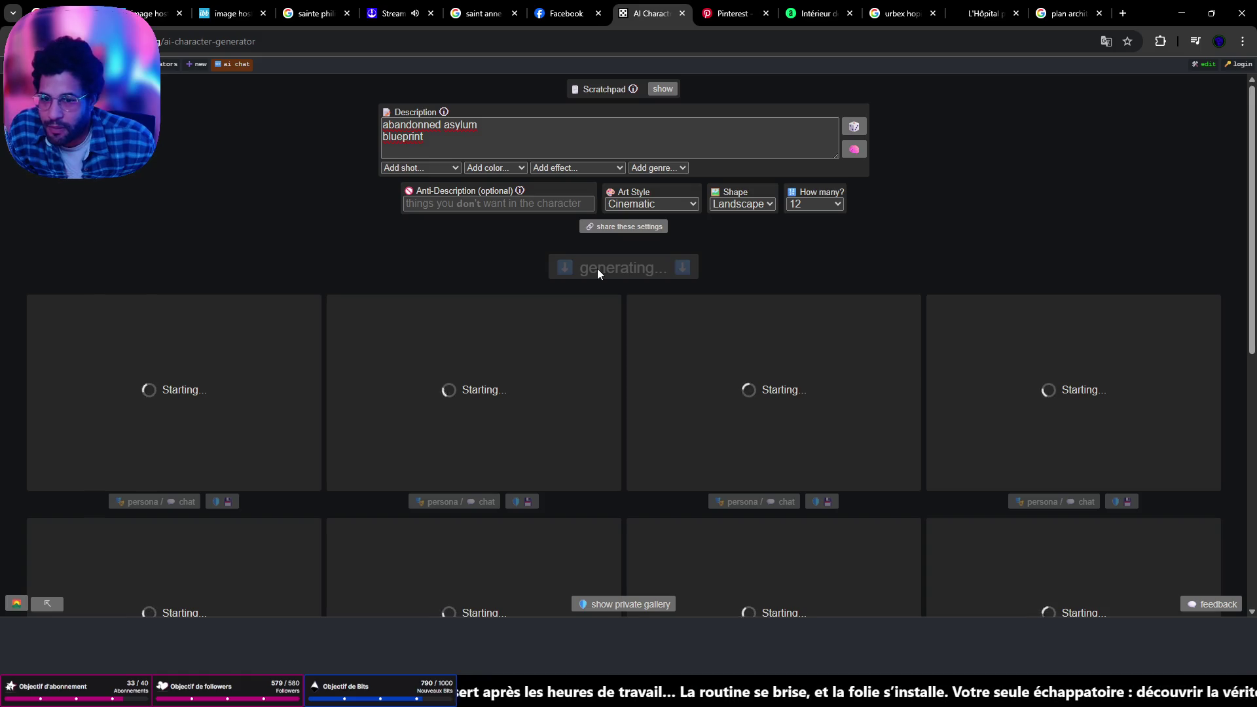
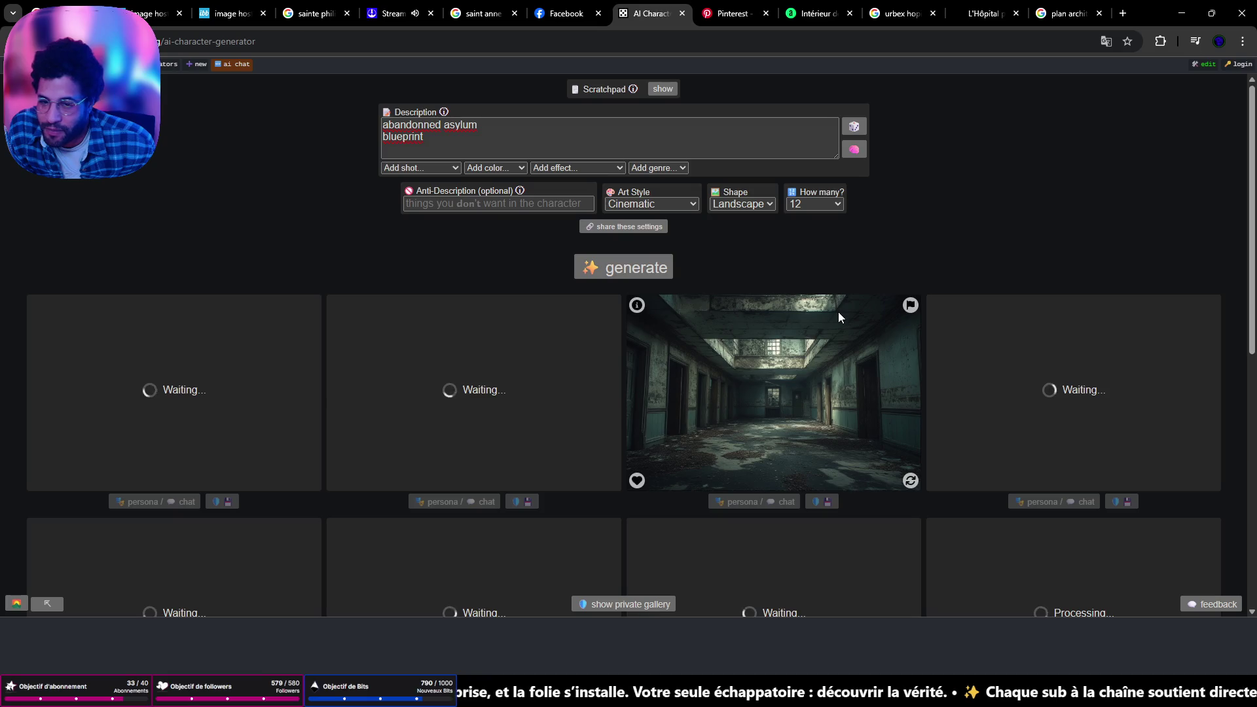
Glance over the generated asylum images, then return to the 'urbex hopital psychiatrique' results
{"action": "scroll", "coordinate": [839, 317], "scroll_direction": "down", "scroll_amount": 4}
{"action": "scroll", "coordinate": [839, 318], "scroll_direction": "up", "scroll_amount": 4}
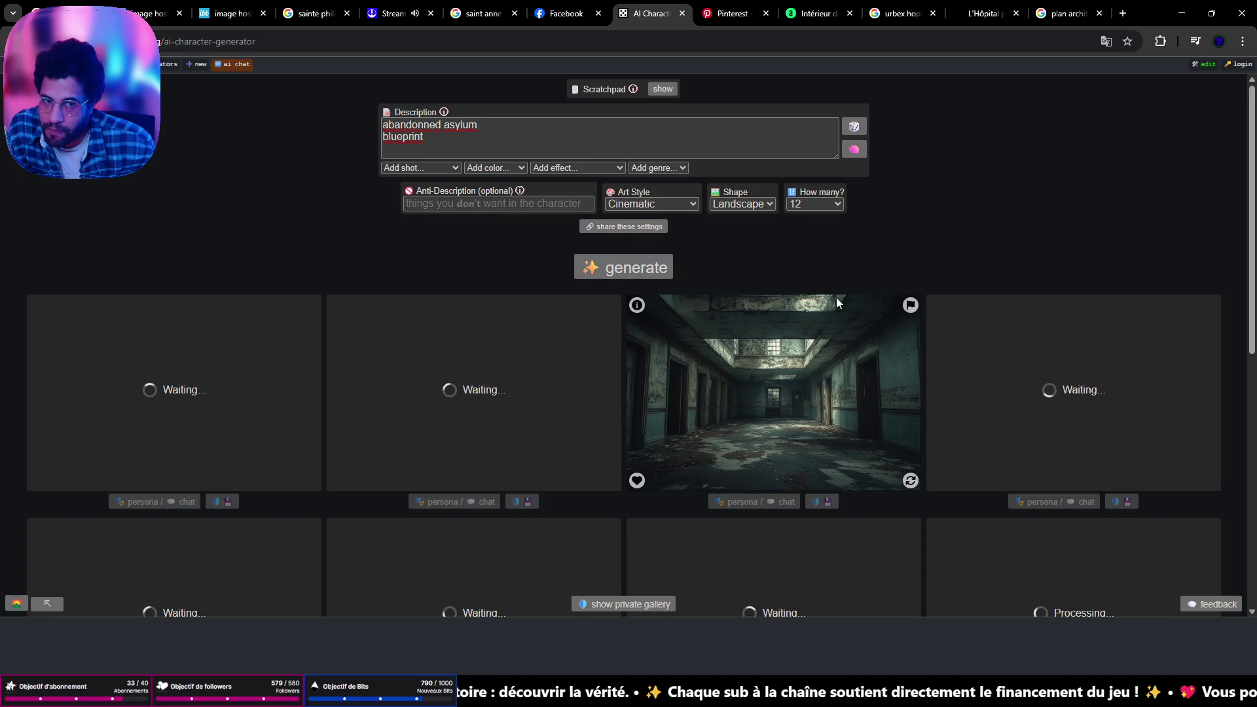
{"action": "left_click", "coordinate": [904, 19]}
Replace the search with 'asylum ground plan' and view its image results
{"action": "key", "text": "/"}
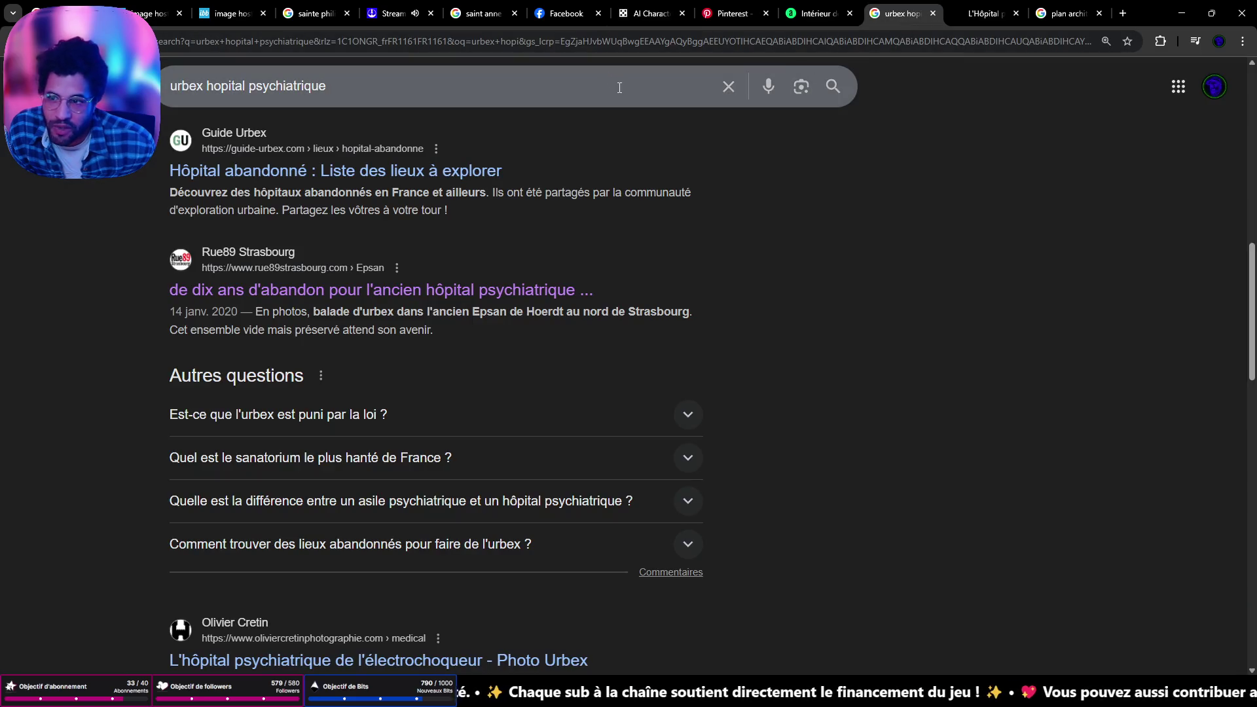
{"action": "type", "text": "asy"}
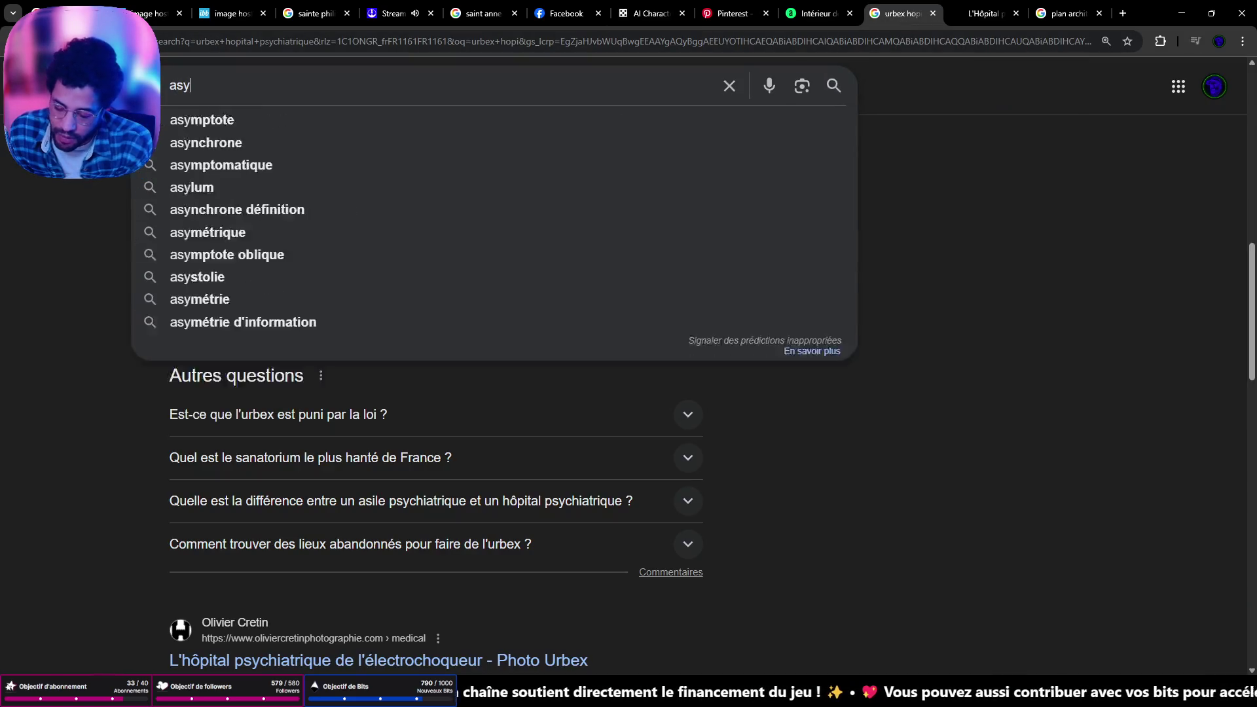
{"action": "type", "text": "lum ground plan"}
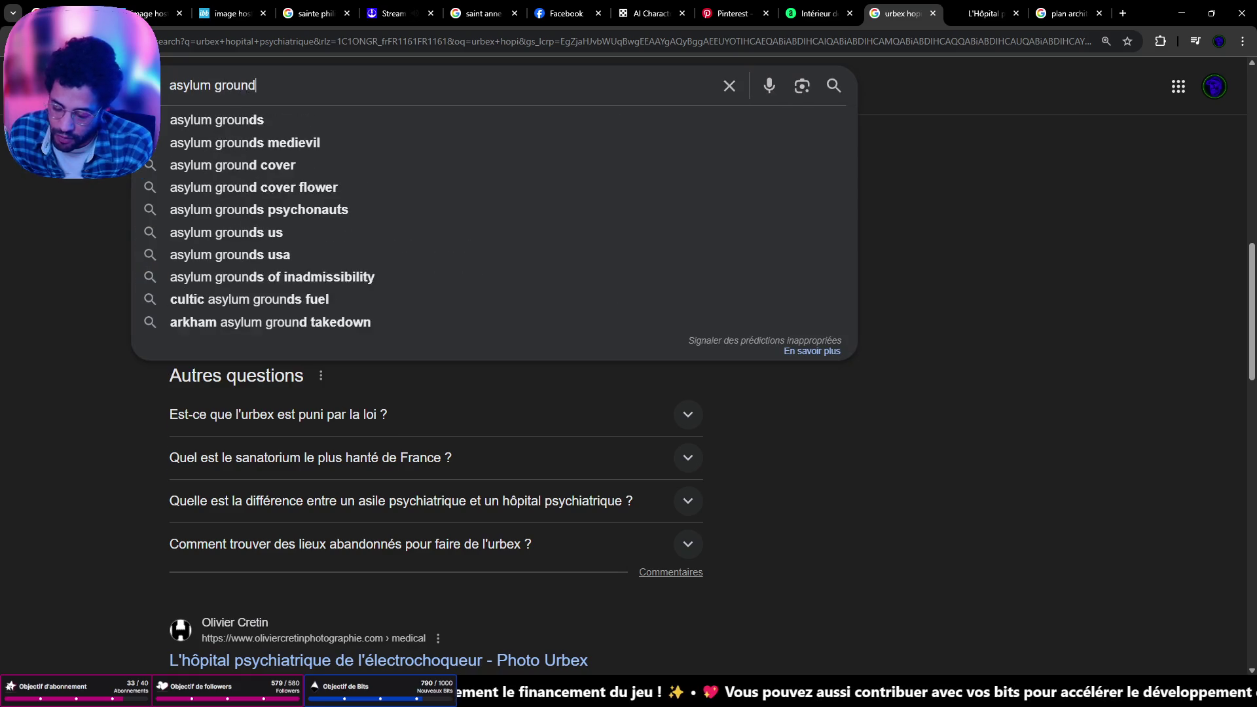
{"action": "key", "text": "Return"}
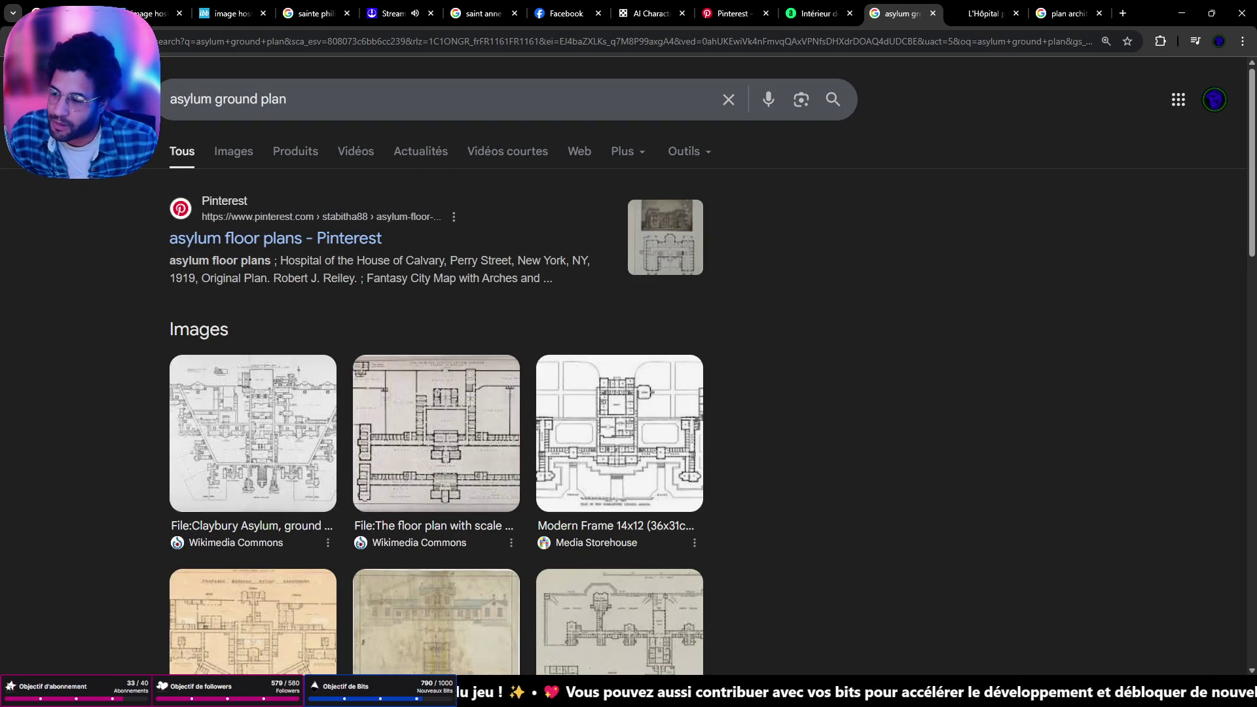
{"action": "left_click", "coordinate": [249, 151]}
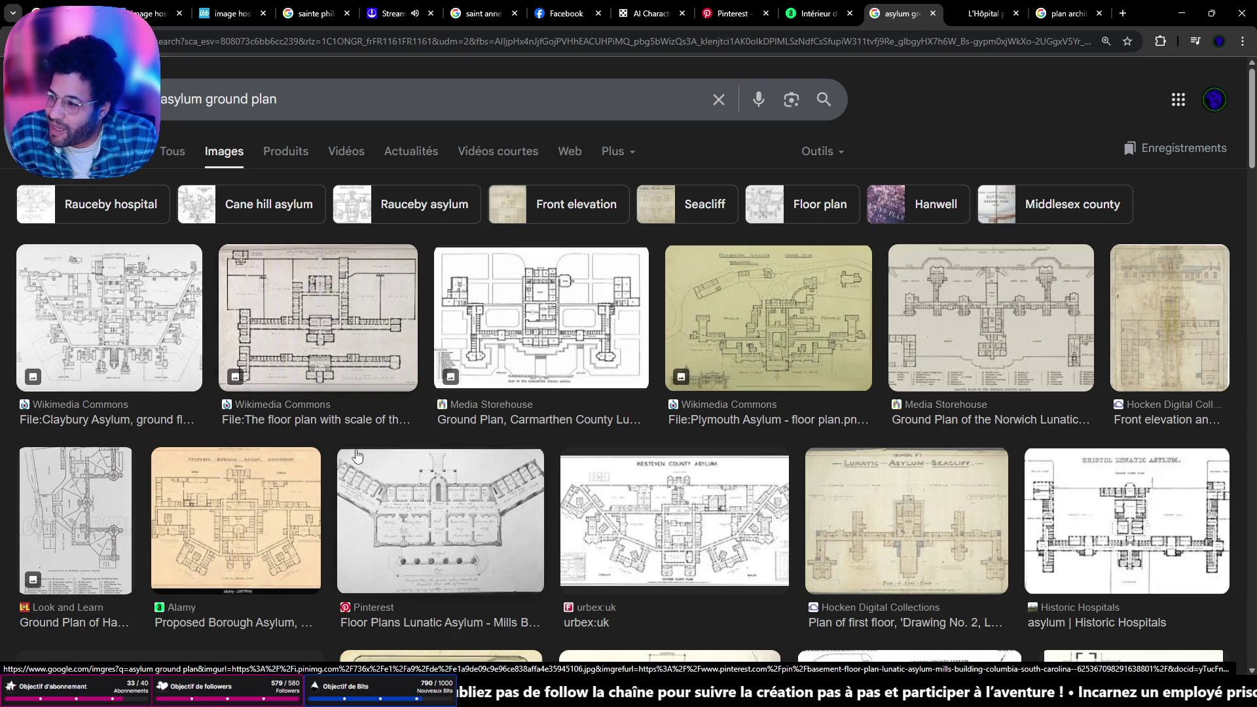
{"action": "scroll", "coordinate": [674, 445], "scroll_direction": "down", "scroll_amount": 3}
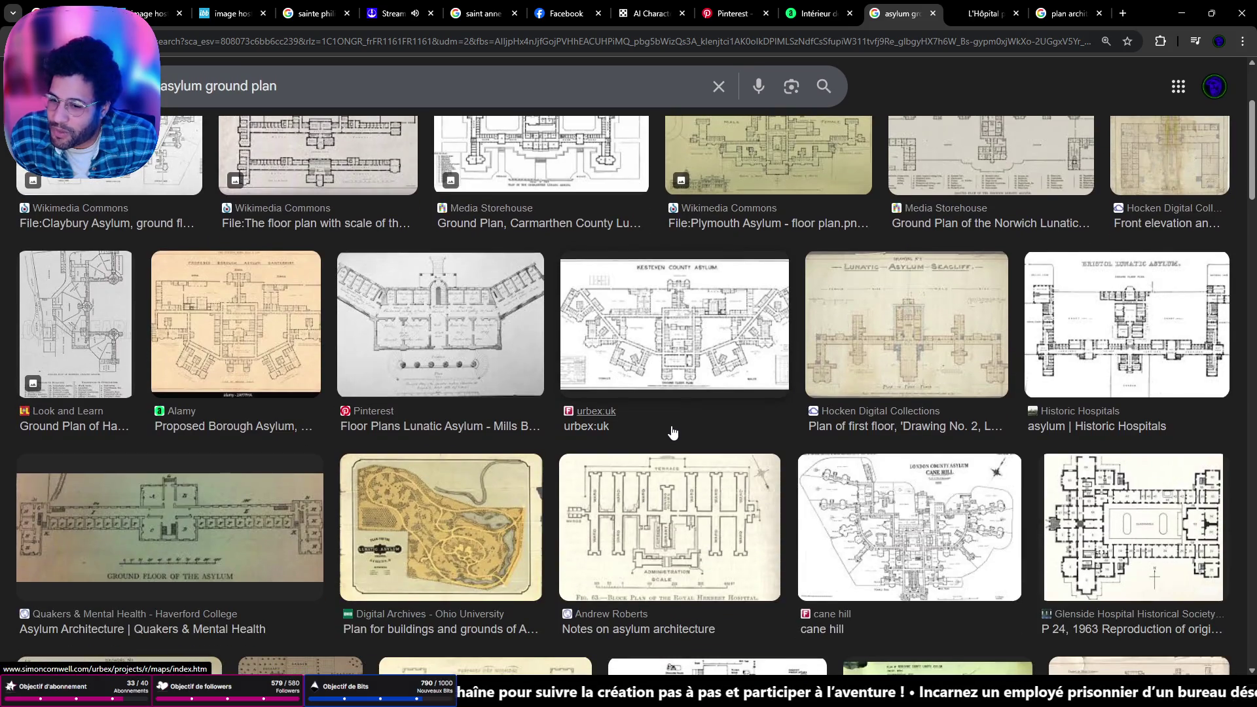
{"action": "scroll", "coordinate": [673, 544], "scroll_direction": "down", "scroll_amount": 2}
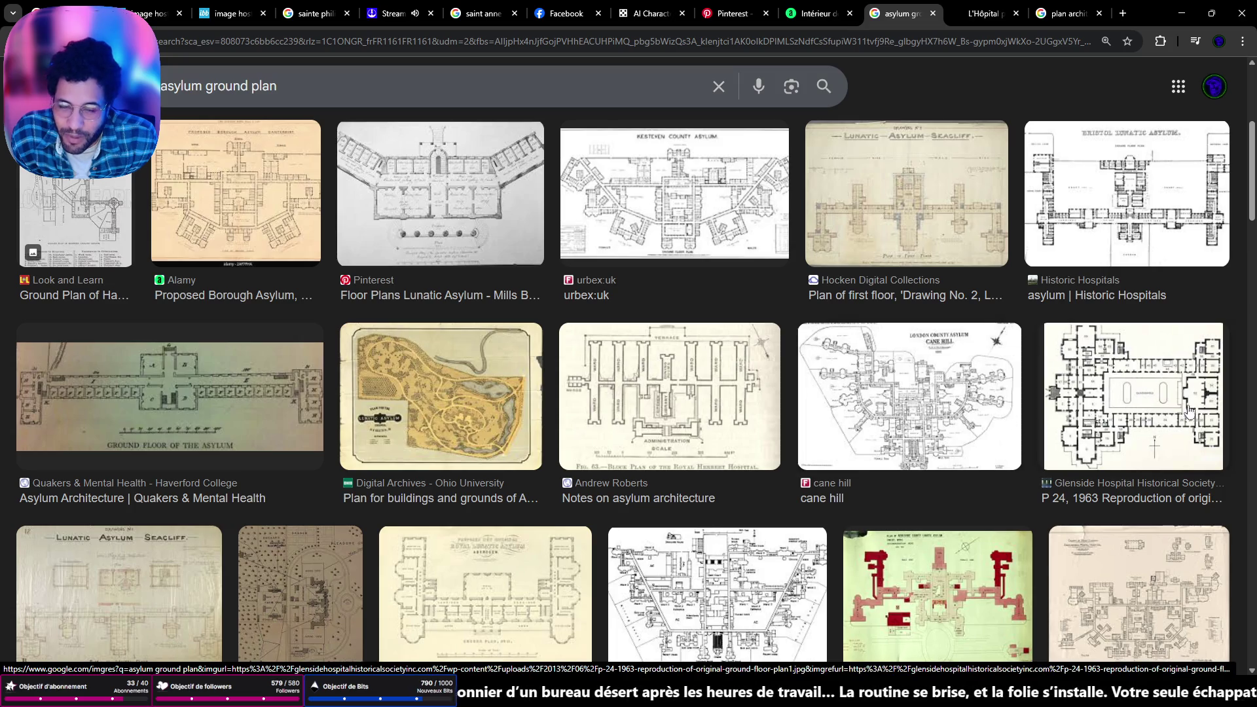
{"action": "scroll", "coordinate": [1152, 419], "scroll_direction": "down", "scroll_amount": 2}
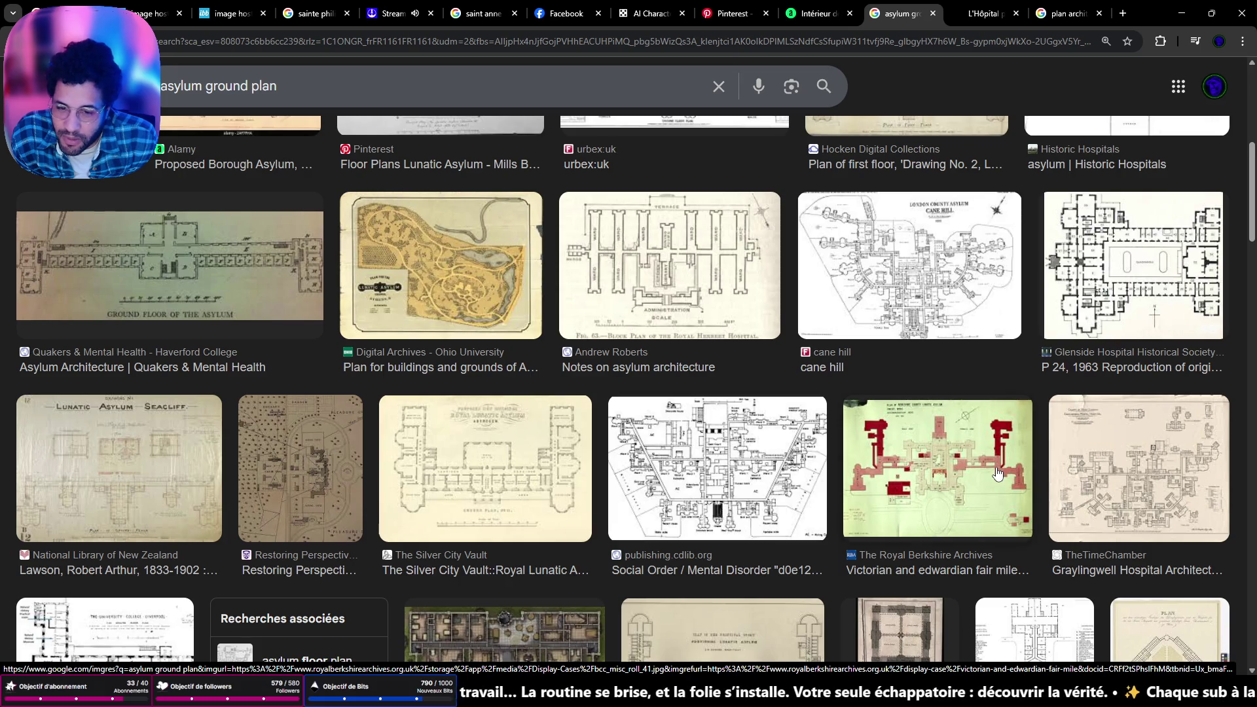
{"action": "scroll", "coordinate": [996, 472], "scroll_direction": "down", "scroll_amount": 2}
{"action": "scroll", "coordinate": [995, 474], "scroll_direction": "down", "scroll_amount": 2}
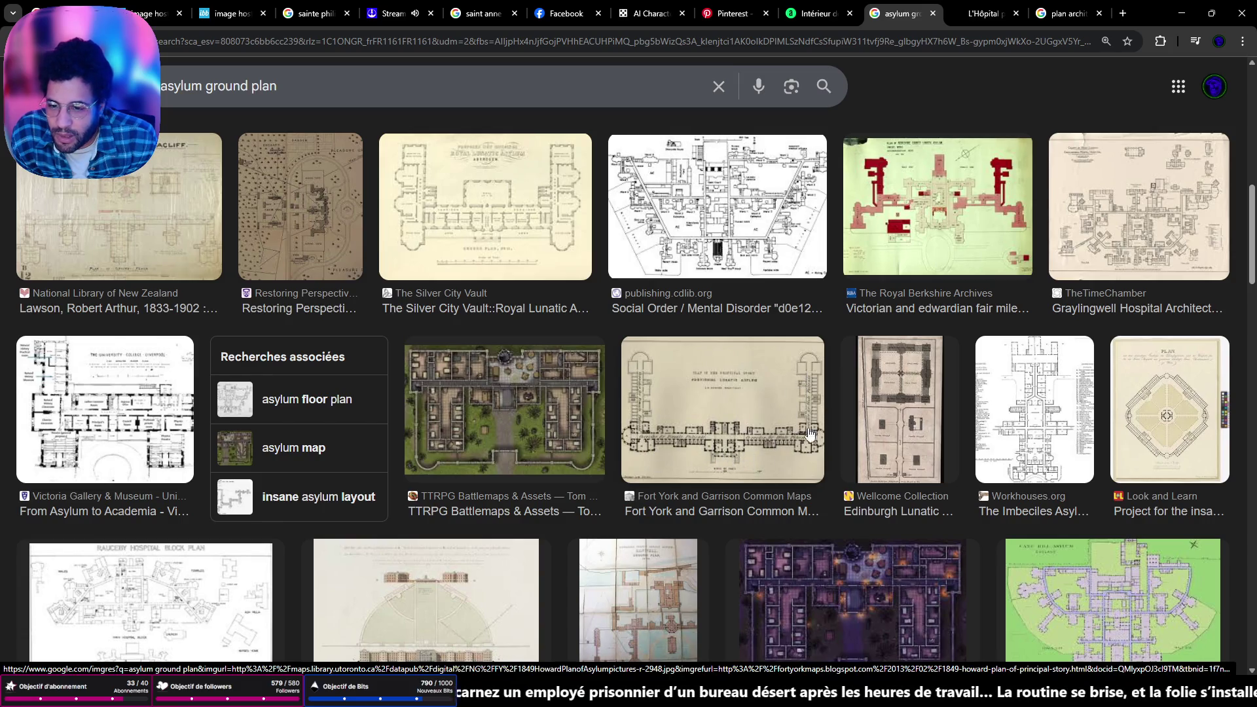
{"action": "scroll", "coordinate": [810, 432], "scroll_direction": "down", "scroll_amount": 5}
{"action": "scroll", "coordinate": [629, 407], "scroll_direction": "up", "scroll_amount": 5}
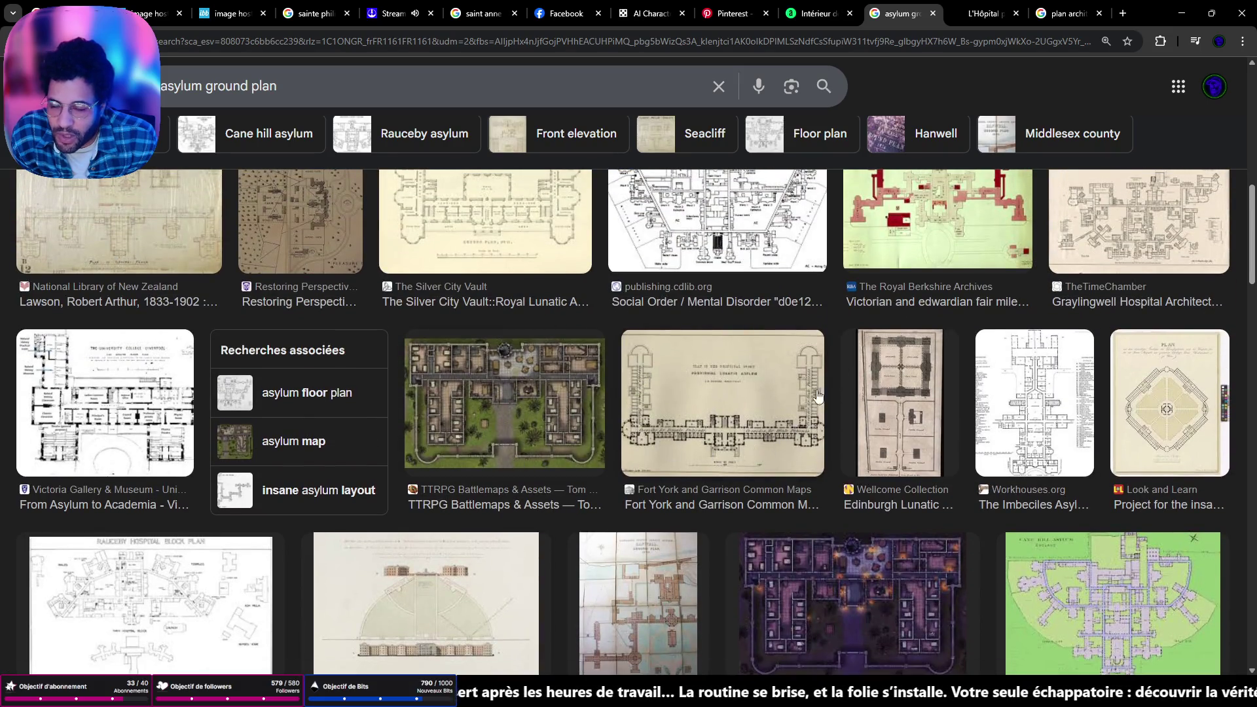
{"action": "scroll", "coordinate": [650, 439], "scroll_direction": "down", "scroll_amount": 4}
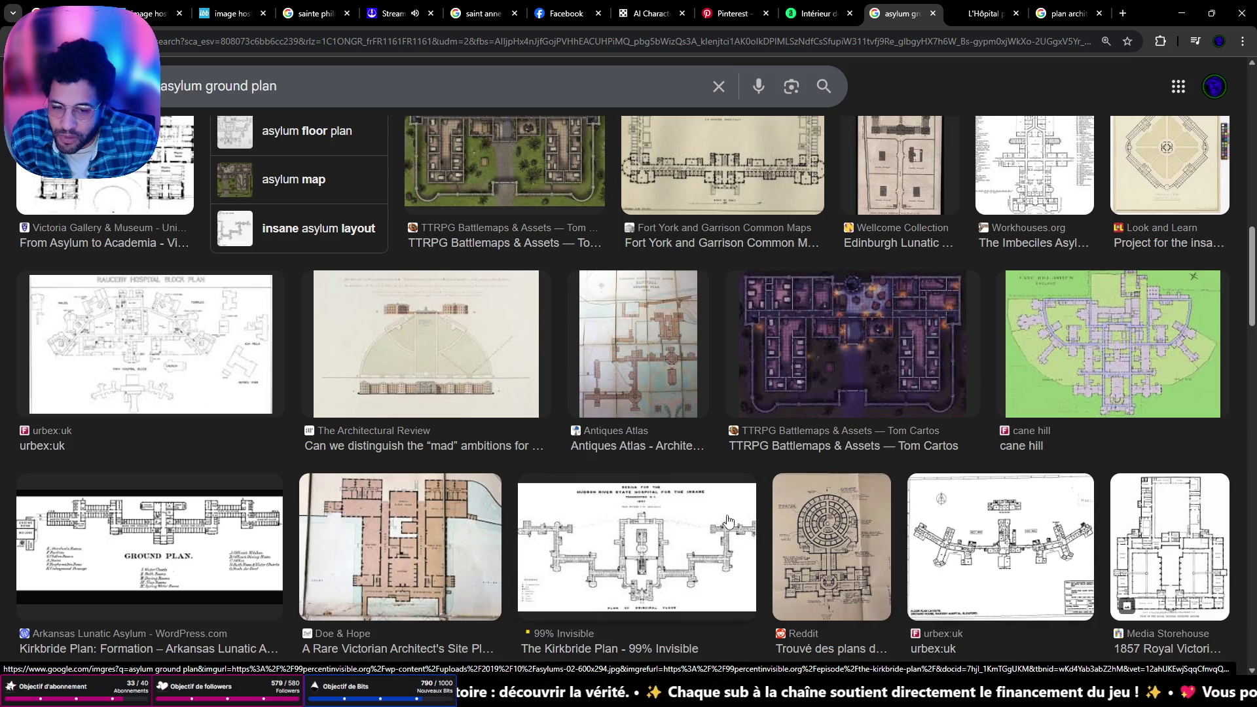
{"action": "scroll", "coordinate": [662, 503], "scroll_direction": "down", "scroll_amount": 3}
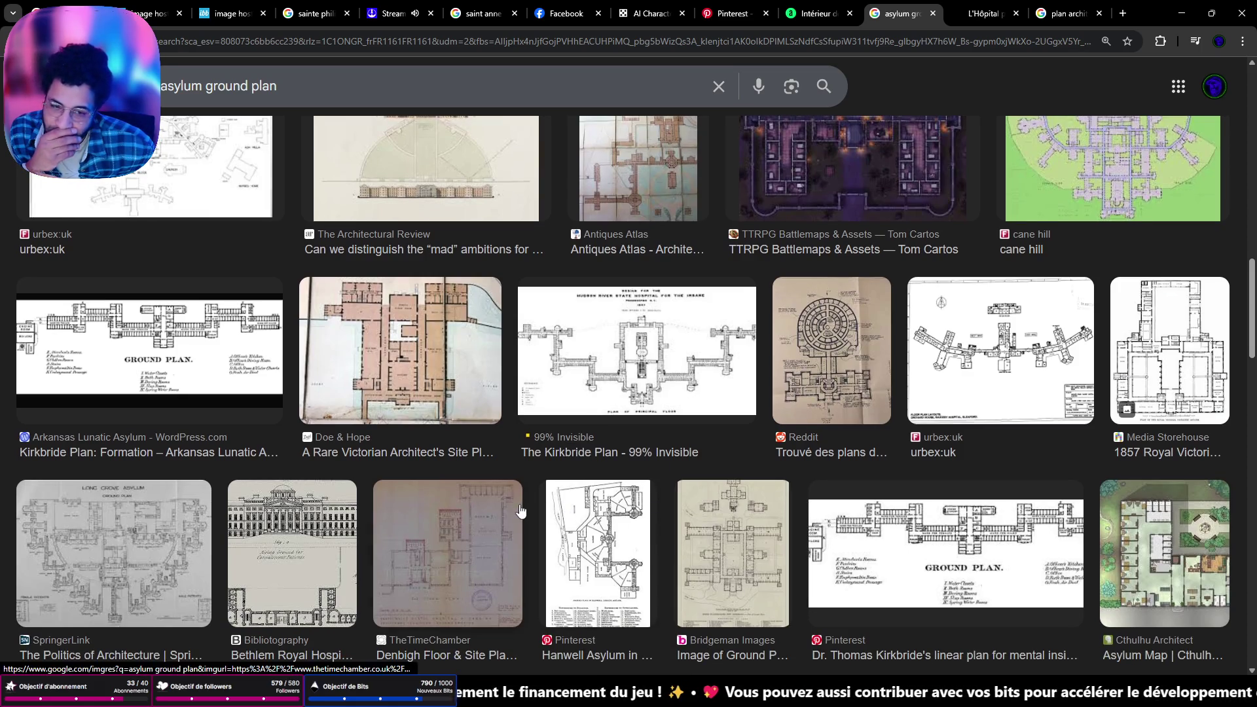
Scroll the 'asylum ground plan' images past Bethlem, Ponoka and Sheffield down to Rockwood Asylum
{"action": "scroll", "coordinate": [959, 557], "scroll_direction": "down", "scroll_amount": 4}
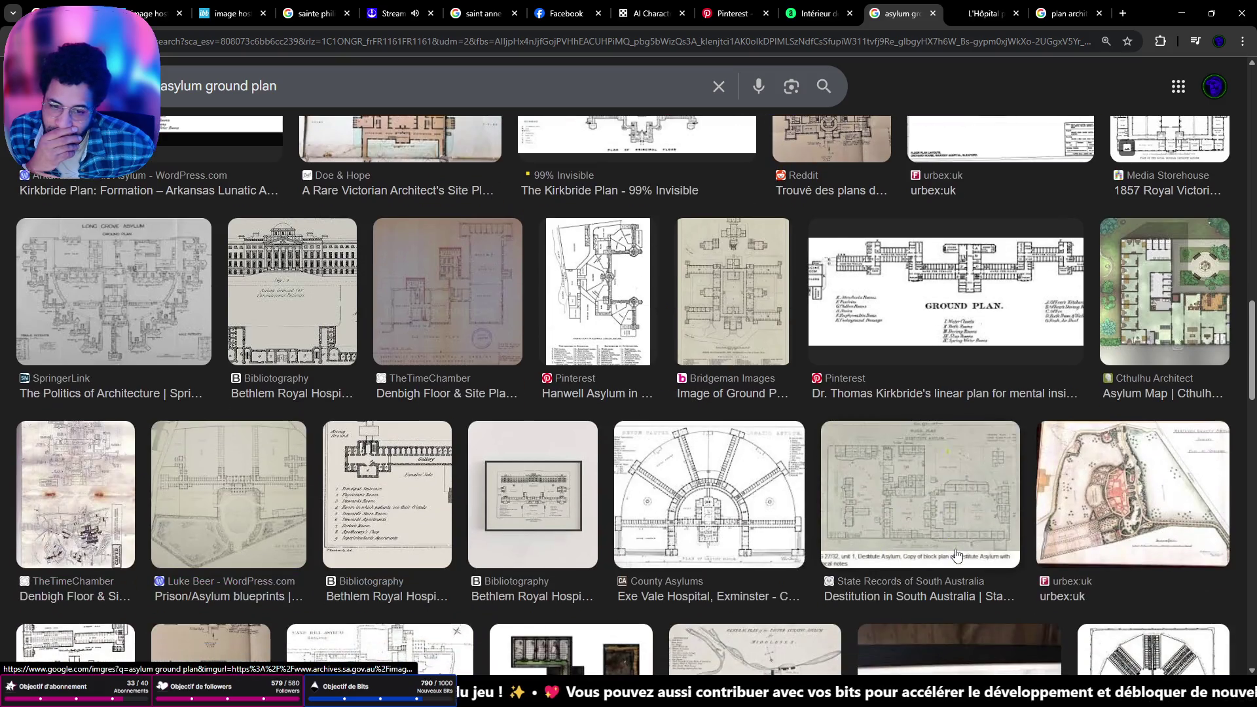
{"action": "scroll", "coordinate": [656, 524], "scroll_direction": "down", "scroll_amount": 3}
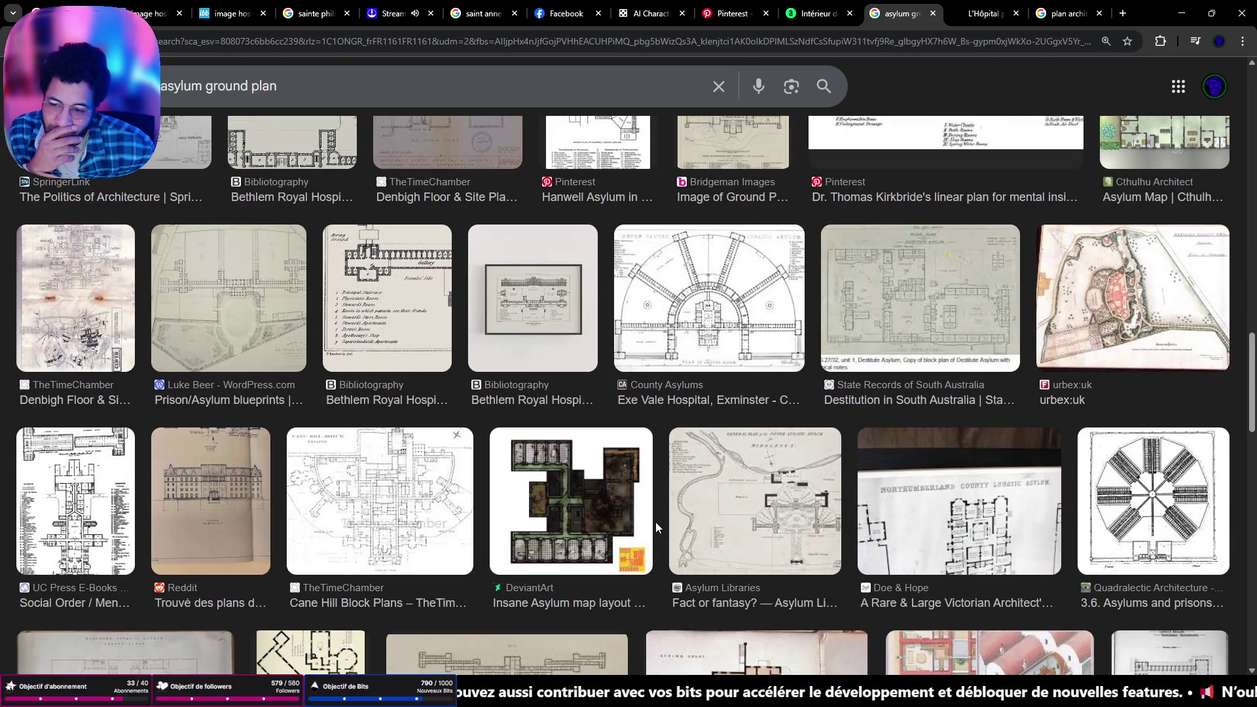
{"action": "scroll", "coordinate": [622, 537], "scroll_direction": "down", "scroll_amount": 4}
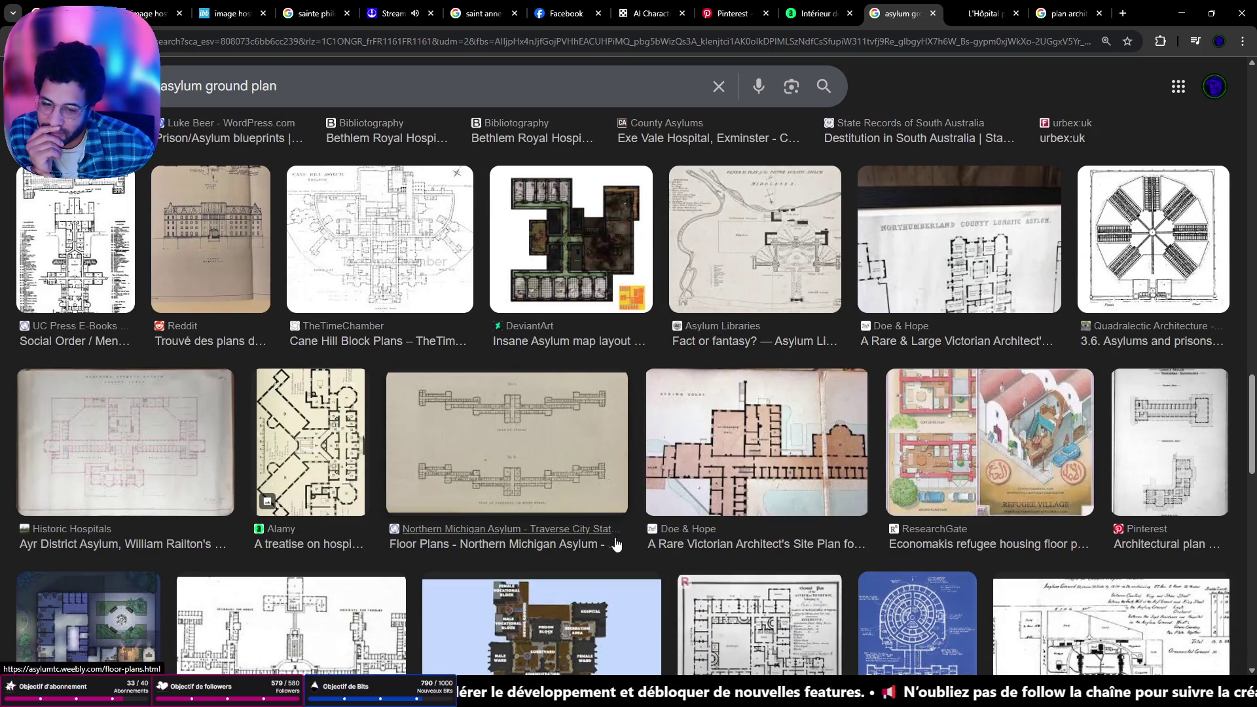
{"action": "scroll", "coordinate": [616, 543], "scroll_direction": "down", "scroll_amount": 3}
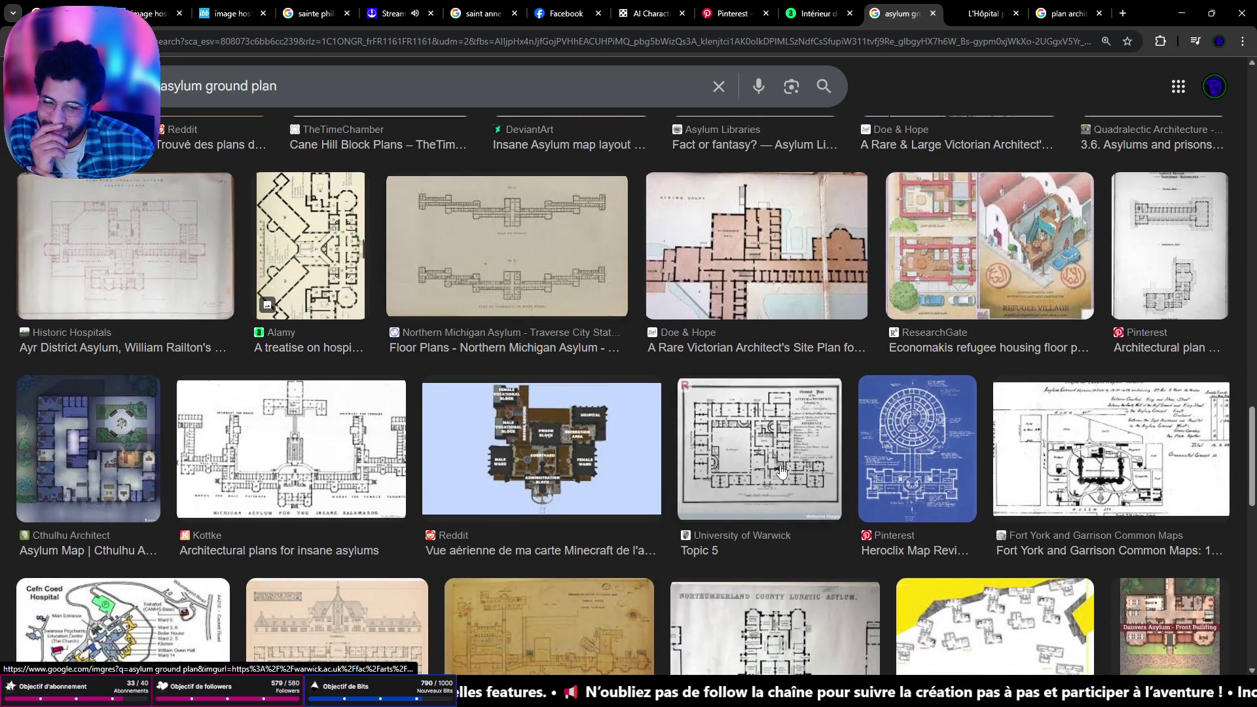
{"action": "scroll", "coordinate": [780, 469], "scroll_direction": "down", "scroll_amount": 3}
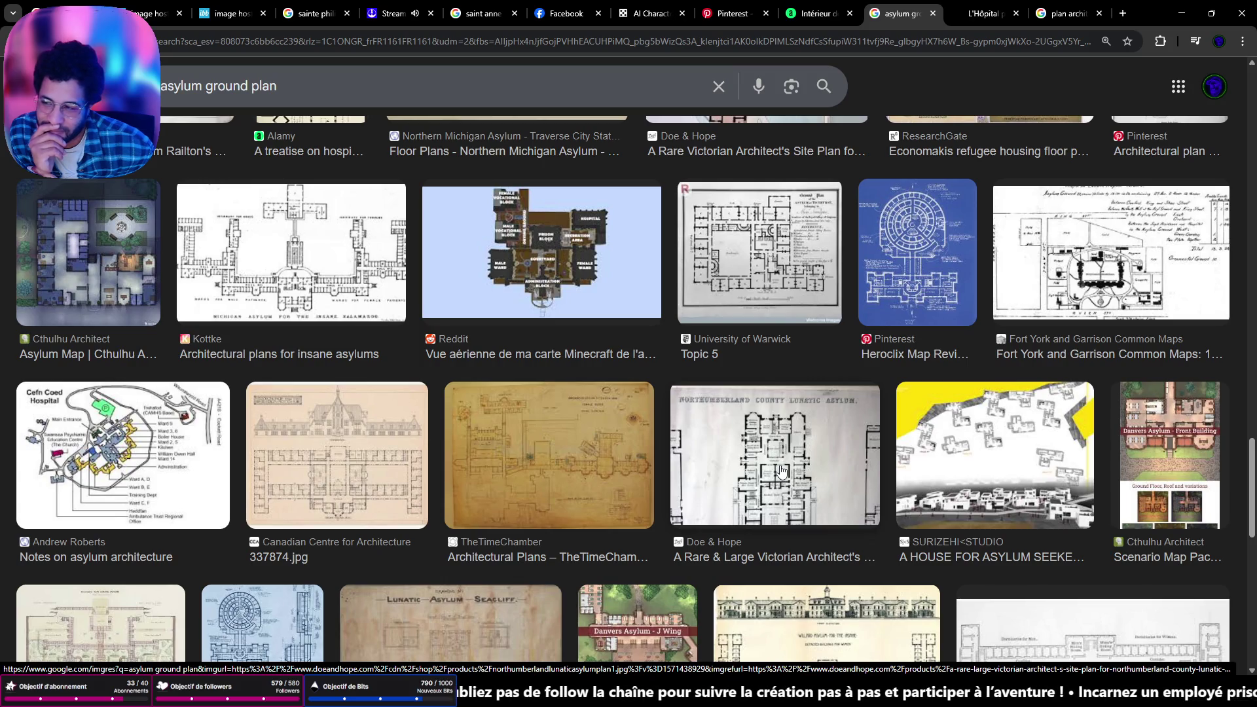
{"action": "scroll", "coordinate": [781, 469], "scroll_direction": "down", "scroll_amount": 3}
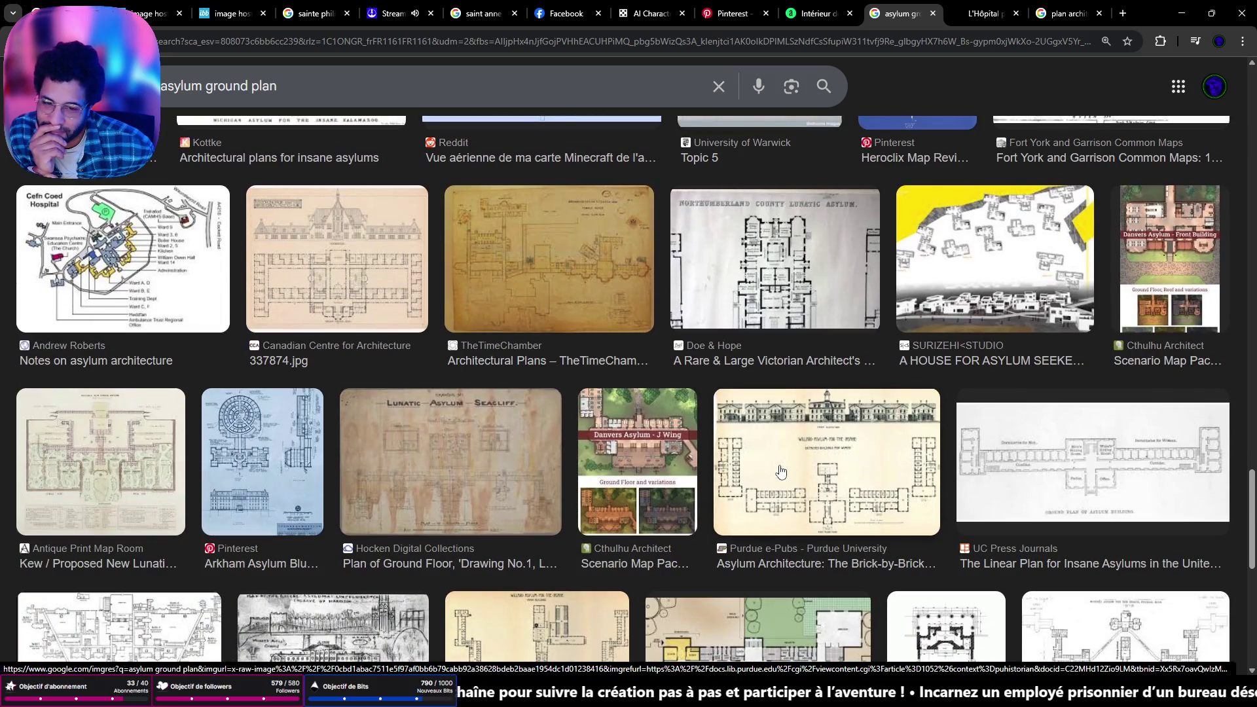
{"action": "scroll", "coordinate": [780, 469], "scroll_direction": "down", "scroll_amount": 2}
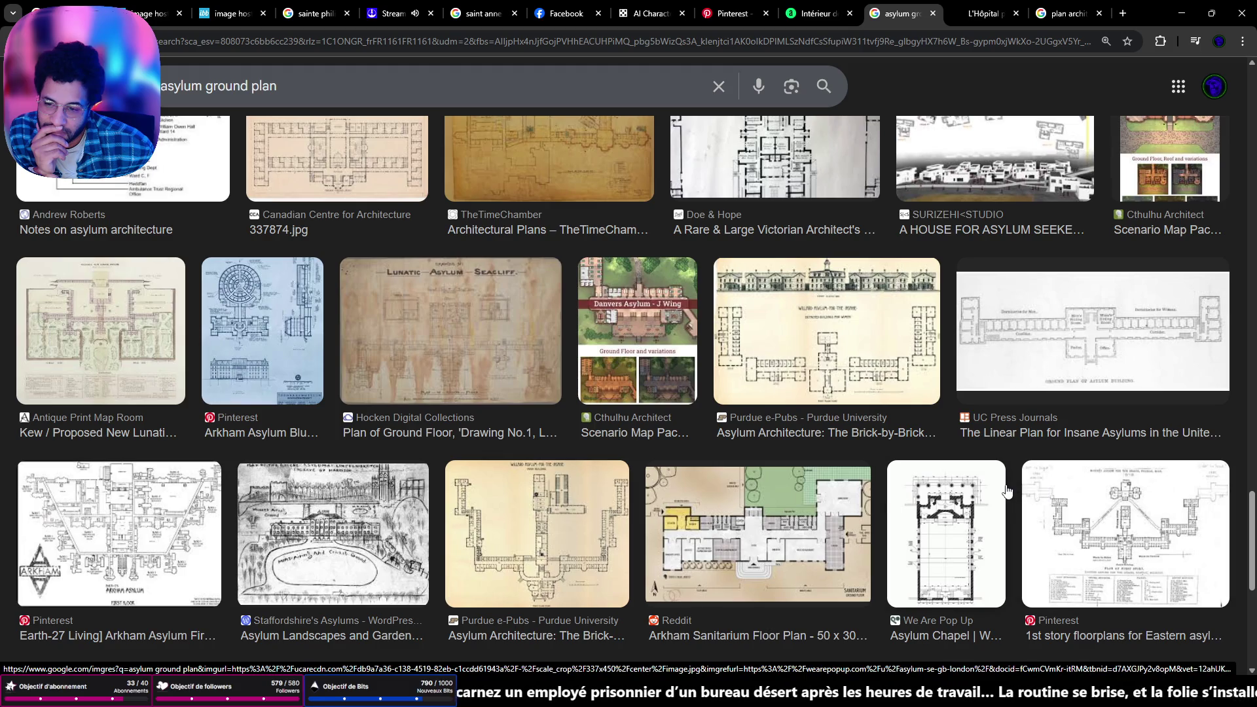
{"action": "scroll", "coordinate": [1006, 491], "scroll_direction": "down", "scroll_amount": 4}
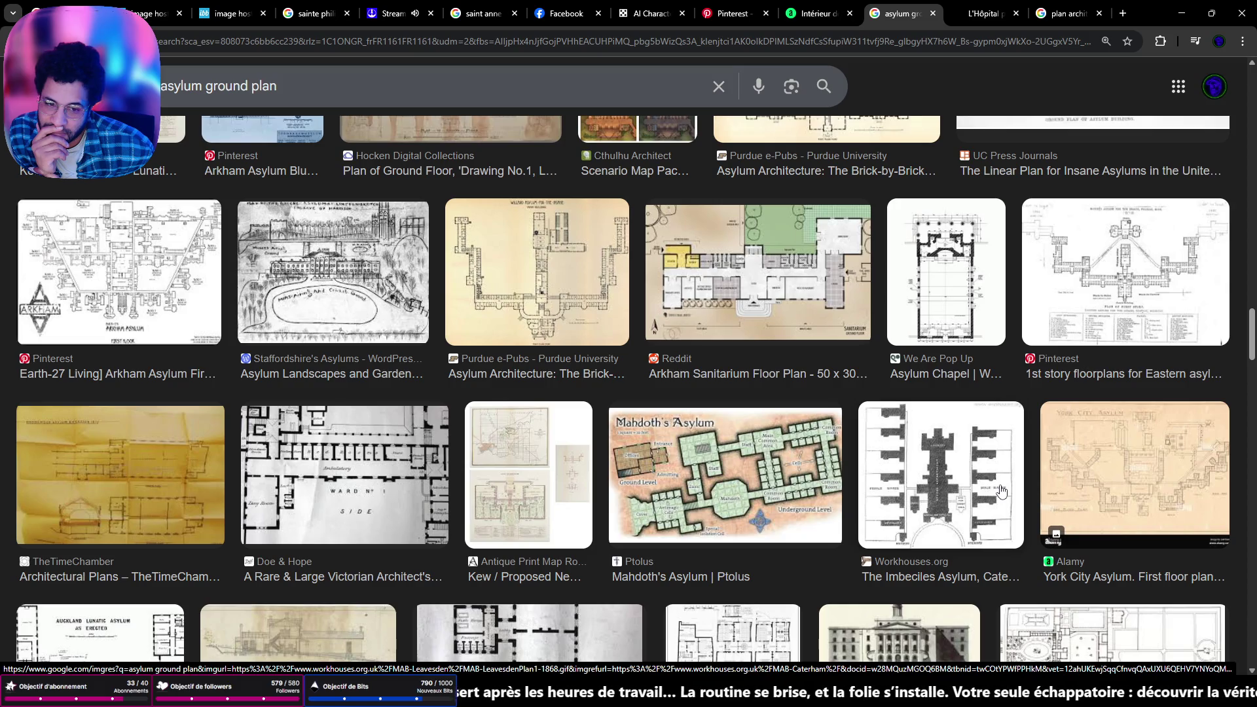
{"action": "scroll", "coordinate": [1001, 491], "scroll_direction": "down", "scroll_amount": 2}
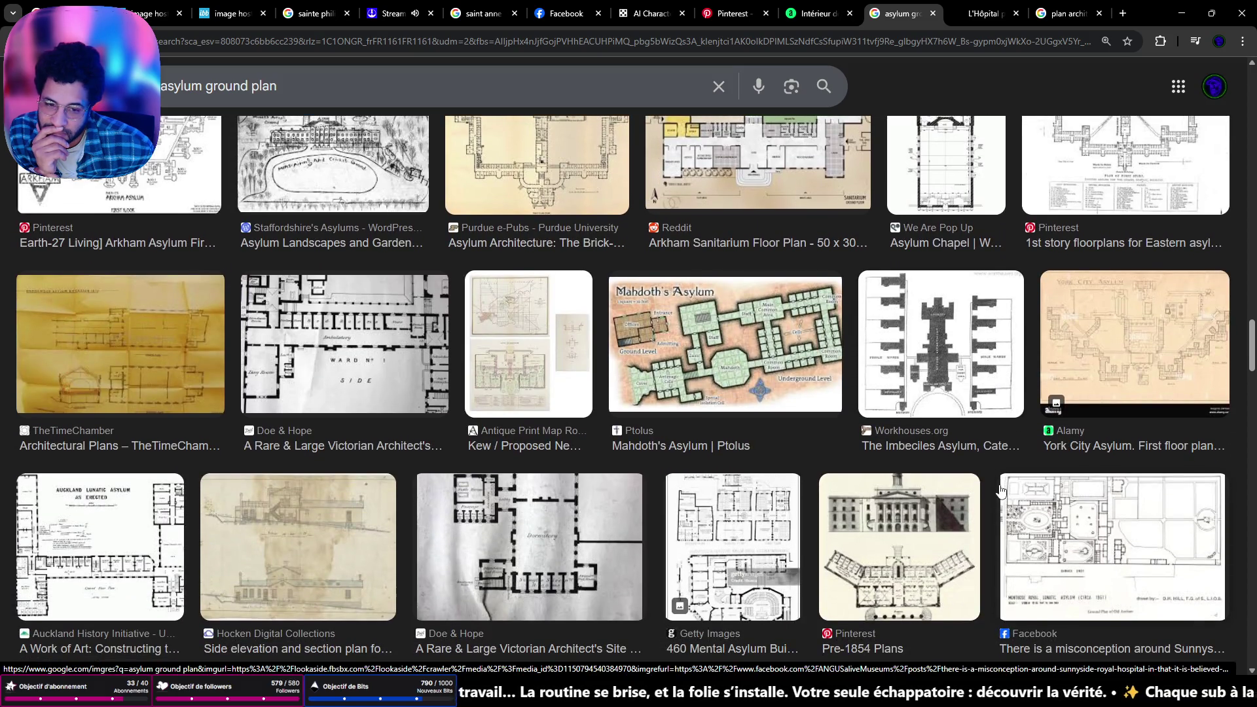
{"action": "scroll", "coordinate": [993, 490], "scroll_direction": "down", "scroll_amount": 4}
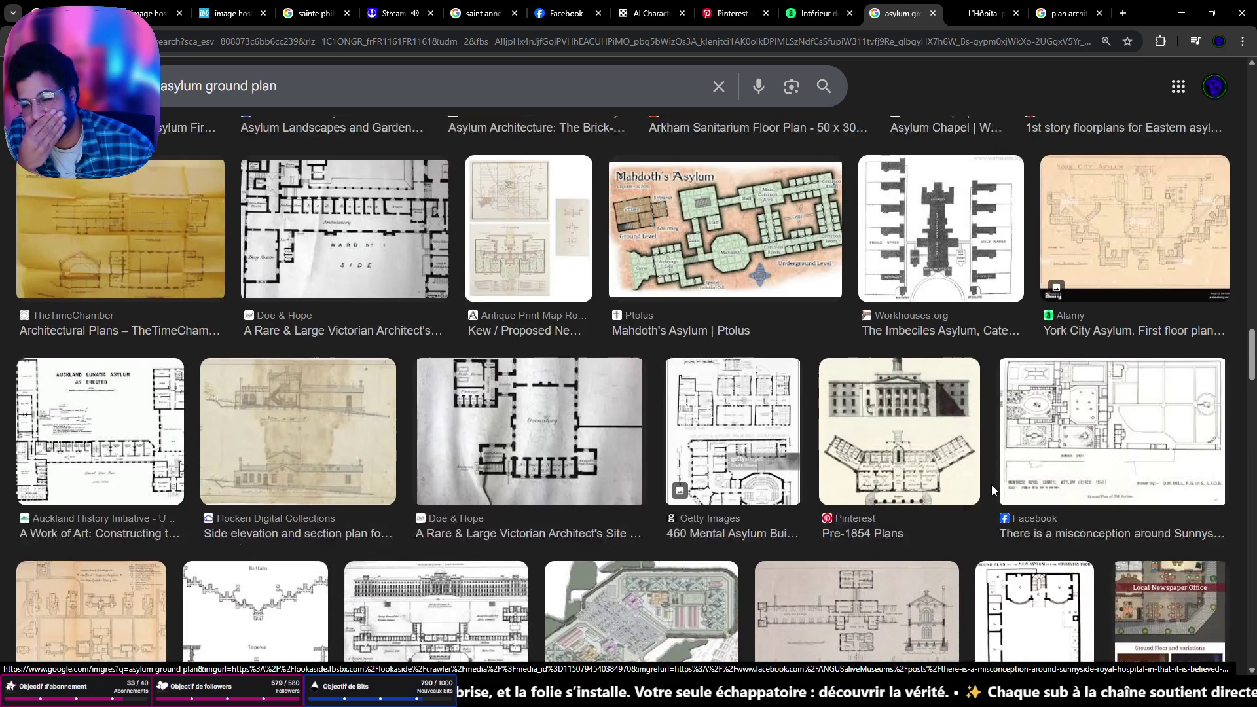
{"action": "scroll", "coordinate": [993, 489], "scroll_direction": "down", "scroll_amount": 1}
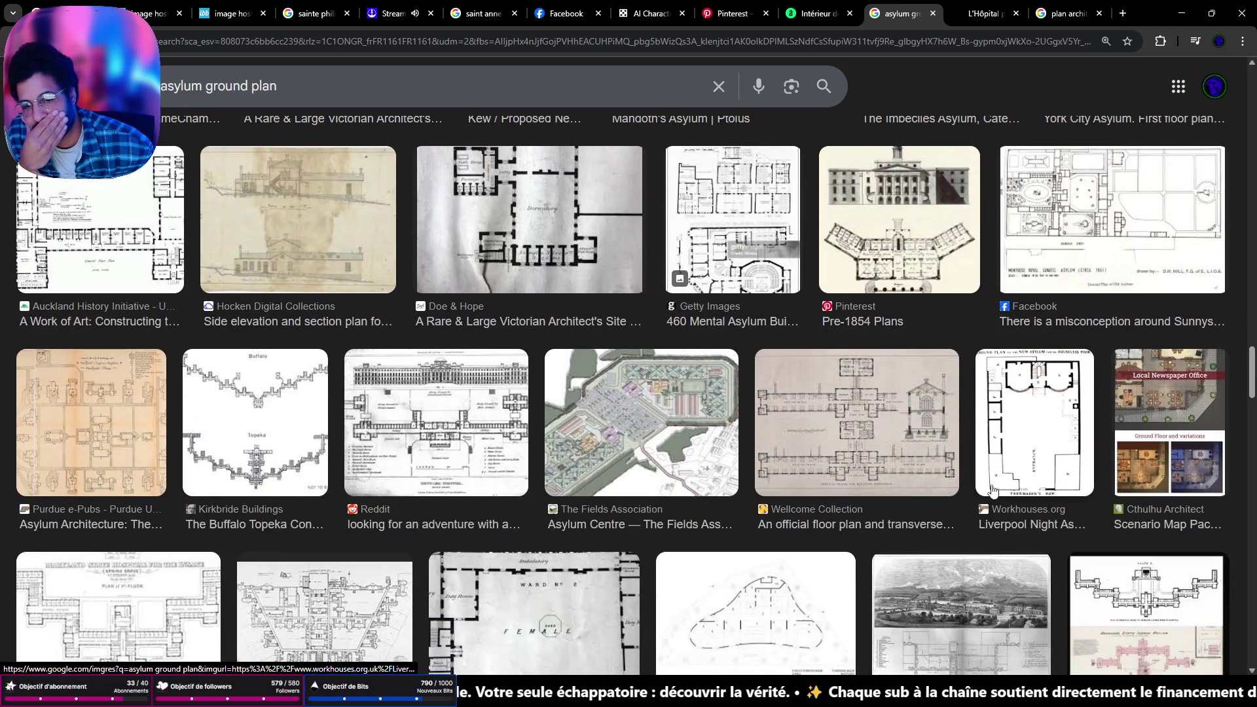
{"action": "scroll", "coordinate": [975, 489], "scroll_direction": "down", "scroll_amount": 3}
{"action": "scroll", "coordinate": [936, 484], "scroll_direction": "down", "scroll_amount": 3}
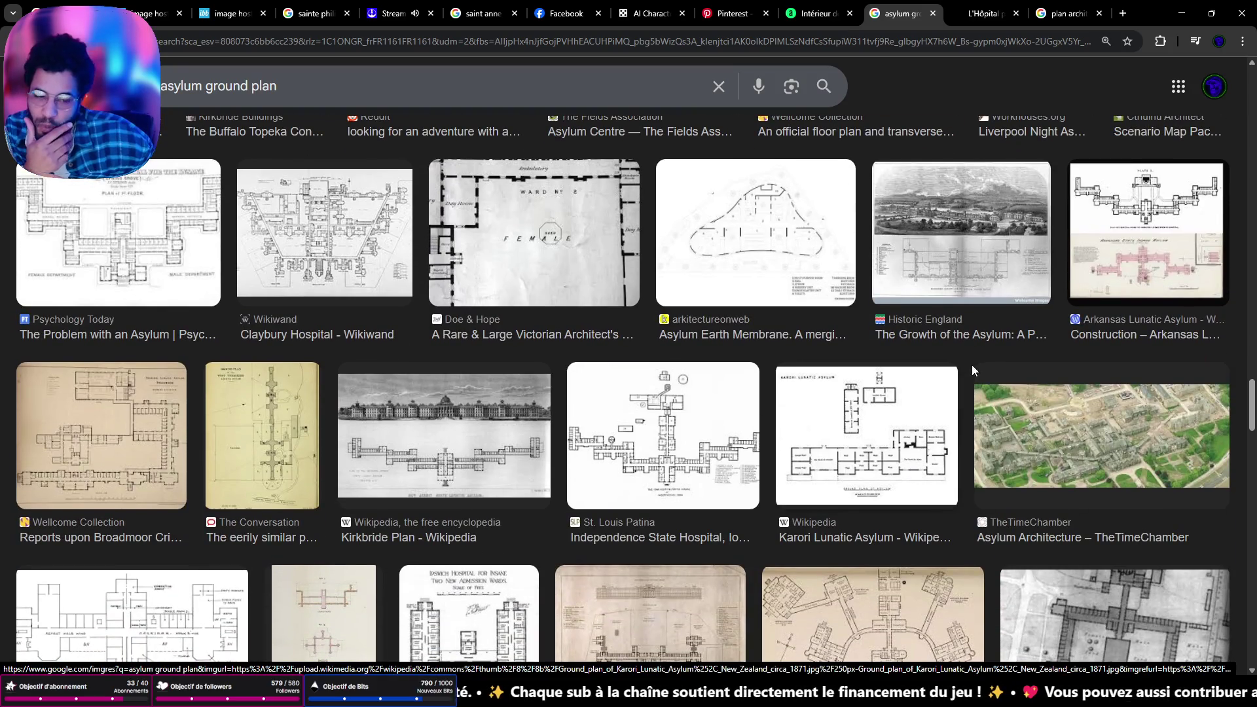
{"action": "scroll", "coordinate": [847, 385], "scroll_direction": "down", "scroll_amount": 2}
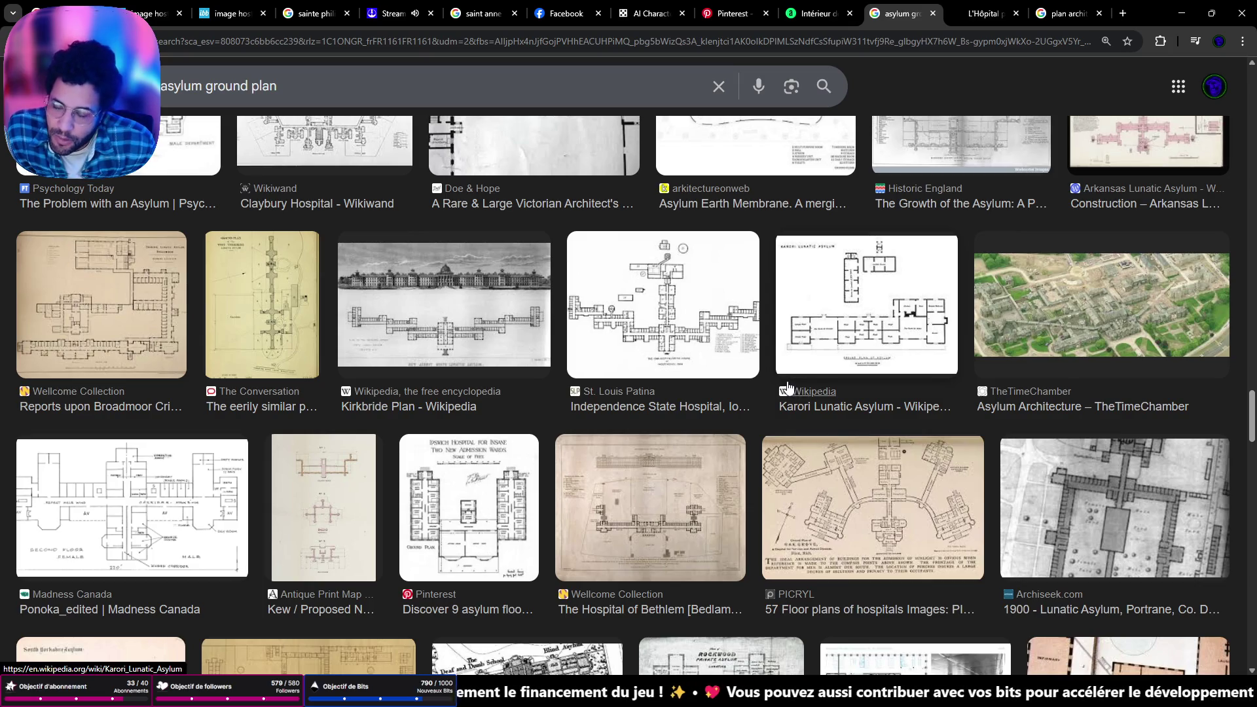
{"action": "scroll", "coordinate": [627, 477], "scroll_direction": "down", "scroll_amount": 5}
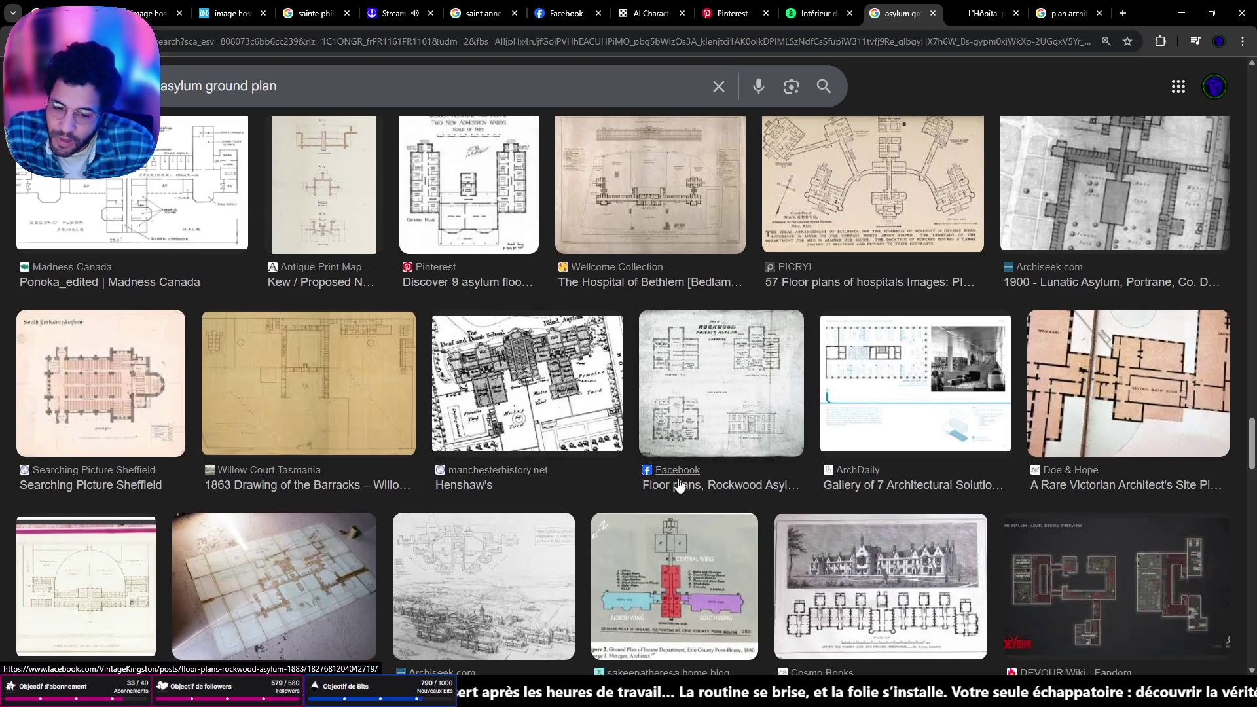
Return to the Unreal Asylum level and orbit to look down on the two lit rooms
{"action": "key", "text": "alt+Tab"}
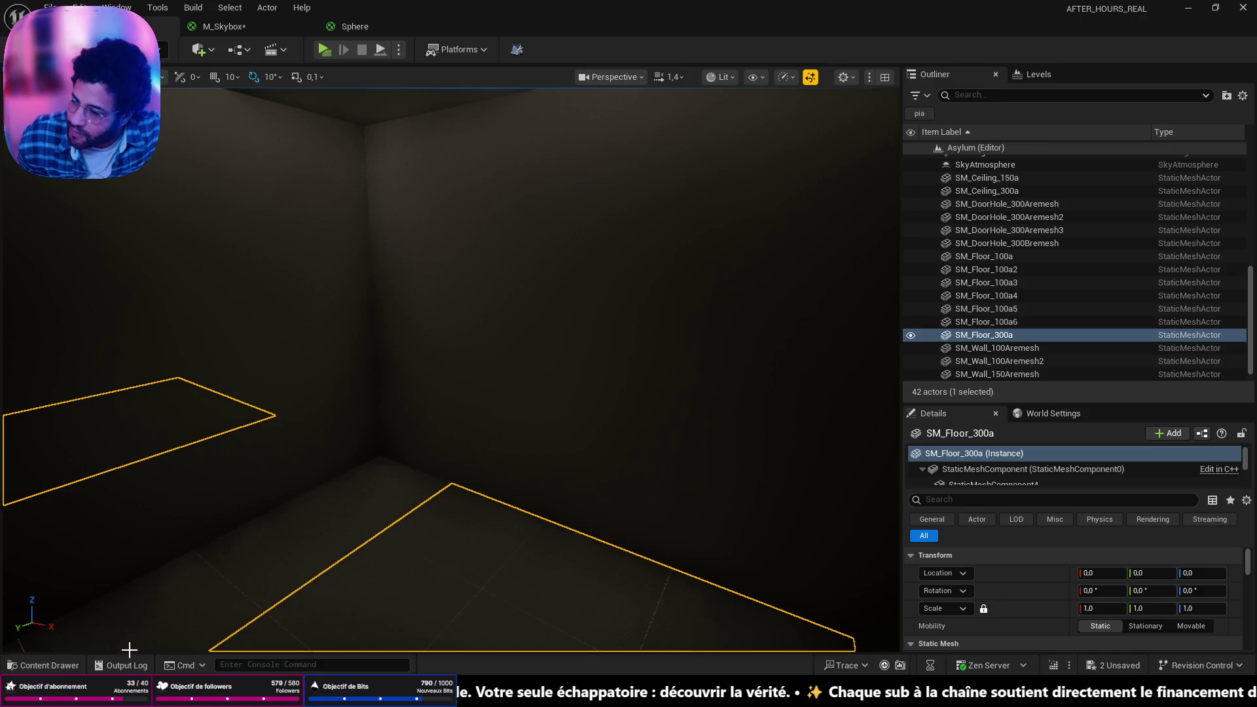
{"action": "left_click_drag", "start_coordinate": [311, 491], "coordinate": [311, 491]}
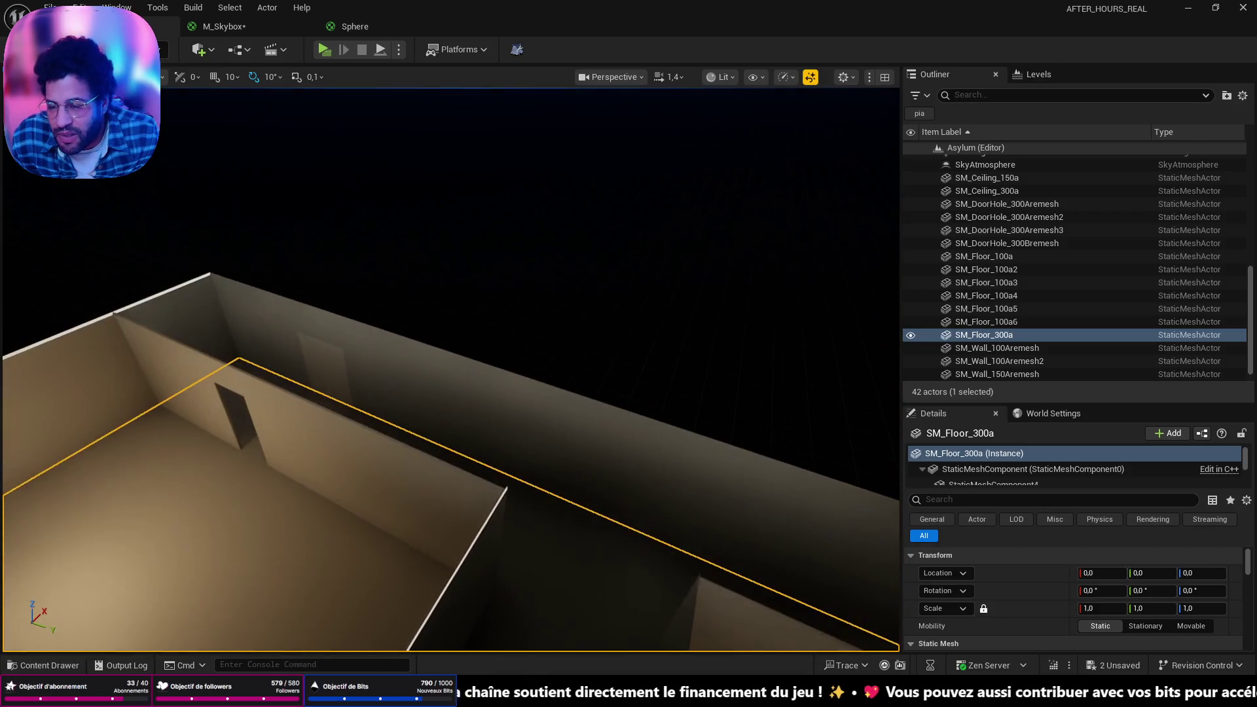
{"action": "mouse_move", "coordinate": [324, 373]}
{"action": "left_mouse_down"}
{"action": "mouse_move", "coordinate": [325, 349]}
{"action": "mouse_move", "coordinate": [440, 287]}
{"action": "mouse_move", "coordinate": [495, 346]}
{"action": "left_mouse_up"}
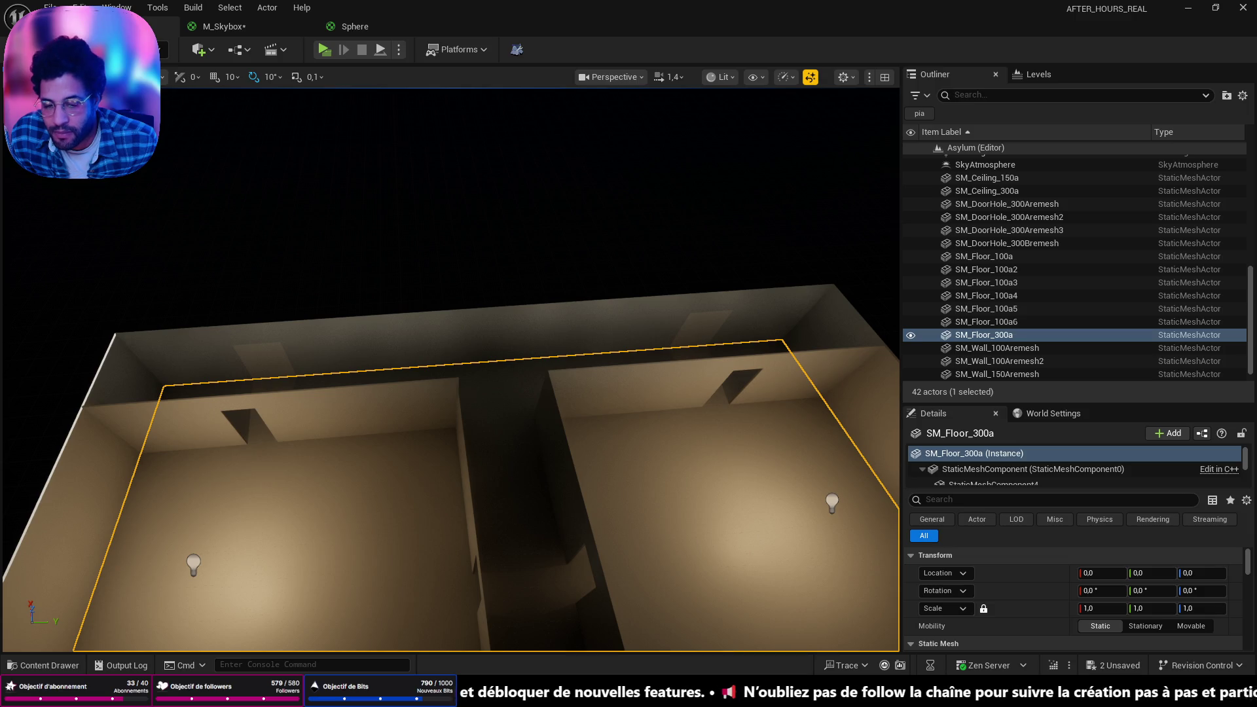
Check the asylum renders in the AI Character Generator, then move to the Facebook photo tab
{"action": "left_click", "coordinate": [969, 695]}
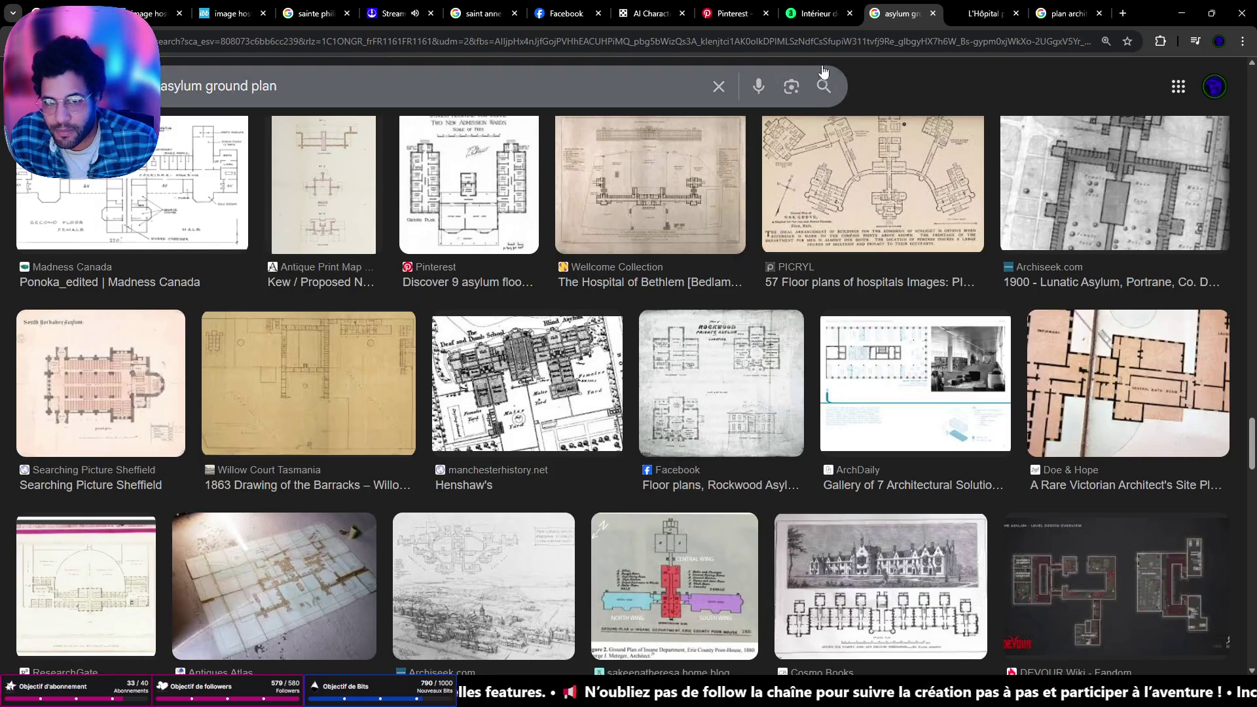
{"action": "left_click", "coordinate": [651, 13]}
{"action": "scroll", "coordinate": [691, 369], "scroll_direction": "down", "scroll_amount": 7}
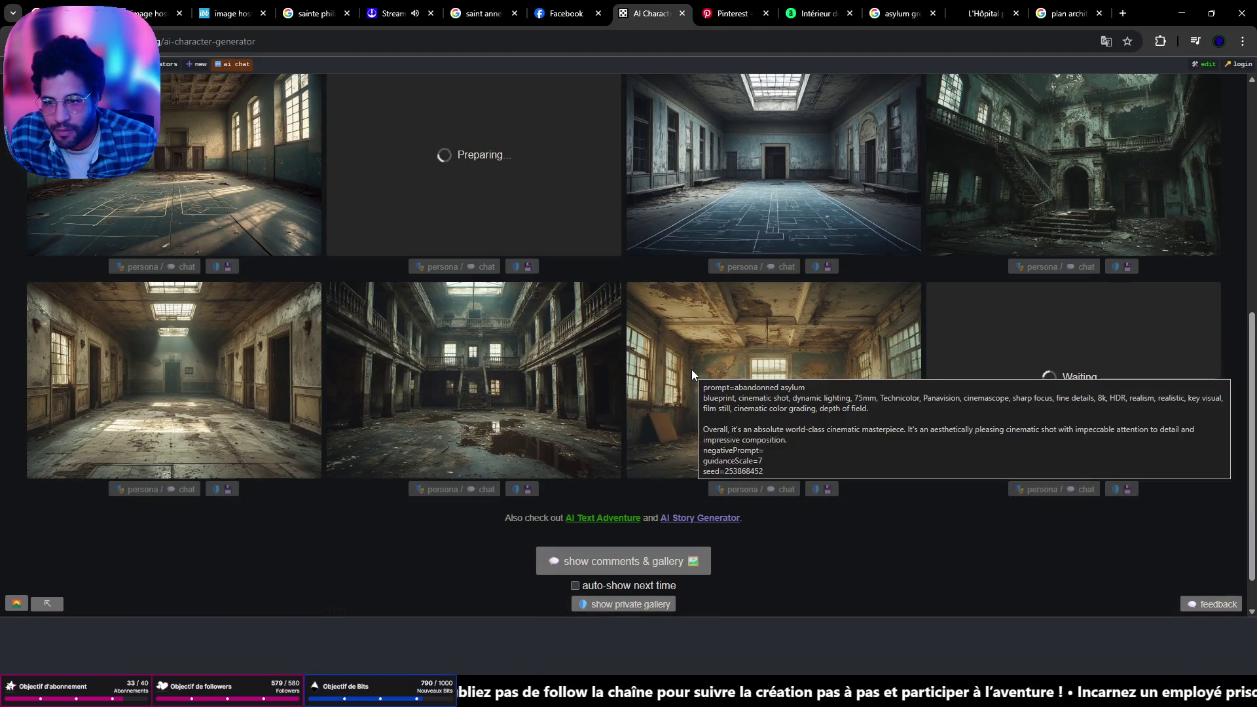
{"action": "scroll", "coordinate": [691, 374], "scroll_direction": "up", "scroll_amount": 7}
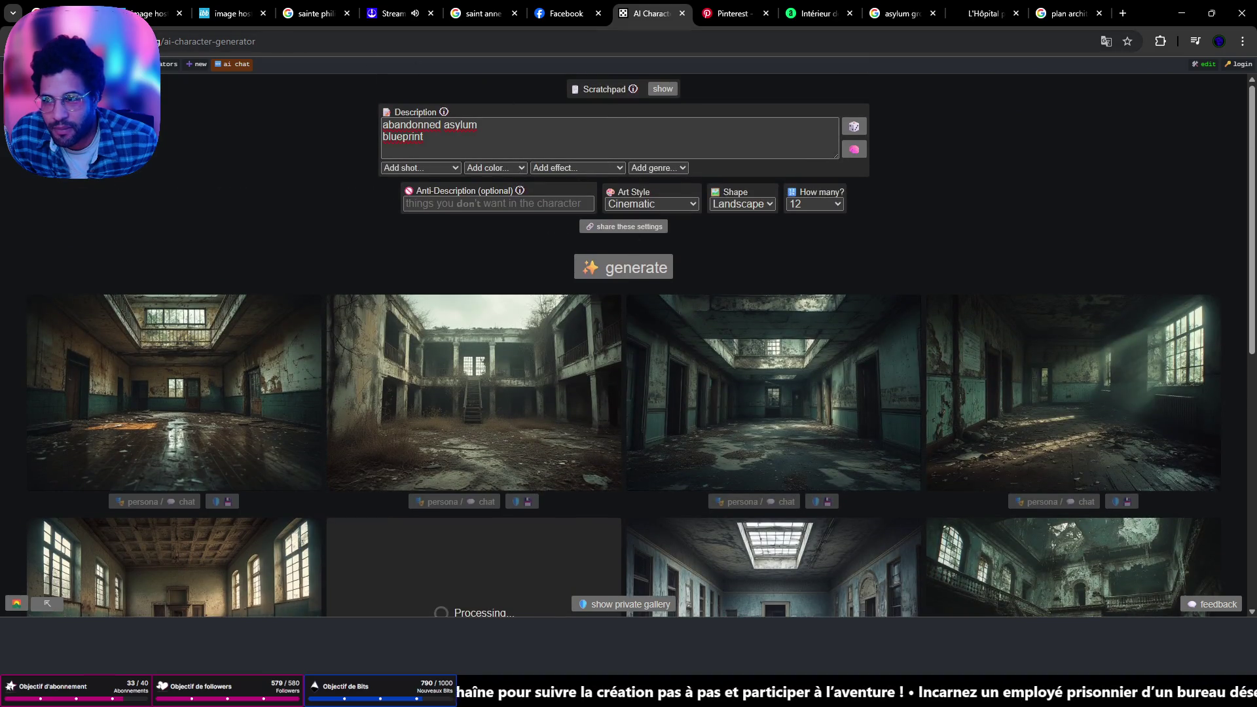
{"action": "left_click", "coordinate": [567, 18]}
Open ChatGPT and send 'create me an anbandonned asylum in a topview / blueprint like view'
{"action": "left_click", "coordinate": [391, 39]}
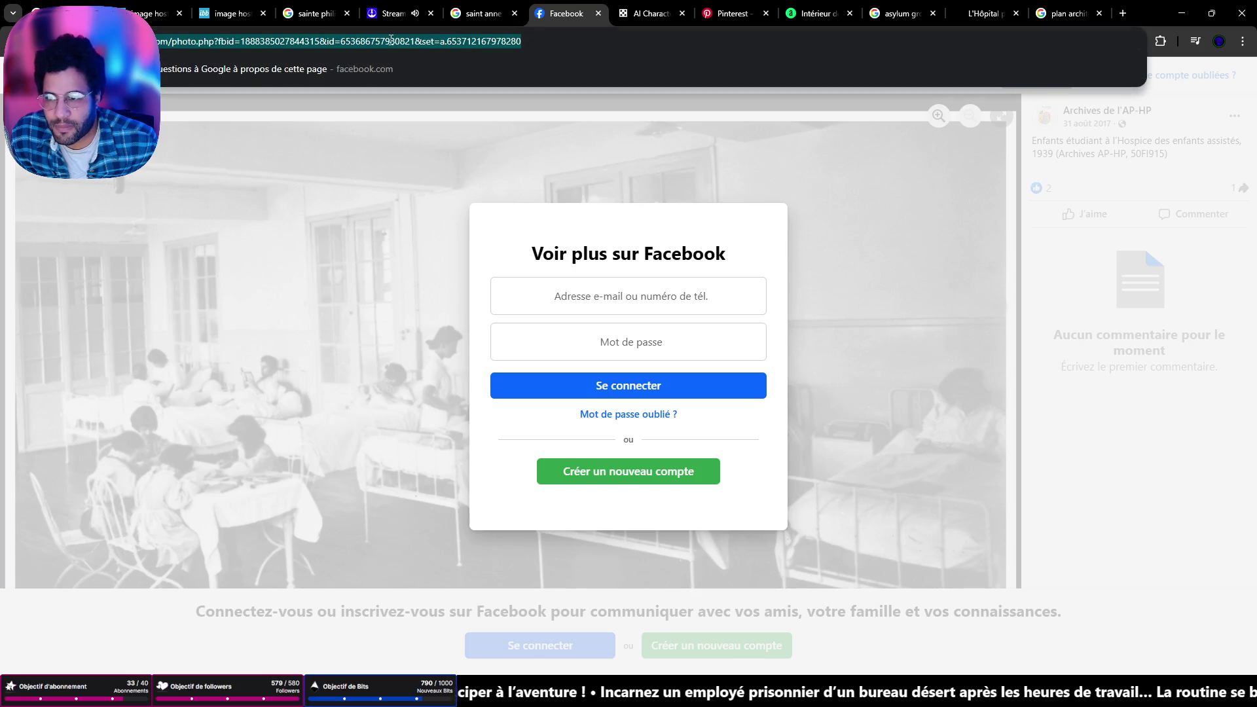
{"action": "type", "text": "ch"}
{"action": "key", "text": "Return"}
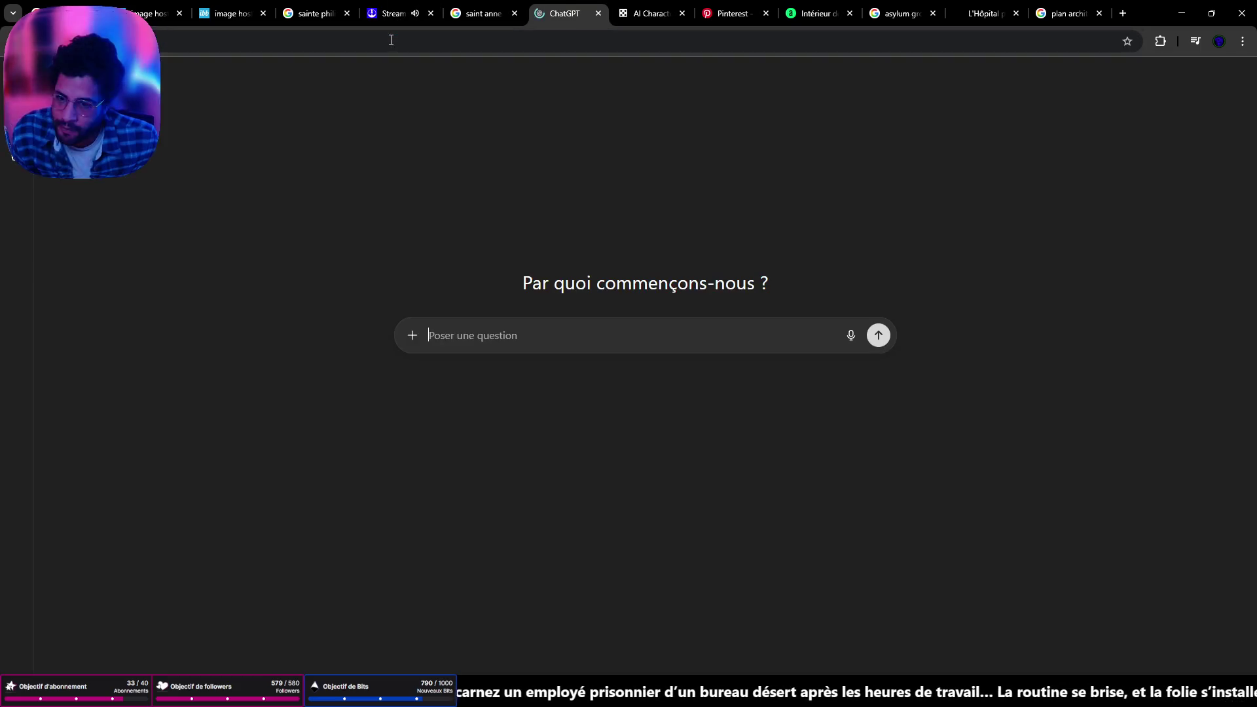
{"action": "type", "text": "create me an anbandonned asylum in a topview / blueprint like view"}
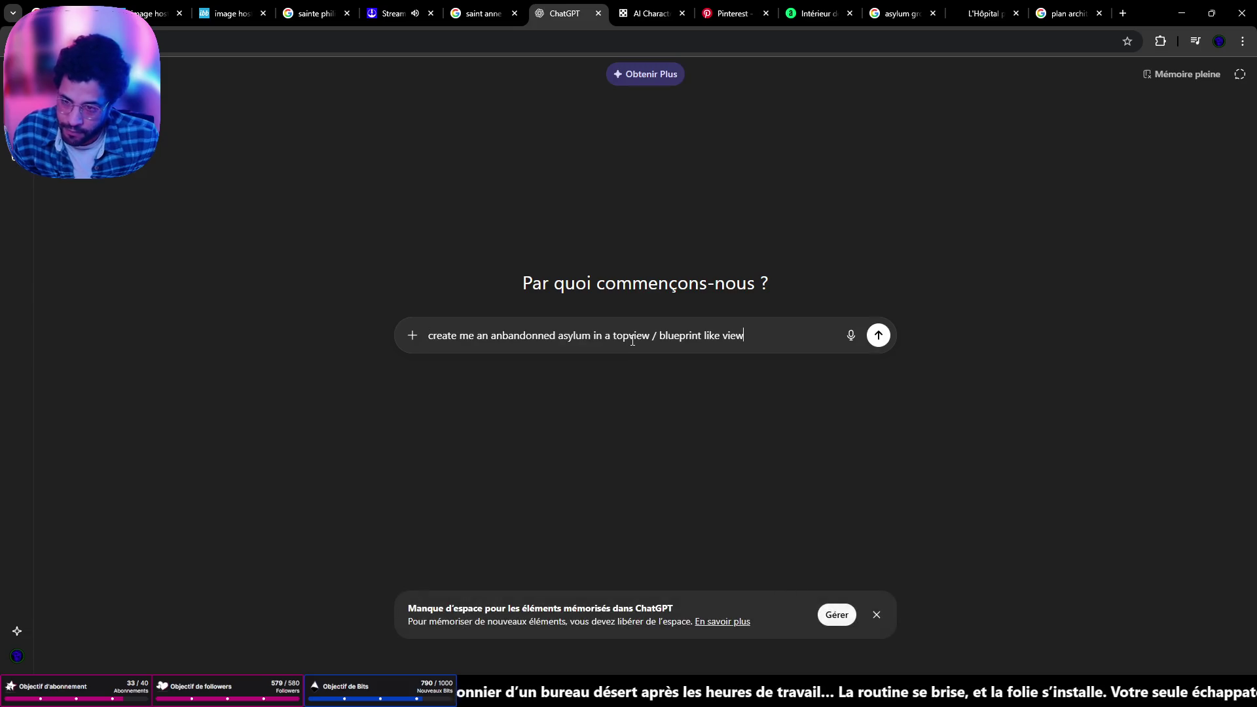
{"action": "key", "text": "Return"}
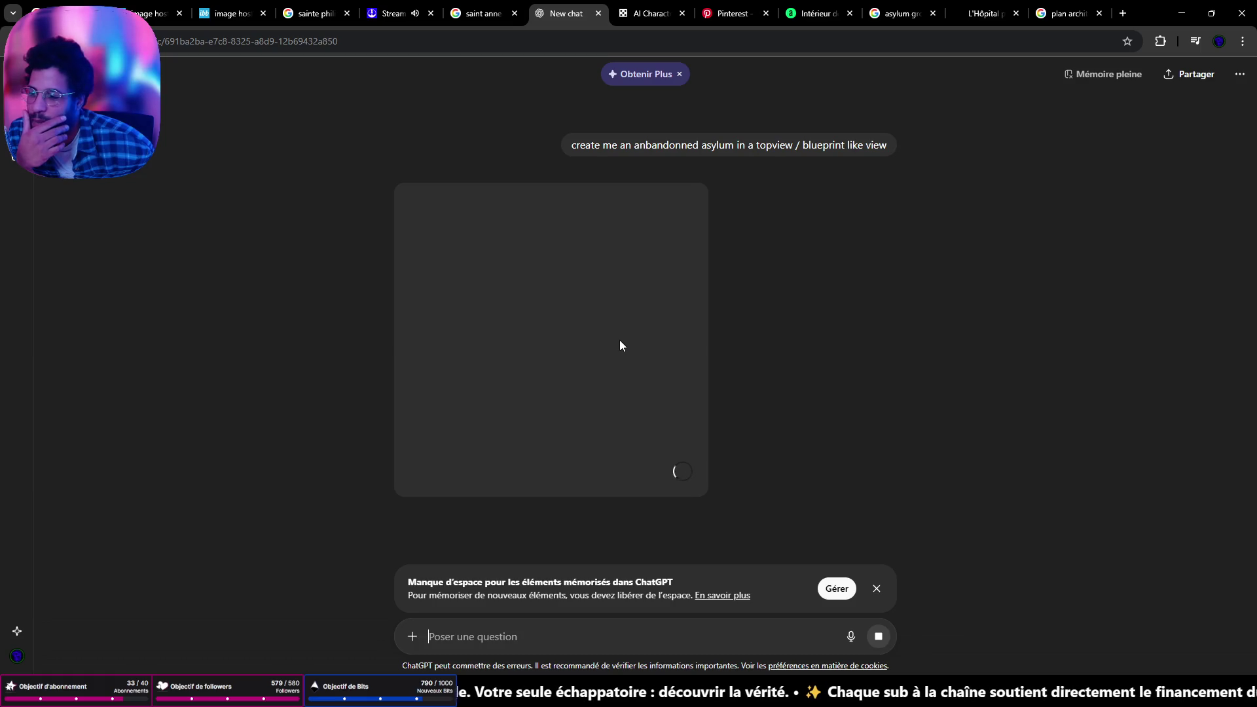
Open the asylum blueprint image in Discord and zoom into its left and right wings
{"action": "key", "text": "alt+Tab"}
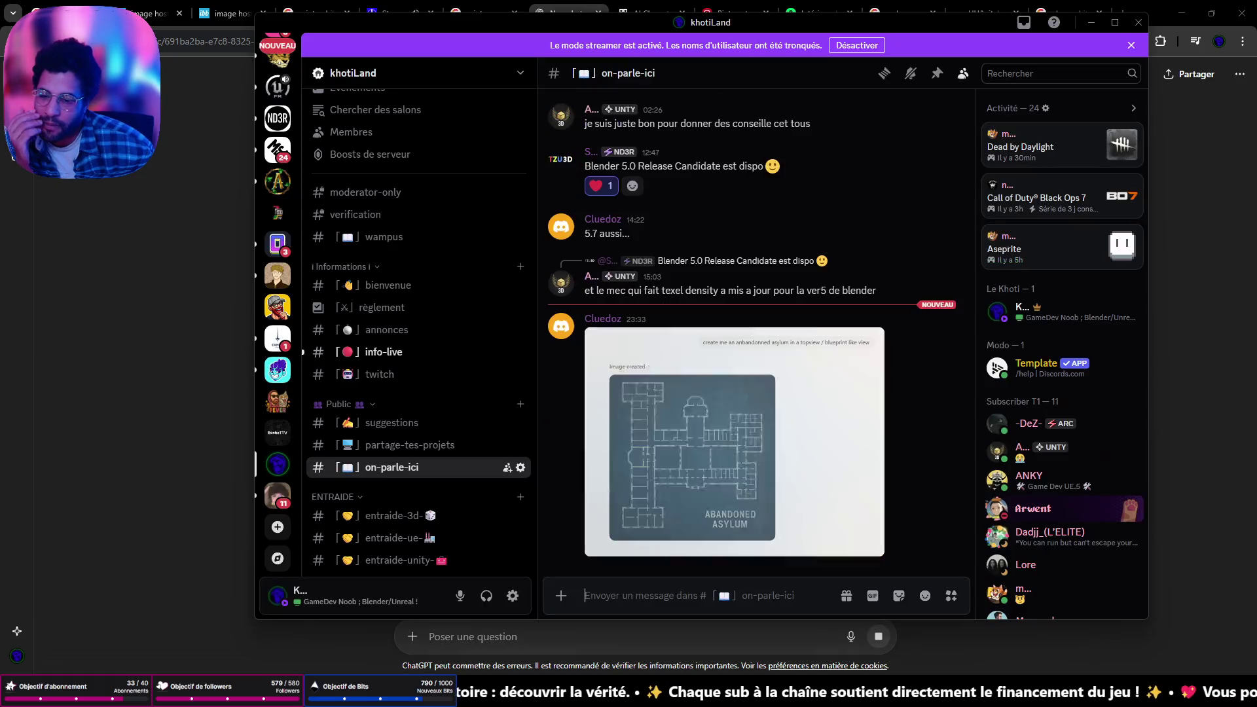
{"action": "left_click", "coordinate": [704, 482]}
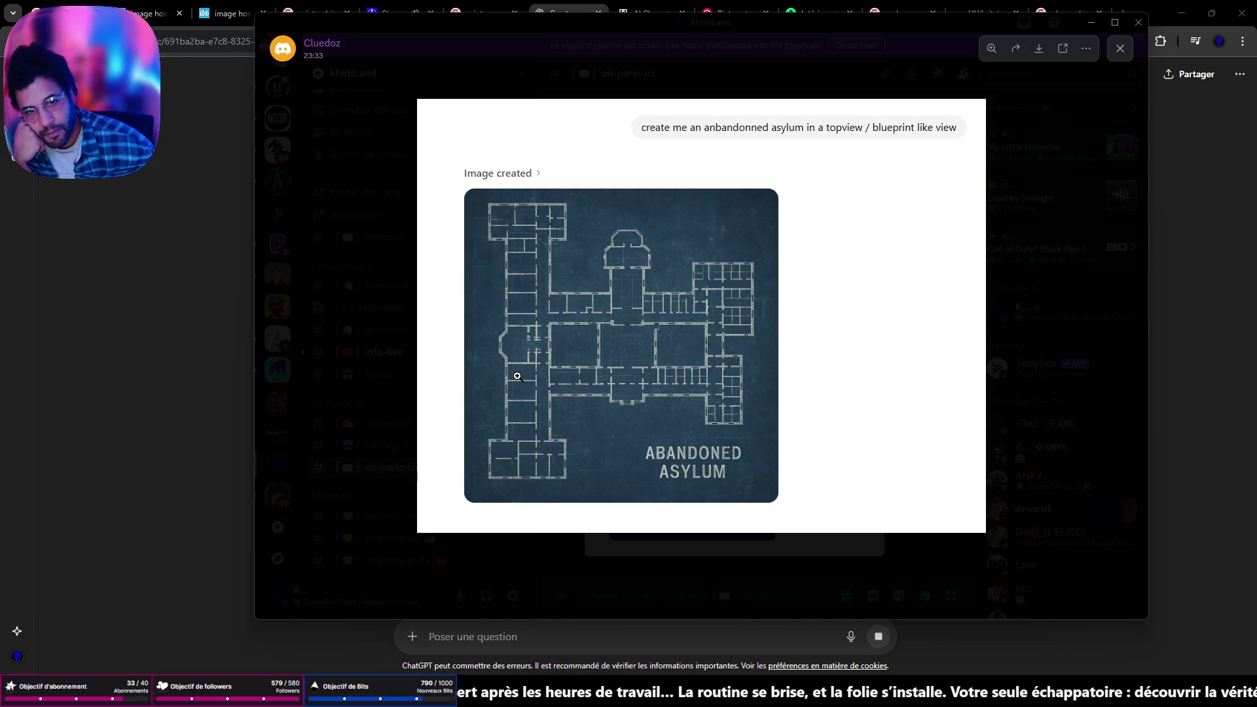
{"action": "left_click", "coordinate": [613, 349]}
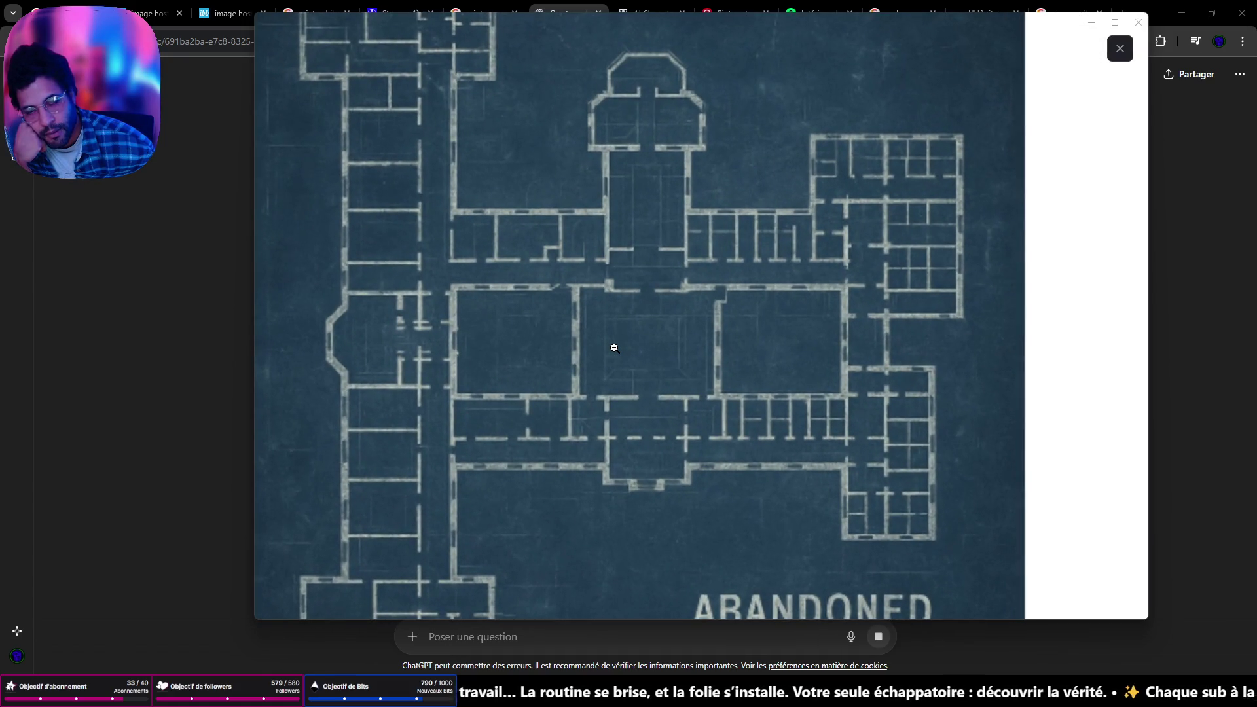
{"action": "left_click", "coordinate": [613, 349]}
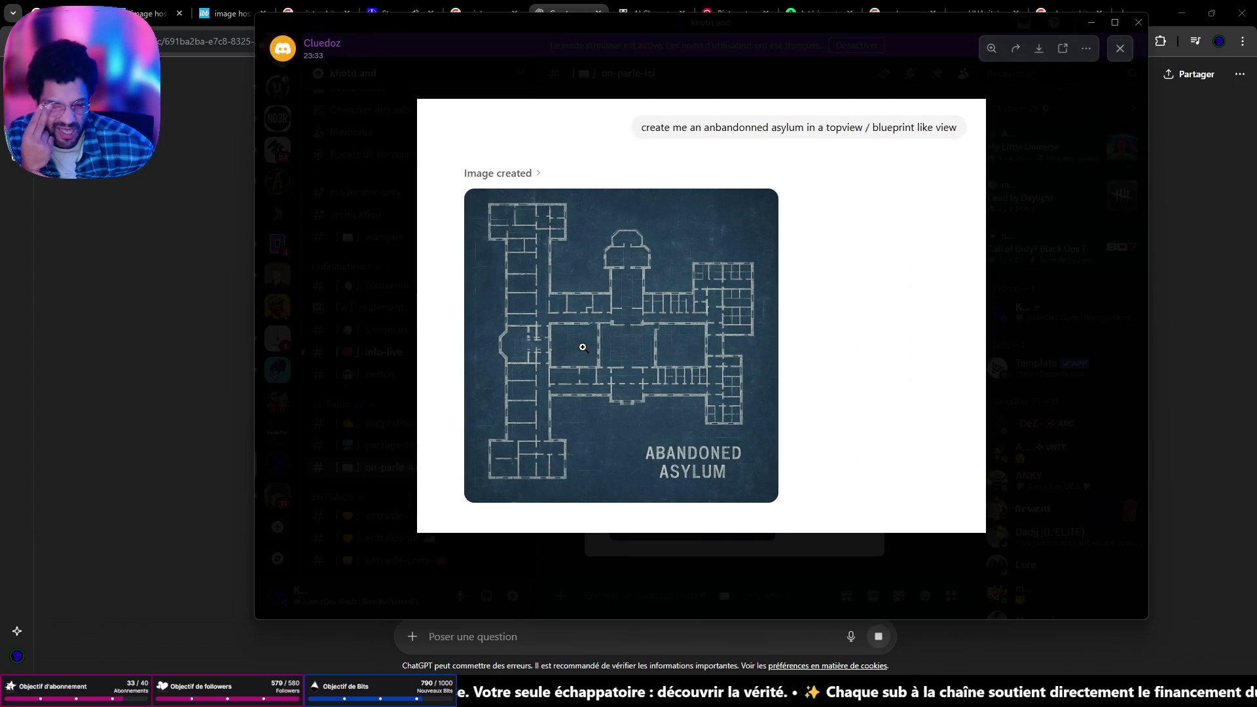
{"action": "left_click", "coordinate": [729, 341]}
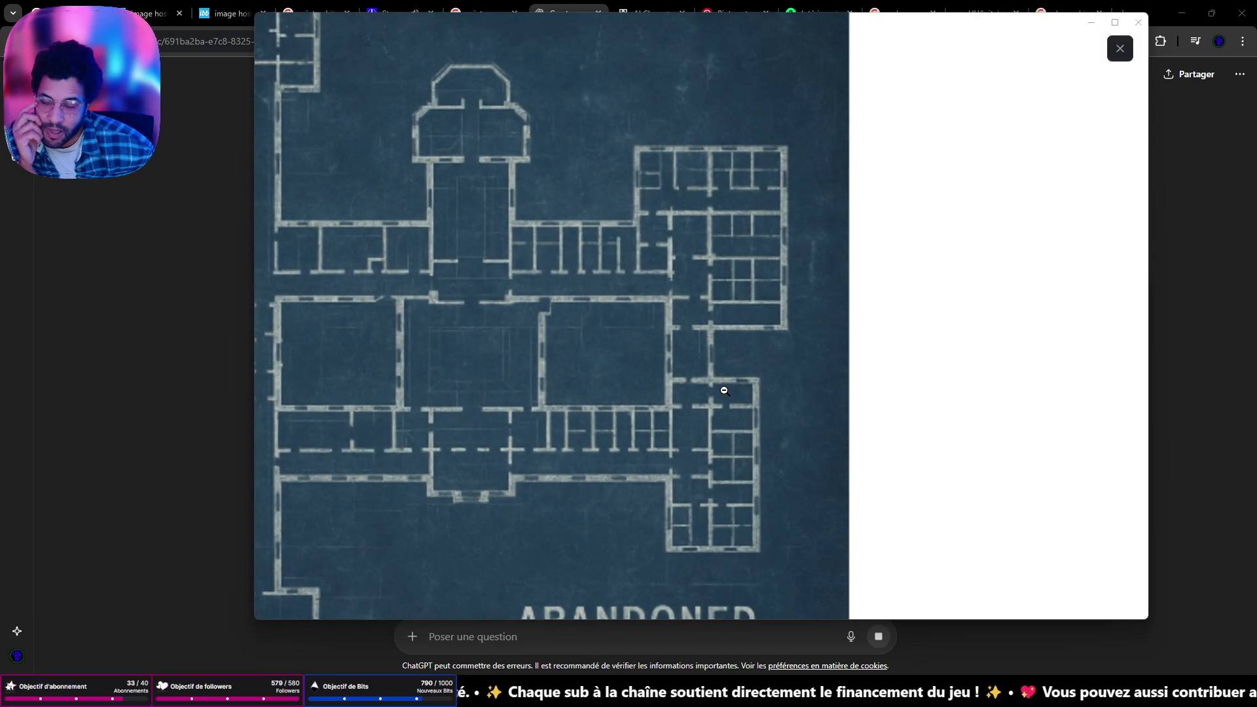
{"action": "left_click", "coordinate": [502, 444]}
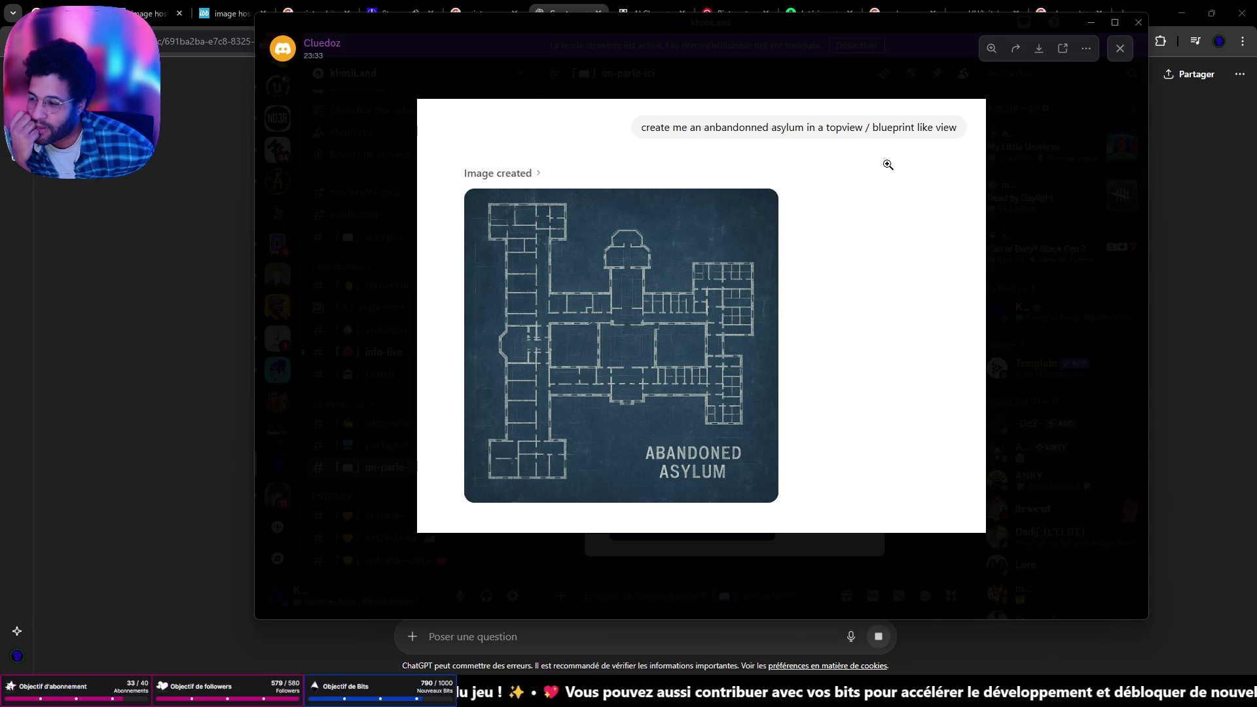
Close the image viewer, reopen the blueprint, then minimize Discord
{"action": "left_click", "coordinate": [1119, 52]}
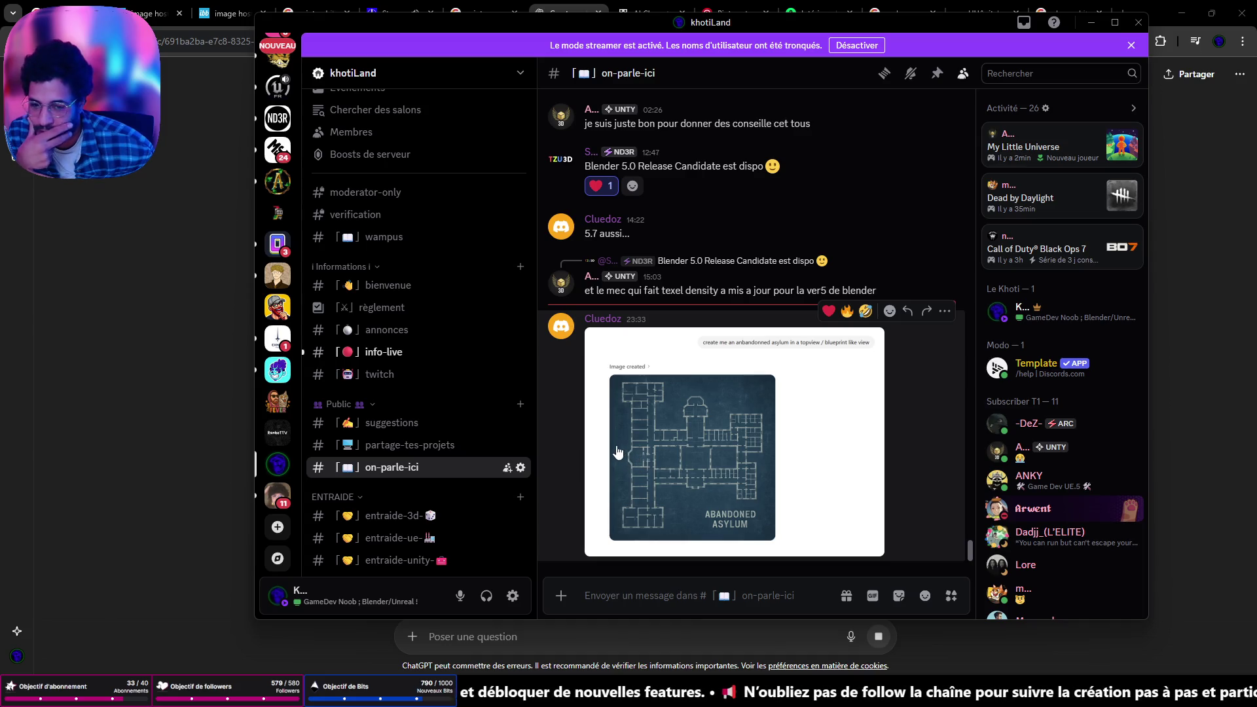
{"action": "left_click", "coordinate": [718, 506]}
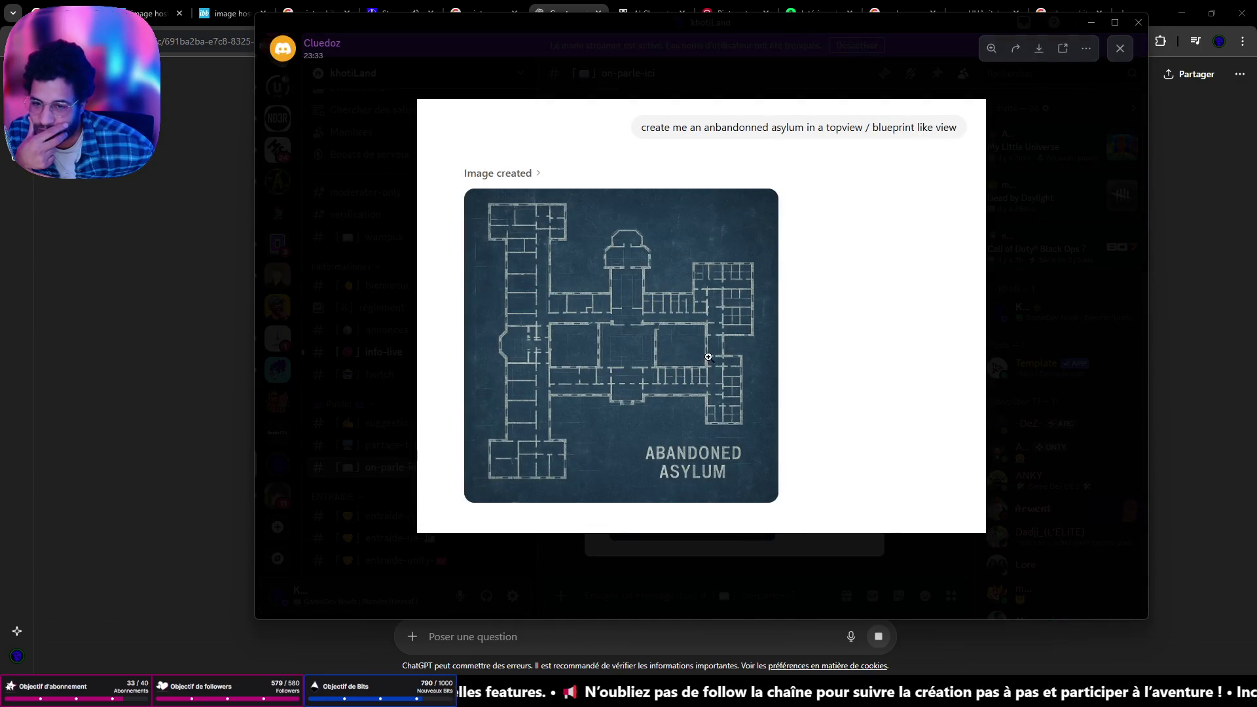
{"action": "left_click", "coordinate": [1090, 26]}
Back in the asylum ground plan images, scroll down and preview the Papers Past Nelson Lunatic Asylum plan
{"action": "left_click", "coordinate": [1060, 15]}
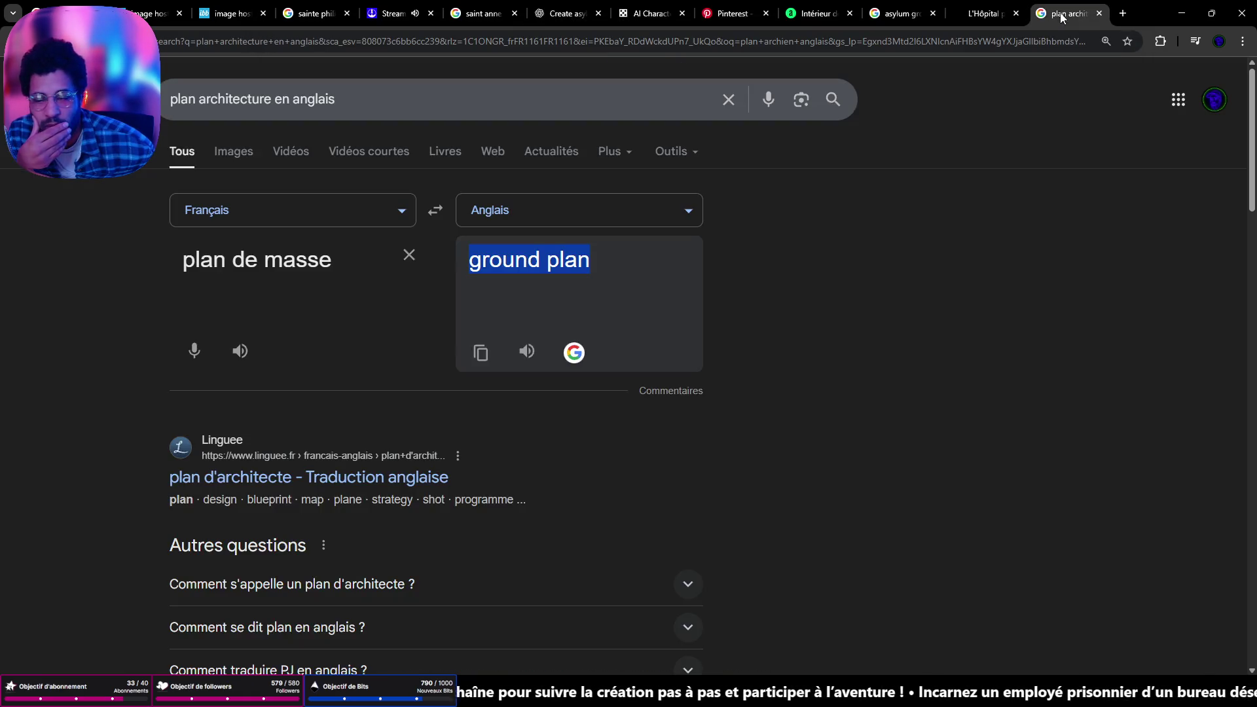
{"action": "left_click", "coordinate": [906, 15]}
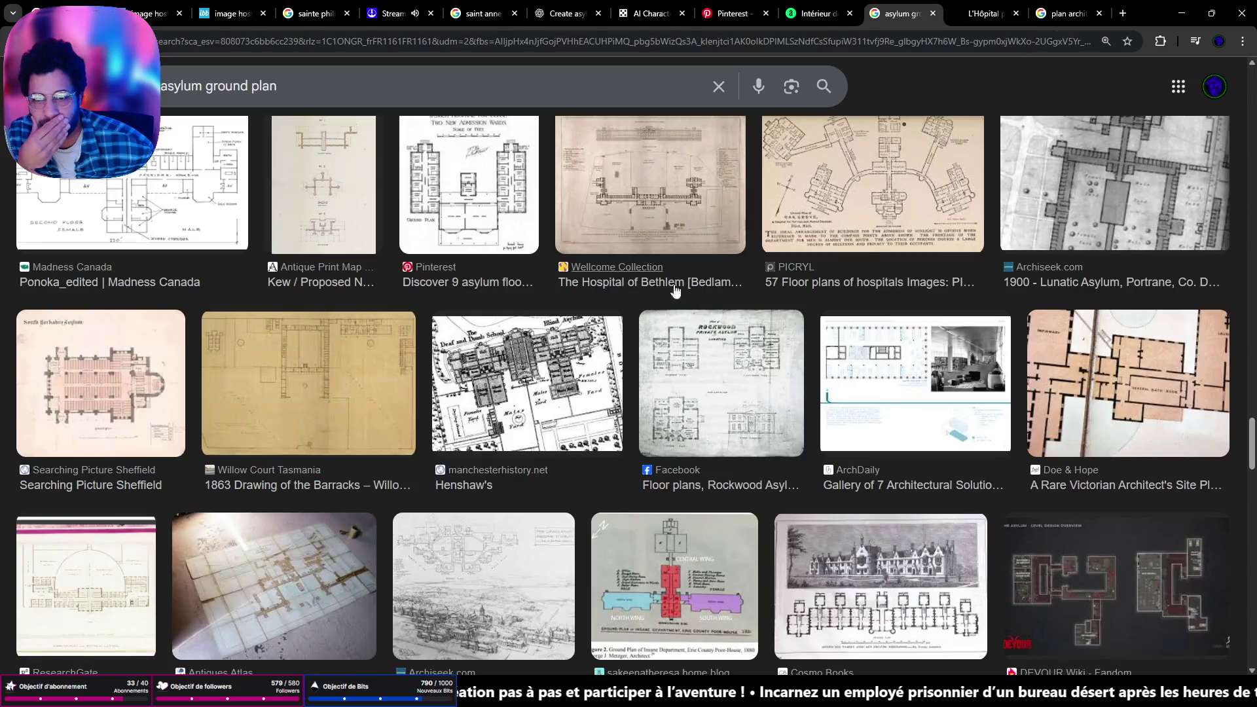
{"action": "scroll", "coordinate": [658, 311], "scroll_direction": "down", "scroll_amount": 3}
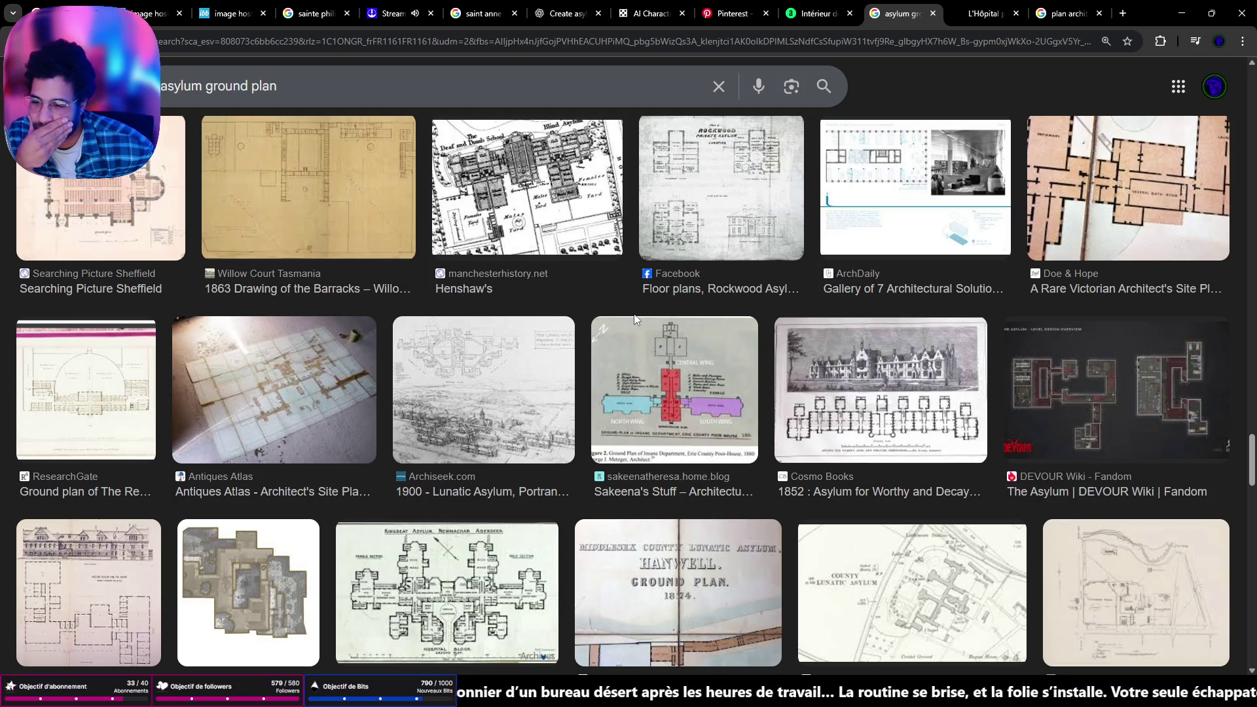
{"action": "scroll", "coordinate": [635, 319], "scroll_direction": "down", "scroll_amount": 3}
{"action": "scroll", "coordinate": [626, 319], "scroll_direction": "down", "scroll_amount": 3}
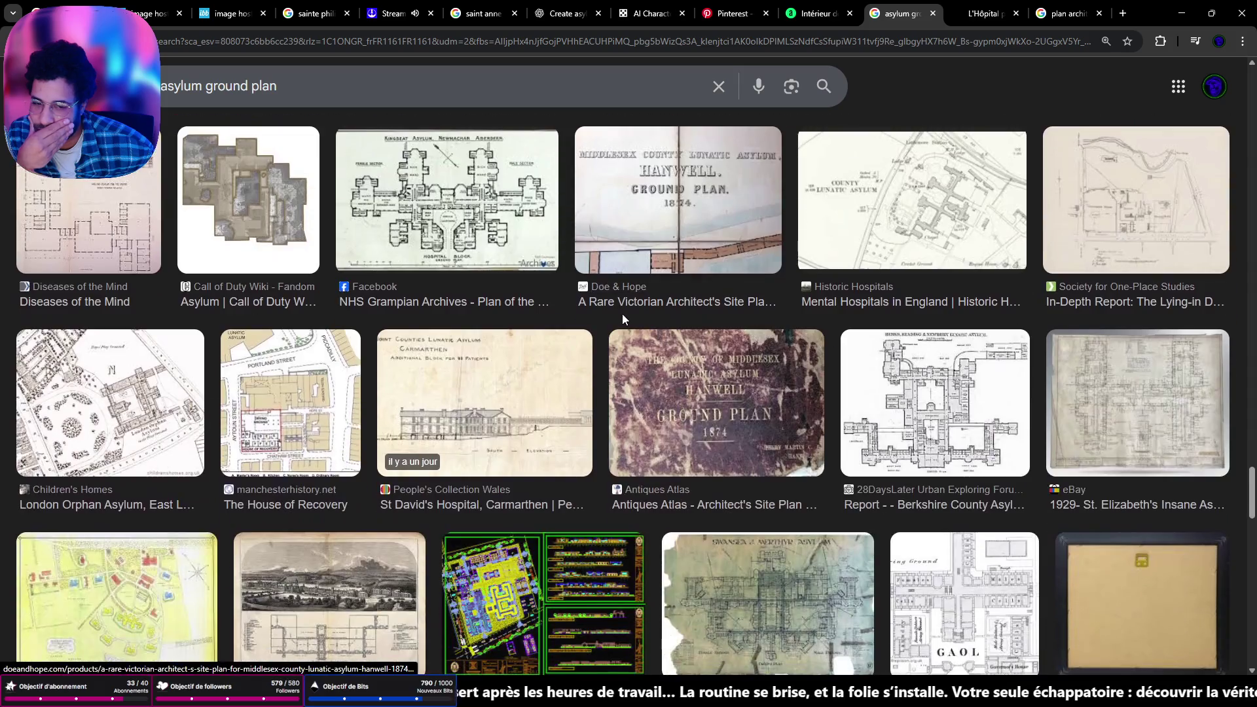
{"action": "scroll", "coordinate": [622, 319], "scroll_direction": "down", "scroll_amount": 3}
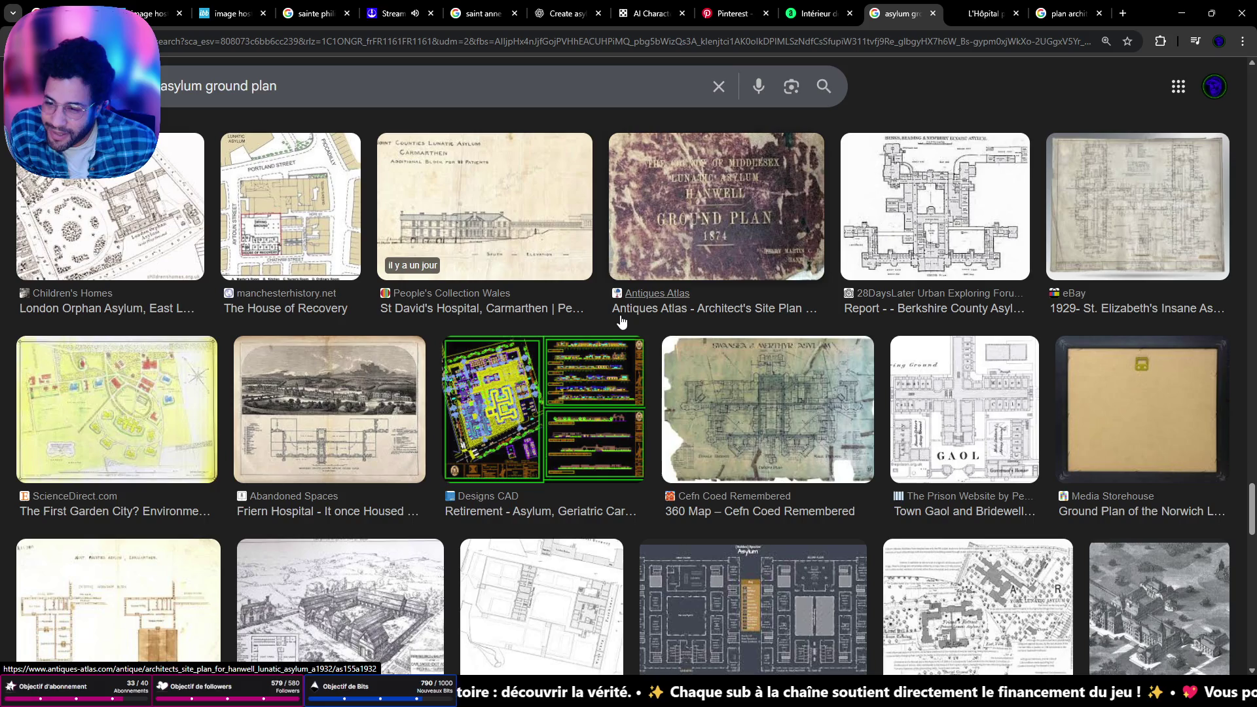
{"action": "scroll", "coordinate": [851, 419], "scroll_direction": "down", "scroll_amount": 3}
{"action": "scroll", "coordinate": [843, 416], "scroll_direction": "down", "scroll_amount": 4}
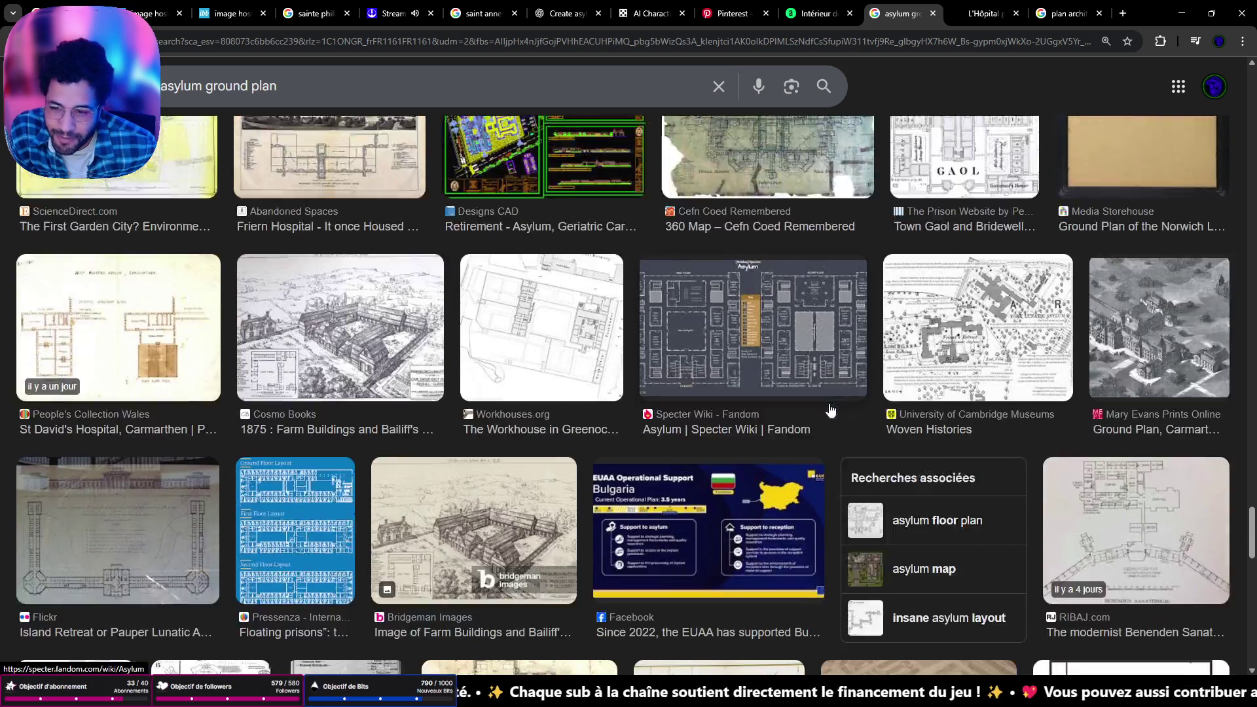
{"action": "scroll", "coordinate": [821, 407], "scroll_direction": "down", "scroll_amount": 6}
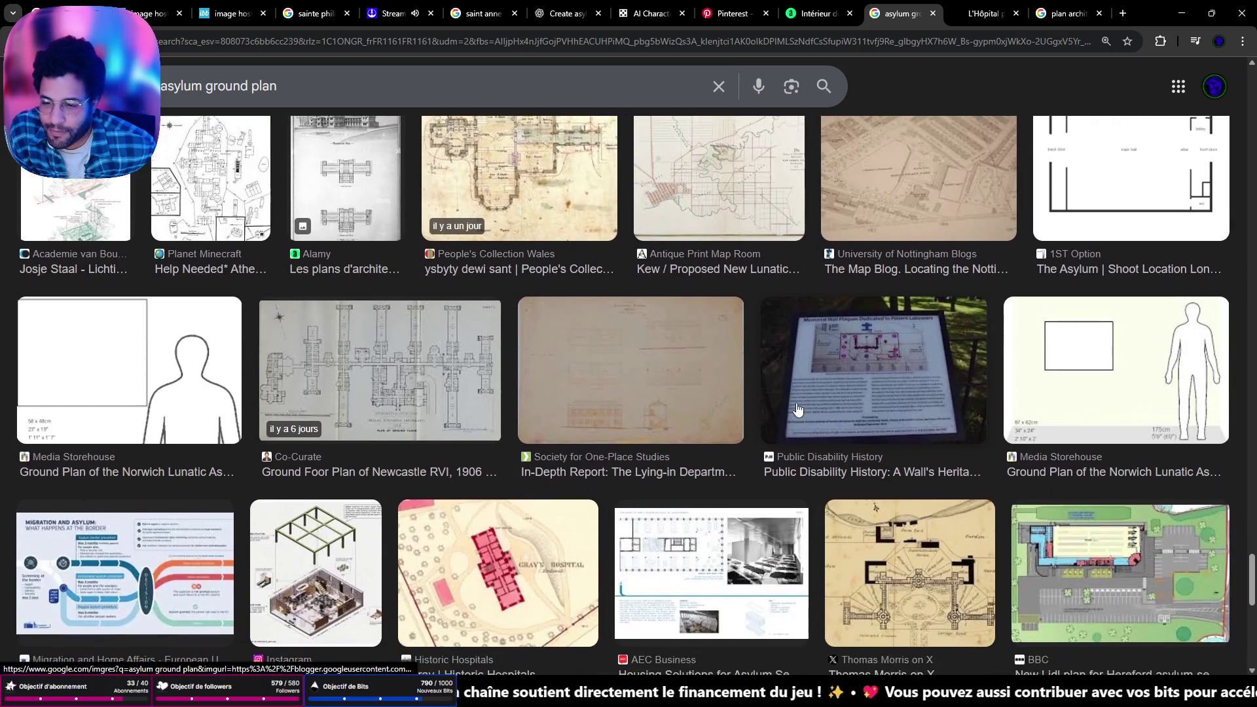
{"action": "scroll", "coordinate": [794, 407], "scroll_direction": "down", "scroll_amount": 5}
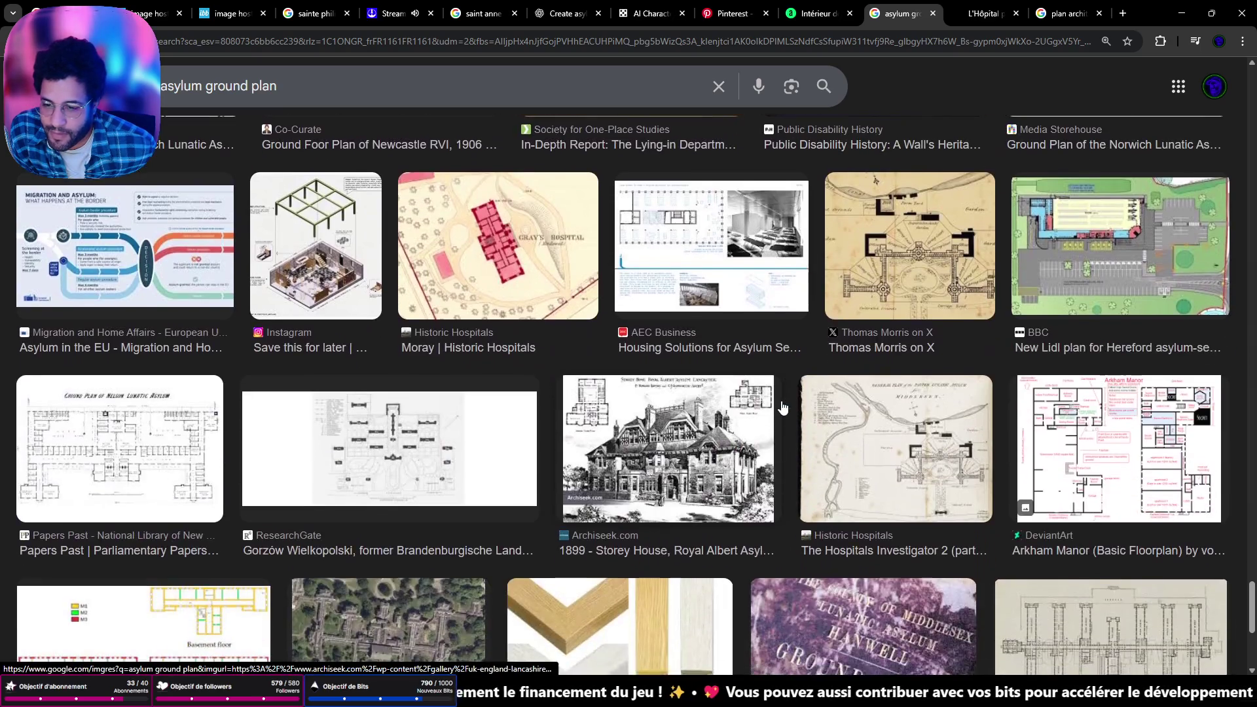
{"action": "left_click", "coordinate": [91, 458]}
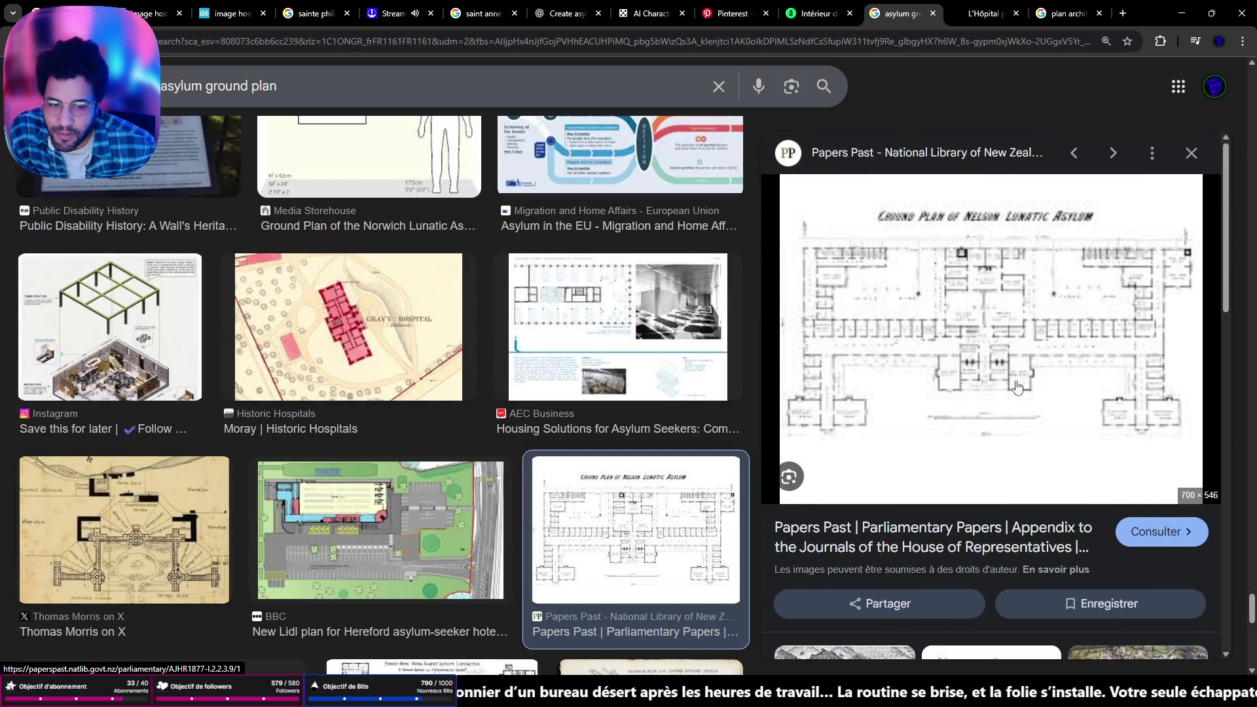
Open the 1877 Papers Past source report and its Auckland Lunatic Asylum plan page
{"action": "left_click", "coordinate": [1132, 534]}
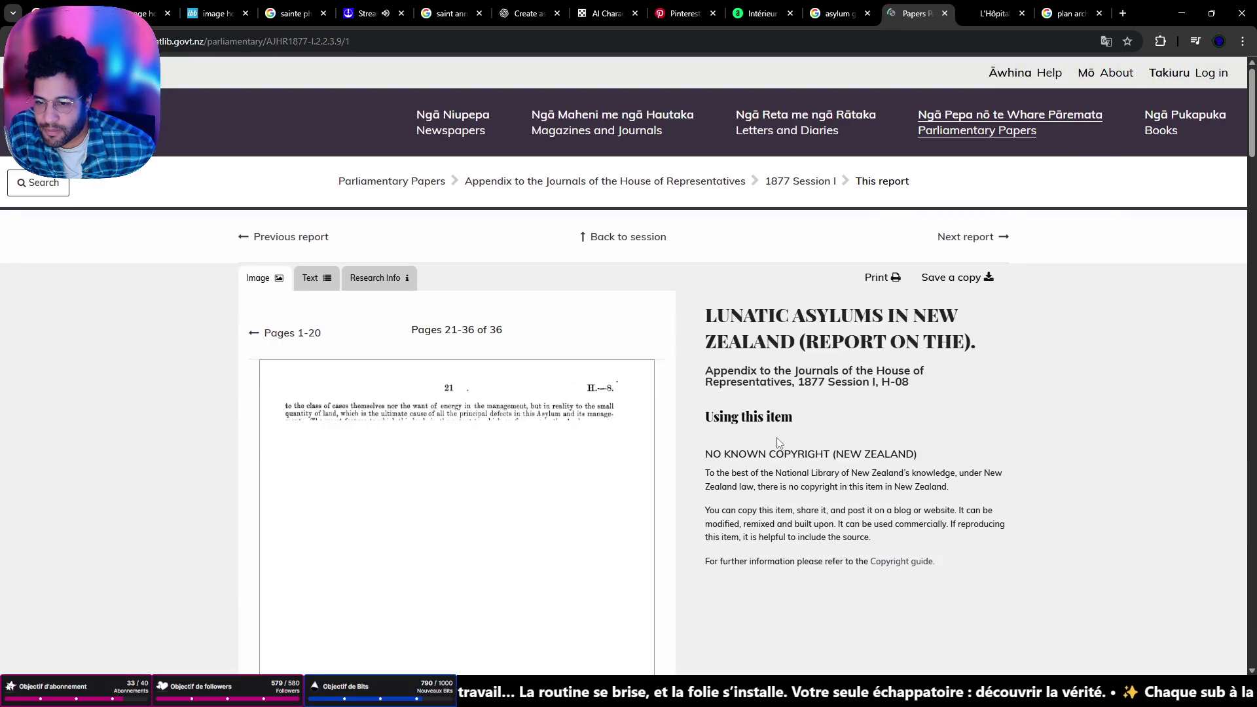
{"action": "scroll", "coordinate": [786, 445], "scroll_direction": "down", "scroll_amount": 10}
{"action": "scroll", "coordinate": [763, 436], "scroll_direction": "down", "scroll_amount": 20}
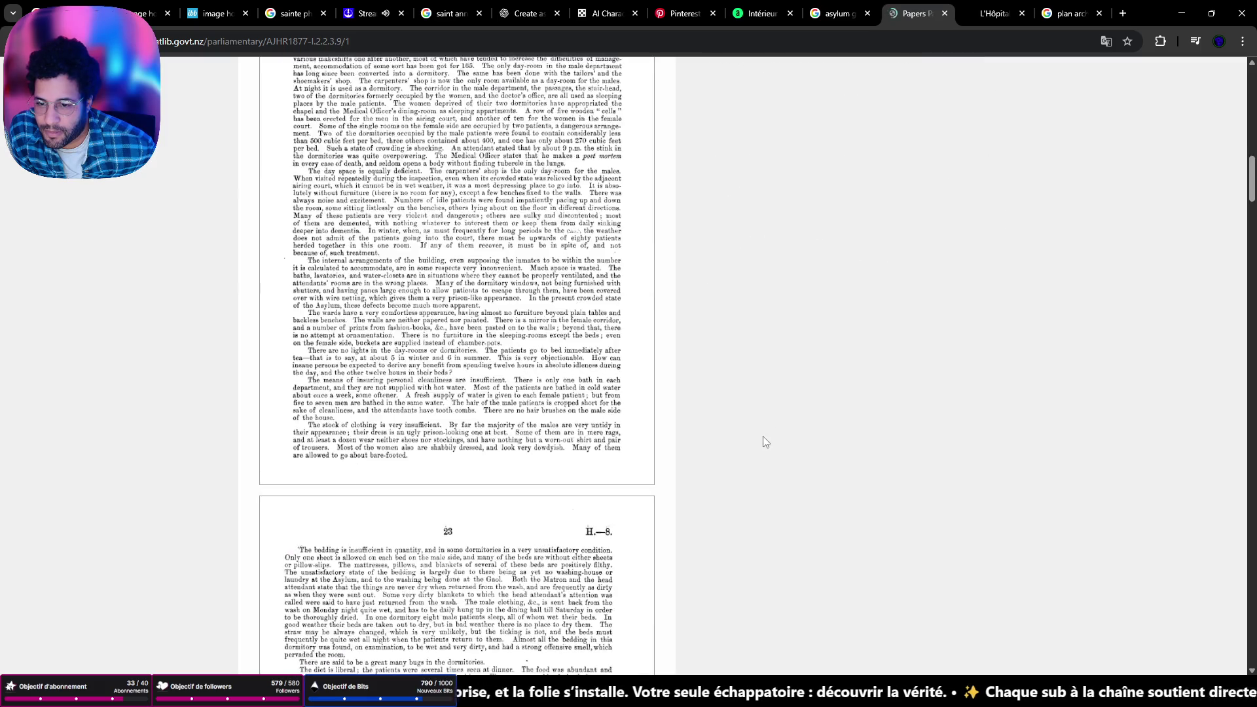
{"action": "scroll", "coordinate": [733, 451], "scroll_direction": "down", "scroll_amount": 20}
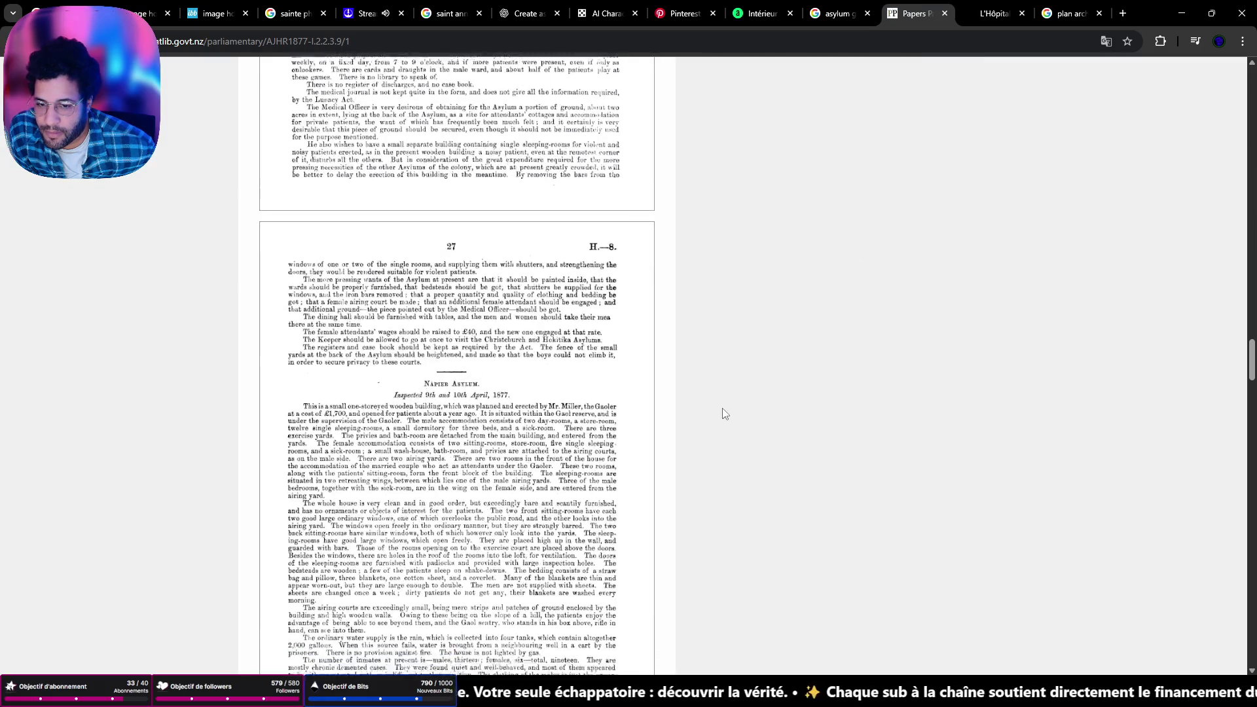
{"action": "scroll", "coordinate": [733, 311], "scroll_direction": "up", "scroll_amount": 10}
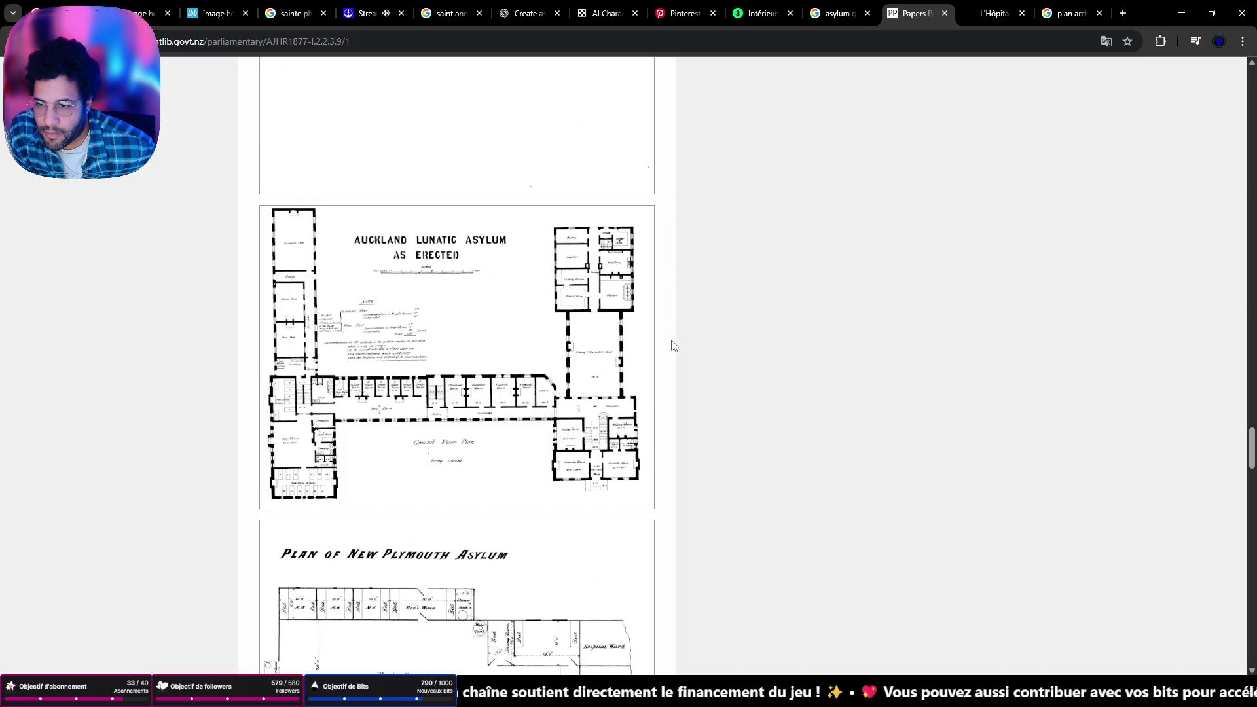
{"action": "left_click", "coordinate": [351, 253]}
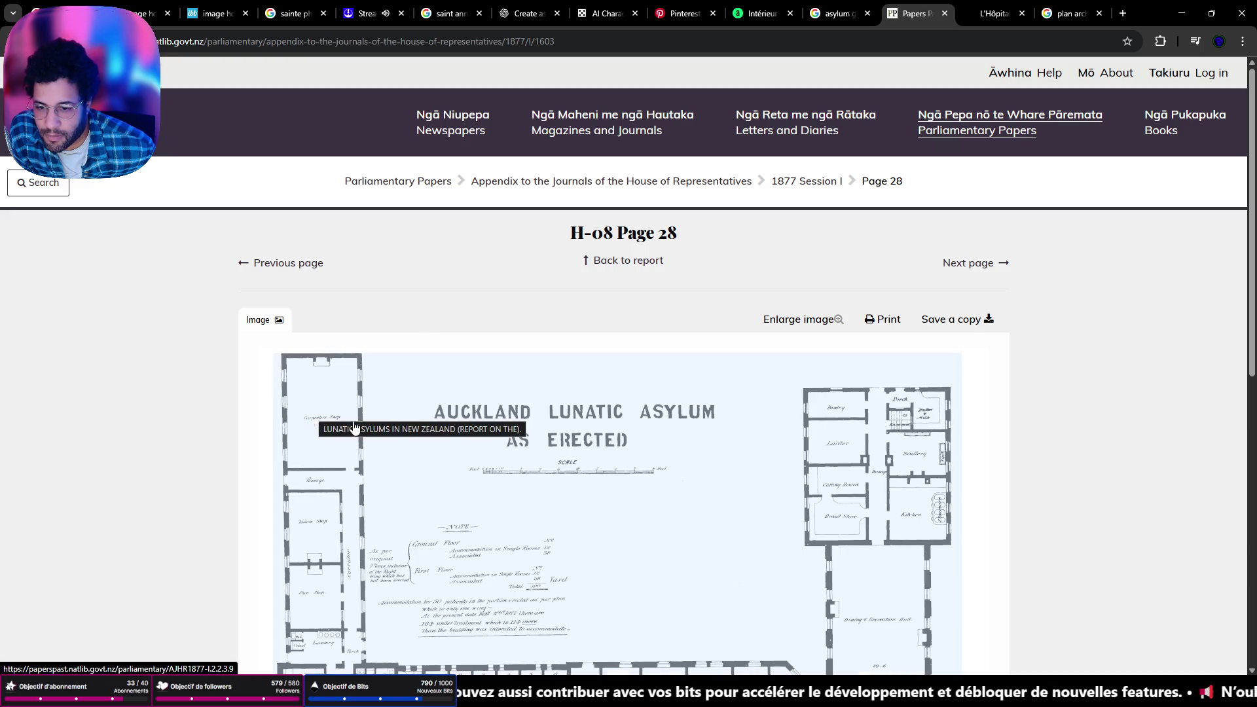
{"action": "scroll", "coordinate": [595, 463], "scroll_direction": "down", "scroll_amount": 5}
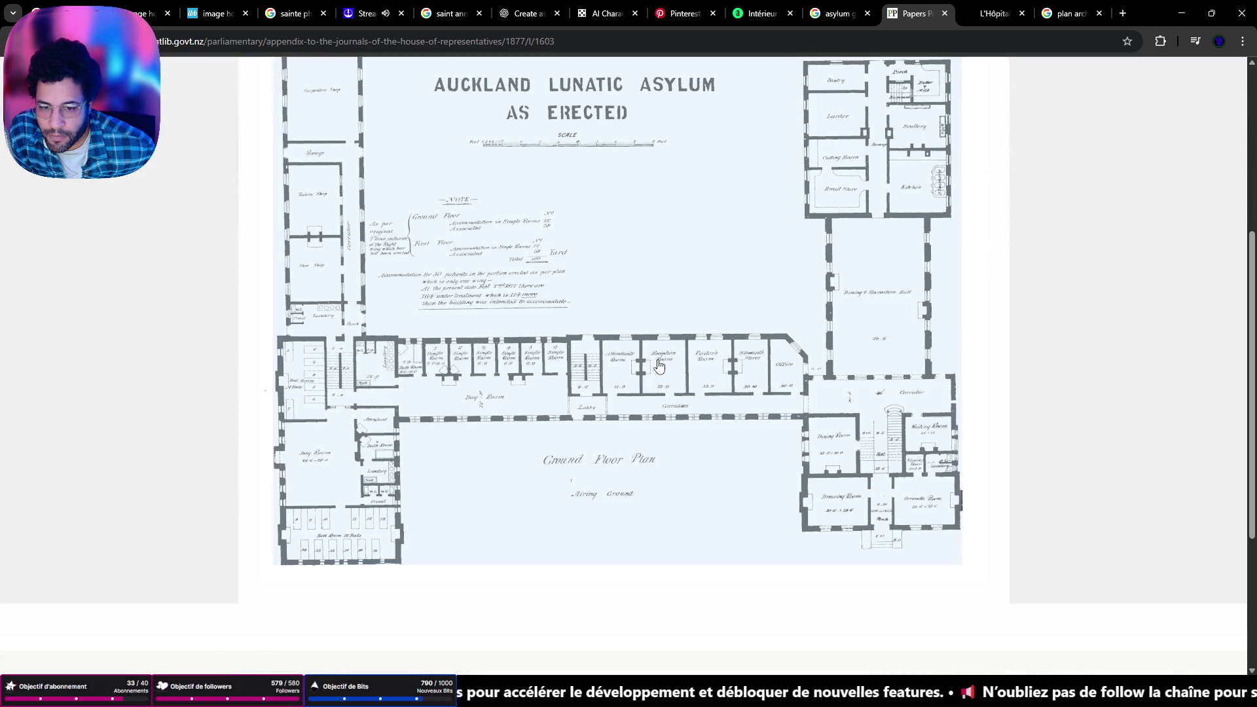
Browse the full asylums report, then return to the Auckland plan on H-08 Page 28
{"action": "left_click", "coordinate": [1190, 437]}
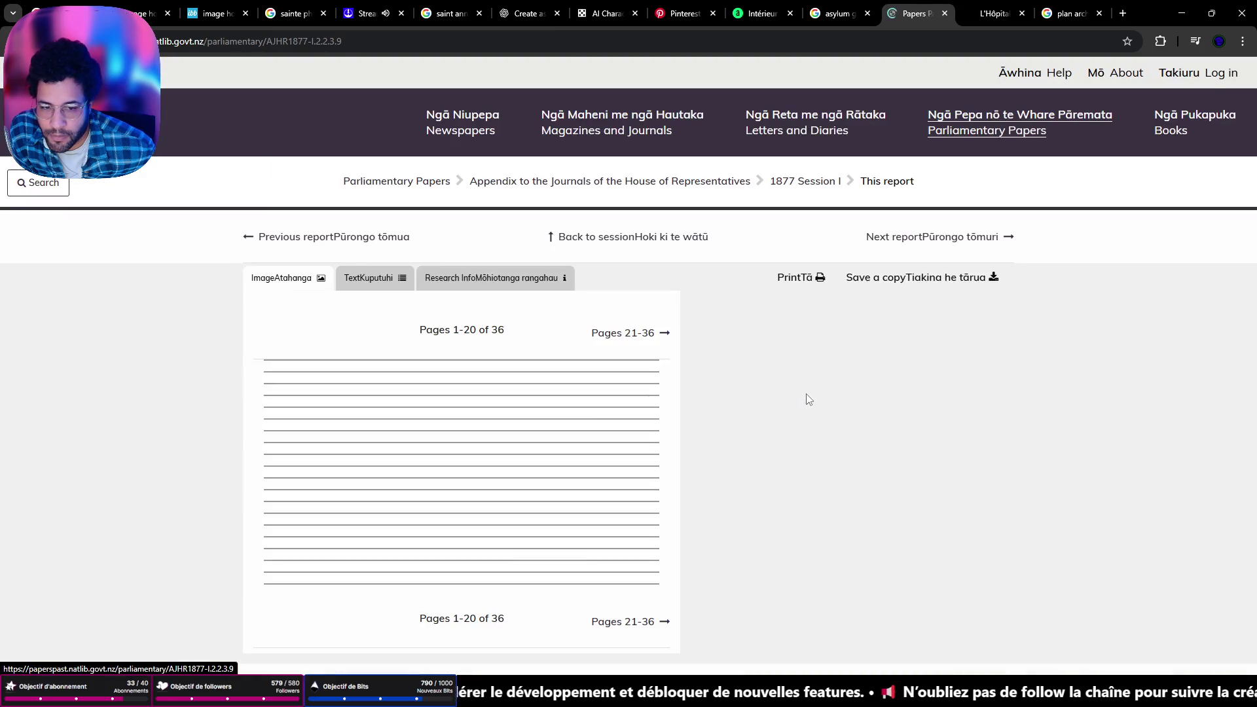
{"action": "scroll", "coordinate": [786, 412], "scroll_direction": "down", "scroll_amount": 20}
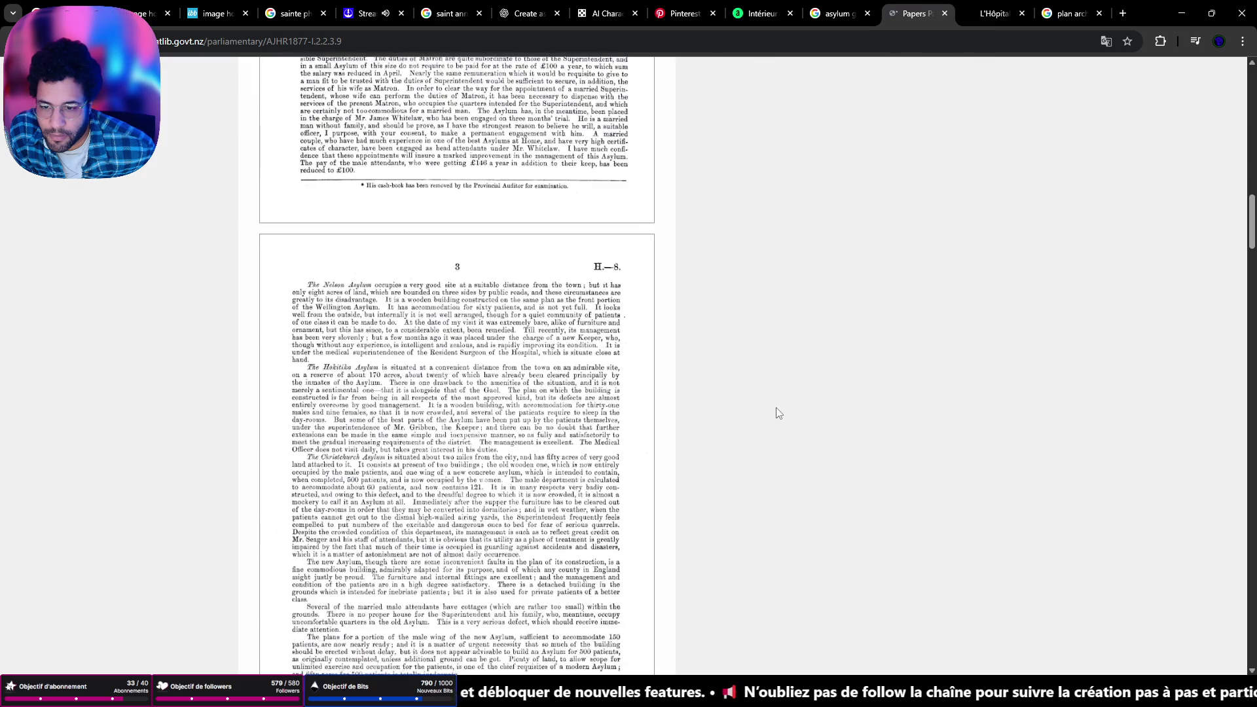
{"action": "scroll", "coordinate": [779, 413], "scroll_direction": "down", "scroll_amount": 20}
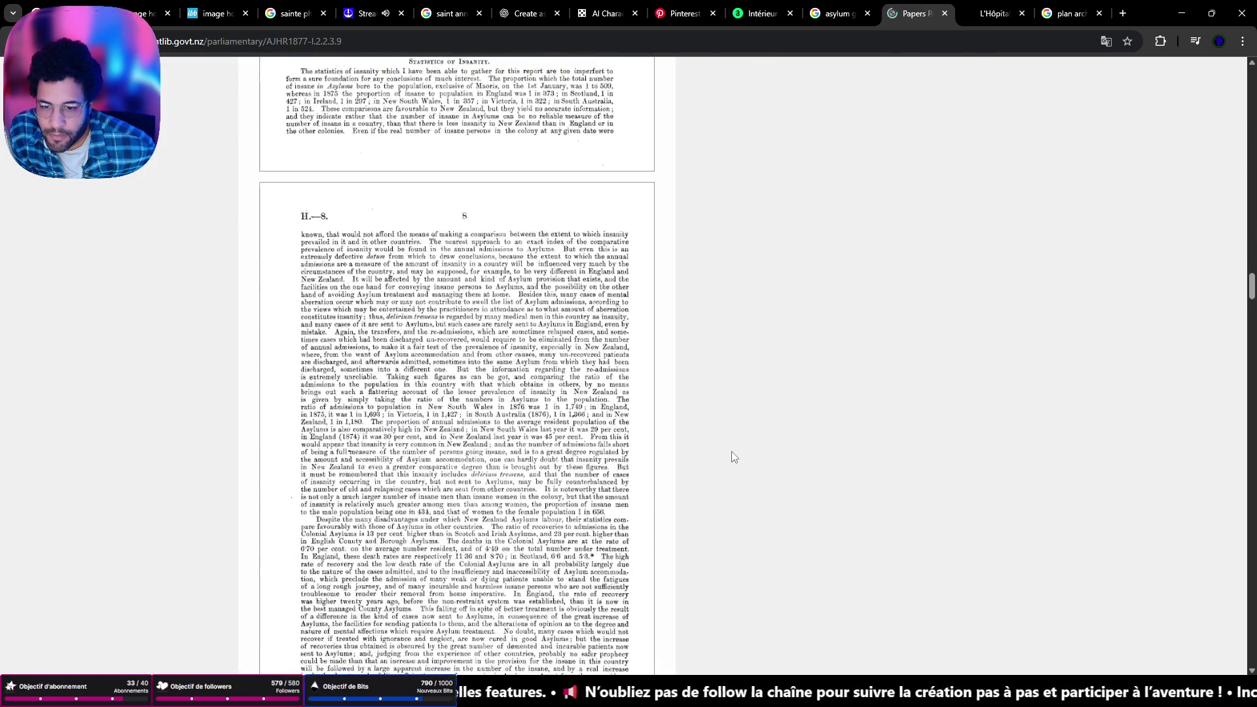
{"action": "scroll", "coordinate": [733, 457], "scroll_direction": "down", "scroll_amount": 20}
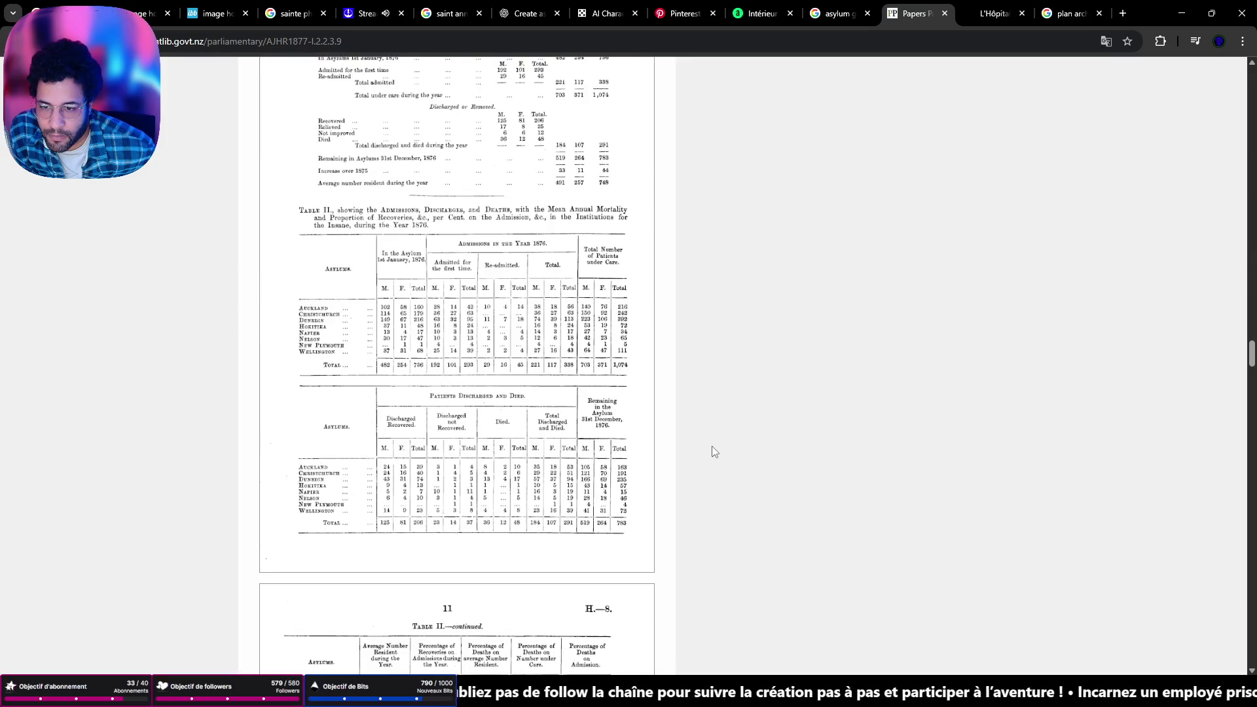
{"action": "scroll", "coordinate": [715, 449], "scroll_direction": "up", "scroll_amount": 6}
{"action": "scroll", "coordinate": [714, 447], "scroll_direction": "down", "scroll_amount": 20}
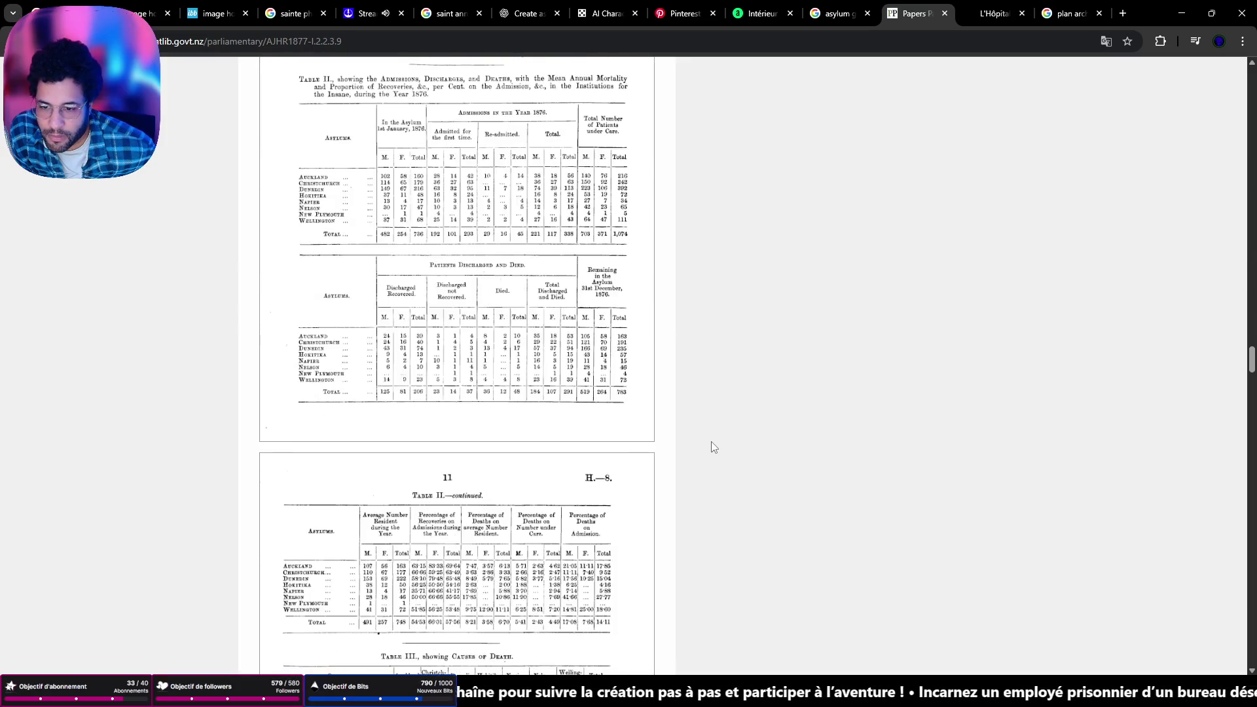
{"action": "scroll", "coordinate": [717, 439], "scroll_direction": "down", "scroll_amount": 20}
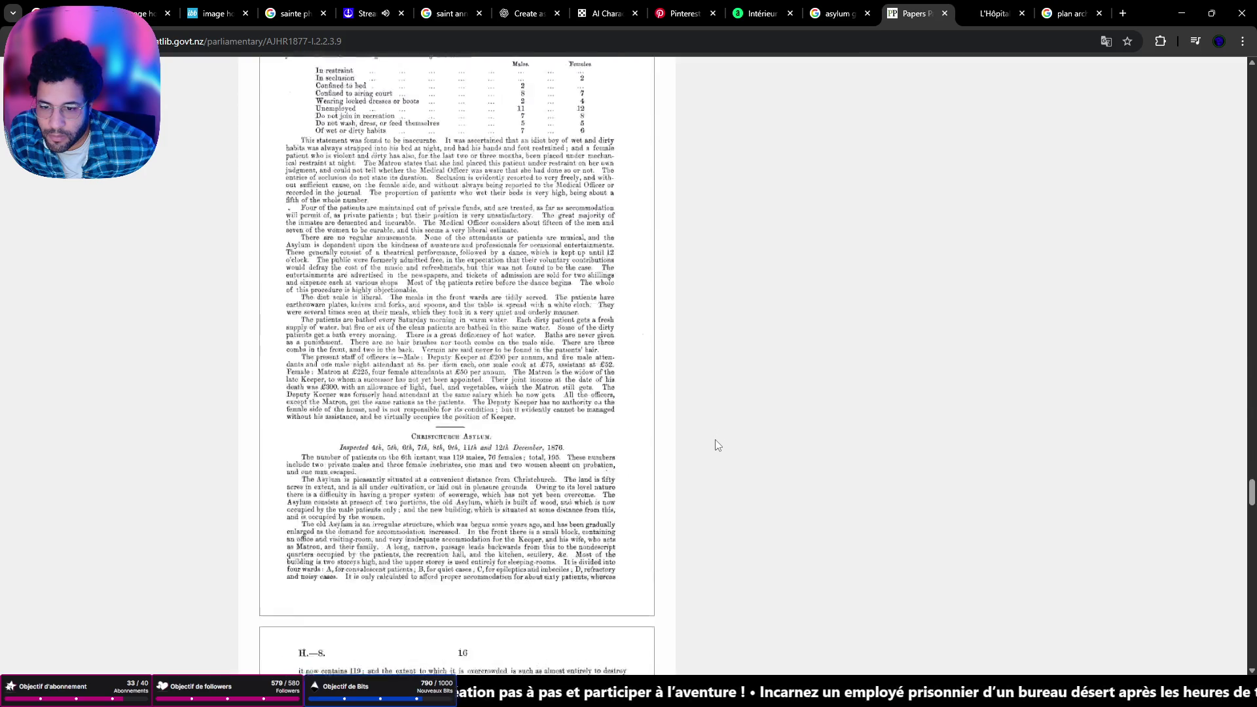
{"action": "scroll", "coordinate": [713, 442], "scroll_direction": "down", "scroll_amount": 20}
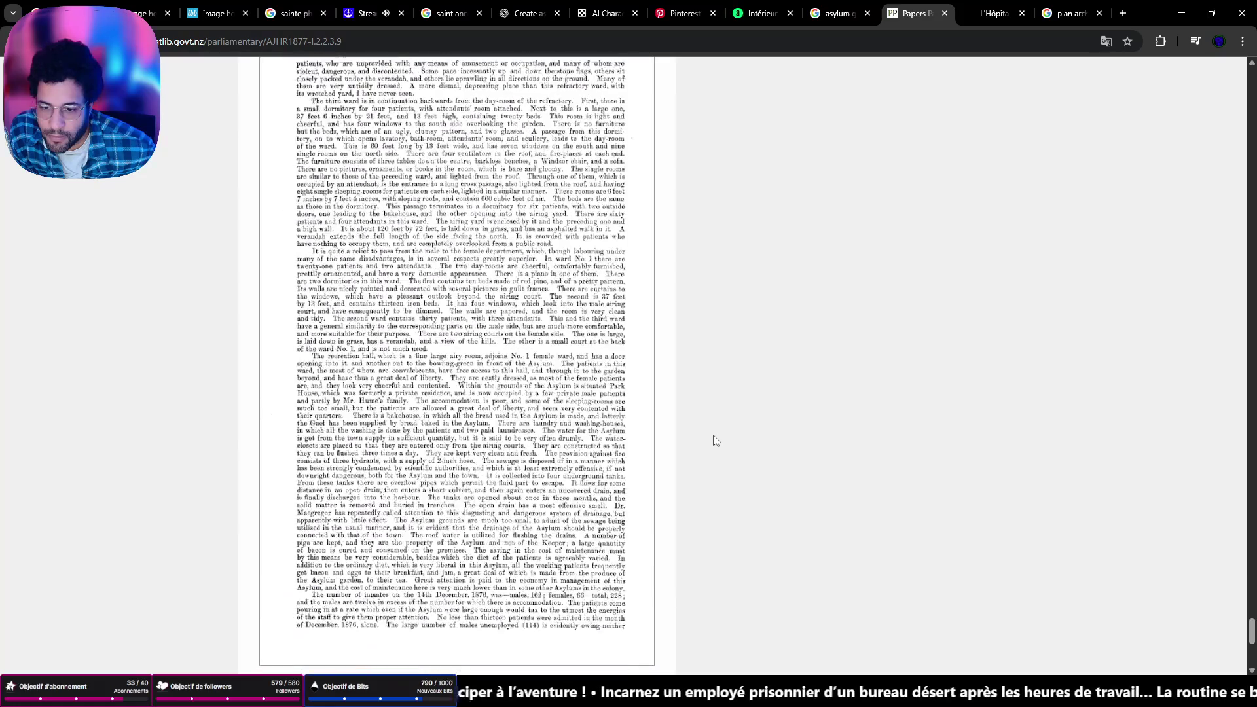
{"action": "key", "text": "alt+Left"}
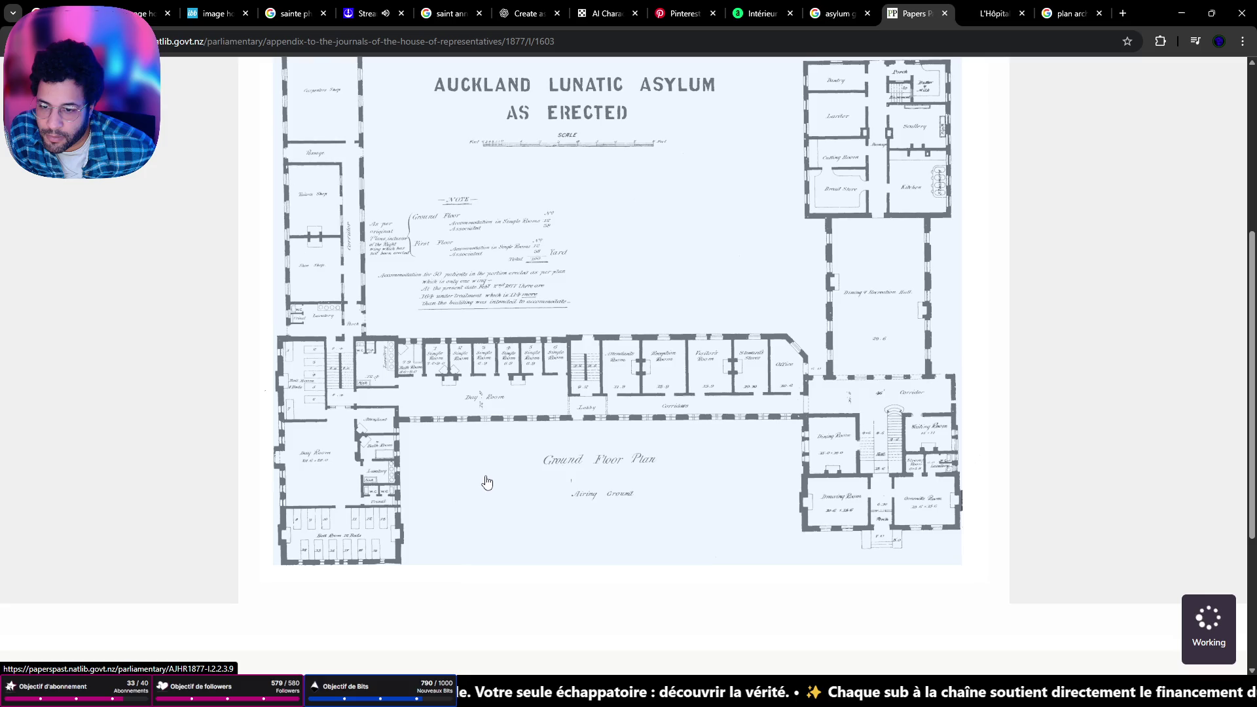
{"action": "scroll", "coordinate": [487, 482], "scroll_direction": "up", "scroll_amount": 1}
{"action": "scroll", "coordinate": [486, 483], "scroll_direction": "down", "scroll_amount": 5}
{"action": "scroll", "coordinate": [484, 483], "scroll_direction": "up", "scroll_amount": 5}
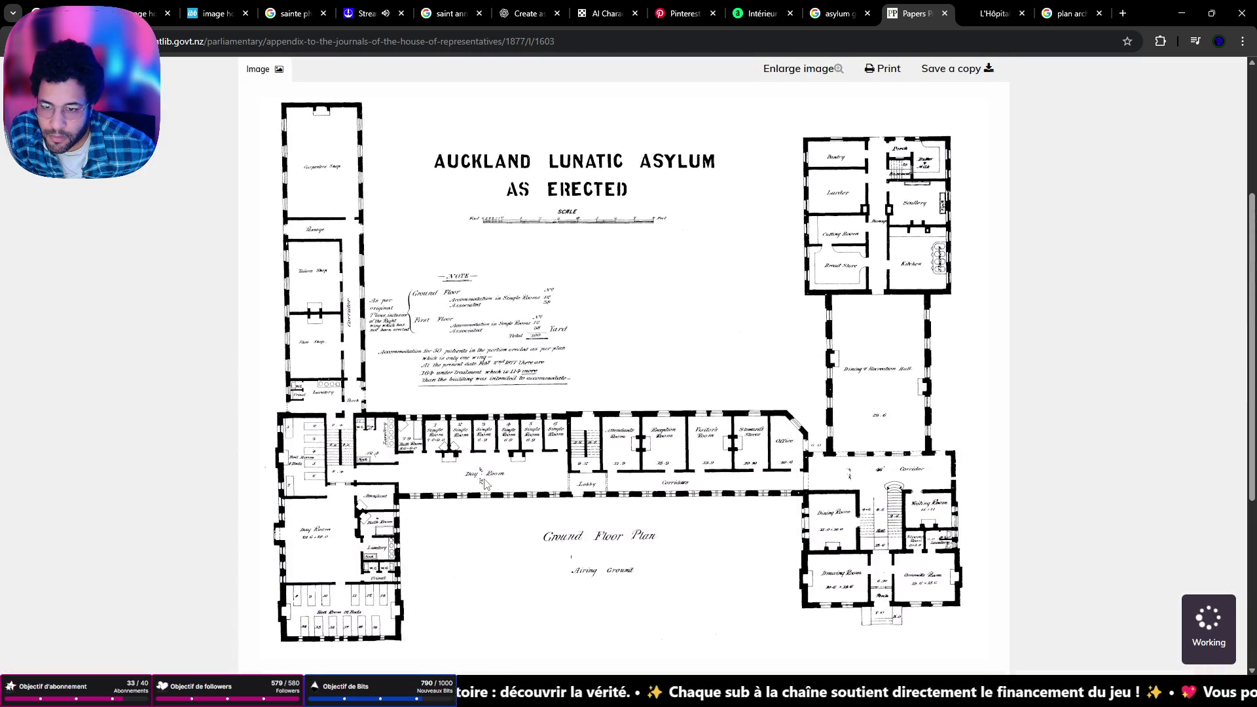
{"action": "scroll", "coordinate": [485, 483], "scroll_direction": "up", "scroll_amount": 2}
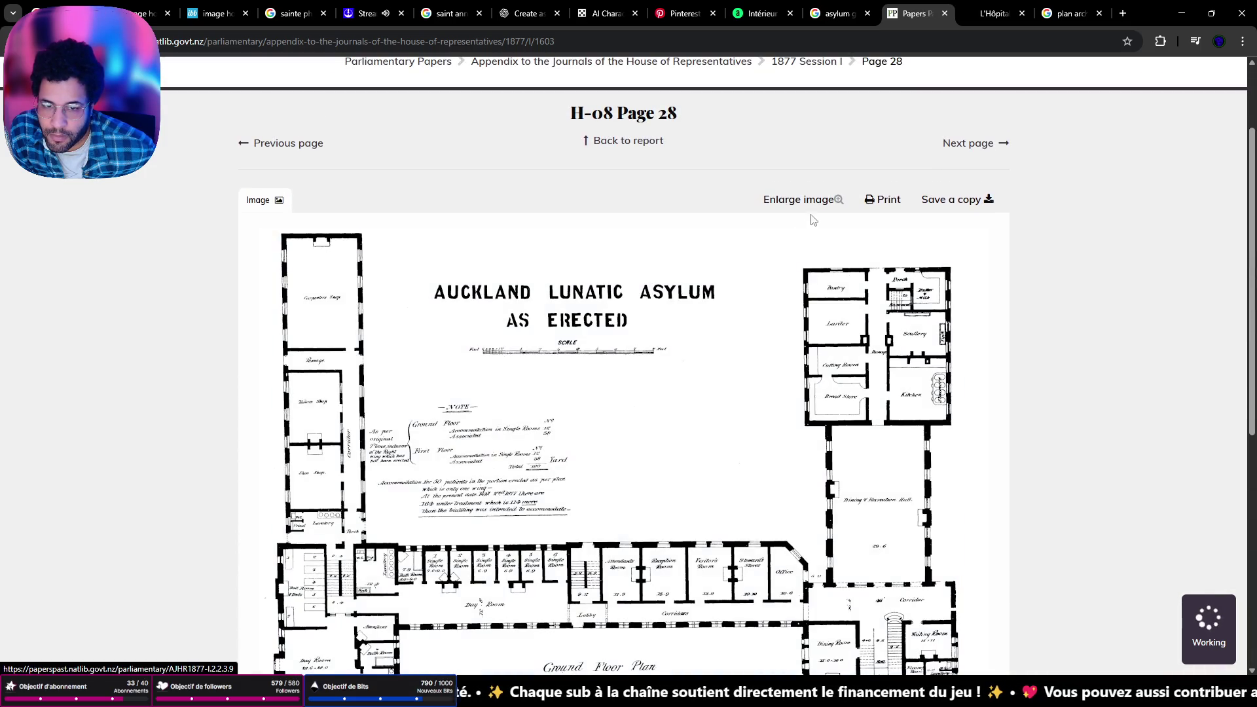
Enlarge the Auckland floor plan and try saving it as a GIF image, then cancel
{"action": "left_click", "coordinate": [836, 205]}
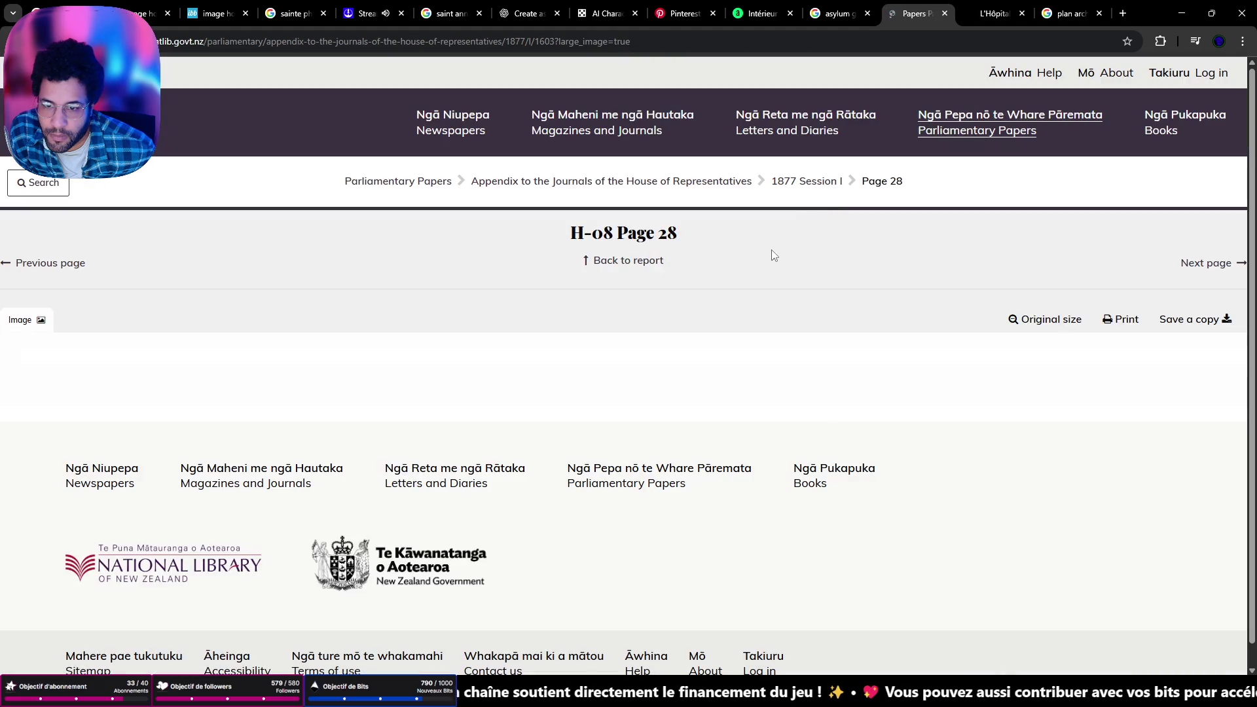
{"action": "scroll", "coordinate": [617, 364], "scroll_direction": "down", "scroll_amount": 4}
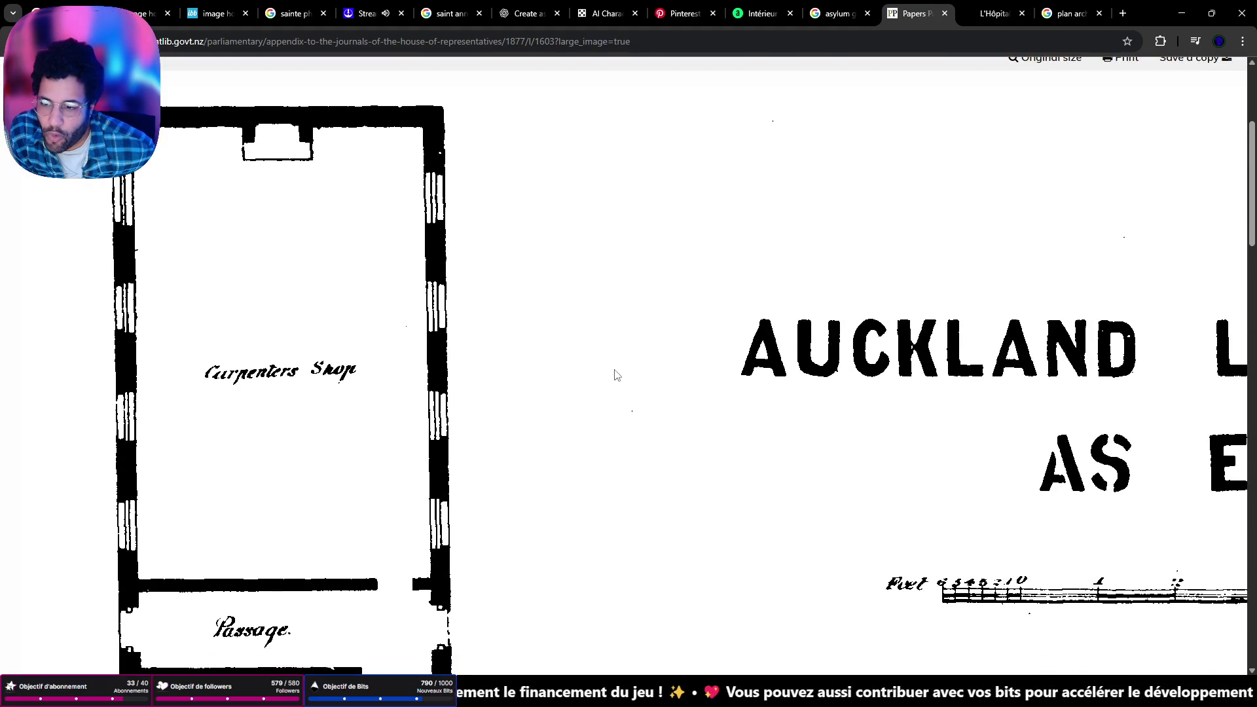
{"action": "scroll", "coordinate": [654, 452], "scroll_direction": "down", "scroll_amount": 7}
{"action": "scroll", "coordinate": [660, 465], "scroll_direction": "down", "scroll_amount": 6}
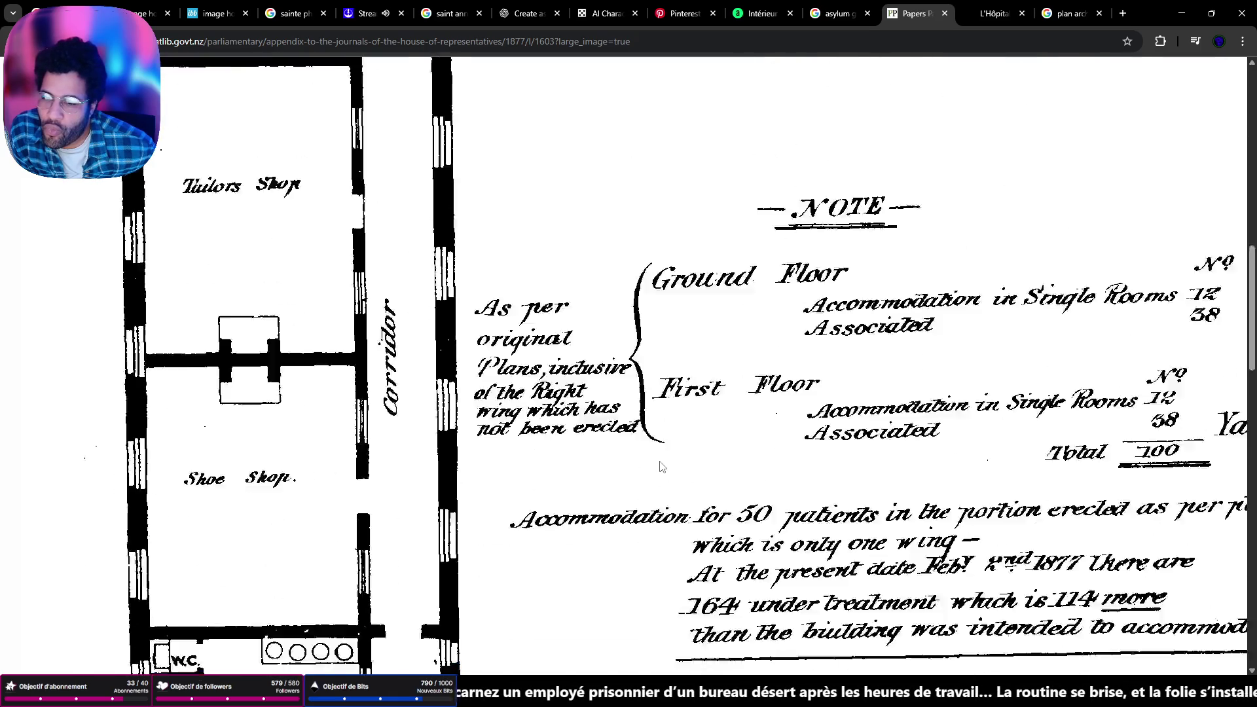
{"action": "scroll", "coordinate": [660, 466], "scroll_direction": "down", "scroll_amount": 6}
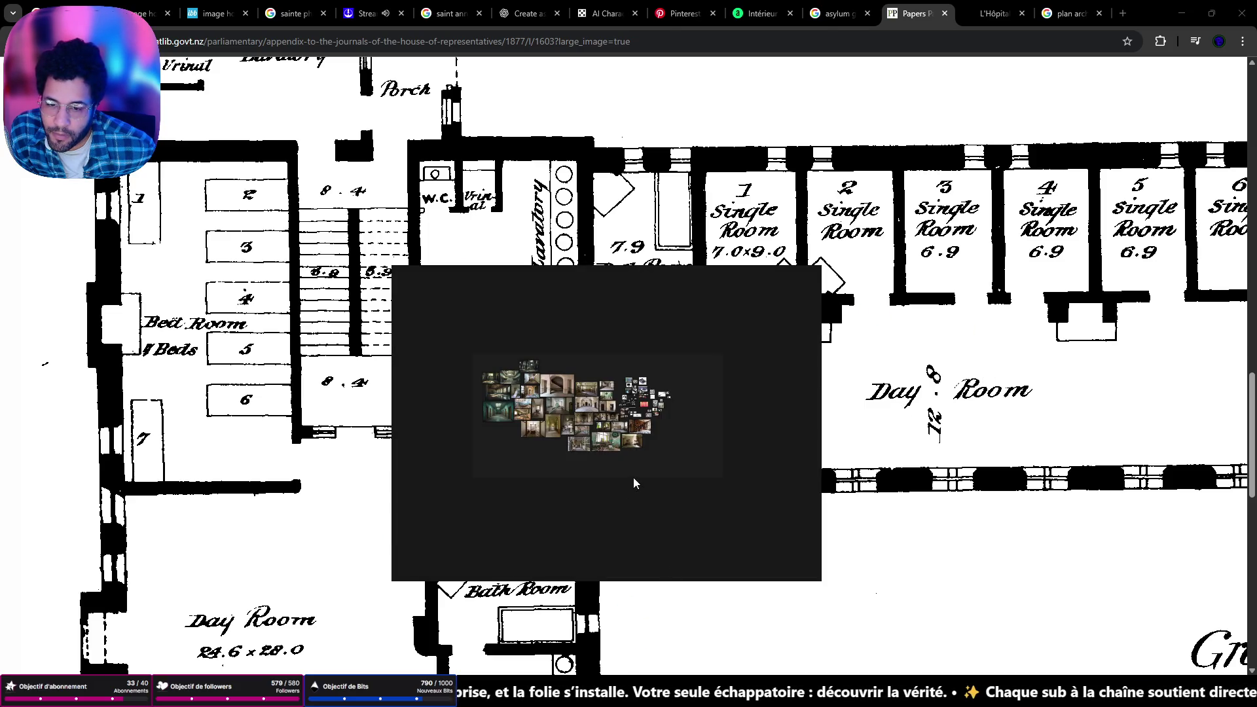
{"action": "right_click", "coordinate": [933, 425]}
{"action": "left_click", "coordinate": [992, 465]}
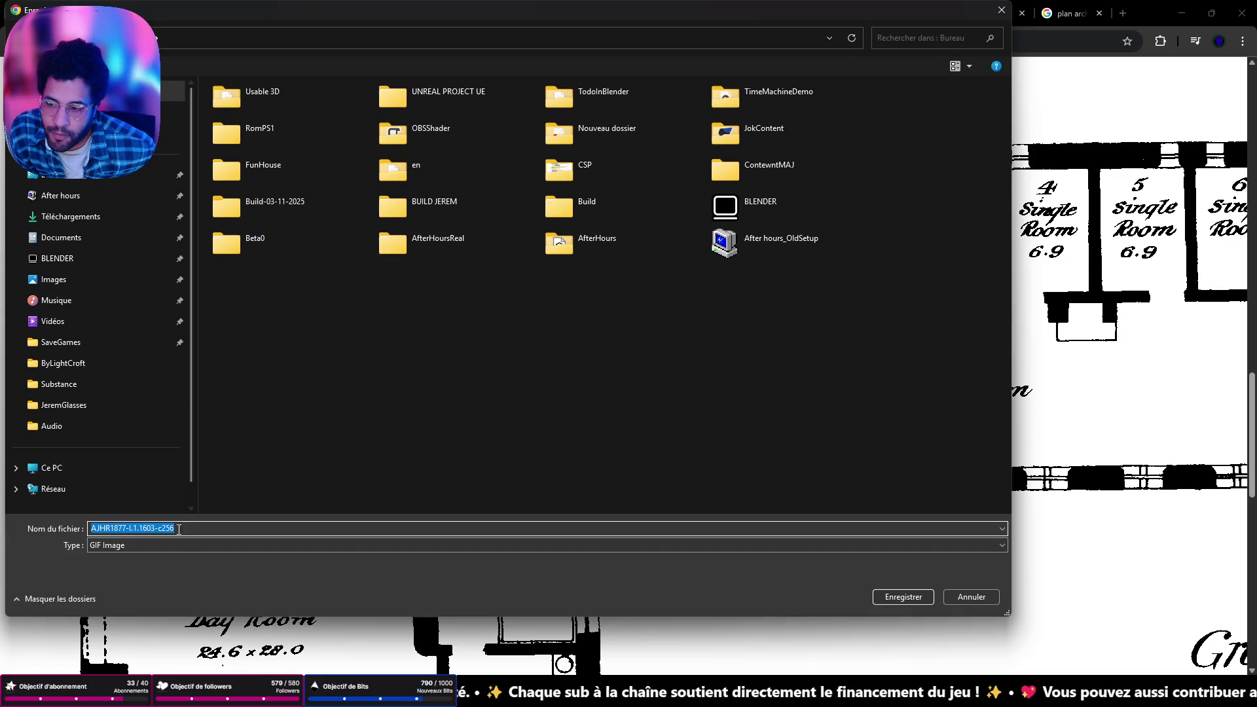
{"action": "left_click", "coordinate": [179, 546]}
{"action": "left_click", "coordinate": [184, 544]}
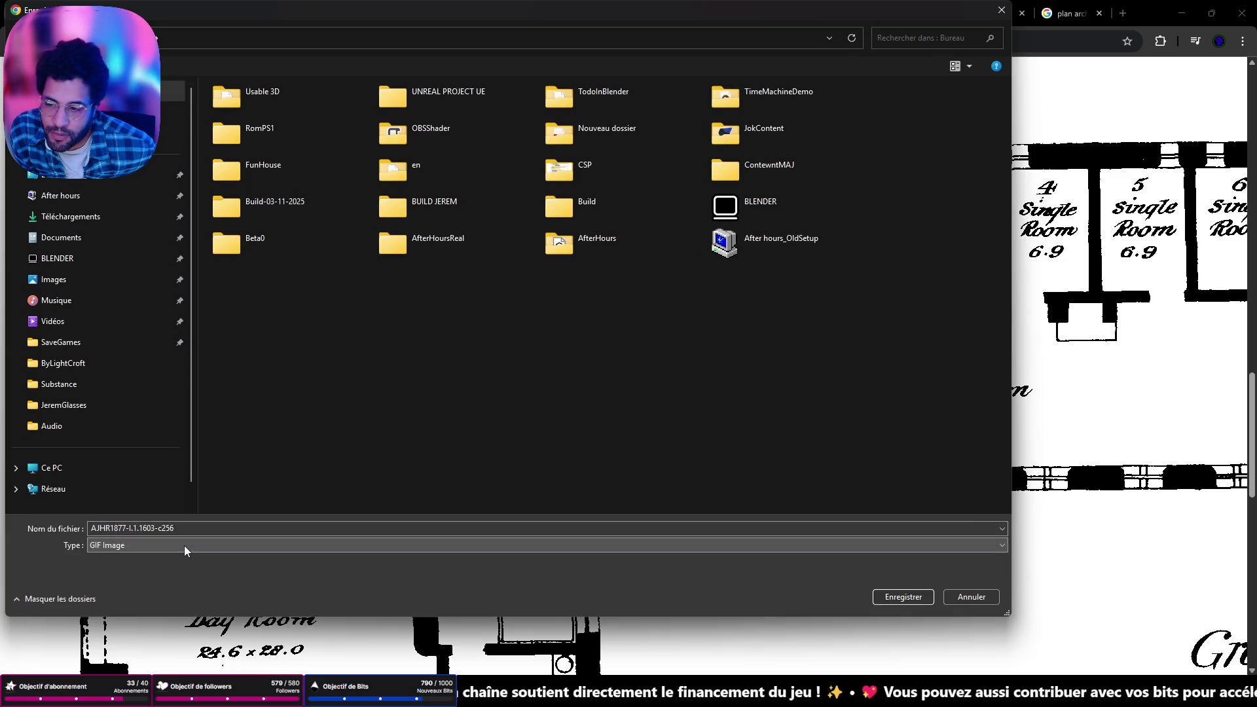
{"action": "left_click", "coordinate": [988, 596]}
Save the plan image as GIF 'AJHR1877-I.1.1603-c256' into the Téléchargements folder
{"action": "scroll", "coordinate": [923, 557], "scroll_direction": "down", "scroll_amount": 10}
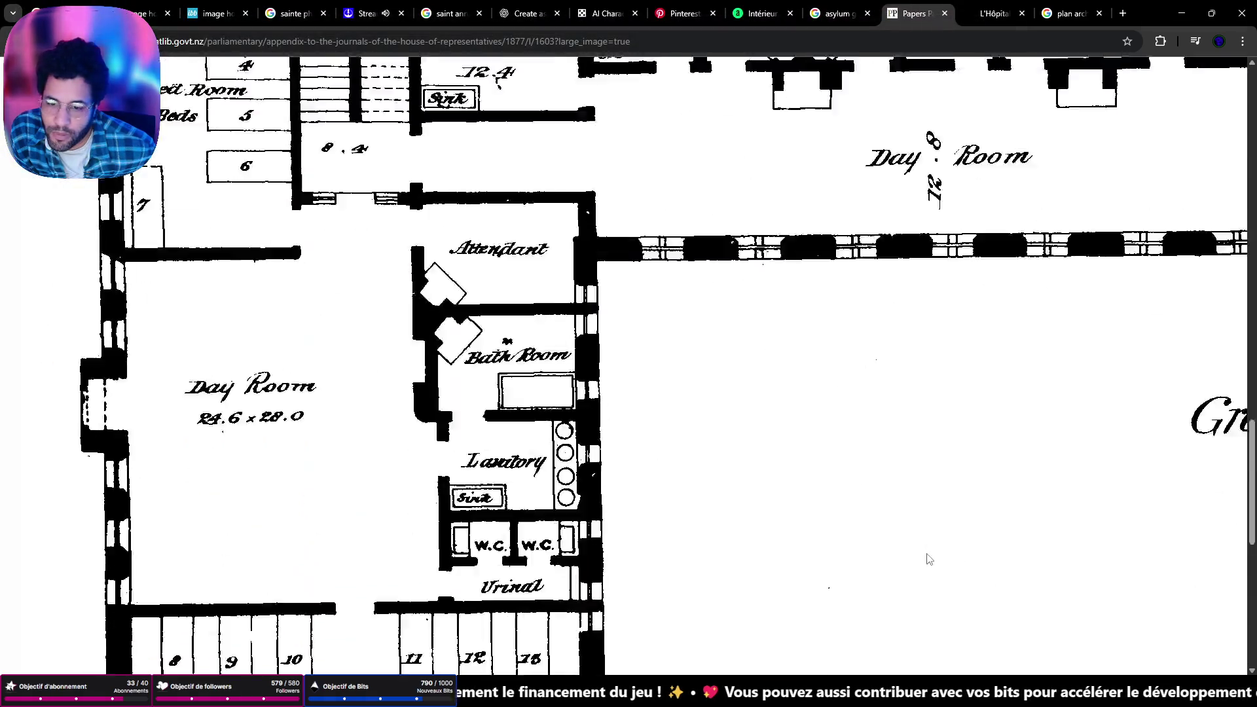
{"action": "scroll", "coordinate": [914, 558], "scroll_direction": "up", "scroll_amount": 5}
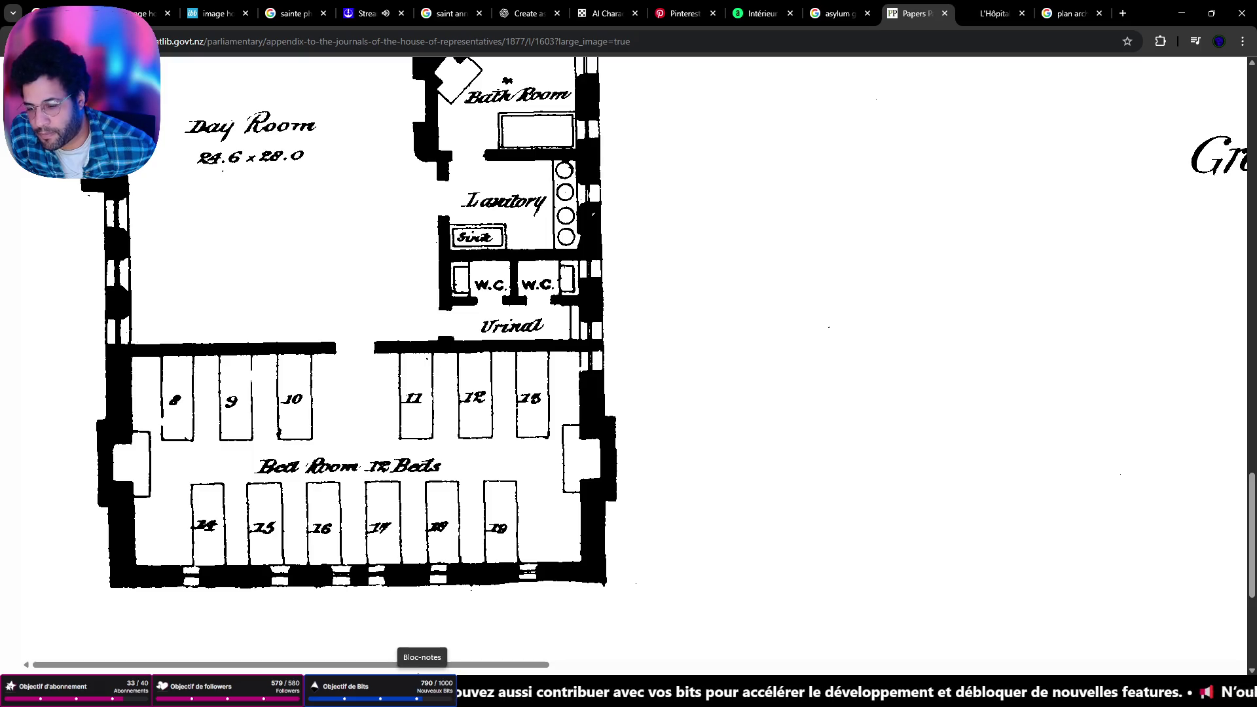
{"action": "left_click_drag", "start_coordinate": [501, 667], "coordinate": [1218, 665]}
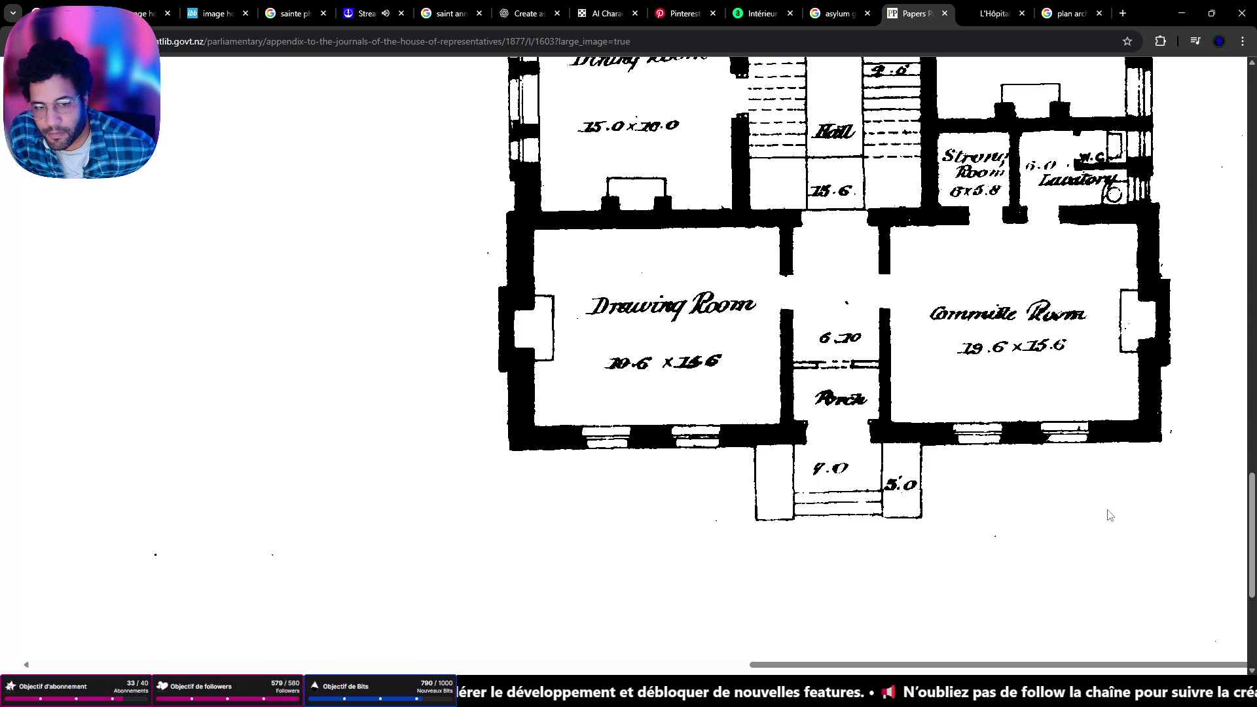
{"action": "scroll", "coordinate": [1011, 189], "scroll_direction": "up", "scroll_amount": 5}
{"action": "scroll", "coordinate": [1087, 524], "scroll_direction": "up", "scroll_amount": 6}
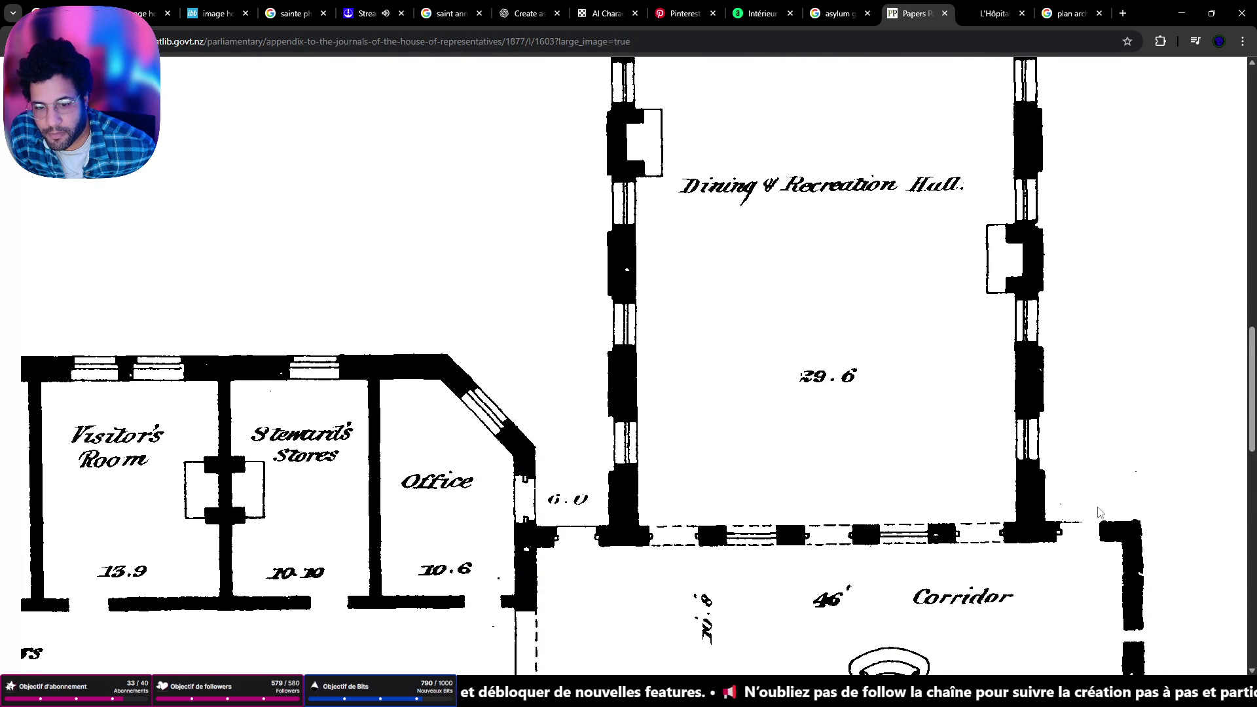
{"action": "scroll", "coordinate": [1087, 523], "scroll_direction": "down", "scroll_amount": 2}
{"action": "scroll", "coordinate": [1083, 524], "scroll_direction": "up", "scroll_amount": 10}
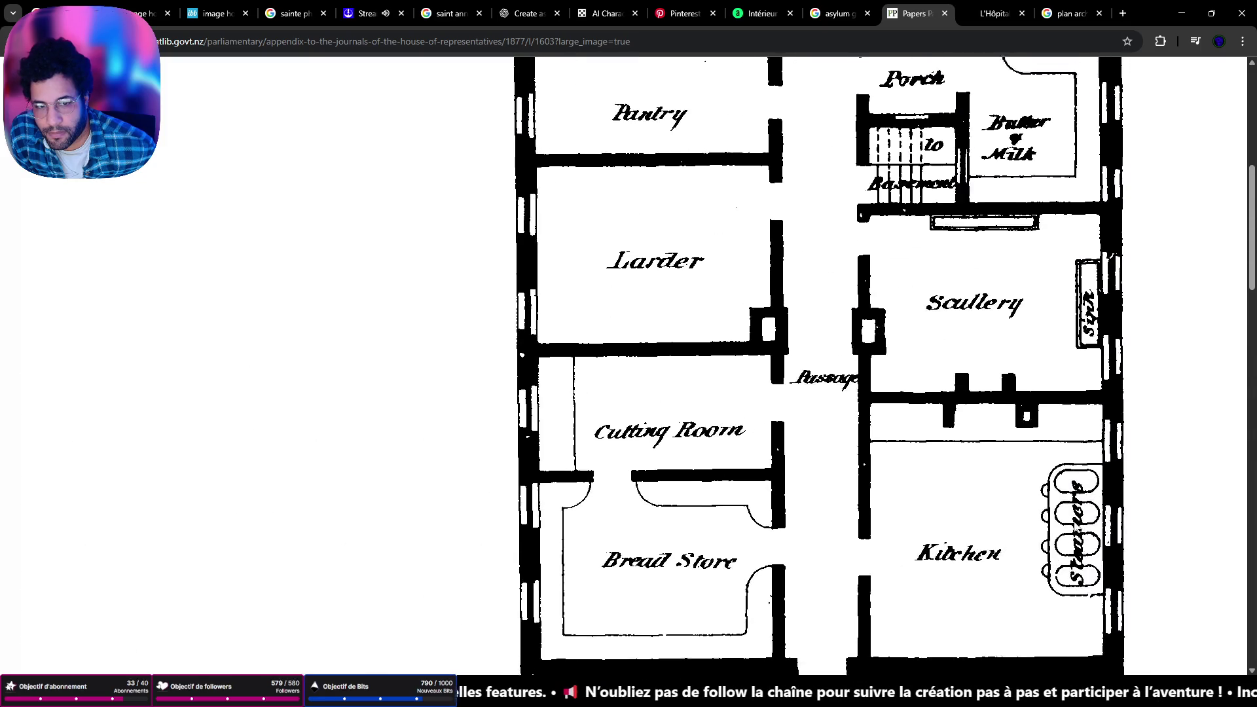
{"action": "scroll", "coordinate": [1074, 527], "scroll_direction": "down", "scroll_amount": 12}
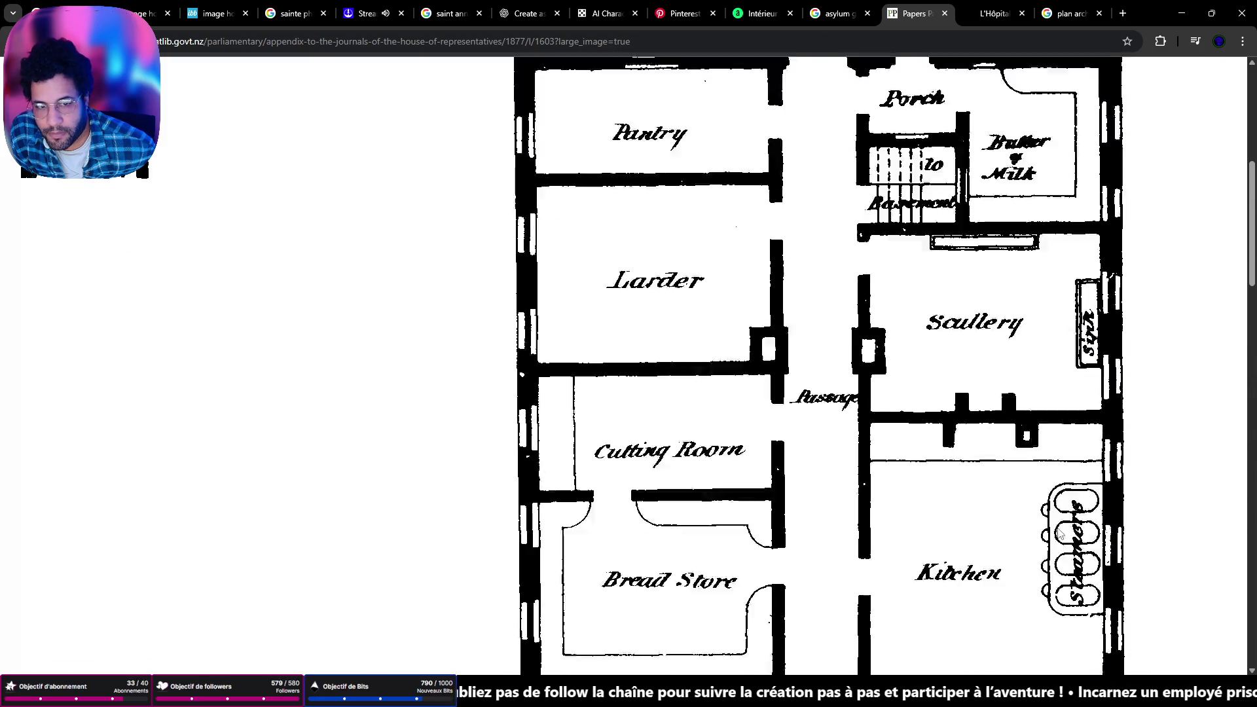
{"action": "scroll", "coordinate": [608, 459], "scroll_direction": "up", "scroll_amount": 5}
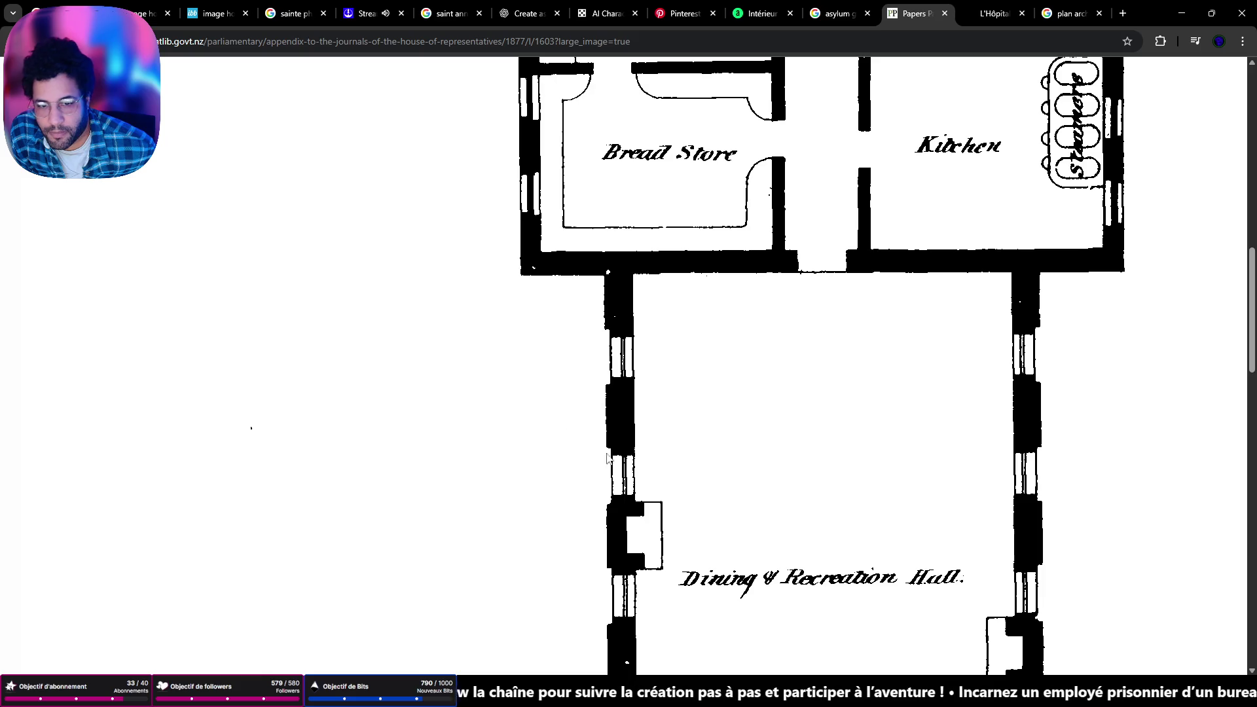
{"action": "right_click", "coordinate": [485, 409]}
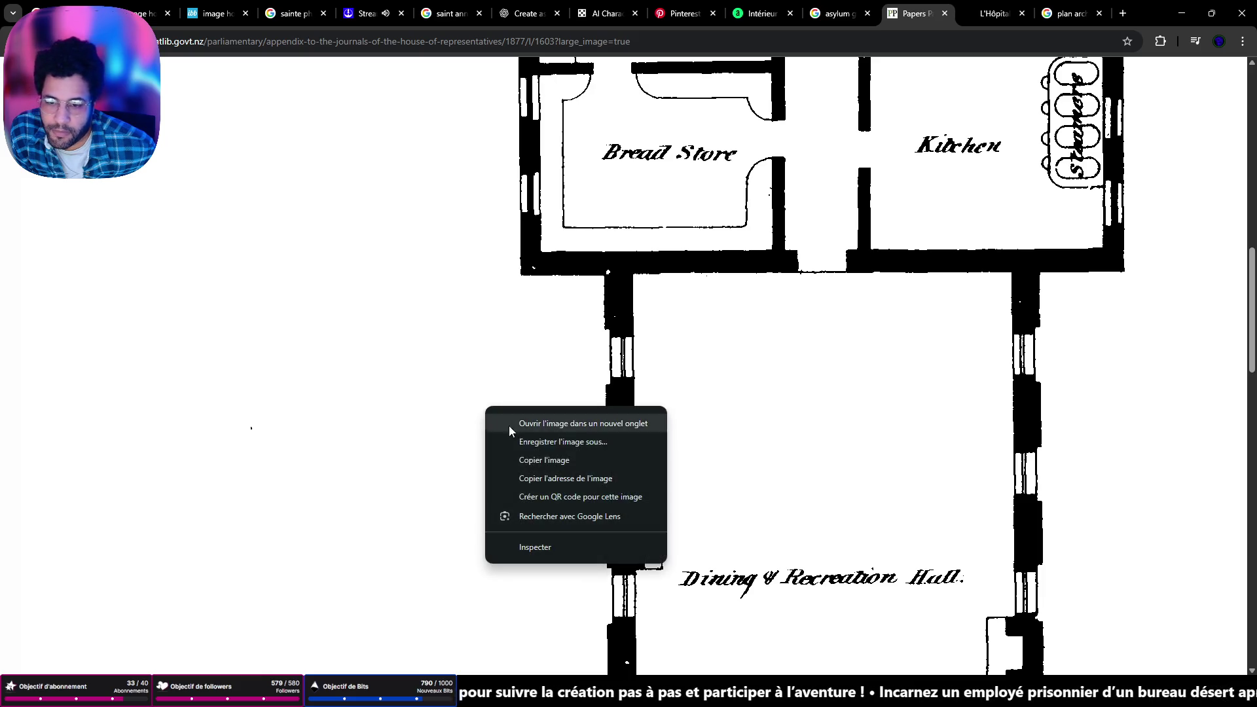
{"action": "left_click", "coordinate": [557, 443]}
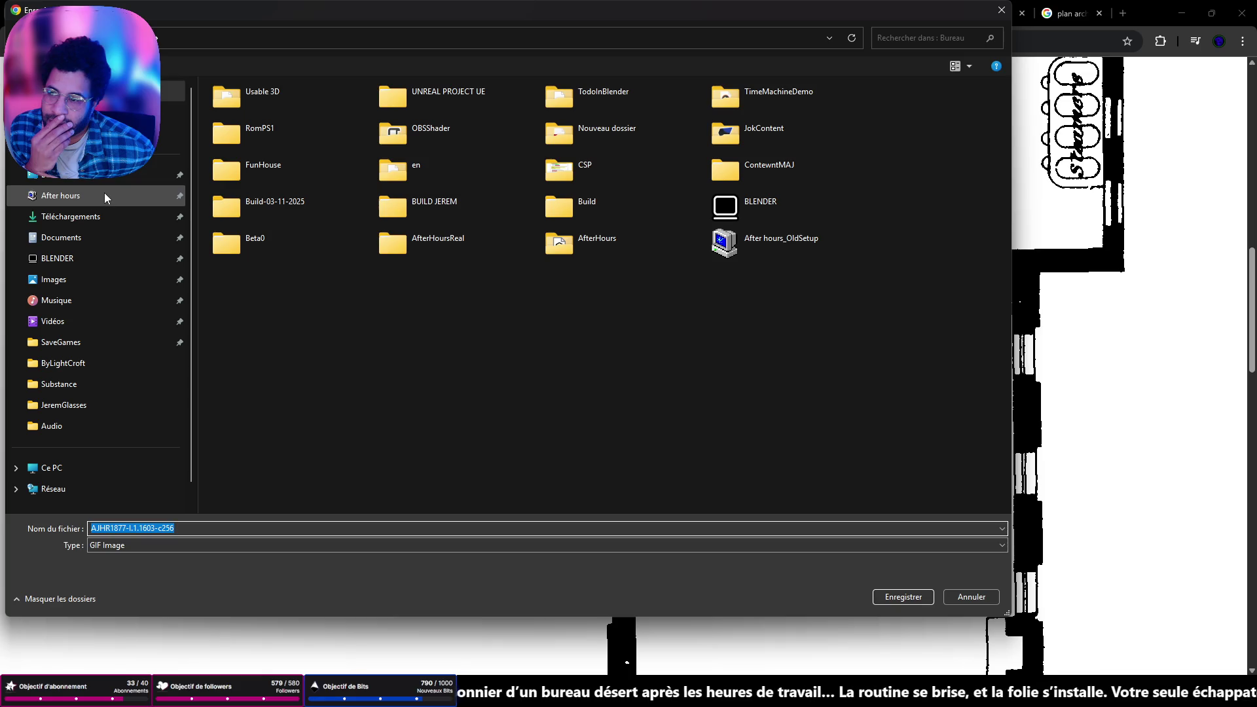
{"action": "left_click", "coordinate": [77, 216]}
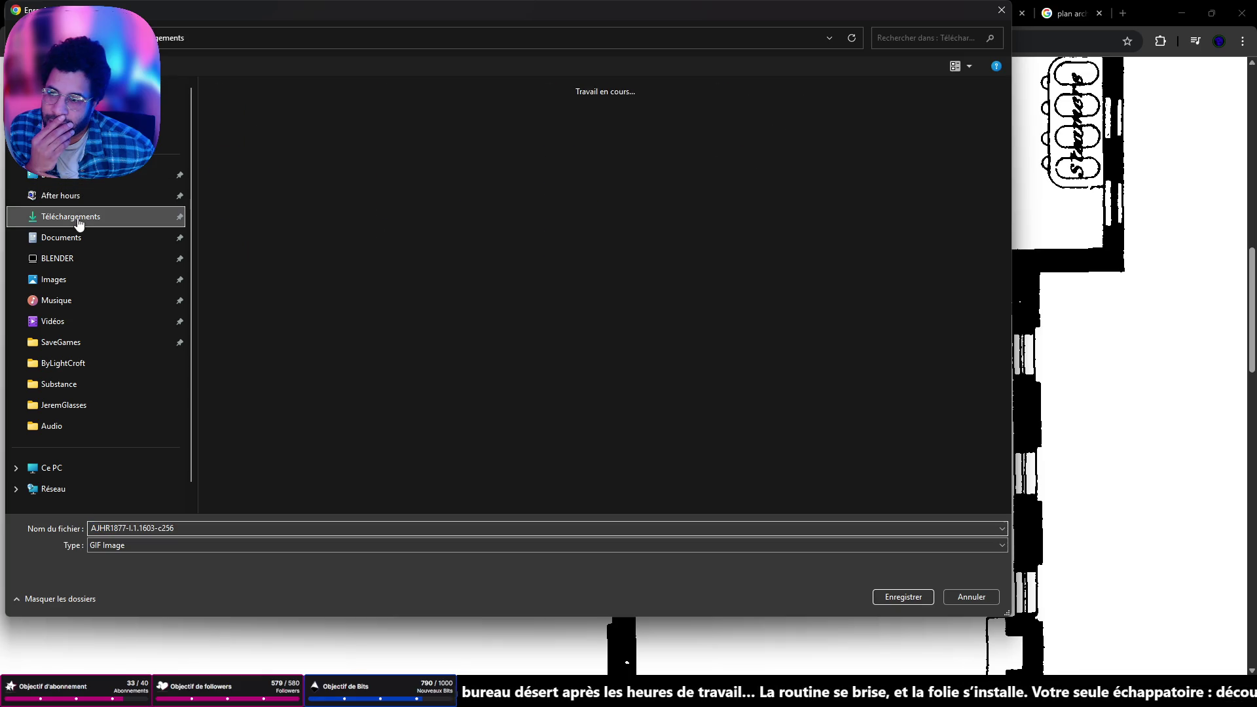
Save the floor plan GIF to Downloads and search Google for 'gif to png' in a new tab
{"action": "left_click", "coordinate": [881, 598]}
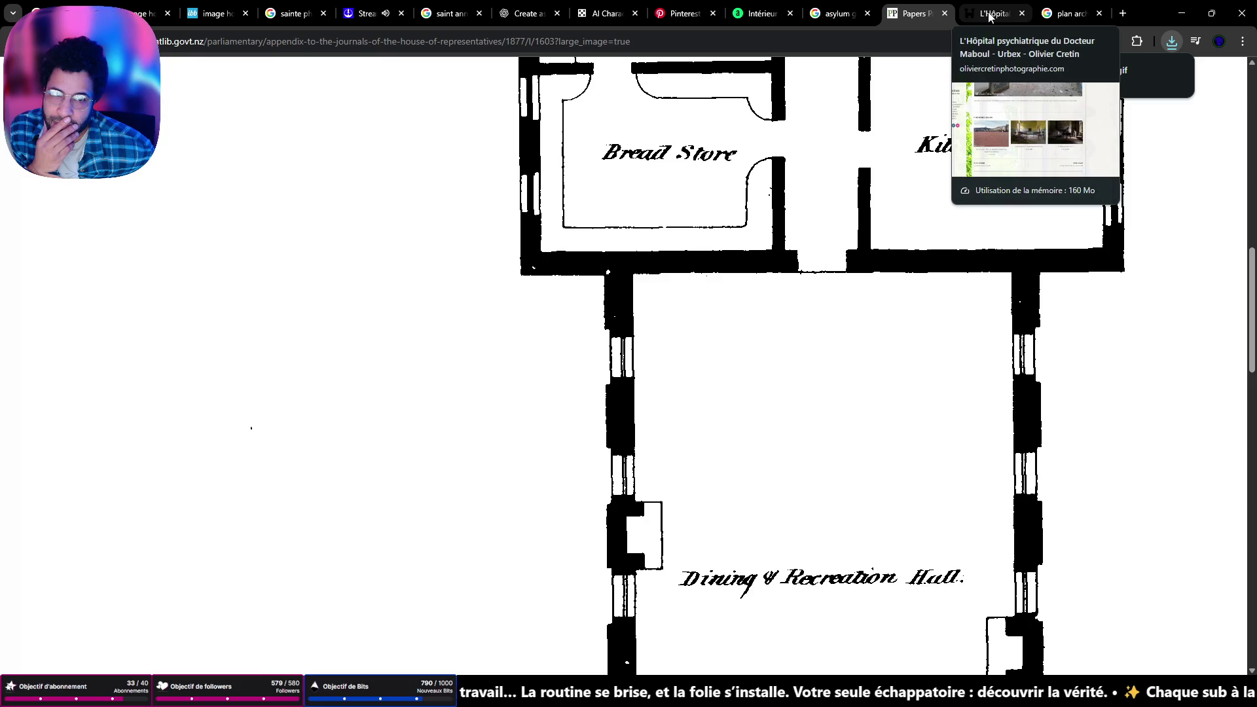
{"action": "left_click", "coordinate": [1122, 13]}
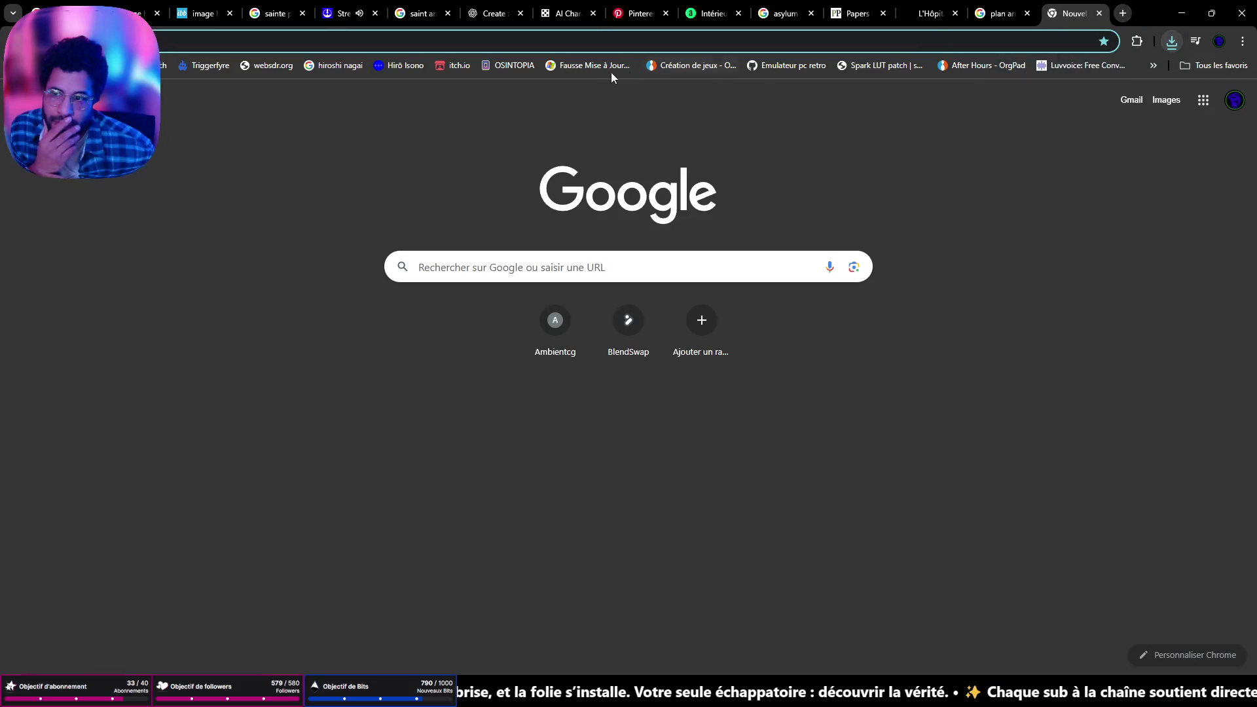
{"action": "type", "text": "gif t"}
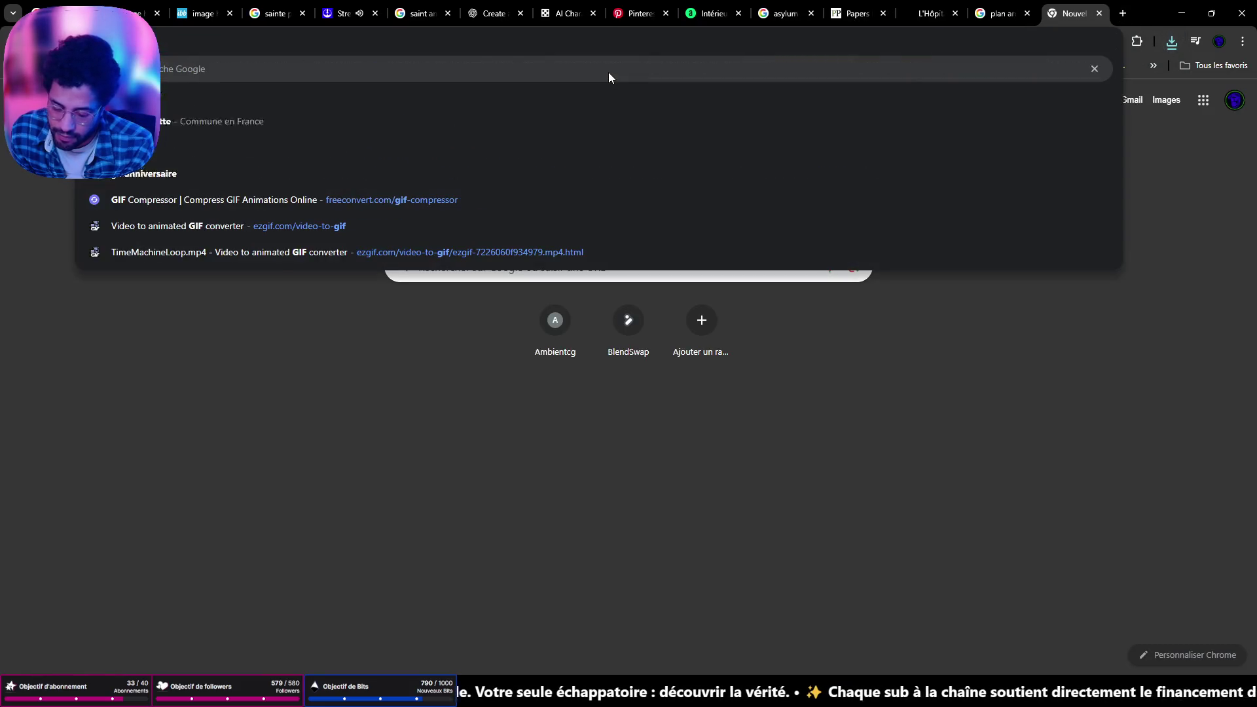
{"action": "type", "text": "op"}
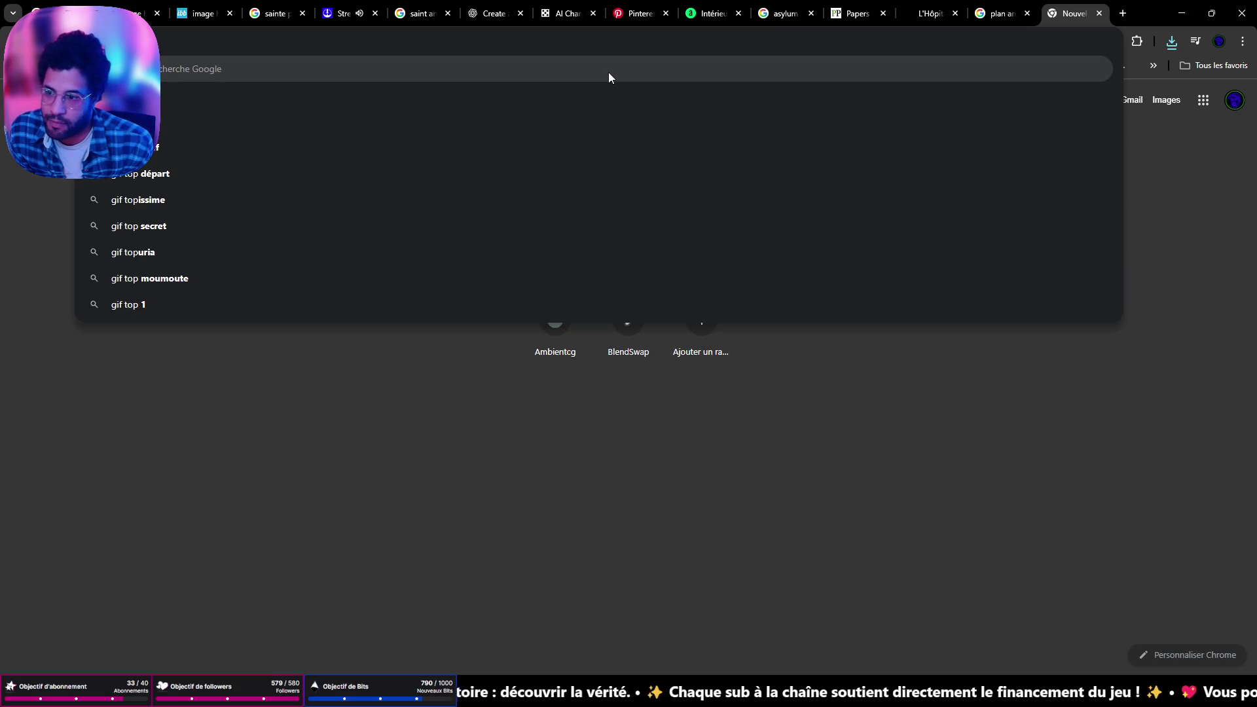
{"action": "key", "text": "BackSpace"}
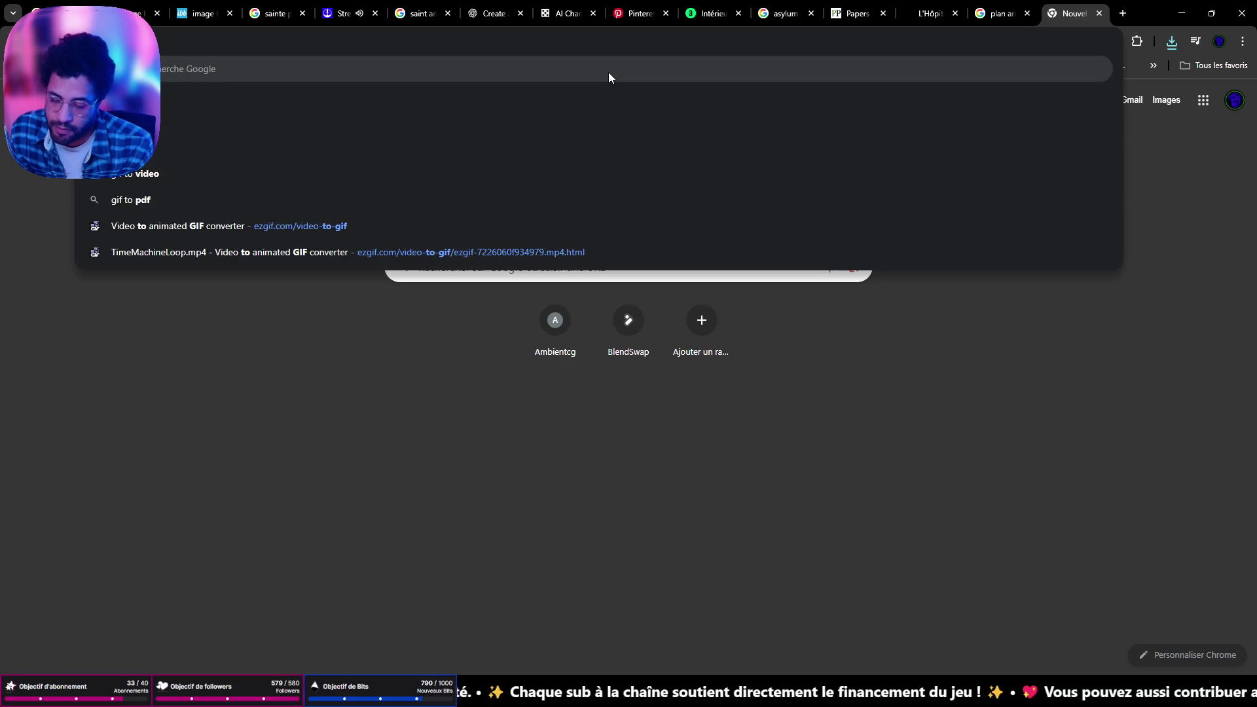
{"action": "type", "text": "png"}
{"action": "key", "text": "Return"}
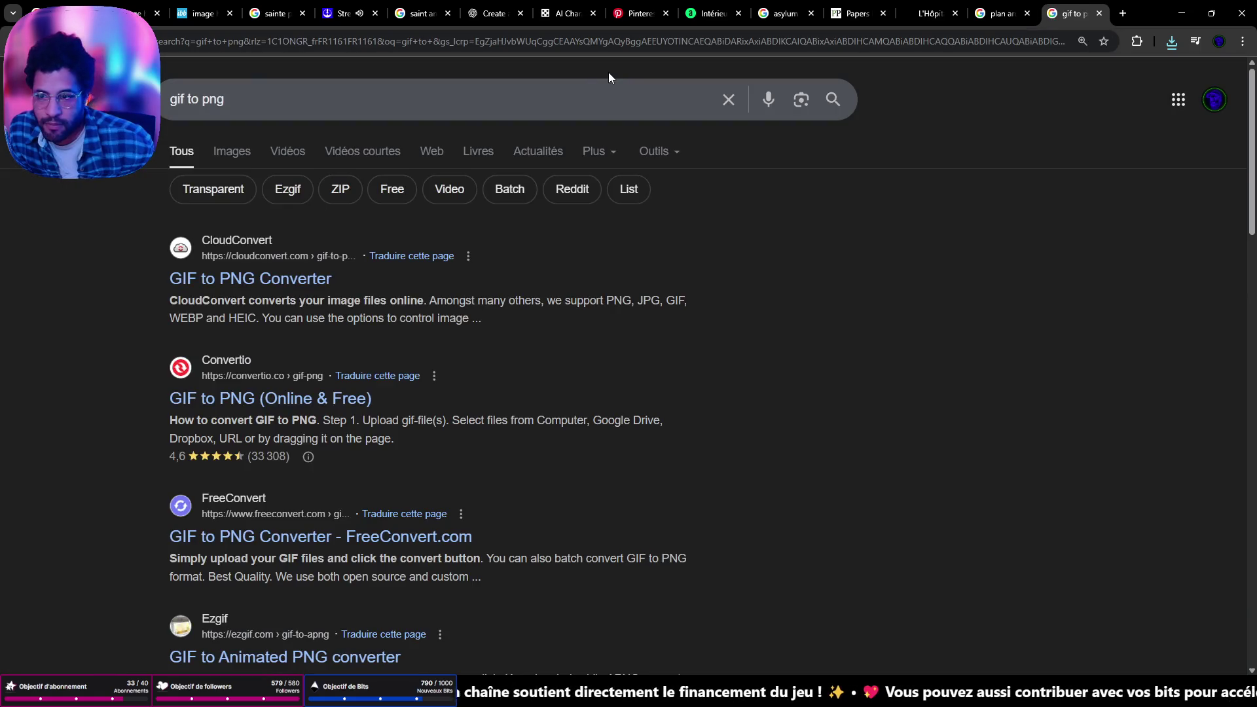
Convert the downloaded floor plan GIF to PNG in Convertio and download the result
{"action": "left_click", "coordinate": [283, 400]}
{"action": "left_click", "coordinate": [1172, 41]}
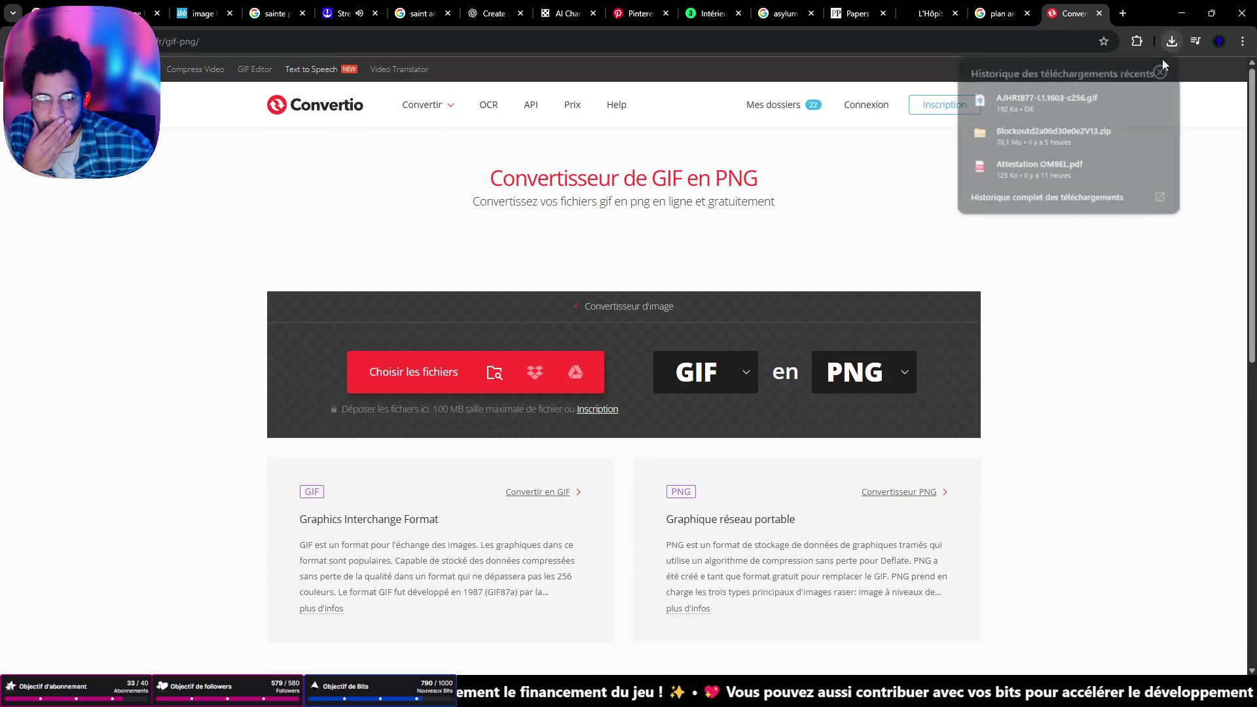
{"action": "left_click_drag", "start_coordinate": [1076, 101], "coordinate": [517, 393]}
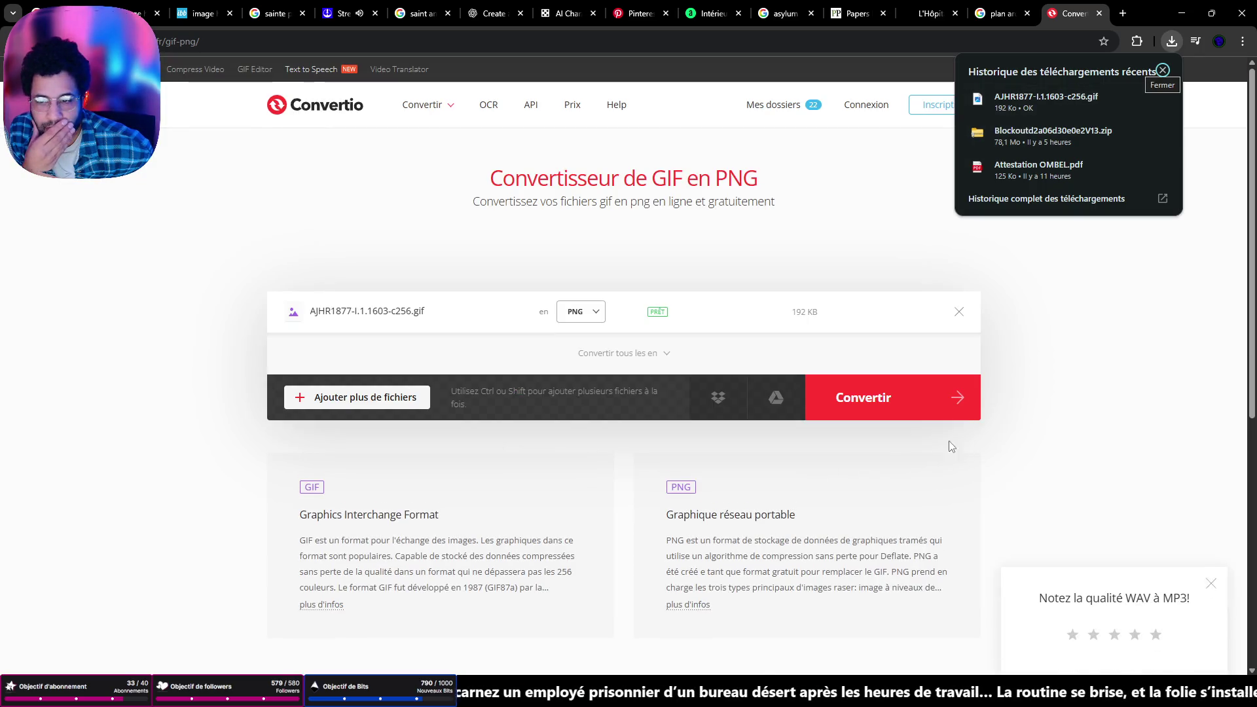
{"action": "left_click", "coordinate": [927, 390]}
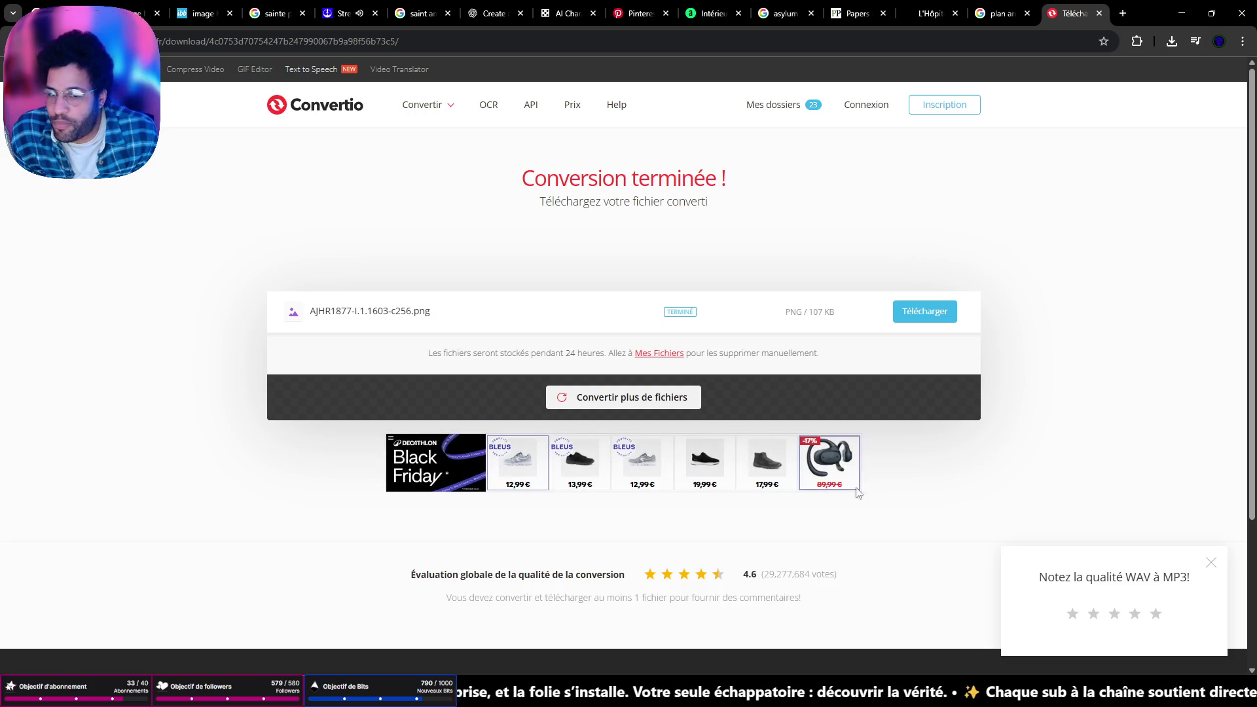
{"action": "left_click", "coordinate": [915, 321]}
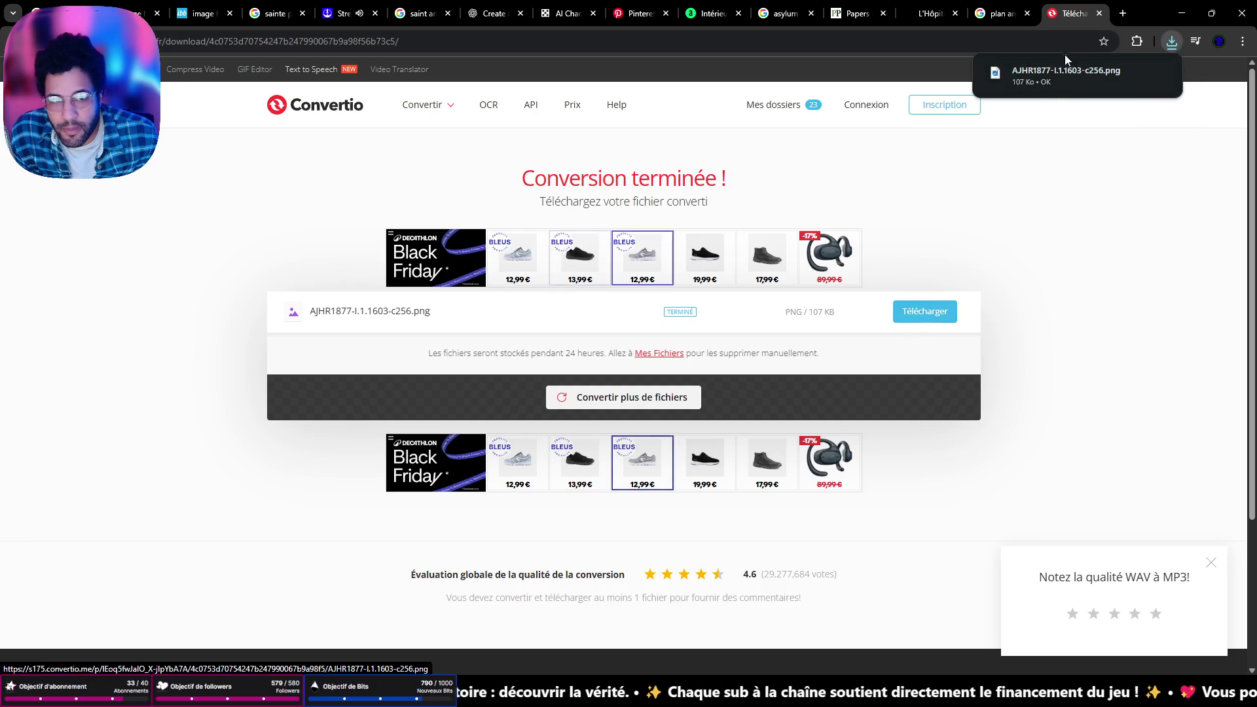
Place the 107 KB PNG floor plan on the dark reference board beside the other images
{"action": "left_click_drag", "start_coordinate": [1066, 73], "coordinate": [644, 473]}
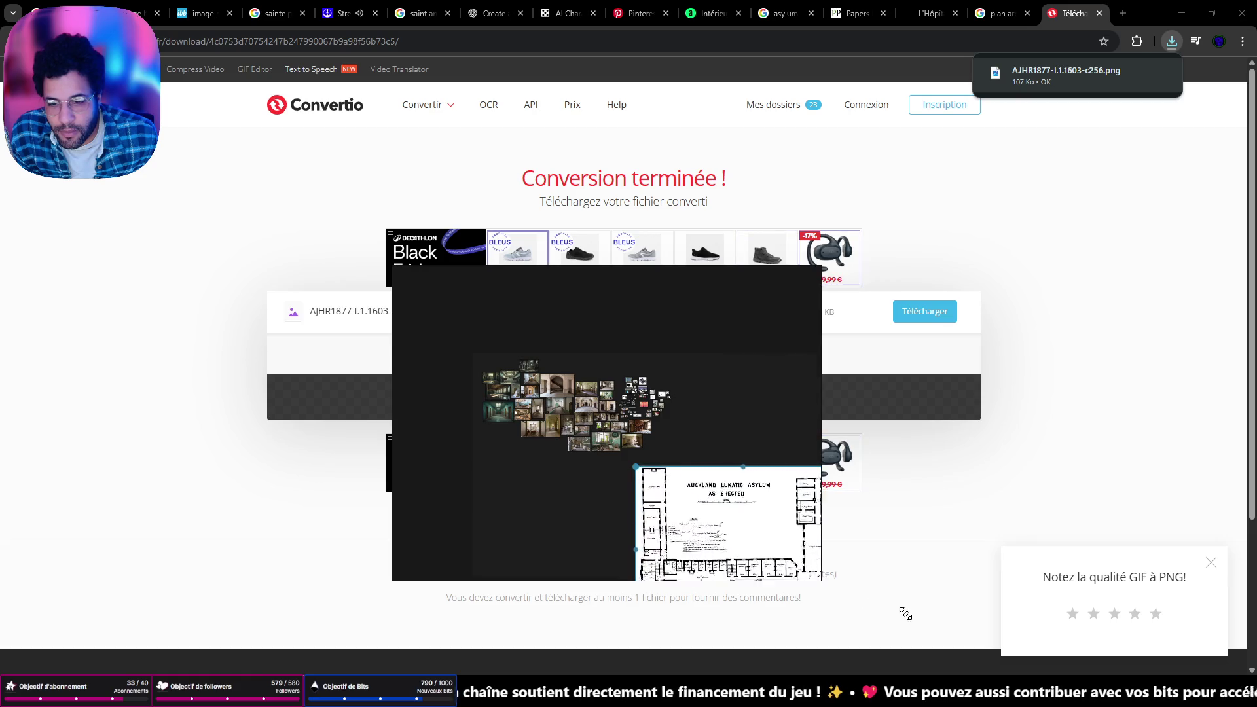
{"action": "mouse_move", "coordinate": [714, 540]}
{"action": "left_mouse_down"}
{"action": "mouse_move", "coordinate": [578, 512]}
{"action": "mouse_move", "coordinate": [578, 399]}
{"action": "mouse_move", "coordinate": [681, 479]}
{"action": "mouse_move", "coordinate": [504, 393]}
{"action": "mouse_move", "coordinate": [508, 377]}
{"action": "left_mouse_up"}
{"action": "scroll", "coordinate": [578, 399], "scroll_direction": "down", "scroll_amount": 3}
{"action": "scroll", "coordinate": [699, 436], "scroll_direction": "up", "scroll_amount": 5}
{"action": "scroll", "coordinate": [699, 436], "scroll_direction": "up", "scroll_amount": 5}
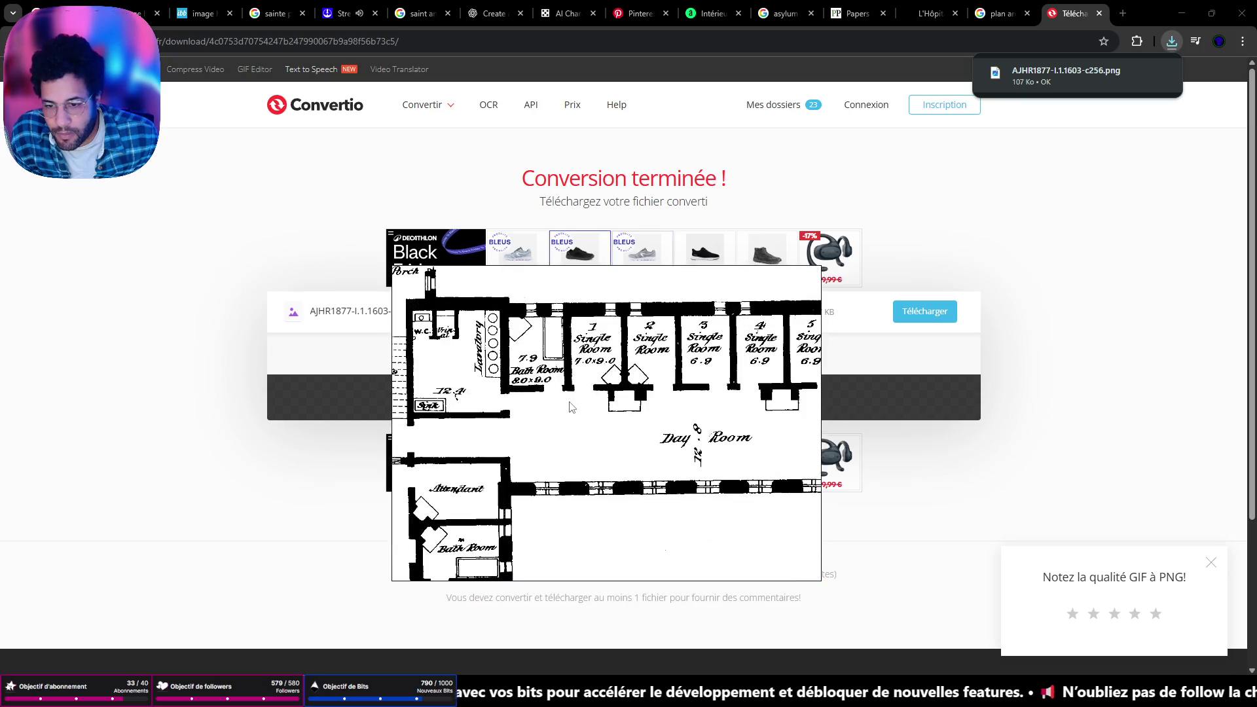
{"action": "scroll", "coordinate": [592, 413], "scroll_direction": "down", "scroll_amount": 3}
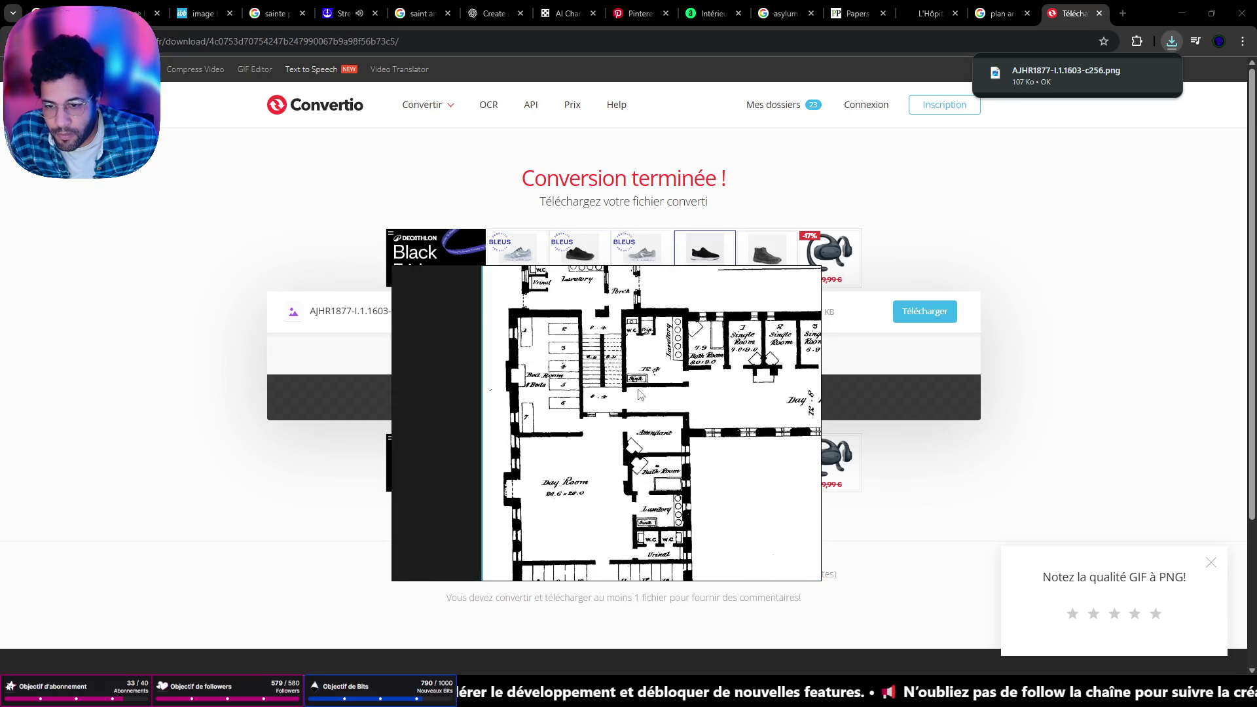
Close the enlarged blueprint in Discord, open the private conversation and expand message.txt to full text
{"action": "key", "text": "alt+Tab"}
{"action": "left_click", "coordinate": [1120, 47]}
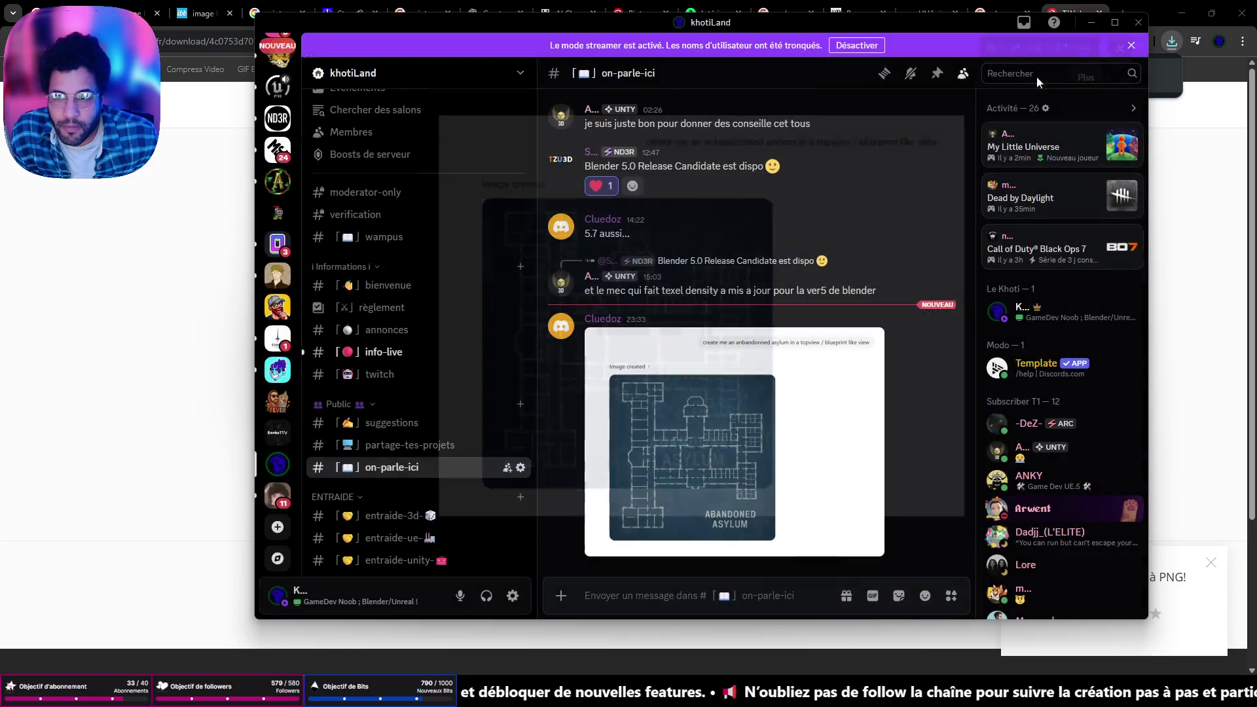
{"action": "scroll", "coordinate": [396, 328], "scroll_direction": "down", "scroll_amount": 3}
{"action": "scroll", "coordinate": [392, 412], "scroll_direction": "up", "scroll_amount": 3}
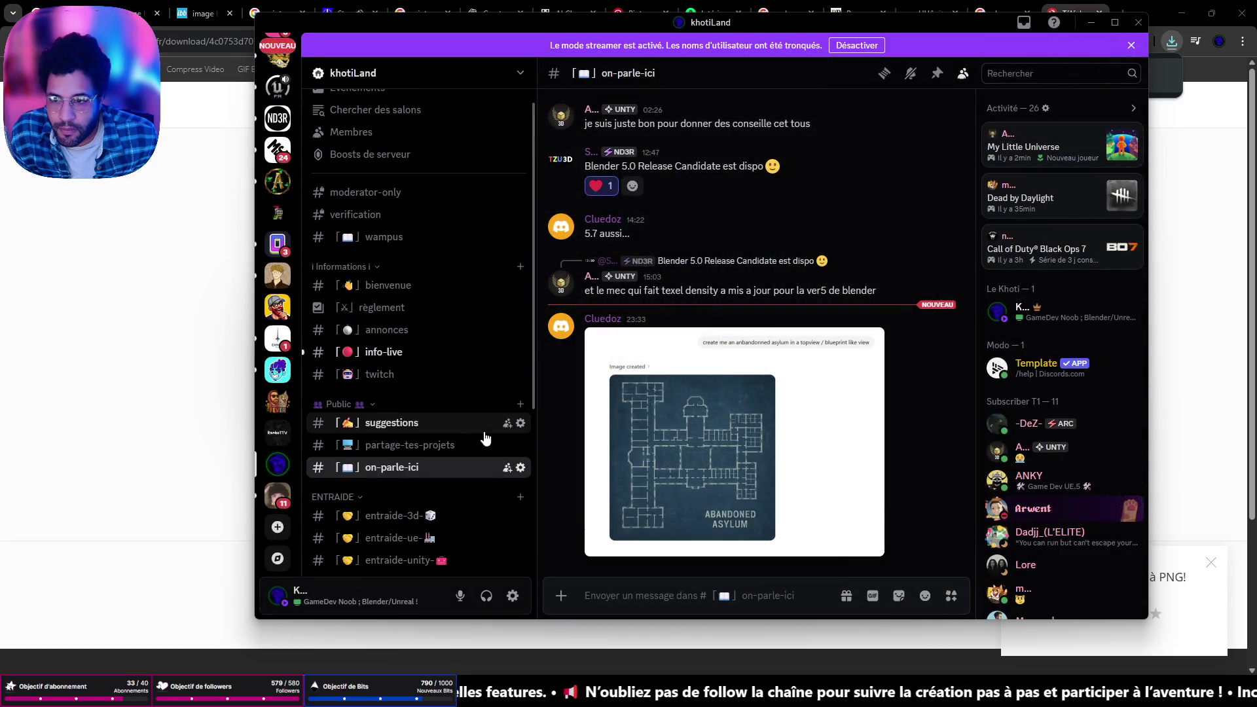
{"action": "scroll", "coordinate": [276, 310], "scroll_direction": "up", "scroll_amount": 5}
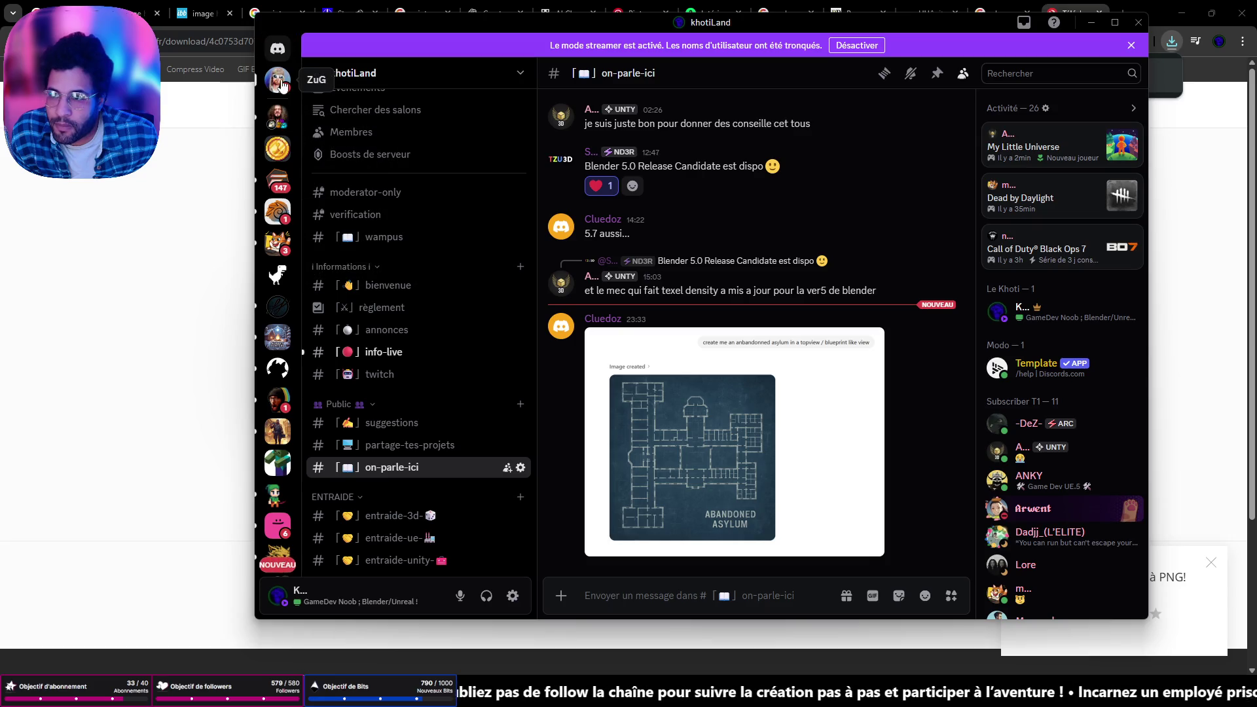
{"action": "left_click", "coordinate": [278, 48]}
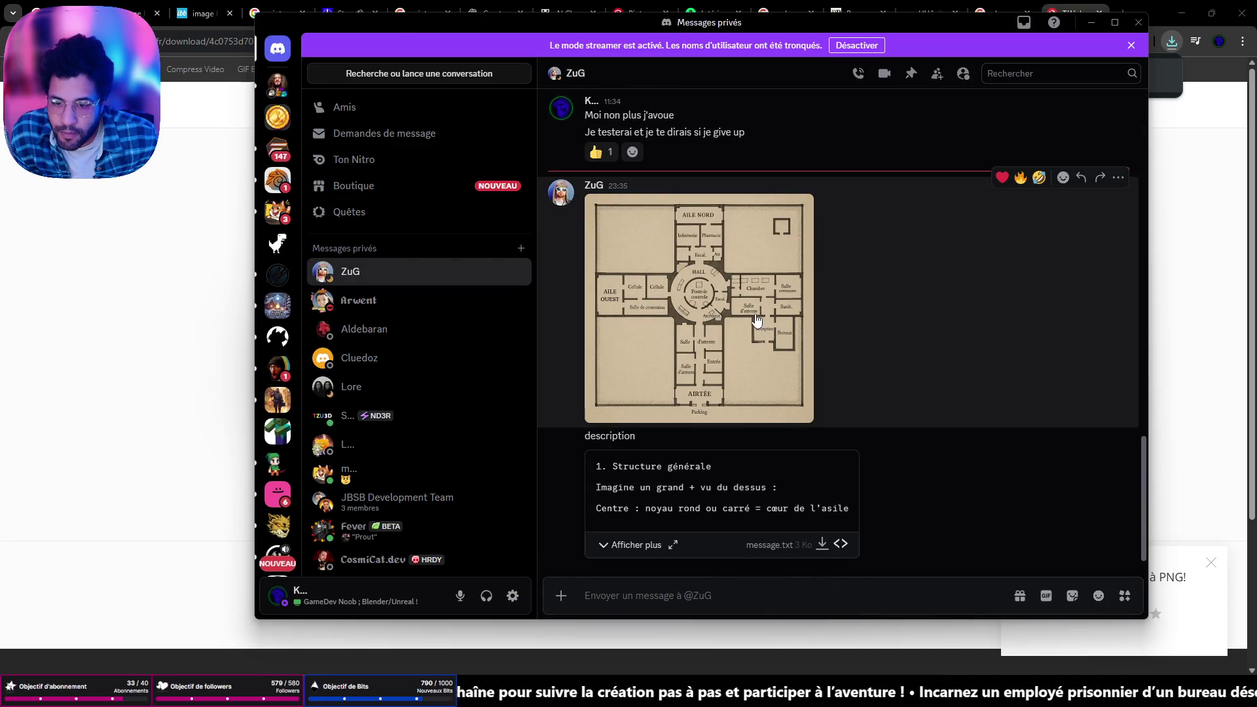
{"action": "left_click", "coordinate": [638, 545]}
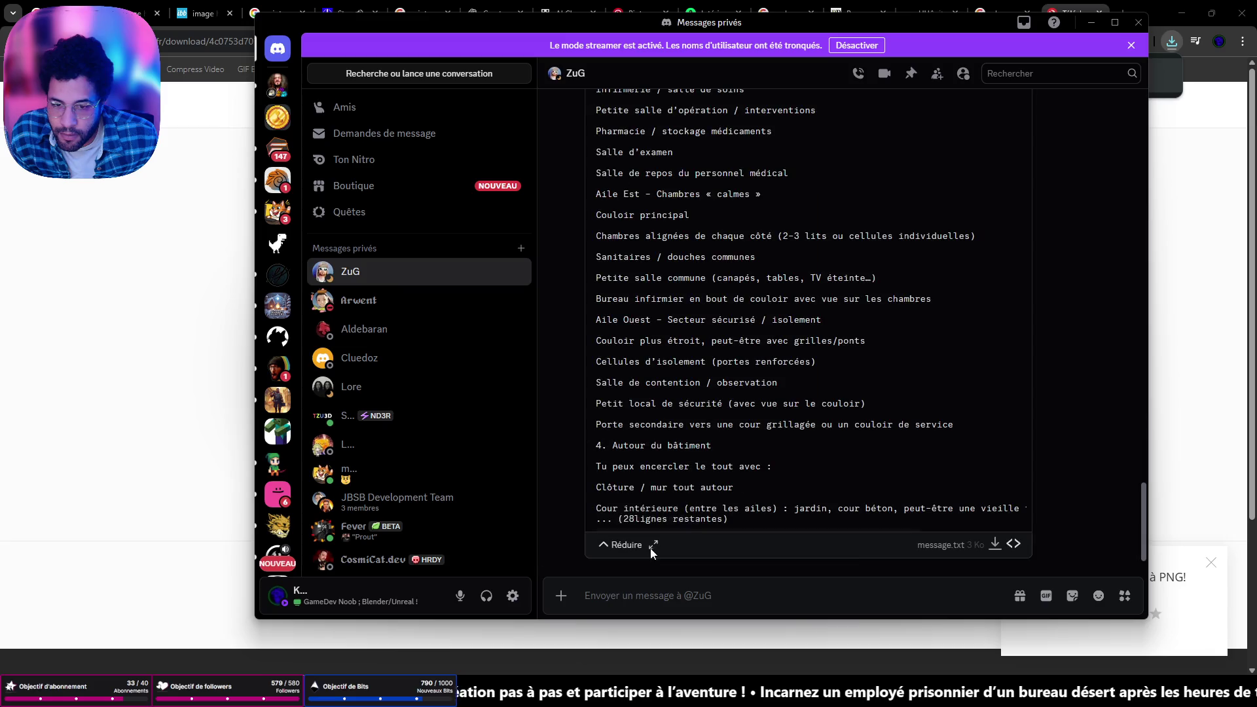
{"action": "scroll", "coordinate": [791, 371], "scroll_direction": "up", "scroll_amount": 5}
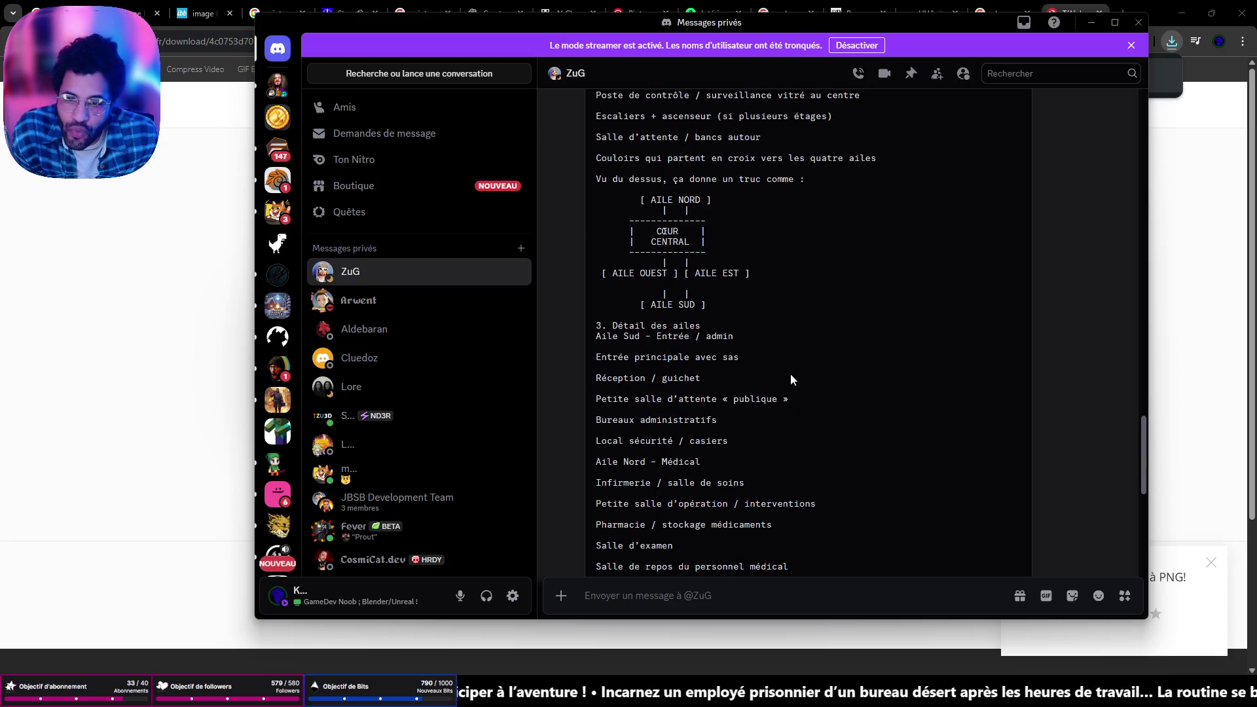
{"action": "scroll", "coordinate": [790, 379], "scroll_direction": "up", "scroll_amount": 5}
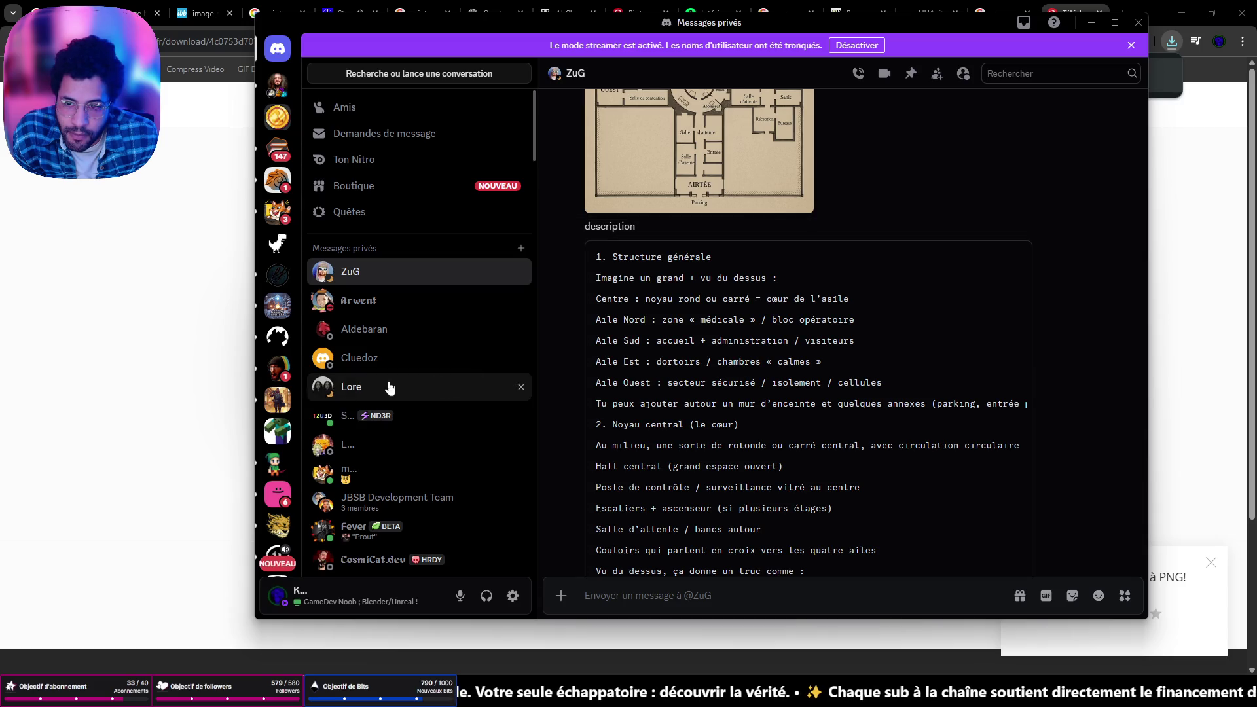
Widen the chat and read through the wing-by-wing asylum description, including 'Local sécurité' and 'casiers'
{"action": "mouse_move", "coordinate": [254, 408]}
{"action": "left_mouse_down"}
{"action": "mouse_move", "coordinate": [6, 408]}
{"action": "mouse_move", "coordinate": [44, 409]}
{"action": "left_mouse_up"}
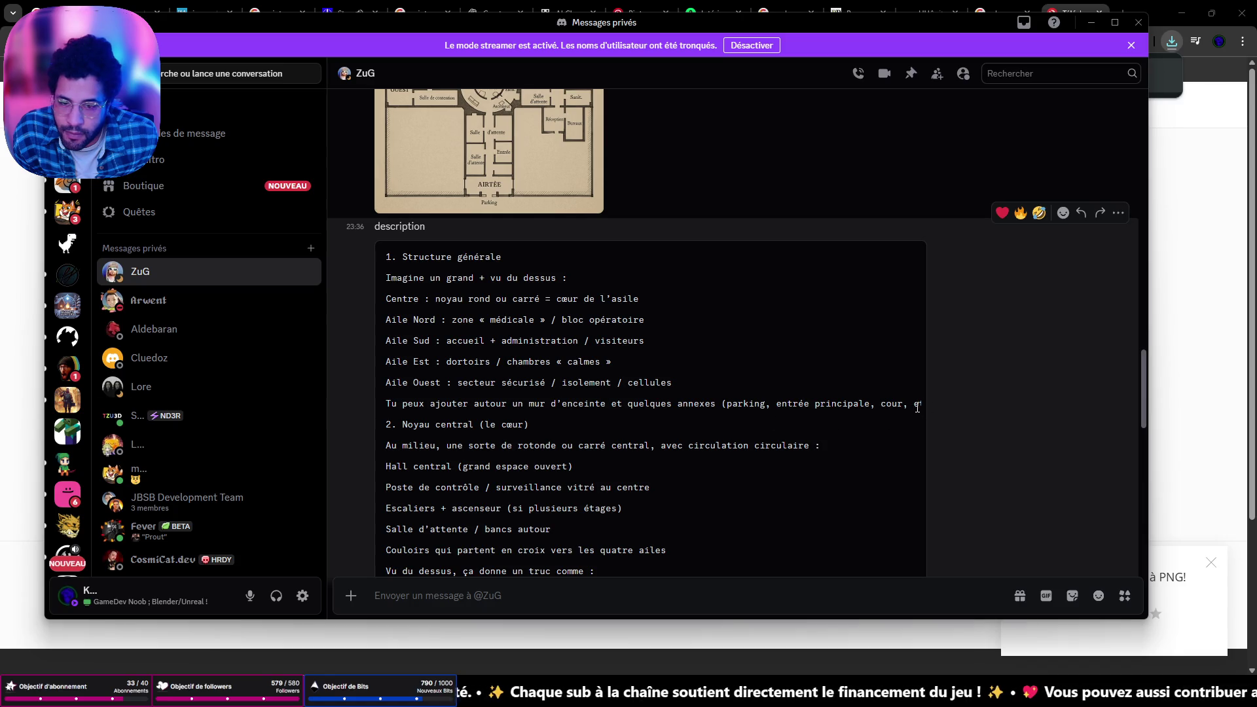
{"action": "scroll", "coordinate": [864, 425], "scroll_direction": "down", "scroll_amount": 3}
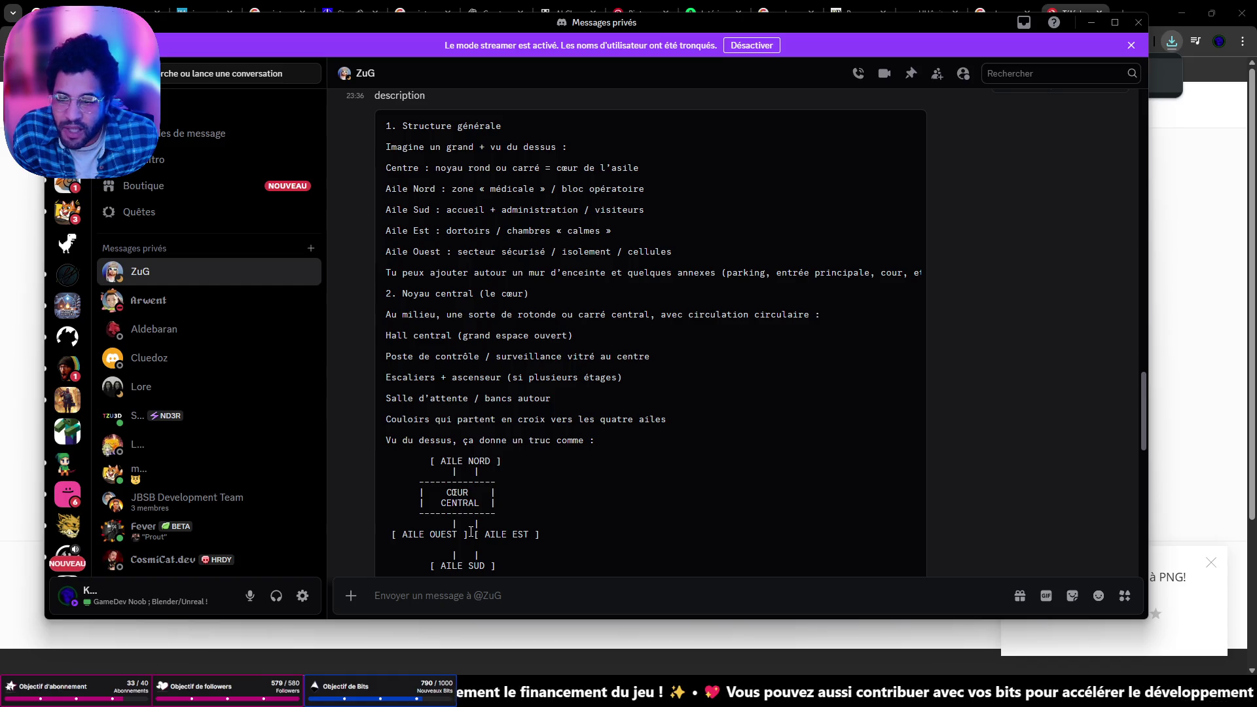
{"action": "scroll", "coordinate": [601, 476], "scroll_direction": "down", "scroll_amount": 3}
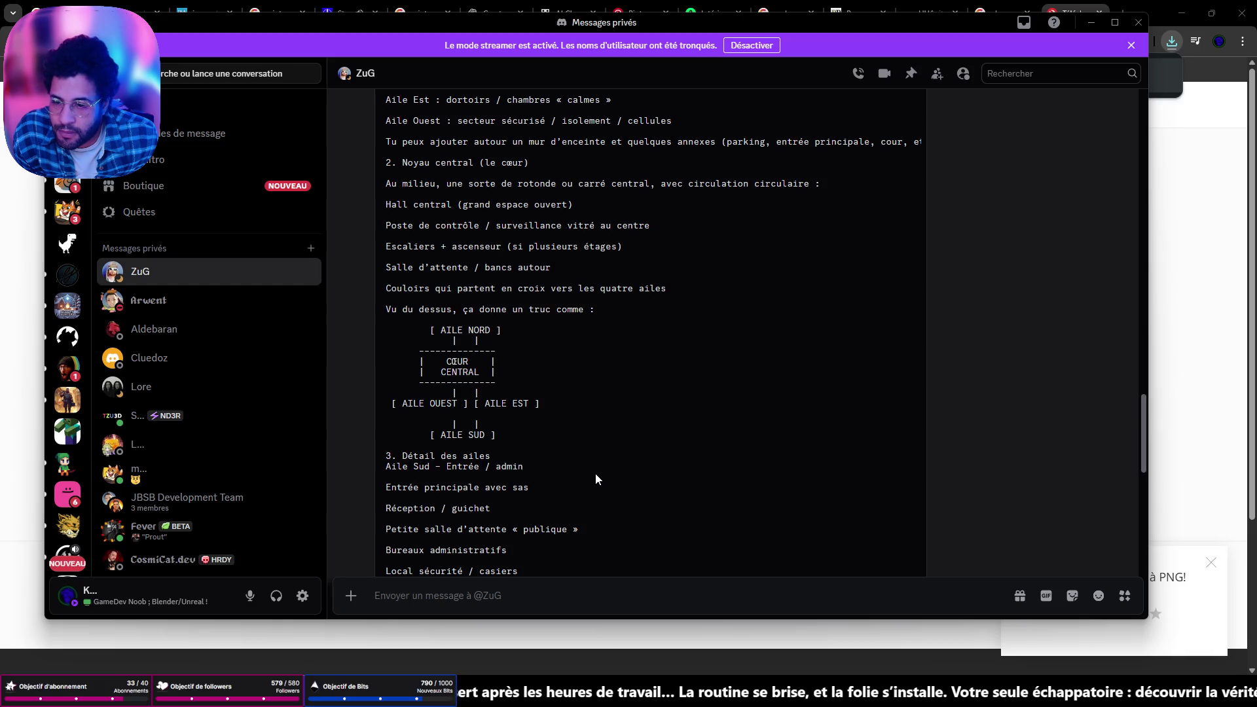
{"action": "scroll", "coordinate": [593, 474], "scroll_direction": "down", "scroll_amount": 3}
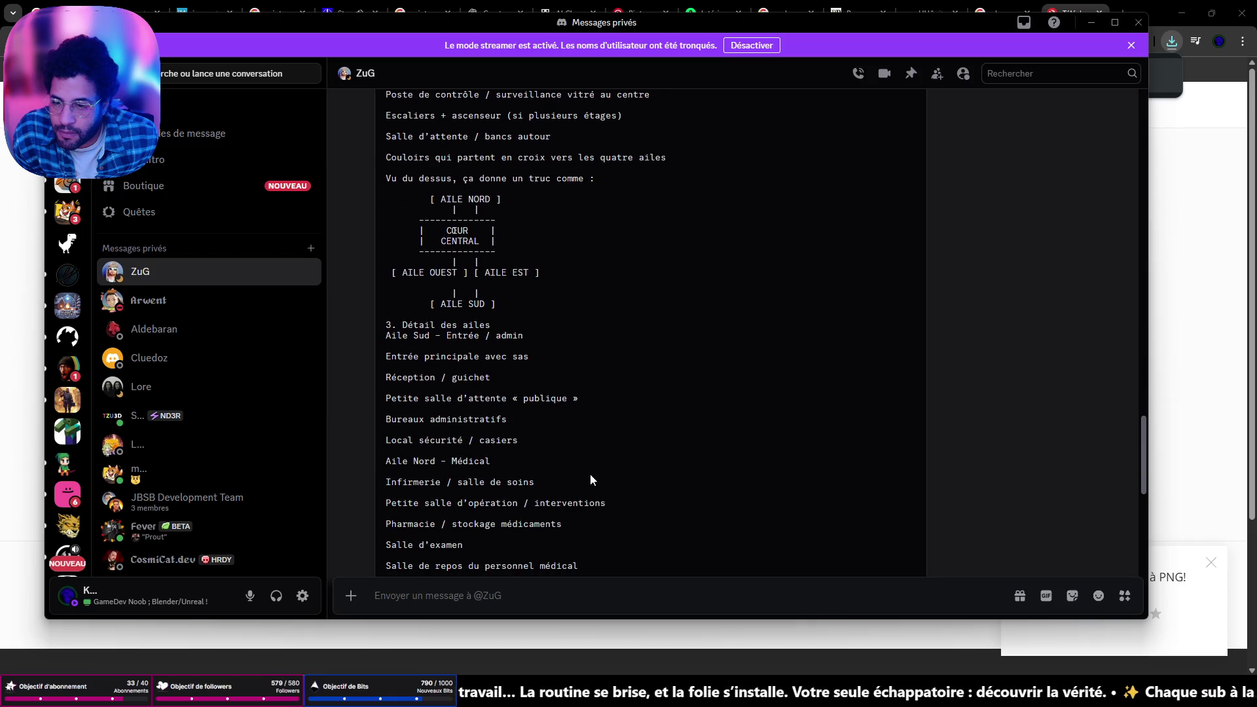
{"action": "scroll", "coordinate": [590, 476], "scroll_direction": "down", "scroll_amount": 2}
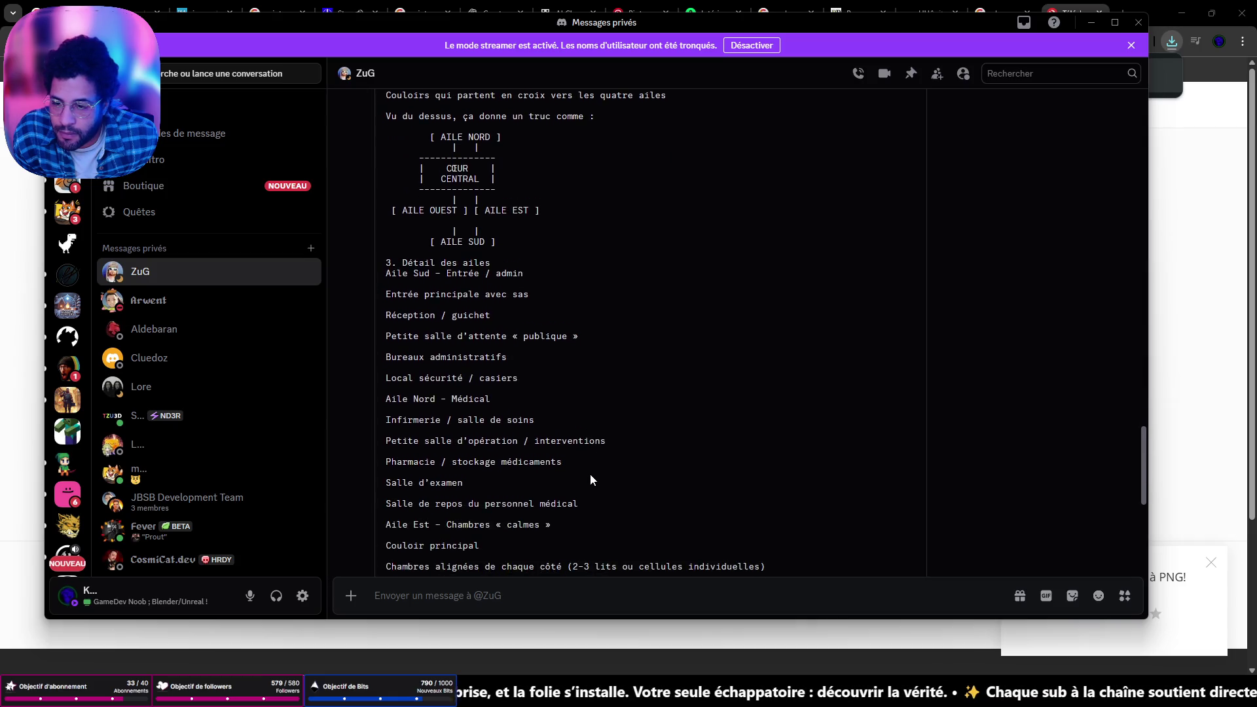
{"action": "left_click_drag", "start_coordinate": [463, 375], "coordinate": [386, 380]}
{"action": "left_click_drag", "start_coordinate": [538, 375], "coordinate": [476, 379]}
{"action": "left_click", "coordinate": [540, 370]}
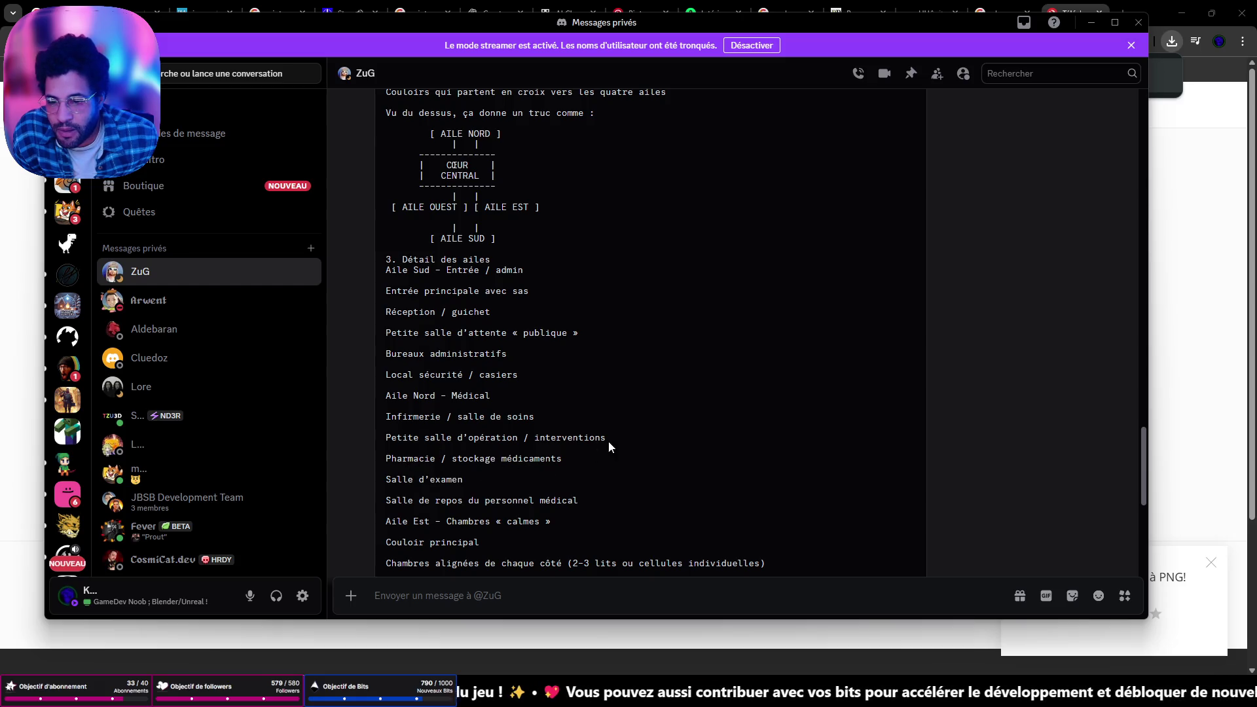
{"action": "scroll", "coordinate": [618, 438], "scroll_direction": "down", "scroll_amount": 5}
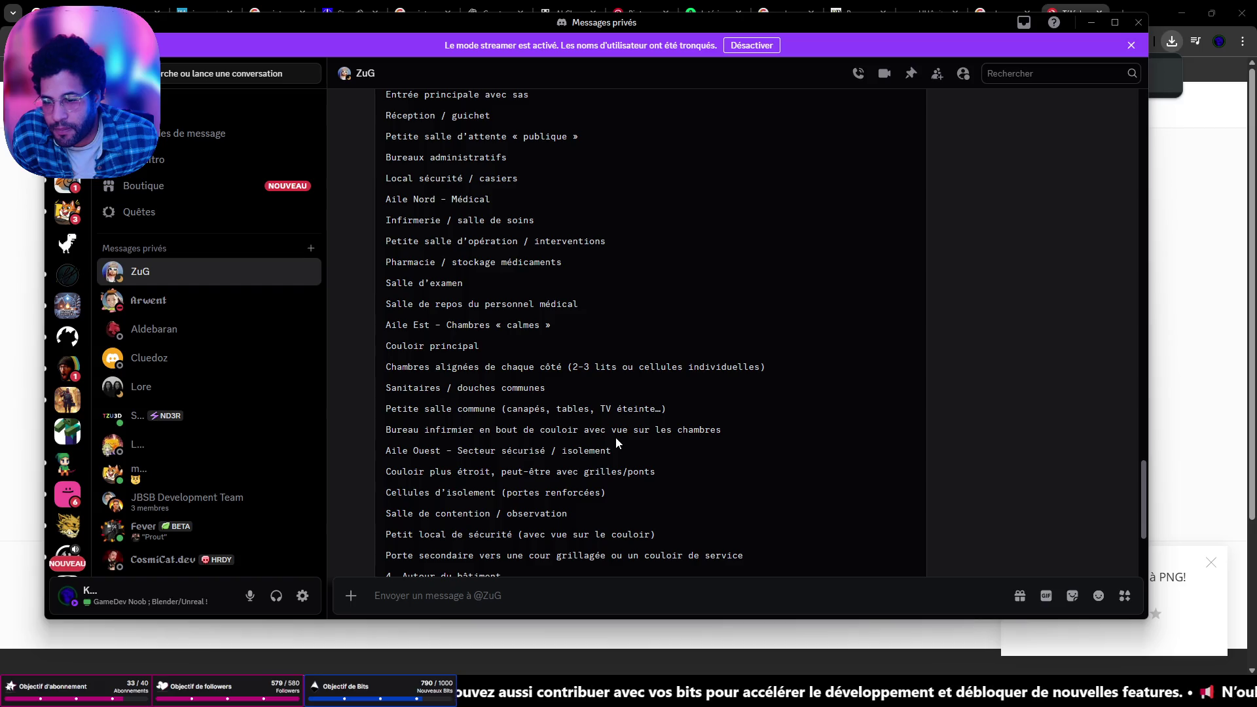
{"action": "scroll", "coordinate": [609, 437], "scroll_direction": "up", "scroll_amount": 15}
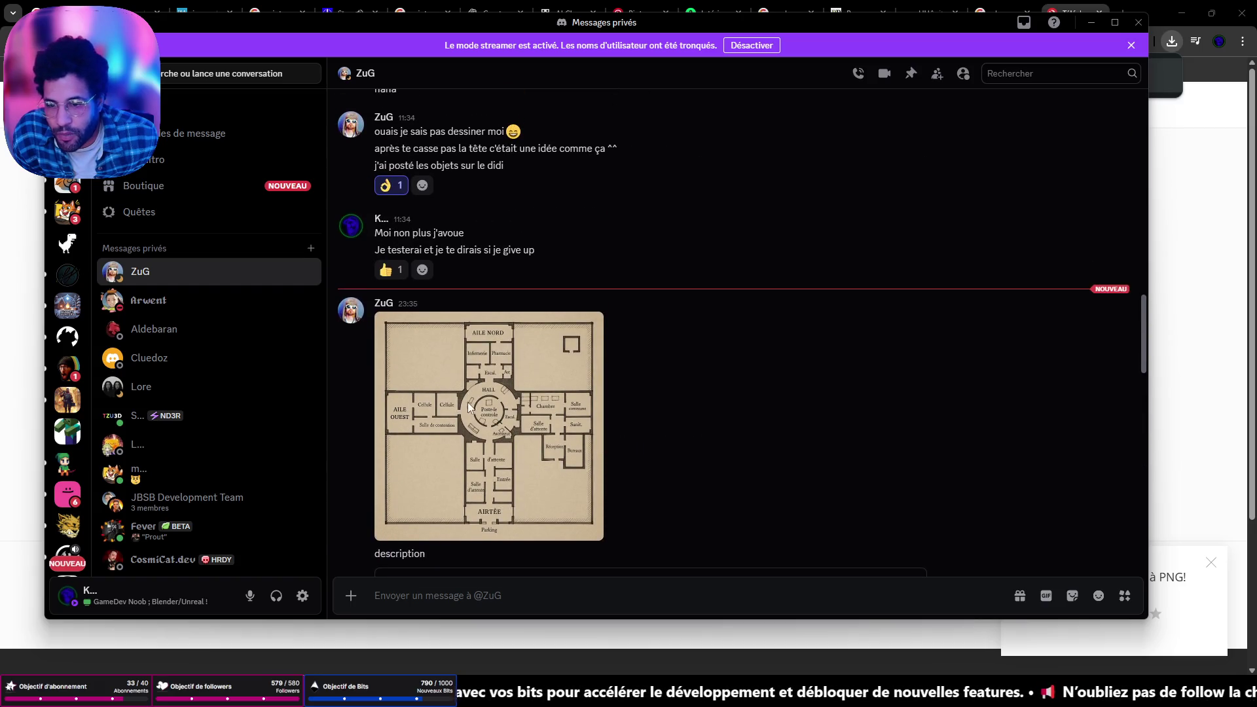
Inspect the floor plan's Ascenseur, AIRTÈE/Parking and Cellule/Hall areas up close, then return to Chrome's Convertio page
{"action": "left_click", "coordinate": [469, 408]}
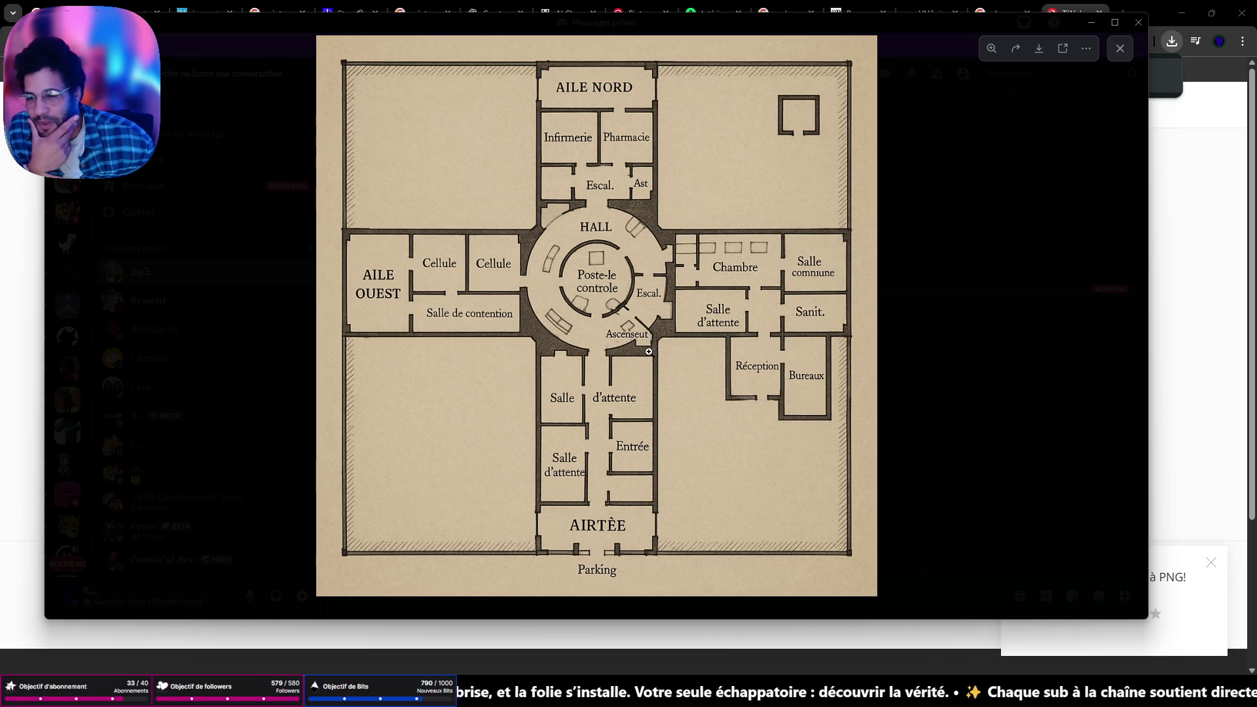
{"action": "left_click", "coordinate": [640, 356]}
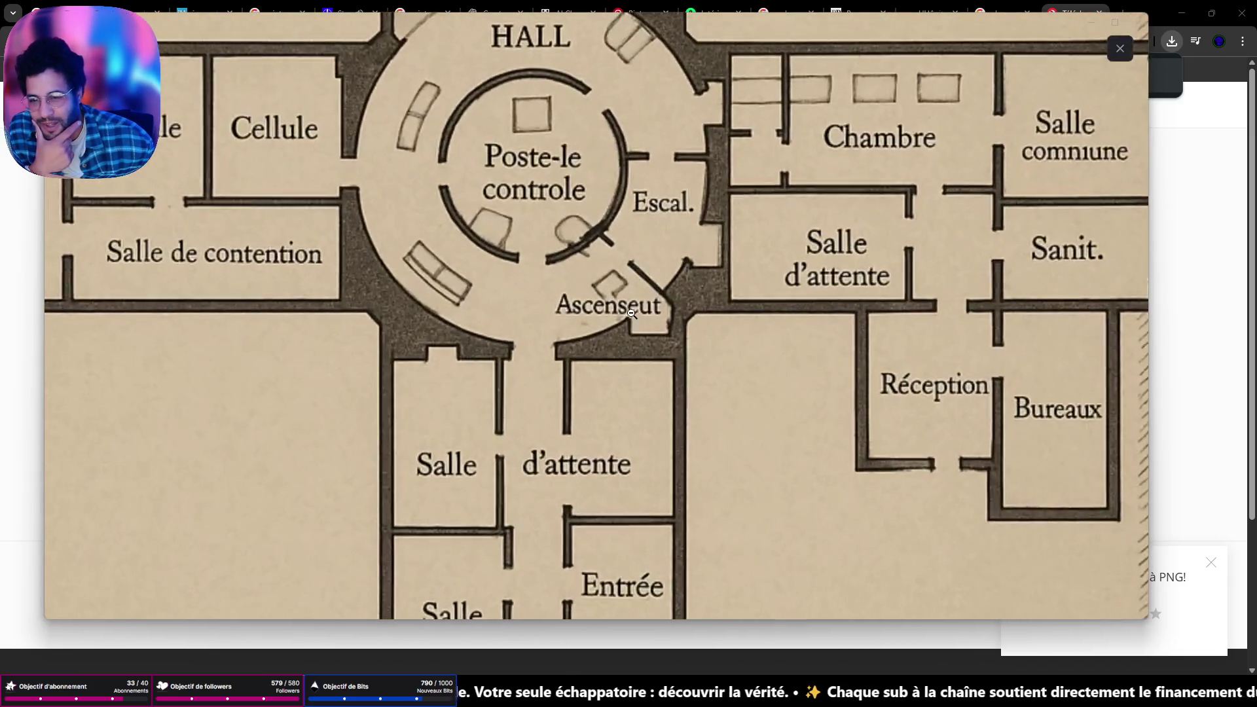
{"action": "left_click", "coordinate": [622, 424]}
{"action": "left_click", "coordinate": [583, 548]}
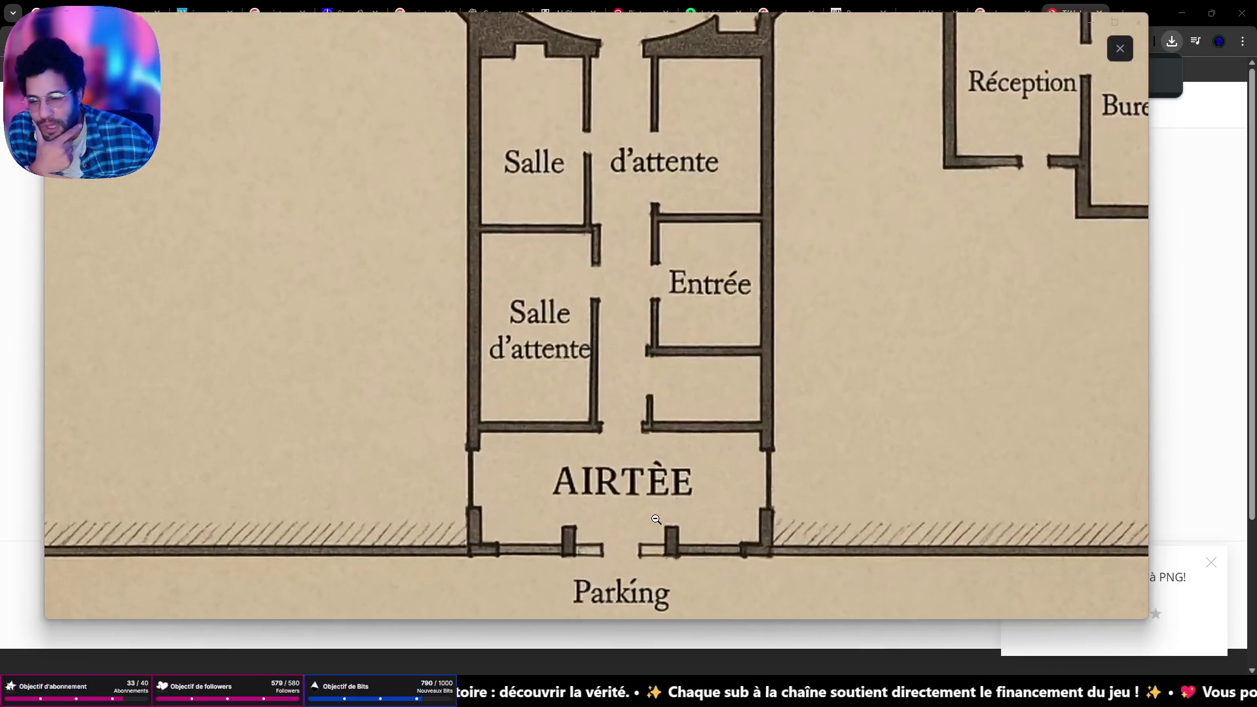
{"action": "left_click", "coordinate": [640, 280]}
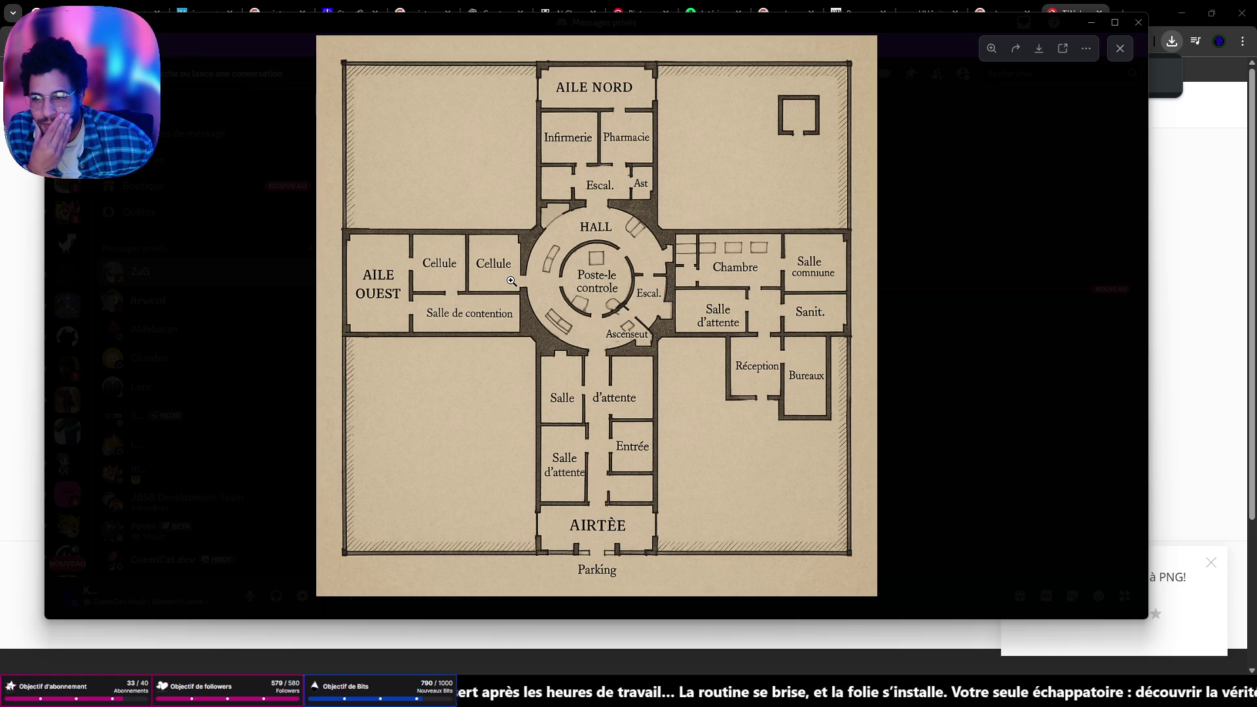
{"action": "left_click", "coordinate": [511, 281]}
{"action": "left_click", "coordinate": [458, 282]}
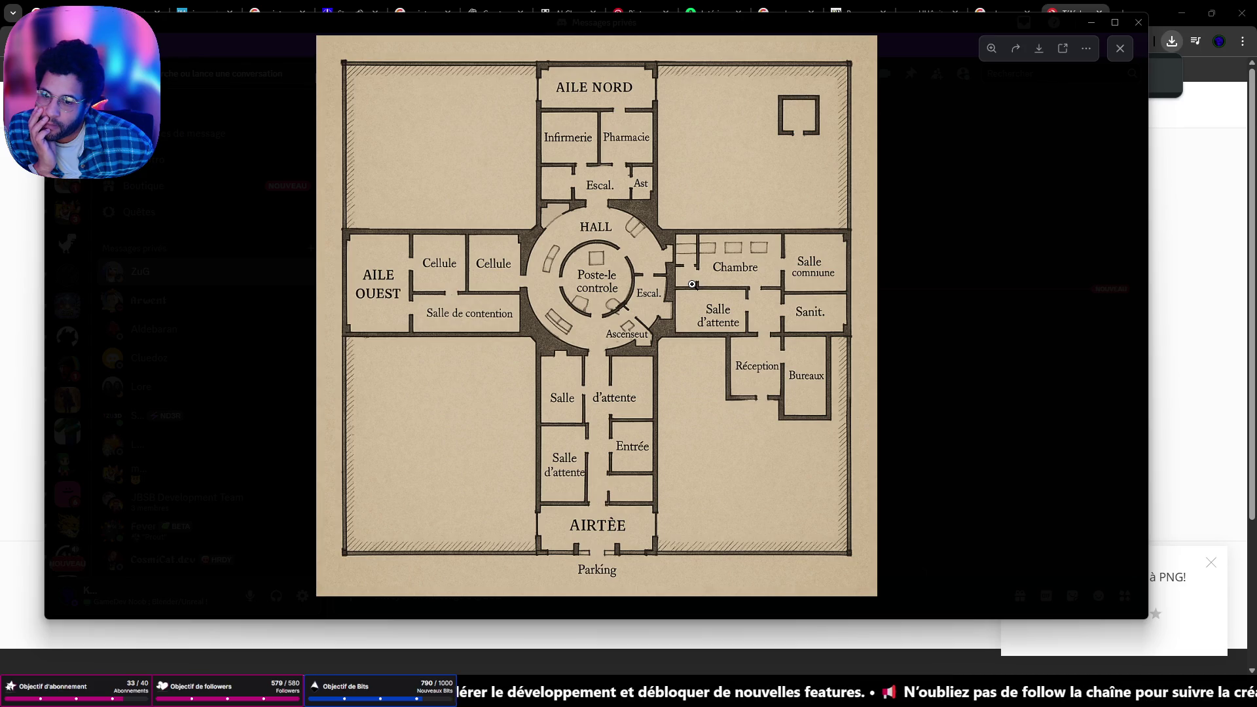
{"action": "left_click", "coordinate": [1120, 48]}
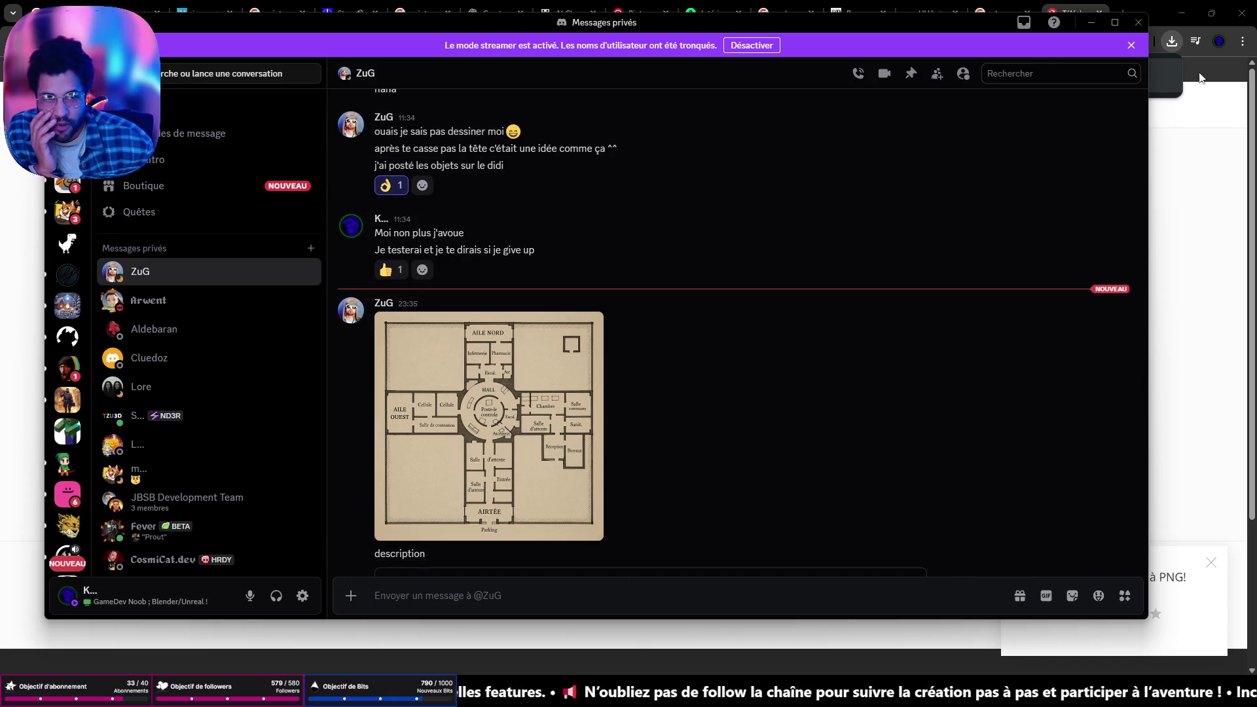
{"action": "left_click", "coordinate": [1249, 164]}
Search Google Images for 'russian asylum plan' using the corrected spelling
{"action": "left_click", "coordinate": [850, 44]}
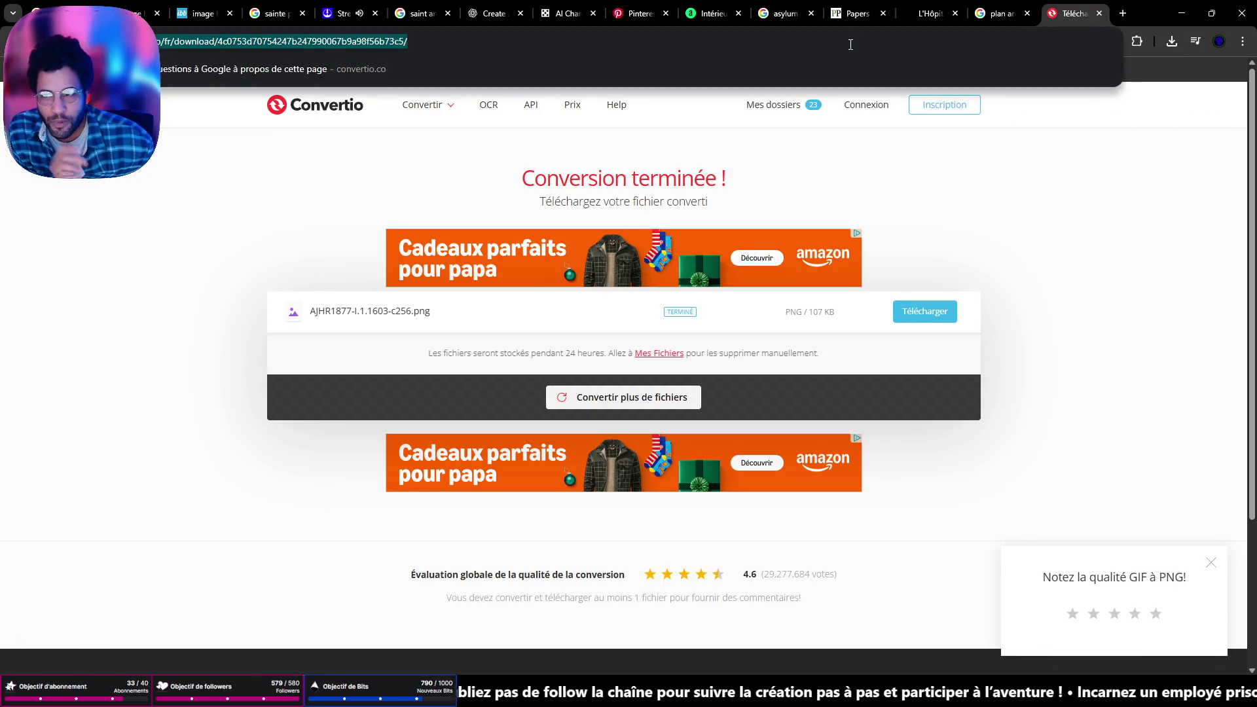
{"action": "type", "text": "russian a"}
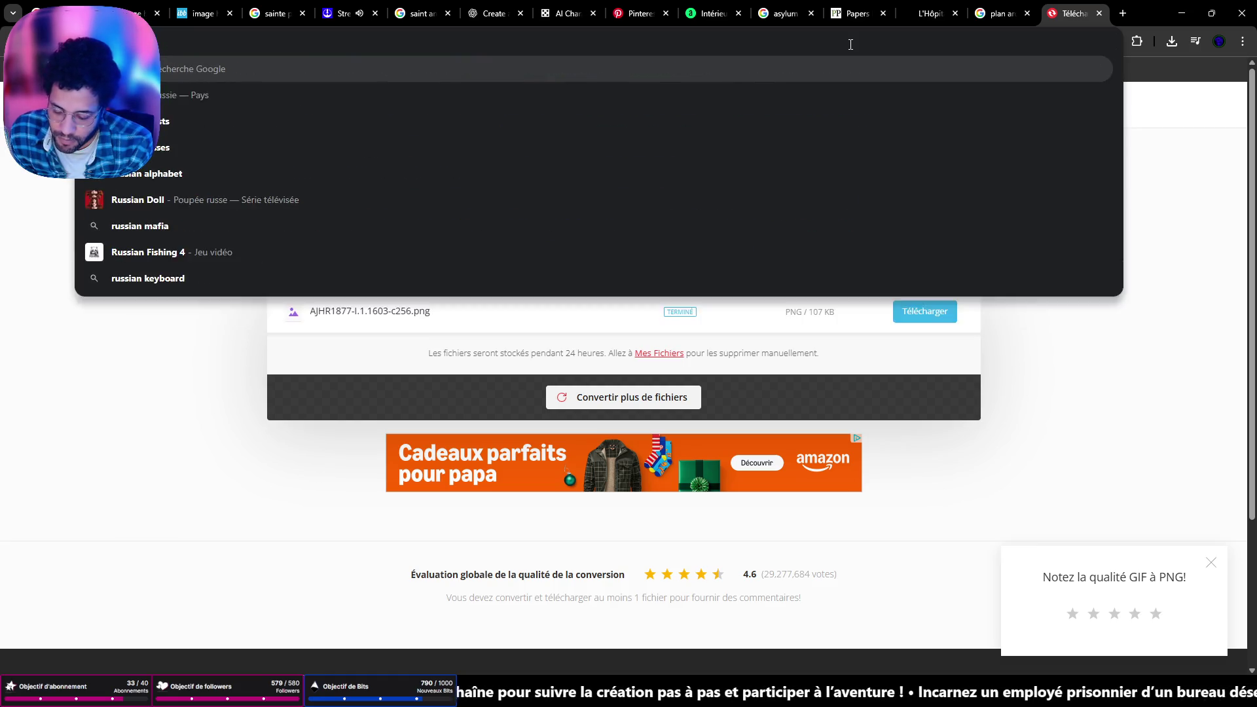
{"action": "type", "text": "sylum plan"}
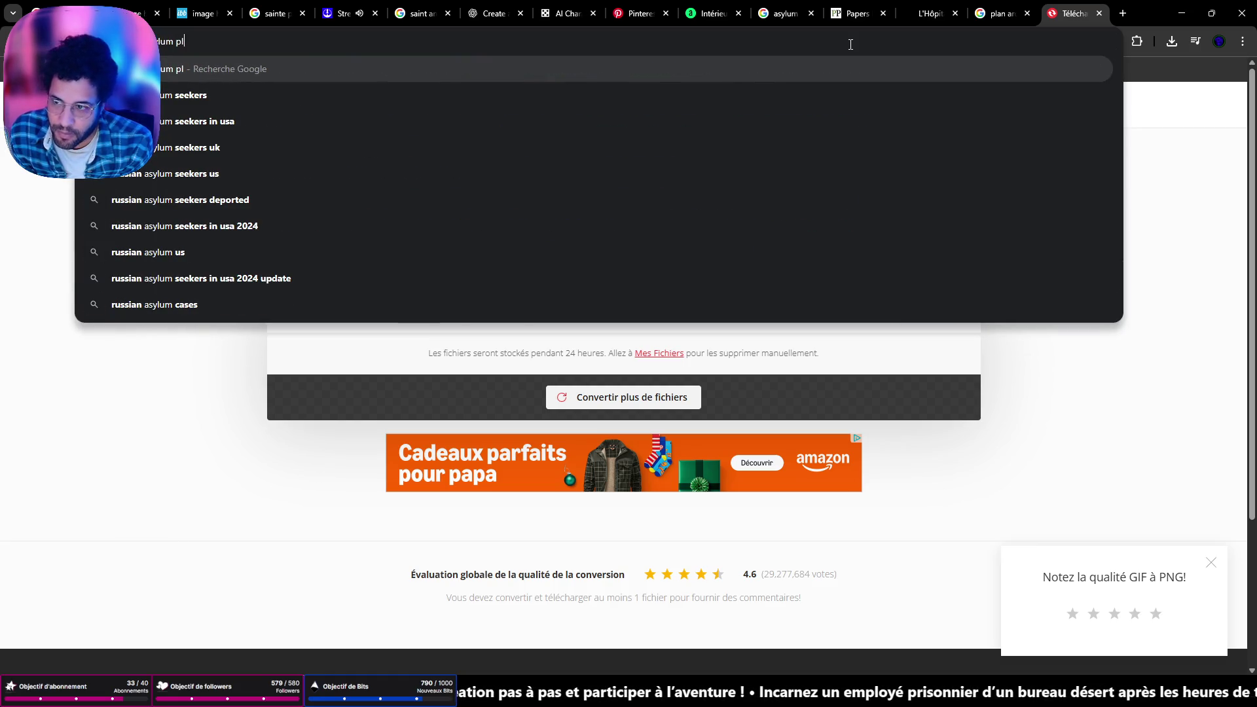
{"action": "key", "text": "Return"}
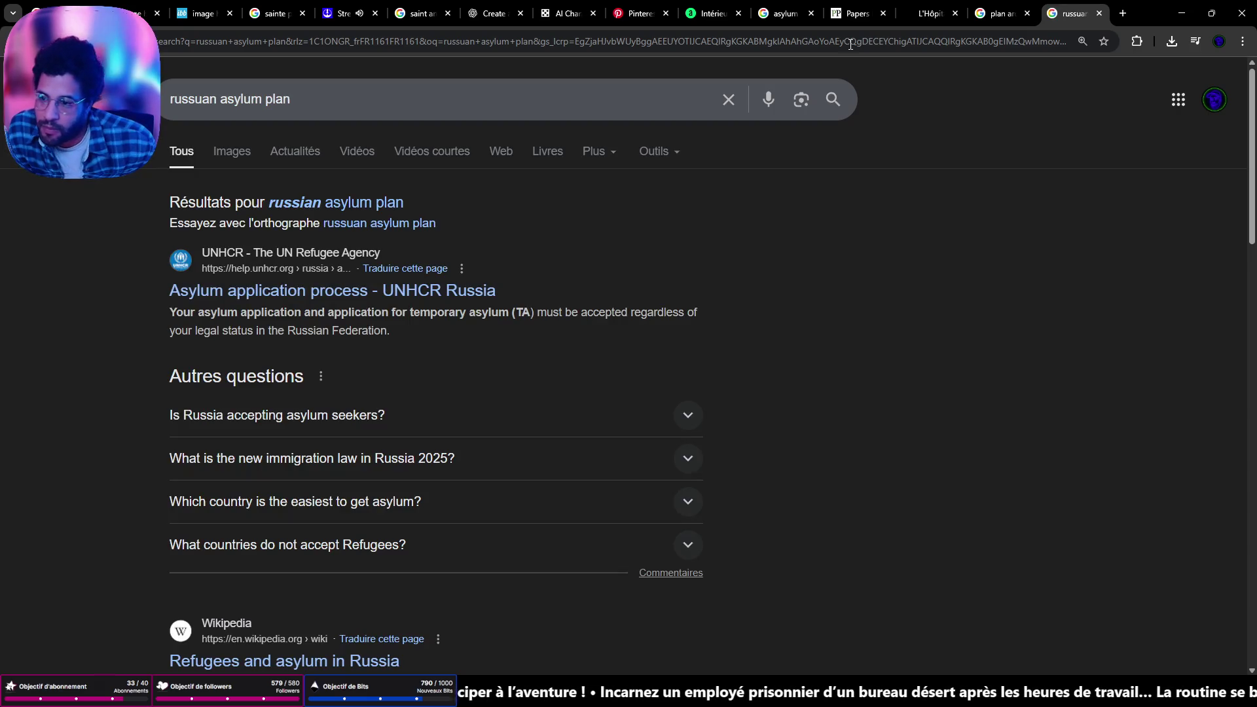
{"action": "left_click", "coordinate": [303, 204]}
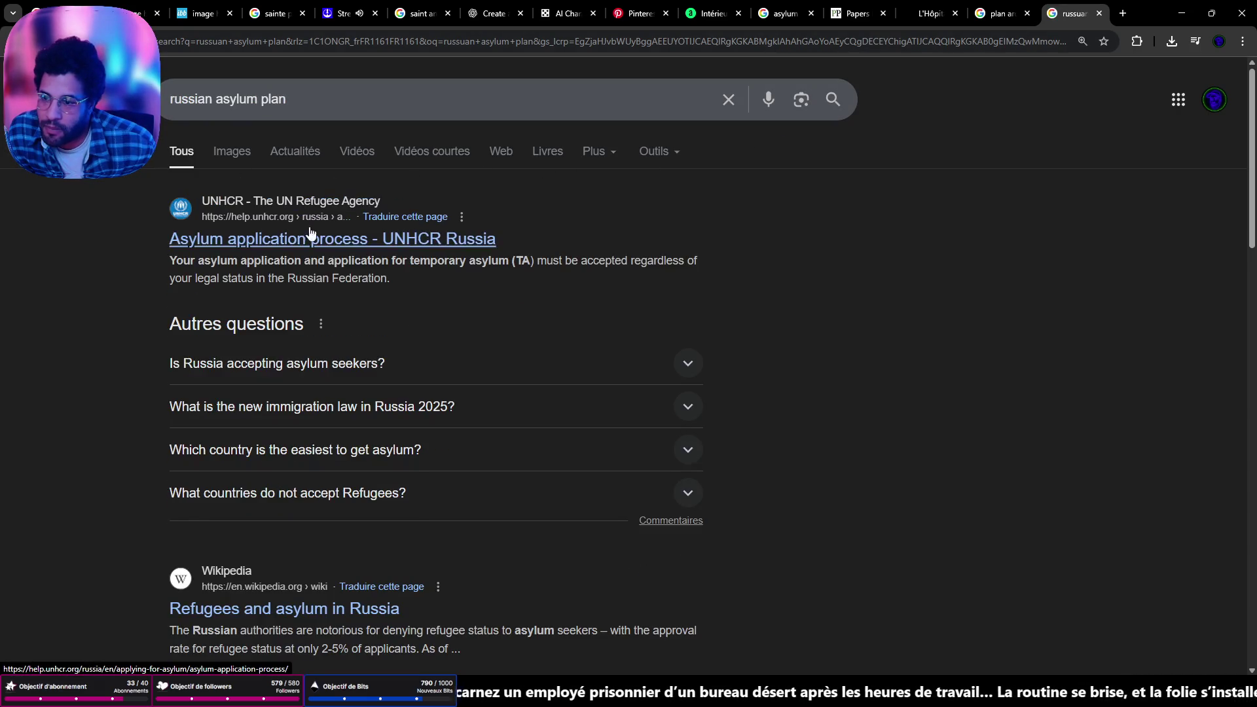
{"action": "left_click", "coordinate": [232, 151]}
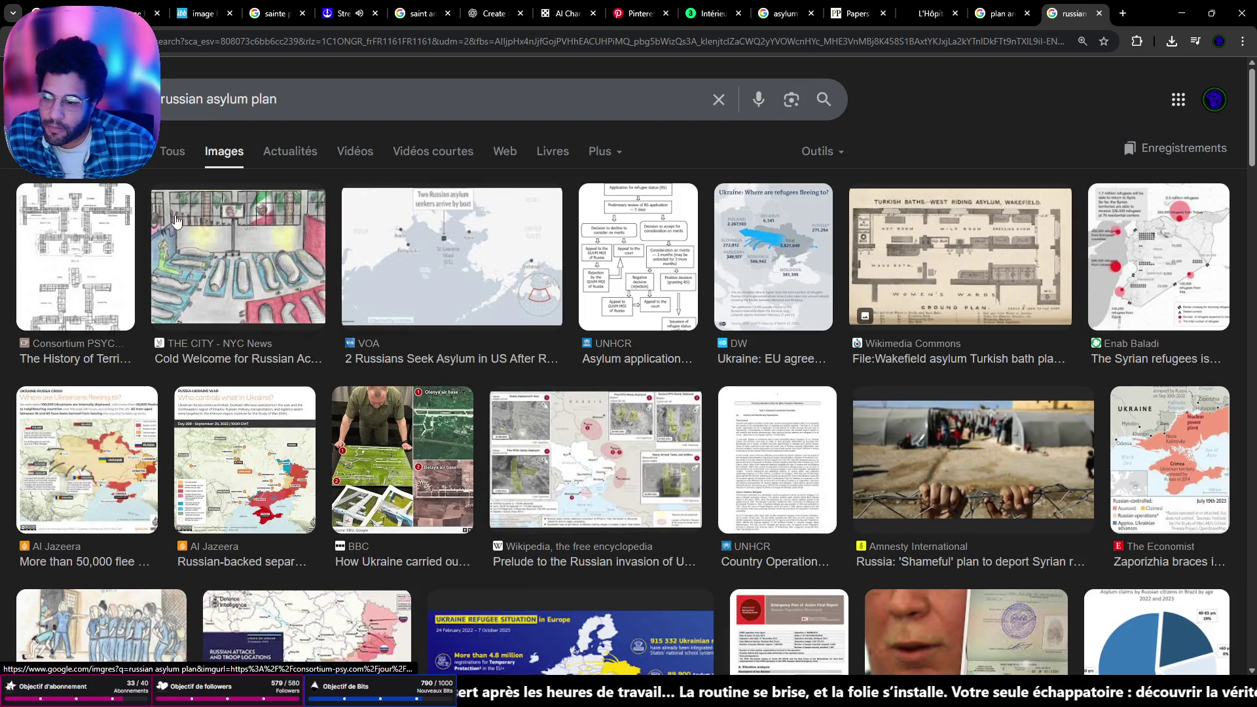
{"action": "scroll", "coordinate": [176, 221], "scroll_direction": "down", "scroll_amount": 10}
{"action": "scroll", "coordinate": [594, 485], "scroll_direction": "up", "scroll_amount": 10}
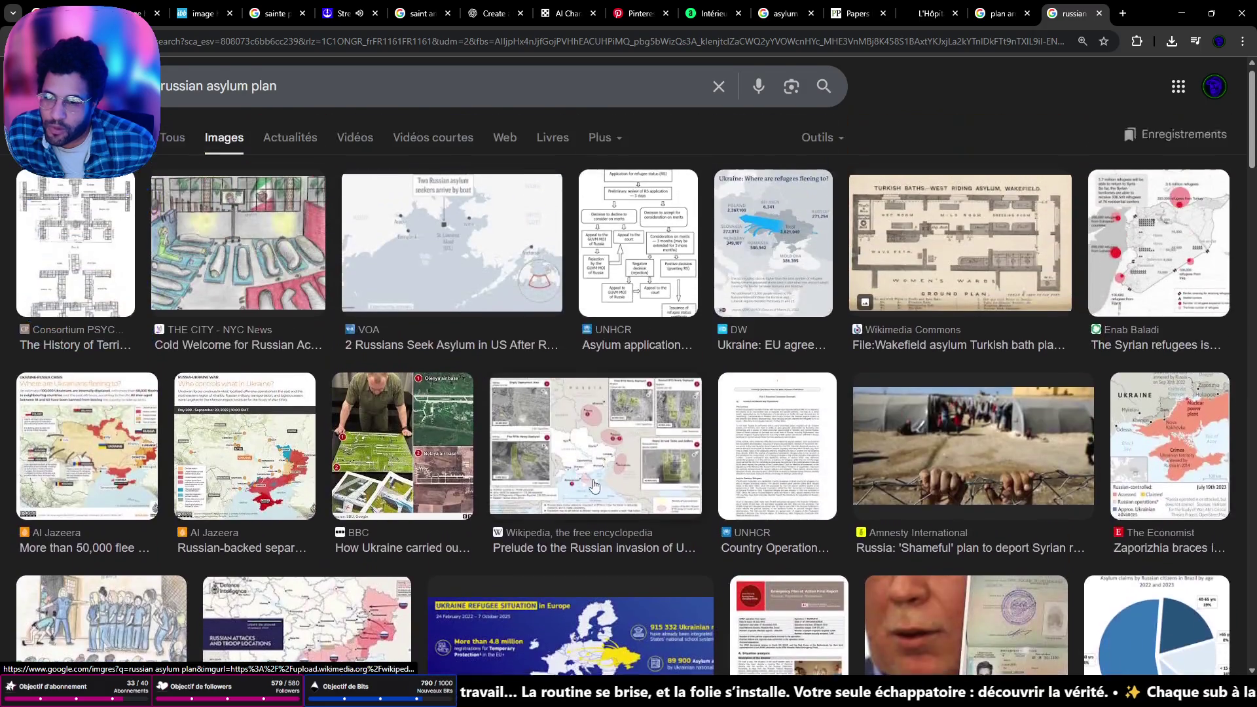
{"action": "scroll", "coordinate": [594, 486], "scroll_direction": "up", "scroll_amount": 1}
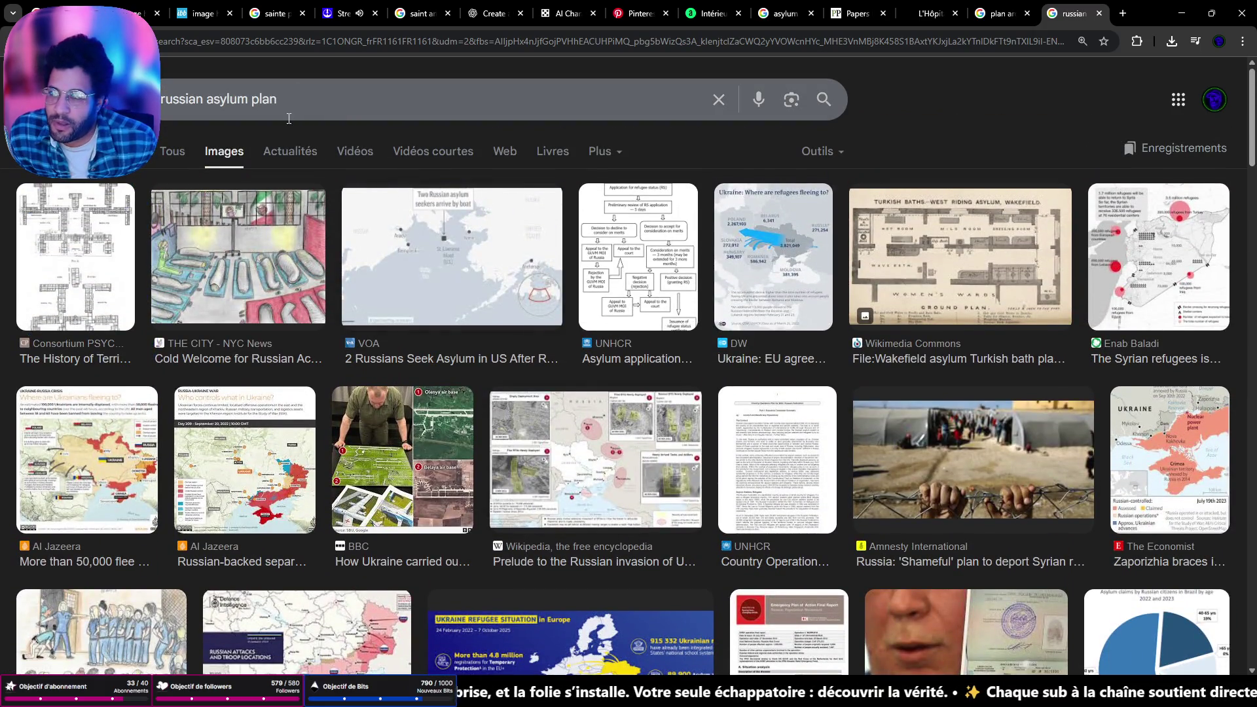